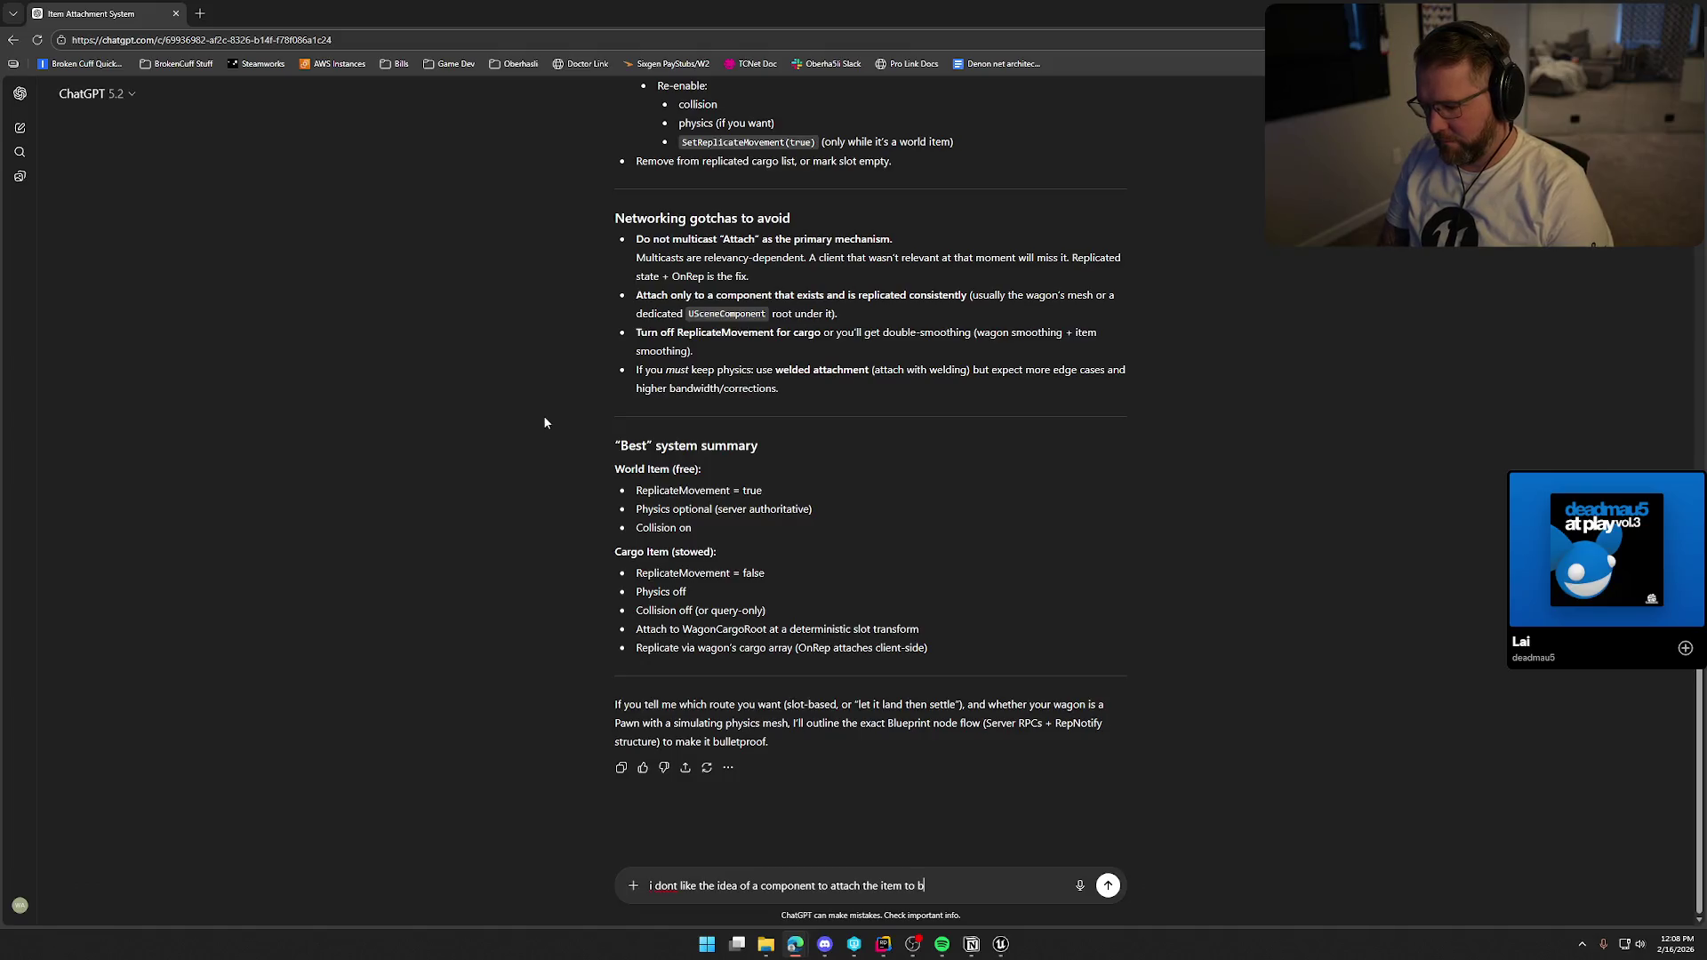
Send a follow-up: items differ in size and component slots cap how many the player carries.
type("e ite")
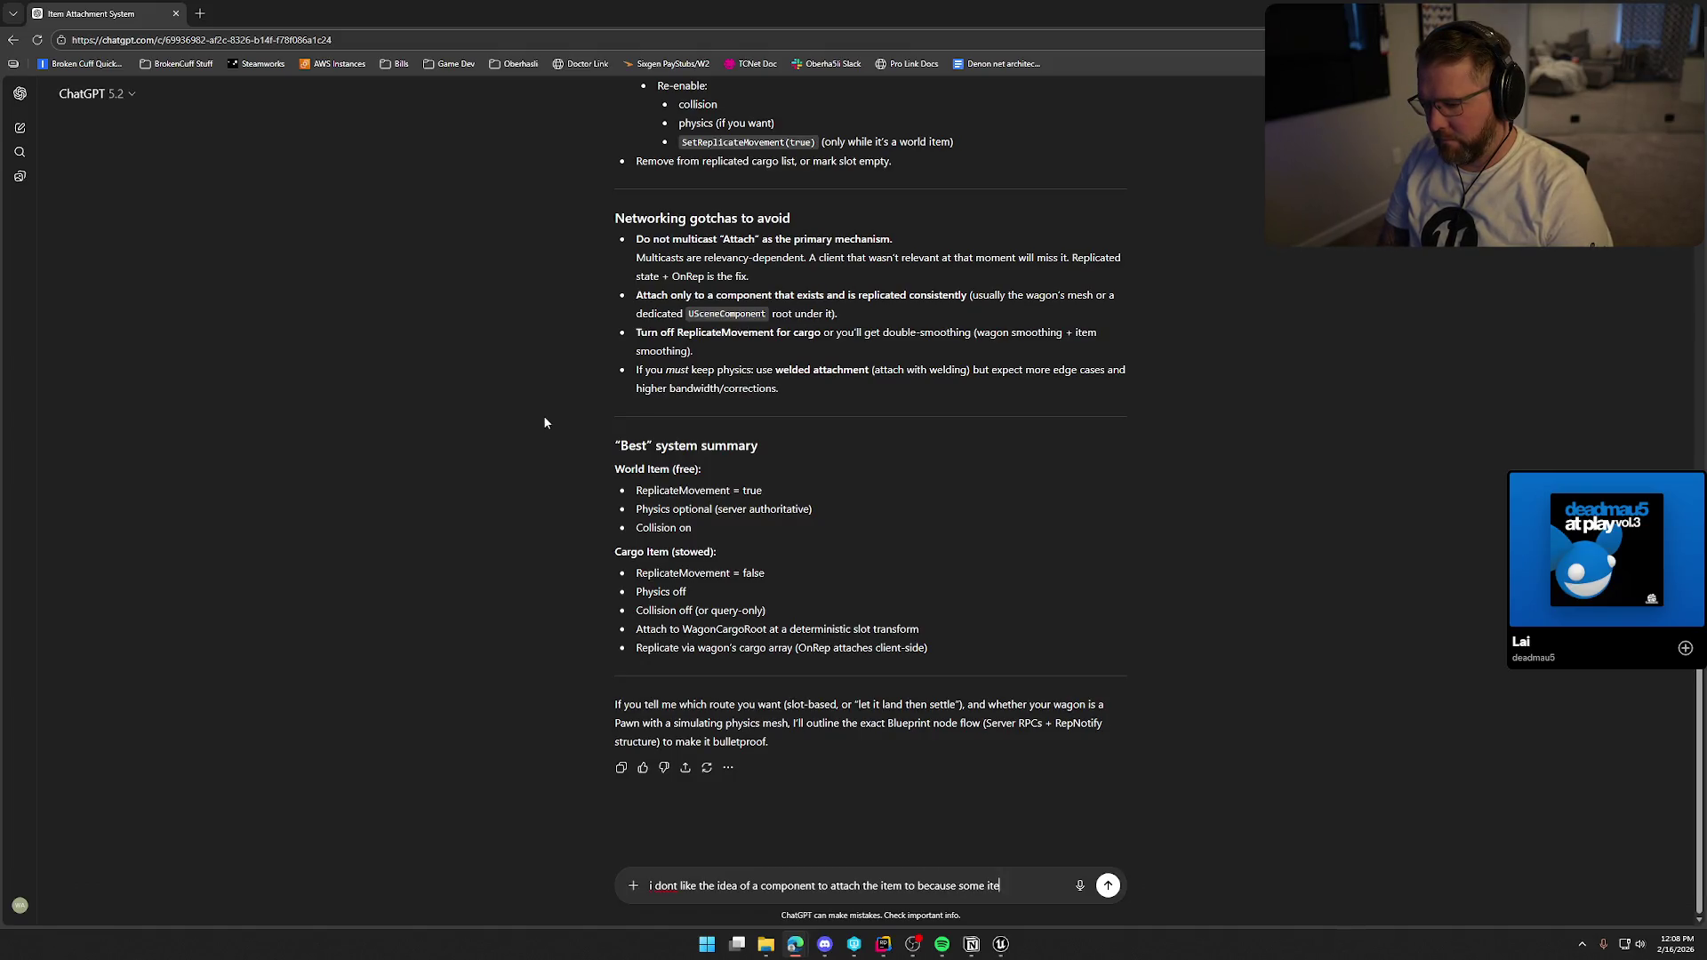
type("ms are smalle")
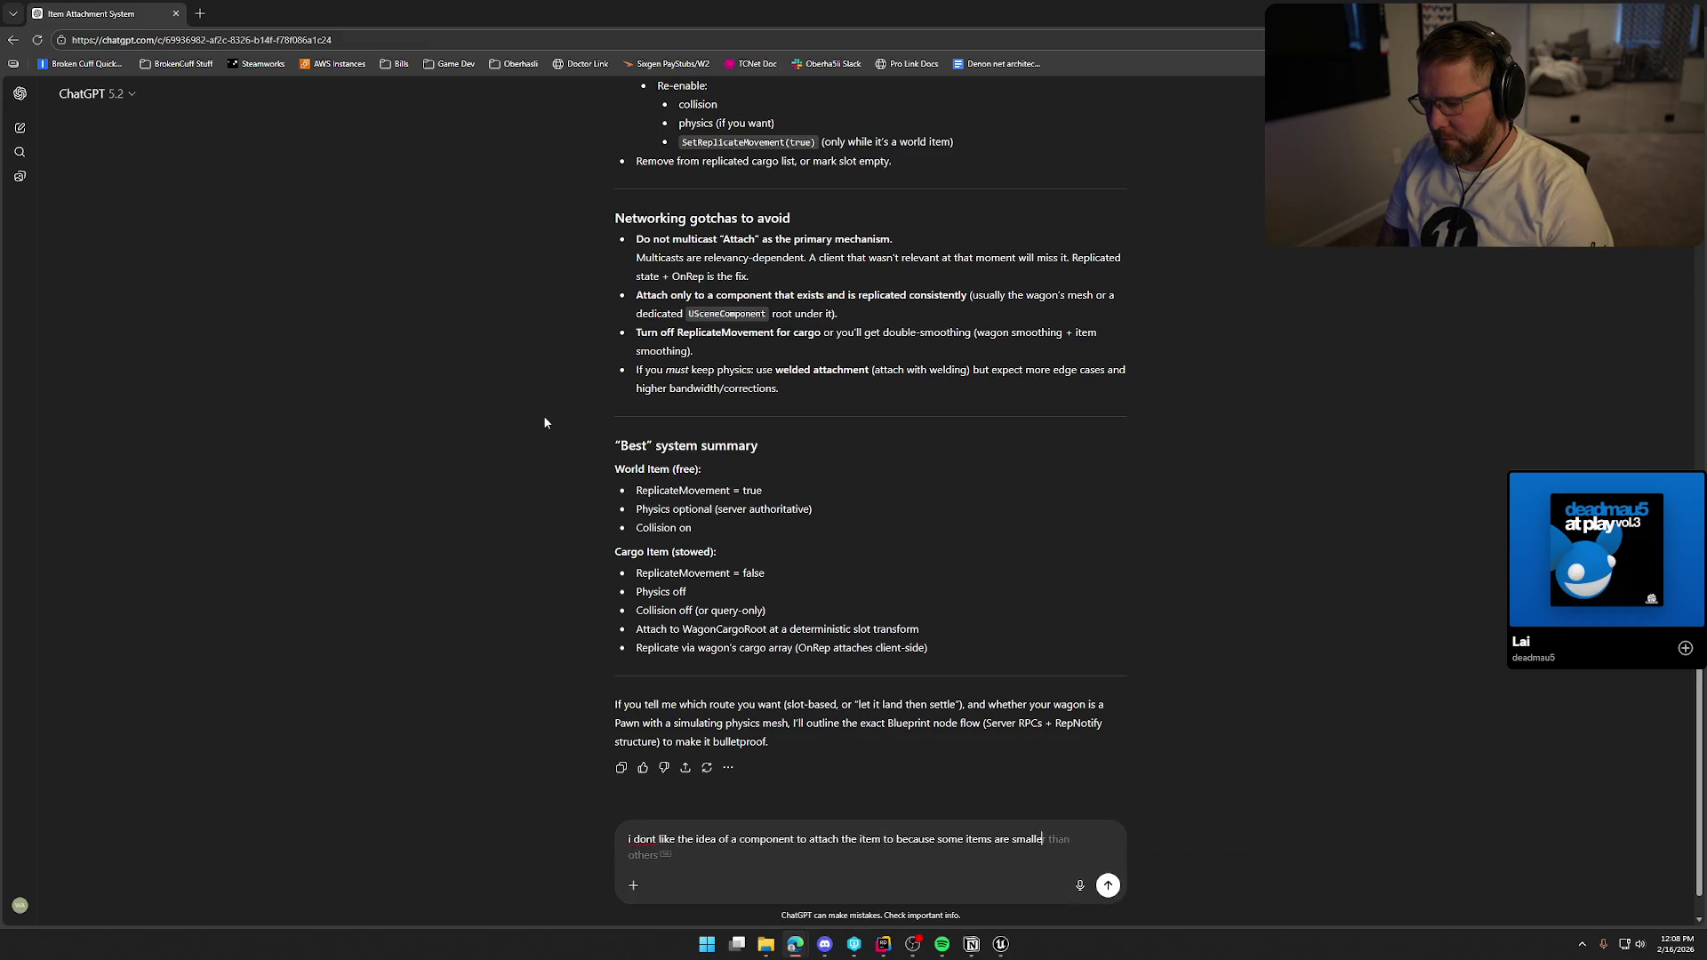
type("r and some big")
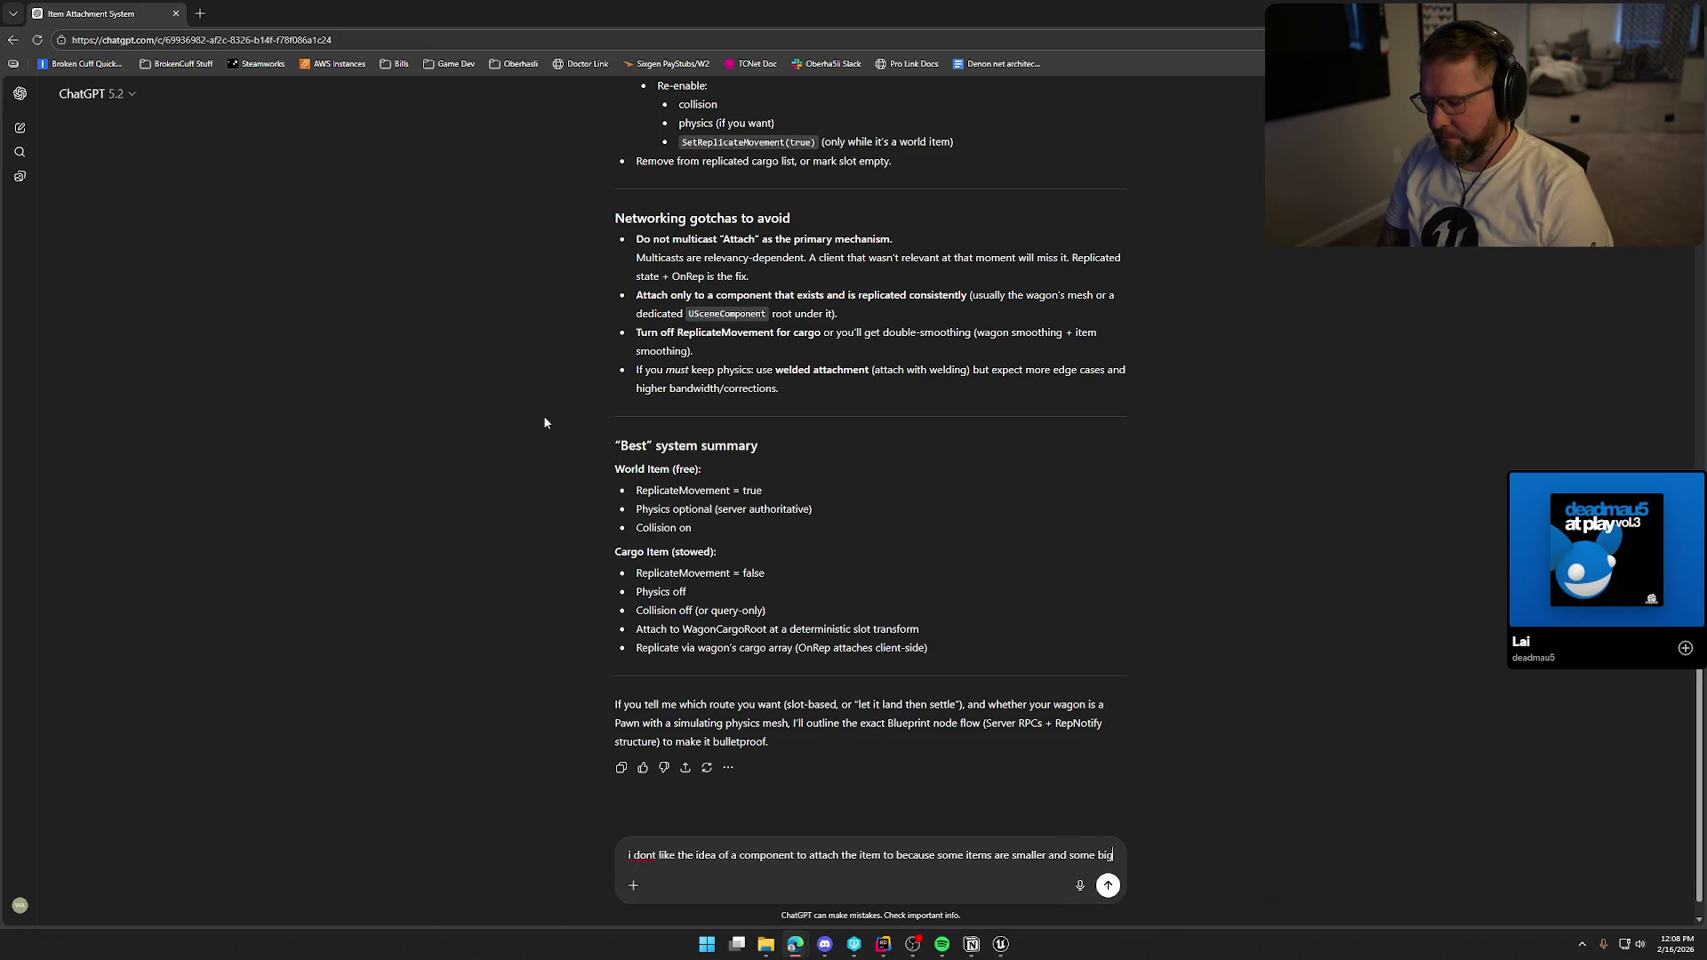
type("ger...also that ")
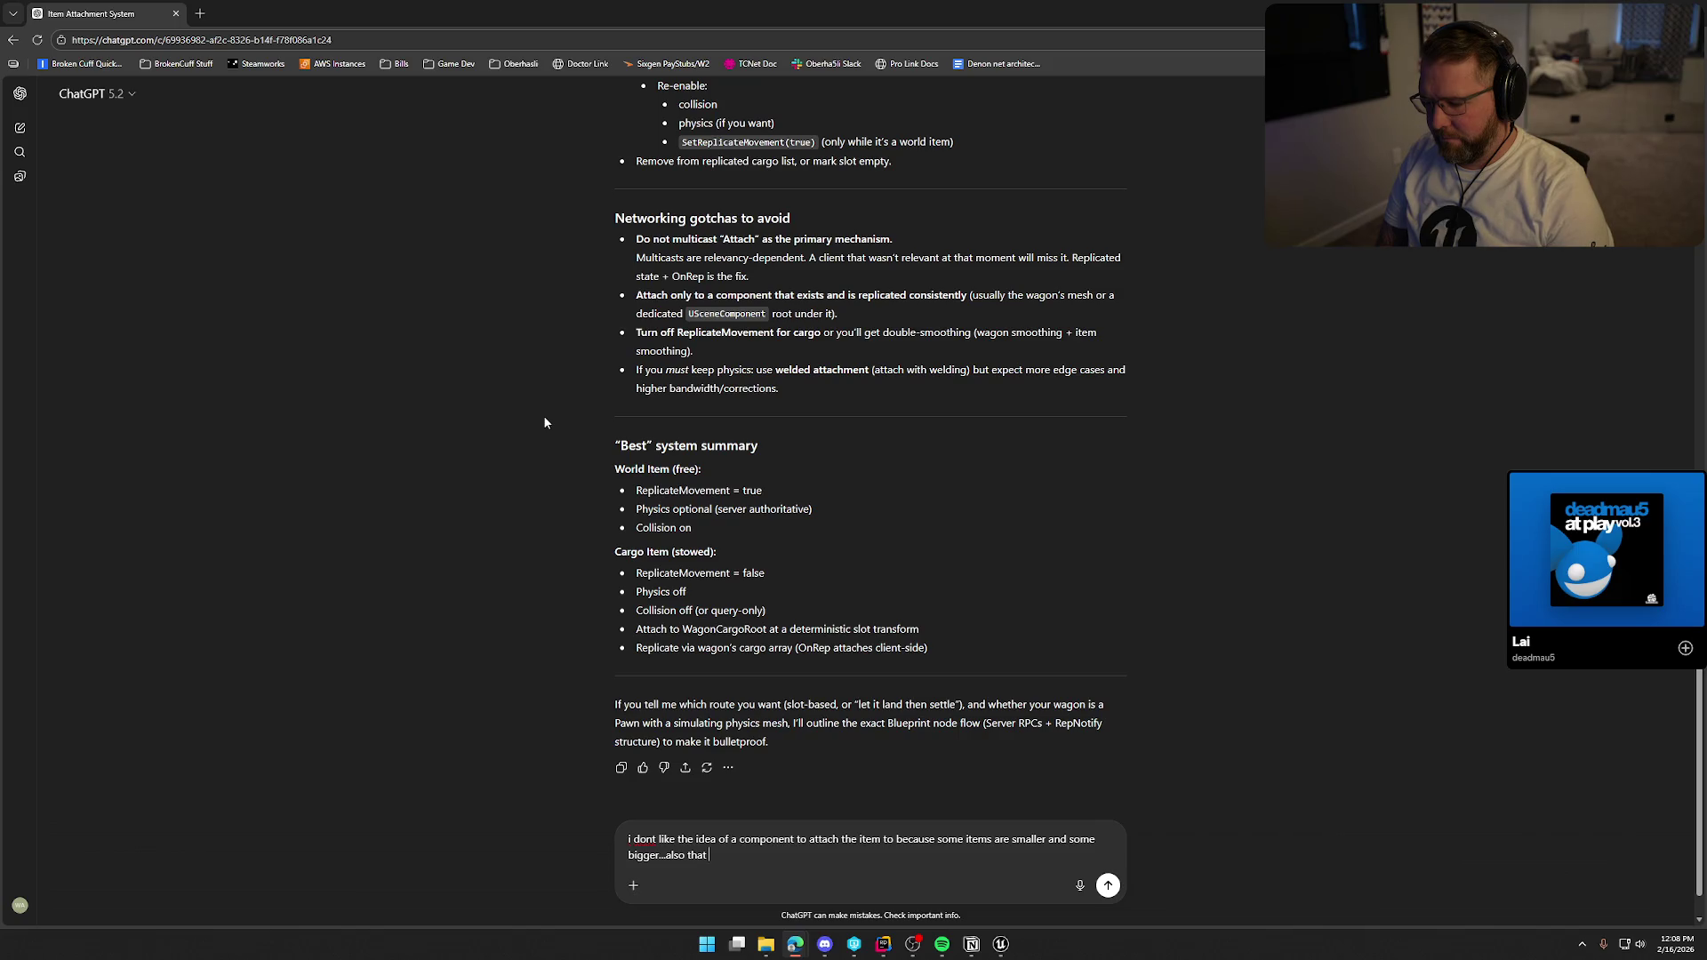
type("limits the number of itemss")
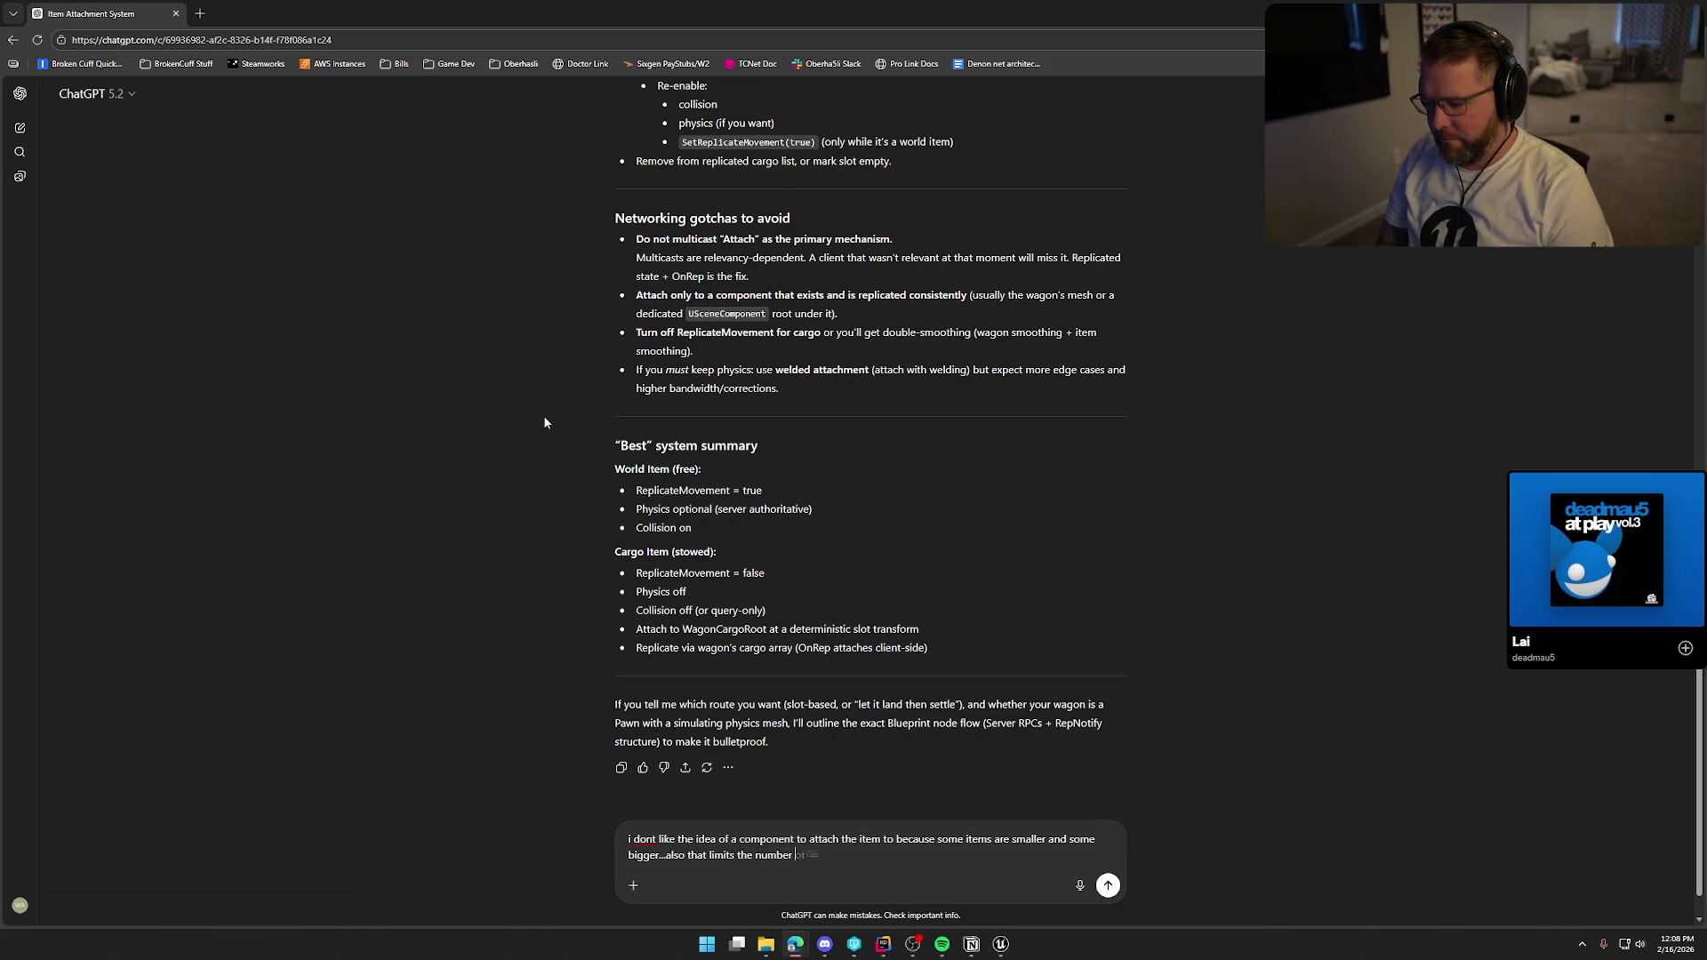
key("BackSpace")
type("the plo")
key("BackSpace")
type("ay")
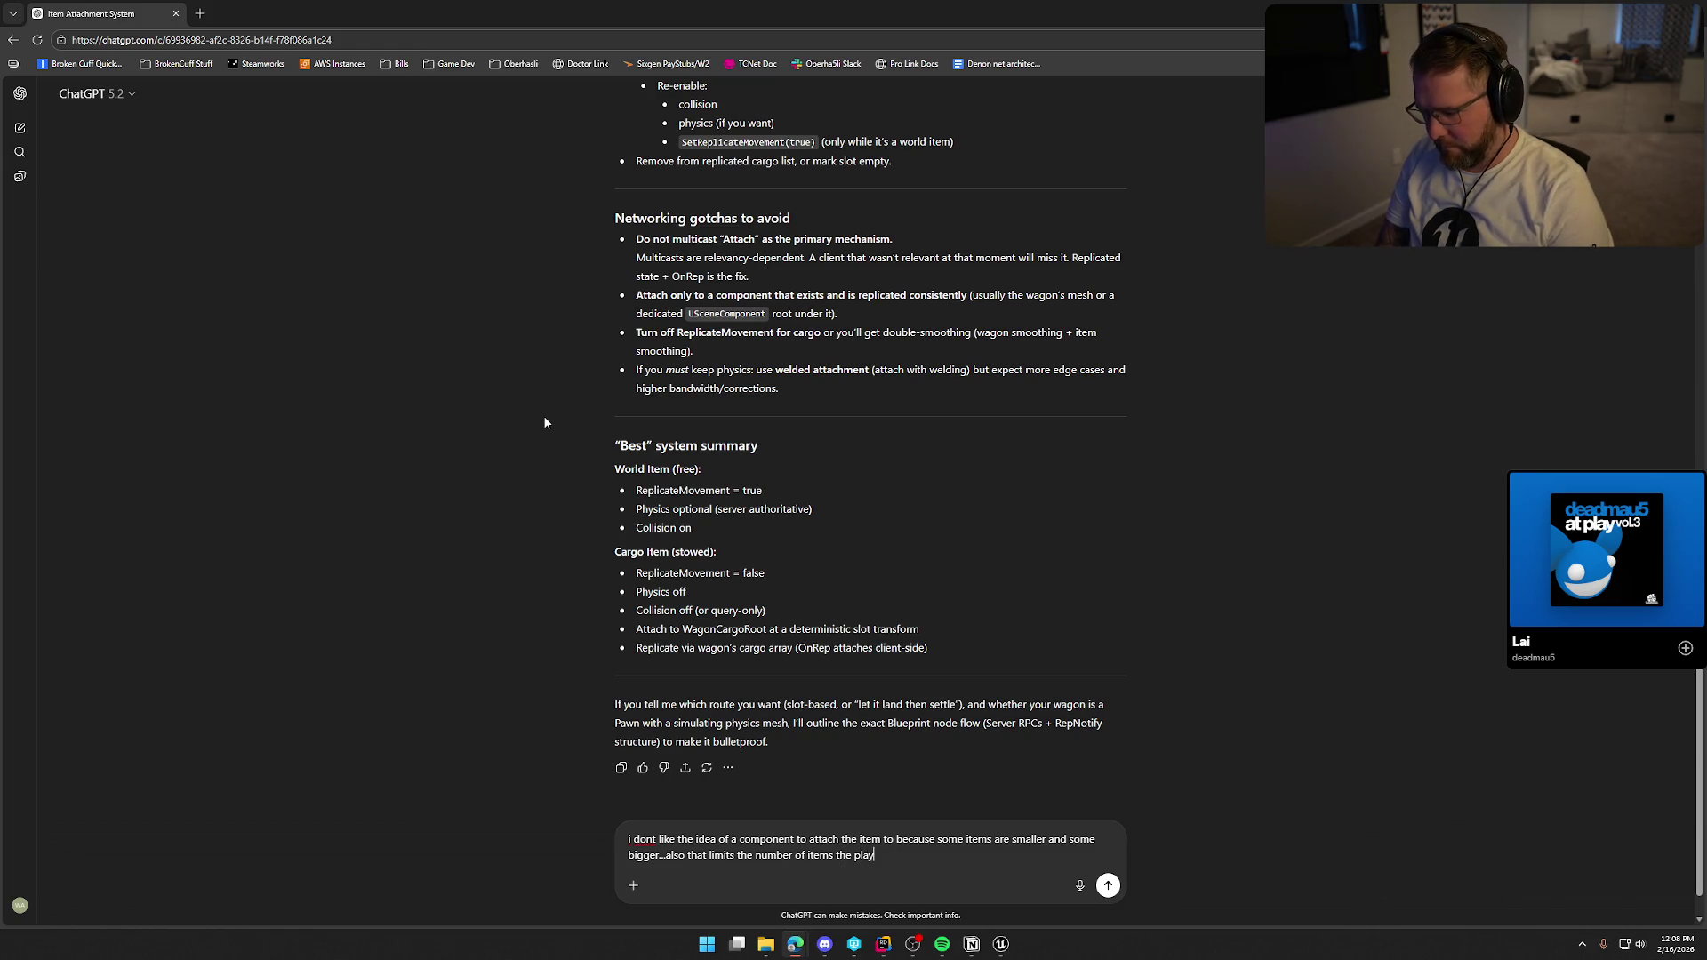
type("er can bring to th")
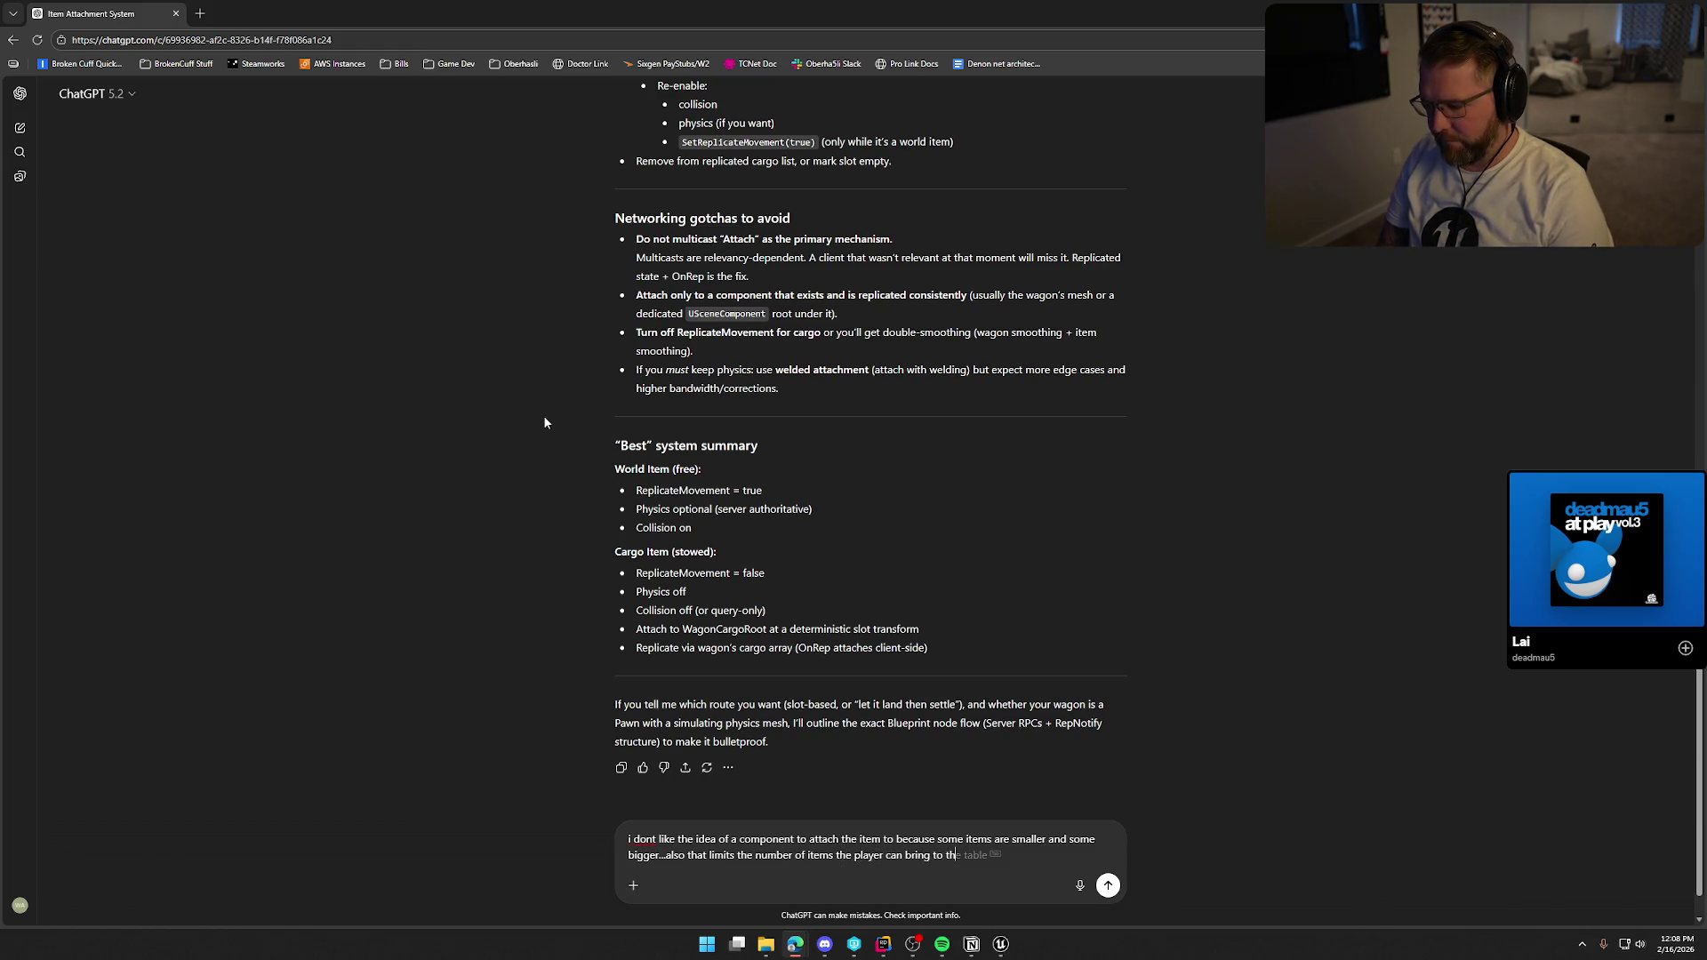
type("e number of available")
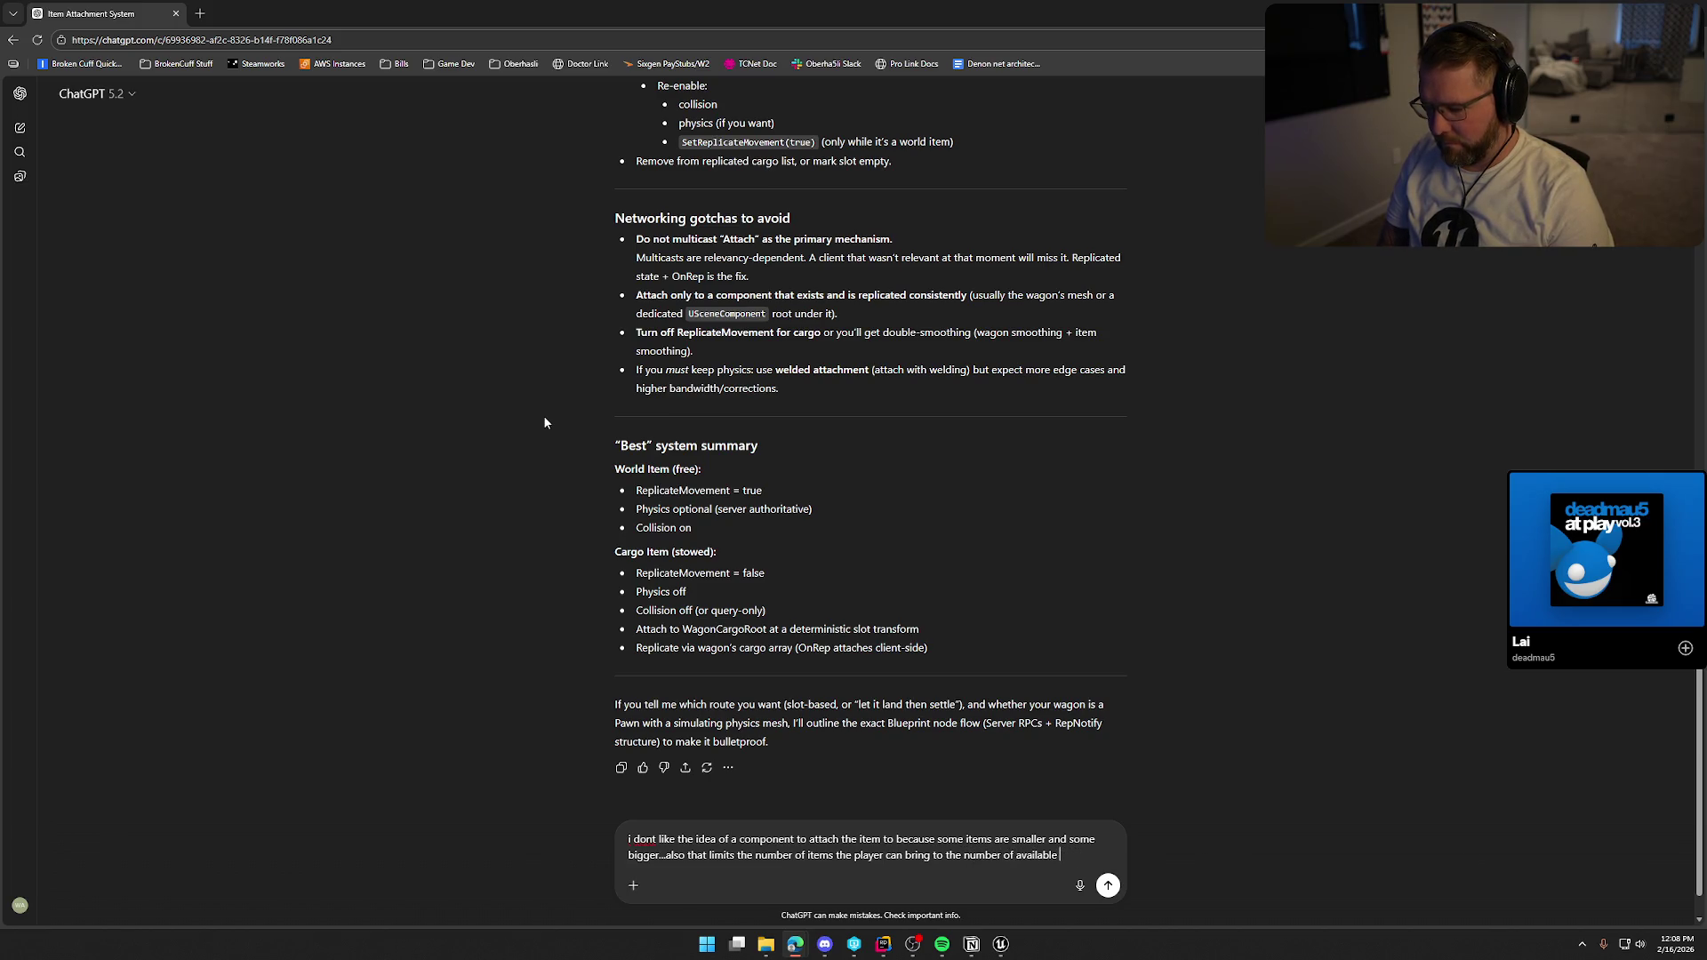
type(" comp")
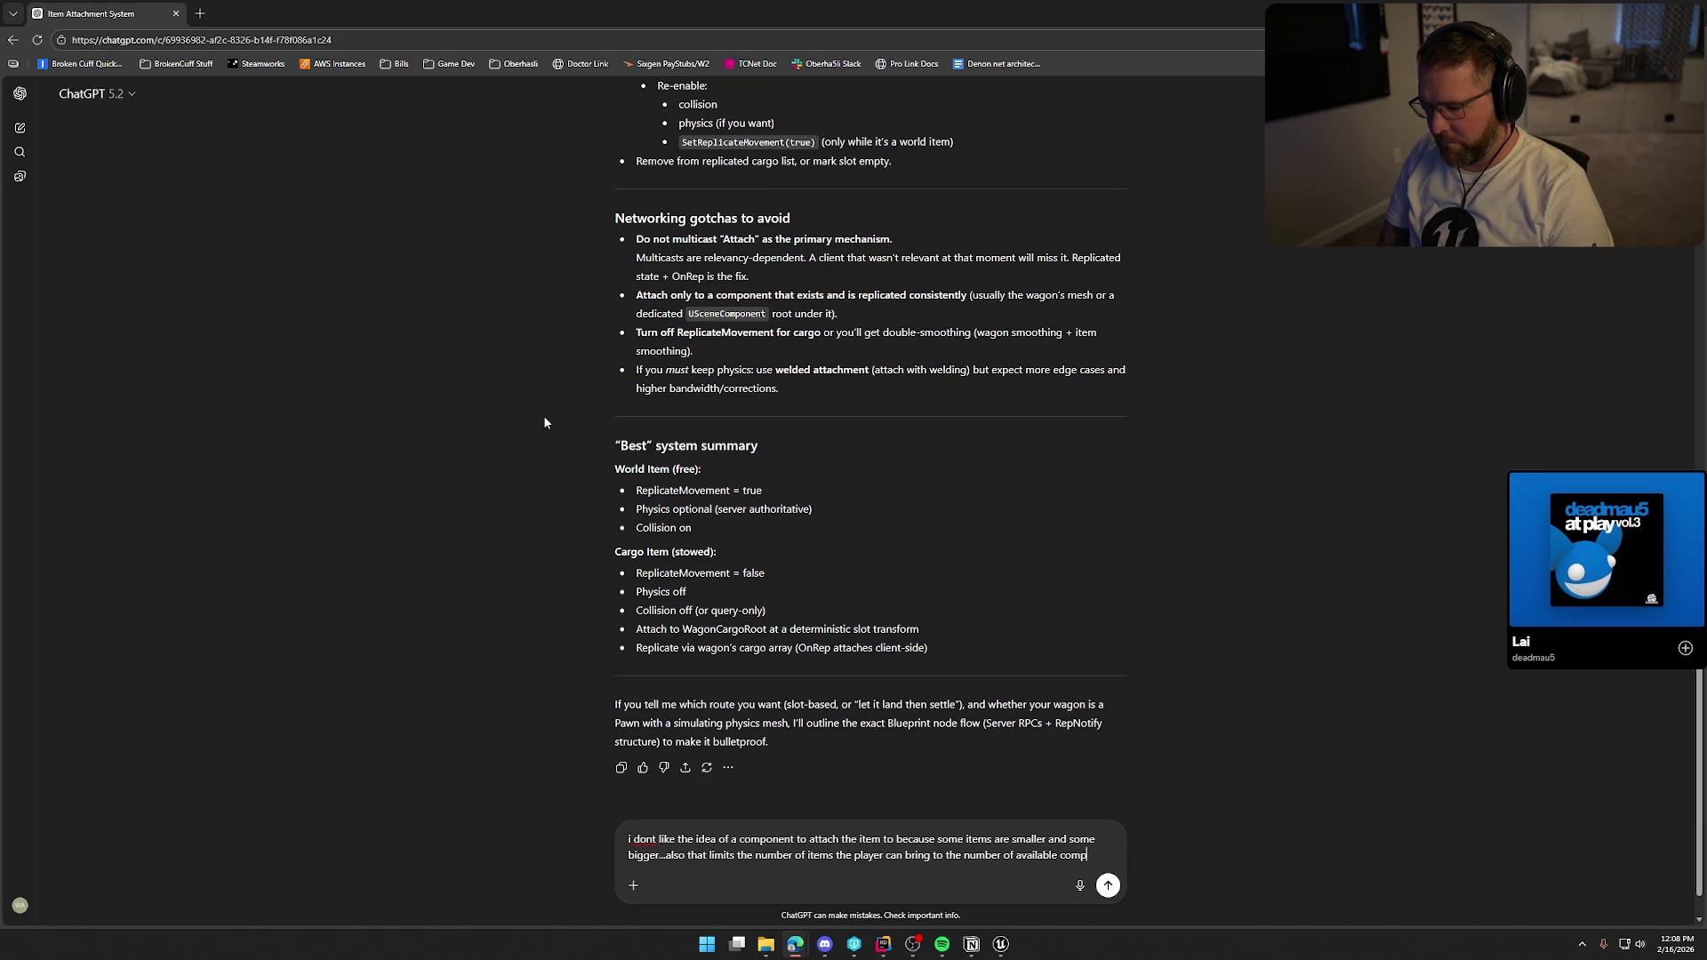
type("onent slots....")
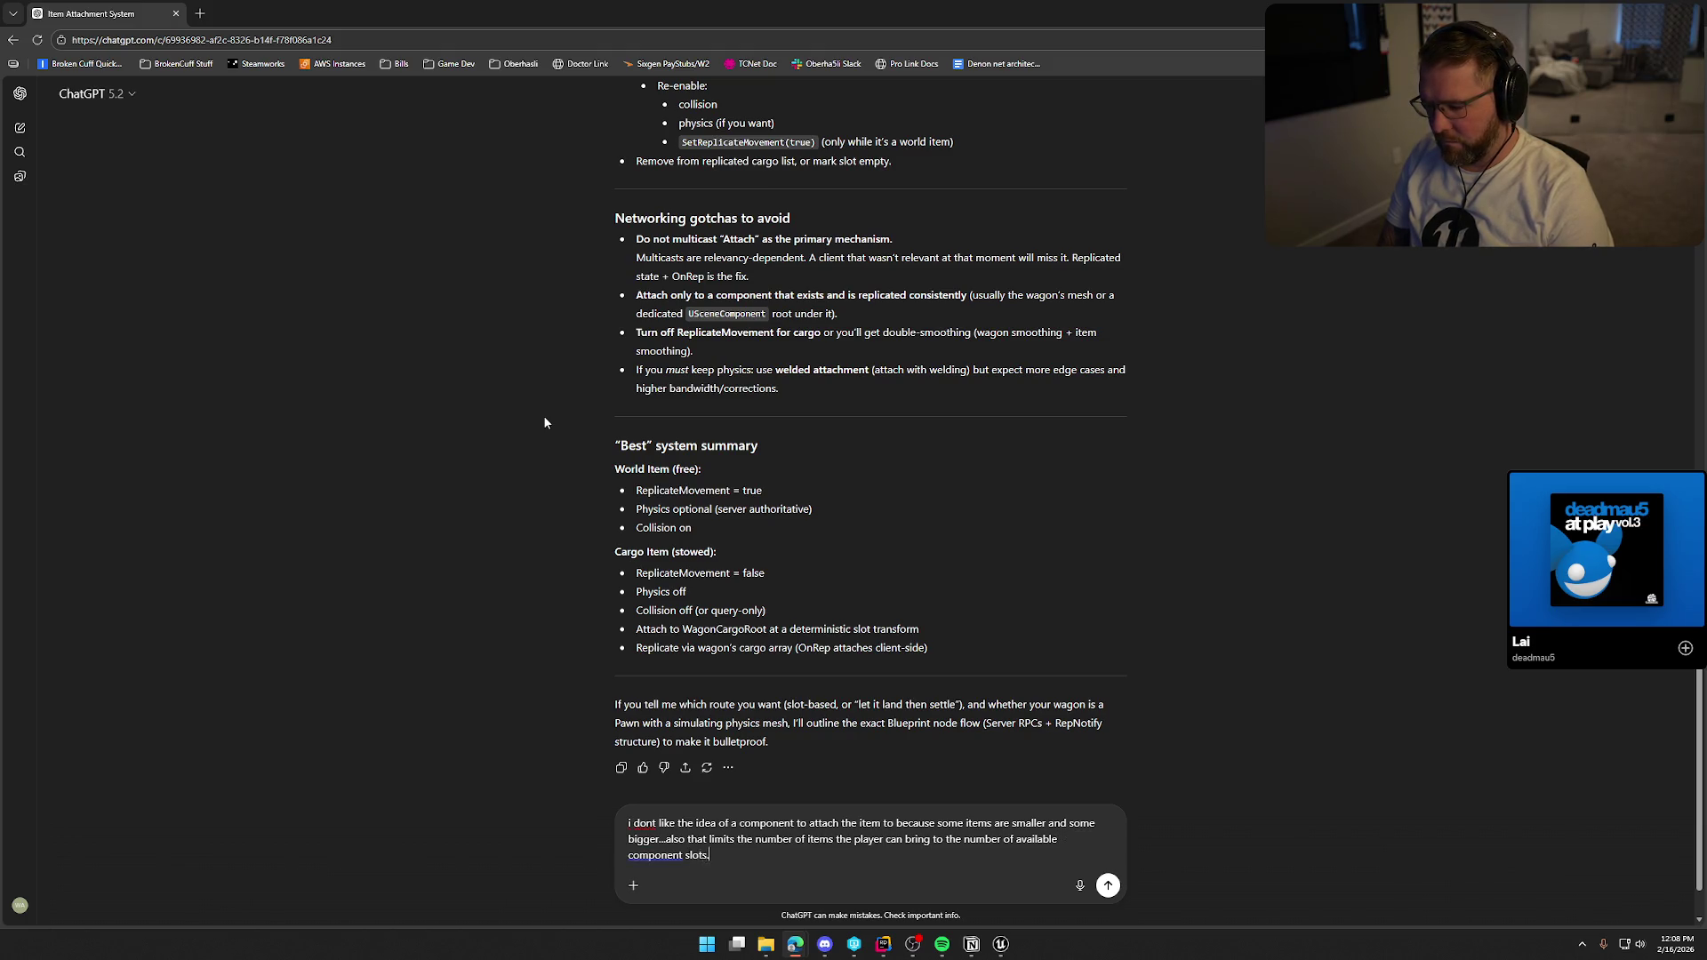
key("Return")
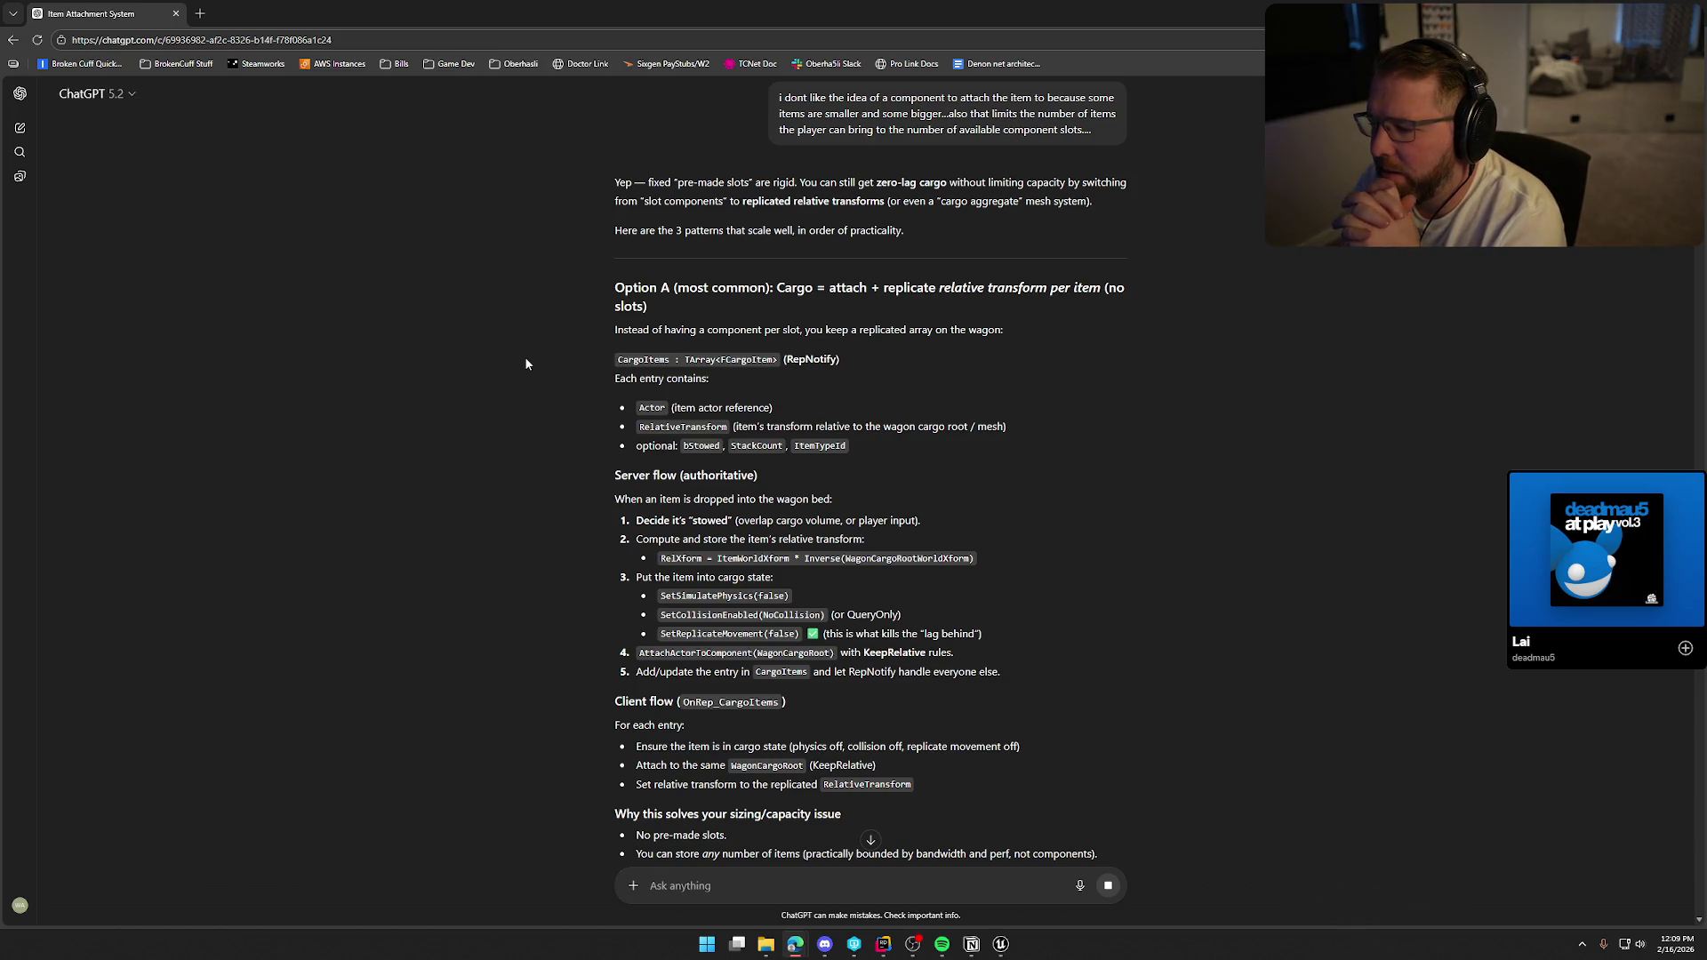
Scroll ChatGPT's reply past Option A to Option B's toss-and-settle-then-freeze approach.
scroll(525, 363, "down", 2)
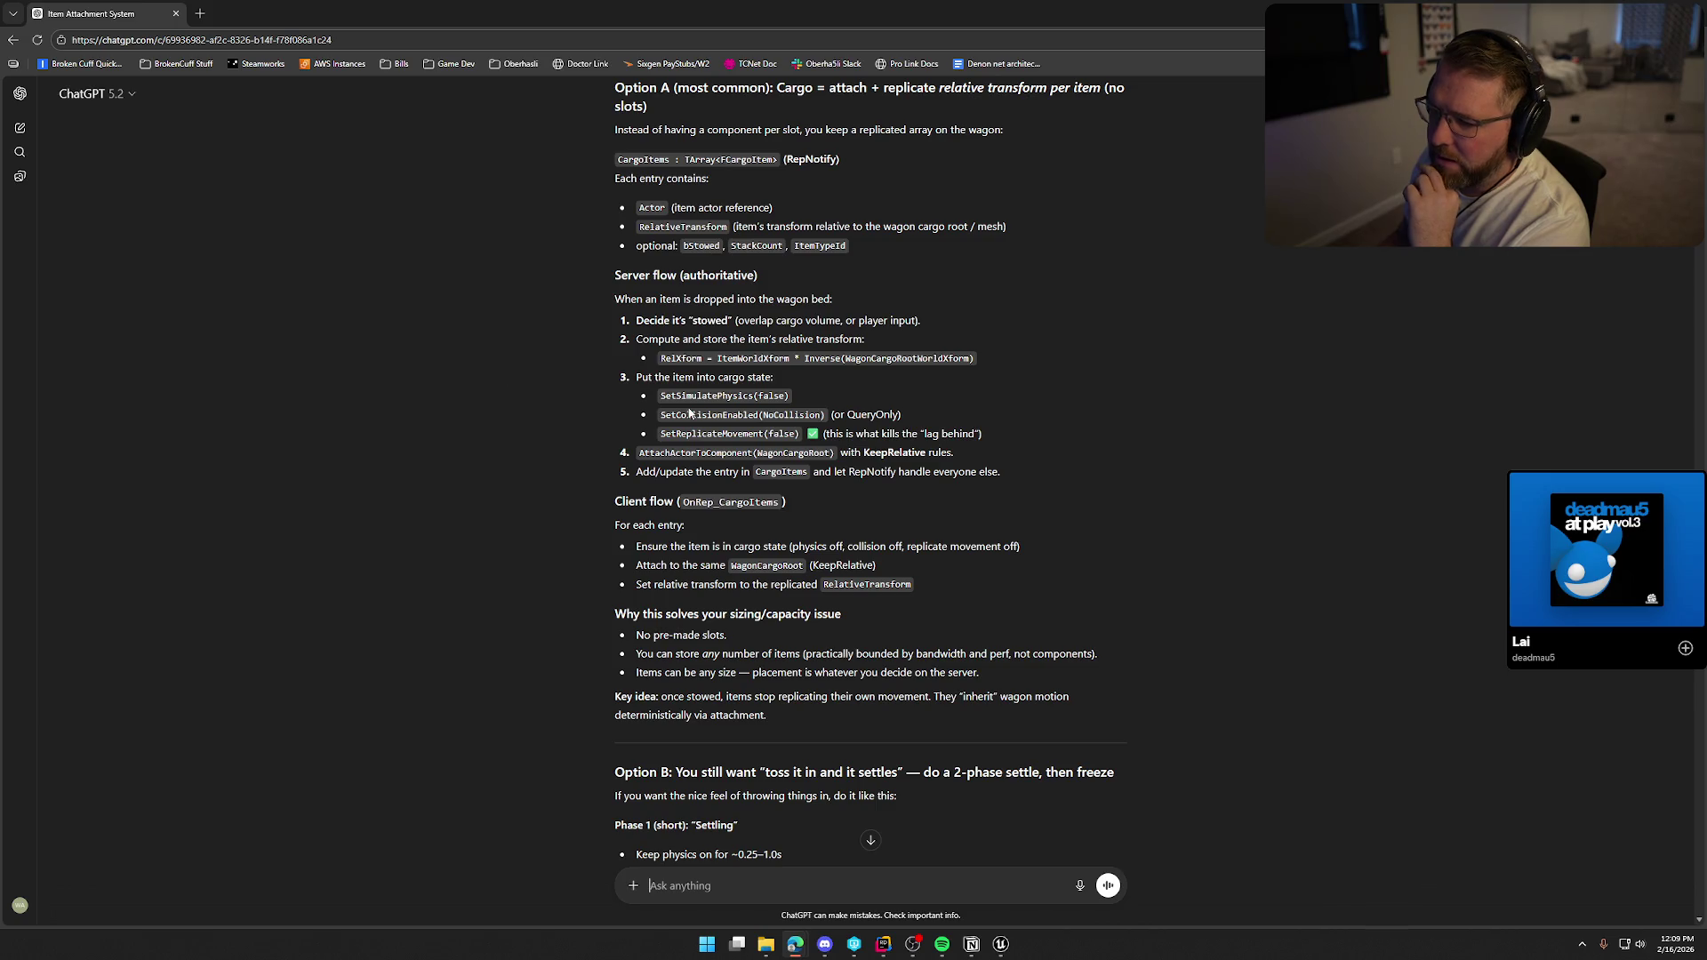
scroll(533, 428, "down", 2)
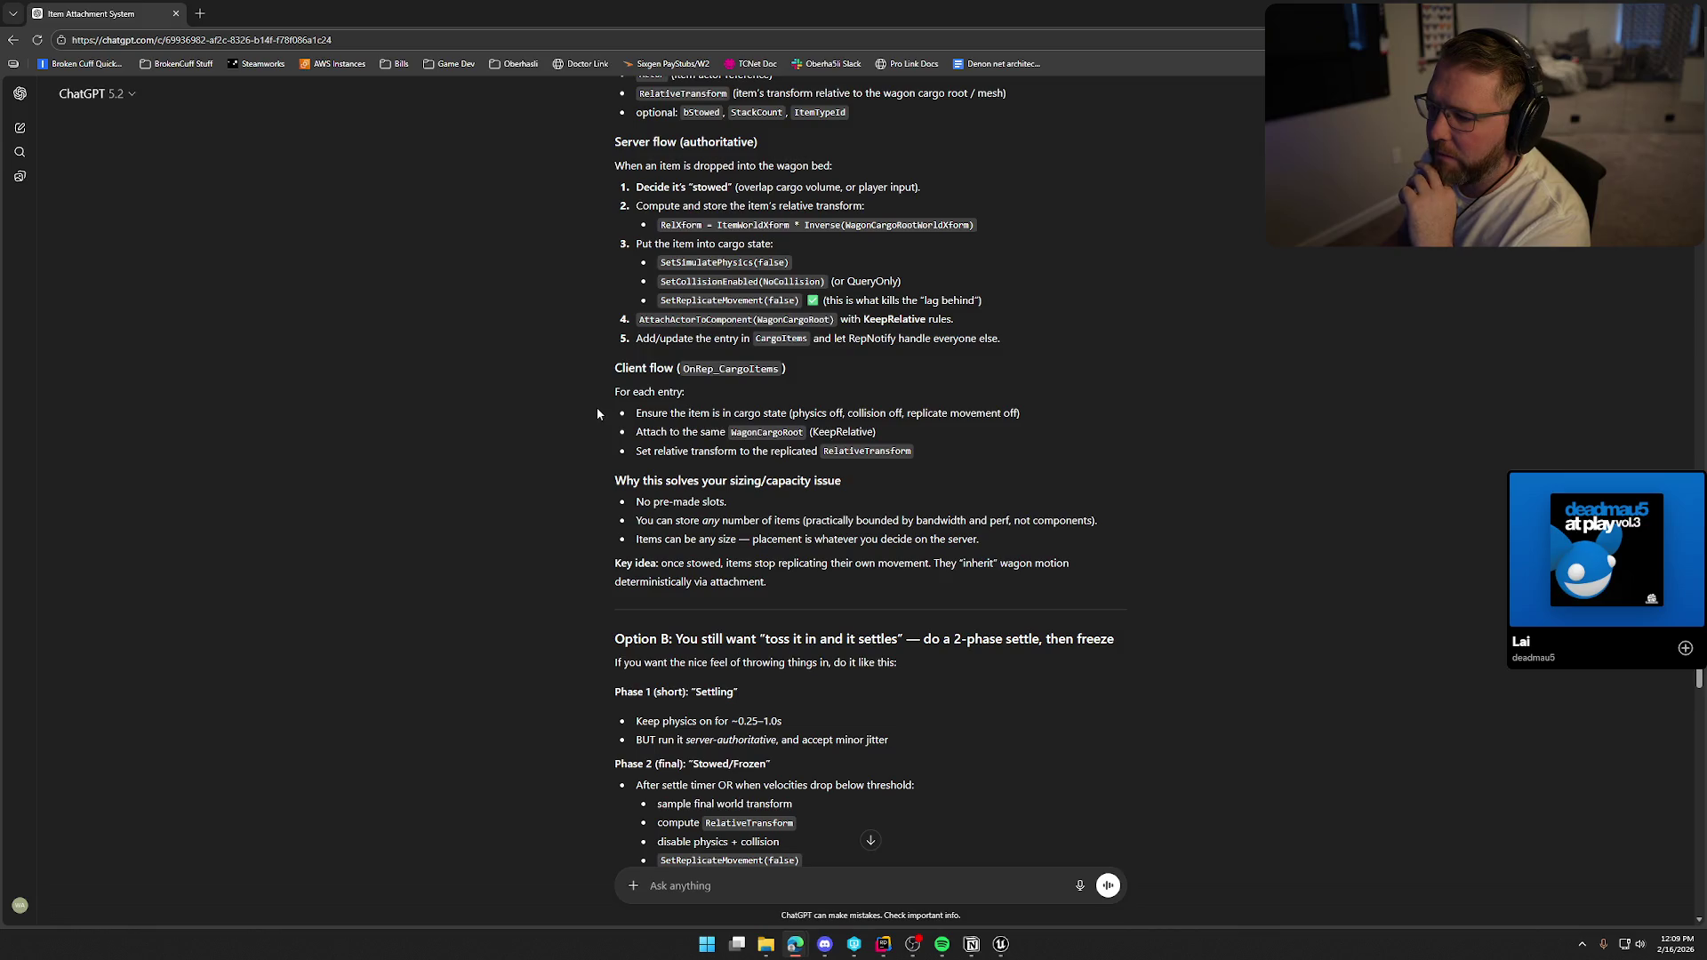
scroll(598, 412, "down", 1)
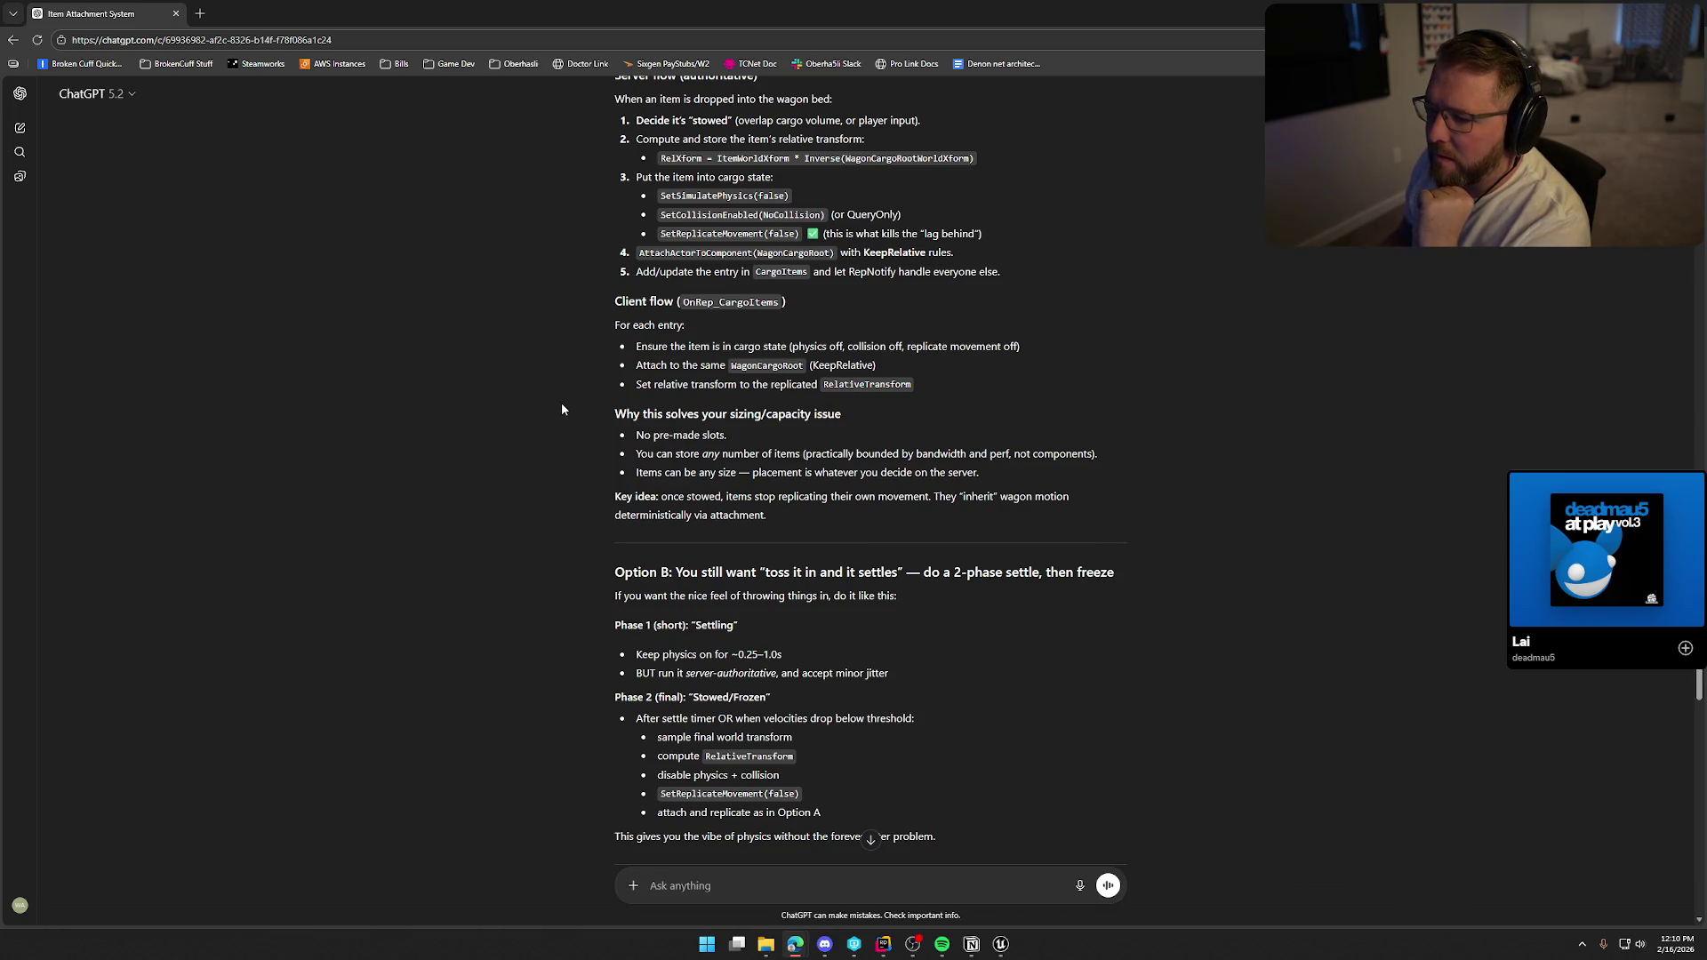
scroll(562, 408, "down", 2)
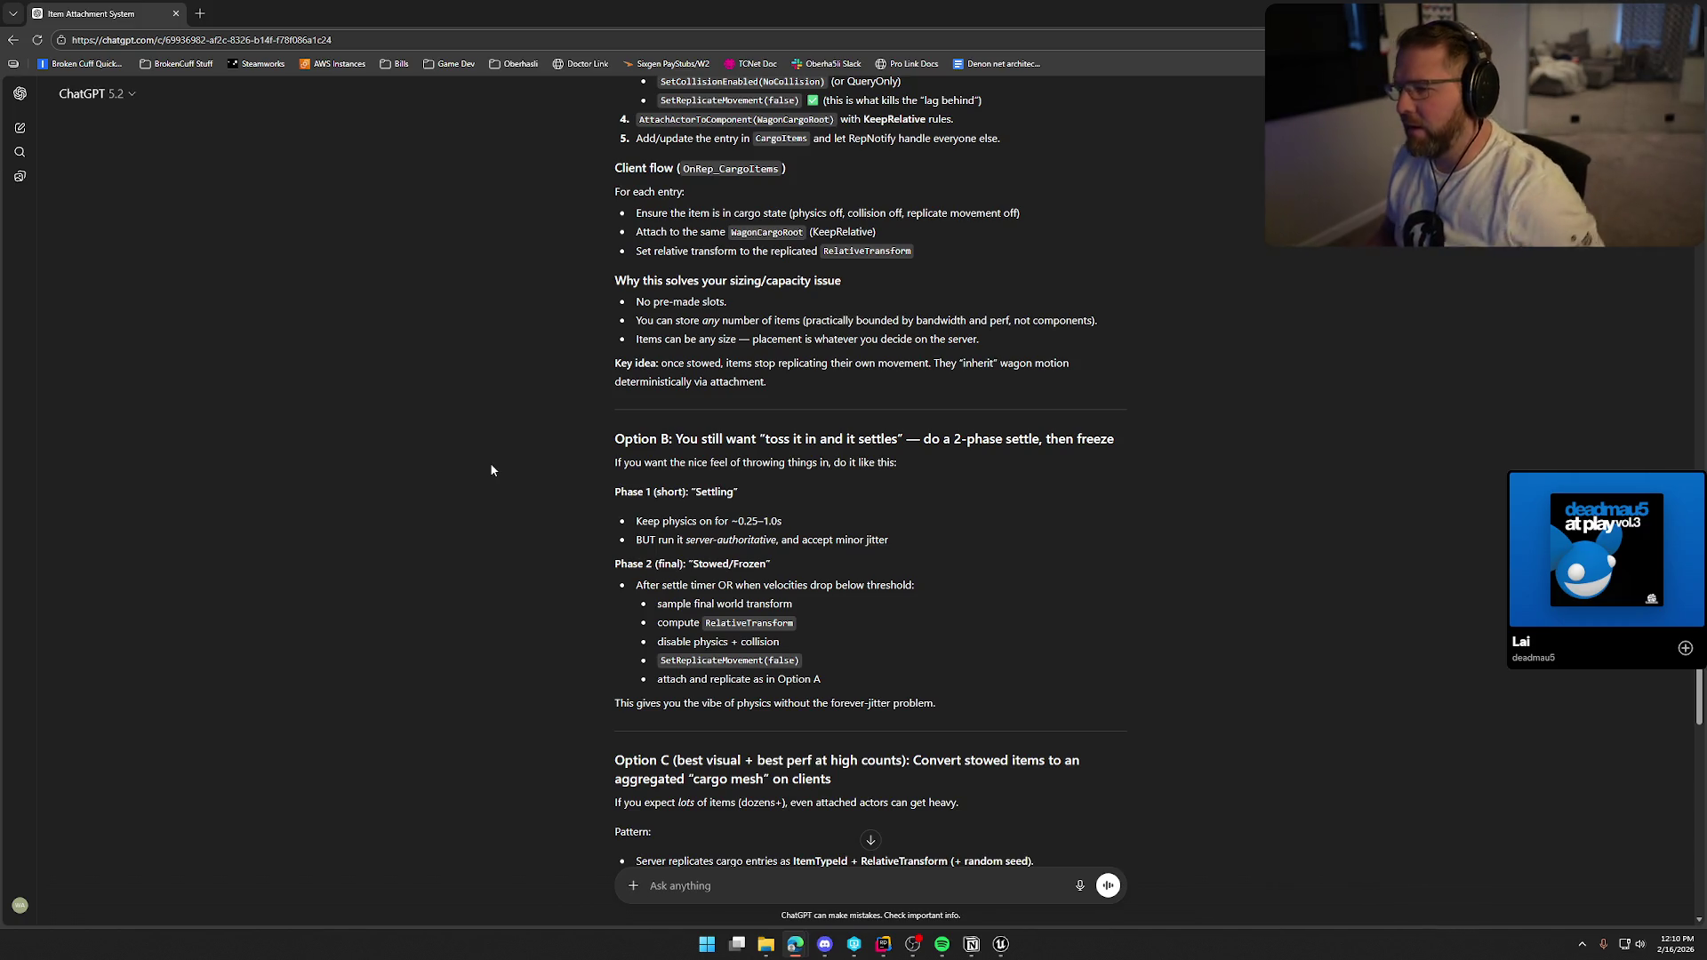
scroll(587, 497, "down", 2)
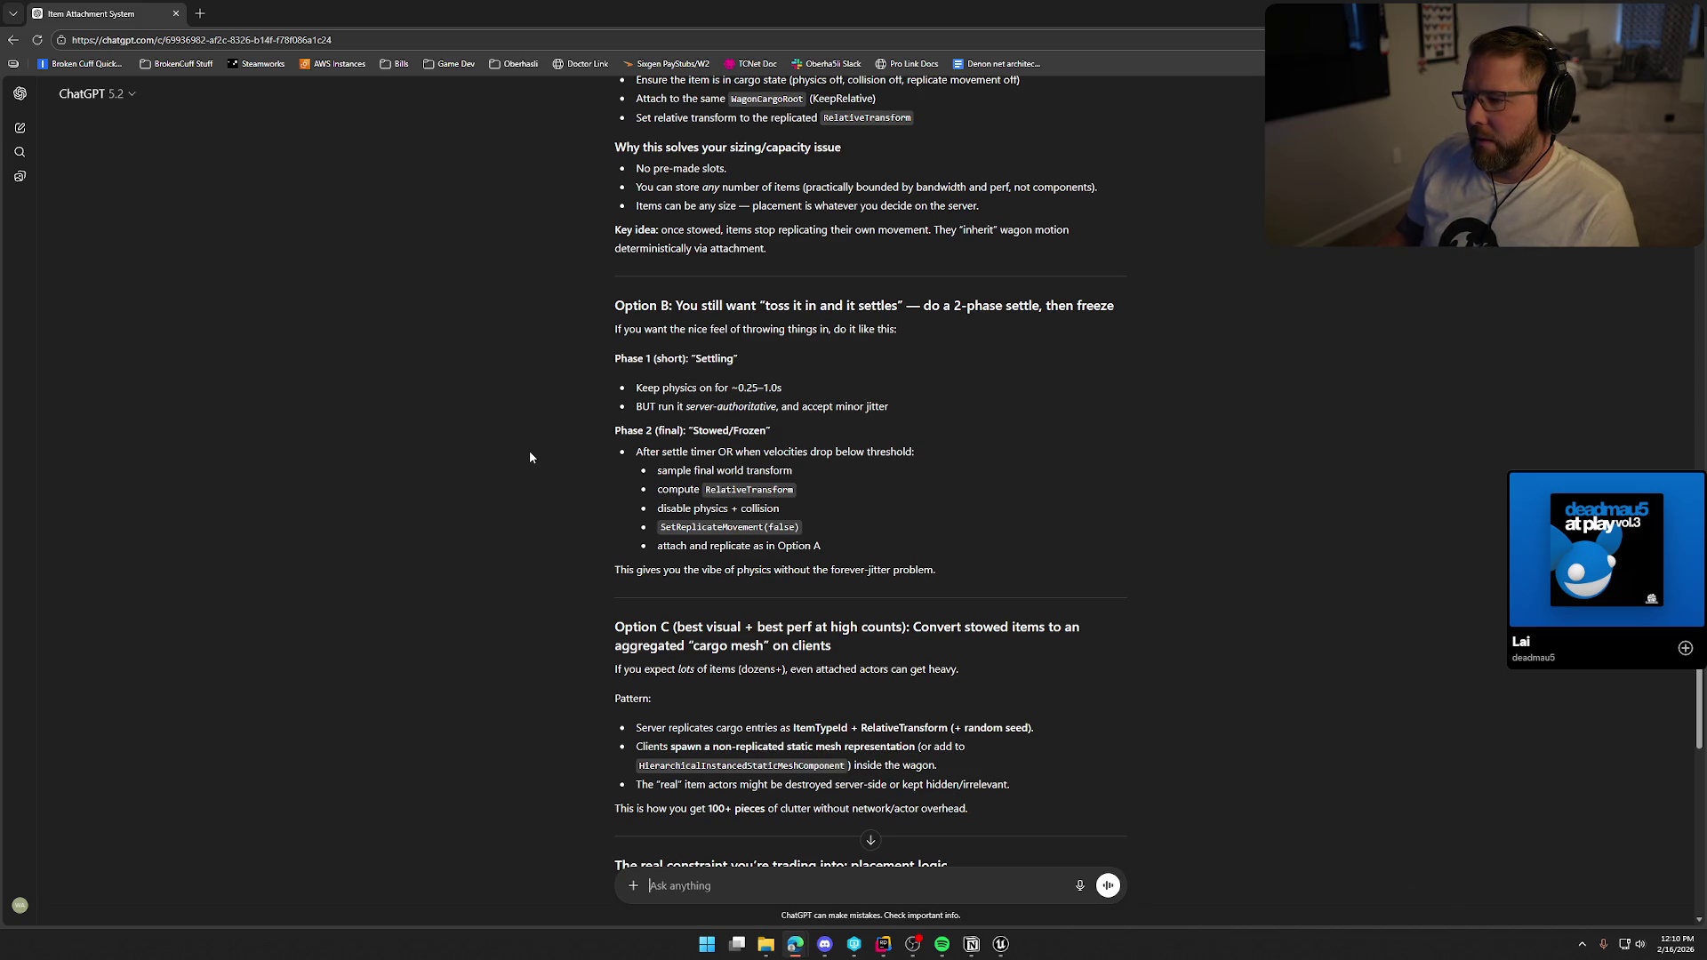
scroll(530, 455, "down", 1)
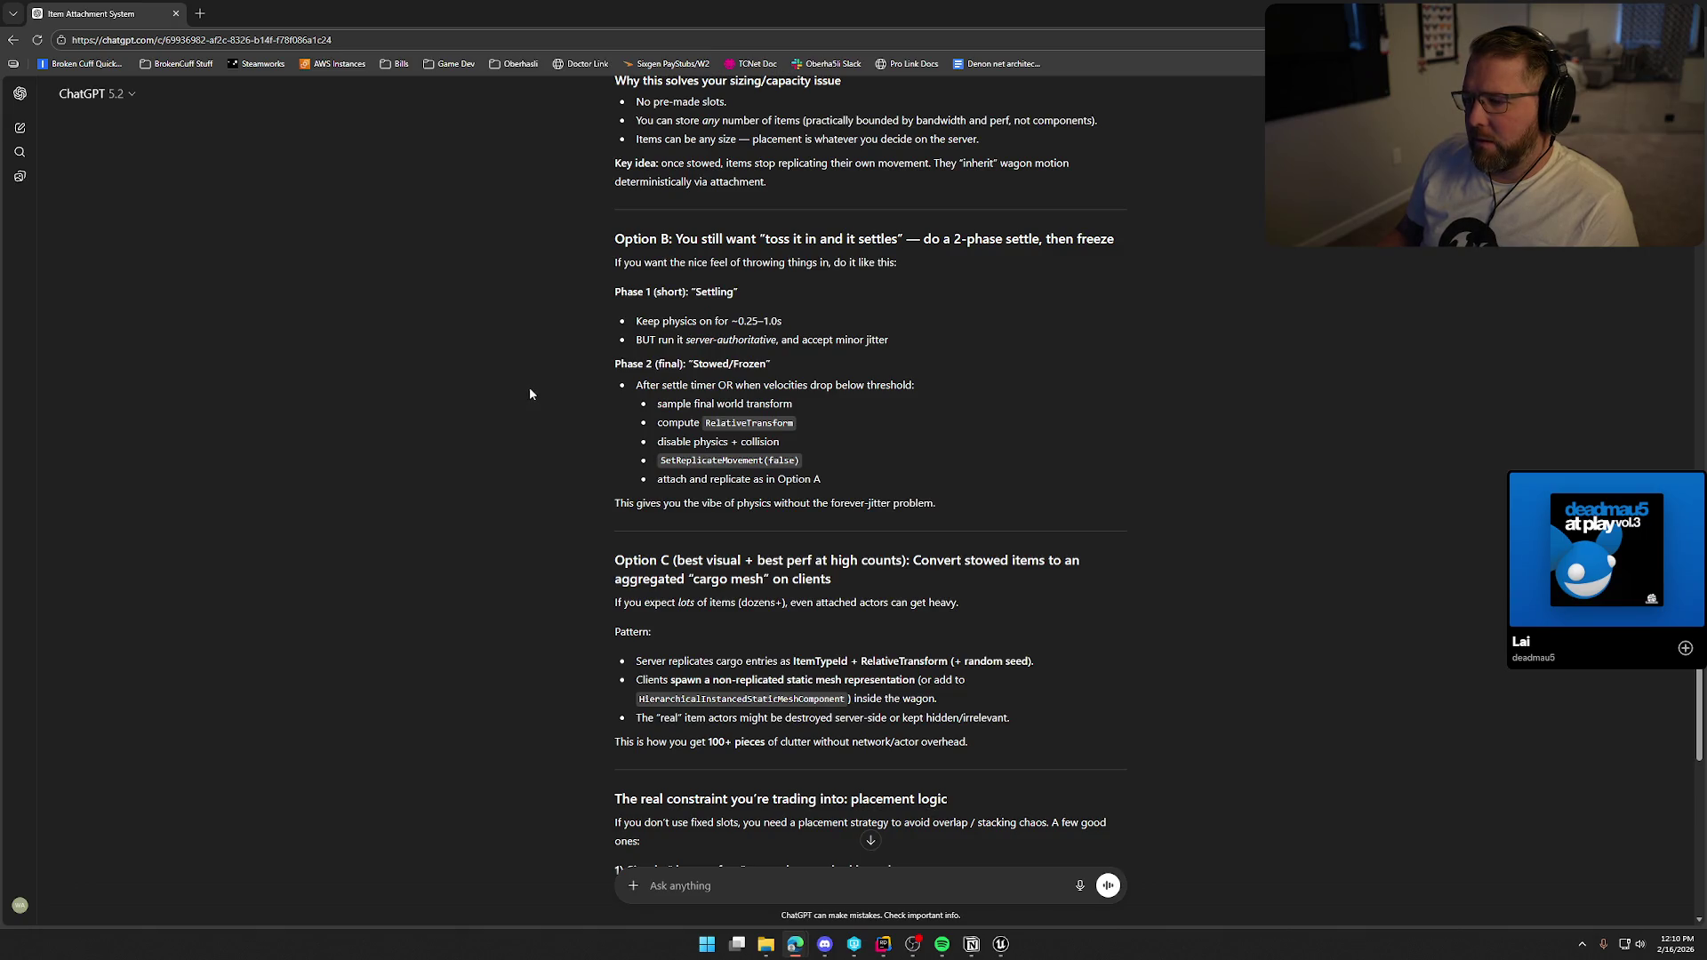
scroll(793, 456, "down", 2)
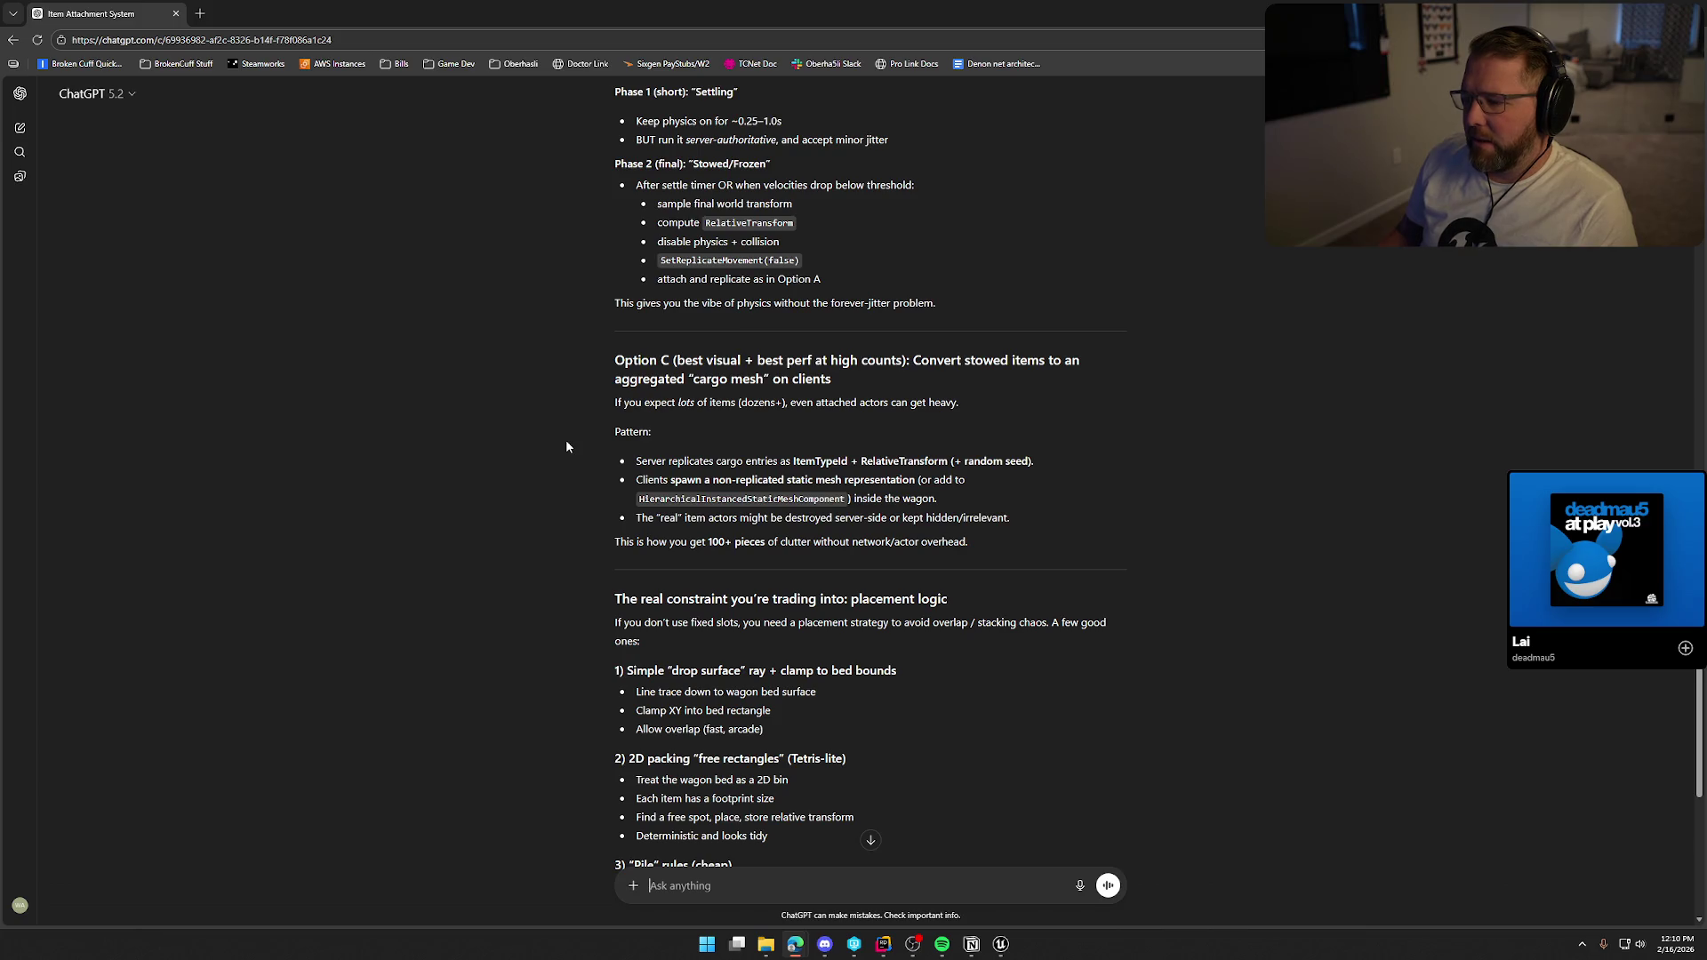
scroll(569, 452, "down", 1)
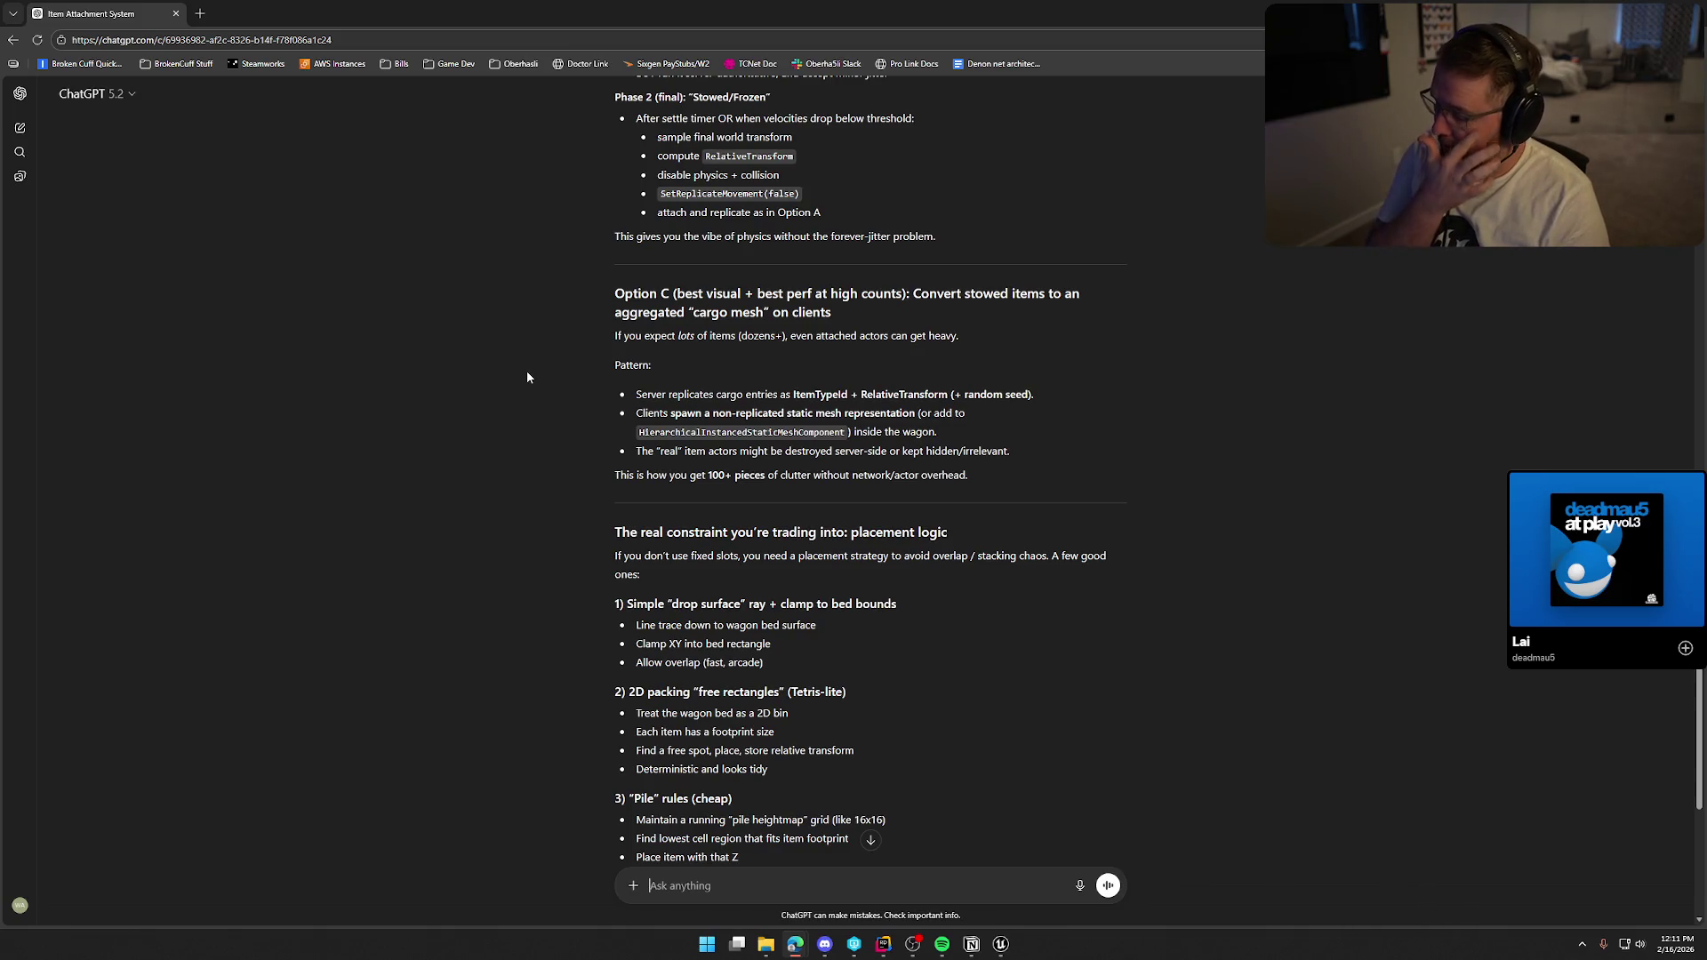
scroll(527, 377, "down", 3)
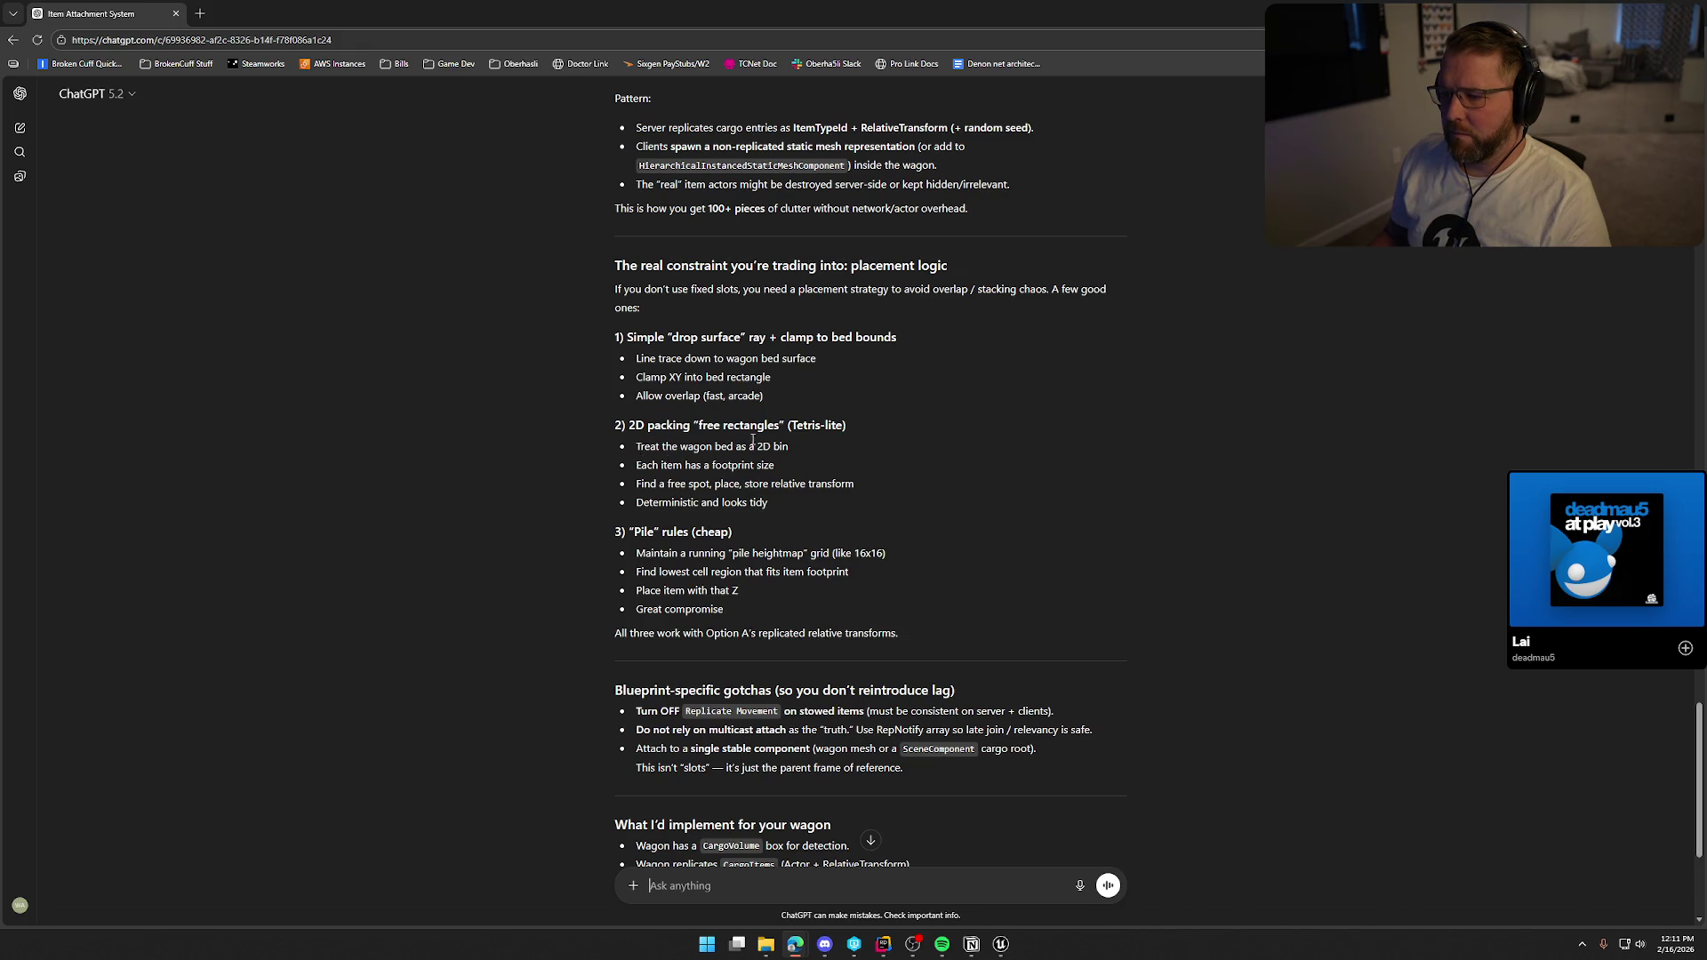
scroll(633, 417, "down", 2)
scroll(436, 460, "down", 1)
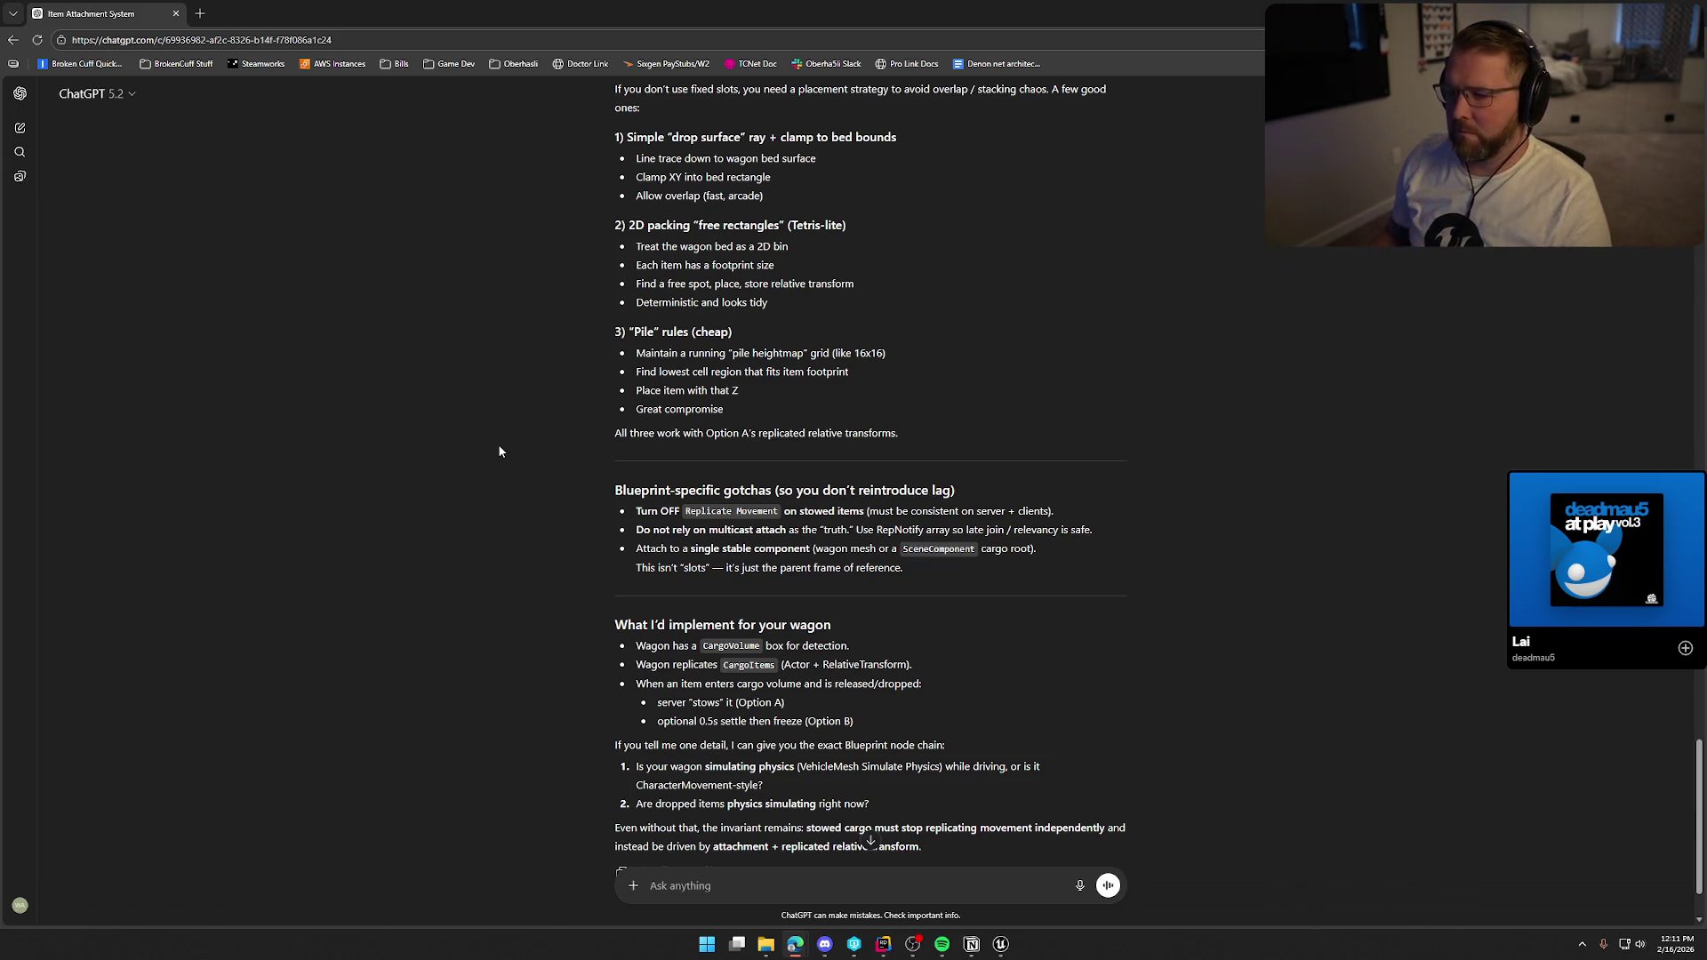
scroll(498, 452, "down", 2)
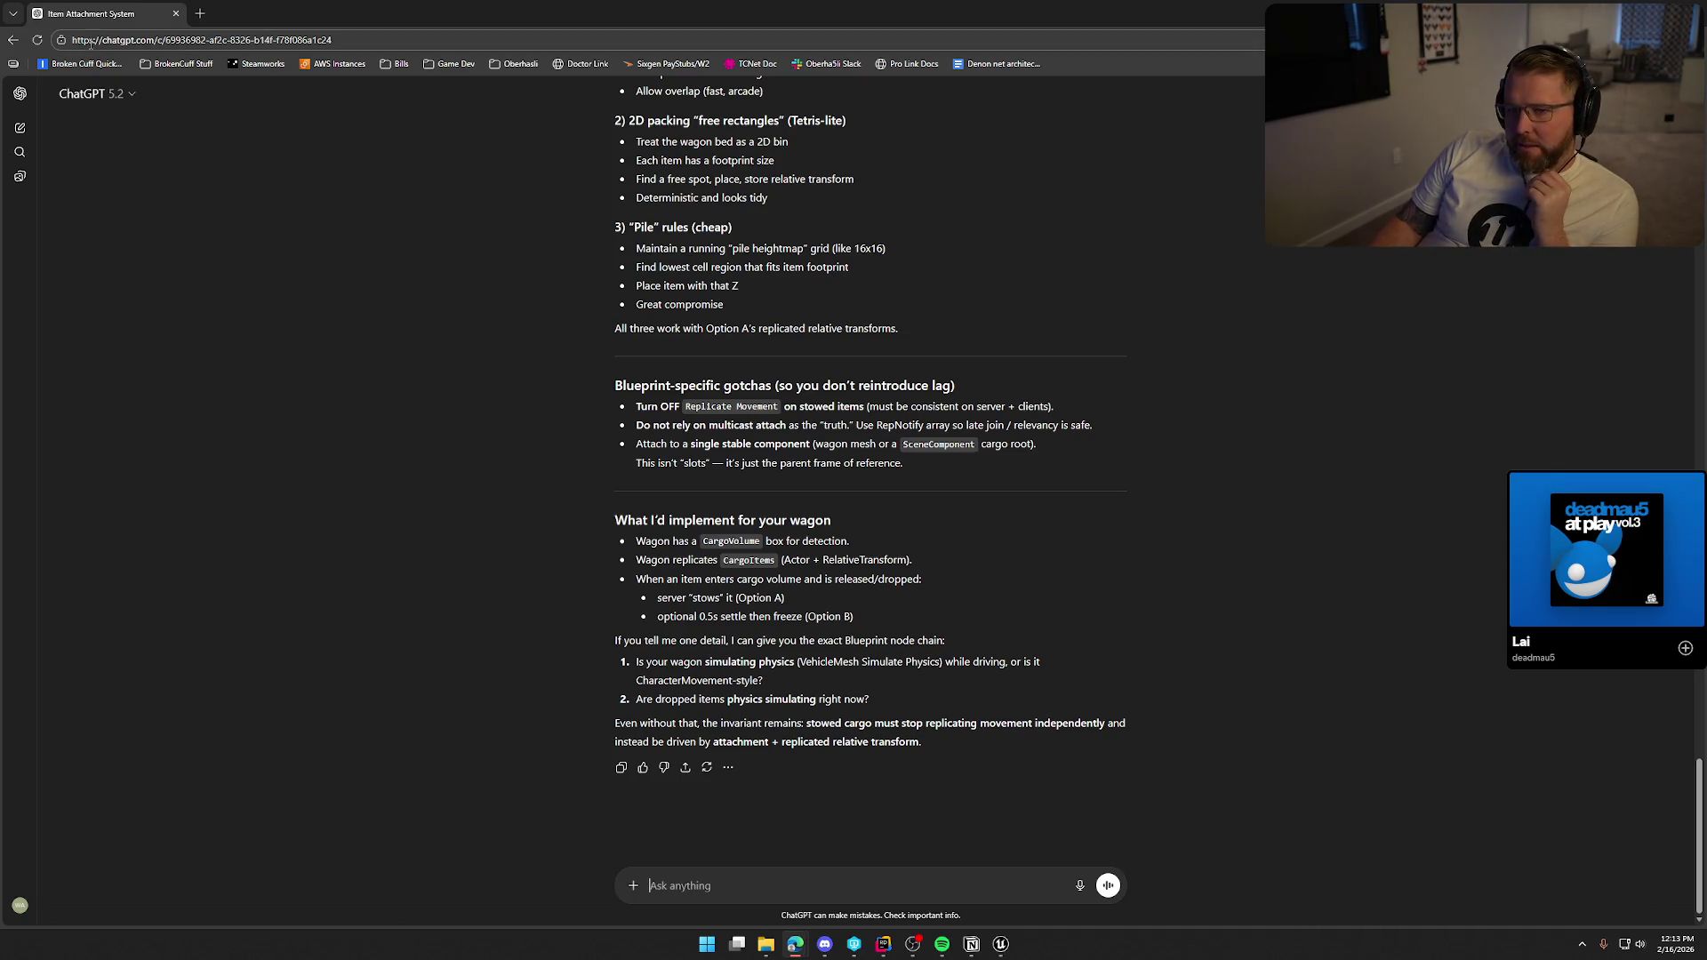
Leave the finished ChatGPT answer and switch back to the Unreal Editor window.
key("alt+Tab")
Show the GameWorld level and orbit the view around the covered wagon's cargo bed.
left_click(135, 26)
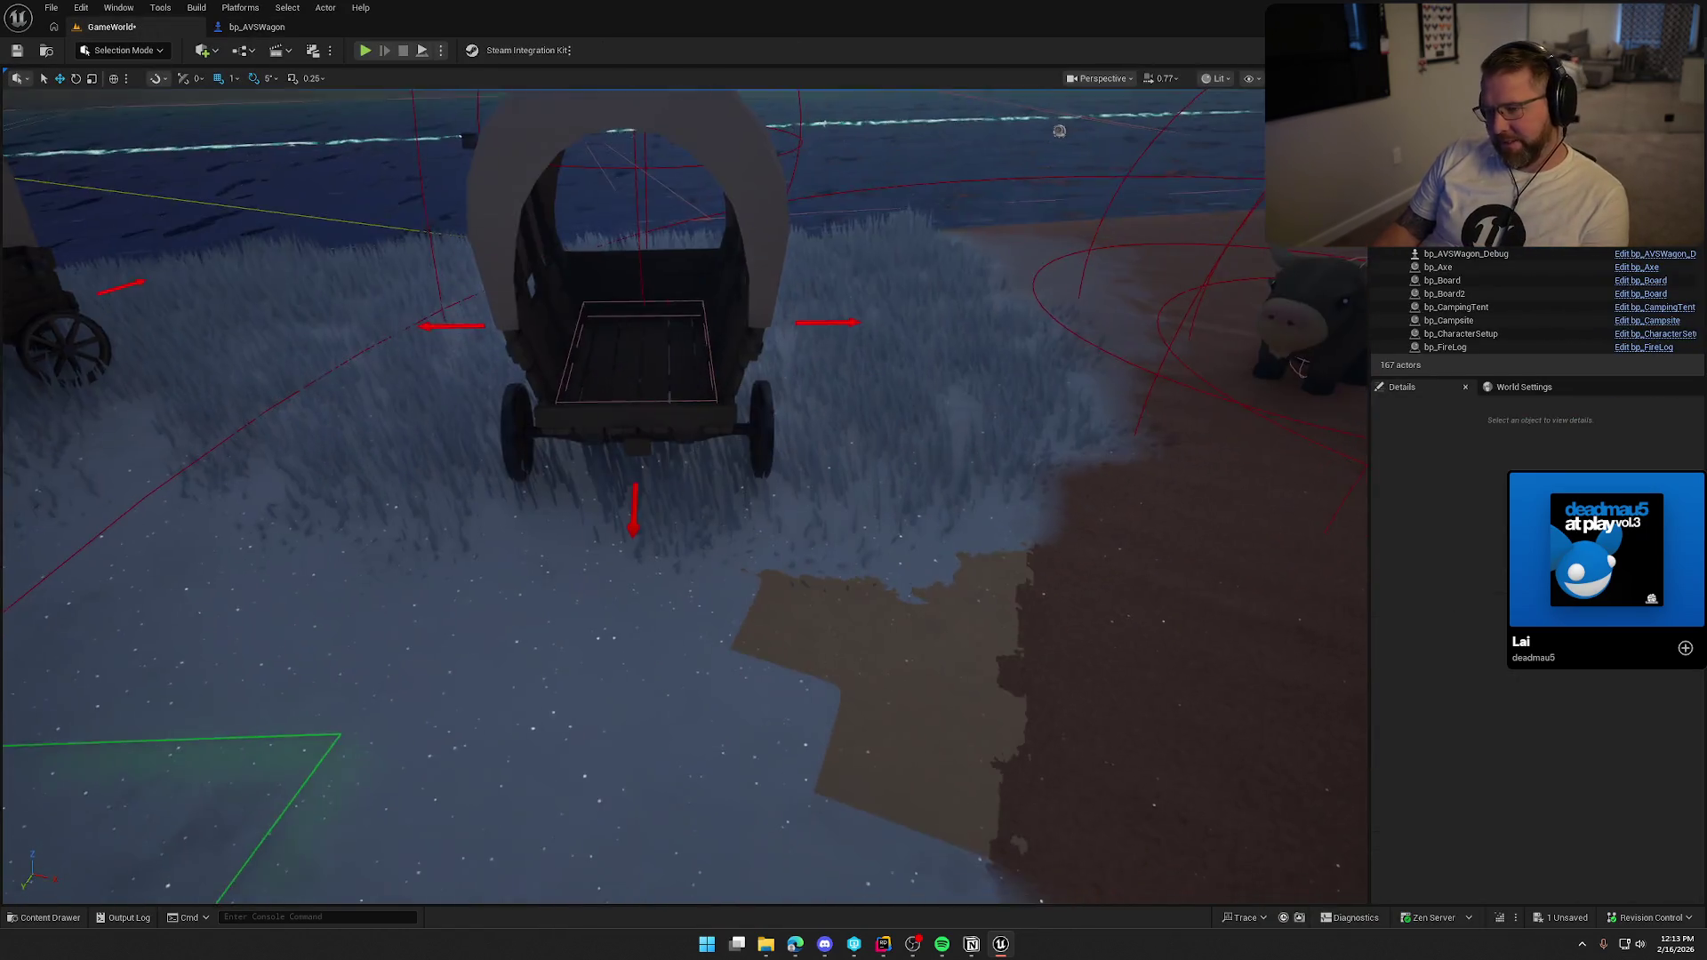
left_click_drag(792, 499, 792, 499)
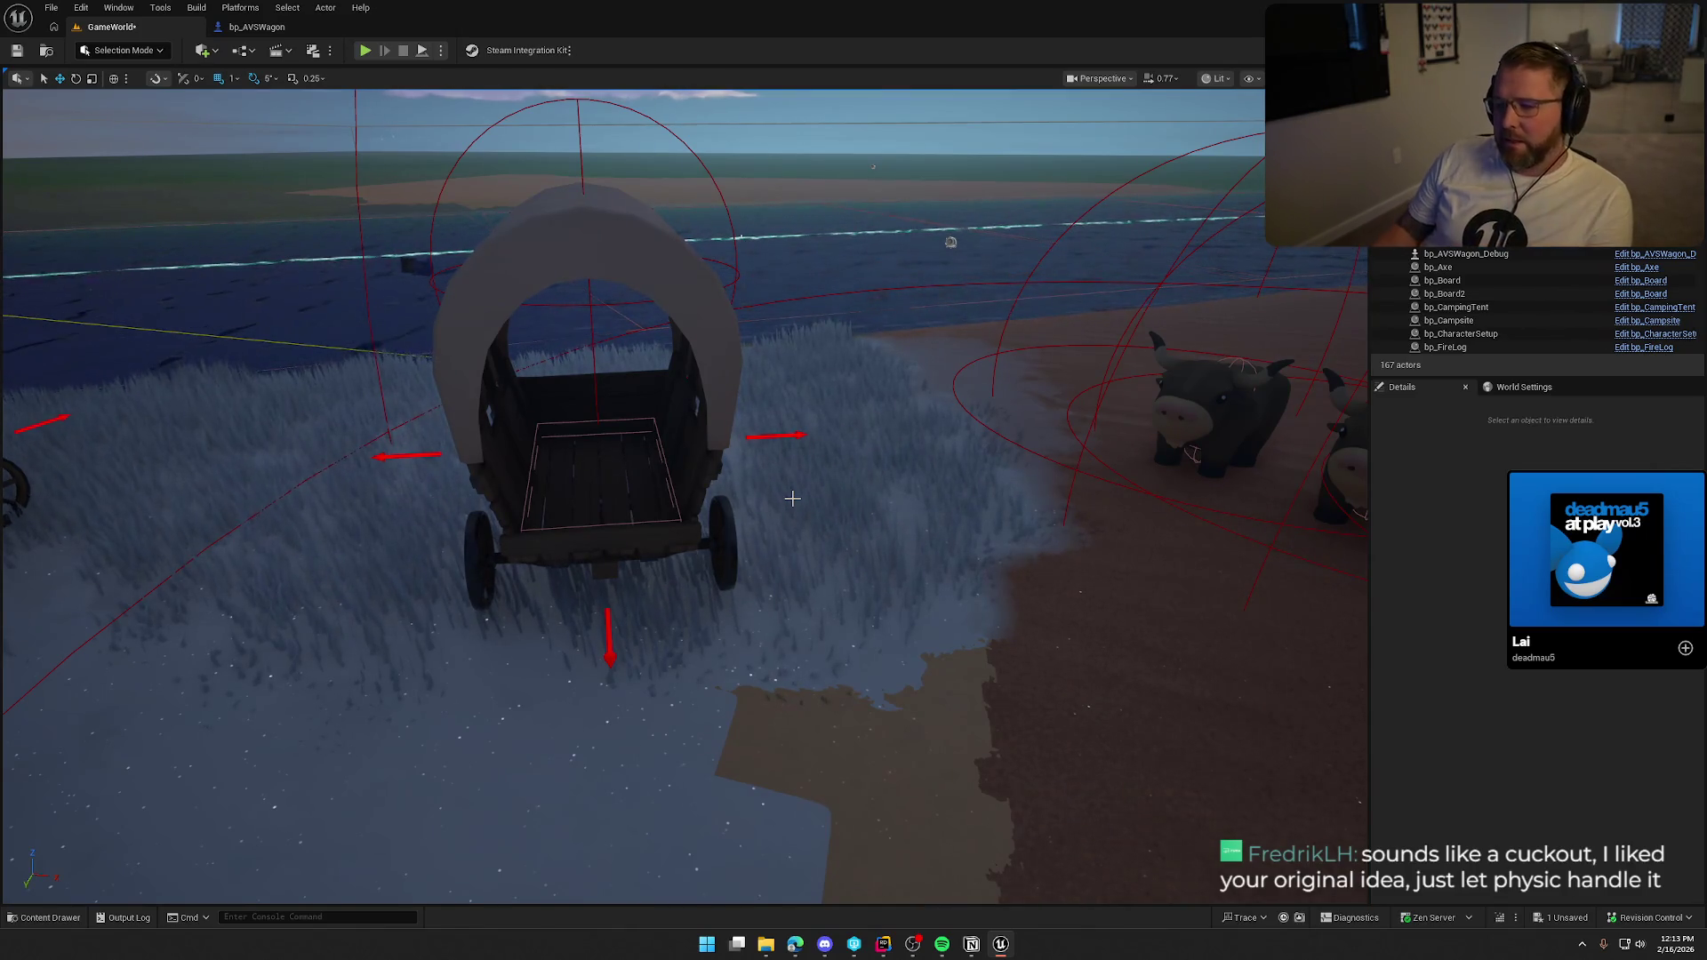
In bp_AVSWagon, delete the item overlap detection node group and the ItemDetection component.
left_click(257, 27)
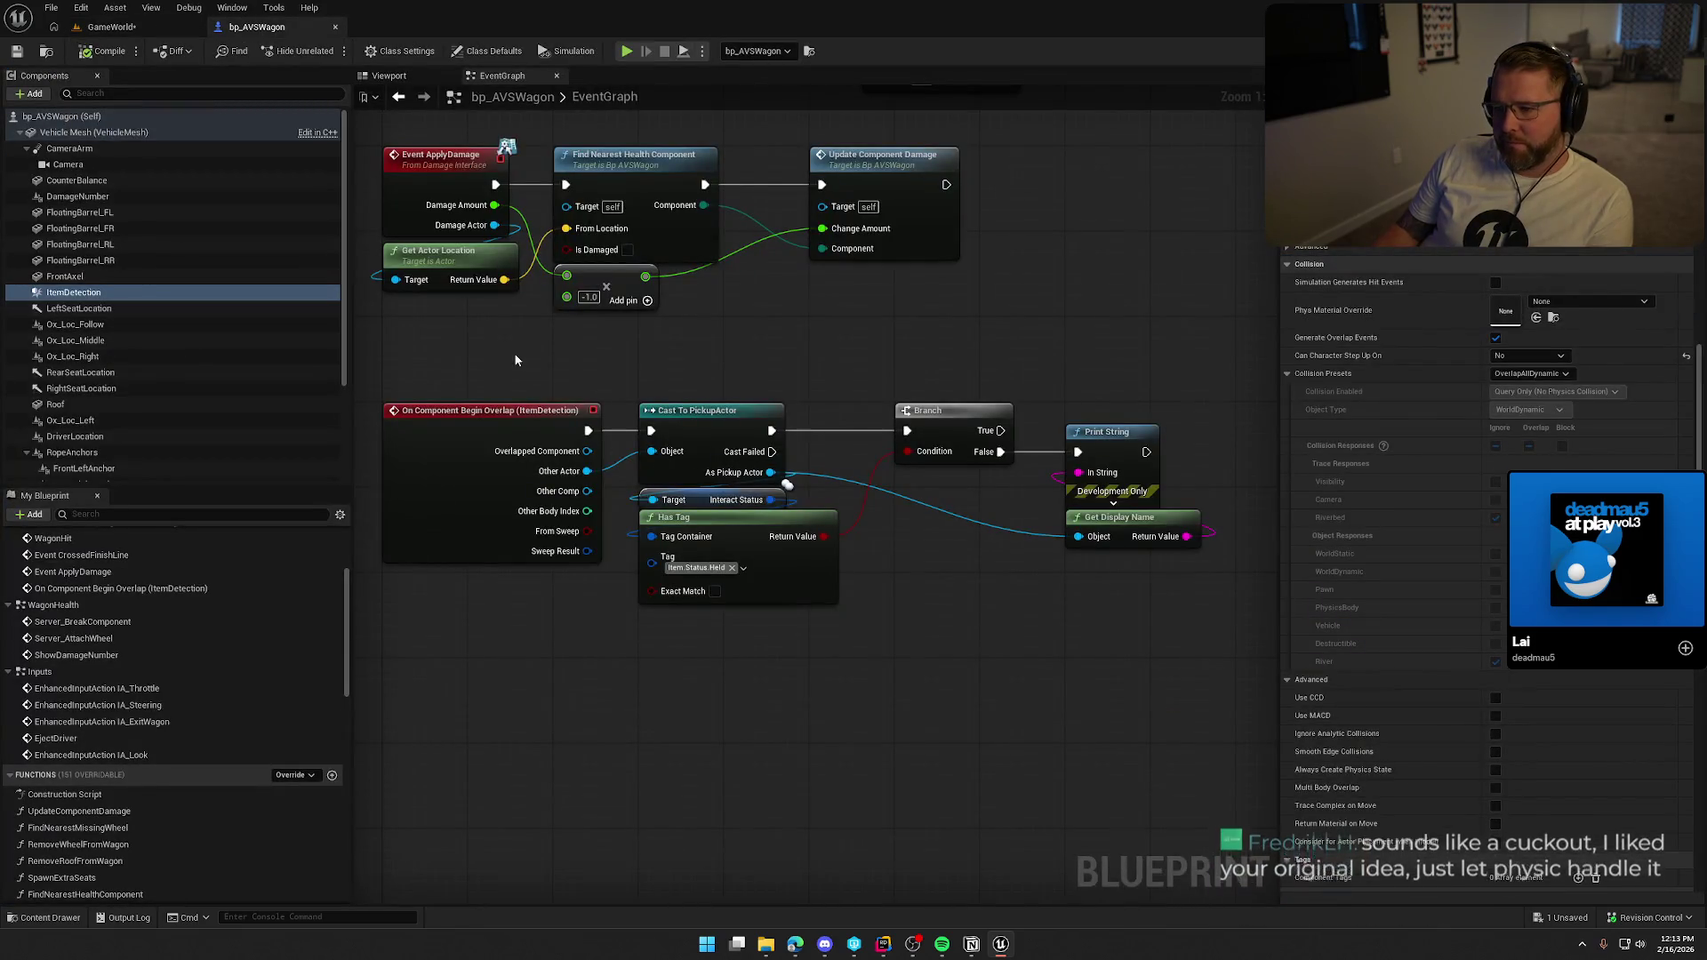
left_click_drag(368, 356, 1208, 704)
key("Delete")
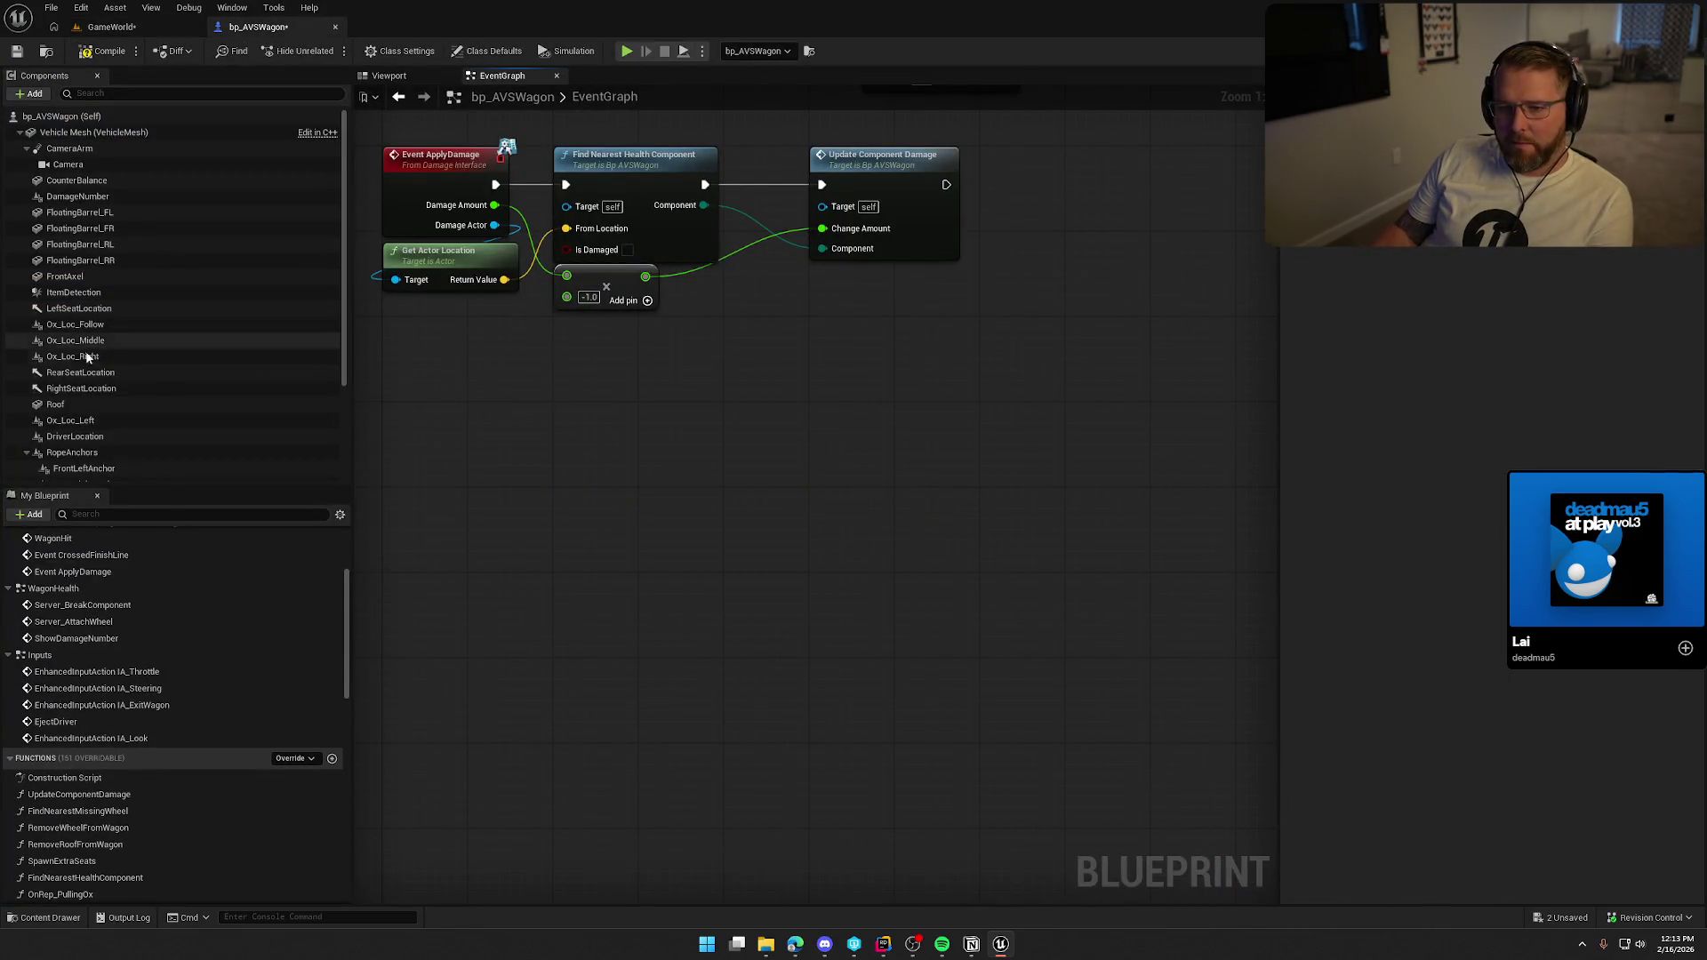
left_click(71, 292)
key("Delete")
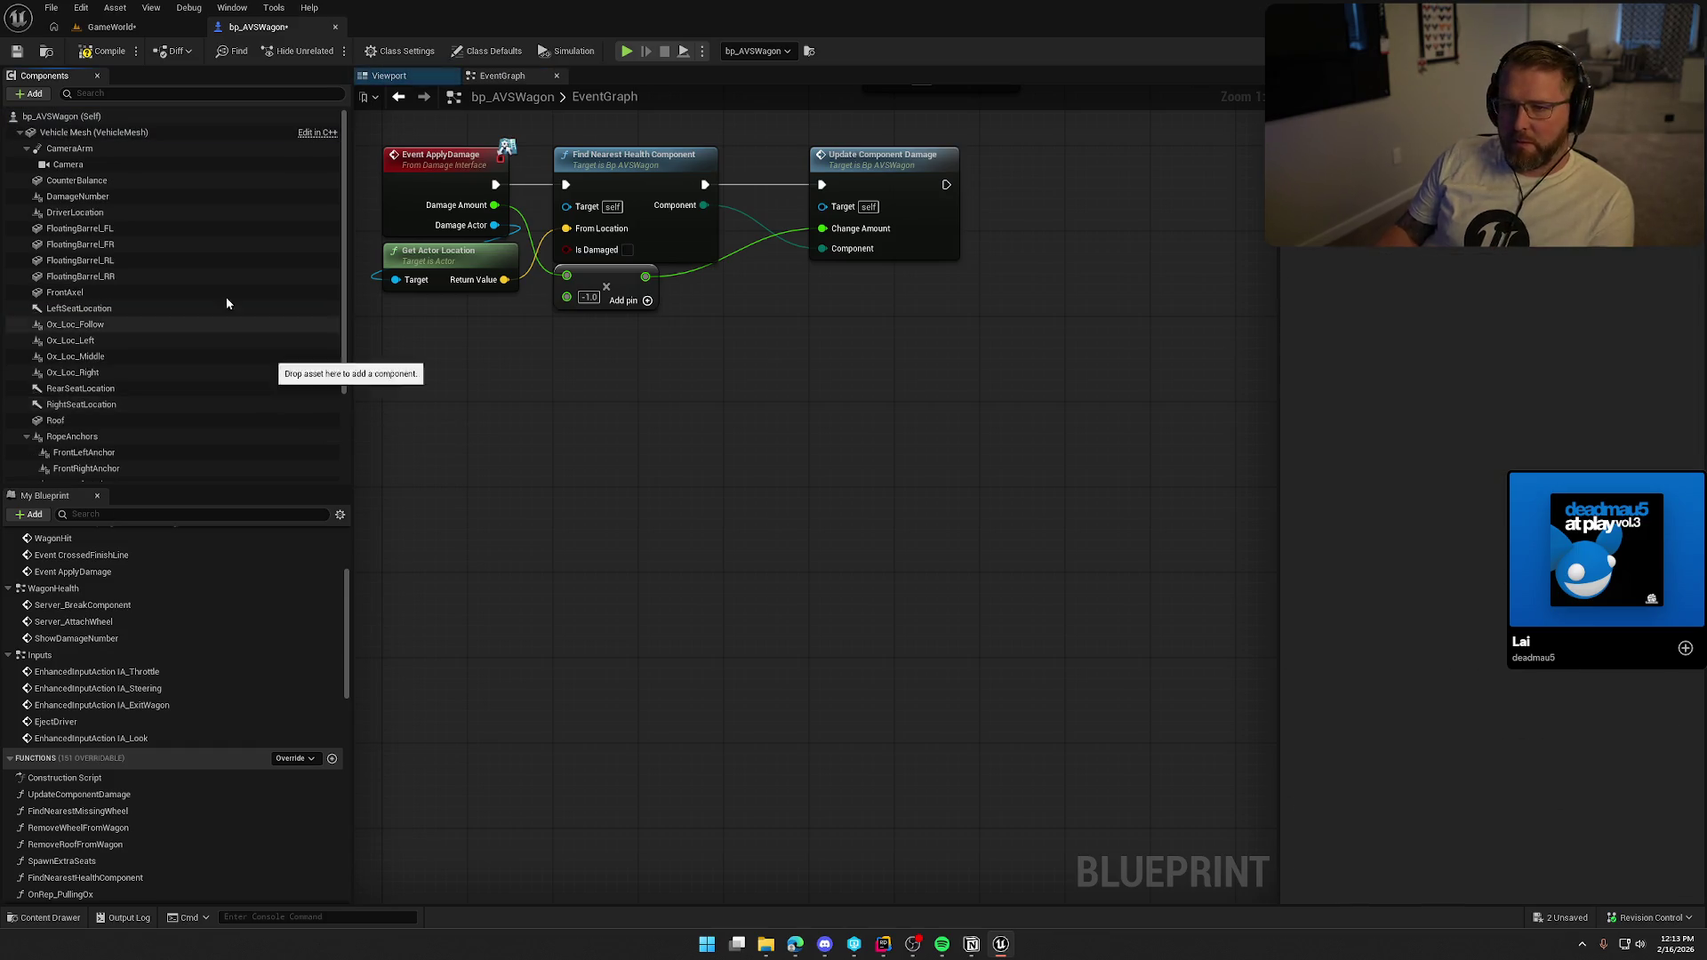
Compile and save the blueprint, then start a play session in GameWorld.
left_click(102, 51)
left_click(111, 27)
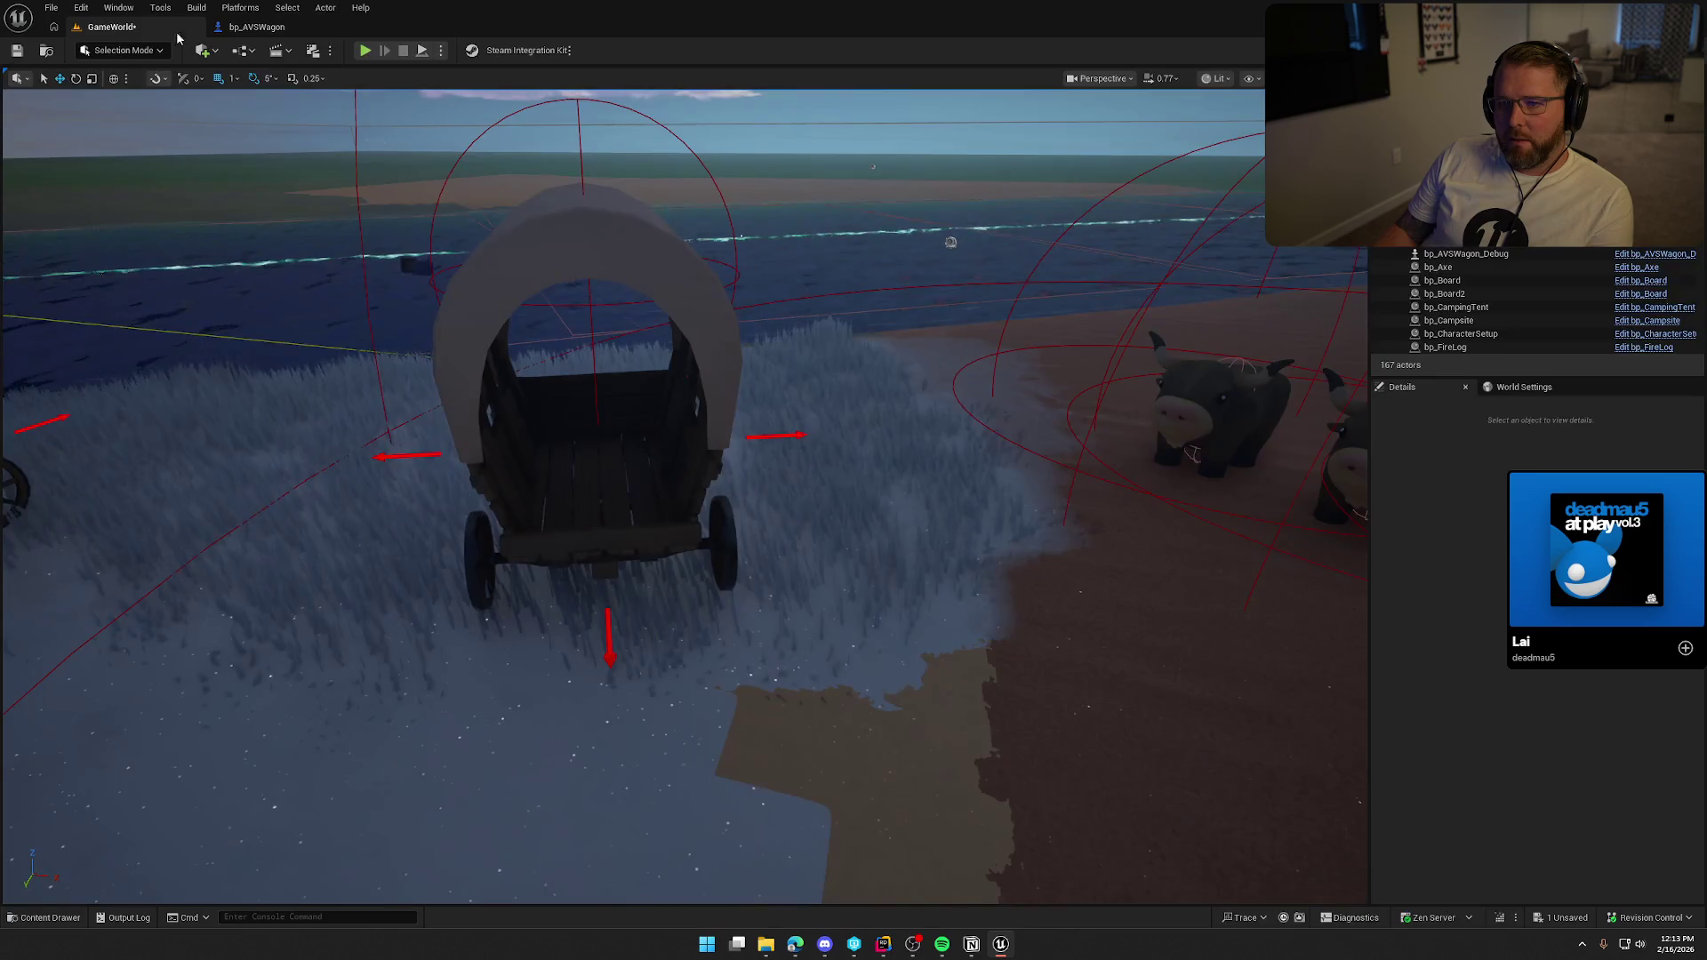
left_click(365, 51)
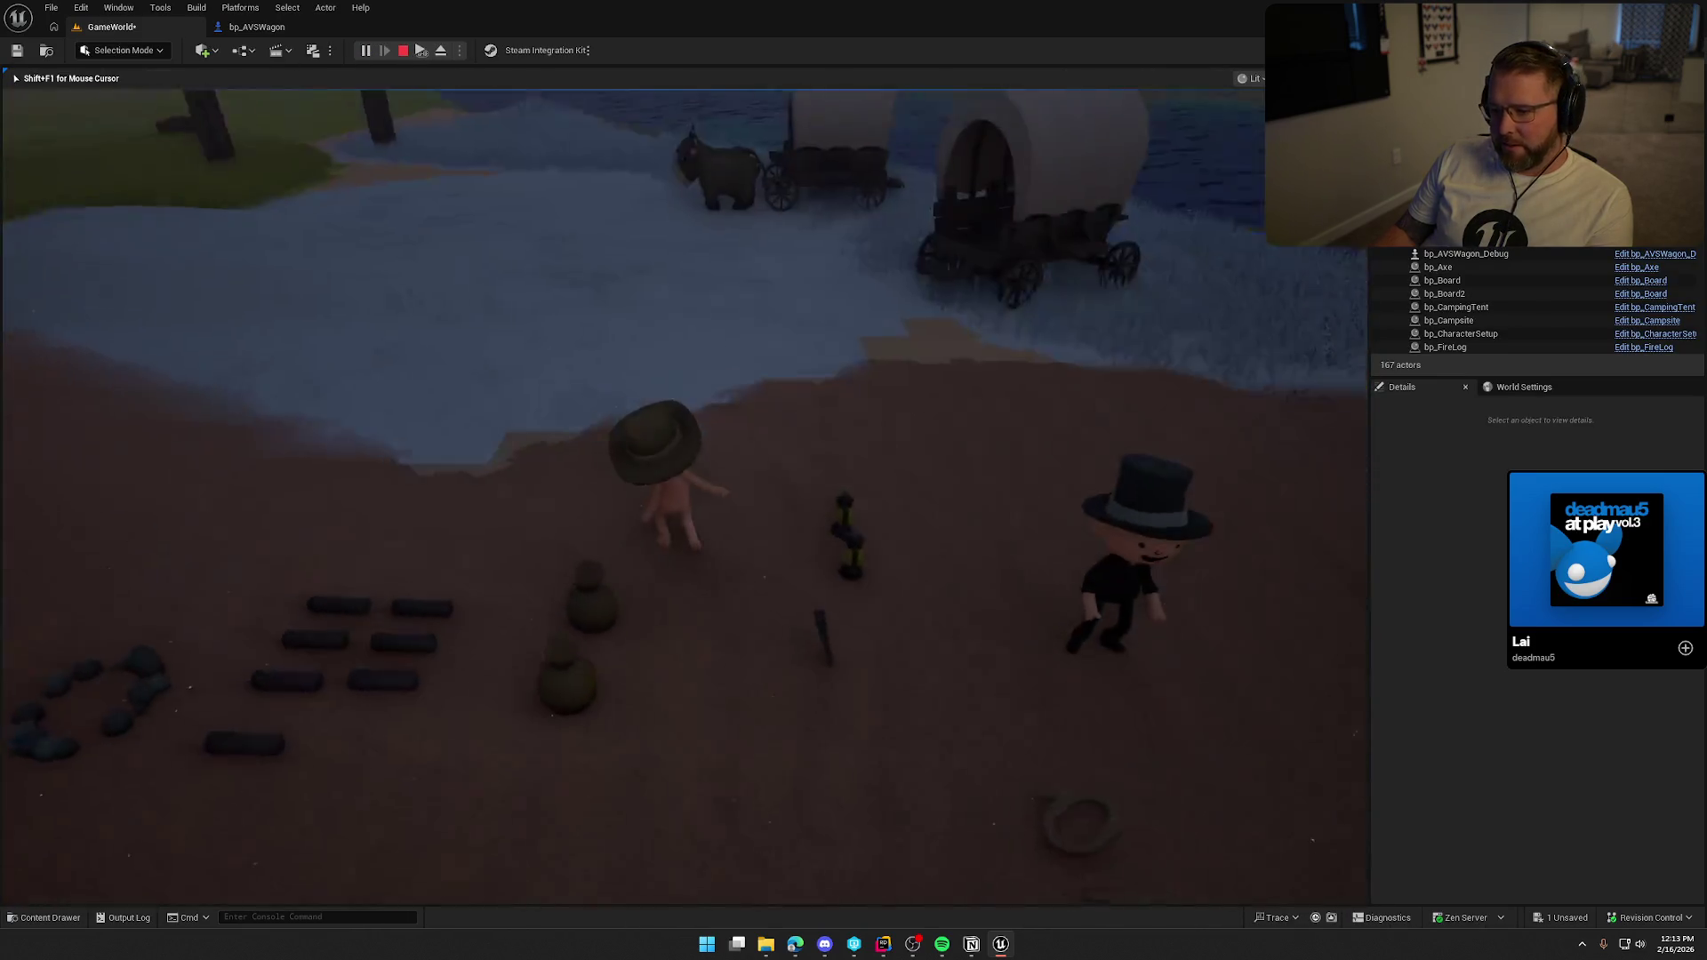
Return focus to the running game, run to the wagon, sit in it, then run back out.
key("super")
key("Escape")
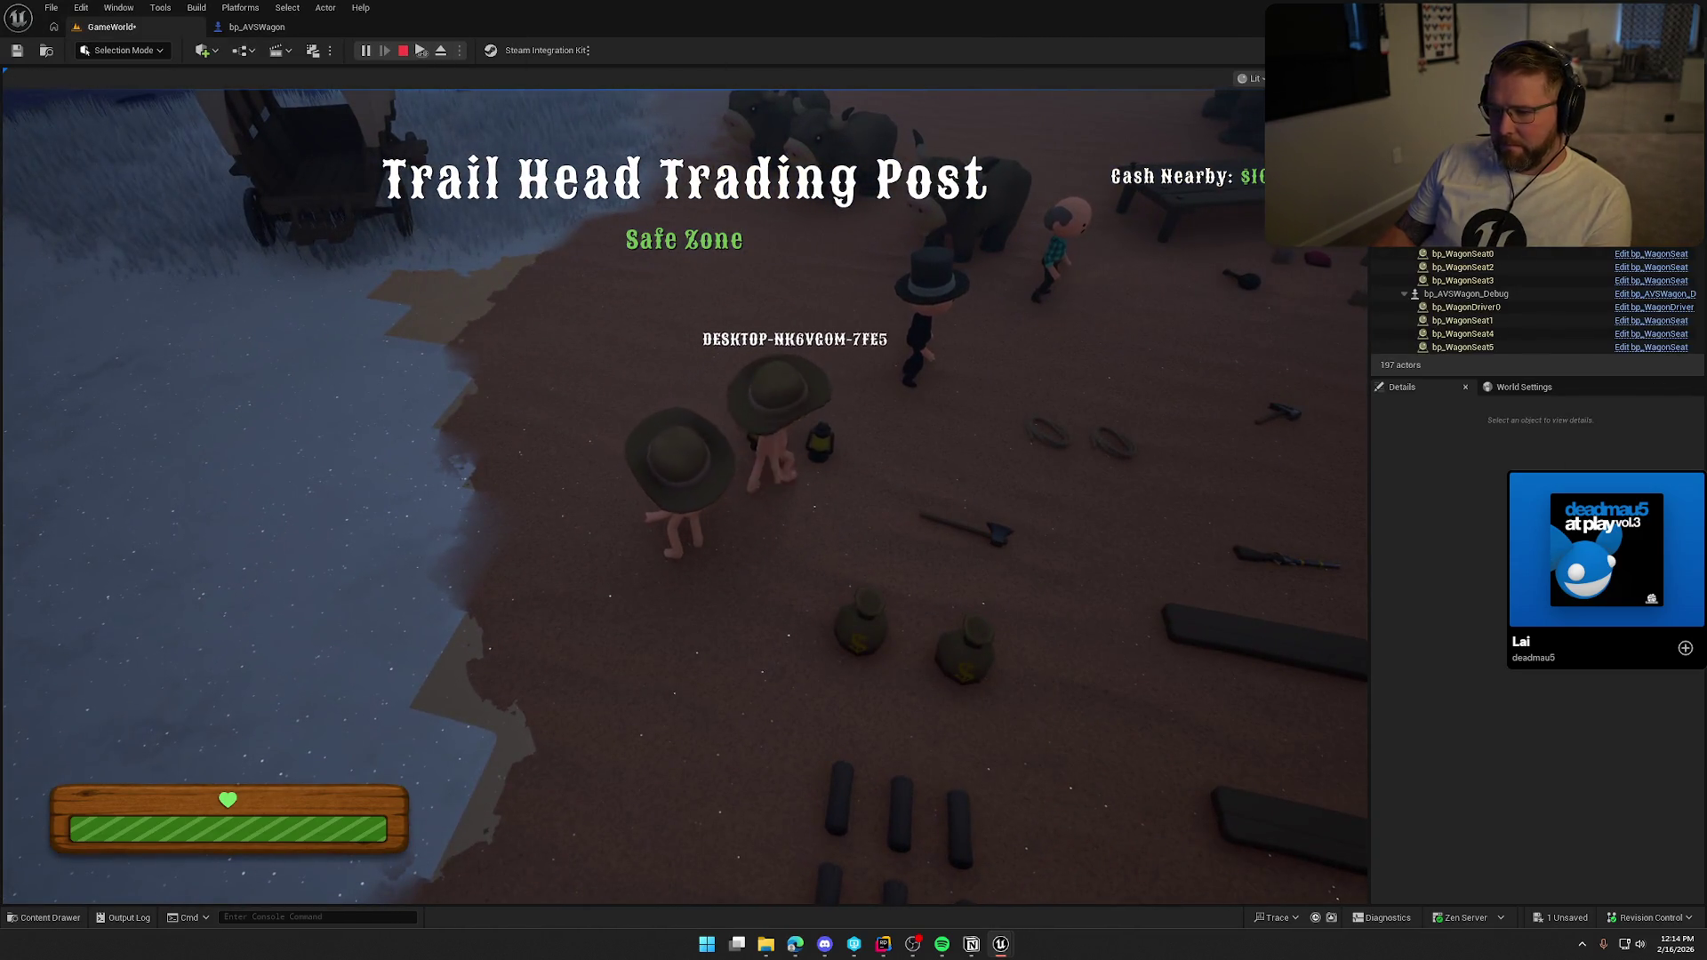
key("super")
key("Escape")
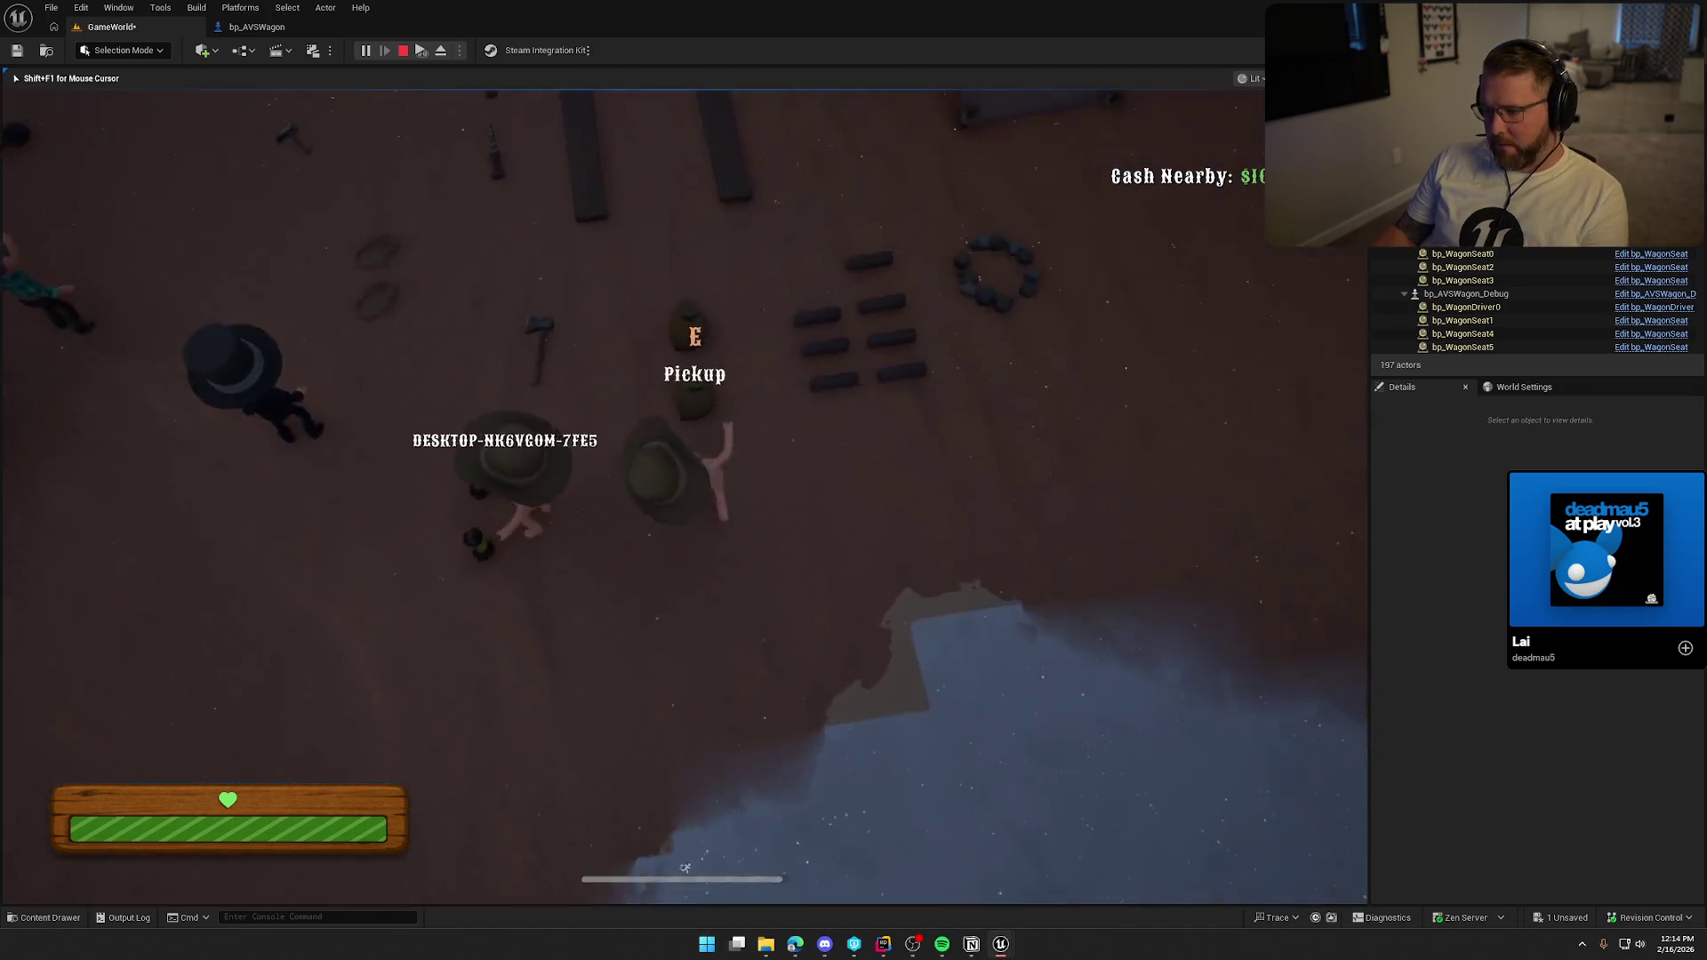
key("shift+w")
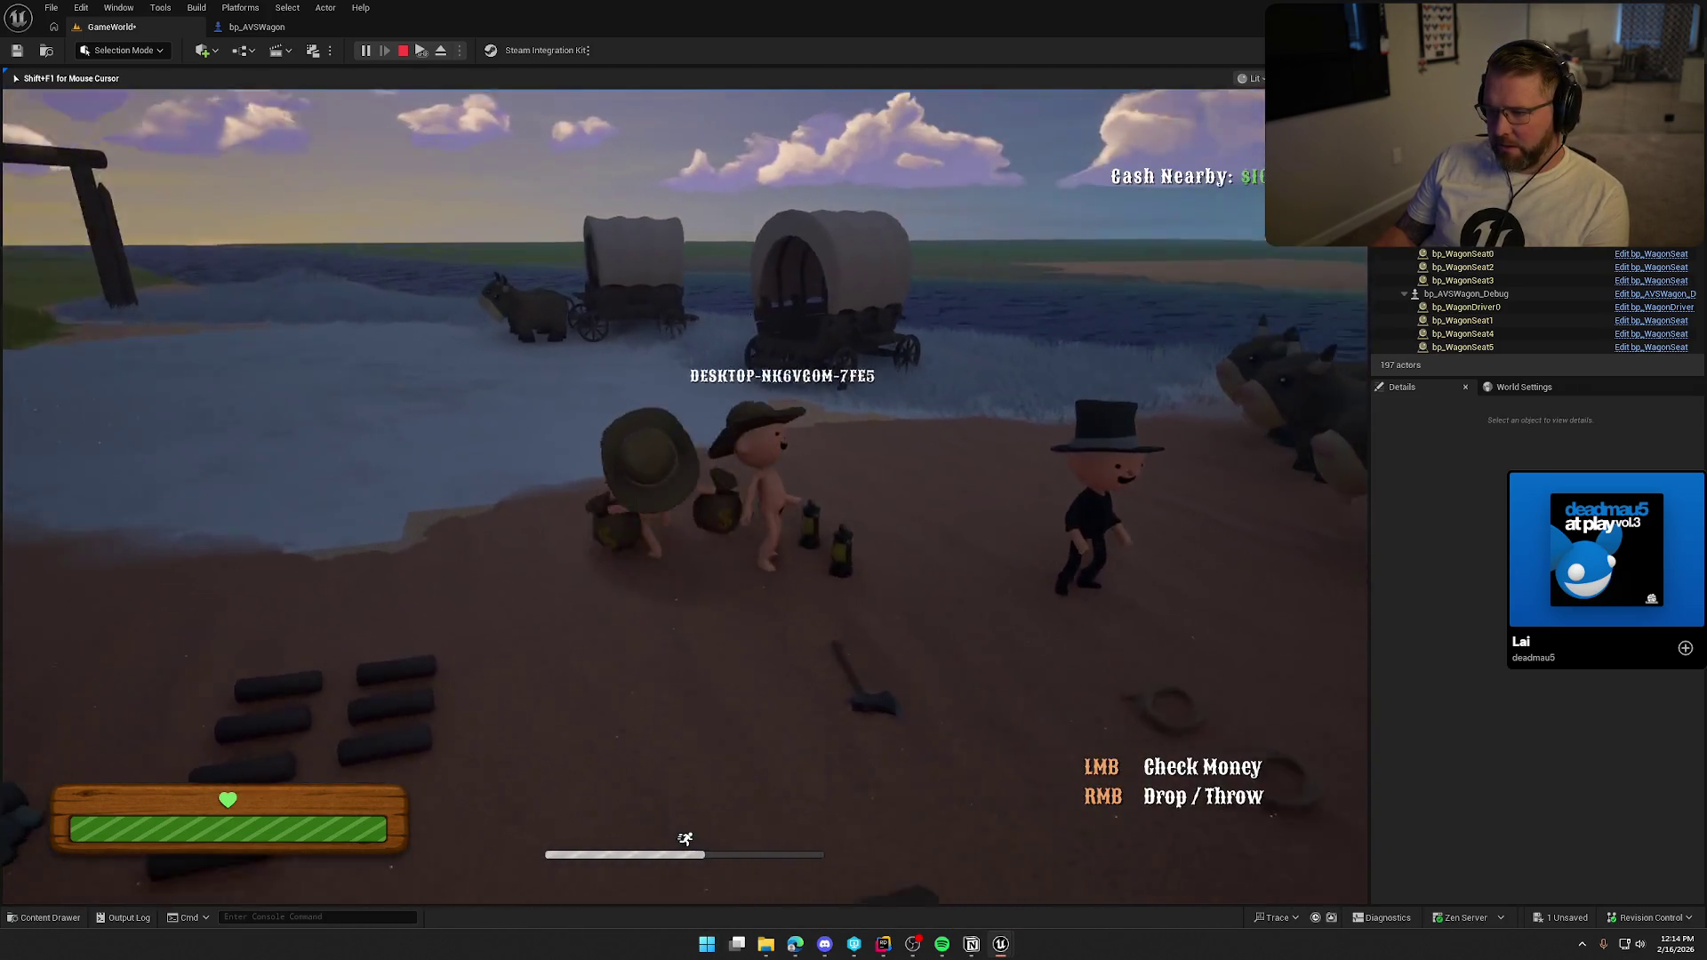
key("e")
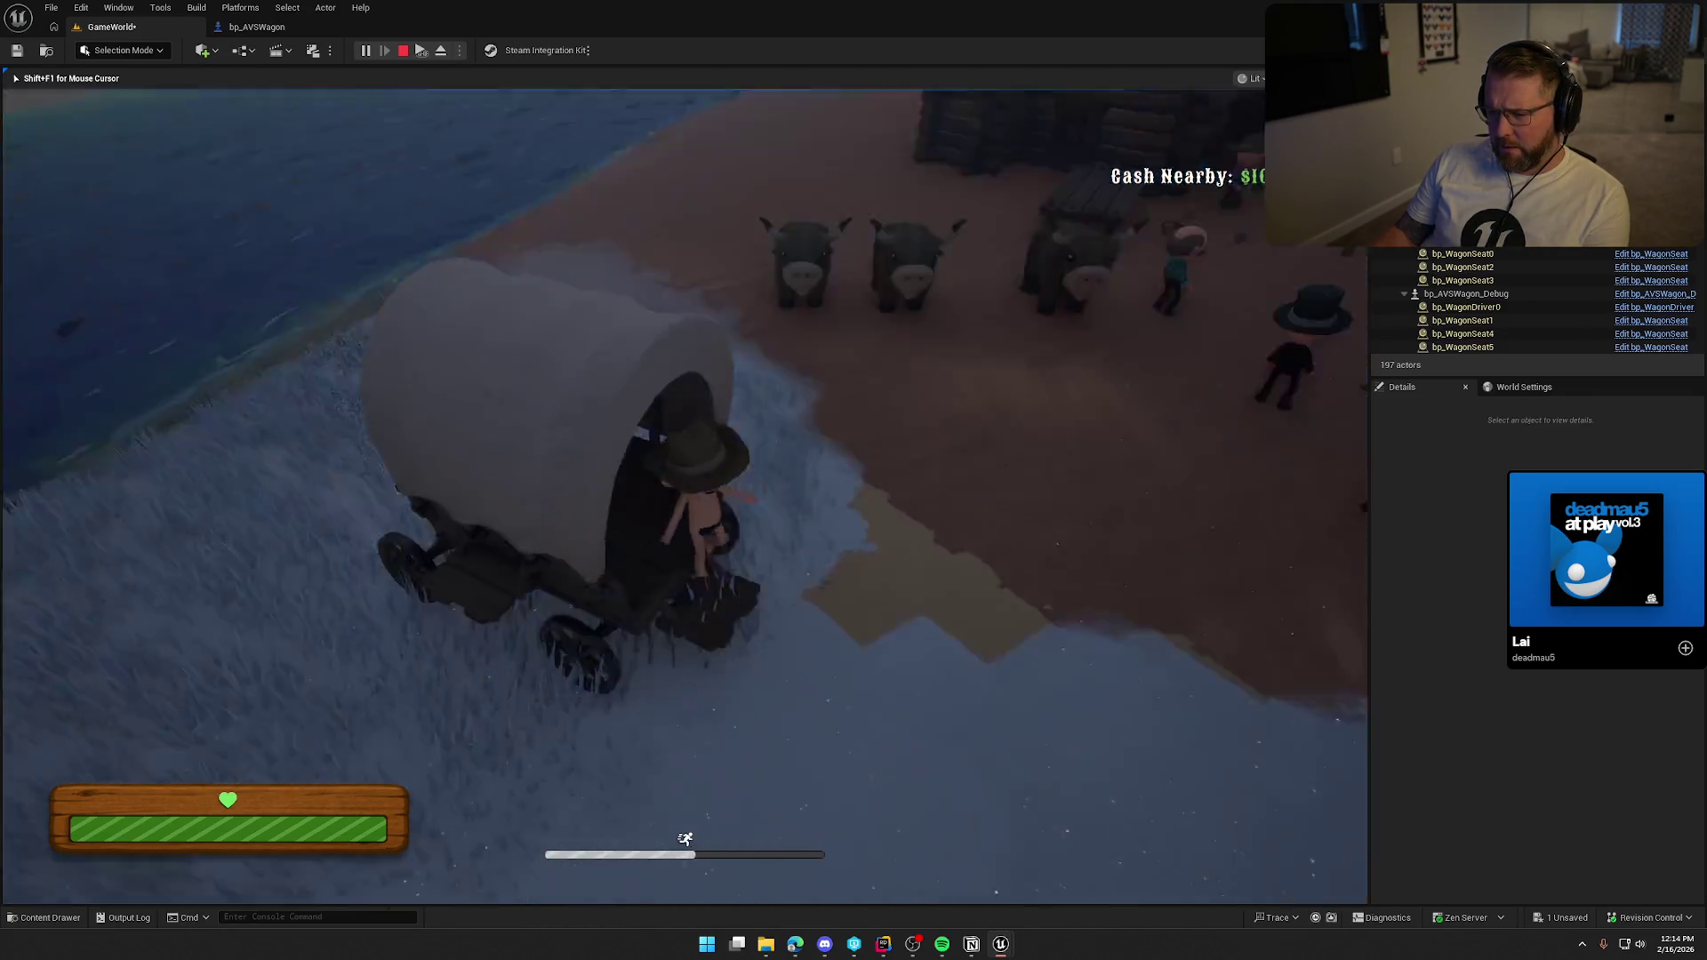
key("e")
key("shift+w")
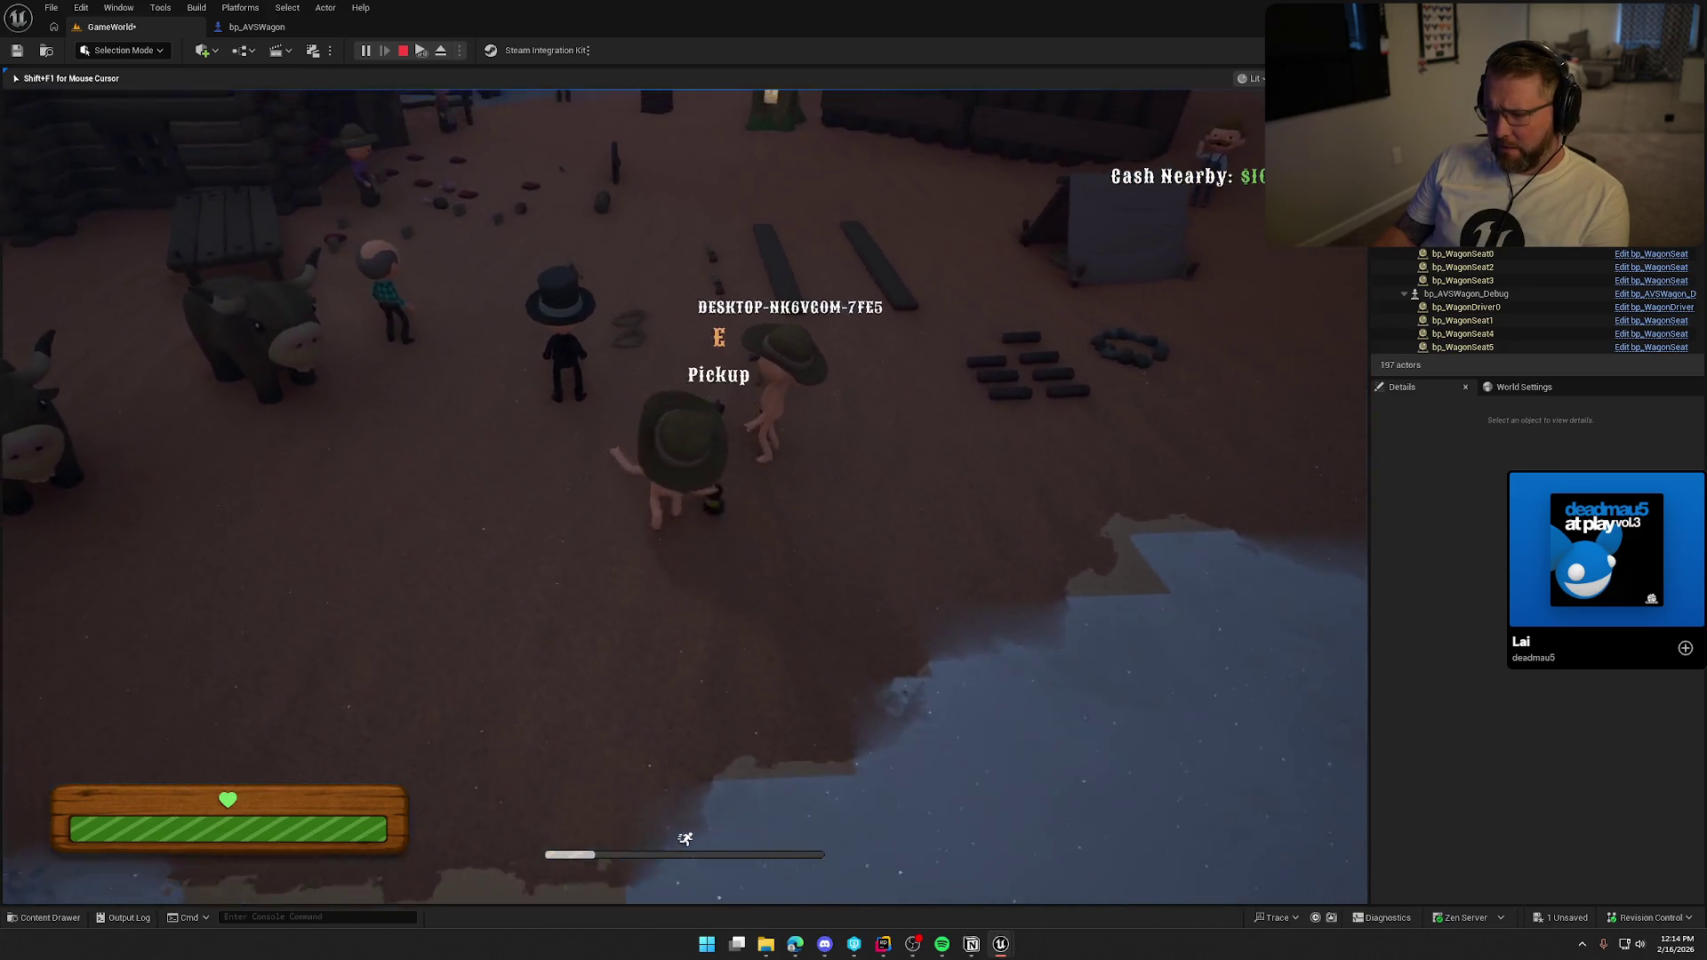
Pick up the lantern and the camp gun, then climb into and out of the wagon.
key("e")
key("w")
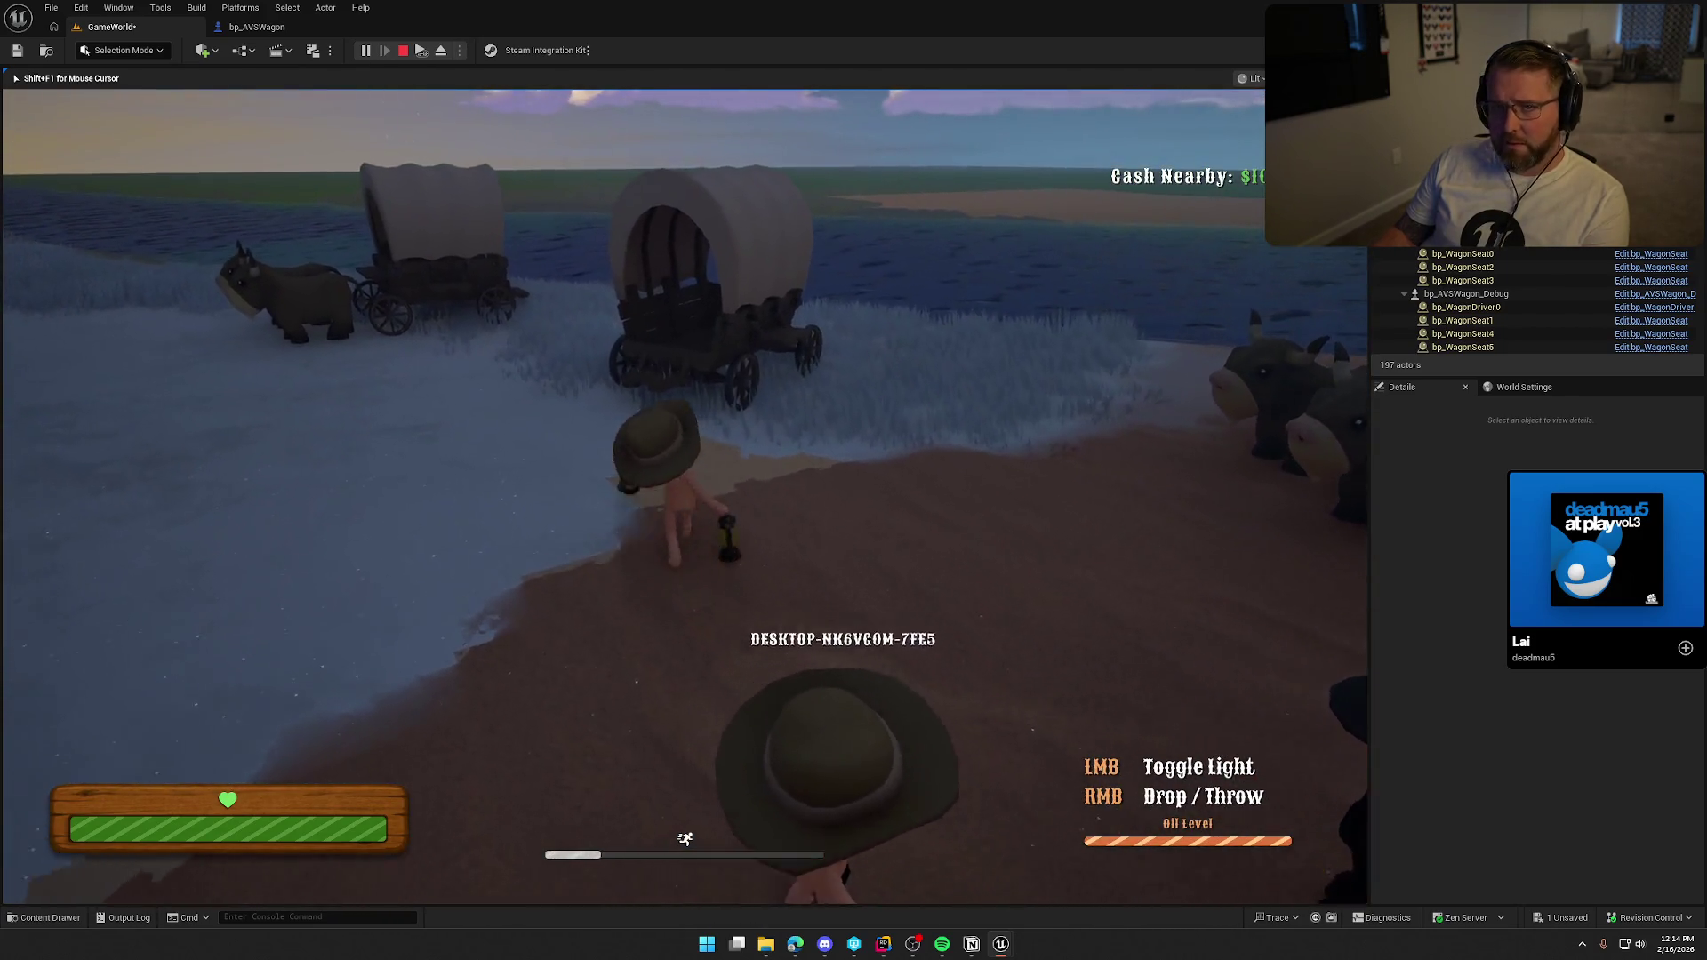
key("w")
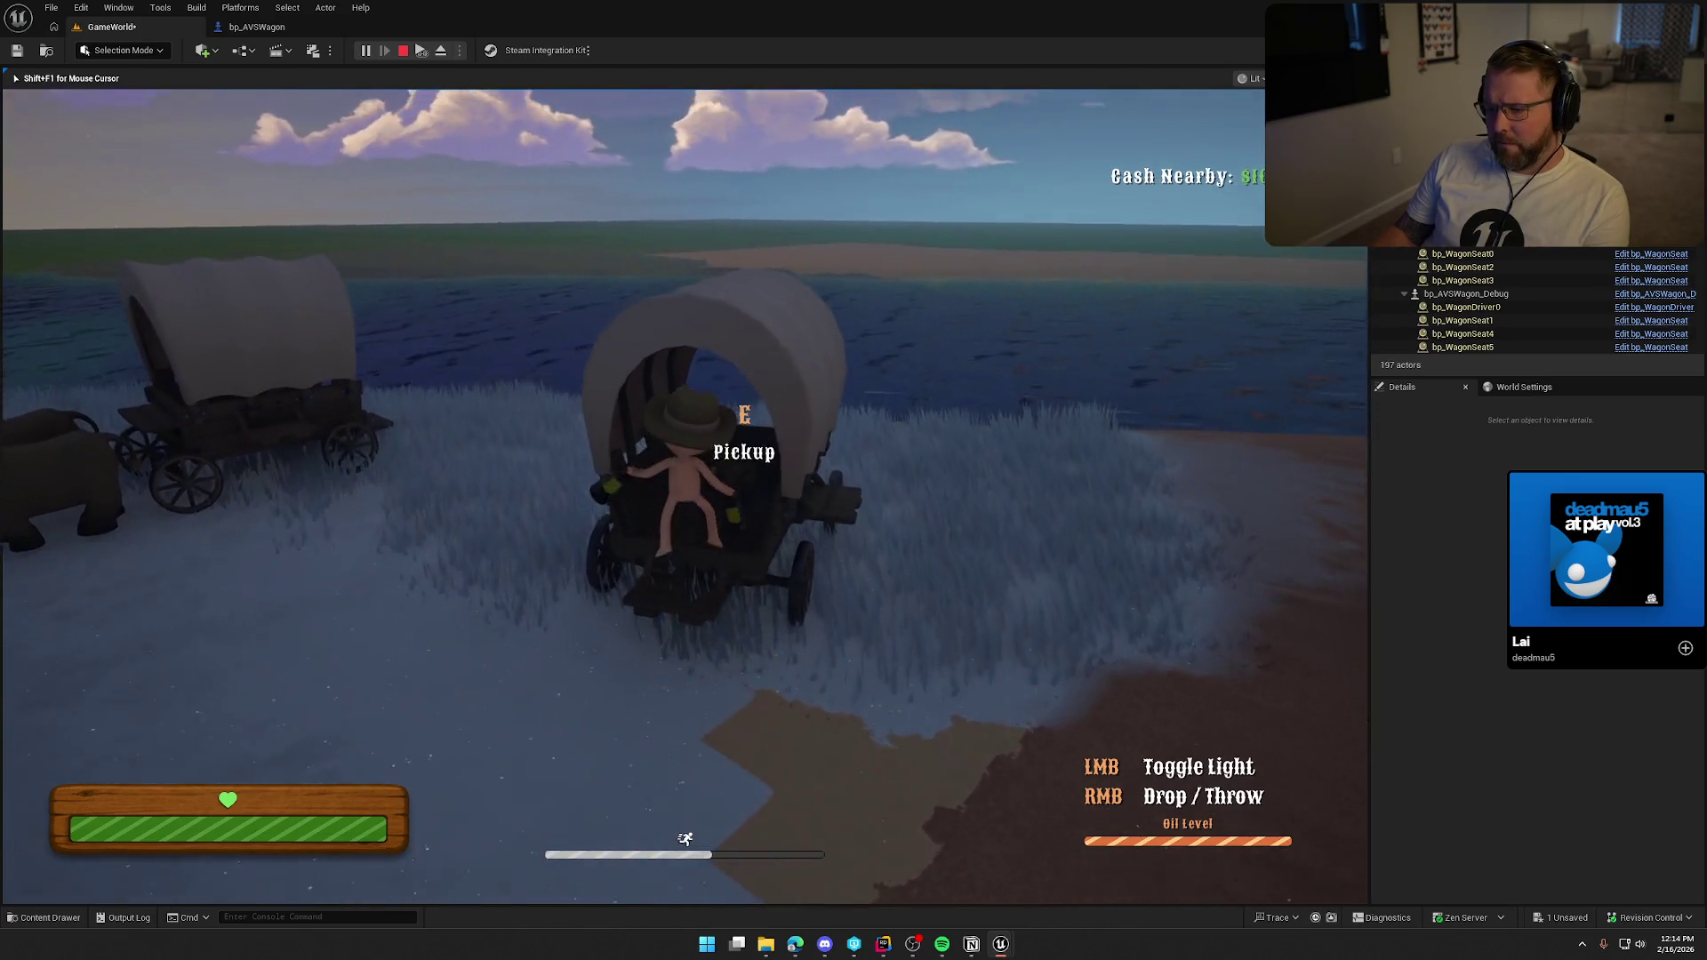
key("w")
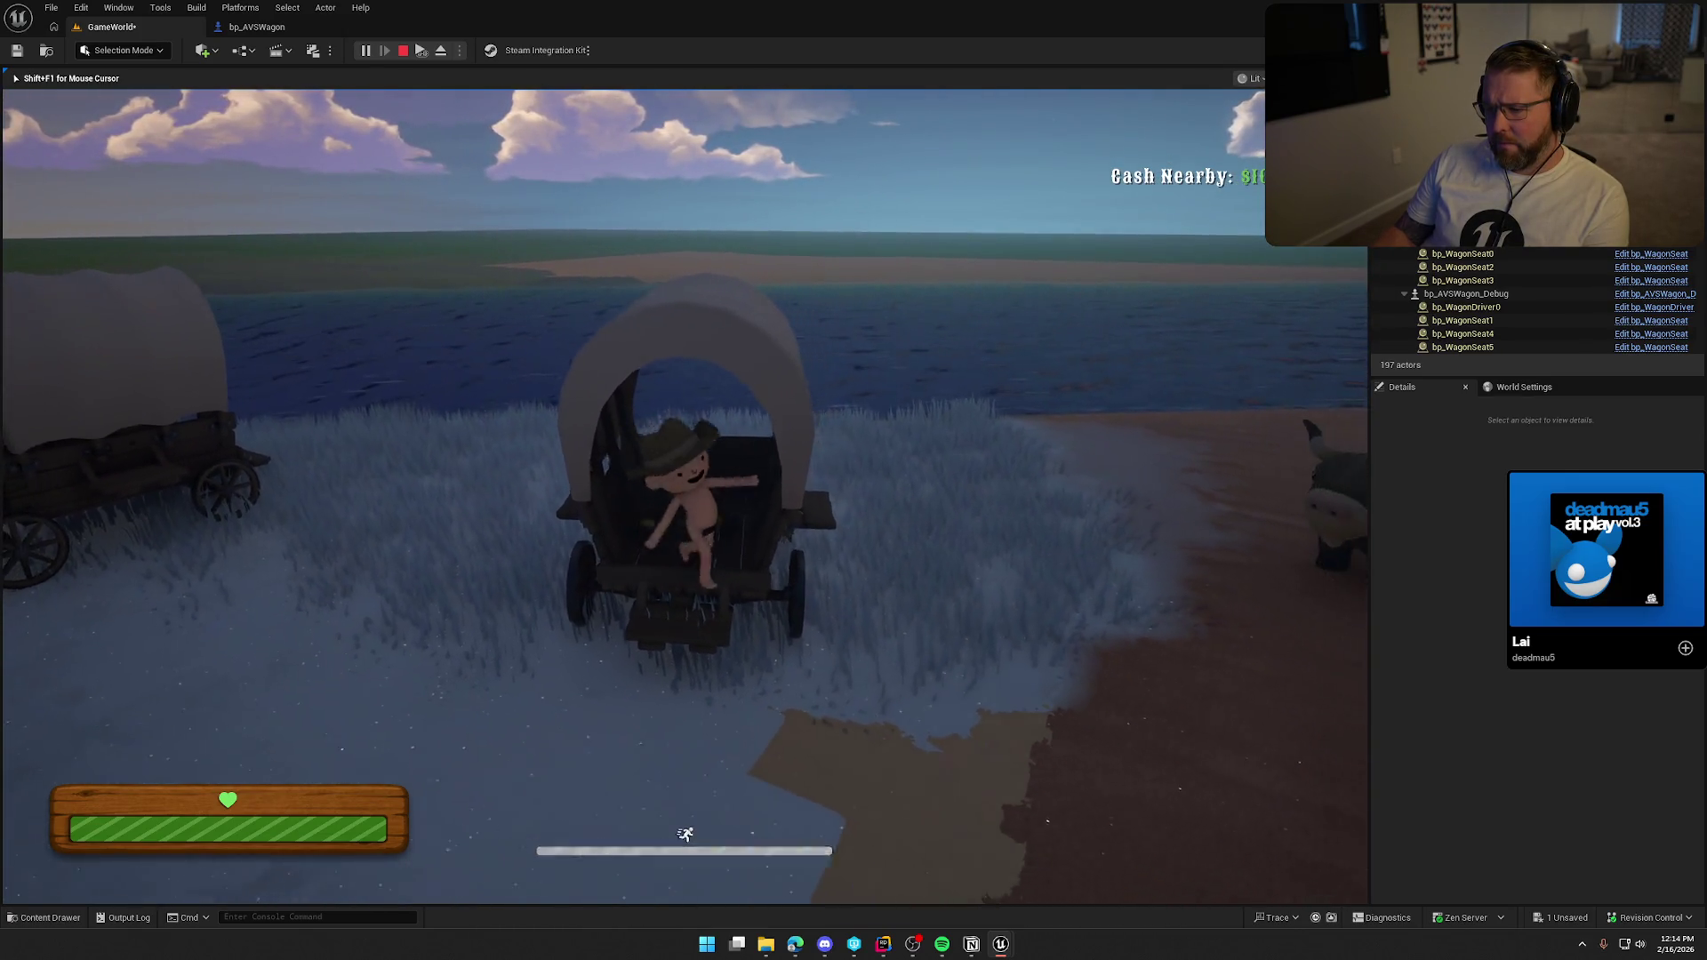
key("w")
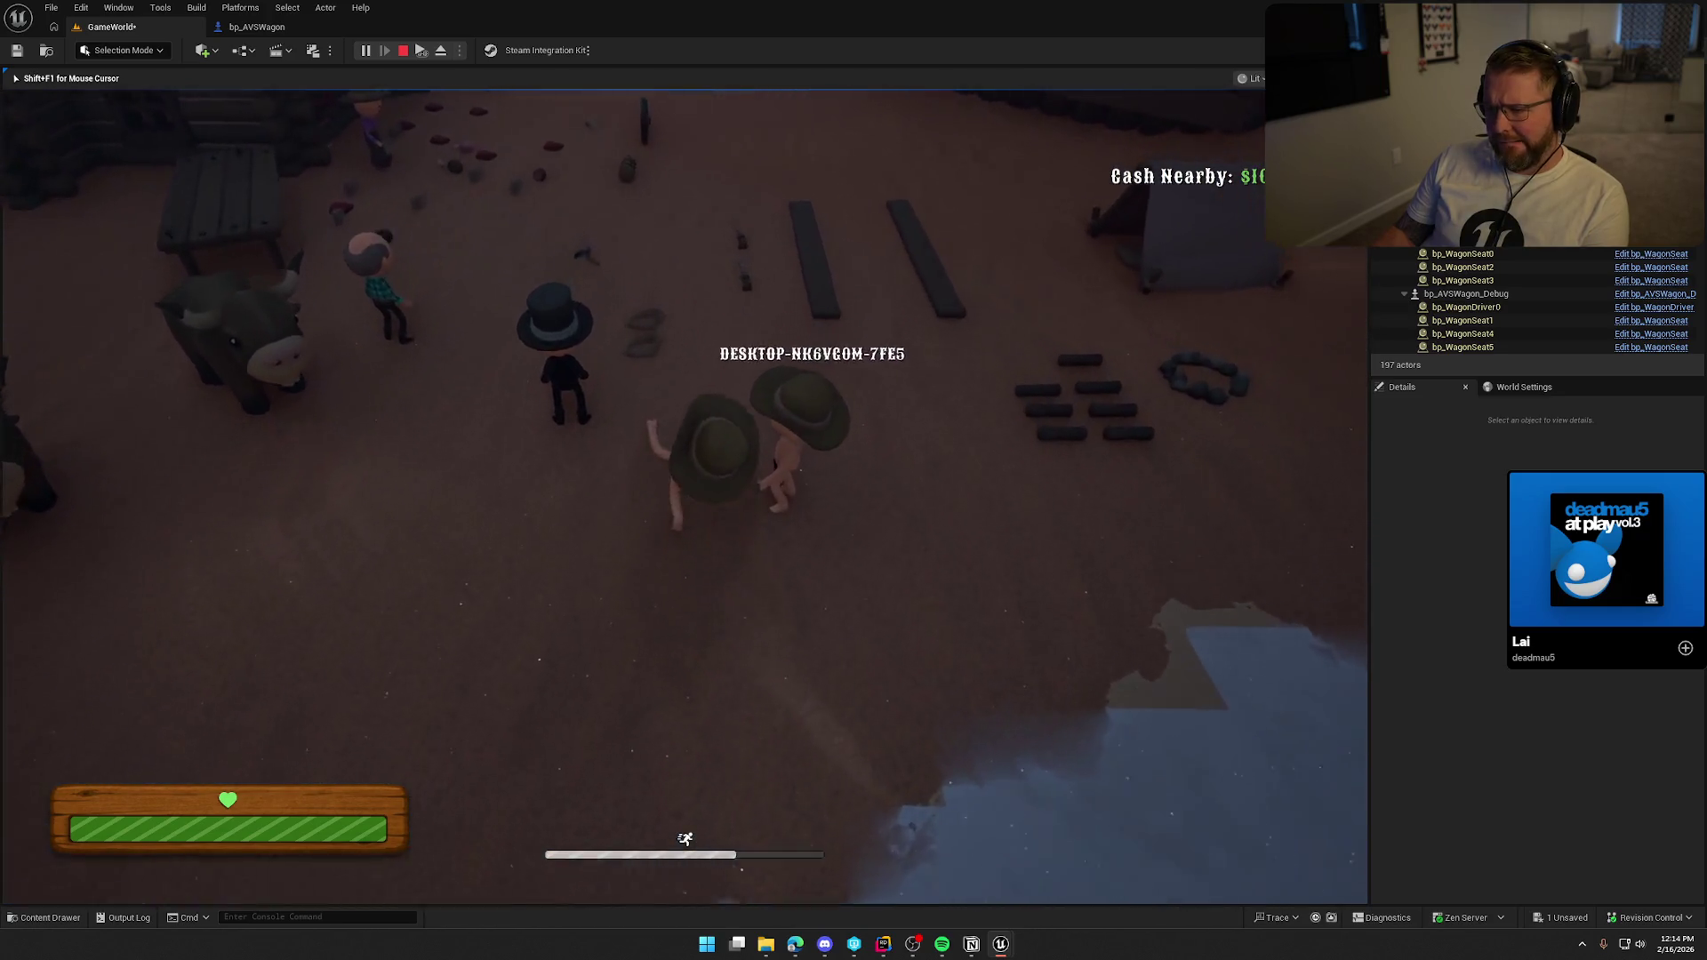
key("w")
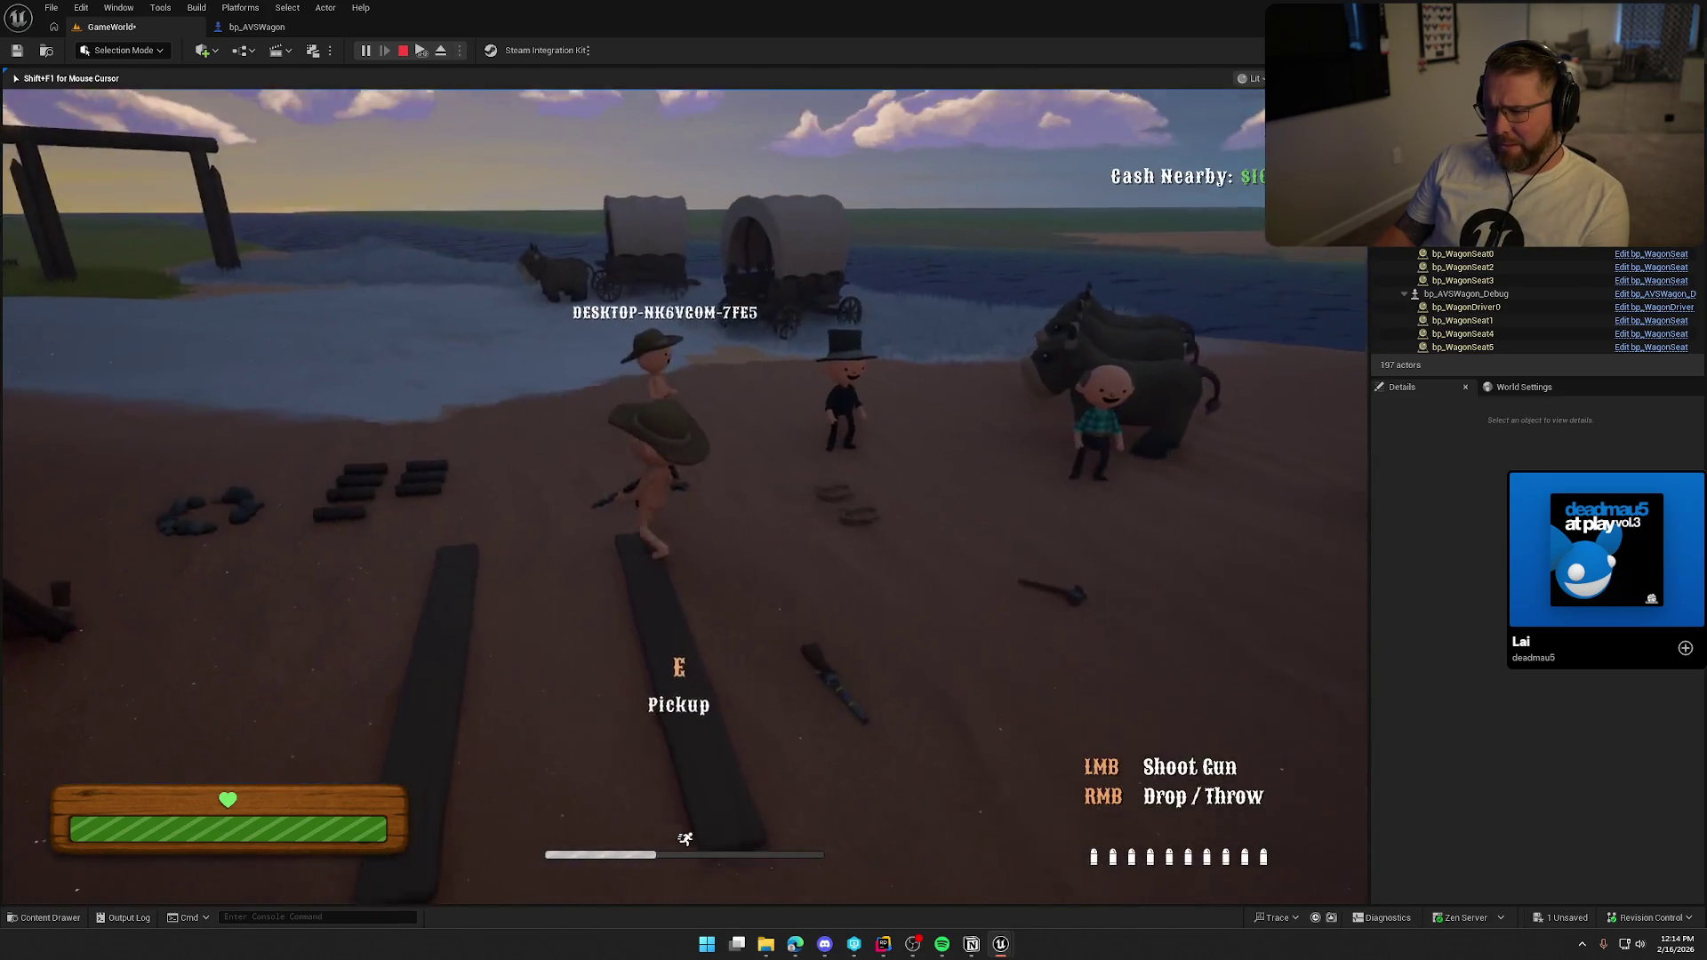
key("w")
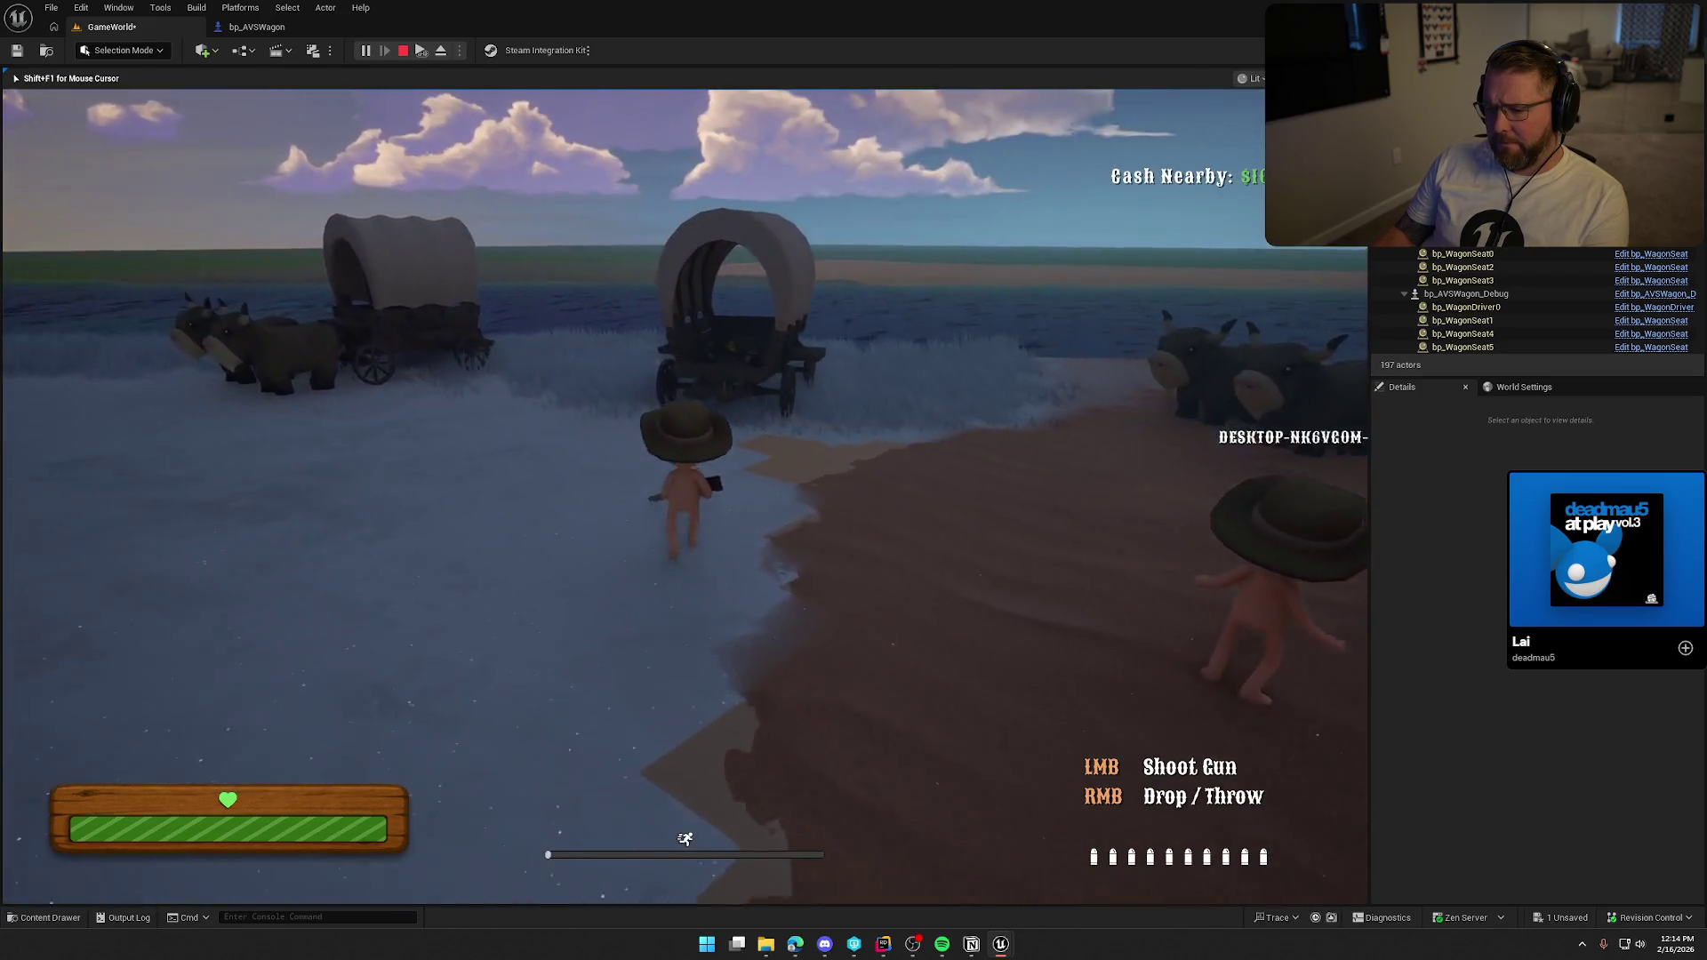
key("e")
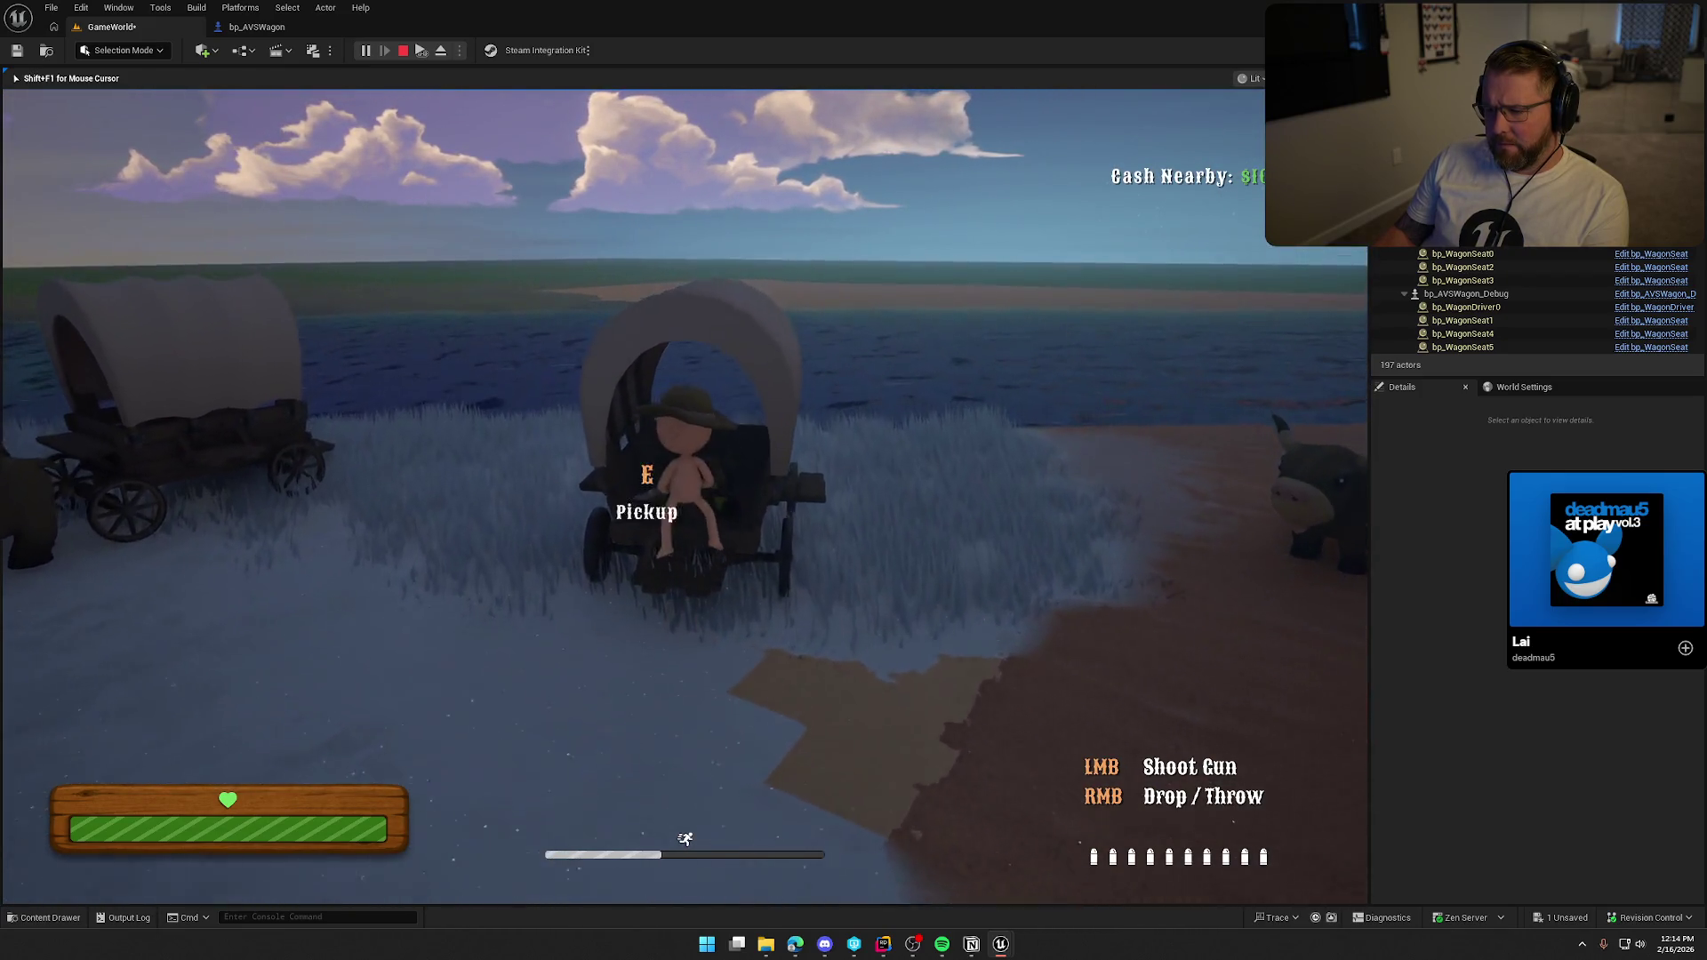
key("s")
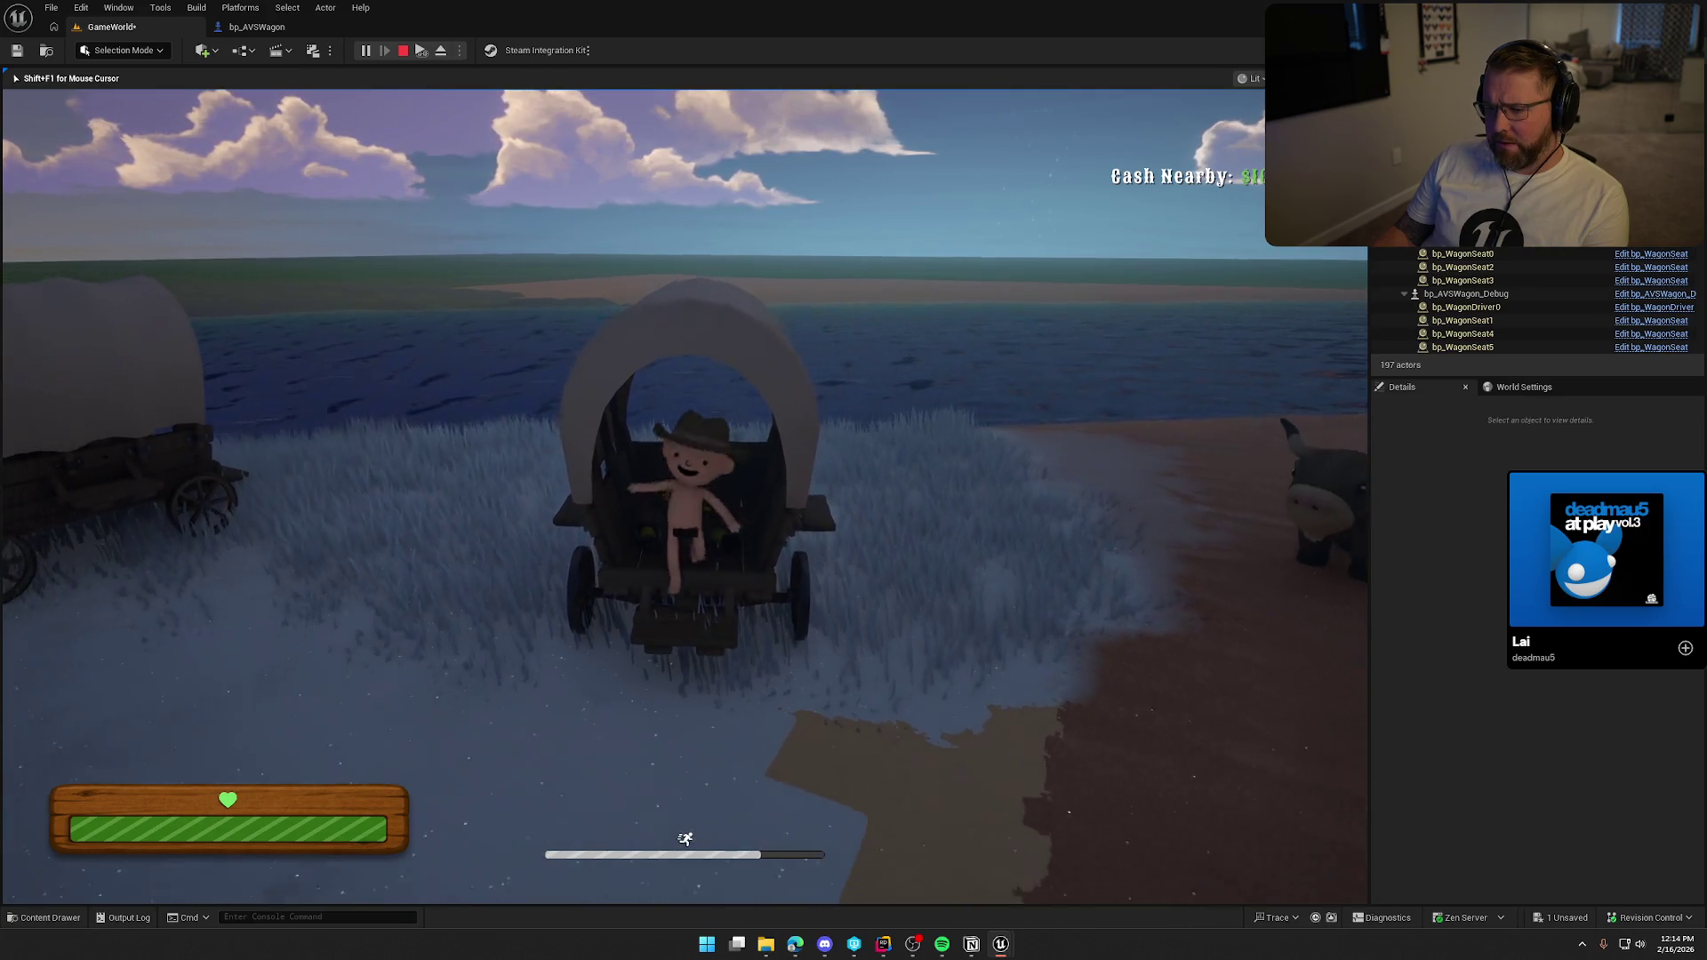
key("super")
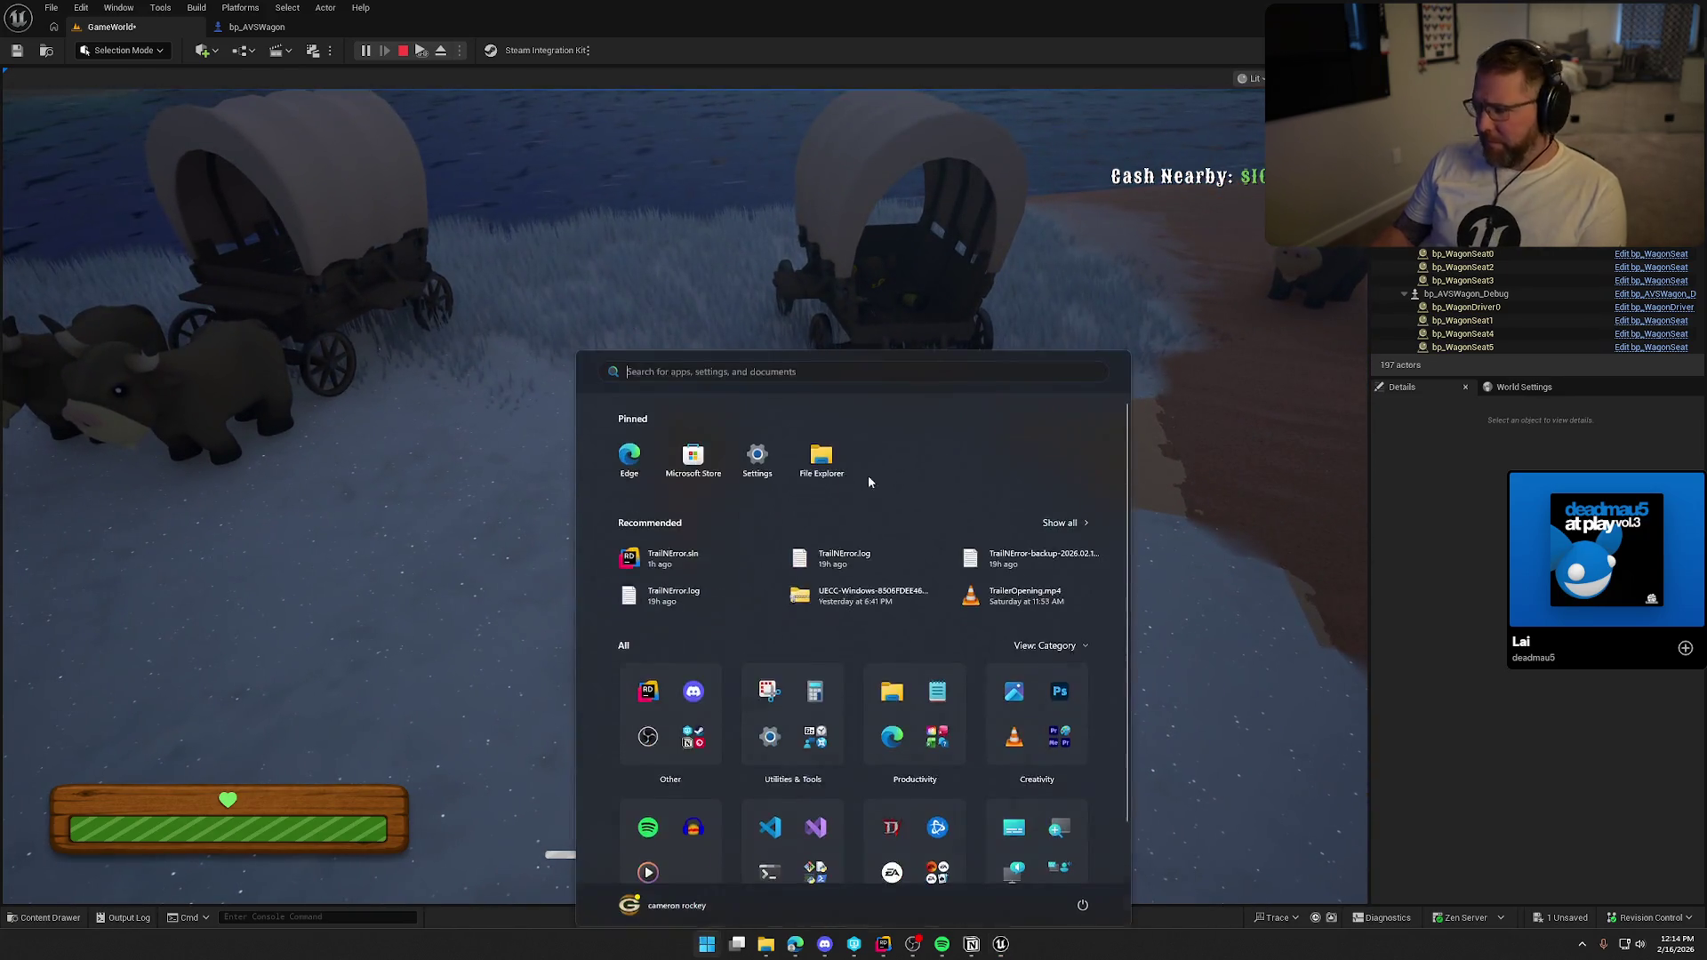
Maximize the Client 1 game window, take the wagon's driver seat, and drive along the shore.
left_click(504, 146)
double_click(504, 146)
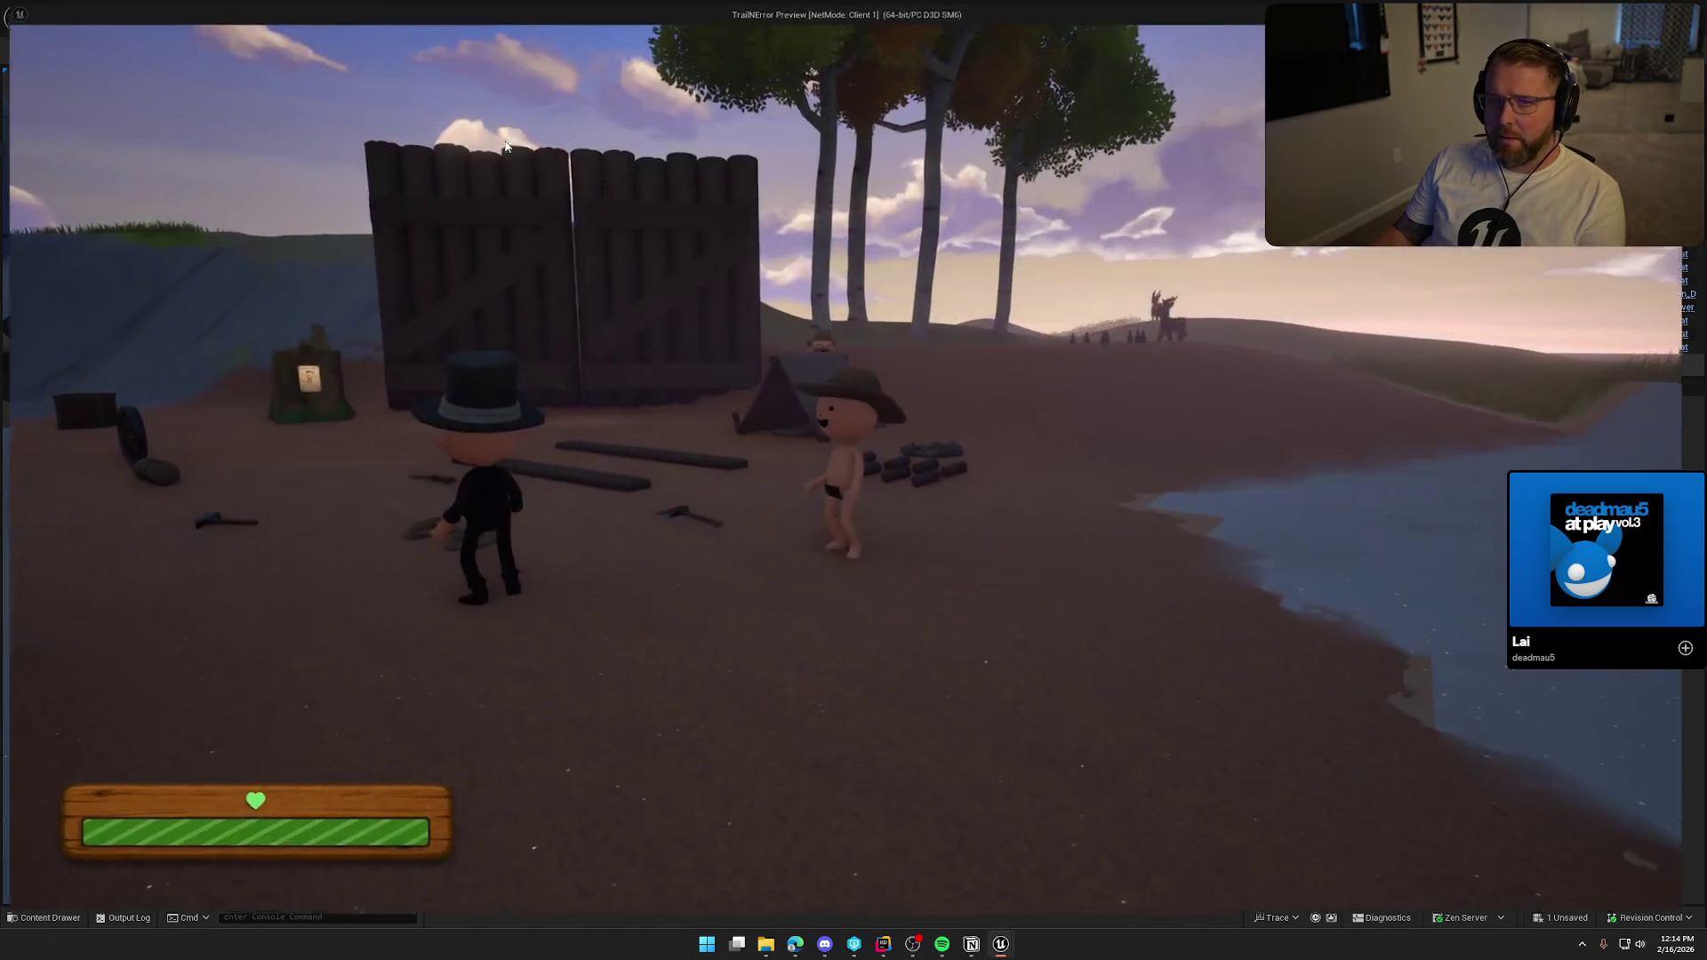
key("w")
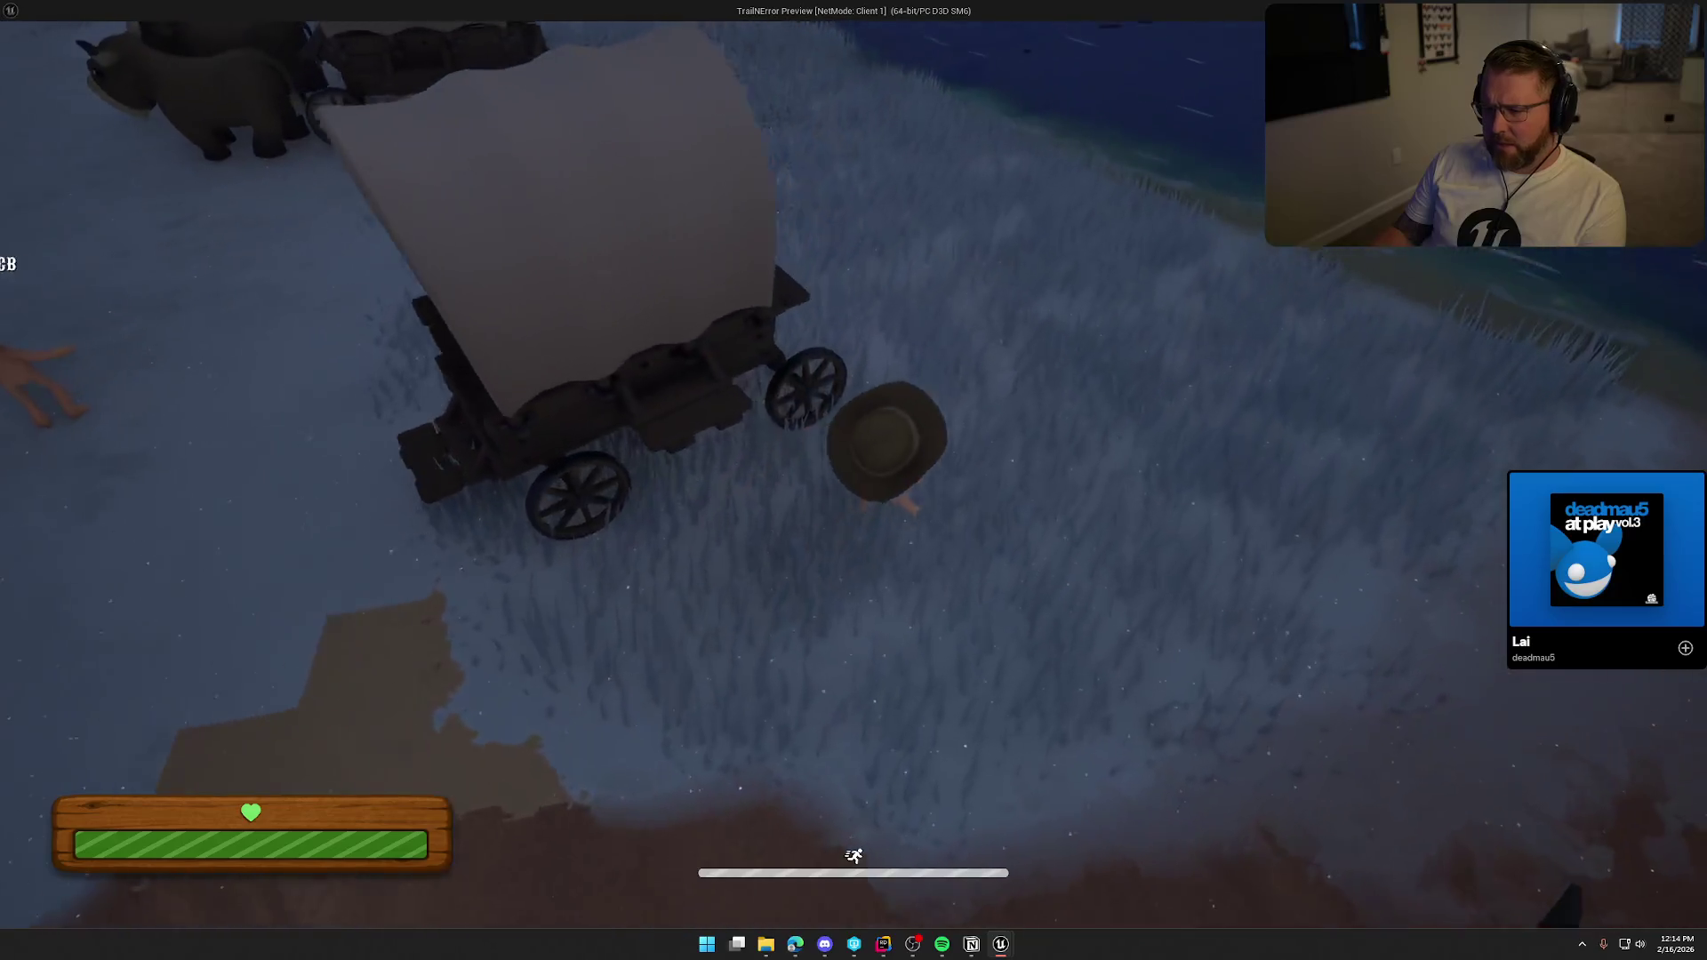
key("e")
key("w")
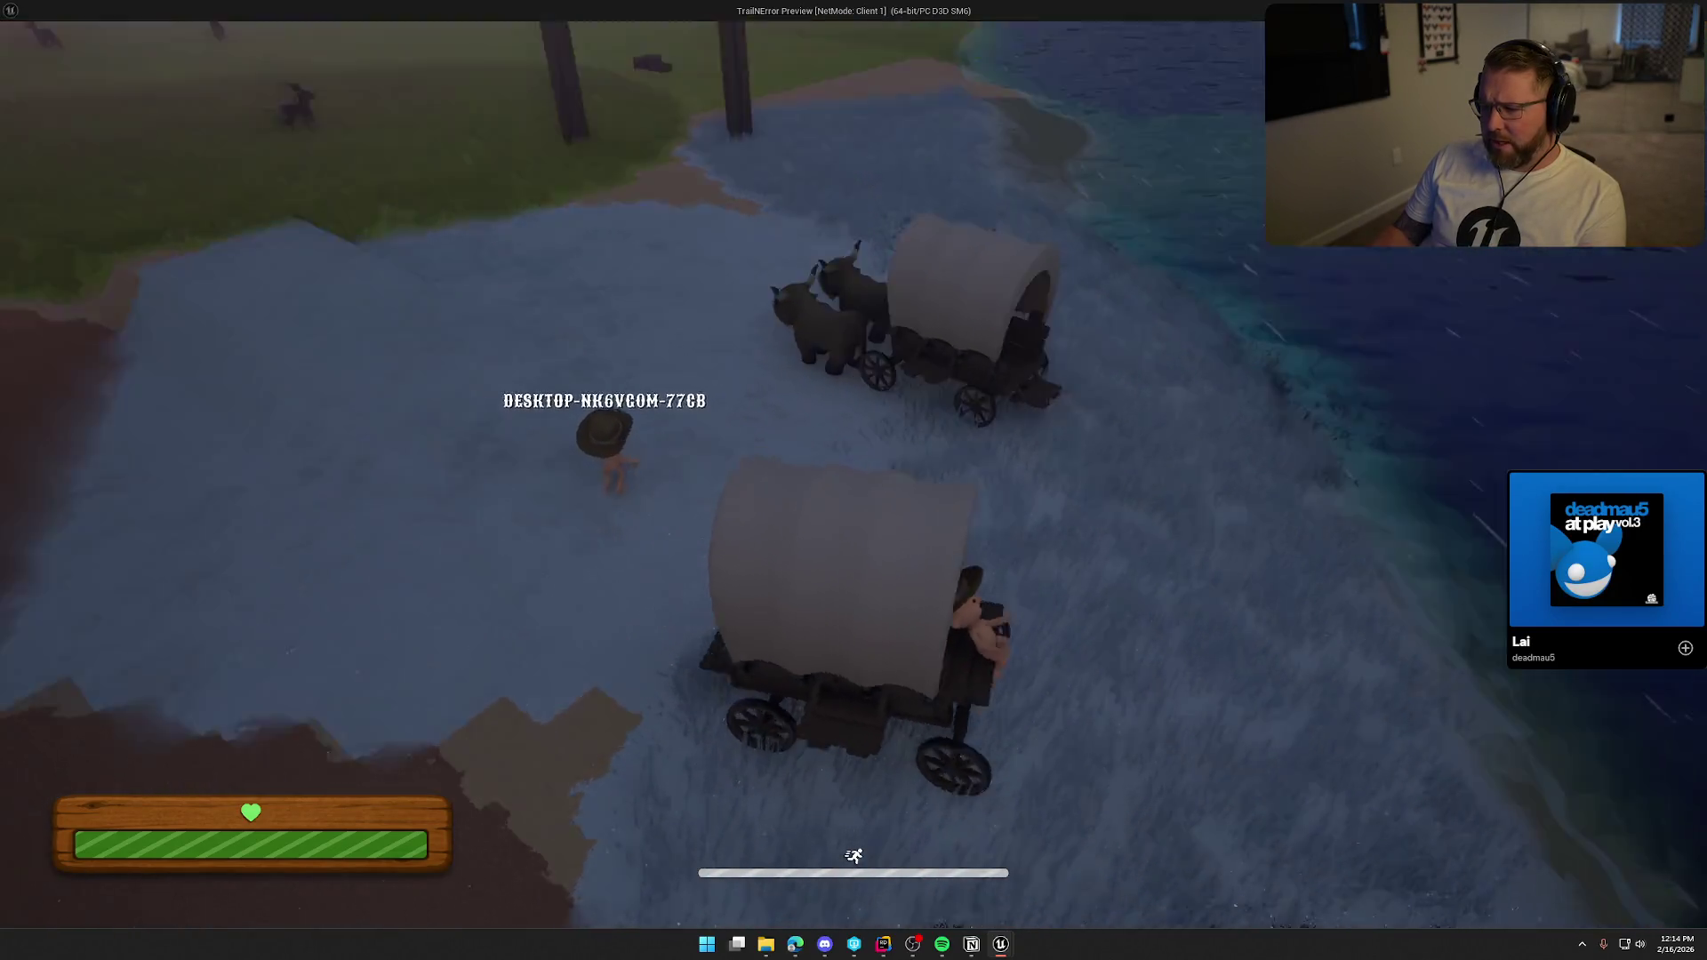
key("w")
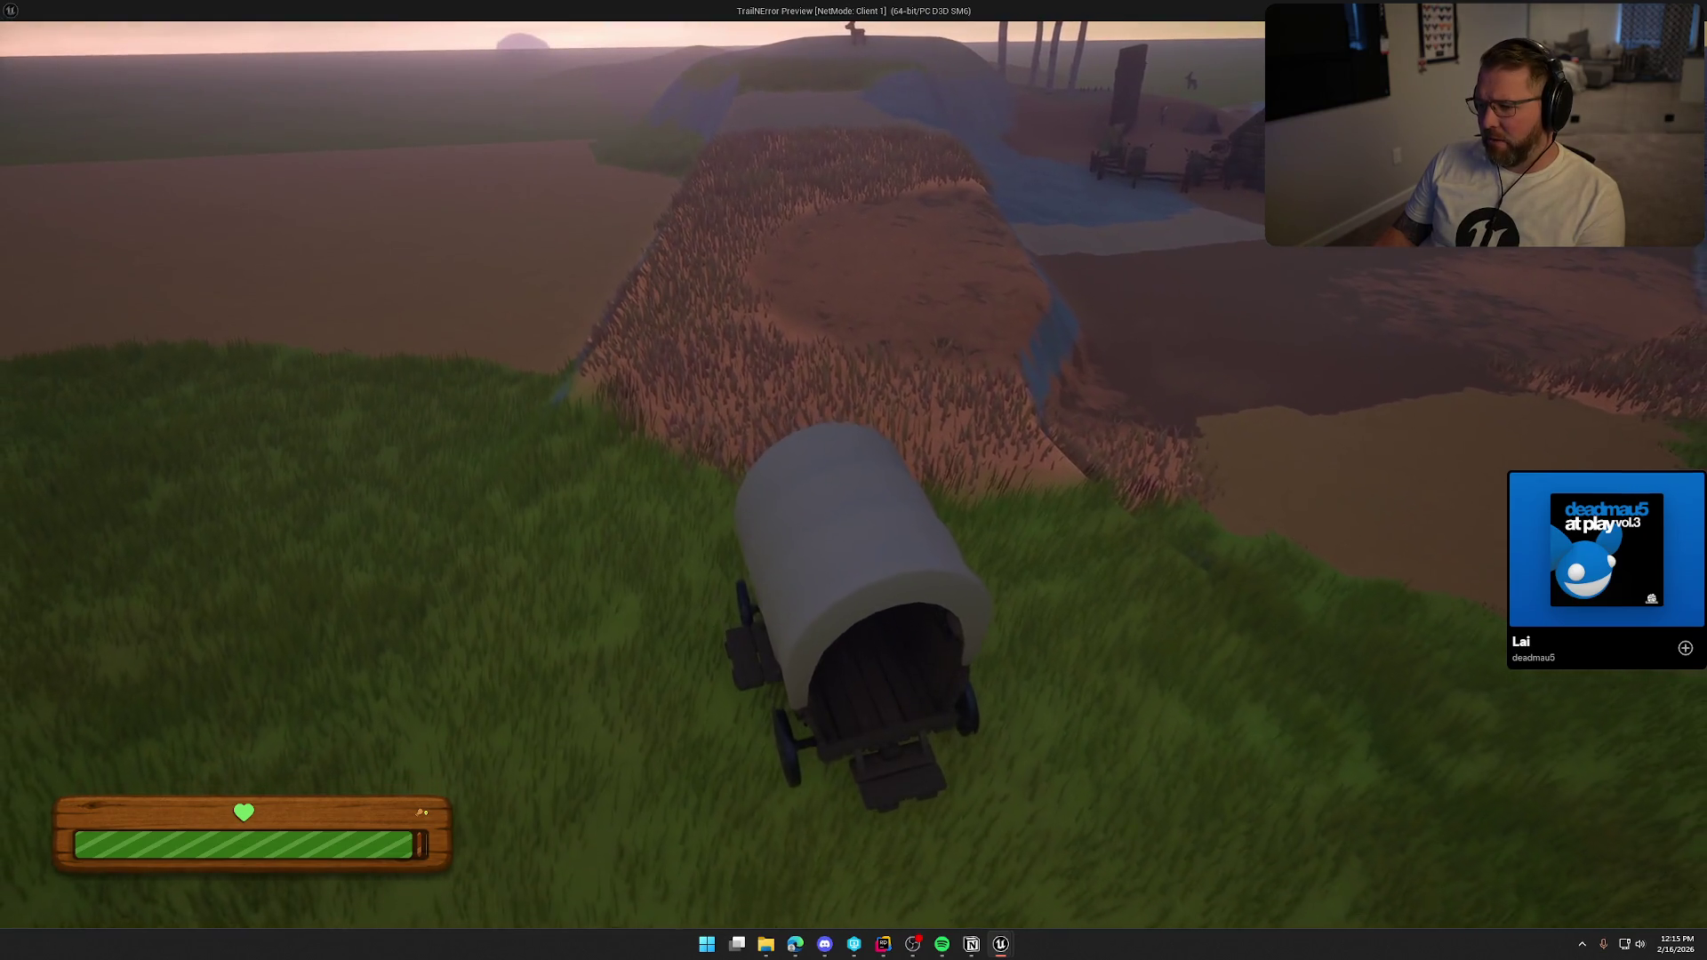
Dismount, climb into the wagon's back, move around inside, then jump off onto the grass.
key("e")
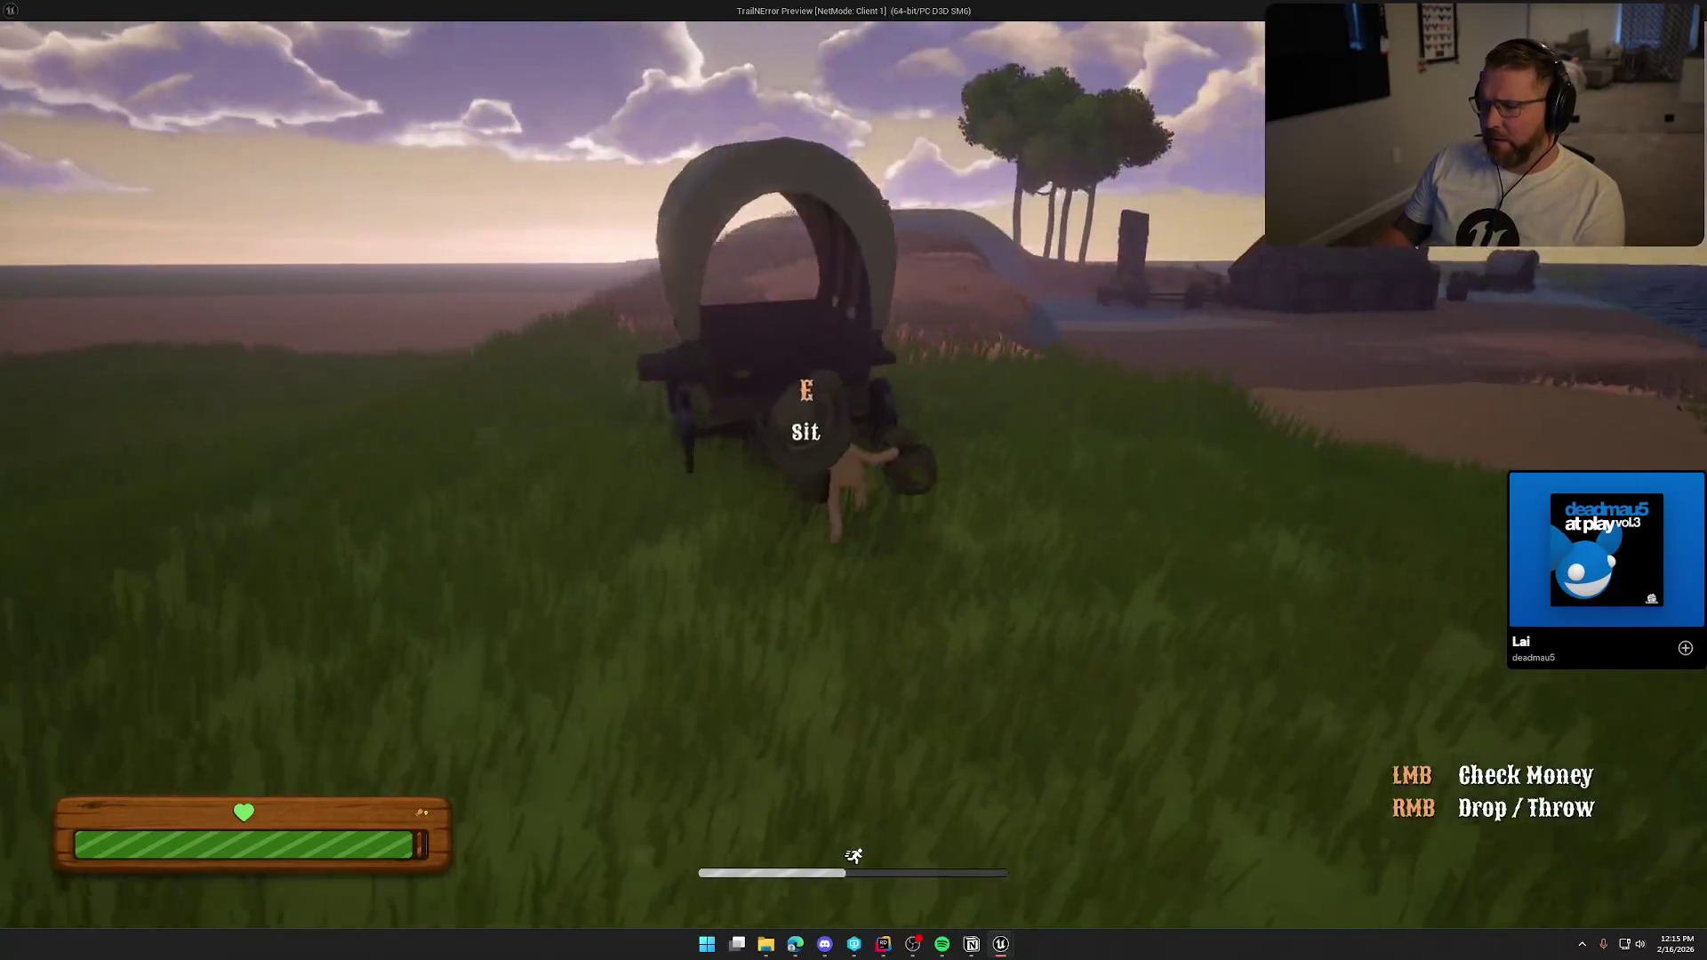
key("s")
key("w")
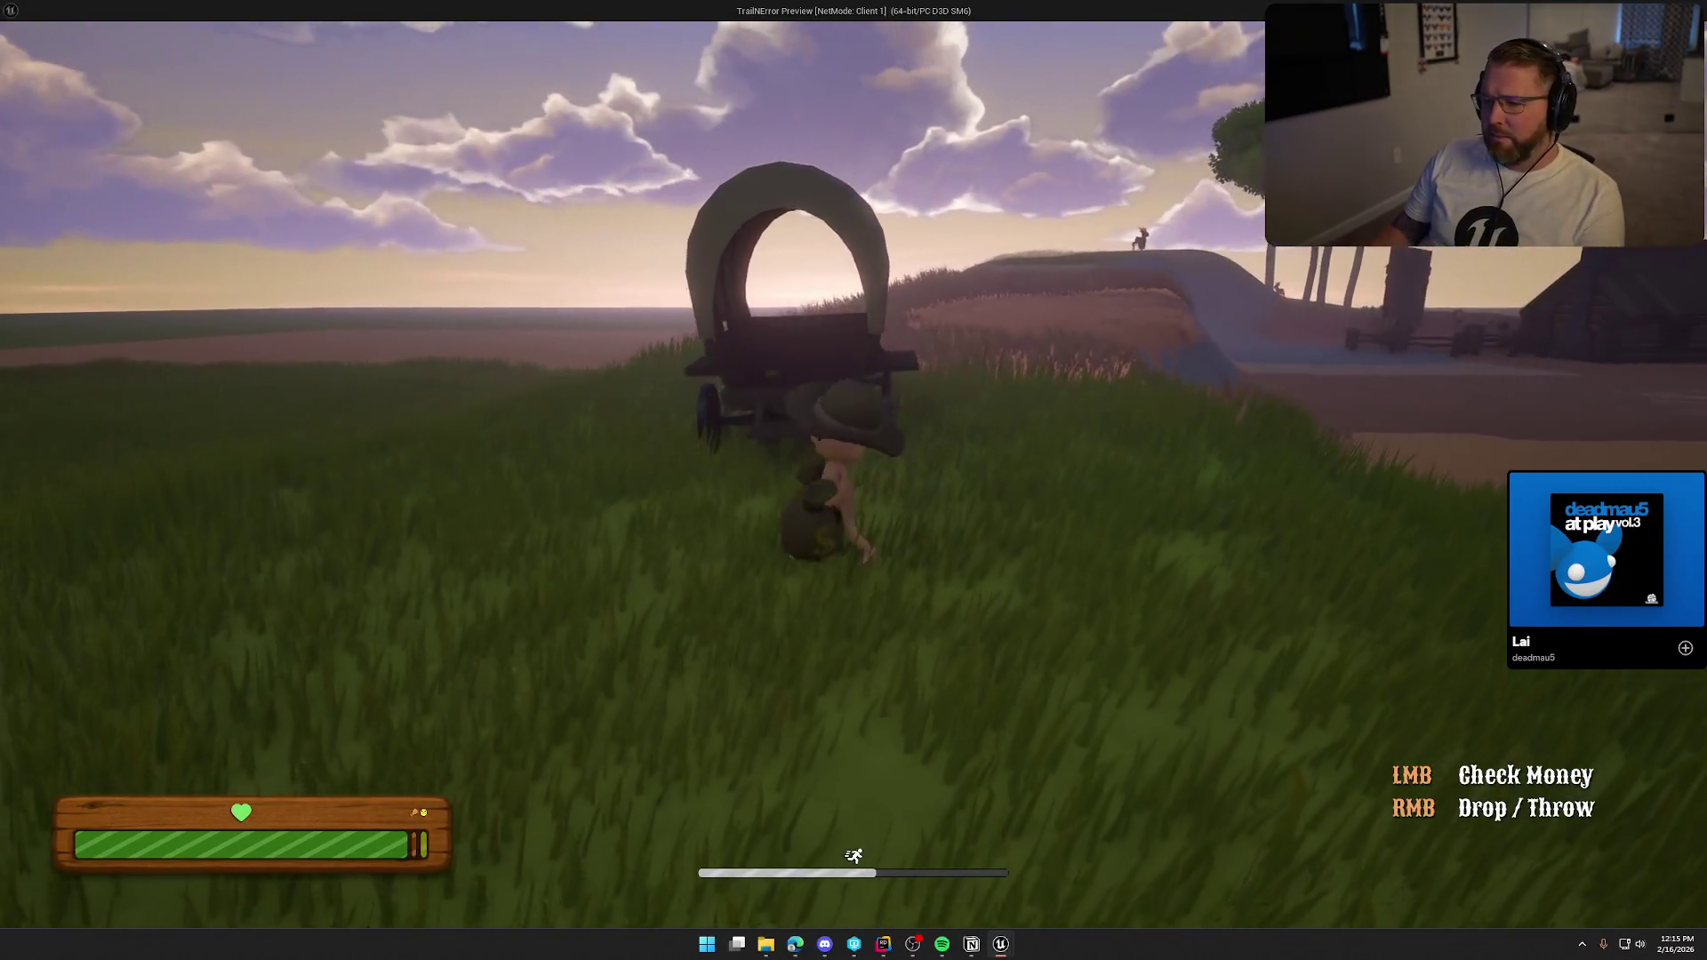
key("e")
key("d")
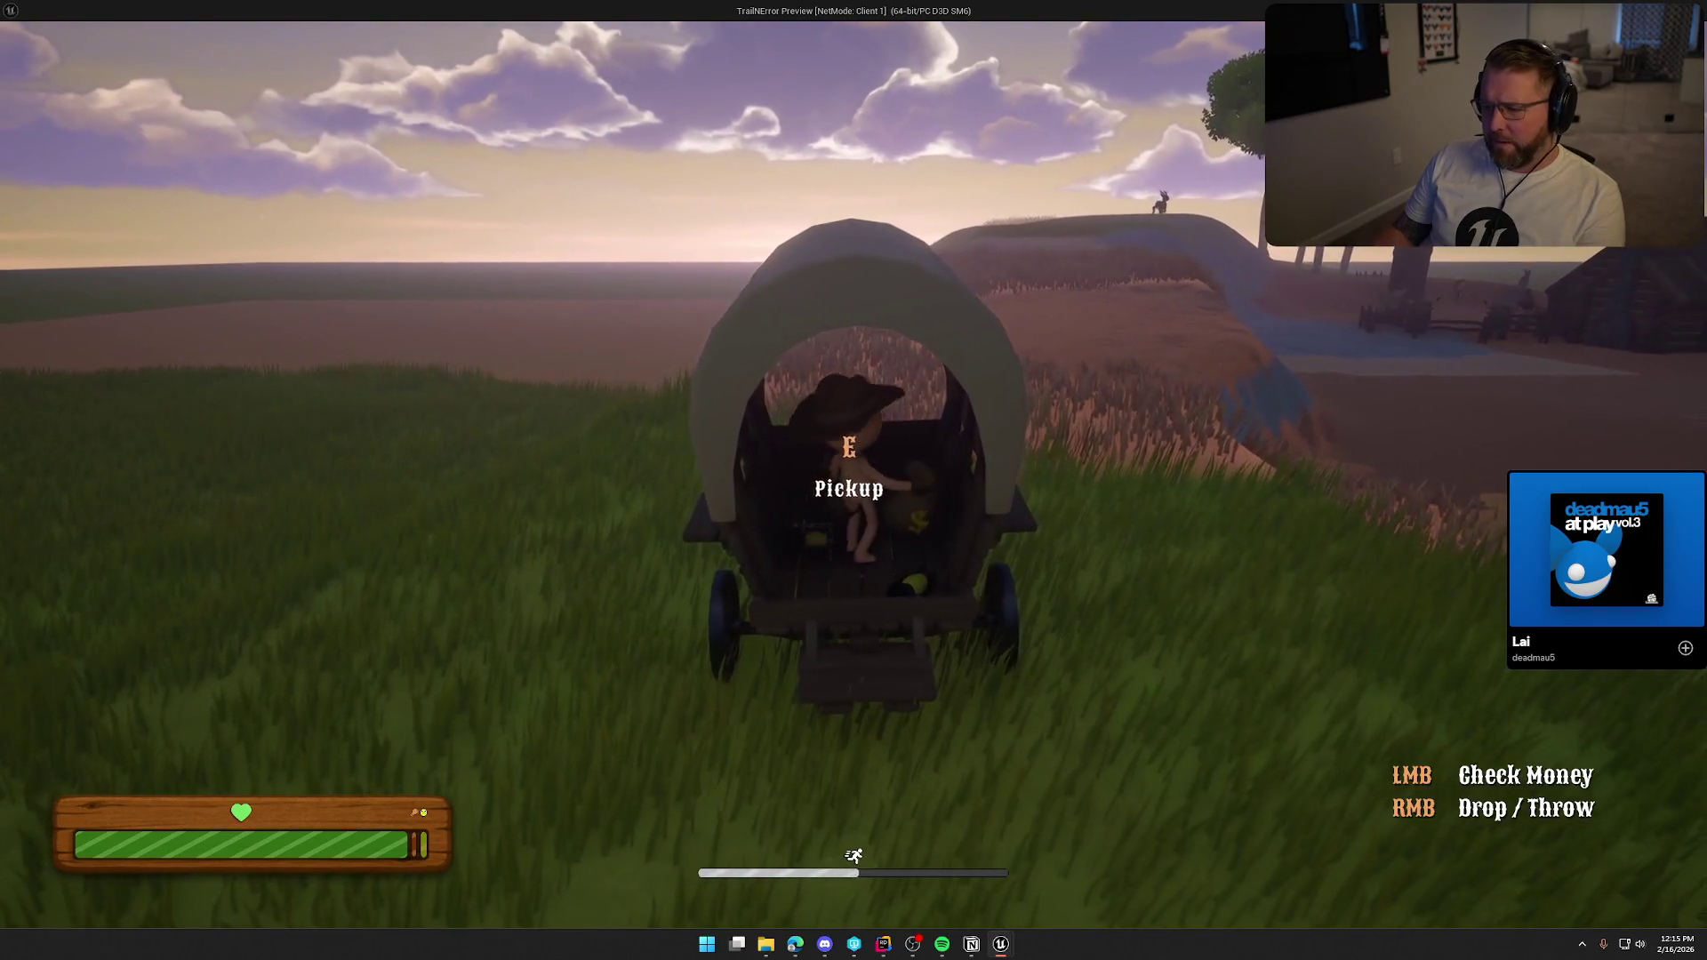
key("space")
key("a")
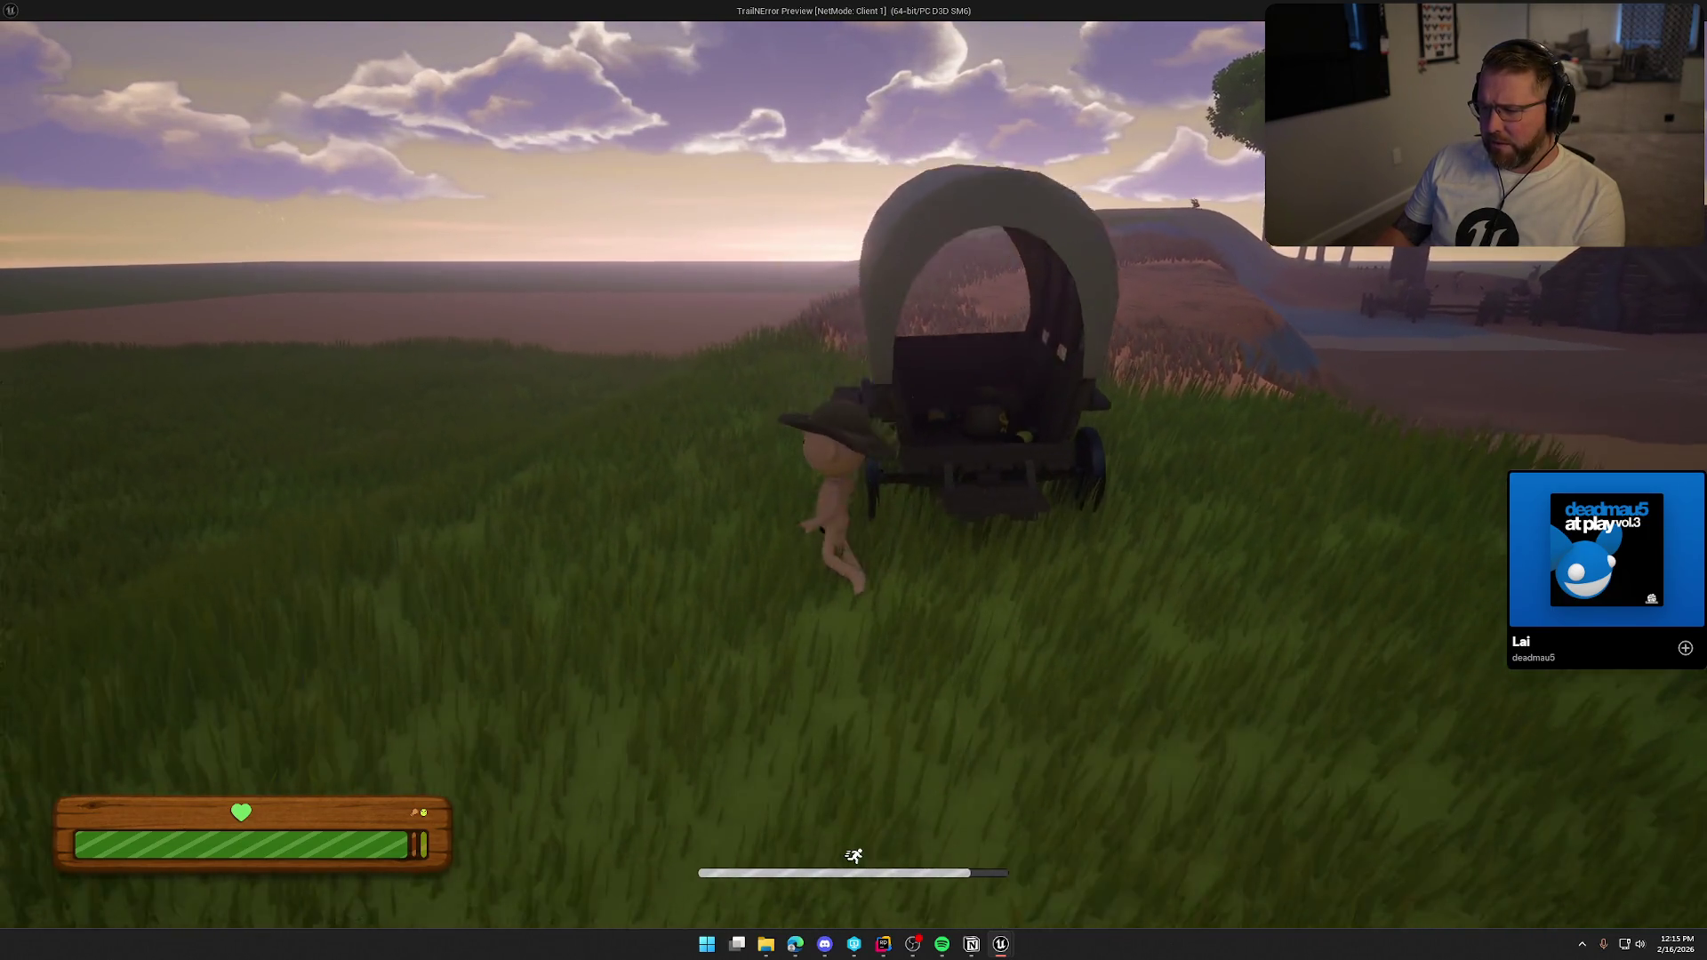
Drive the wagon along the dirt ridge, turning over the grassy ridge onto the path.
key("e")
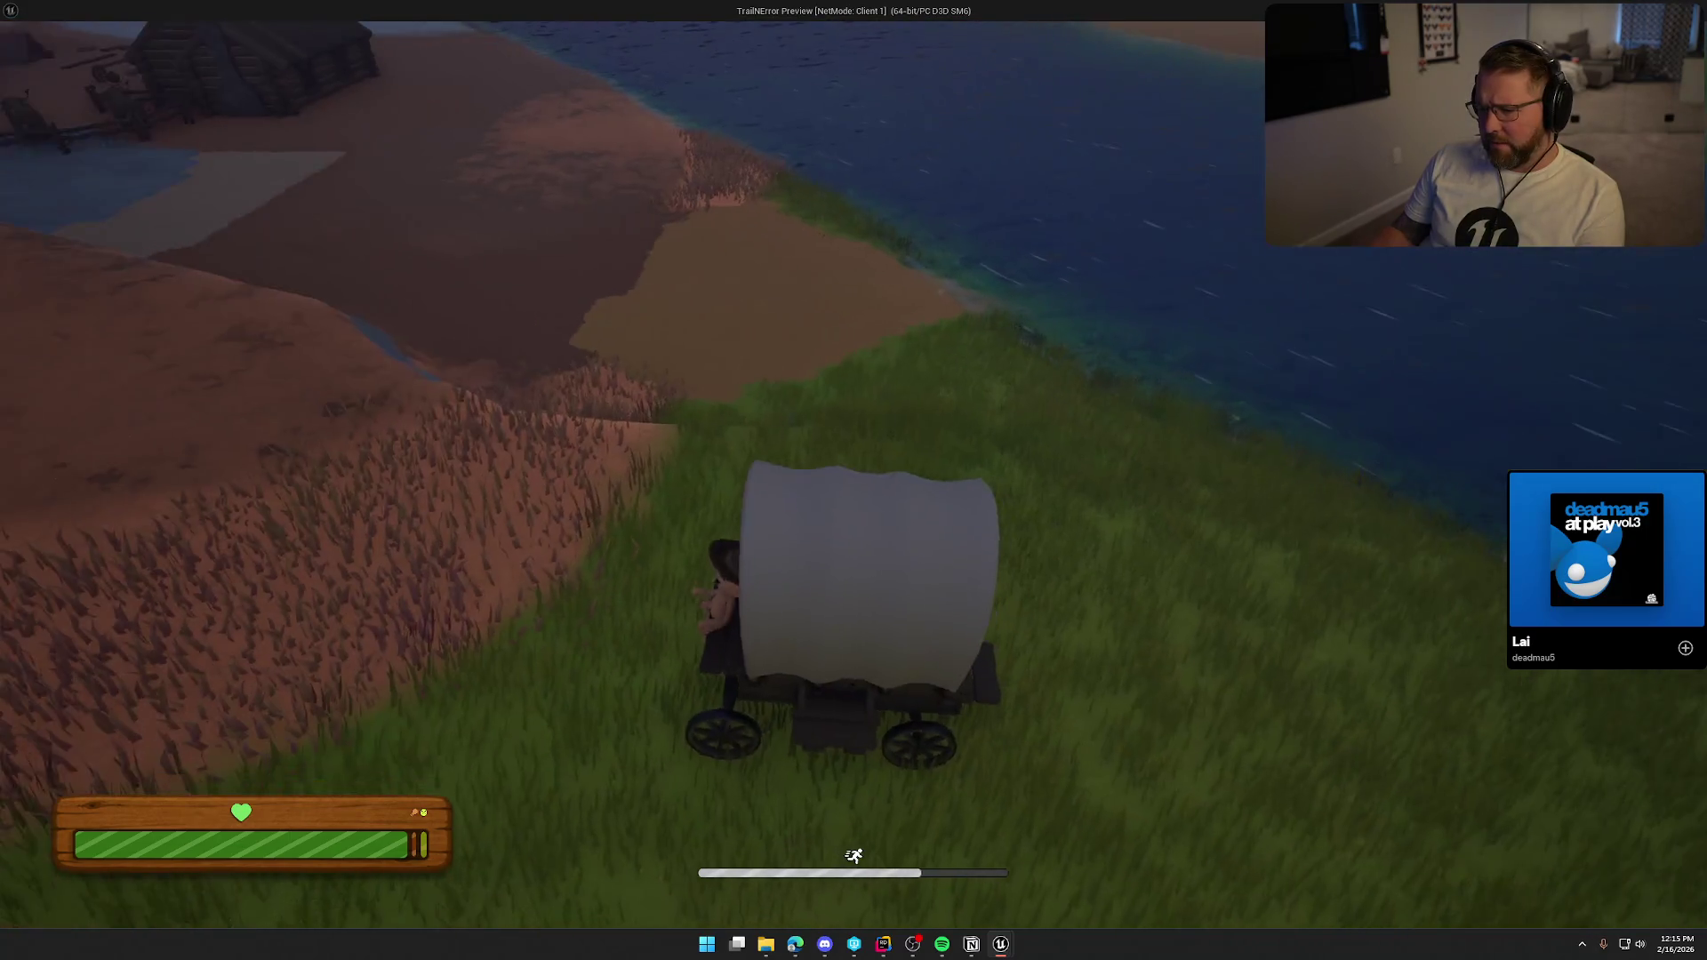
key("w")
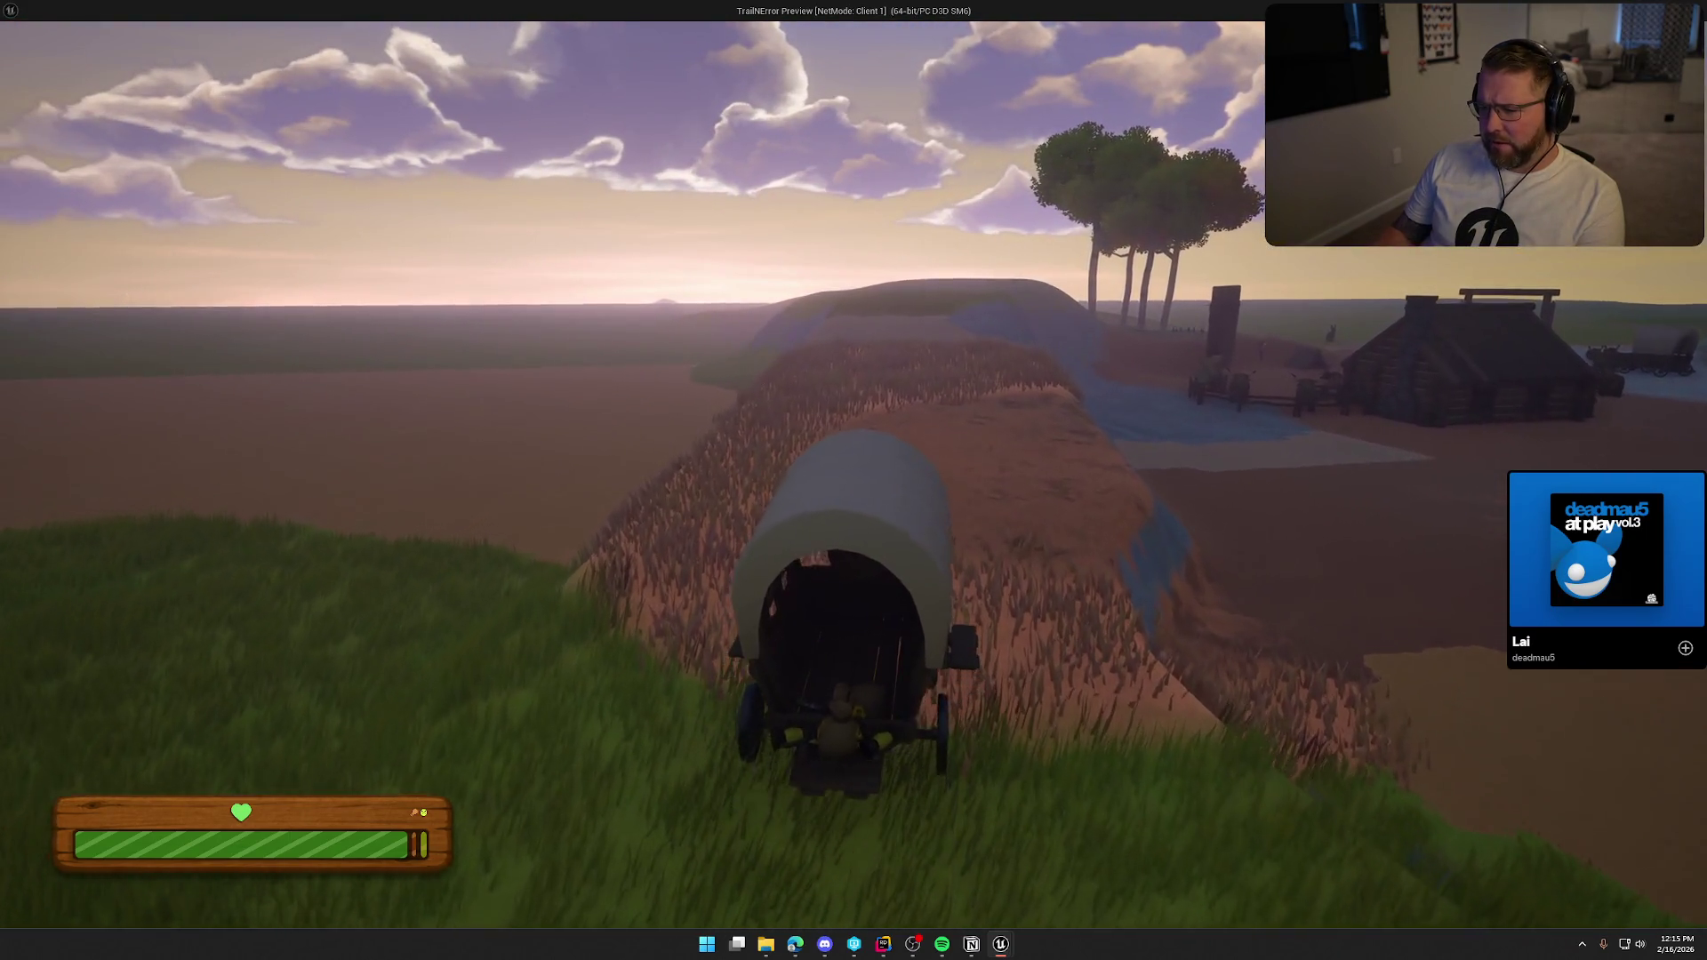
key("w")
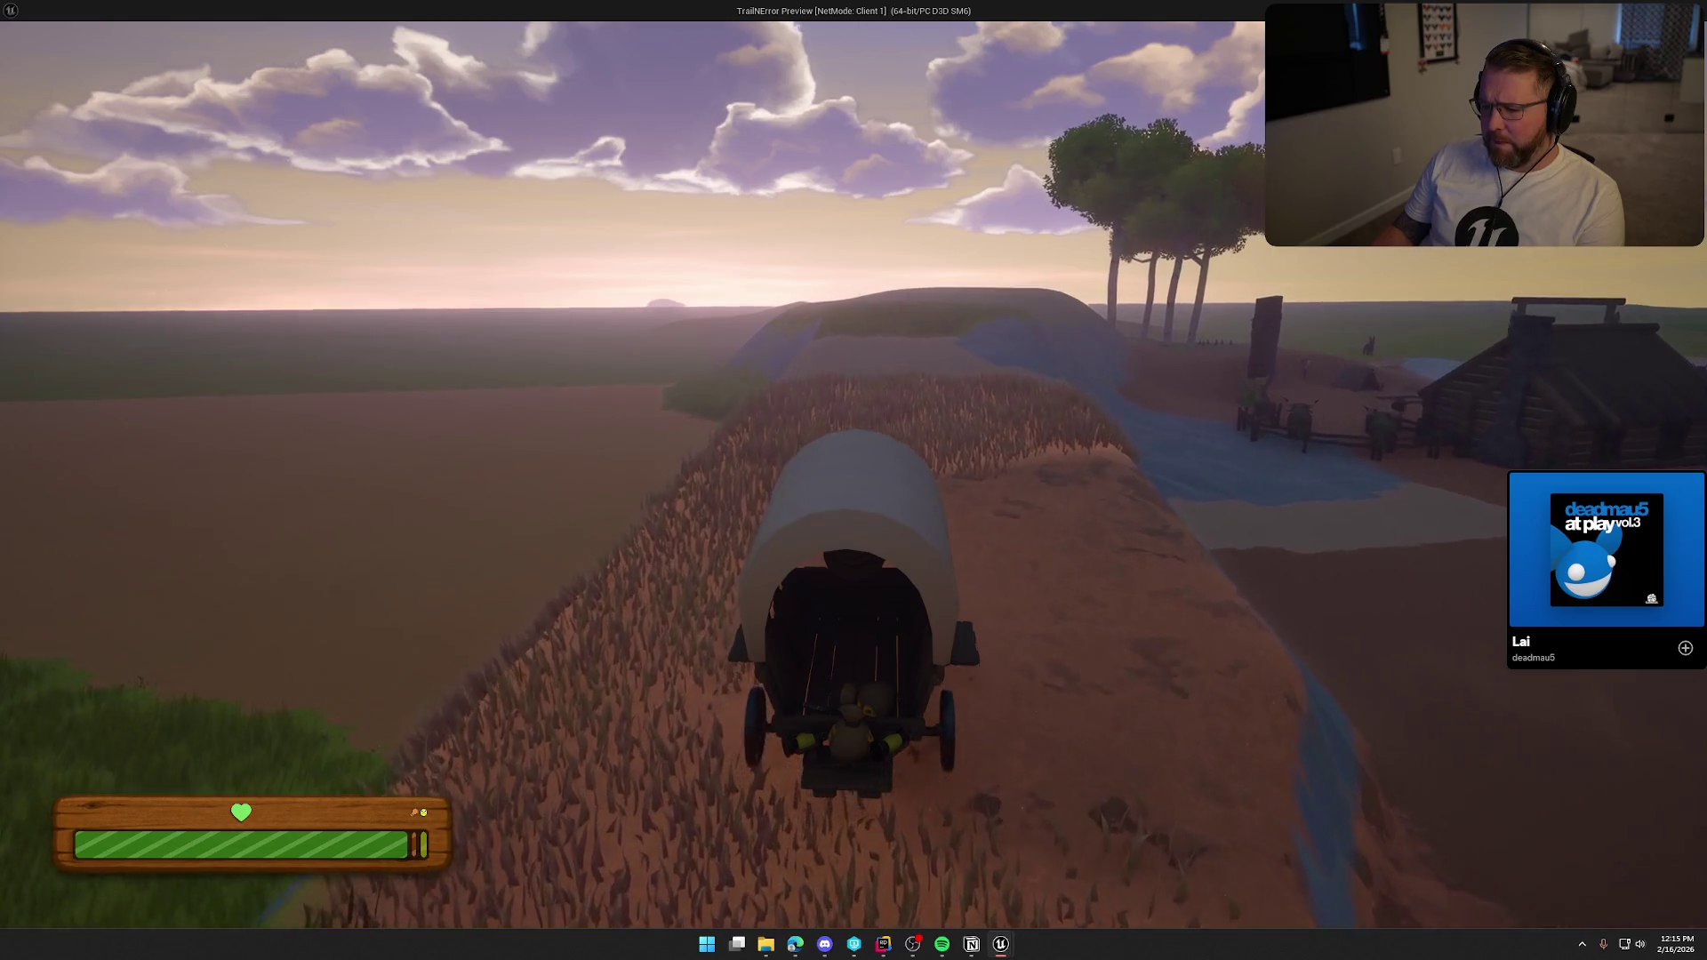
key("a")
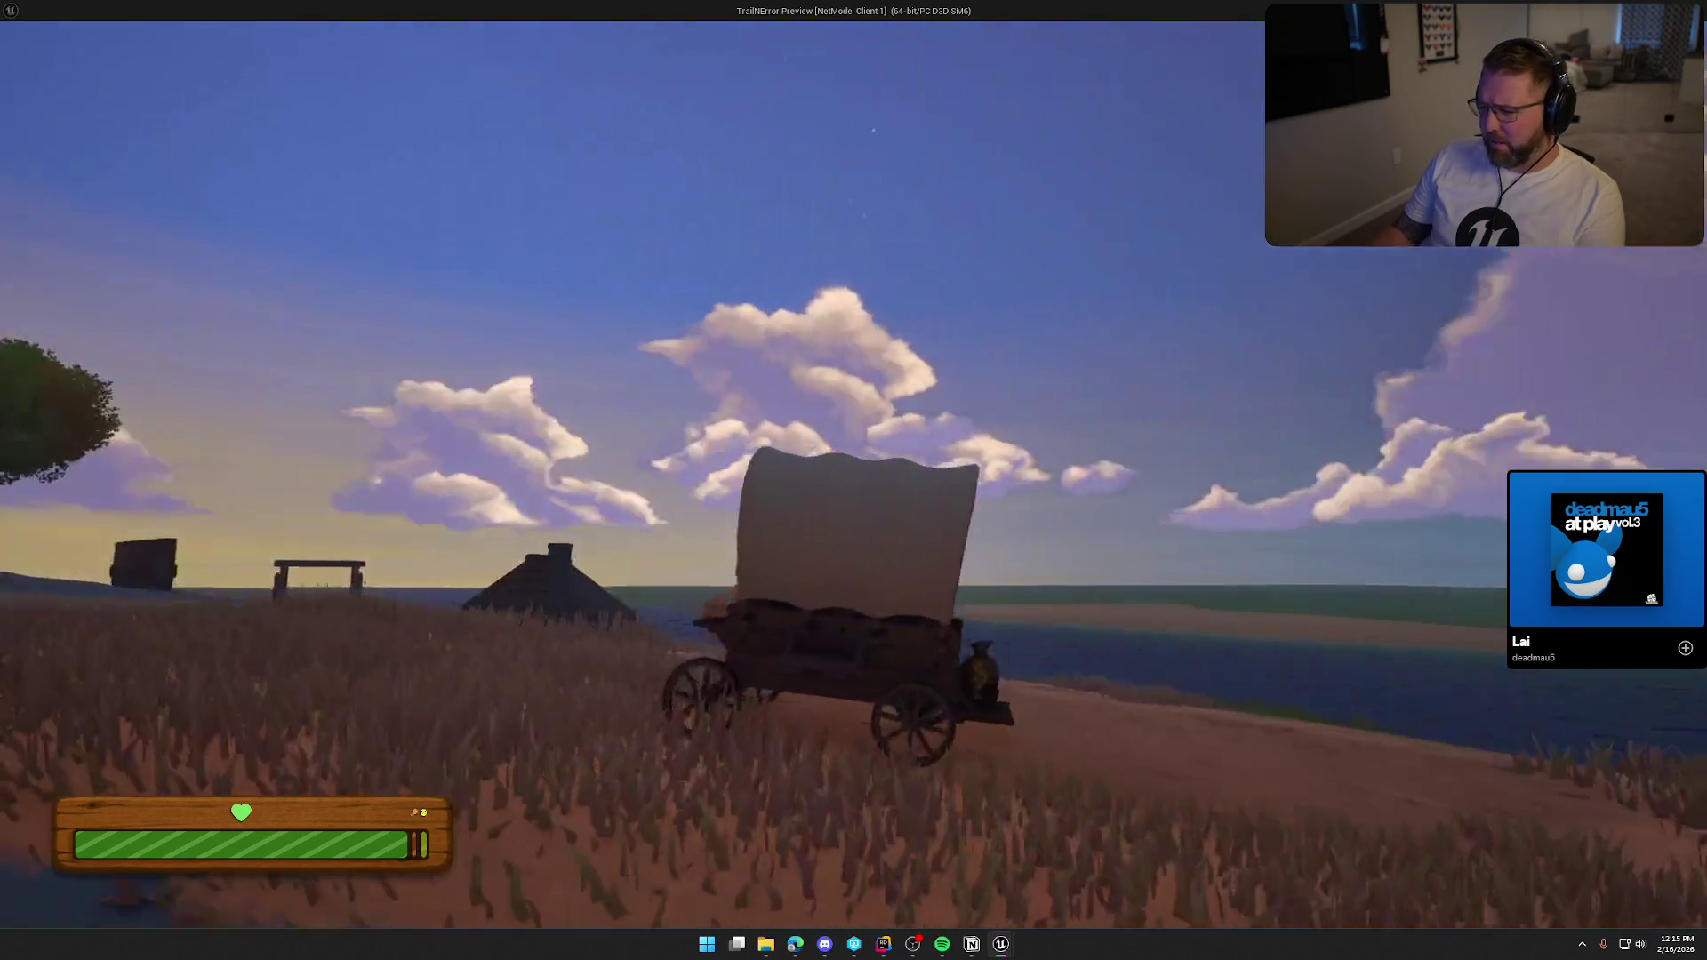
key("a")
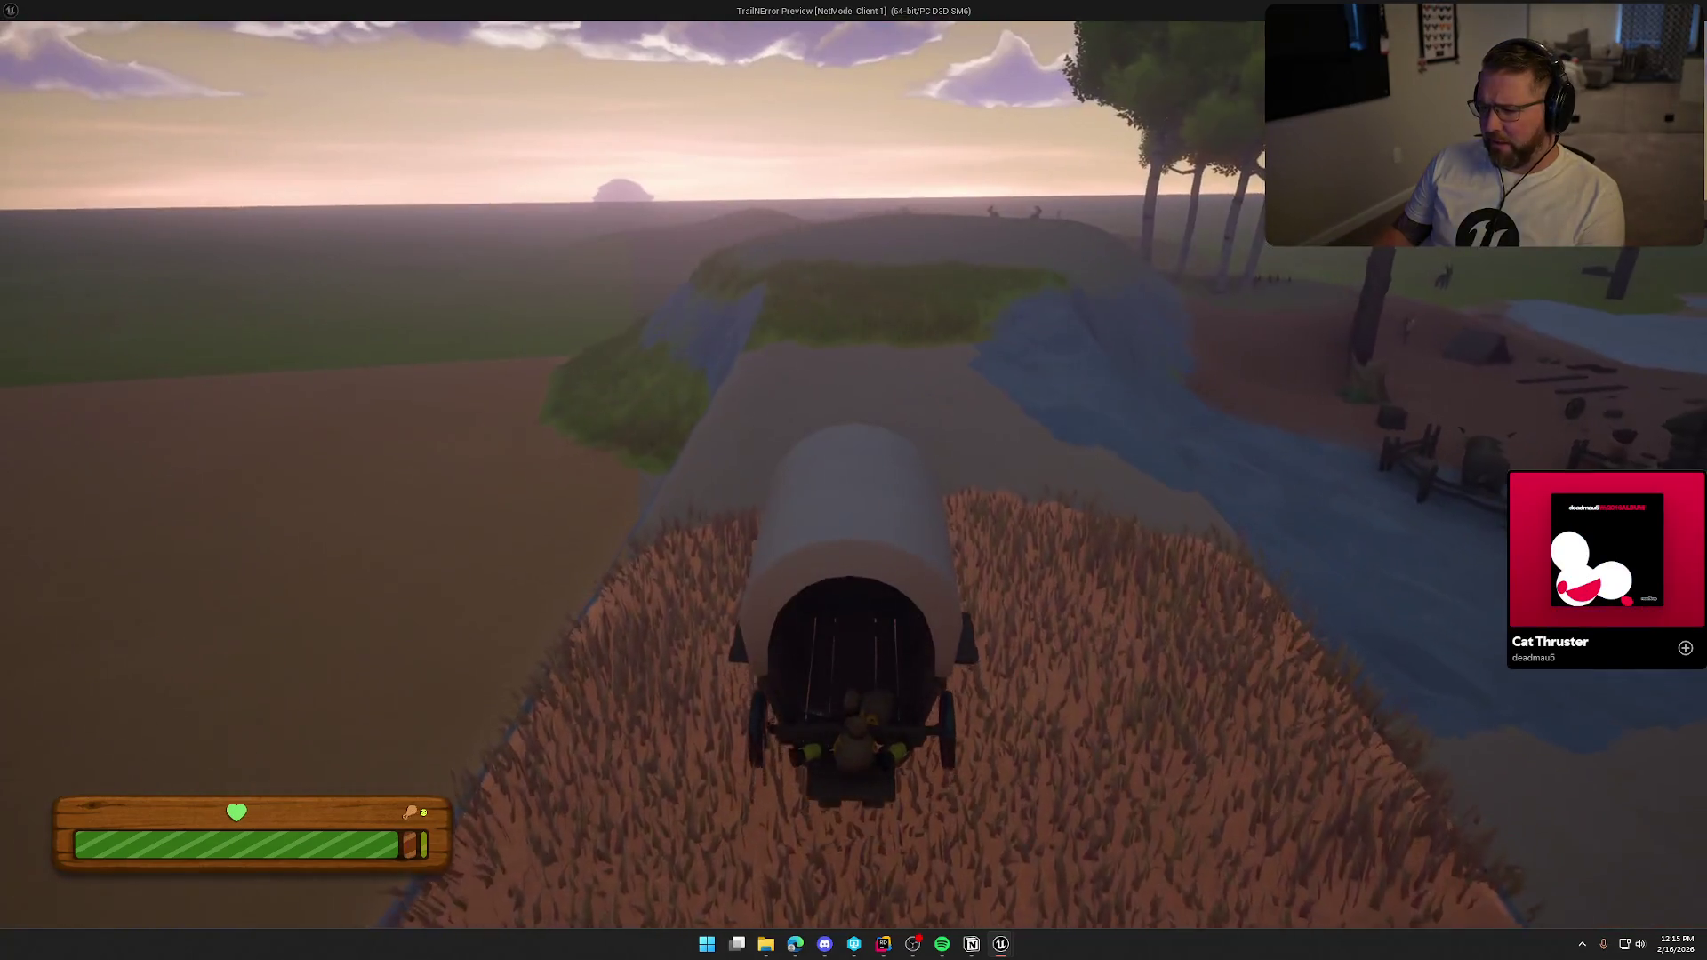
key("w")
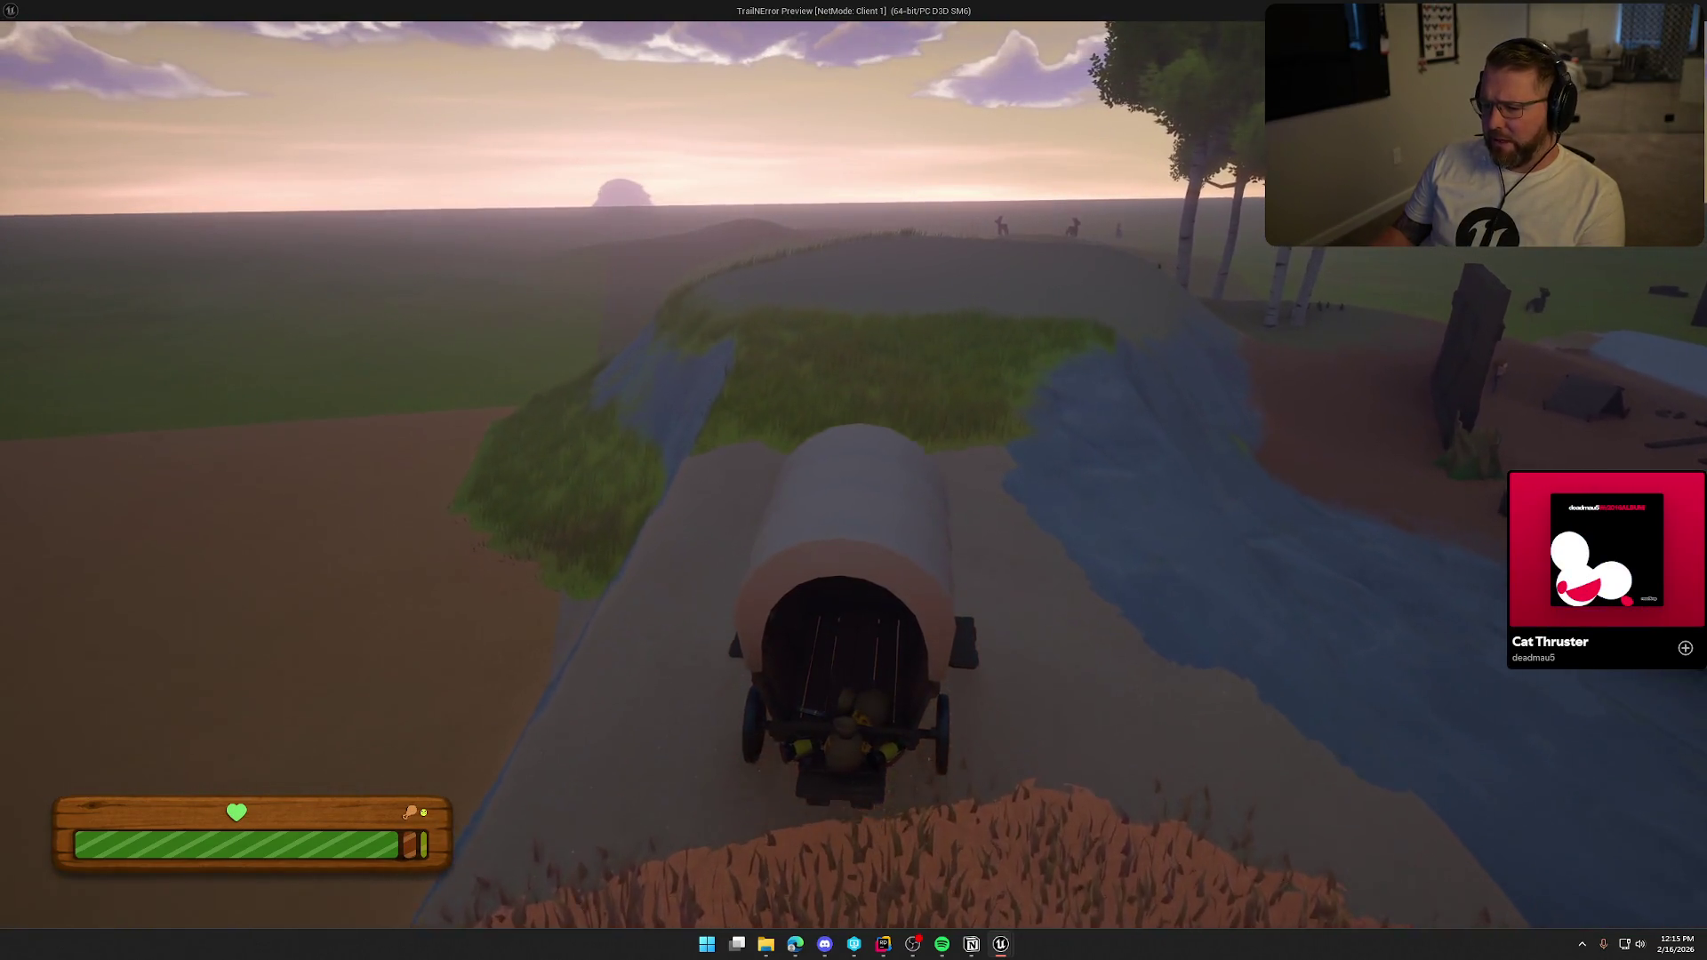
key("w")
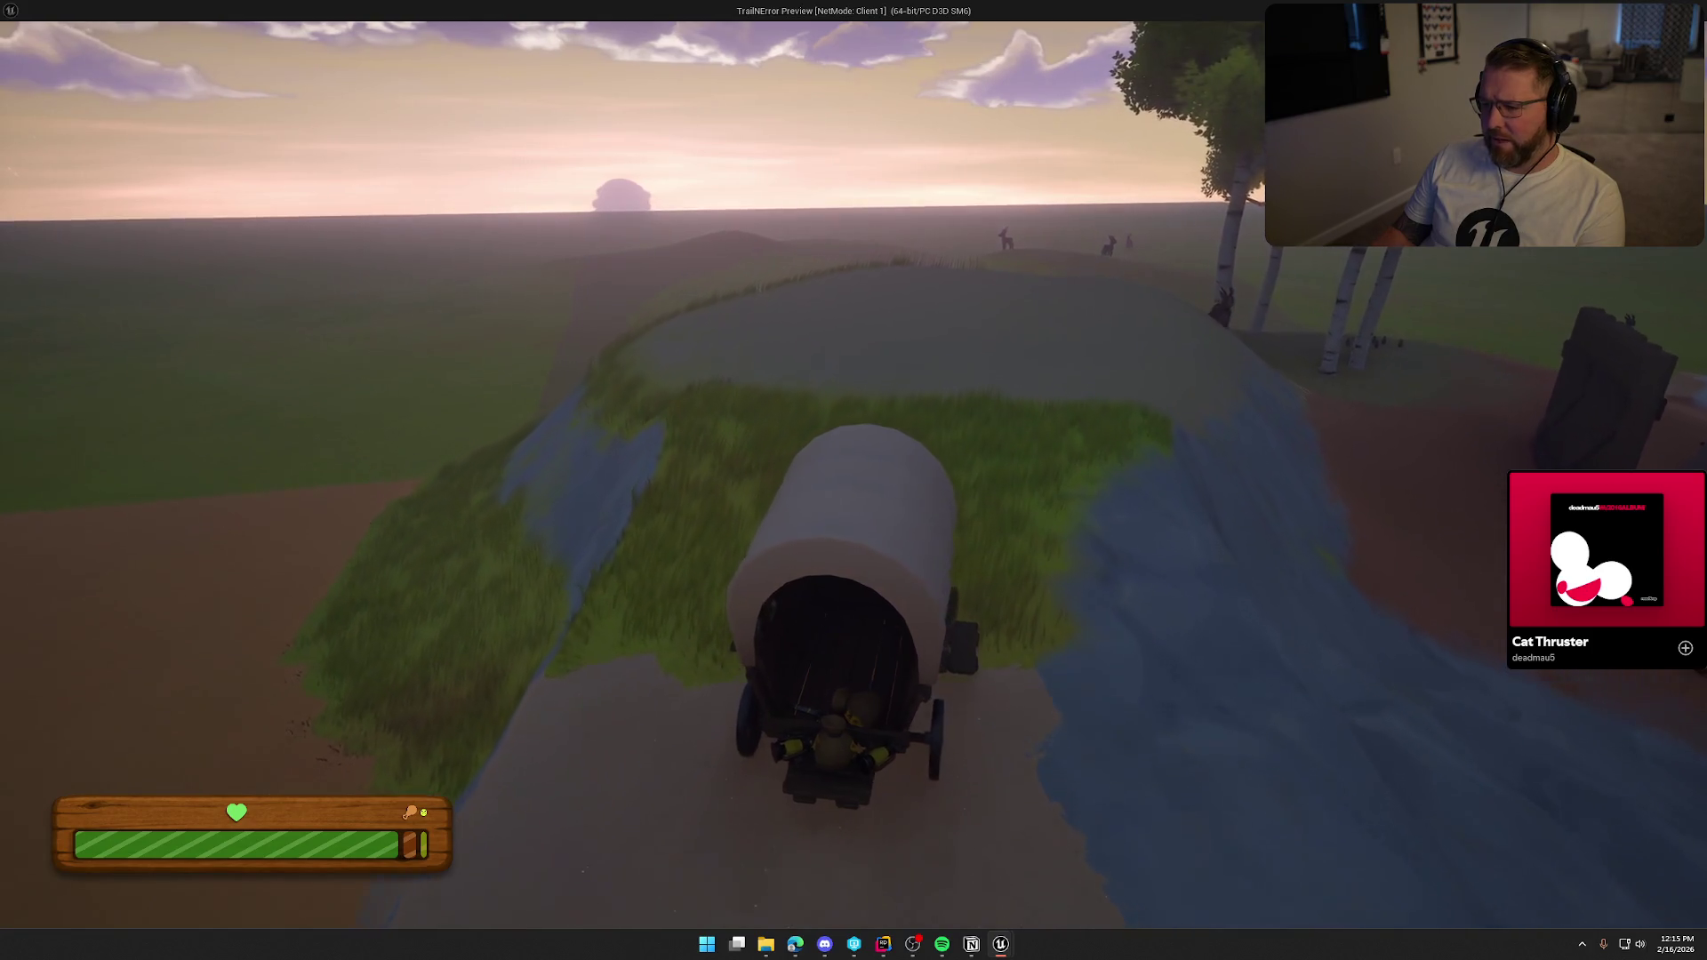
key("w")
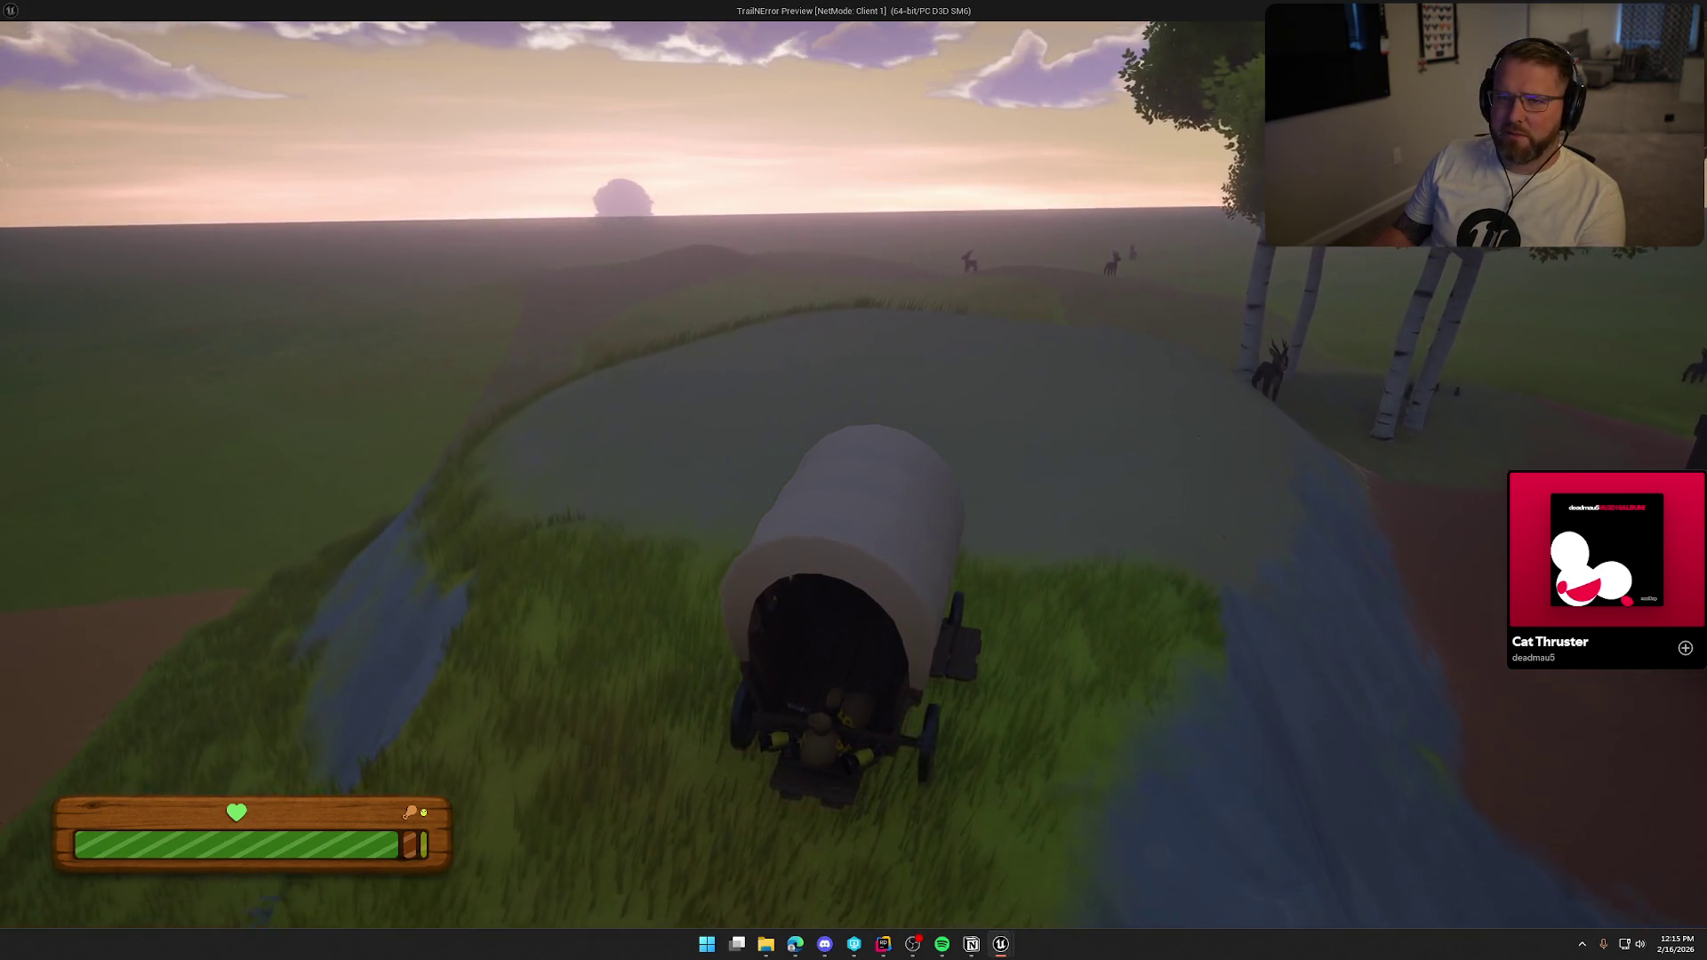
key("w")
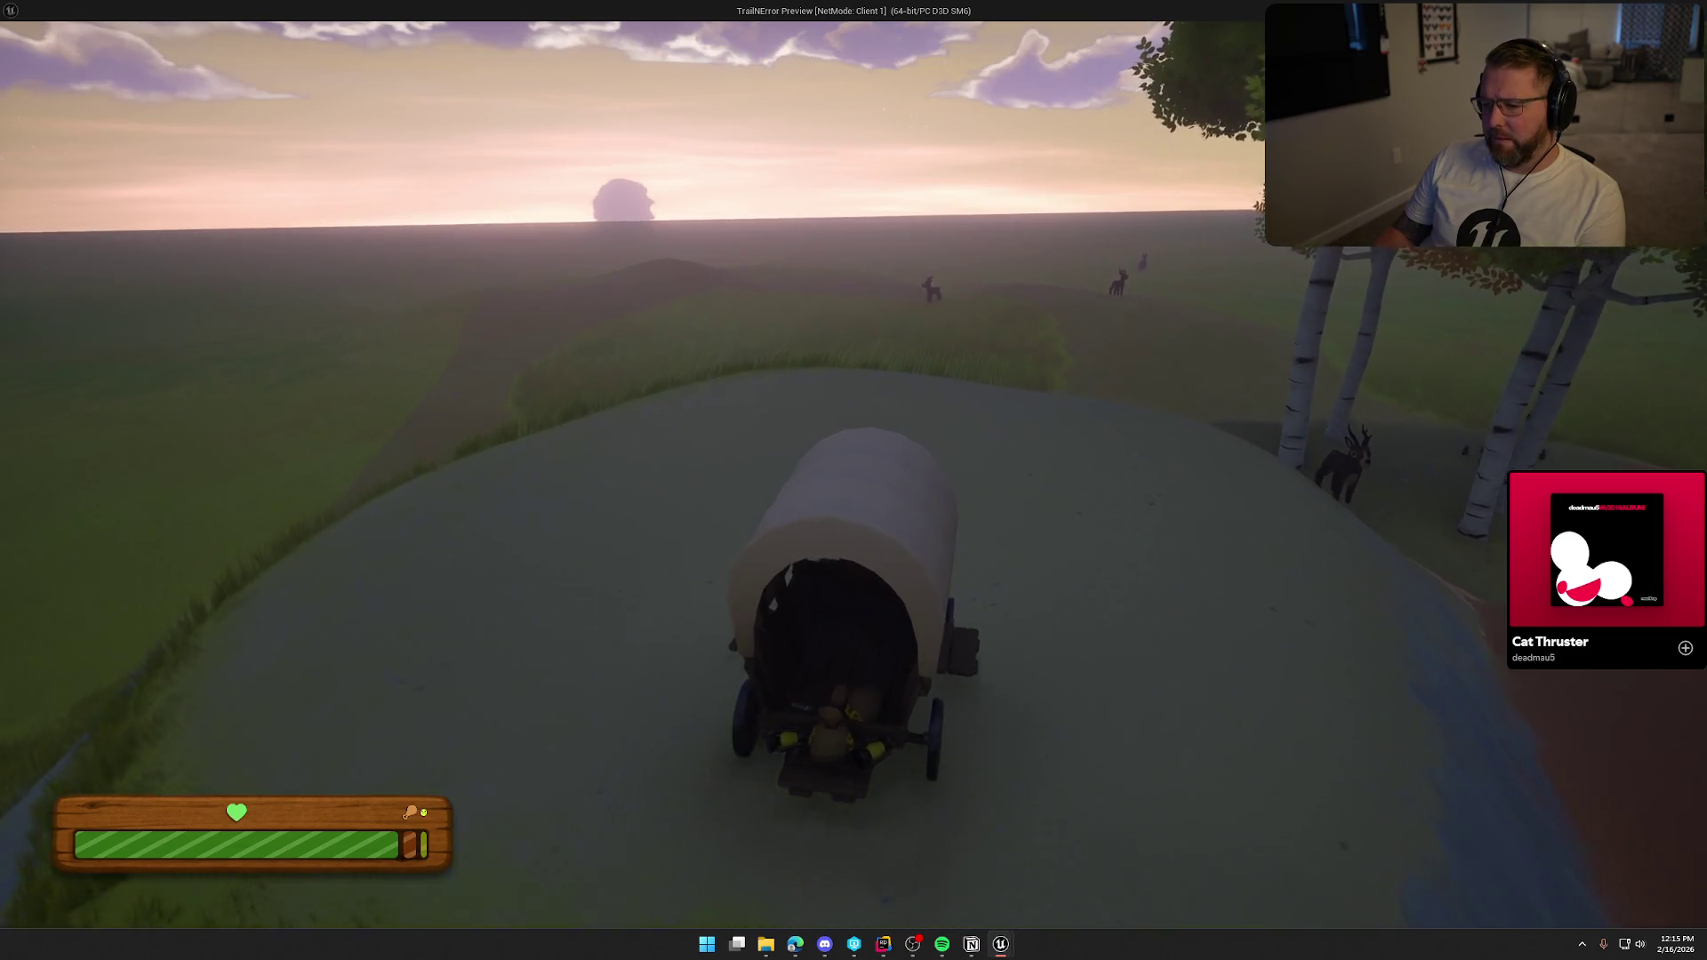
key("w")
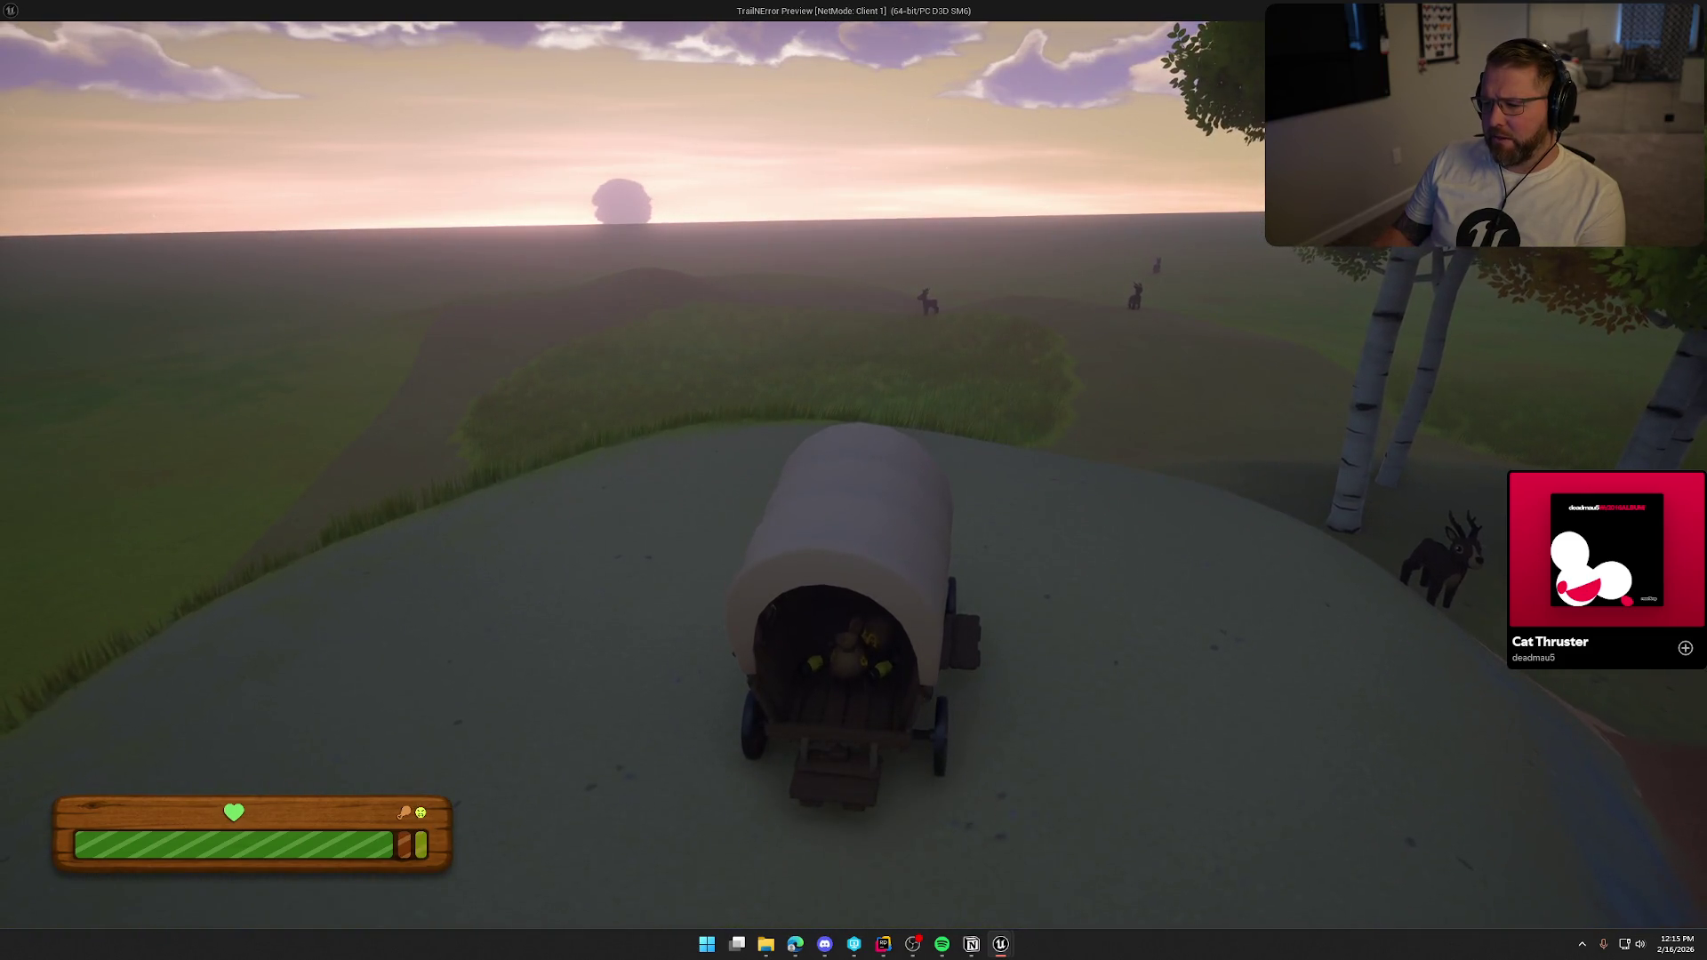
Get off the wagon, try jumping onto its rear and side, then end the play session.
key("e")
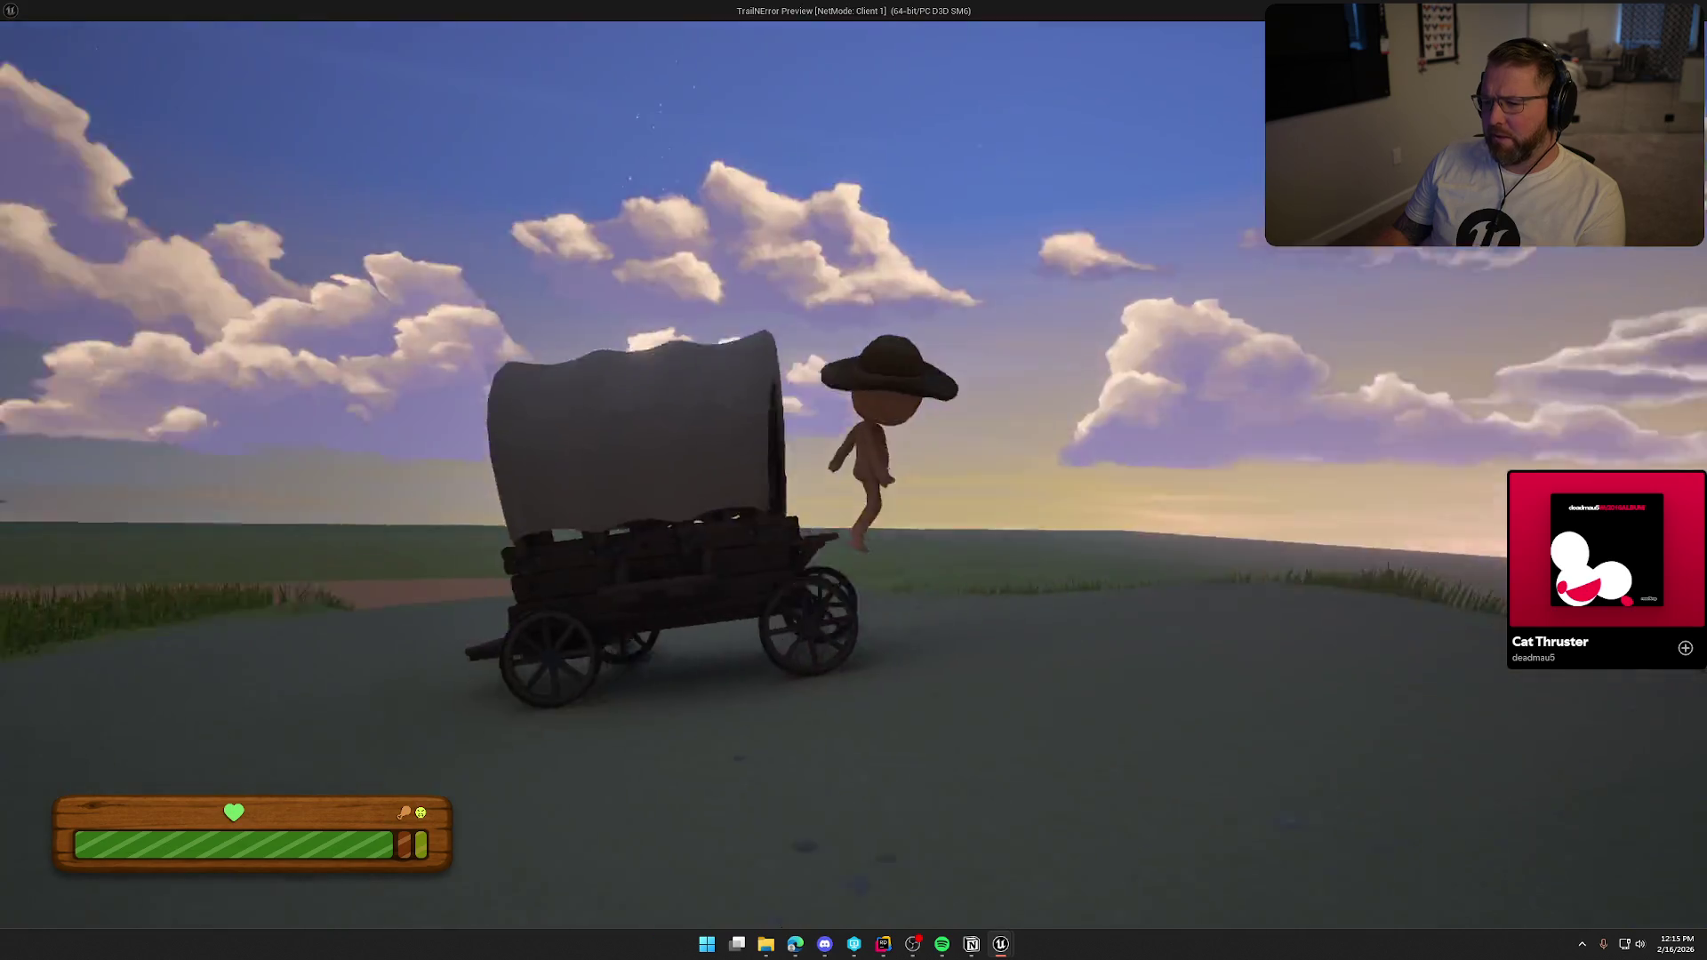
key("shift+w")
key("shift+w")
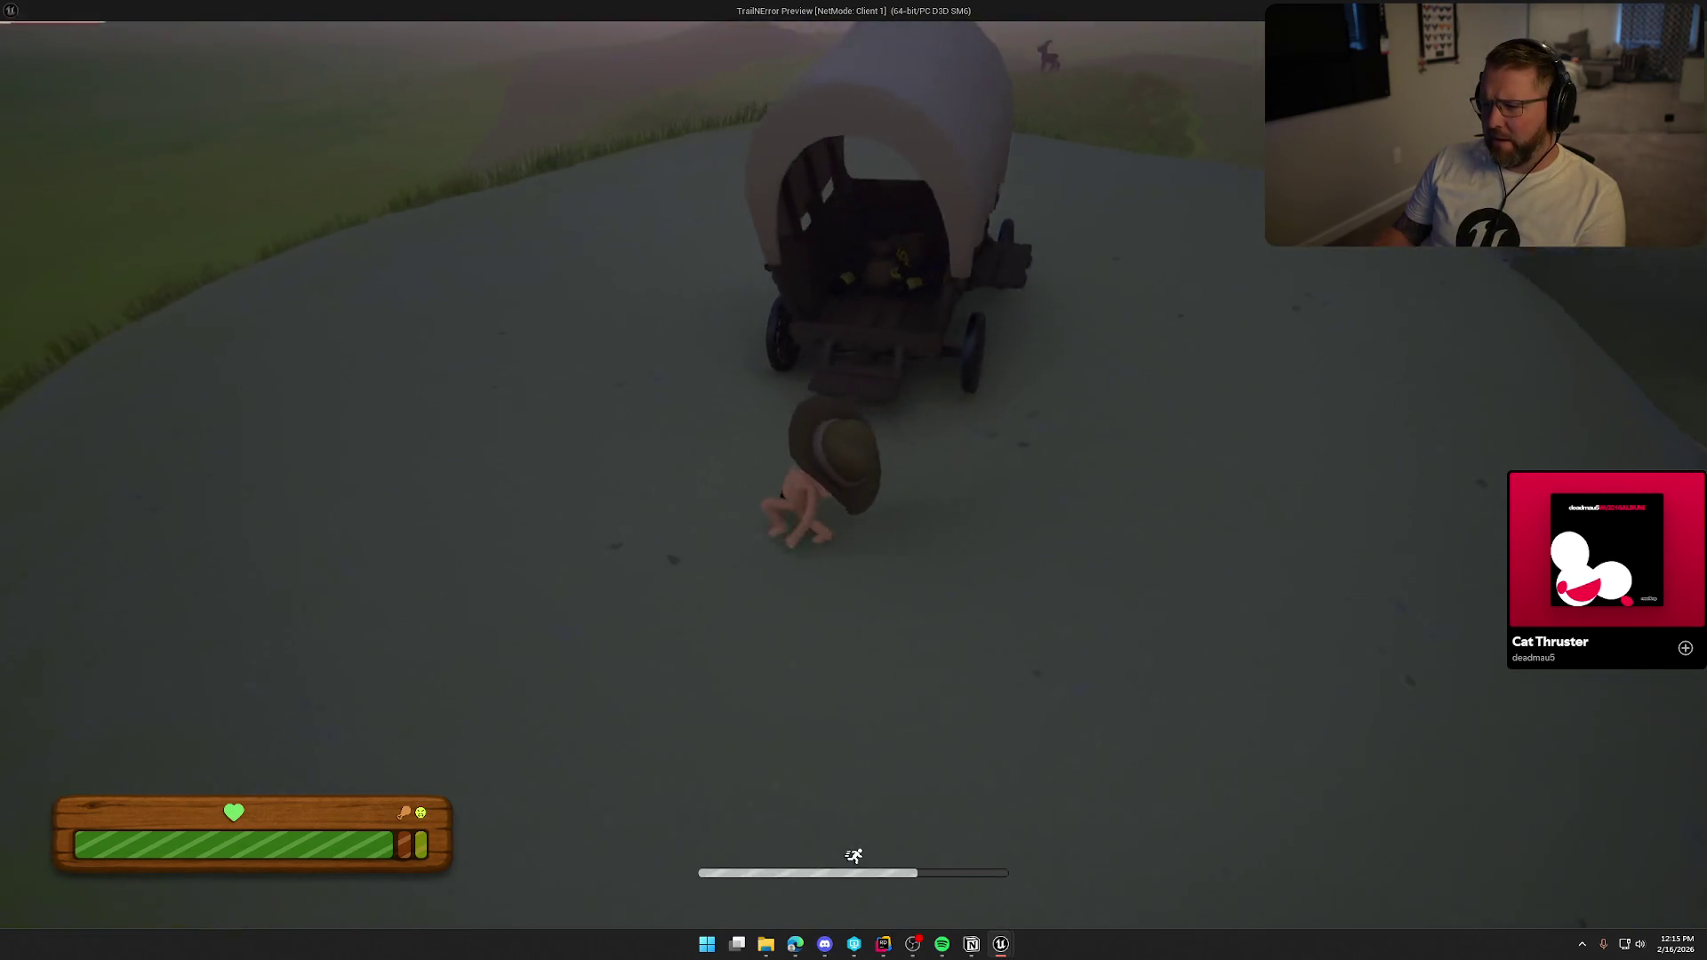
key("e")
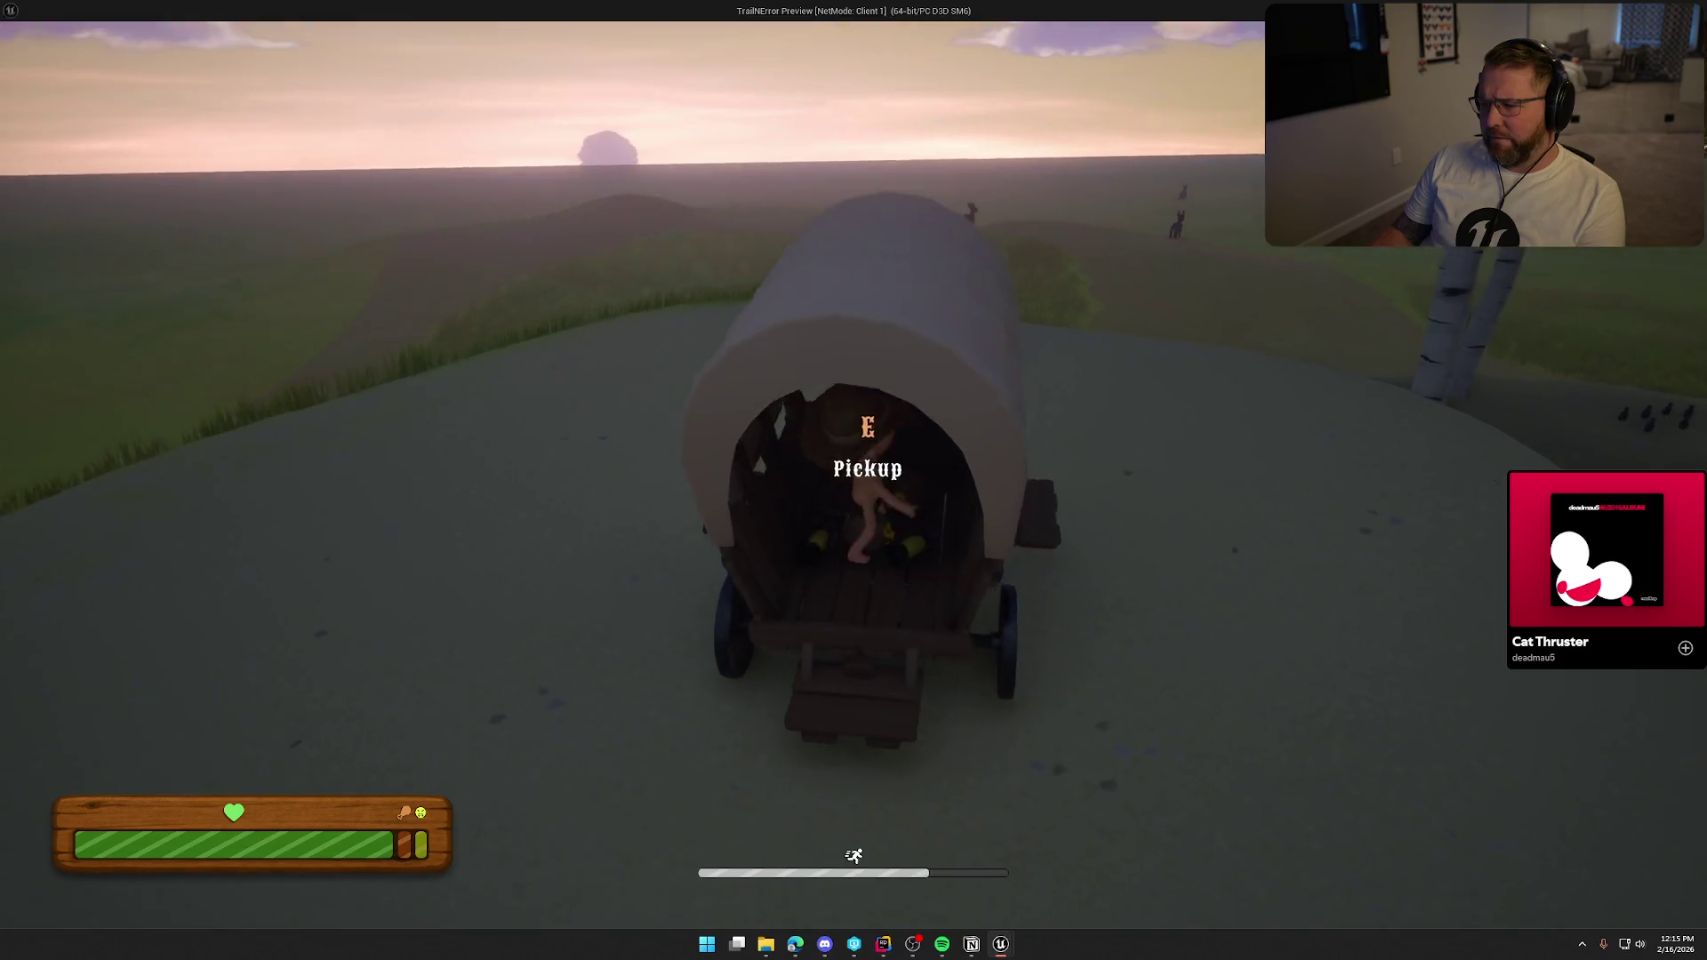
key("w")
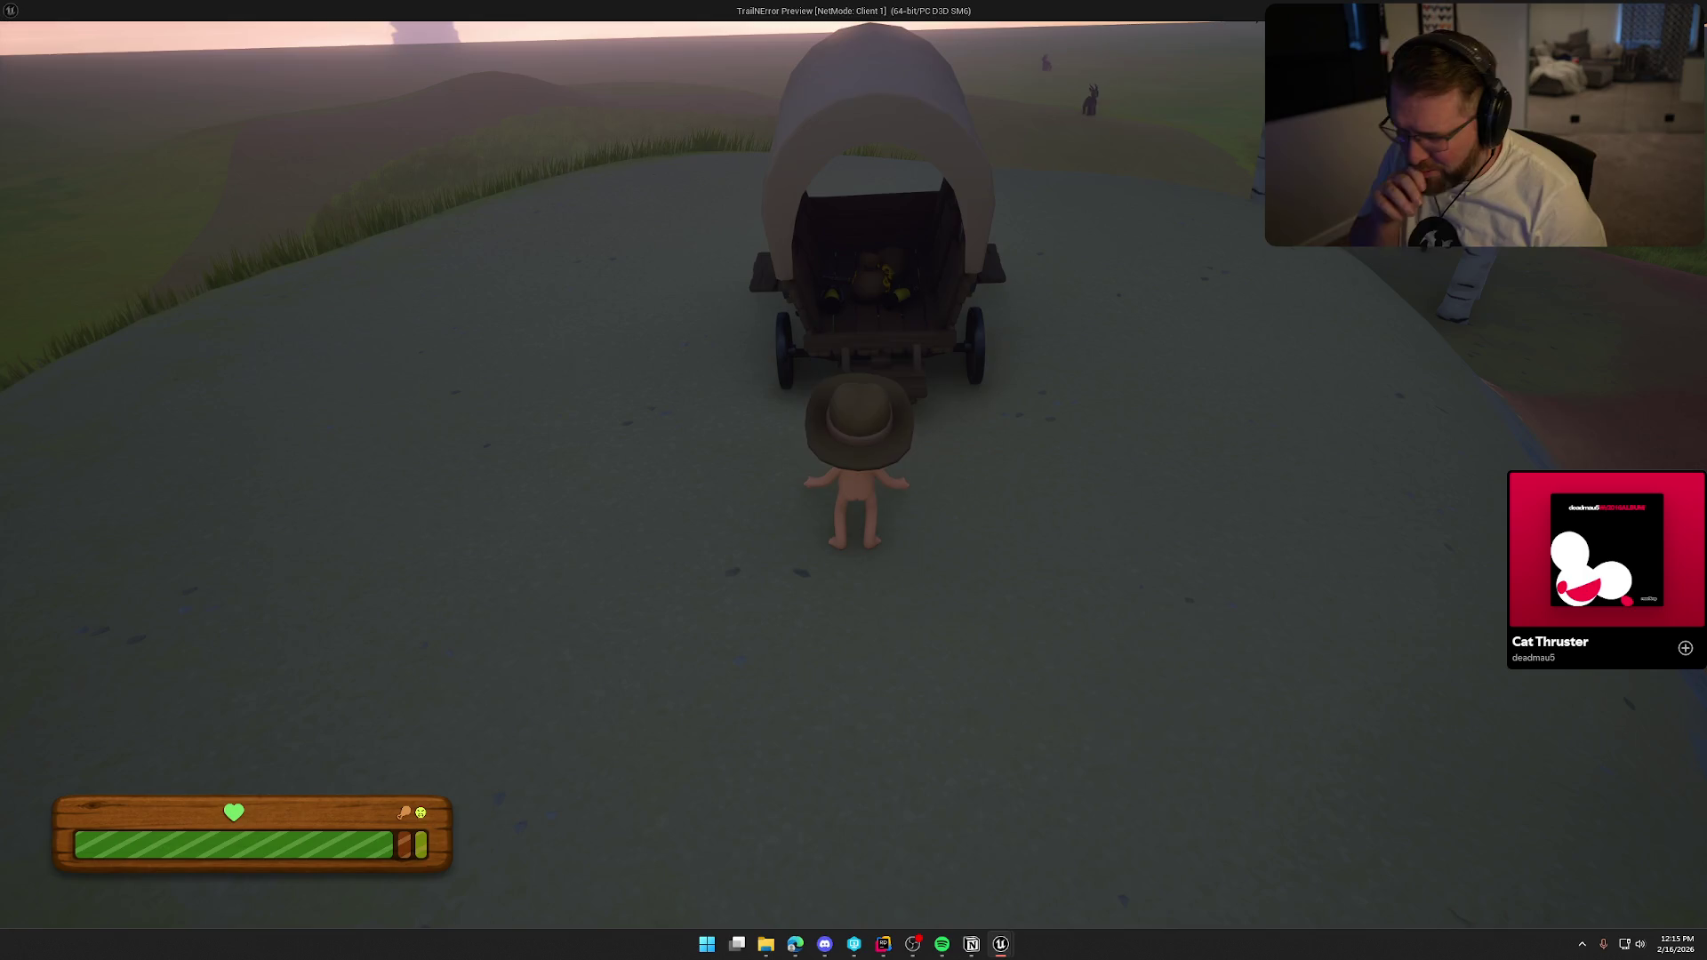
key("w")
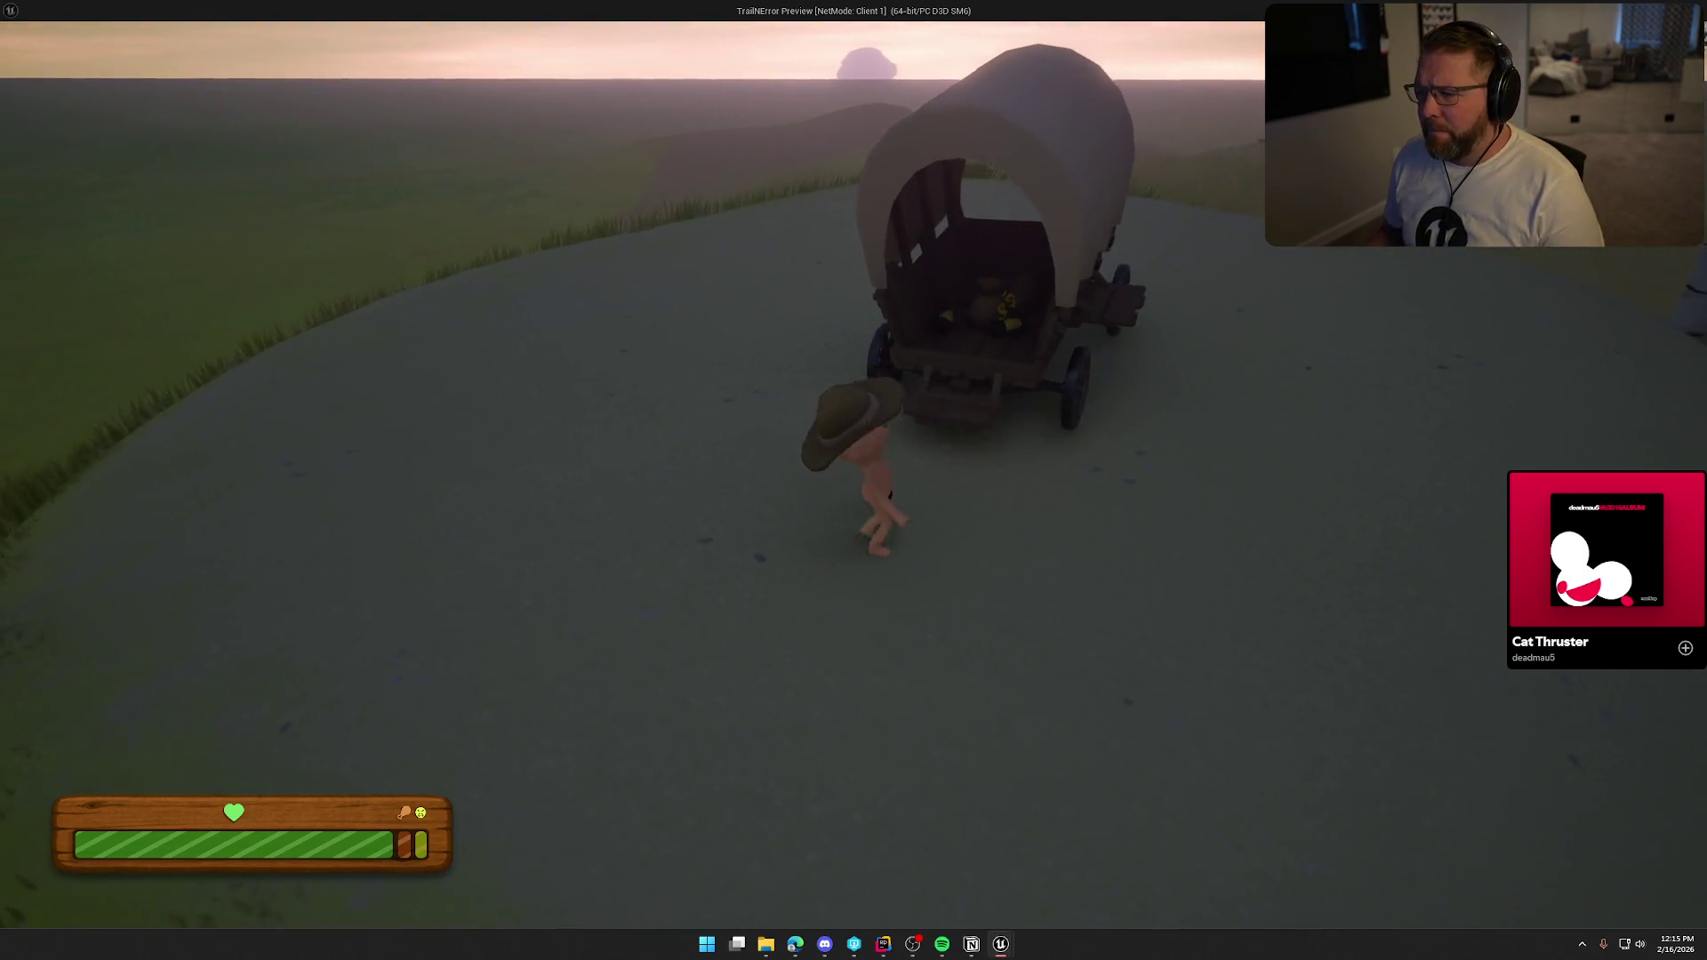
key("space")
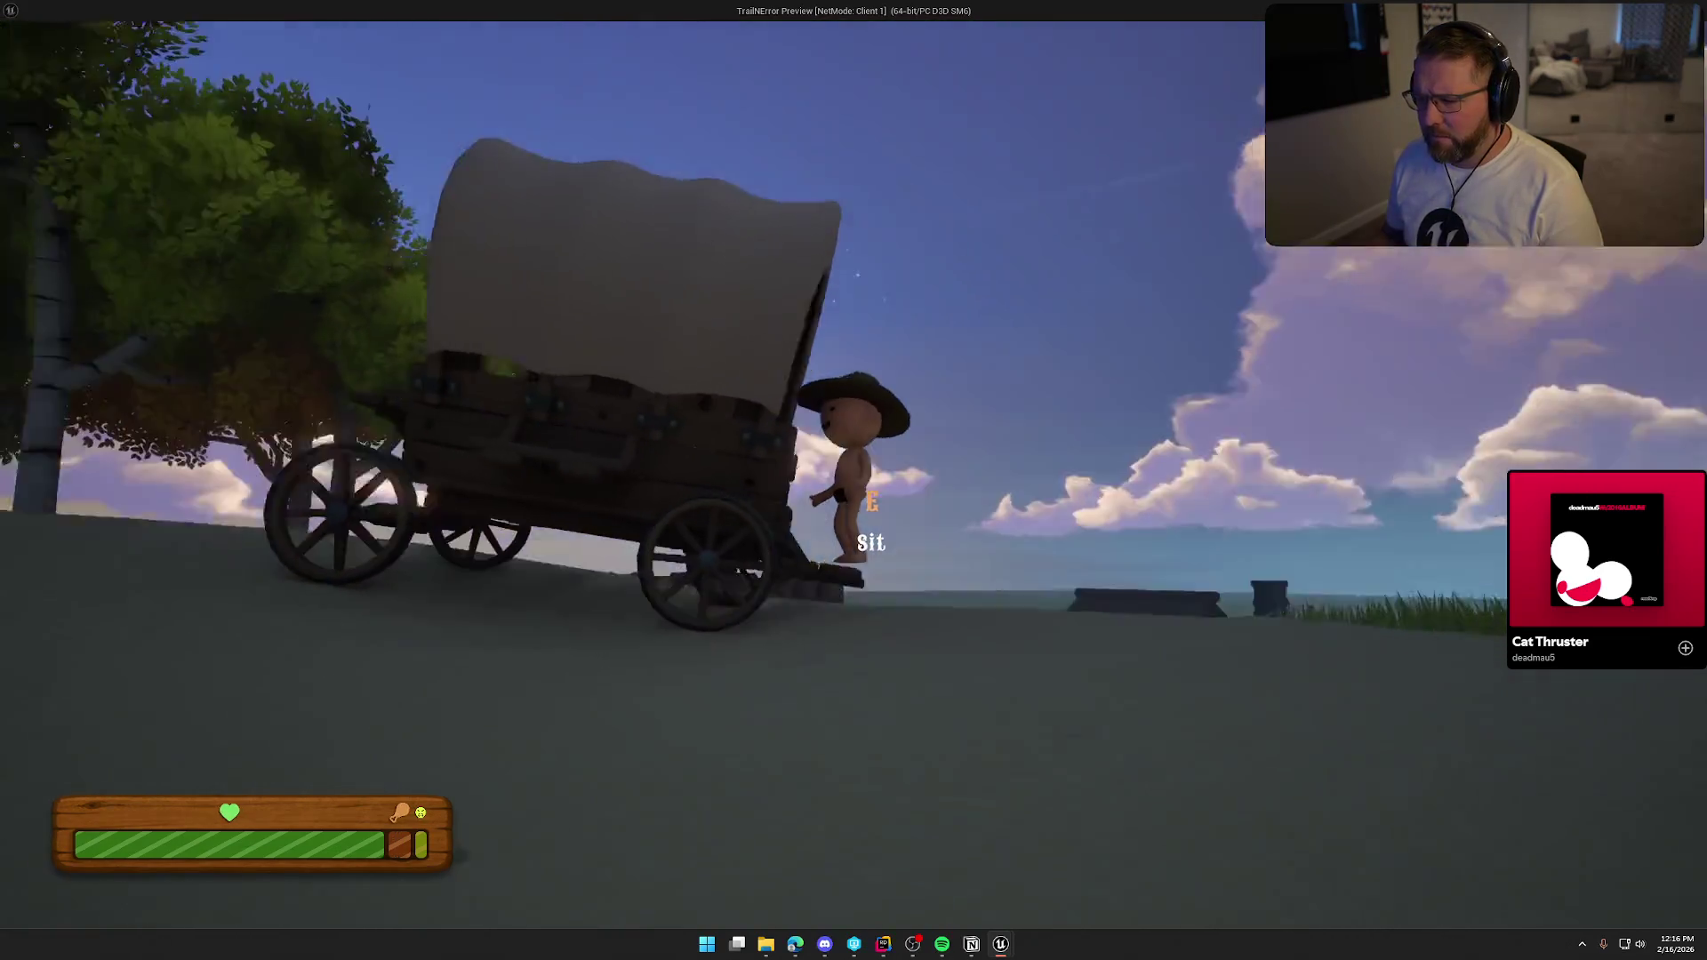
key("space")
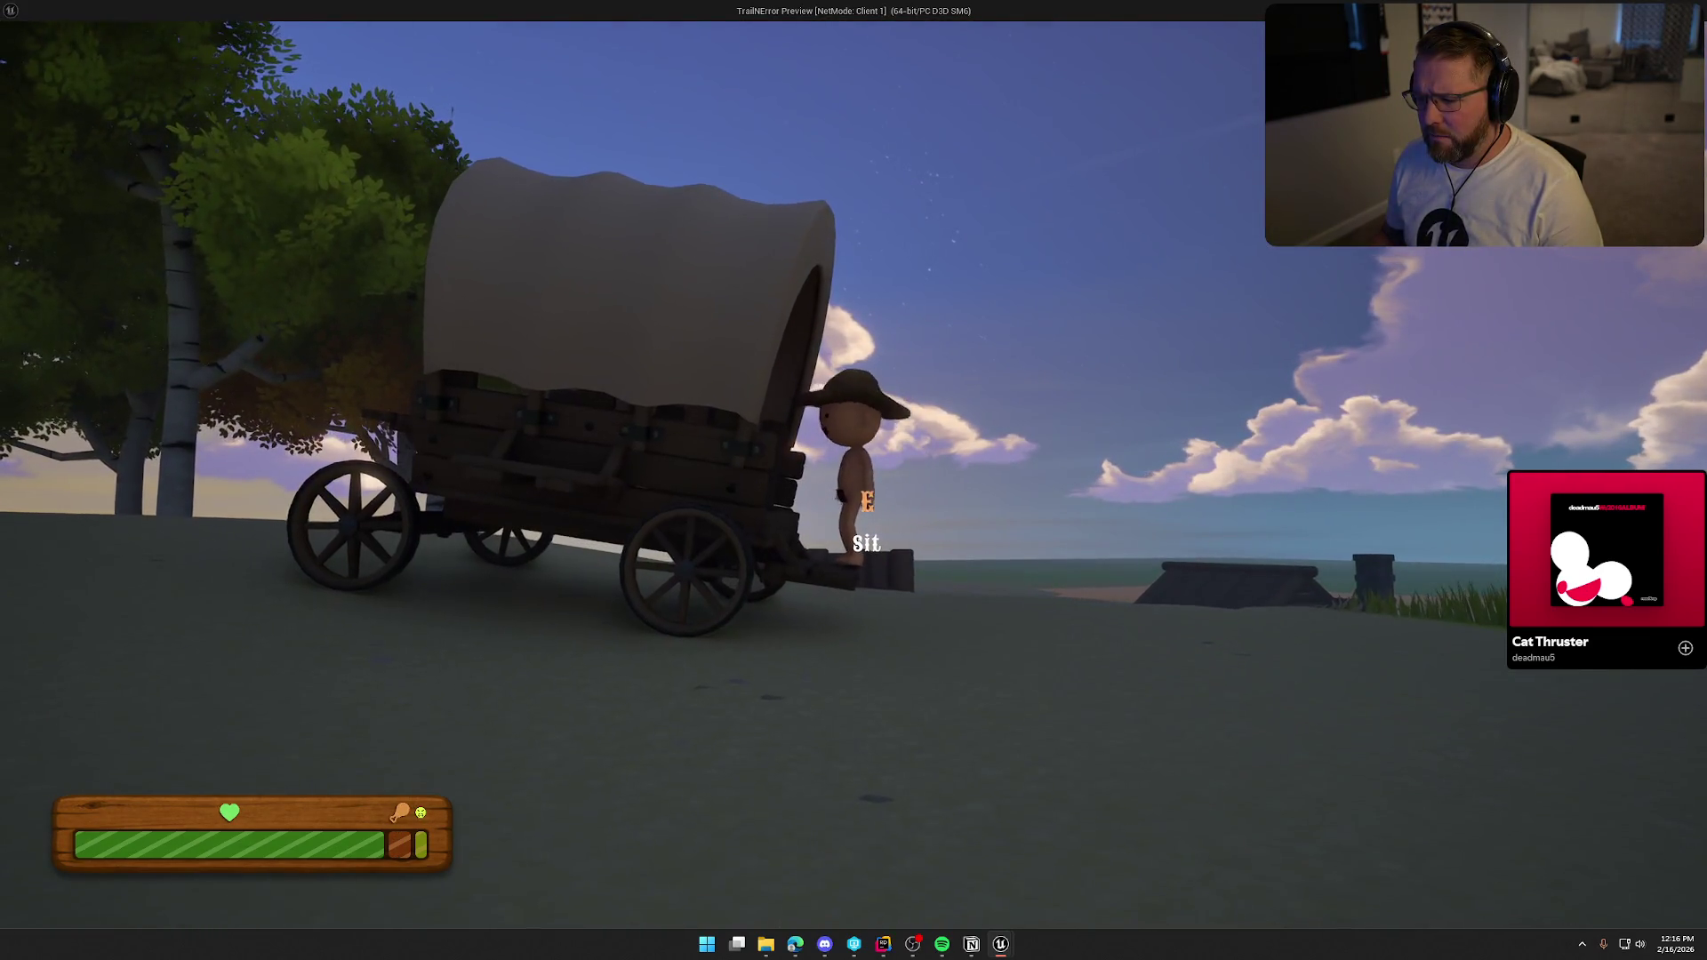
key("space")
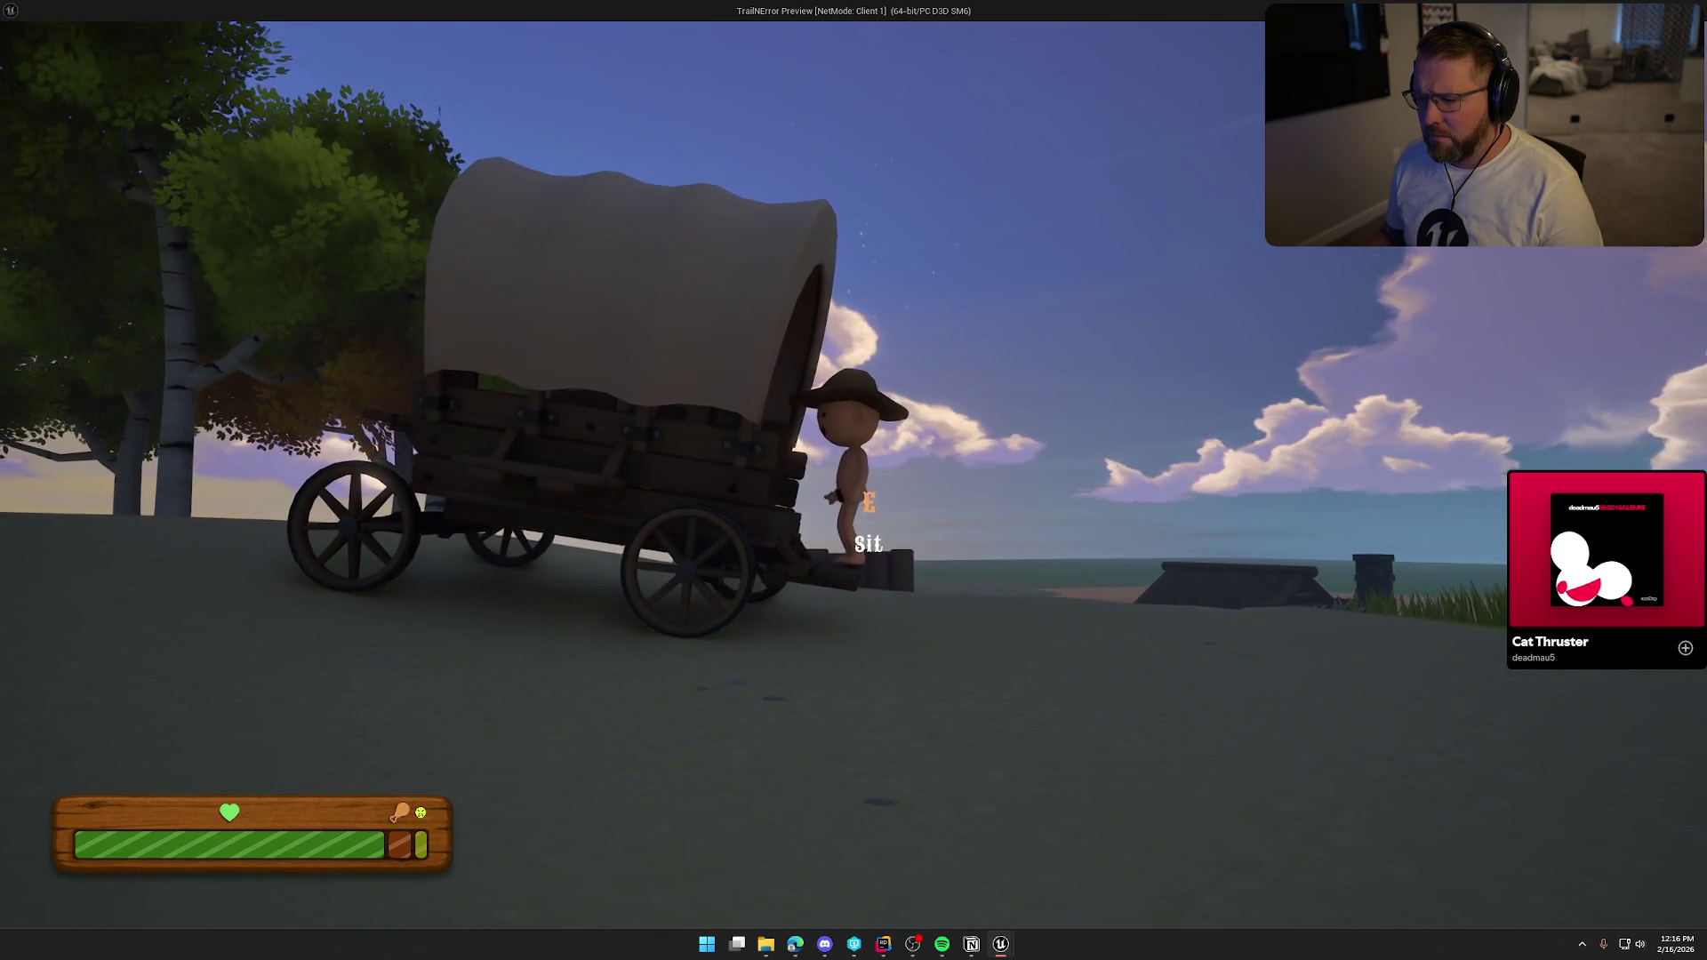
key("d")
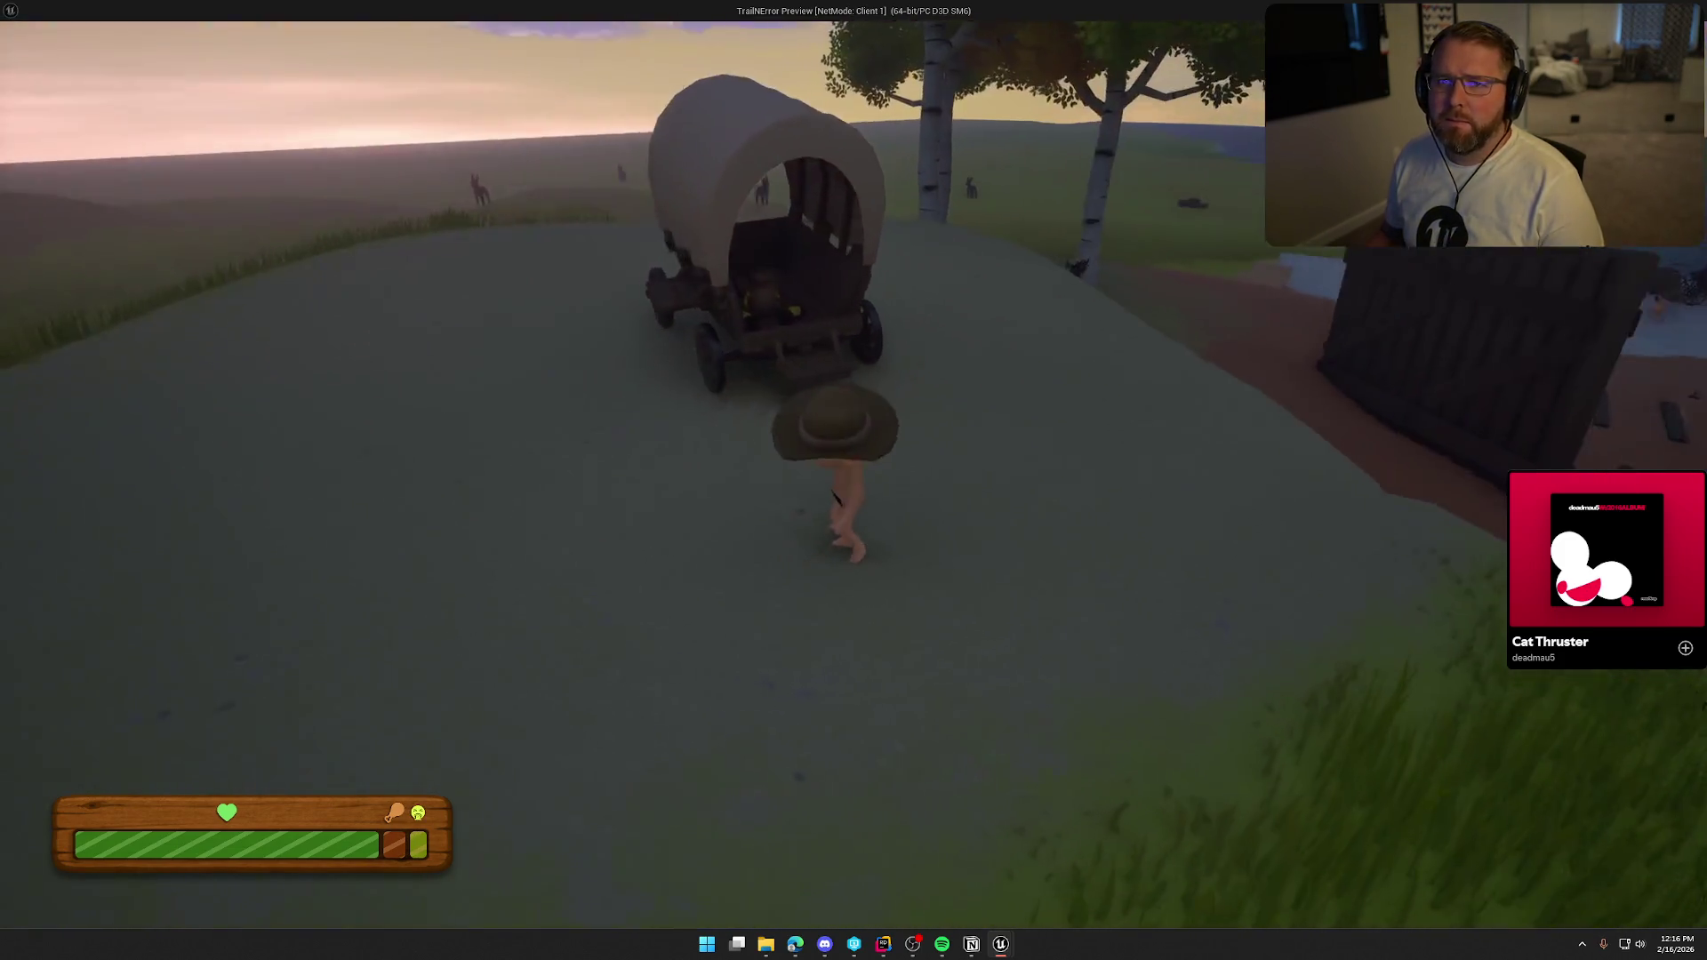
key("Escape")
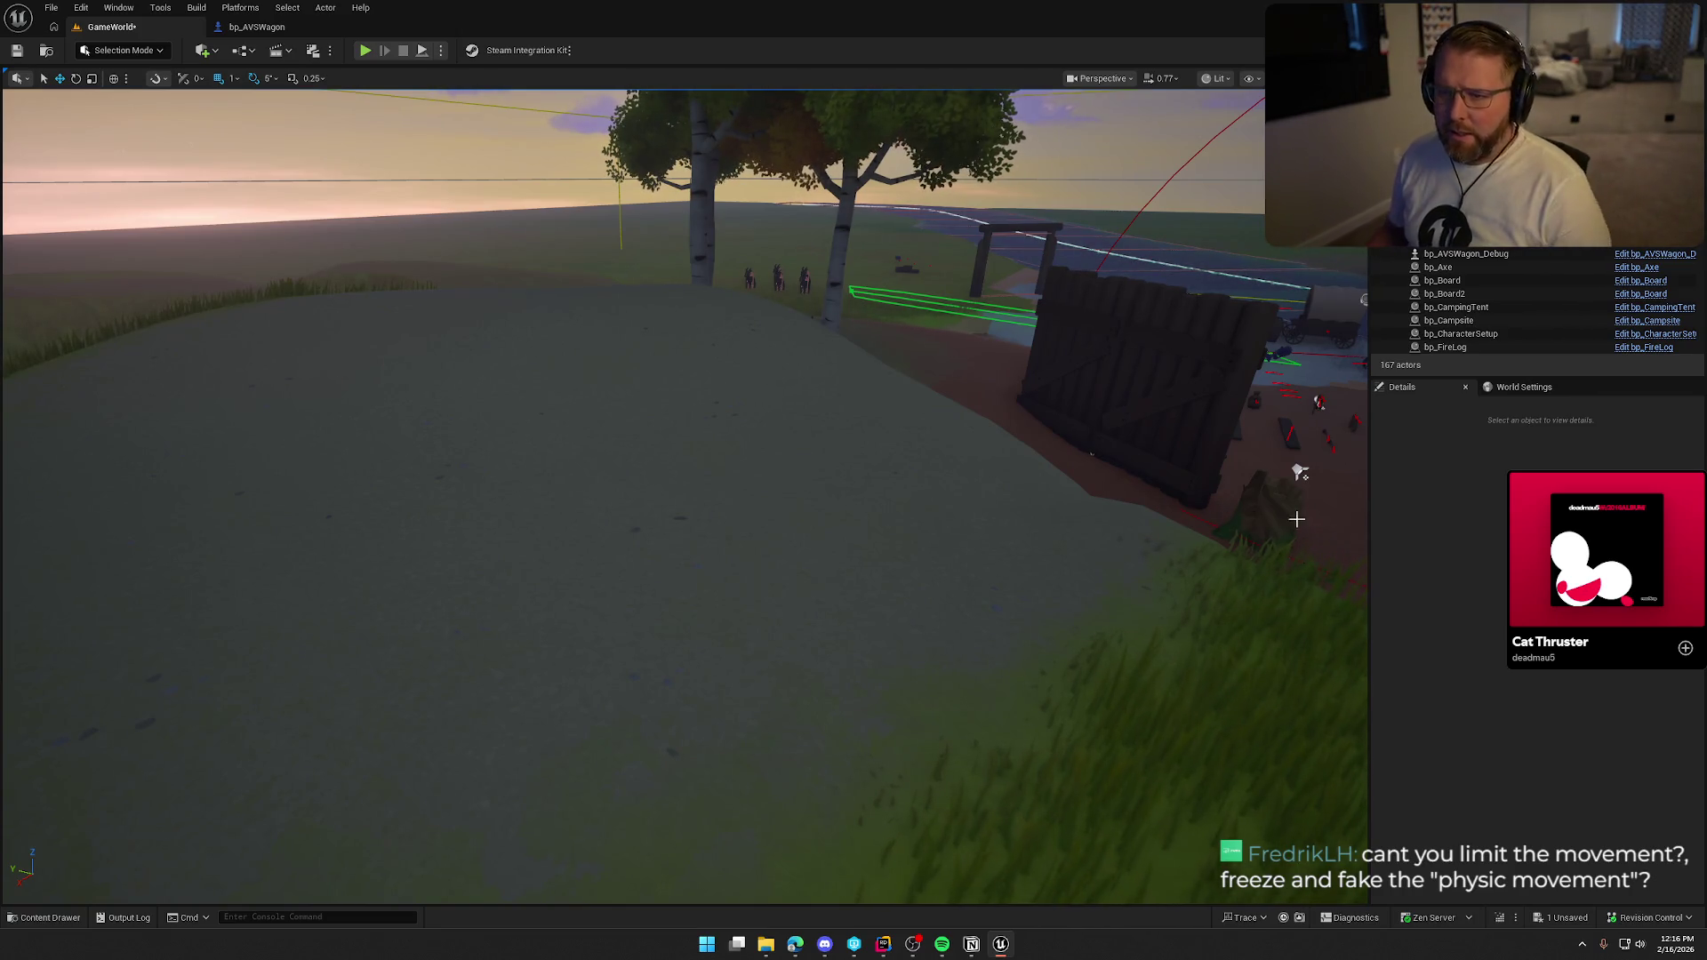
Open bp_MasterPickup from Logic > Interactables, review its Item Mesh Physics settings, then return to bp_AVSWagon.
key("ctrl+space")
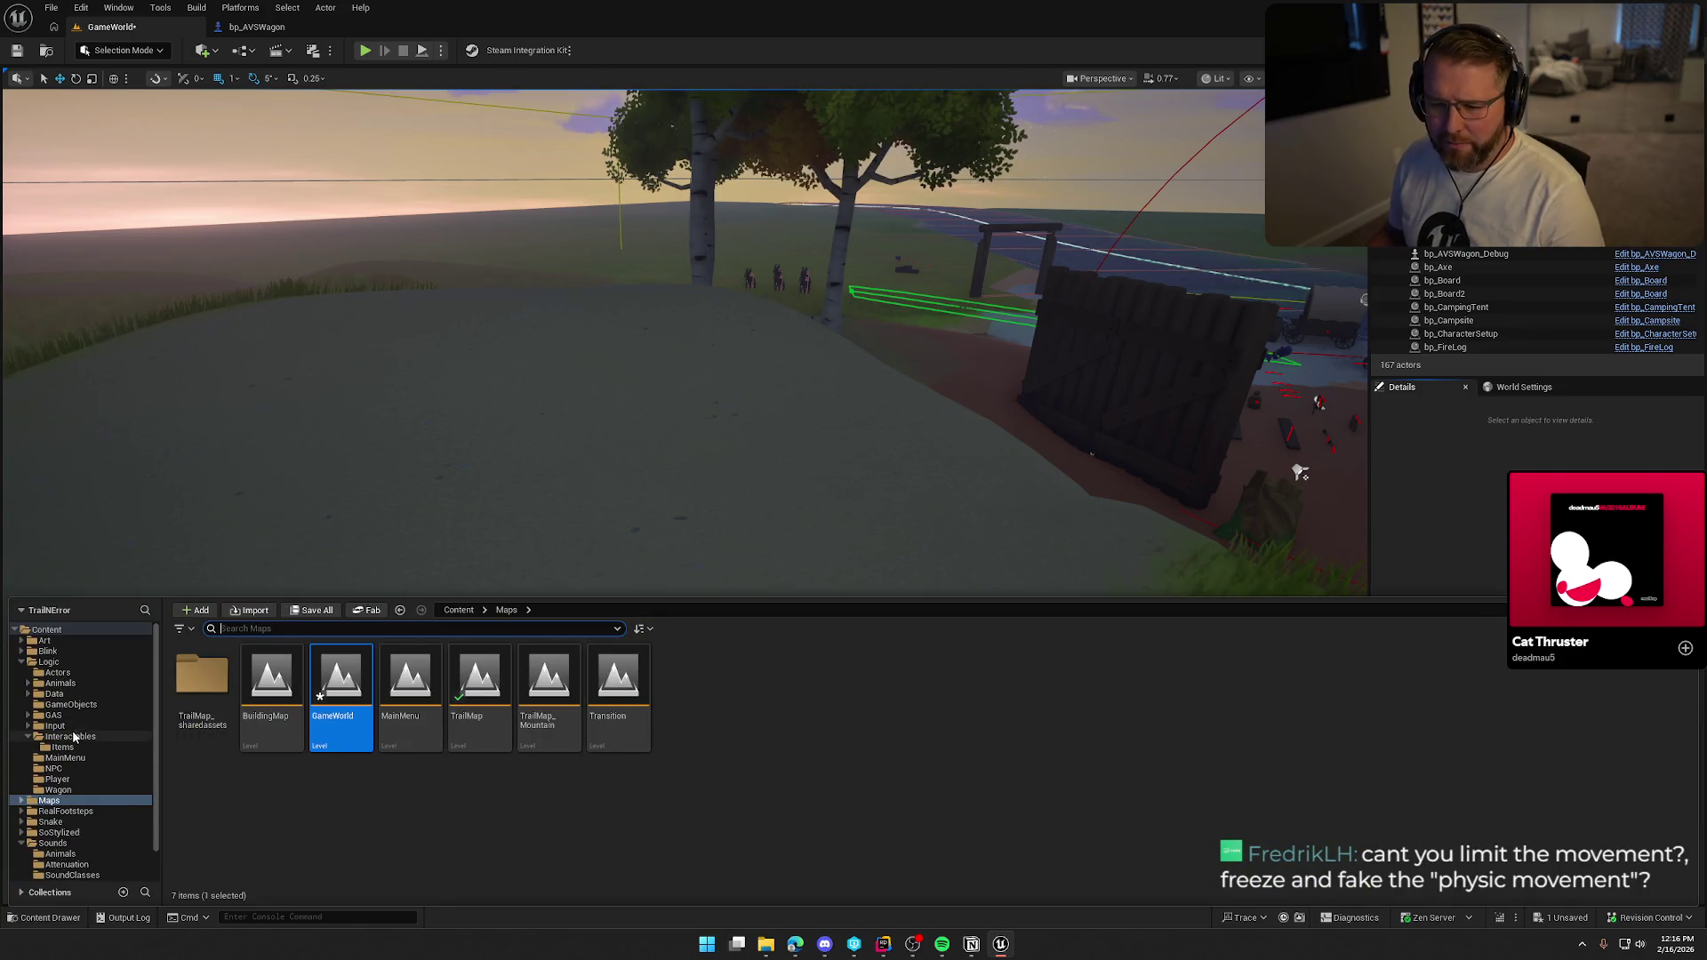
left_click(64, 747)
left_click(70, 736)
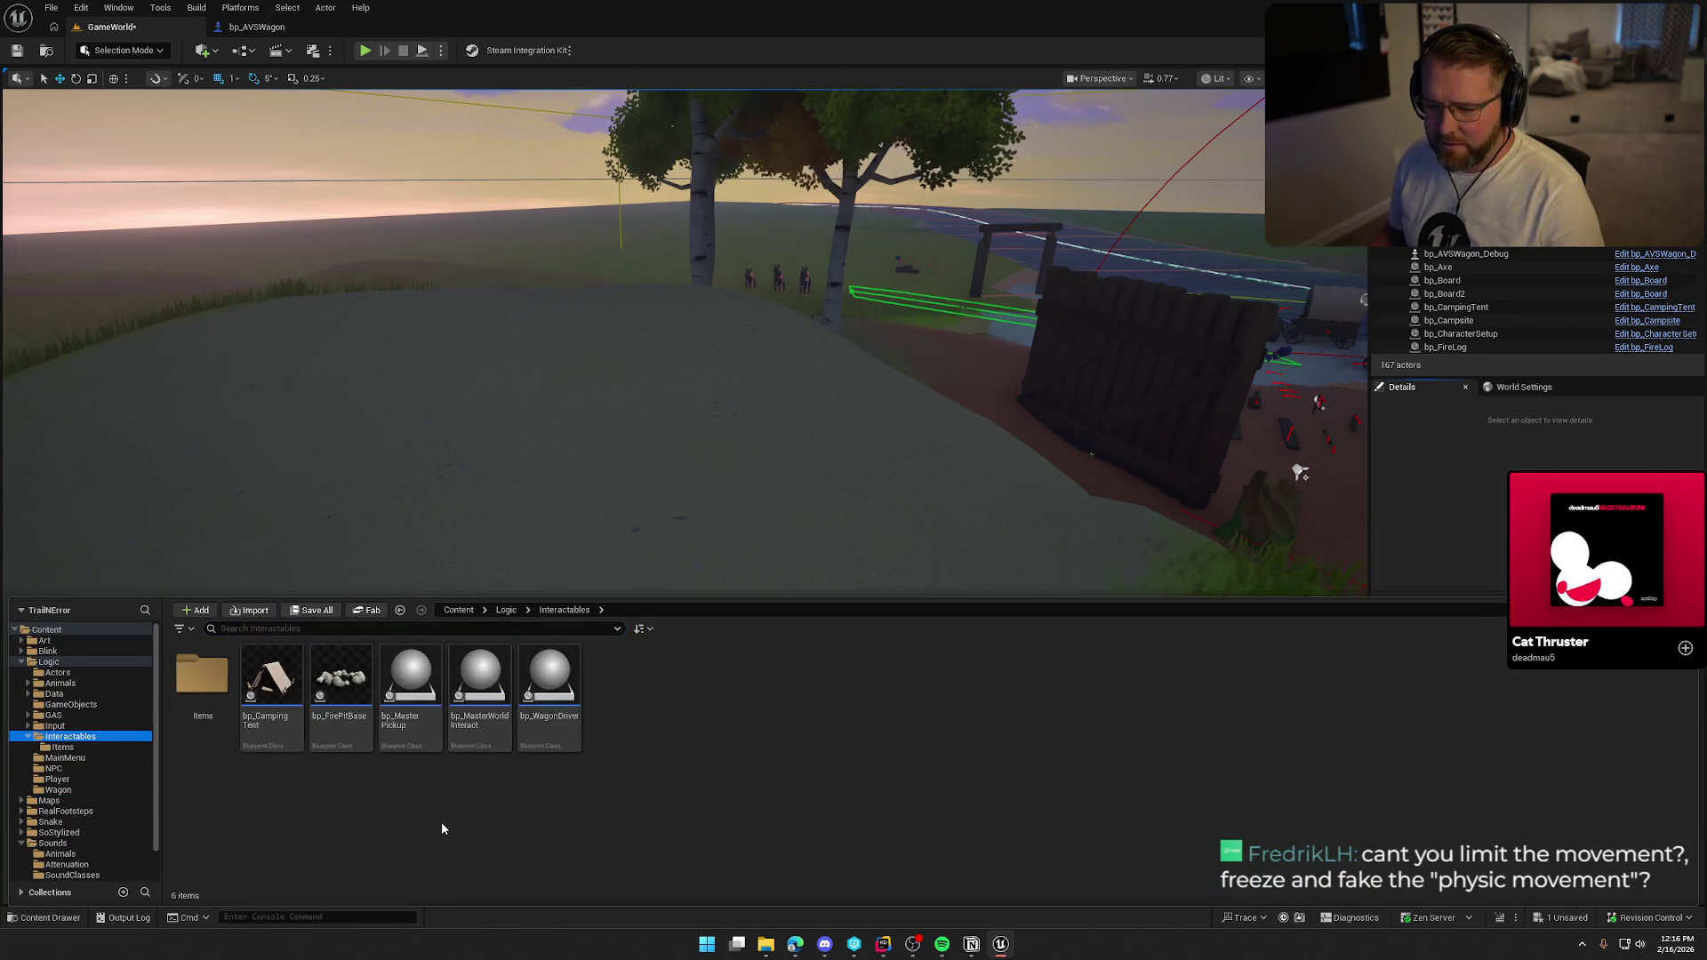
double_click(411, 684)
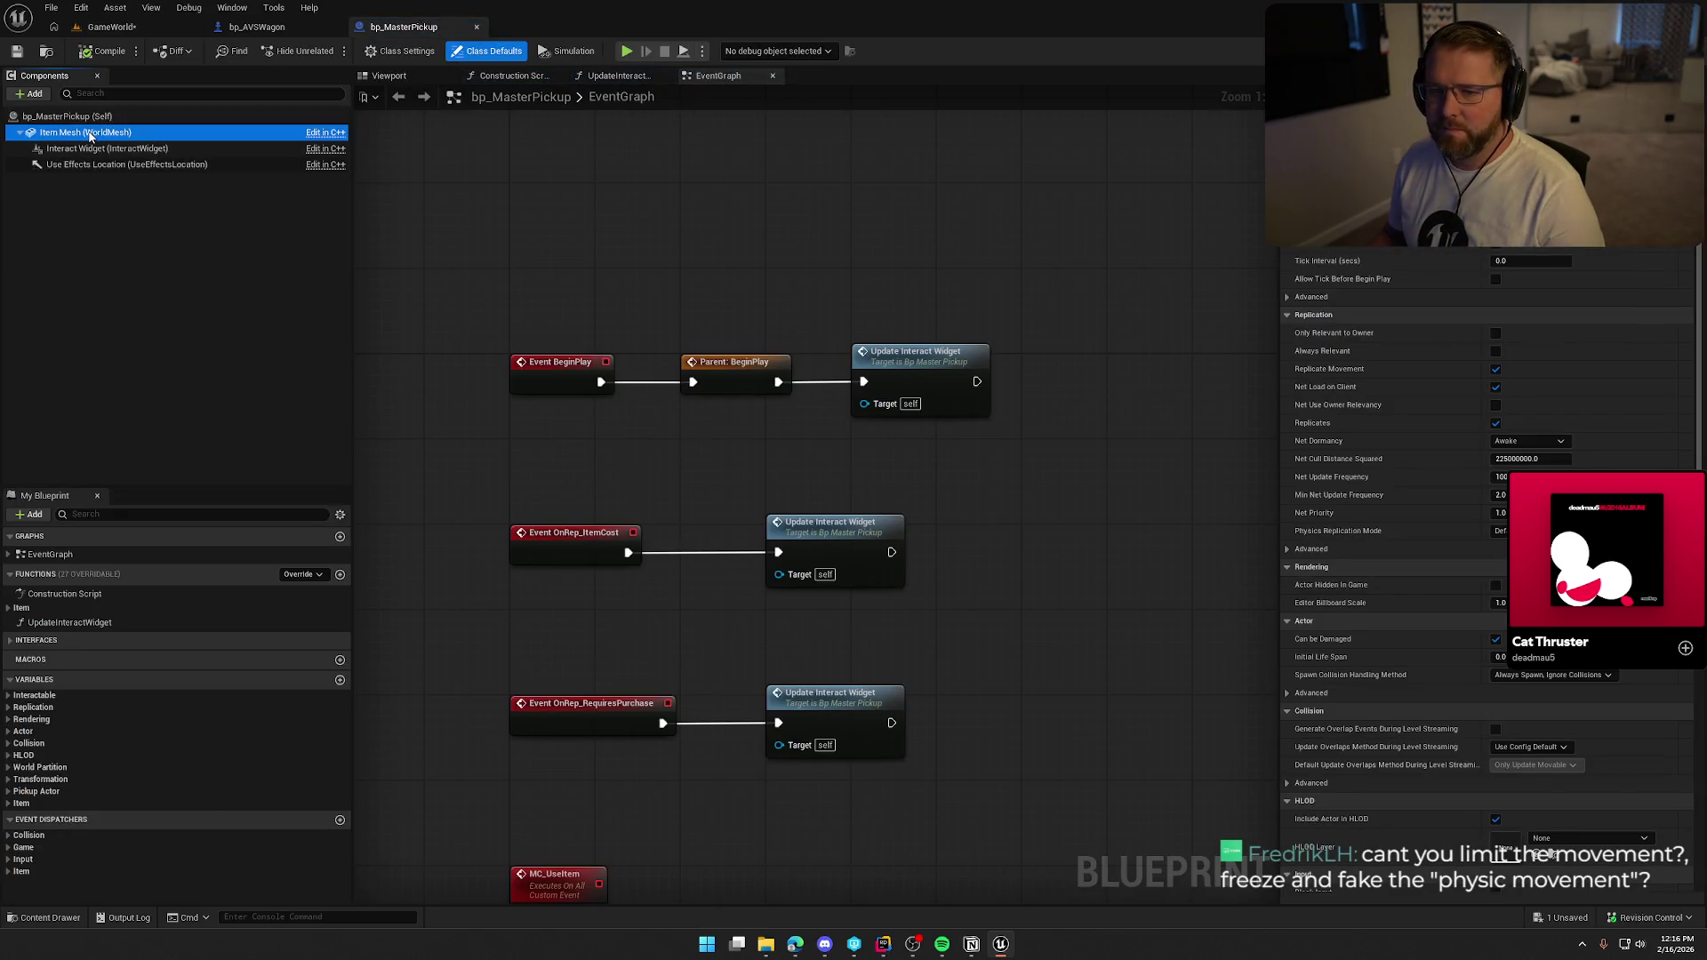
scroll(1420, 599, "down", 3)
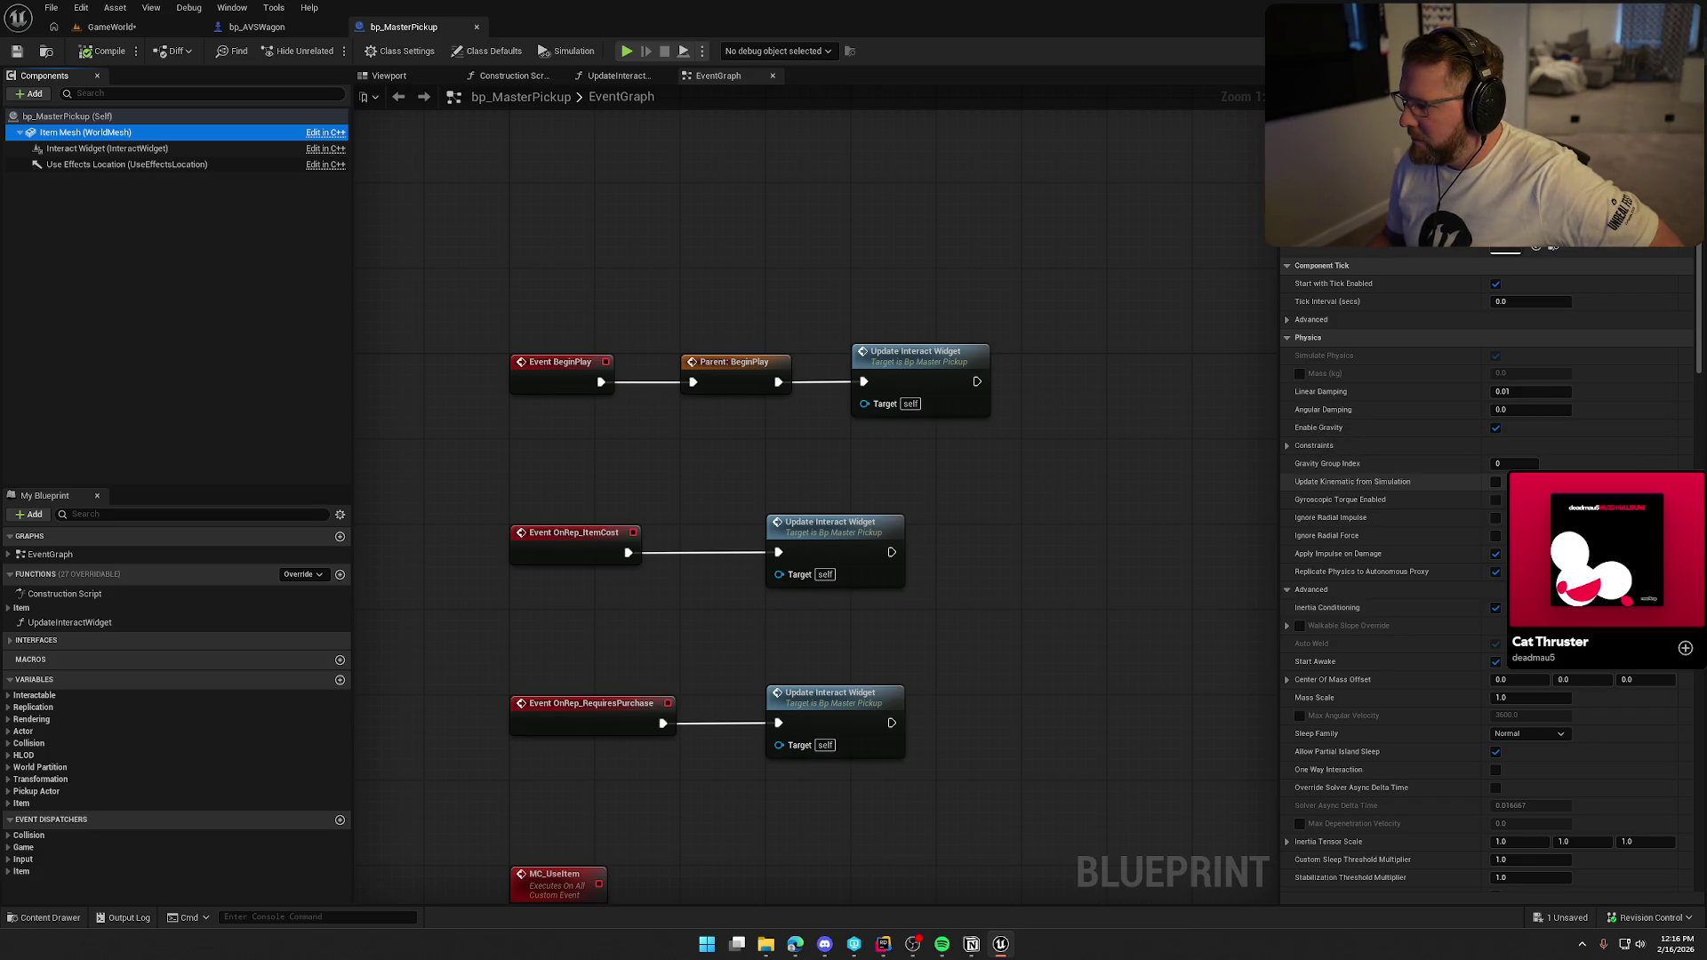
scroll(1422, 478, "down", 1)
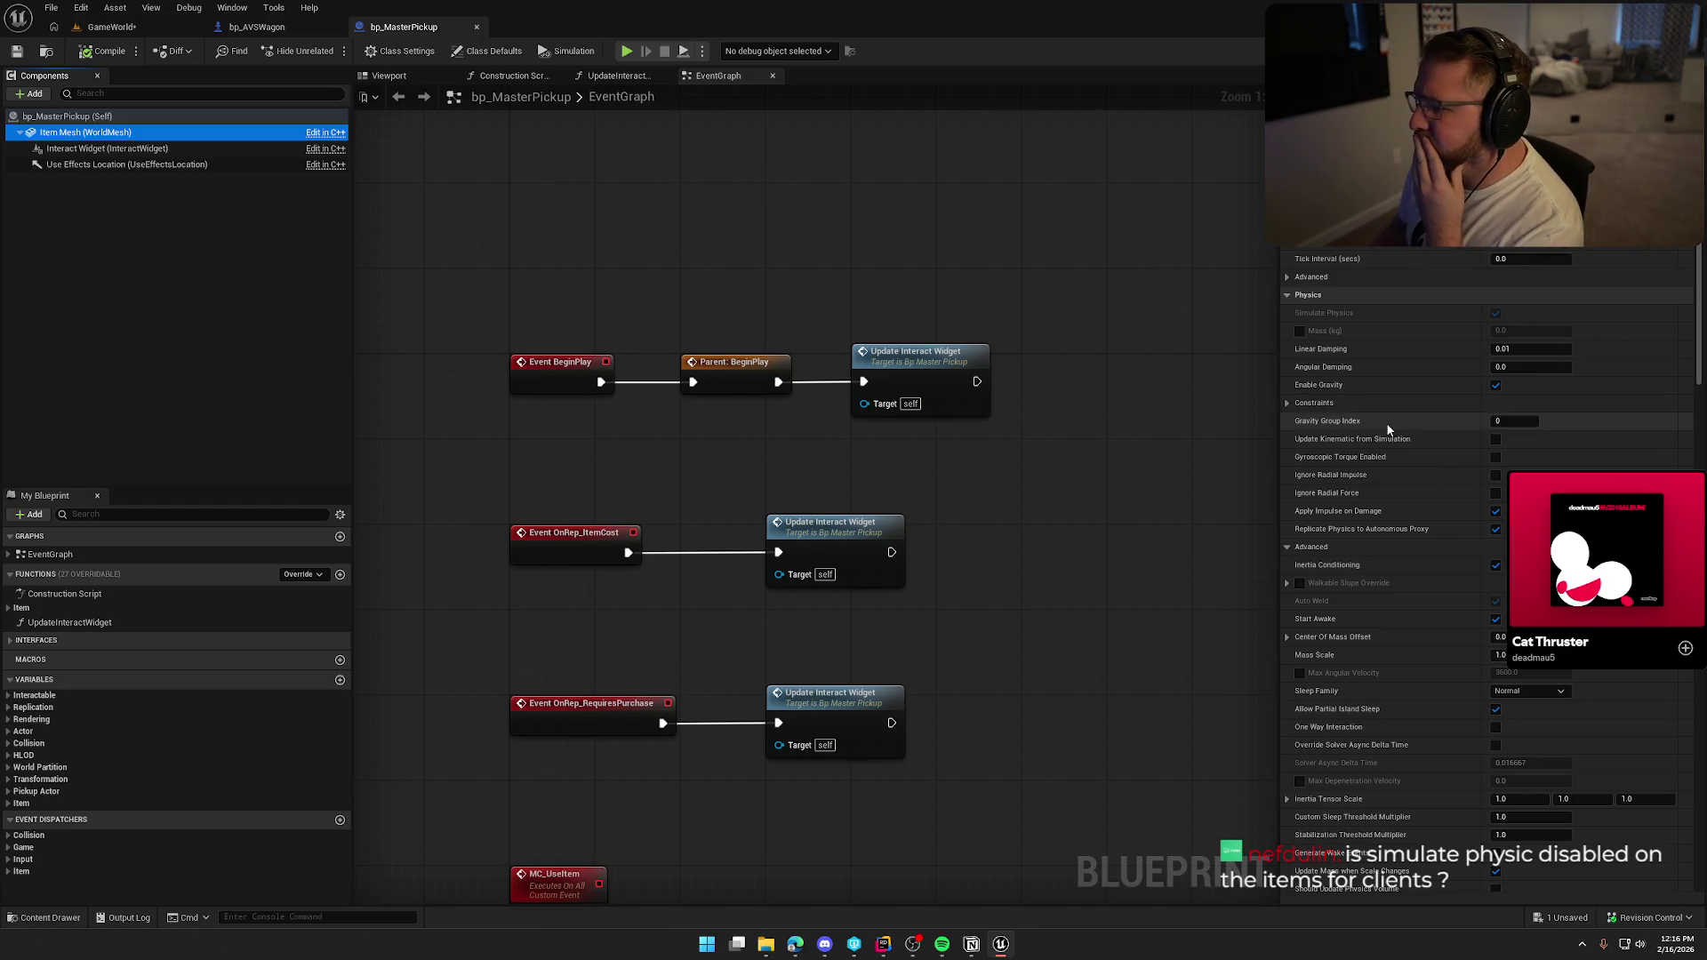
scroll(1414, 484, "down", 2)
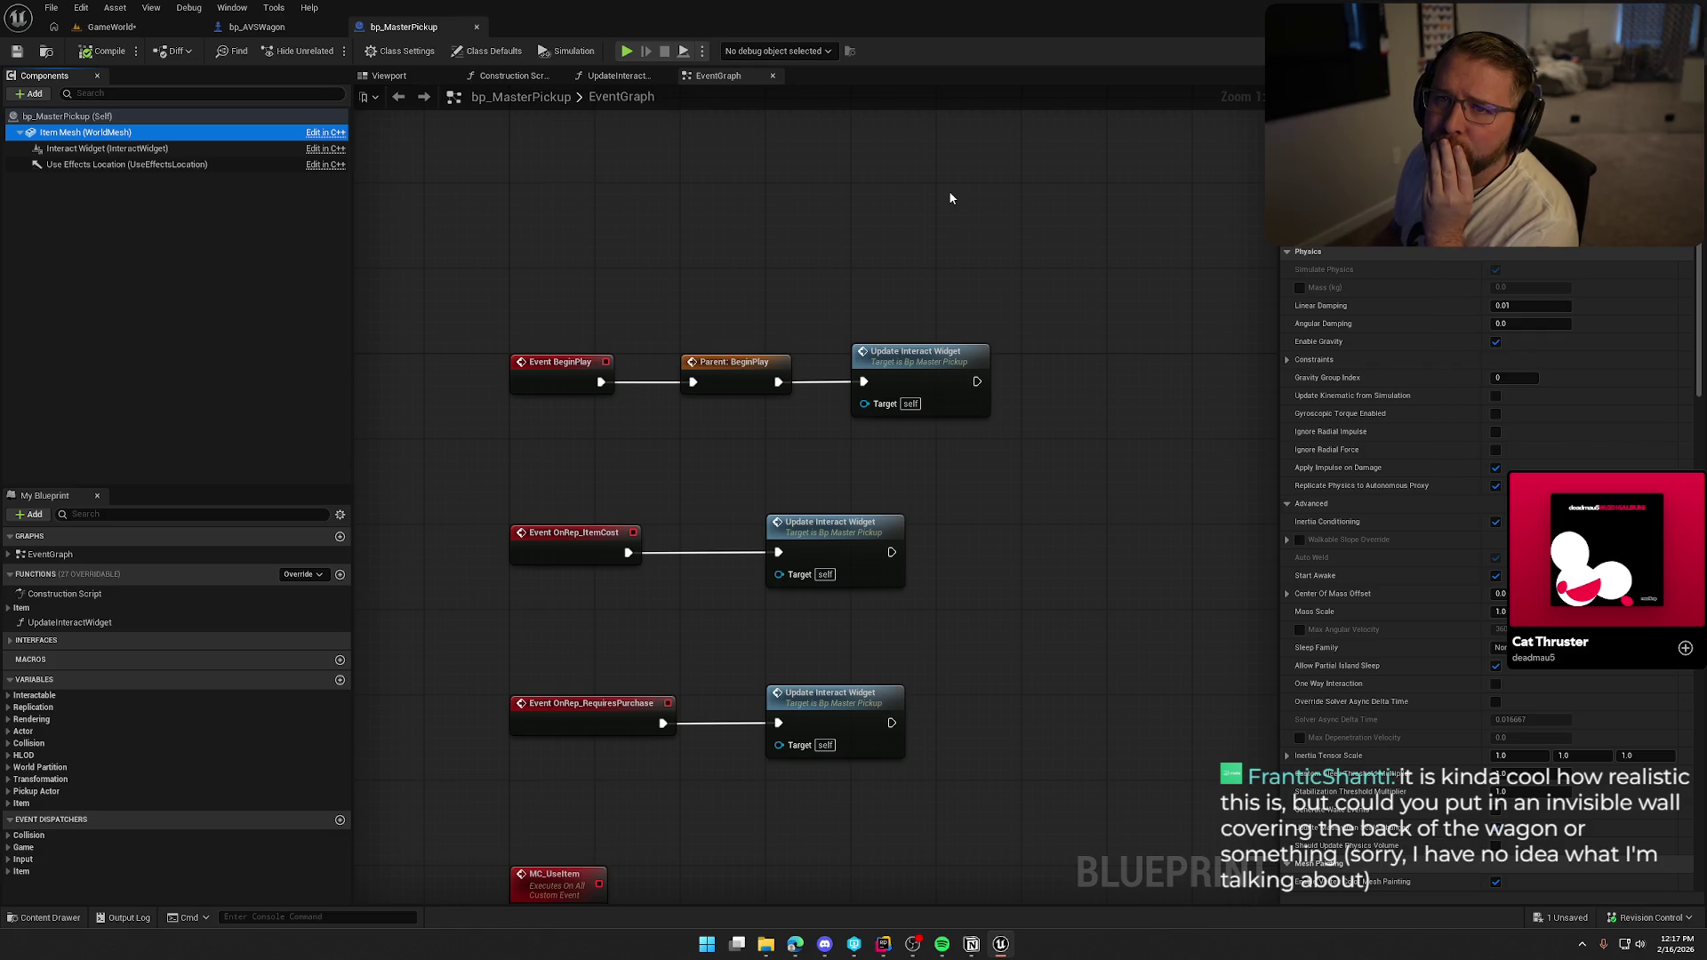
left_click(243, 29)
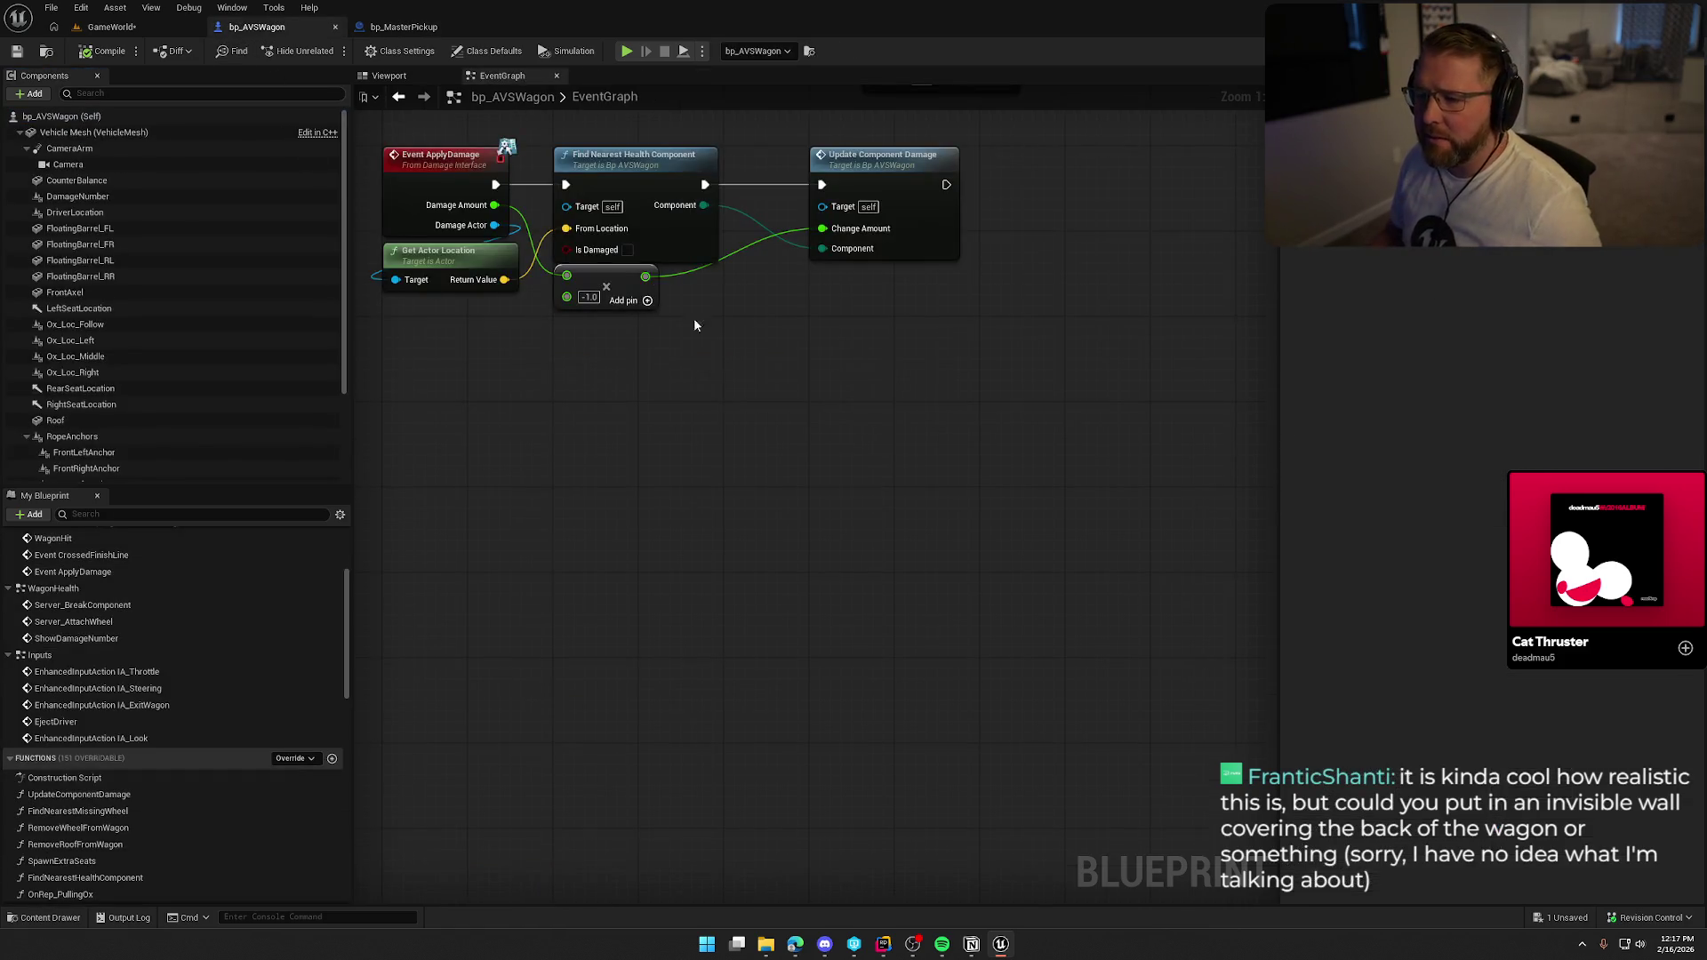
In bp_AVSWagon's Viewport, select the Vehicle Mesh and orbit around to inspect the wagon's rear bed.
left_click(407, 77)
mouse_move(714, 360)
left_mouse_down()
mouse_move(872, 563)
mouse_move(775, 446)
mouse_move(787, 424)
left_mouse_up()
left_click(717, 365)
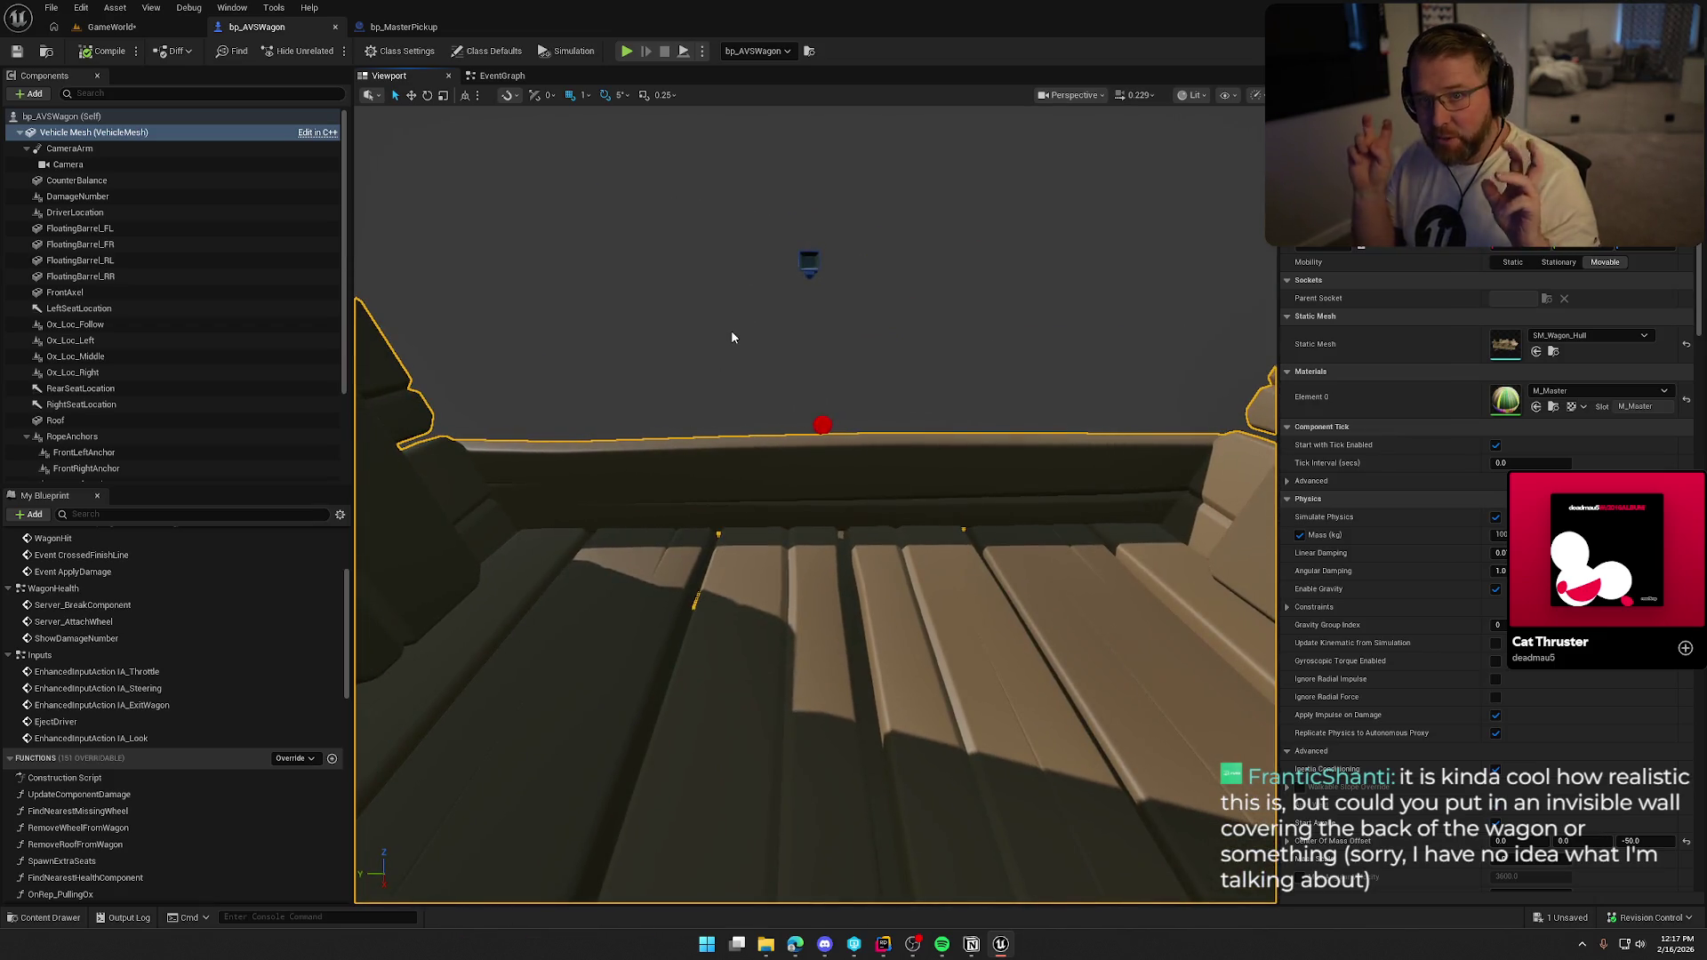
mouse_move(827, 511)
left_mouse_down()
mouse_move(907, 471)
mouse_move(829, 514)
left_mouse_up()
left_click(411, 316)
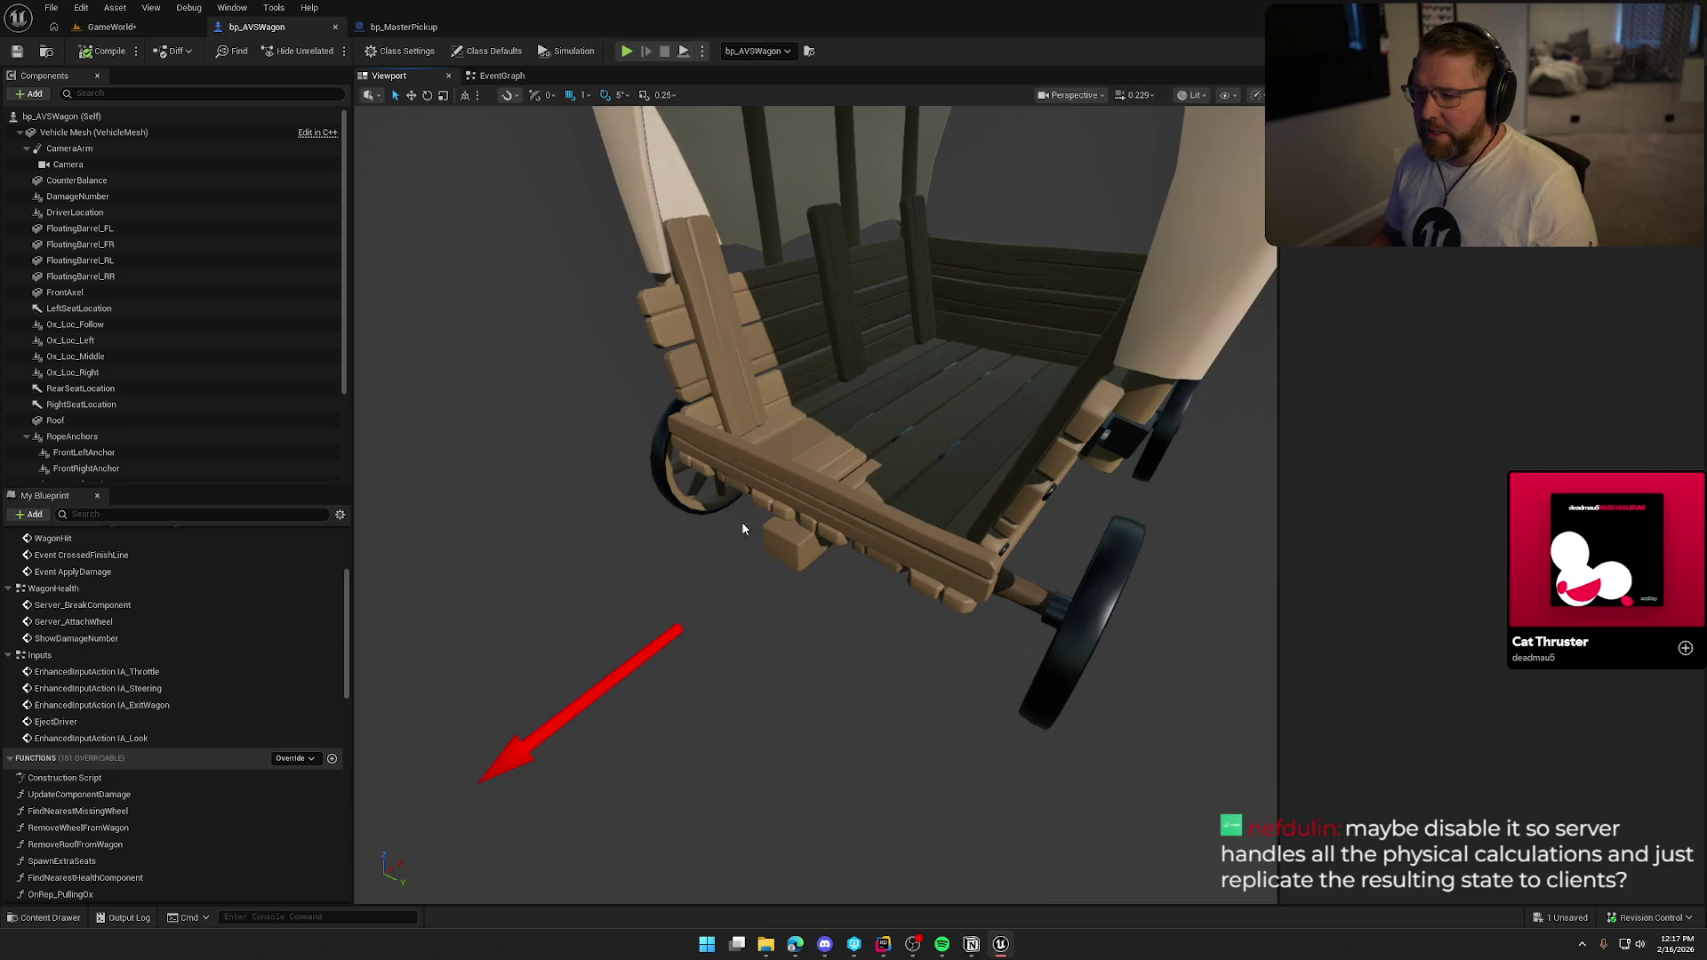
left_click_drag(656, 404, 735, 482)
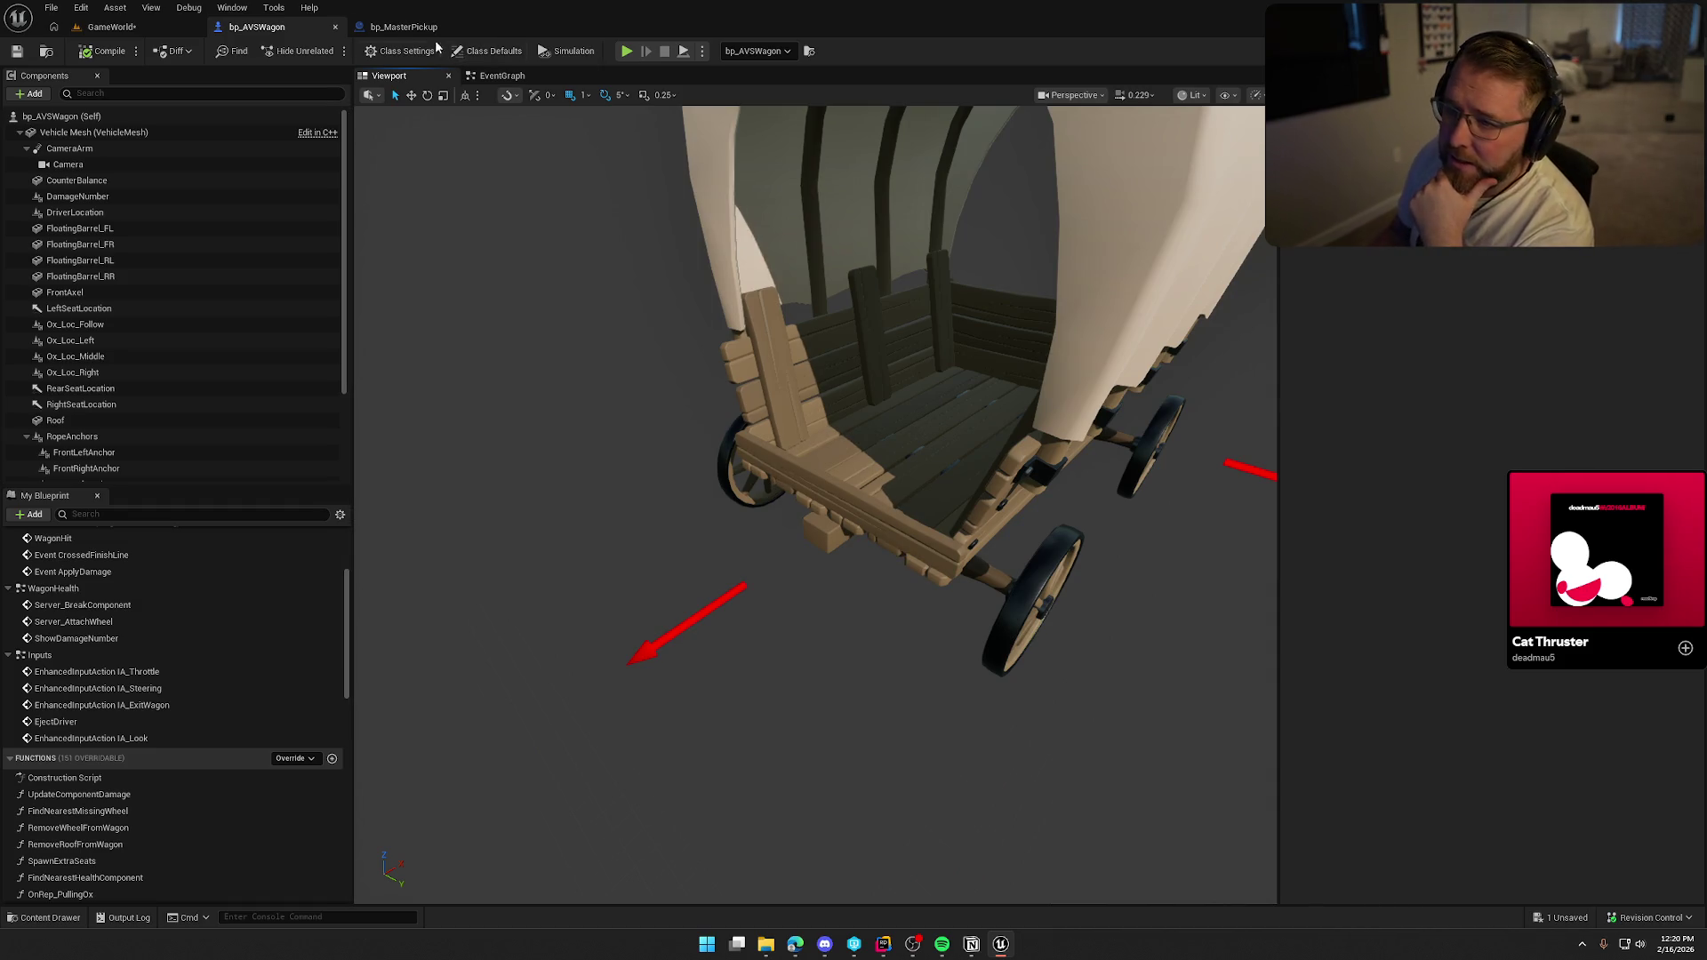
Return to bp_MasterPickup, review the Item Mesh physics settings, and select the bp_MasterPickup (Self) component.
left_click(404, 26)
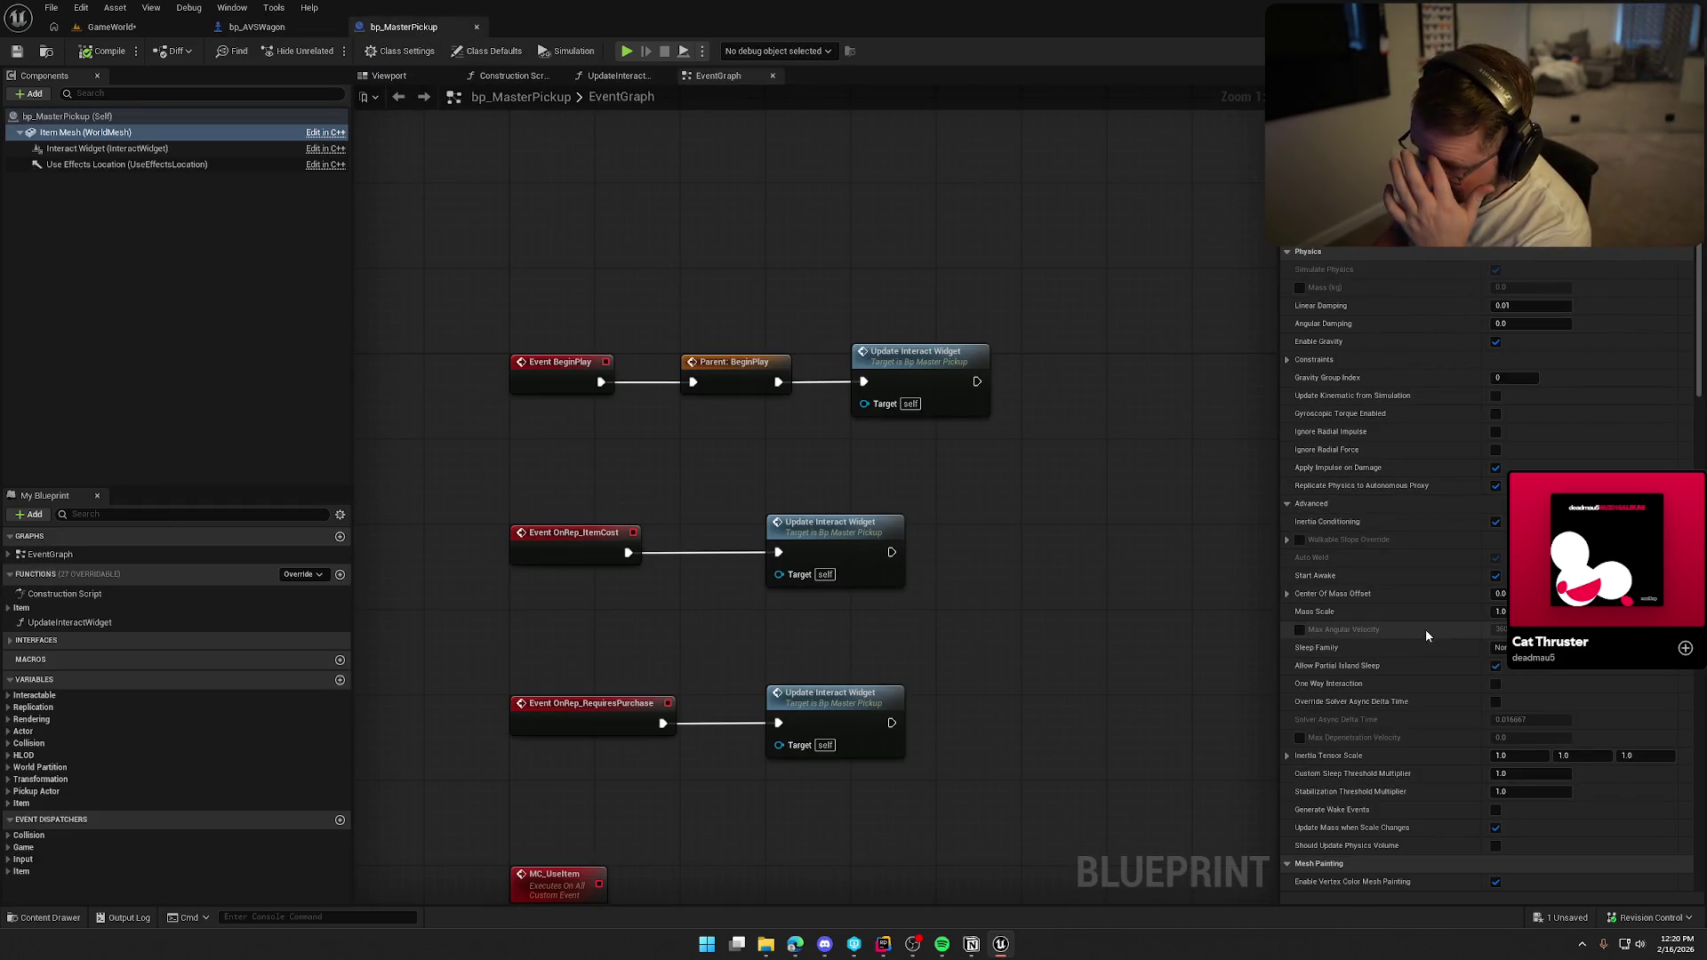
scroll(1398, 588, "up", 4)
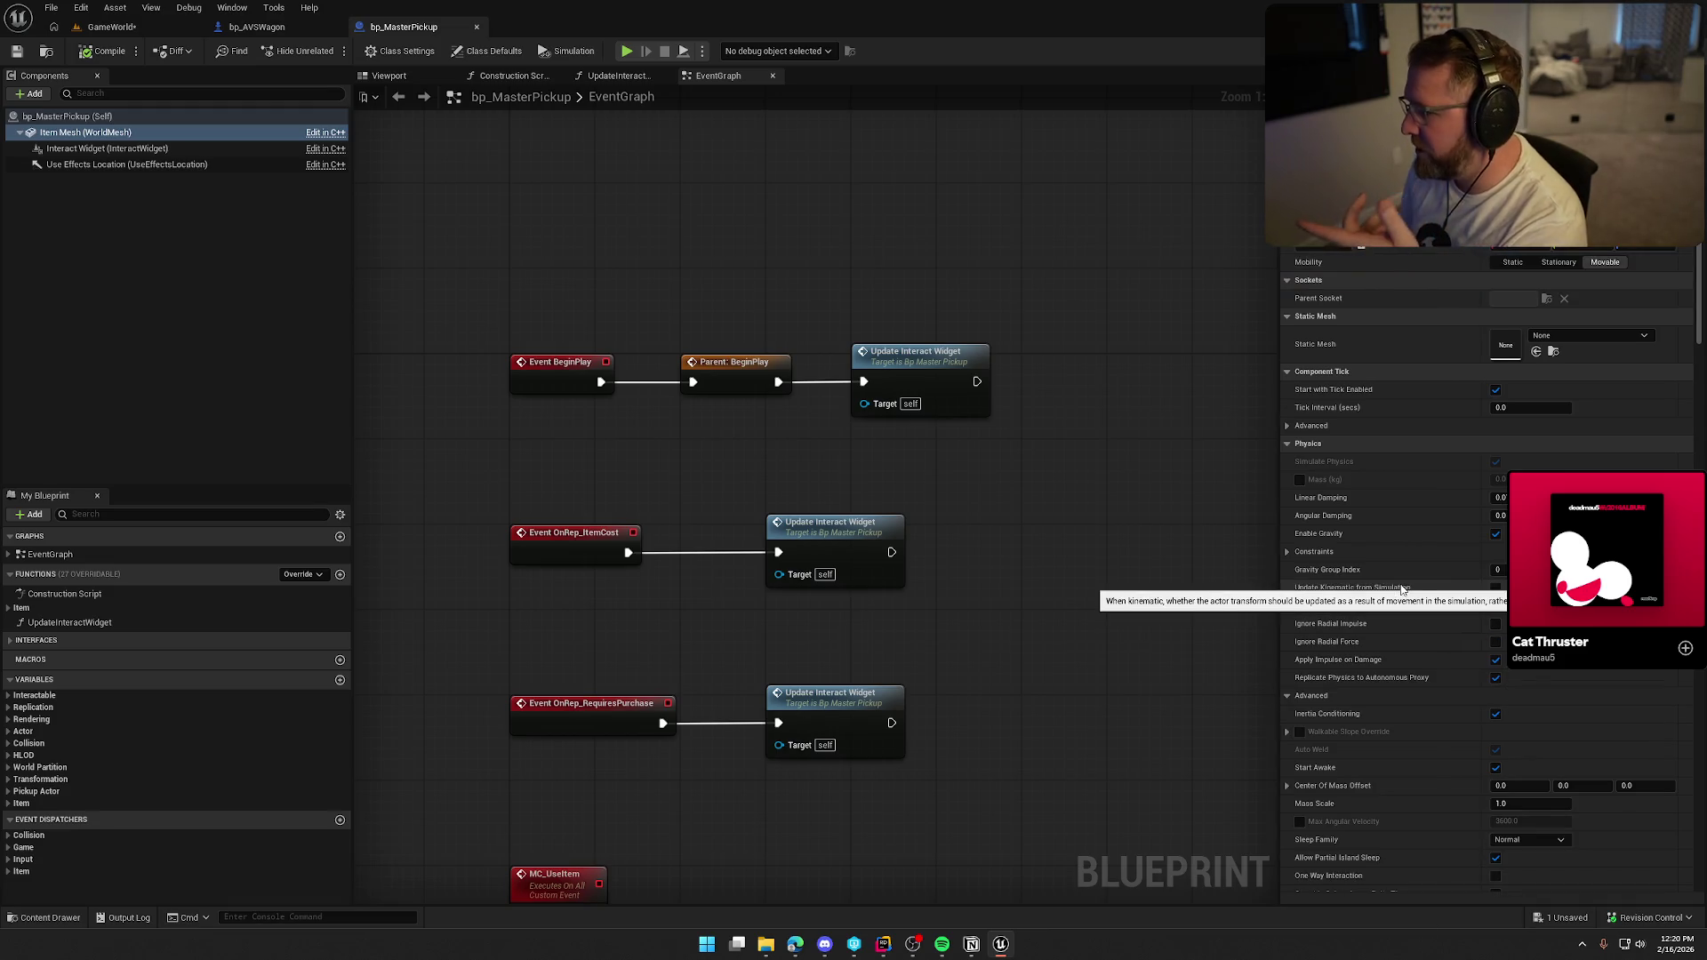
scroll(1399, 583, "down", 7)
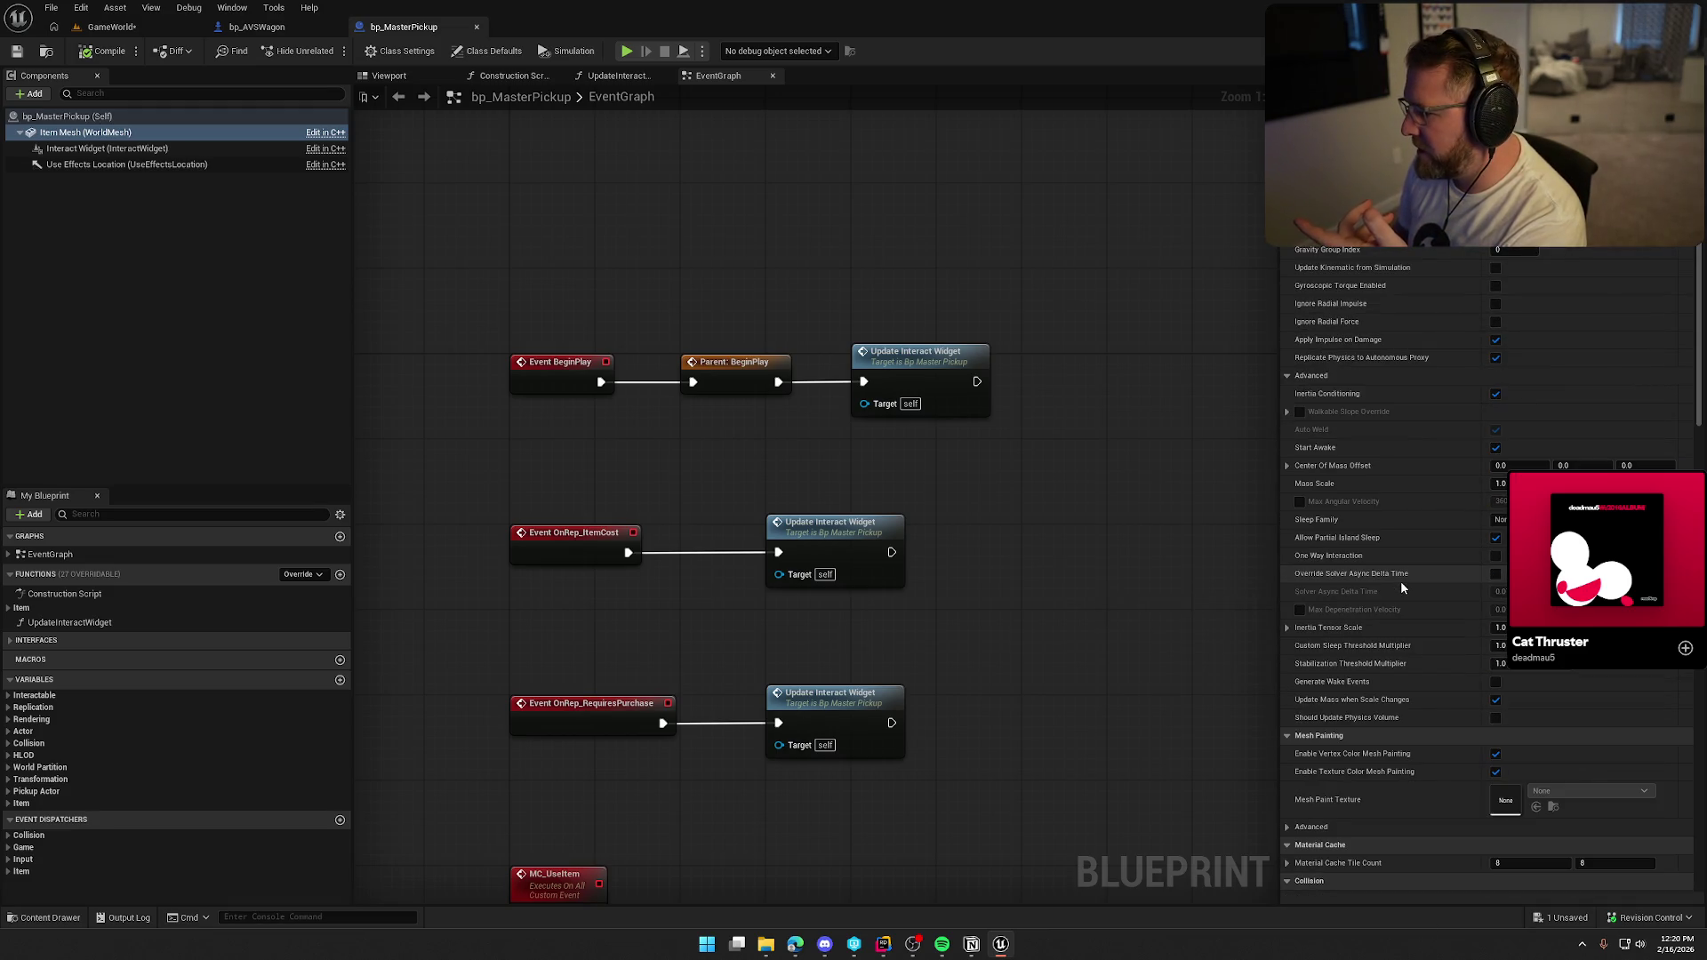
scroll(1403, 585, "down", 20)
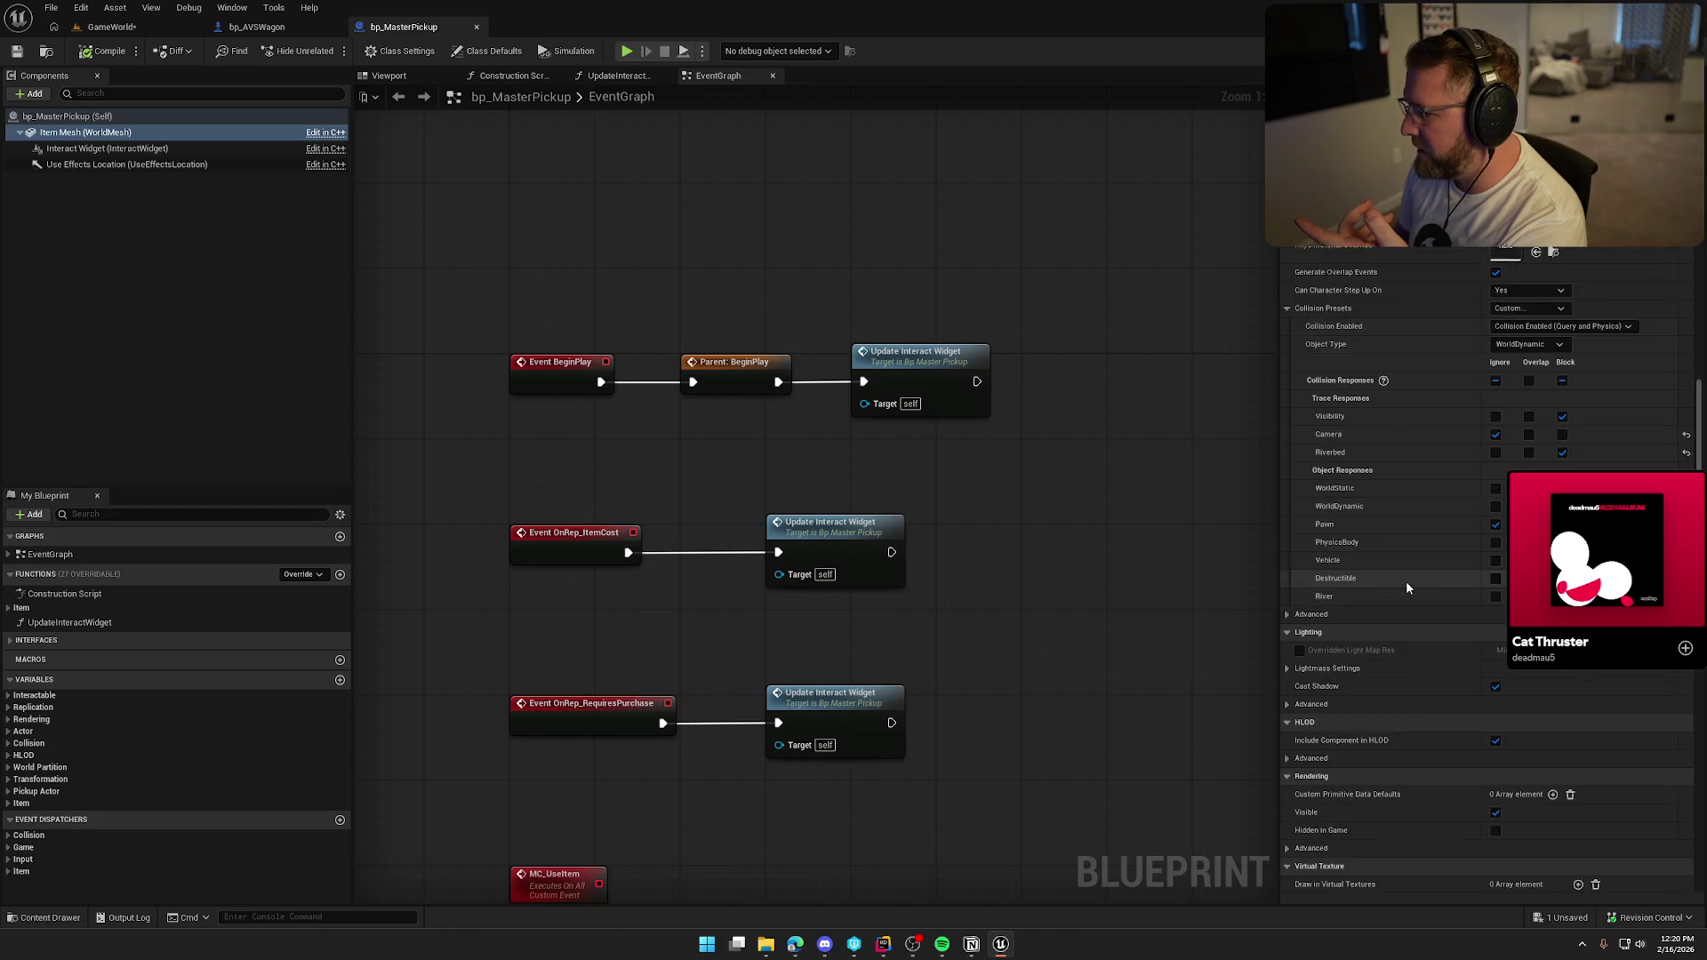
scroll(1406, 587, "down", 4)
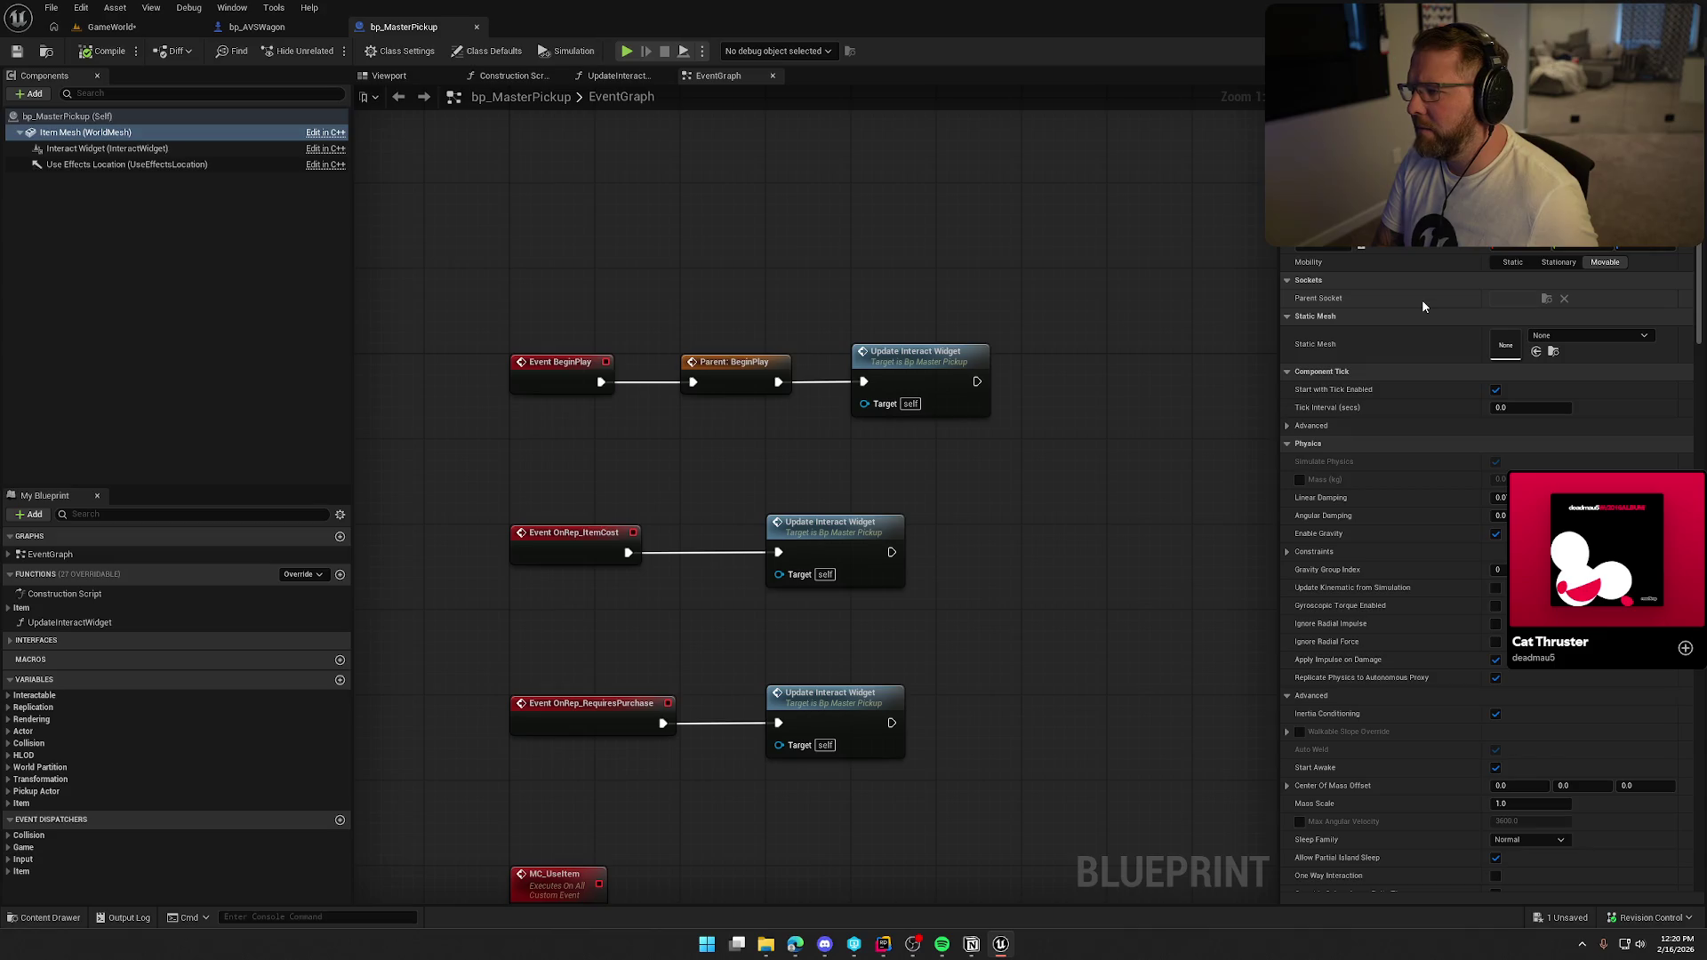
scroll(1422, 299, "down", 5)
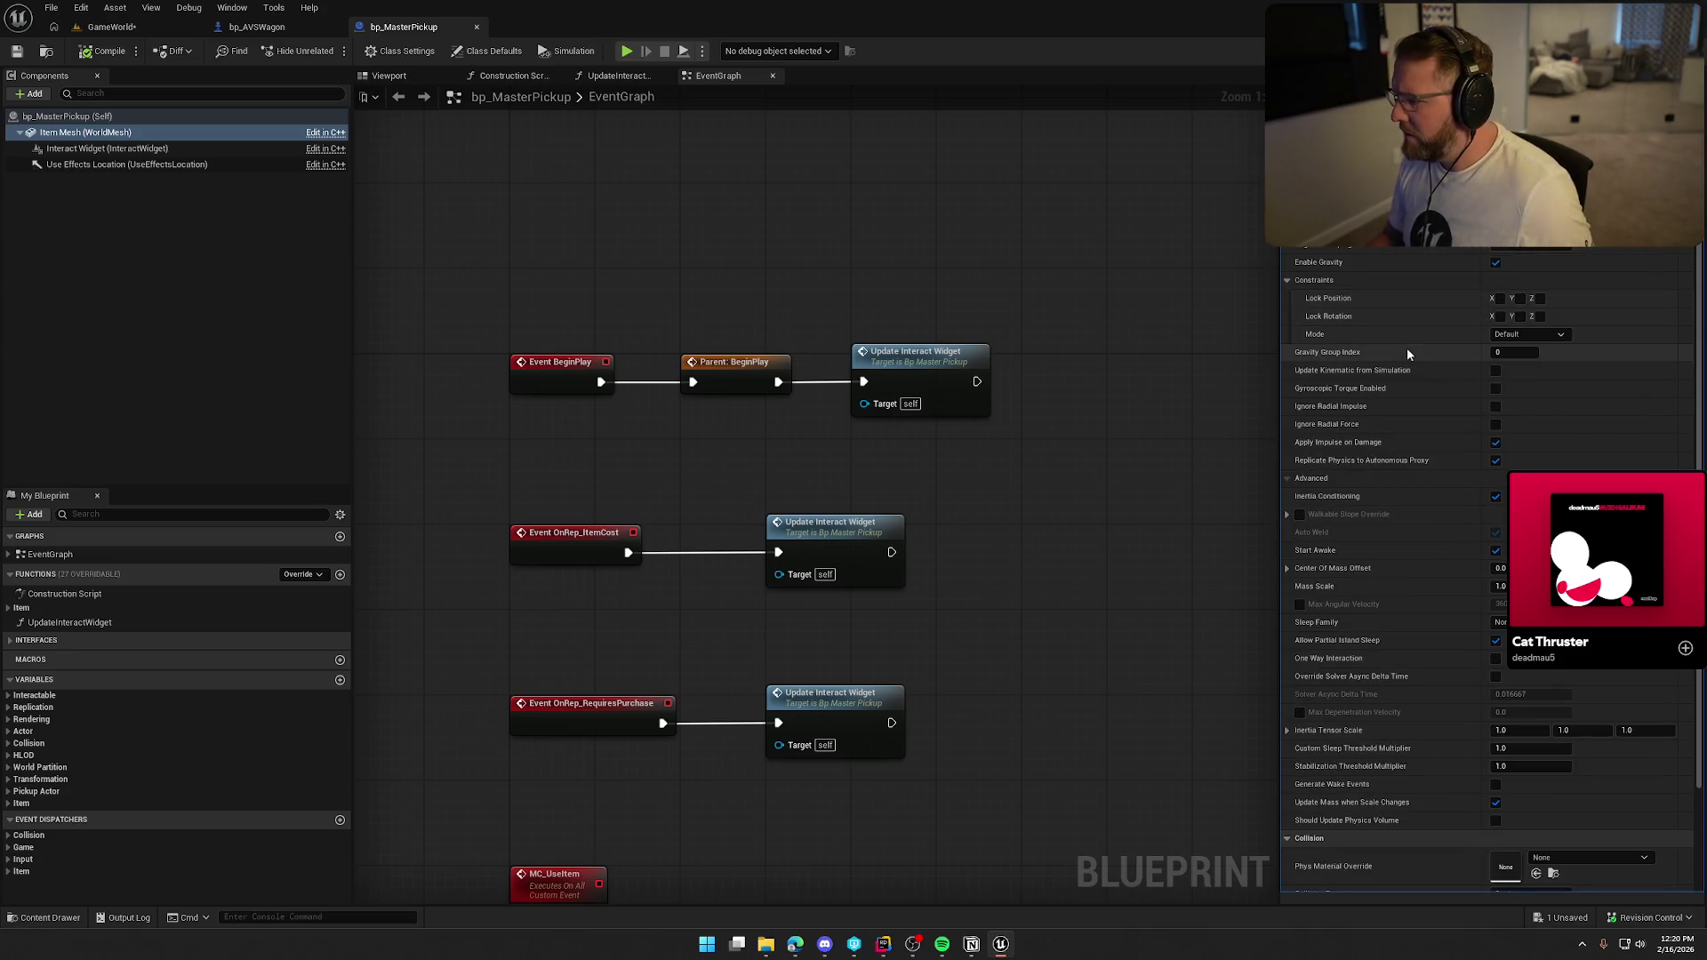
scroll(1402, 370, "down", 3)
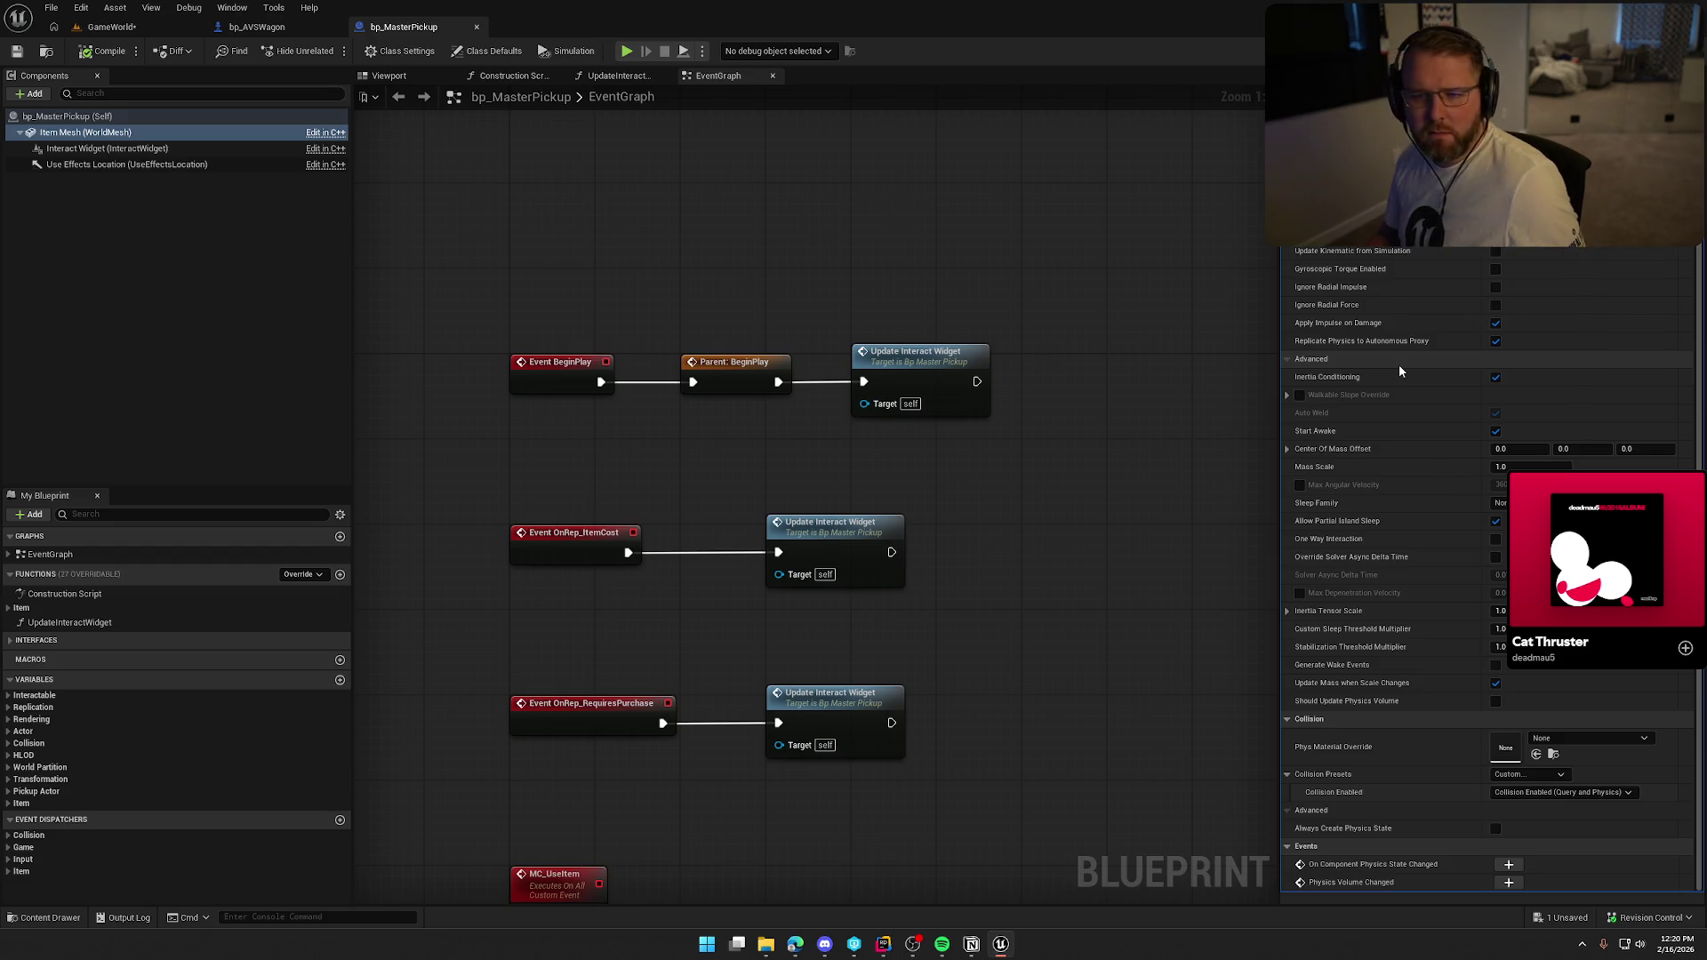
scroll(1400, 371, "up", 3)
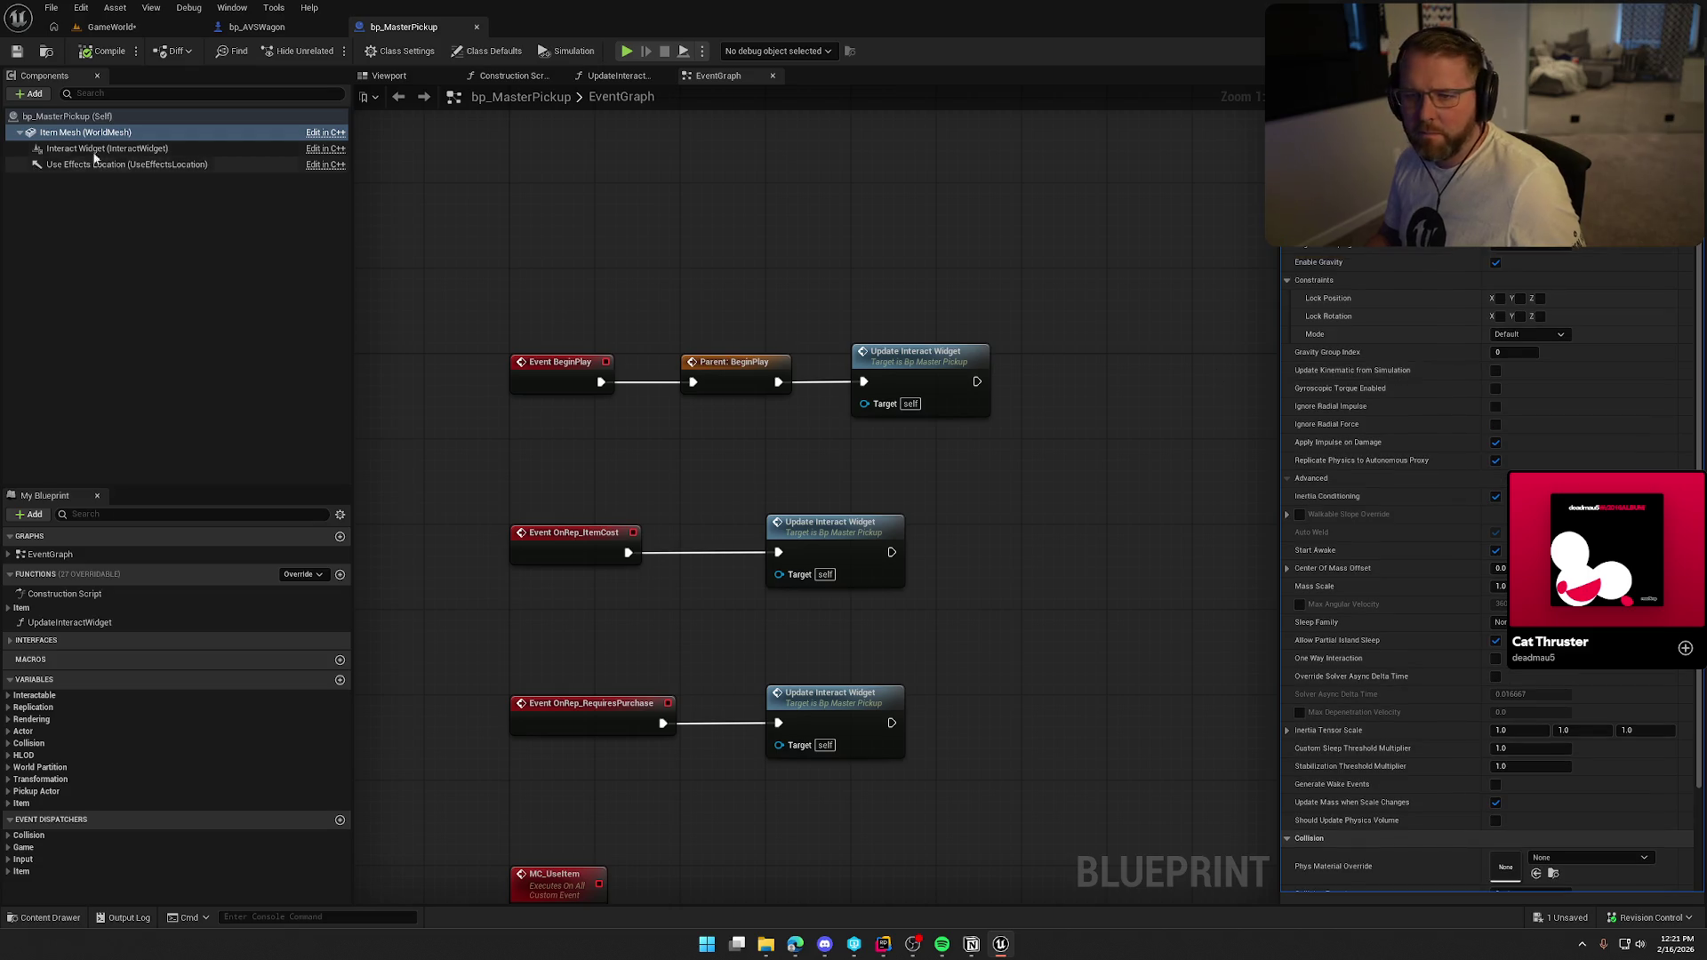
left_click(68, 119)
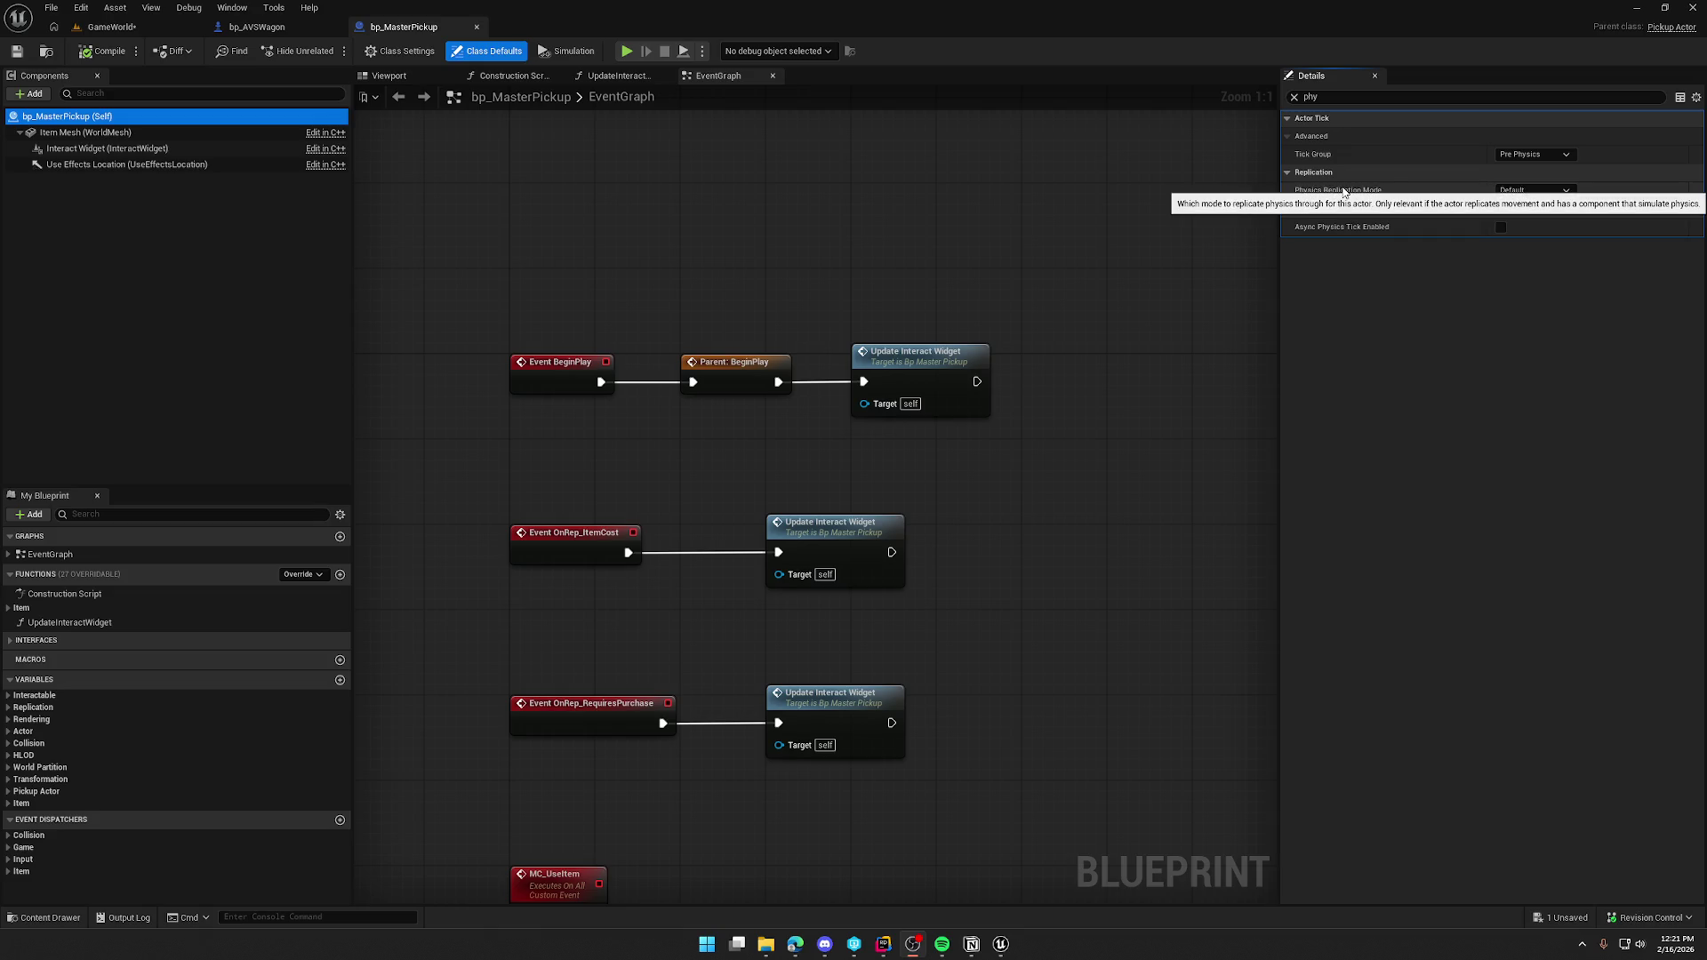
Review the Physics Replication Mode options, leave it at Default, and clear the 'phy' search filter.
left_click(1534, 190)
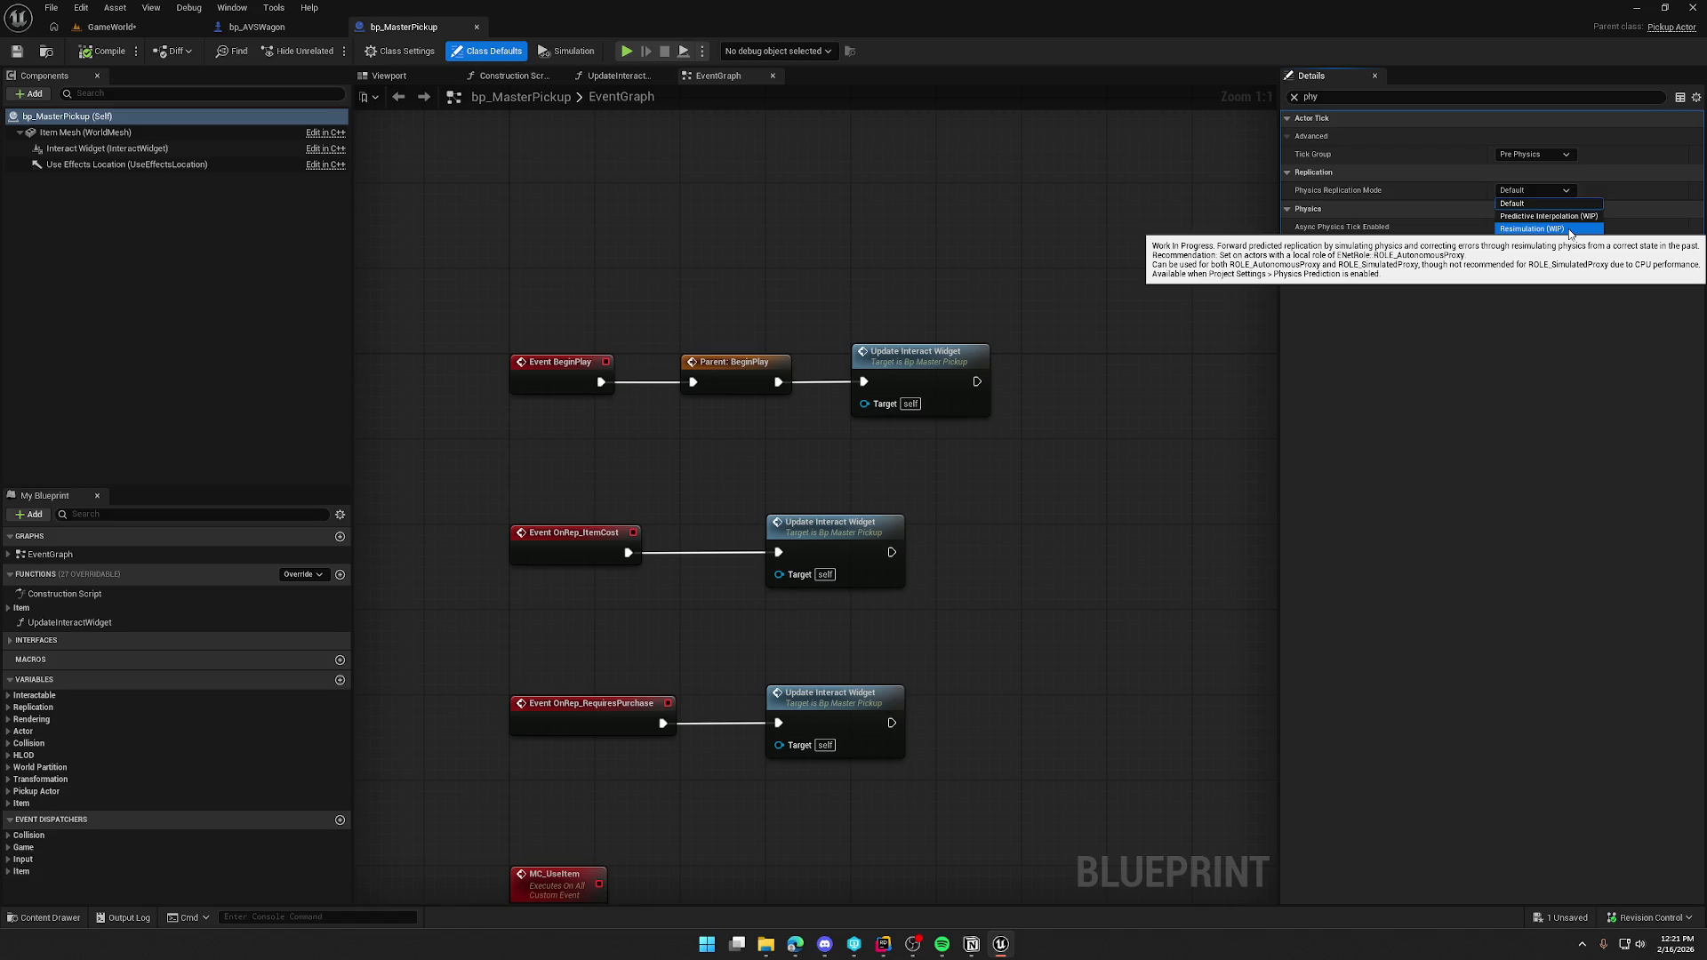
left_click(1456, 430)
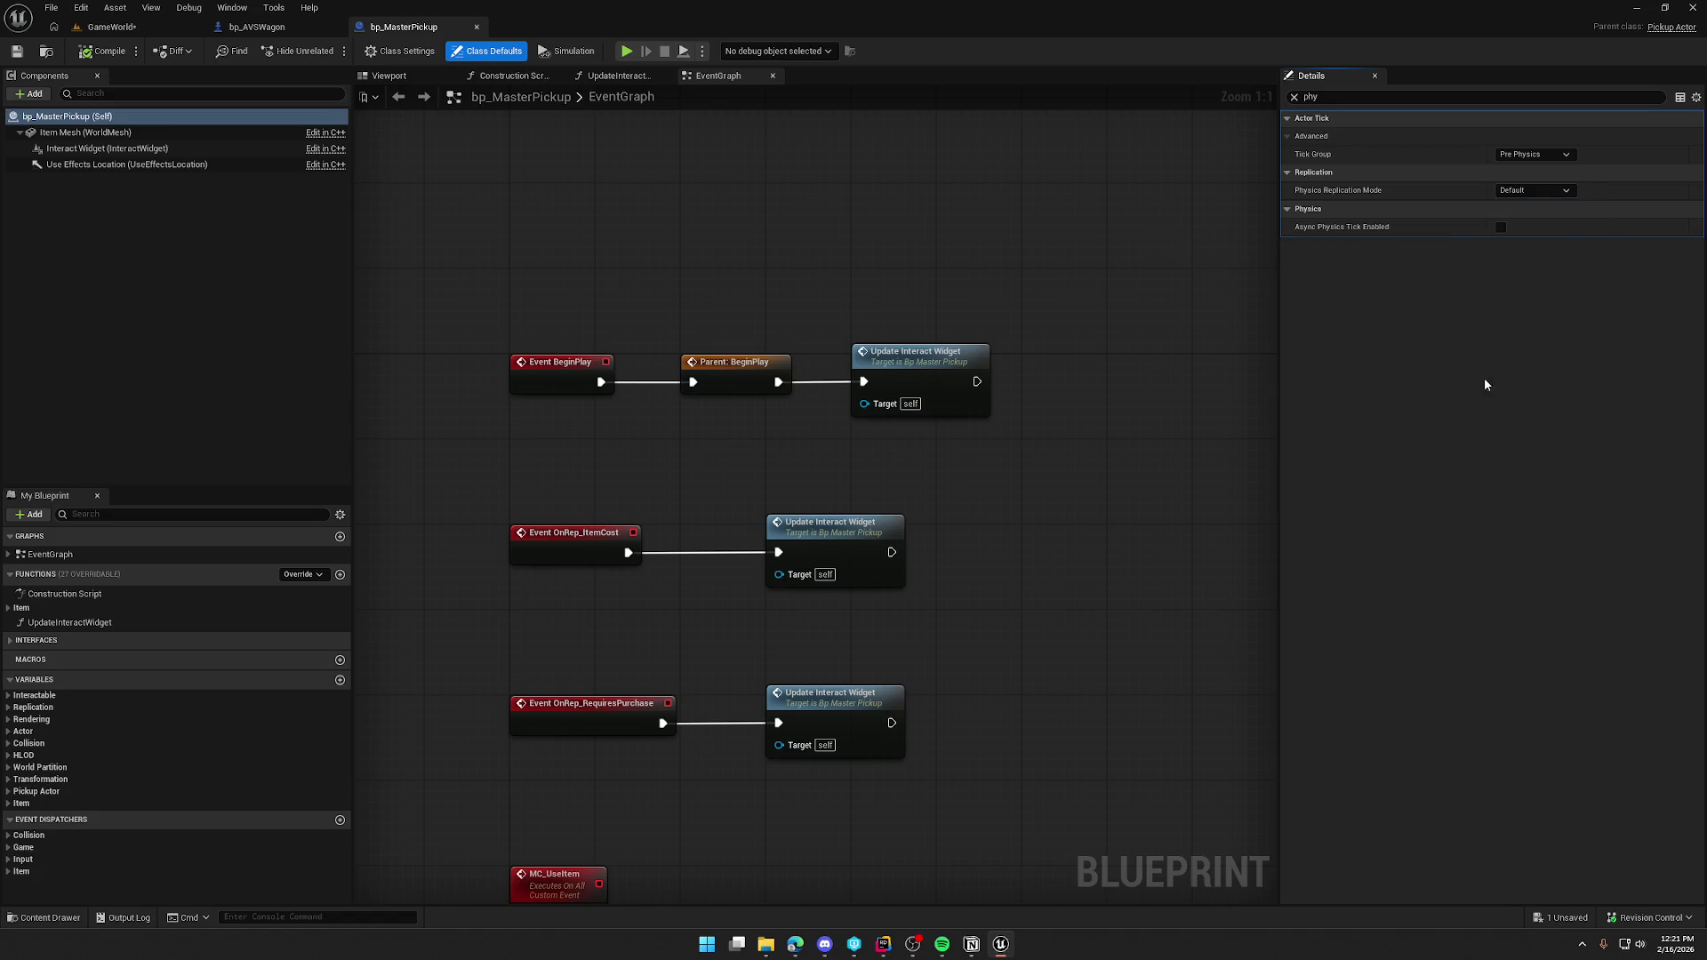
left_click(1294, 97)
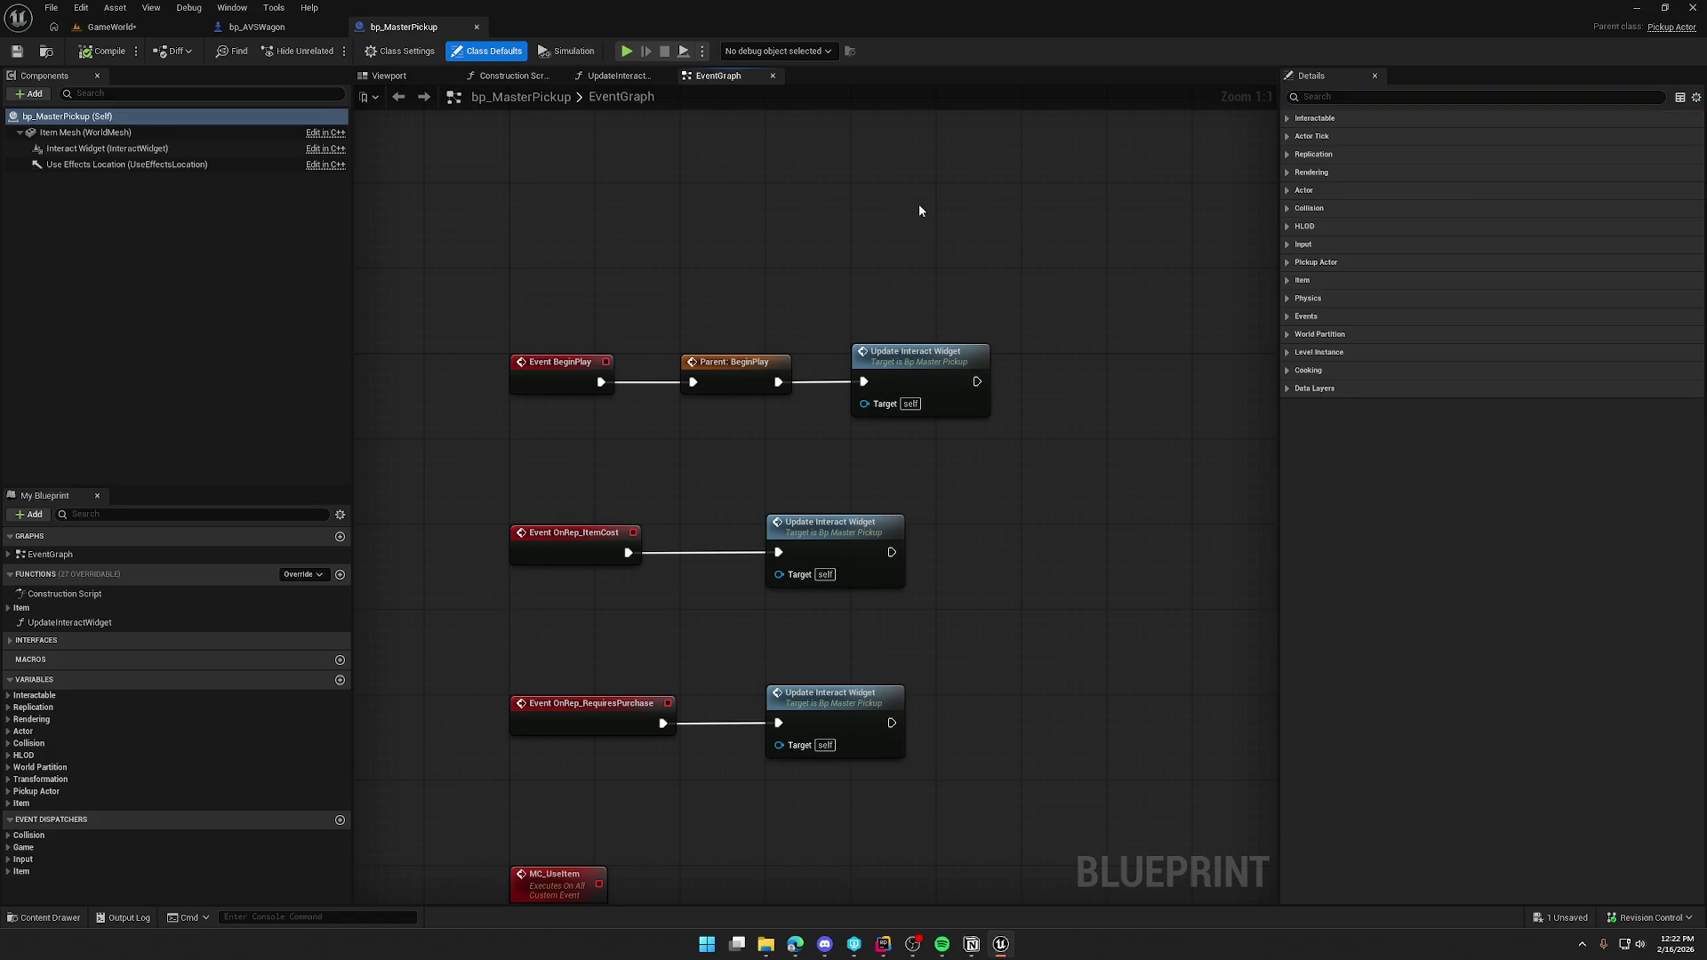
Switch back to the GameWorld level in the level editor.
left_click(137, 25)
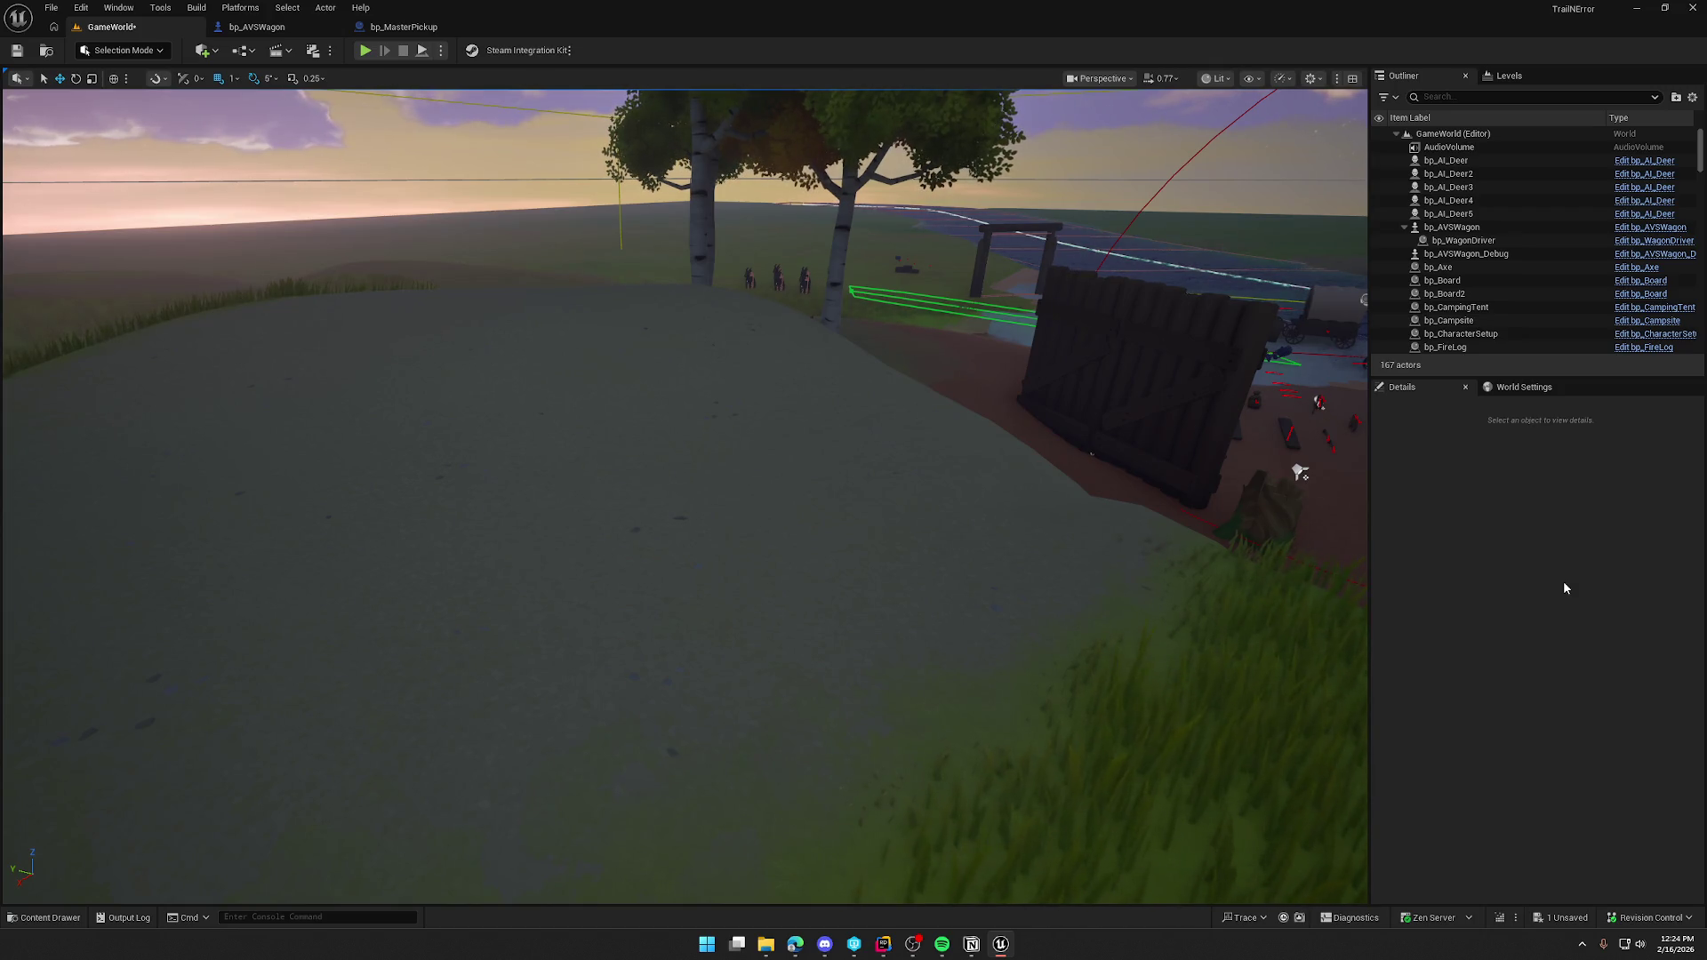
Fly the camera in game view (G) to view the covered wagon from behind.
mouse_move(1289, 658)
left_mouse_down()
mouse_move(1156, 622)
mouse_move(1115, 267)
left_mouse_up()
key("g")
left_click_drag(1040, 530, 1040, 530)
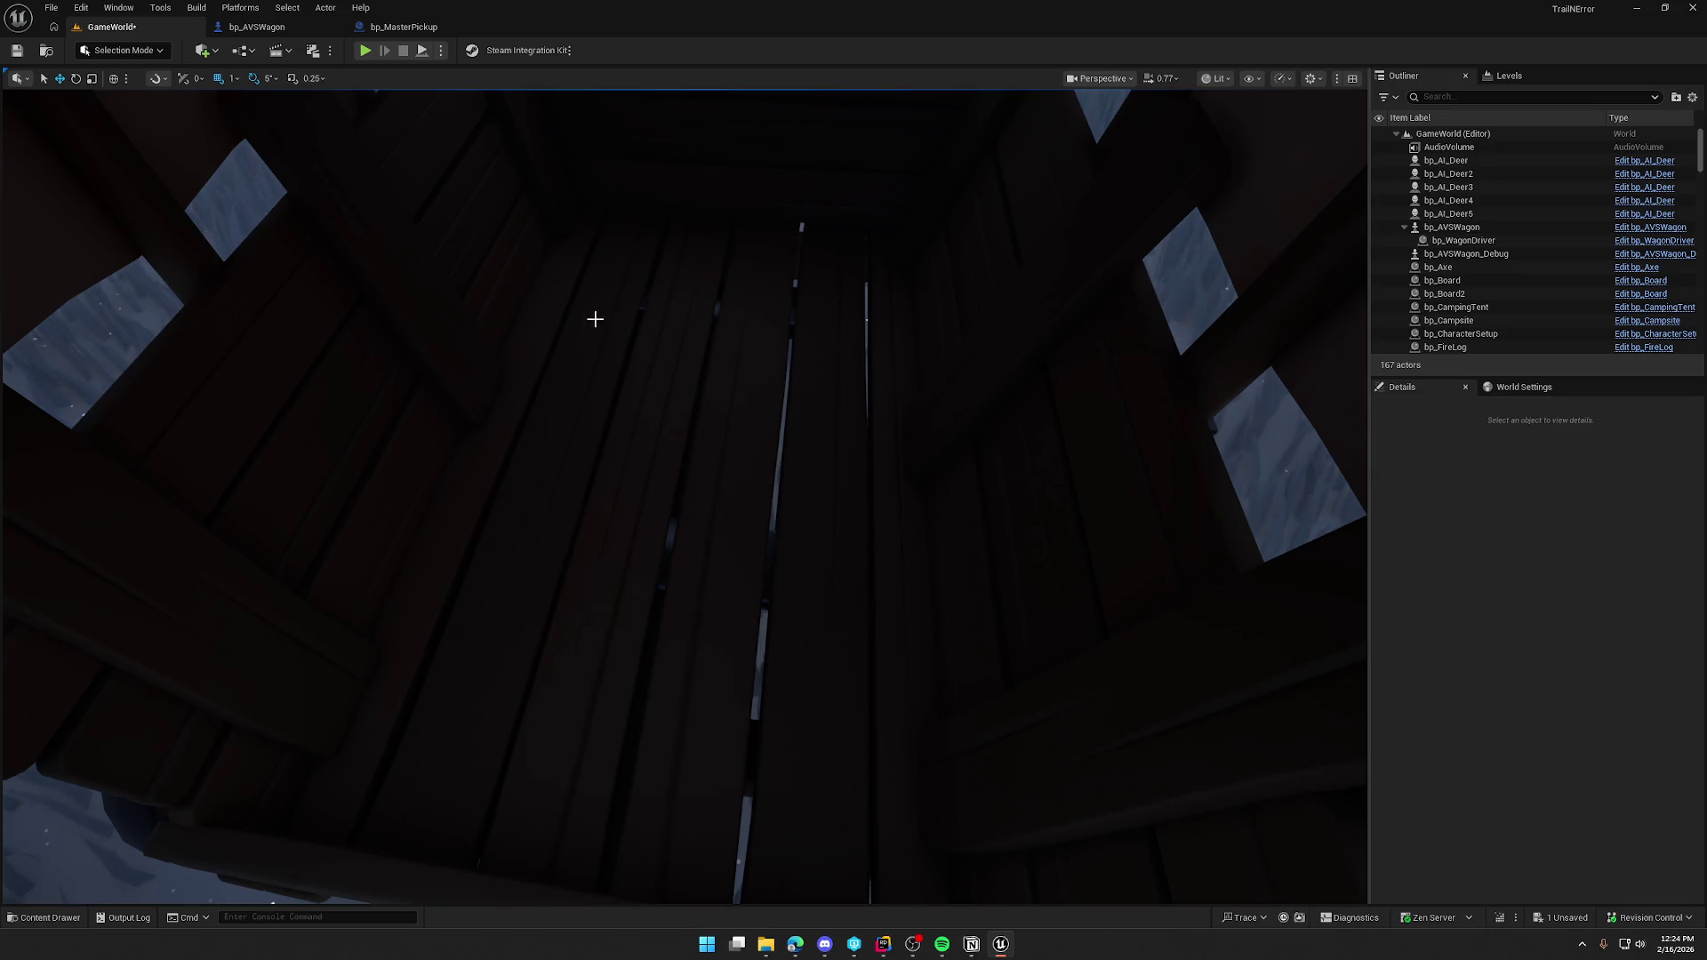
left_click_drag(940, 450, 940, 449)
left_click_drag(734, 400, 734, 400)
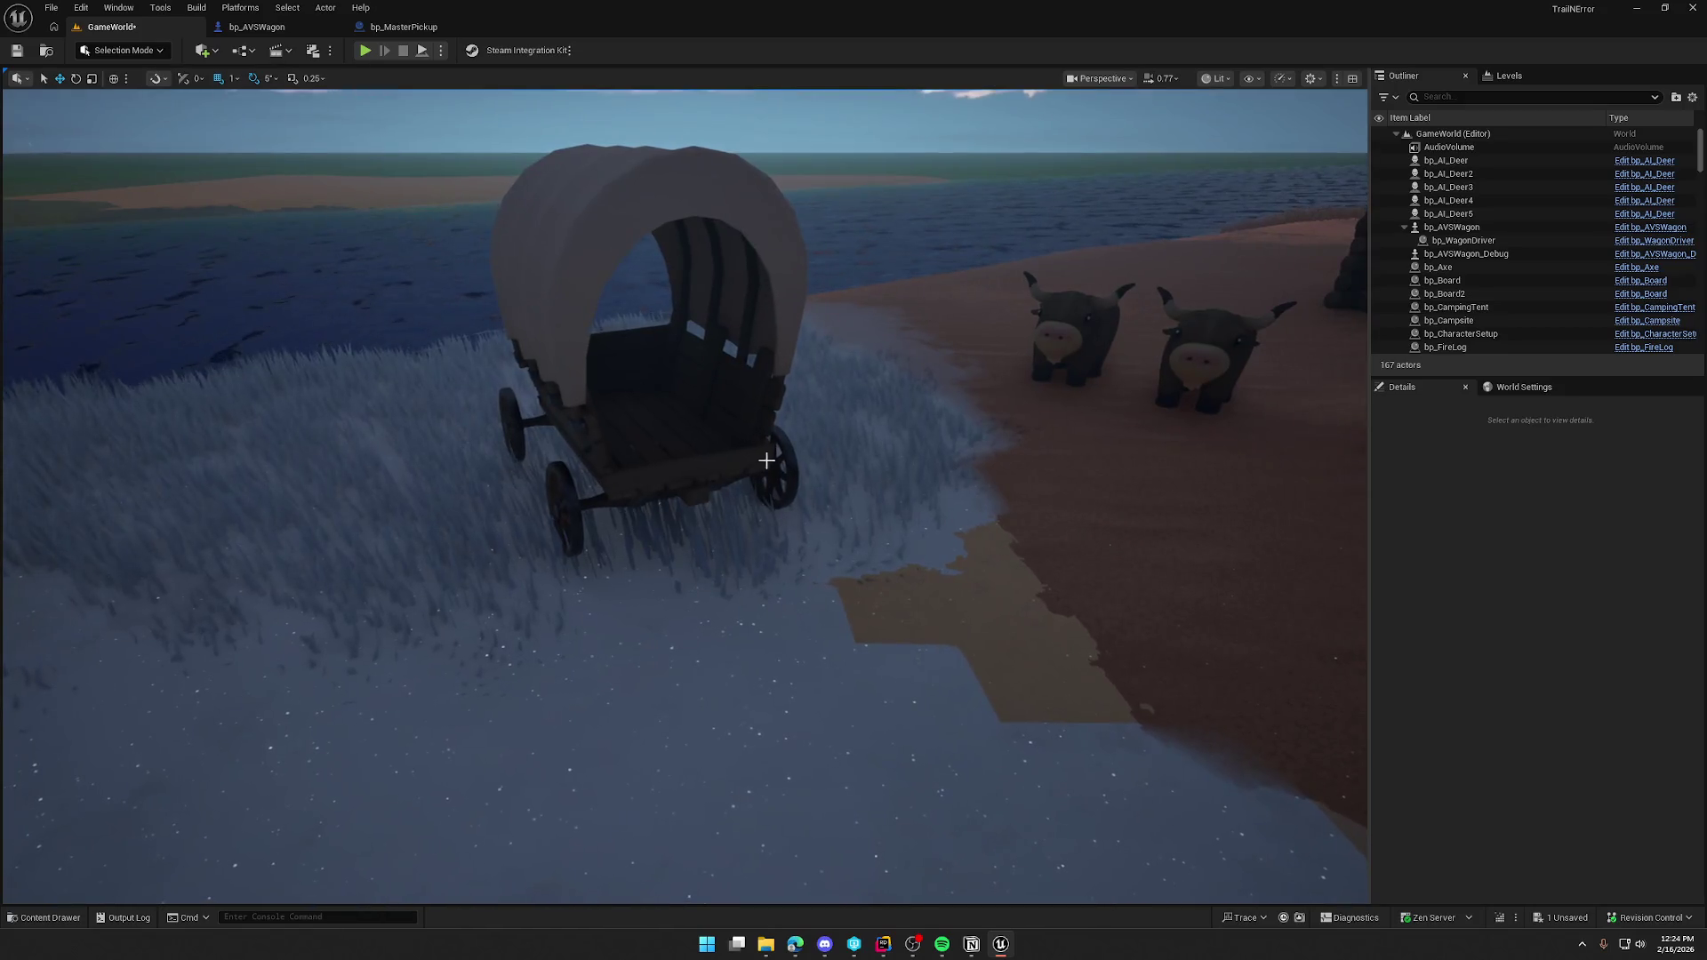
left_click_drag(648, 457, 648, 457)
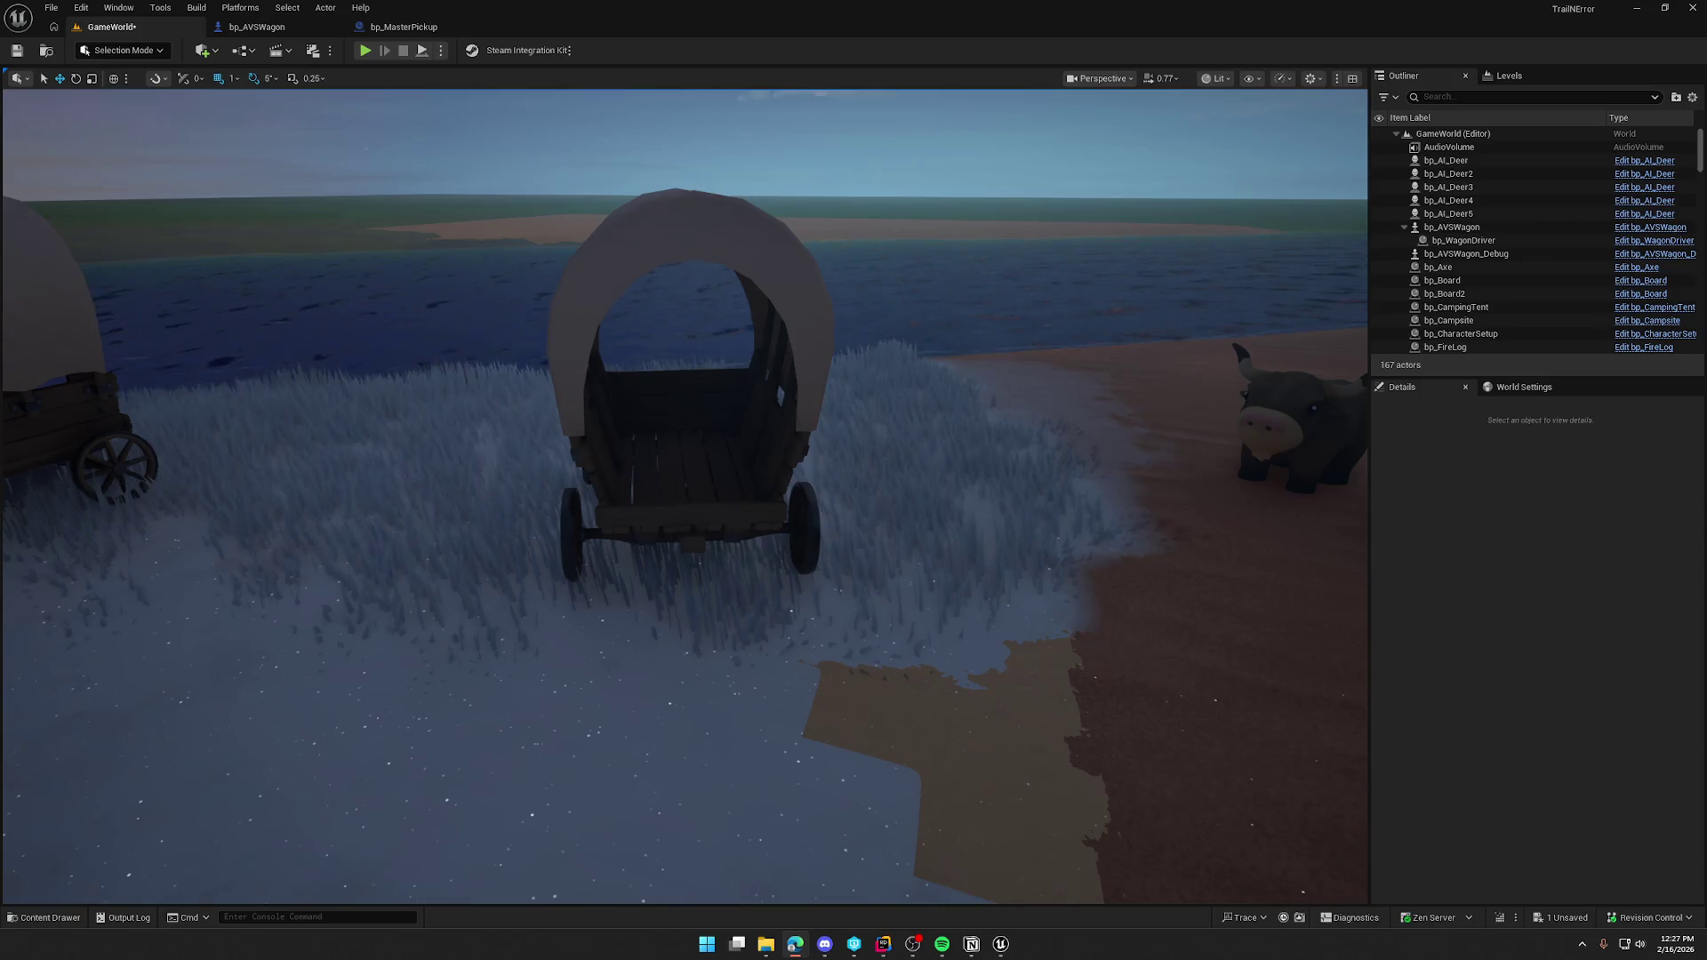
Switch from the editor to the Smooth Sync listing in the browser.
key("alt+Tab")
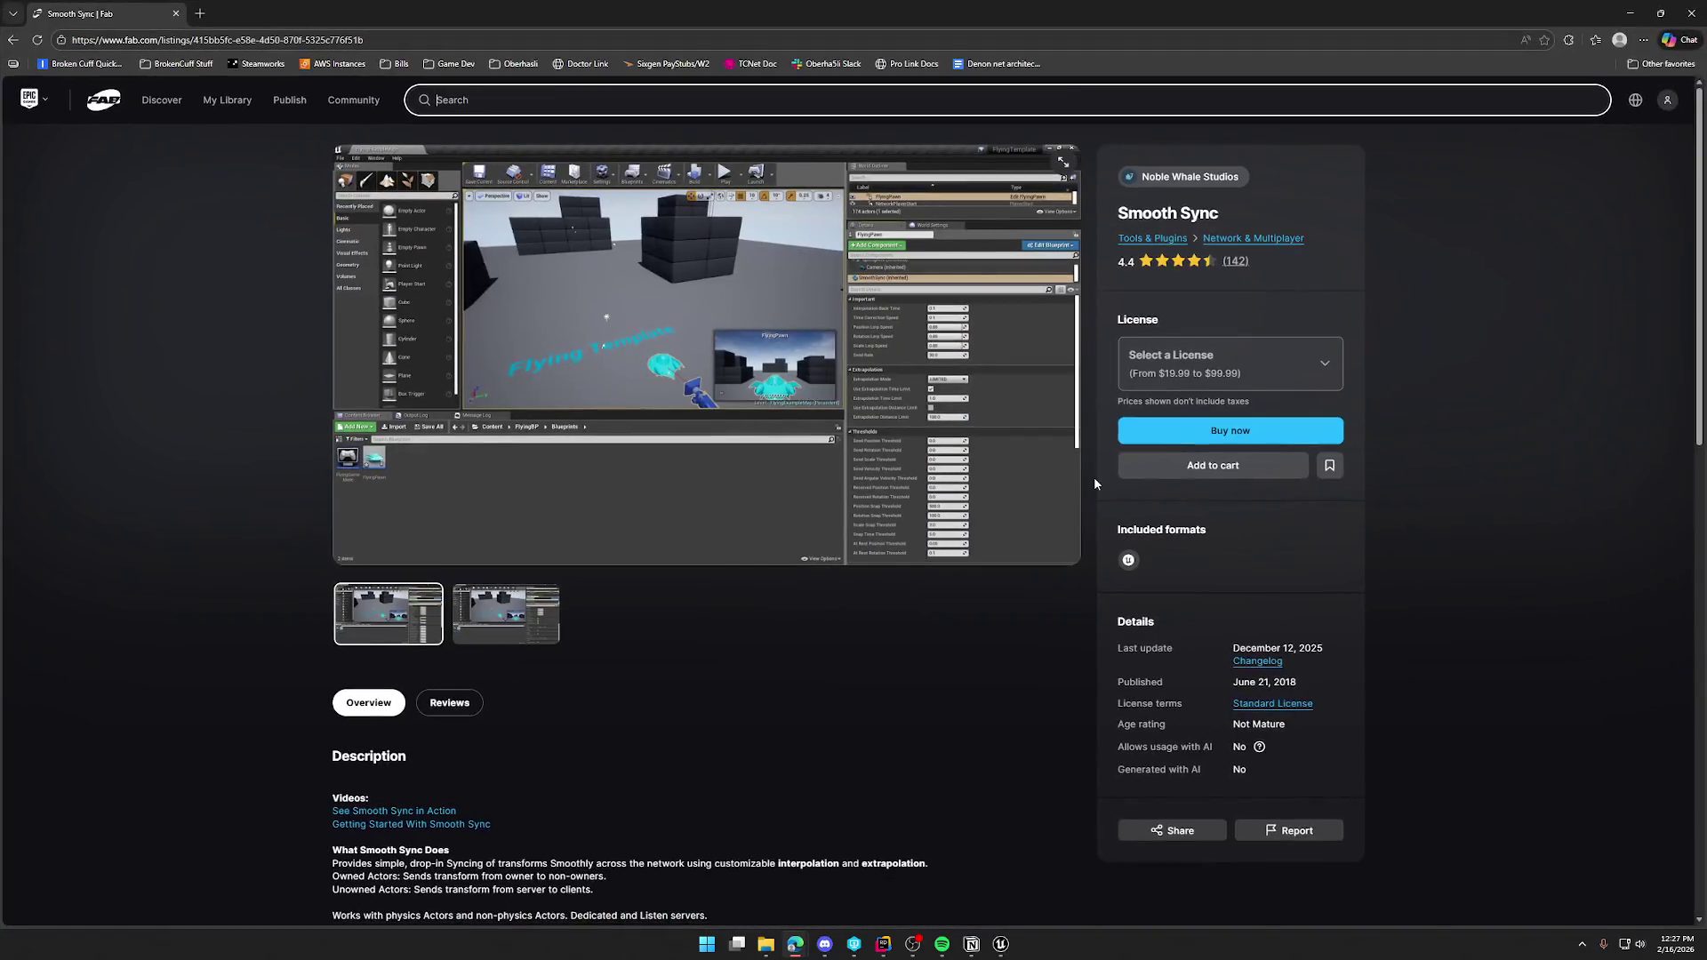
Check the Smooth Sync license options without changing the selection.
left_click(1199, 372)
left_click(1199, 372)
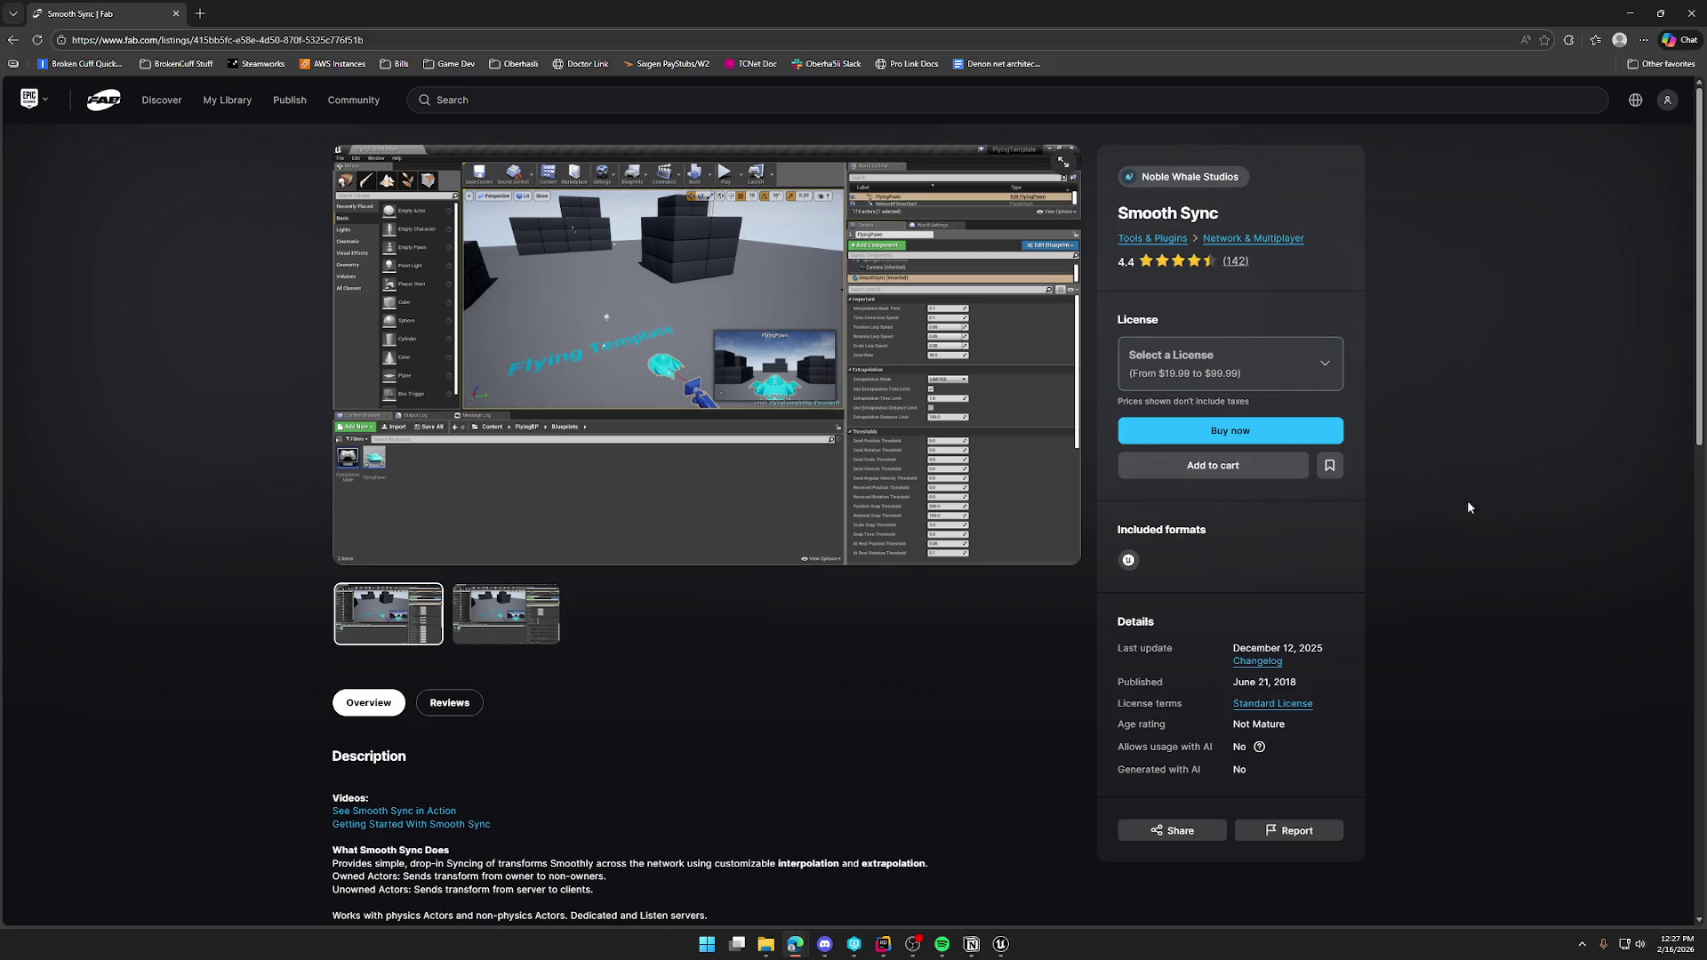
scroll(445, 711, "down", 3)
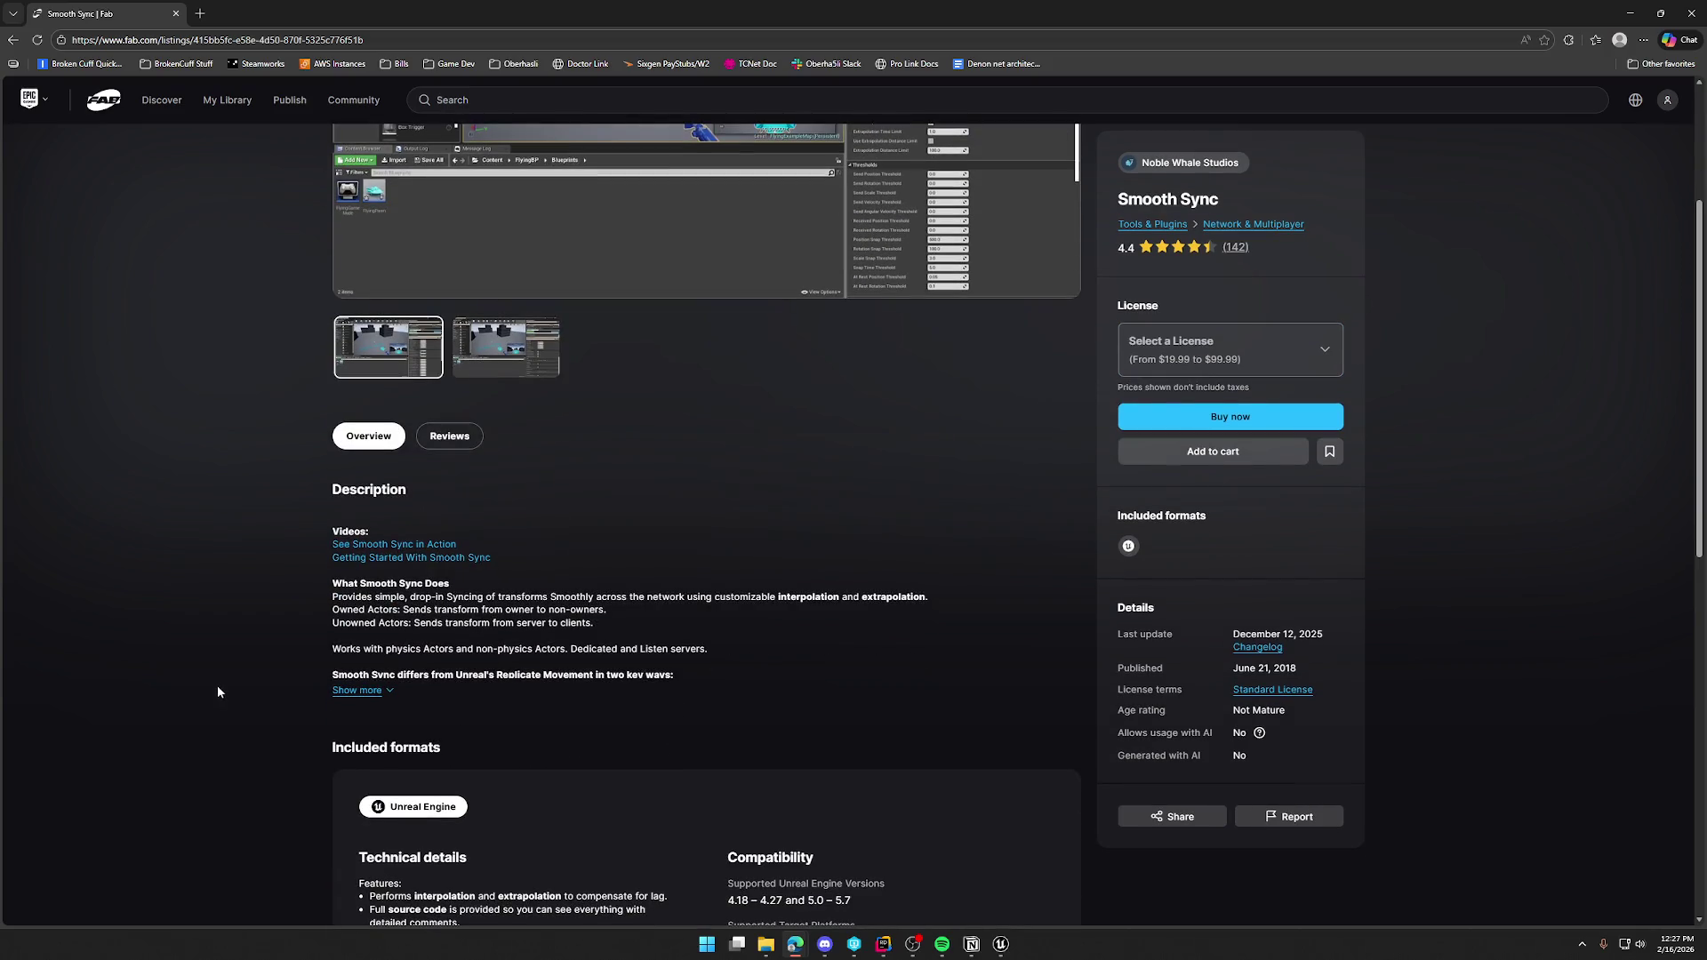
Expand and read the full description, then open the 'Smooth Sync in Action' demo video.
left_click(348, 691)
scroll(228, 664, "down", 2)
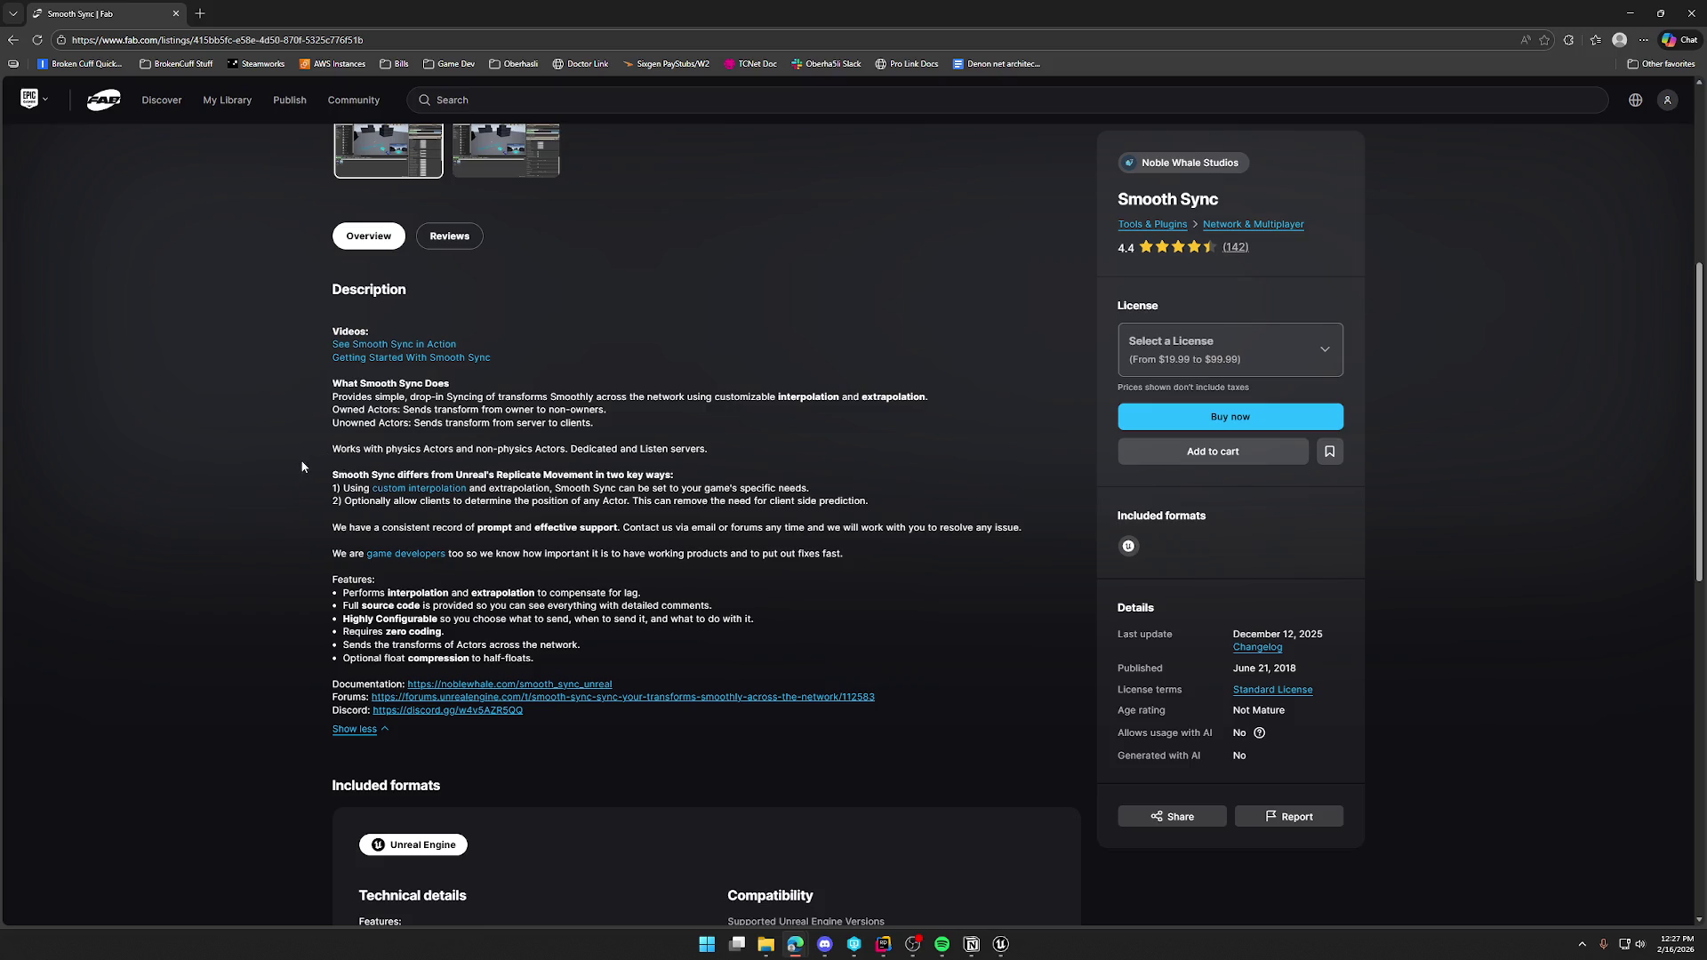
scroll(293, 494, "down", 1)
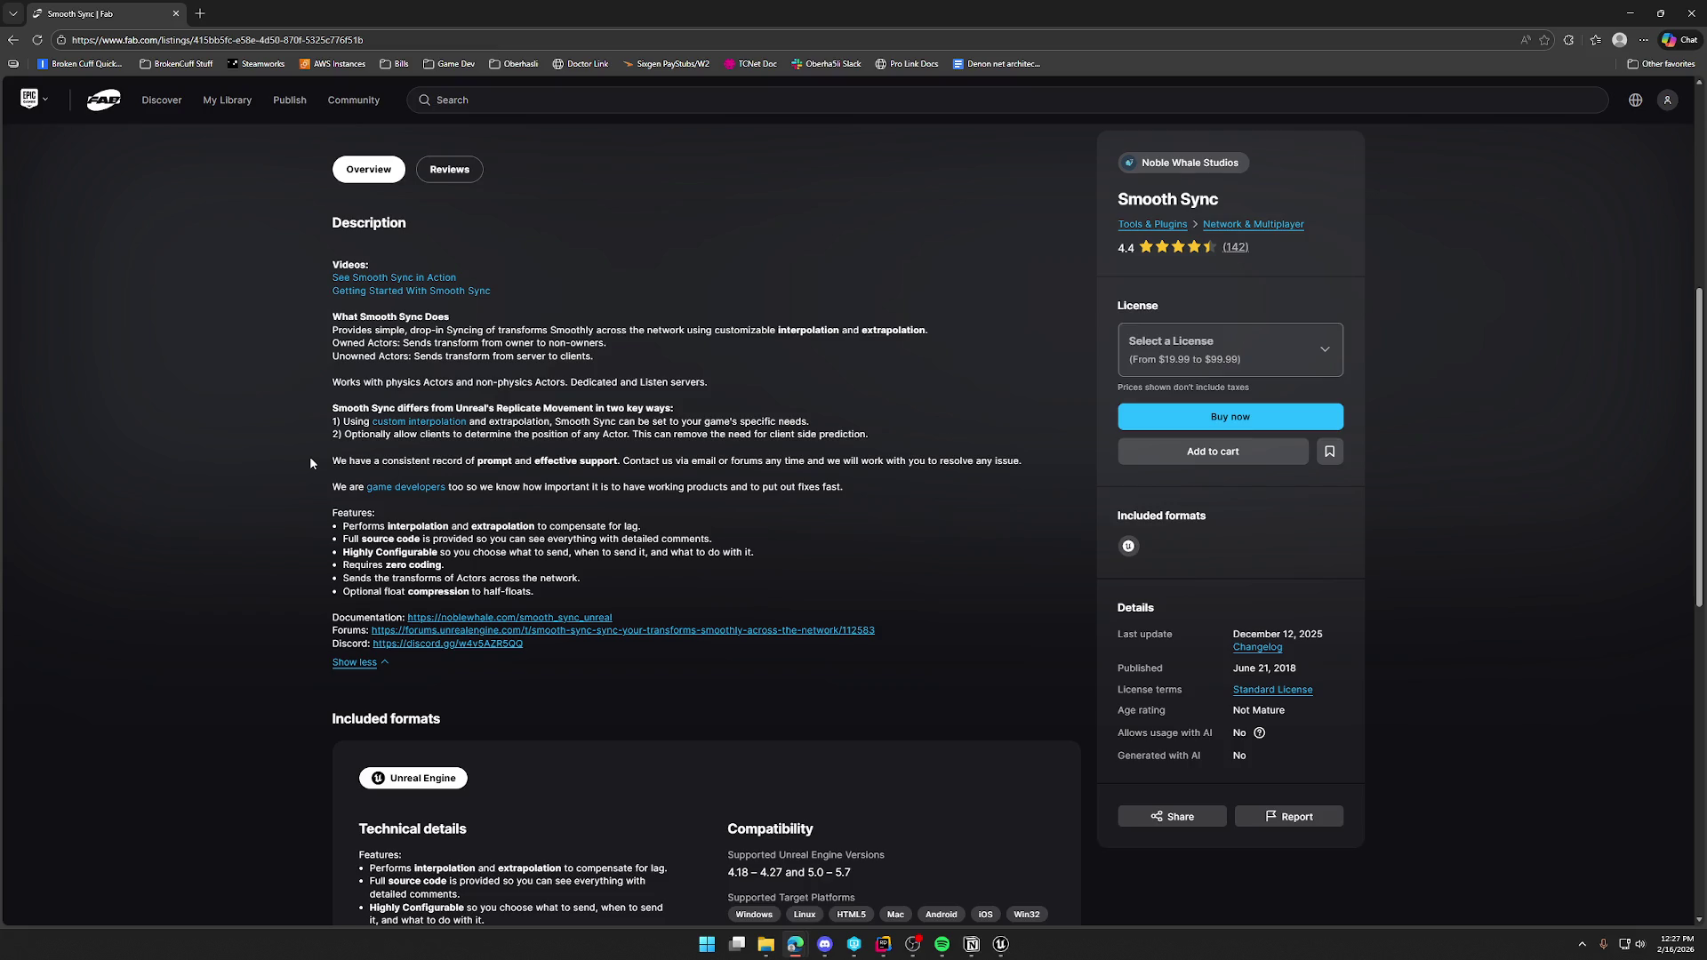
scroll(311, 460, "down", 1)
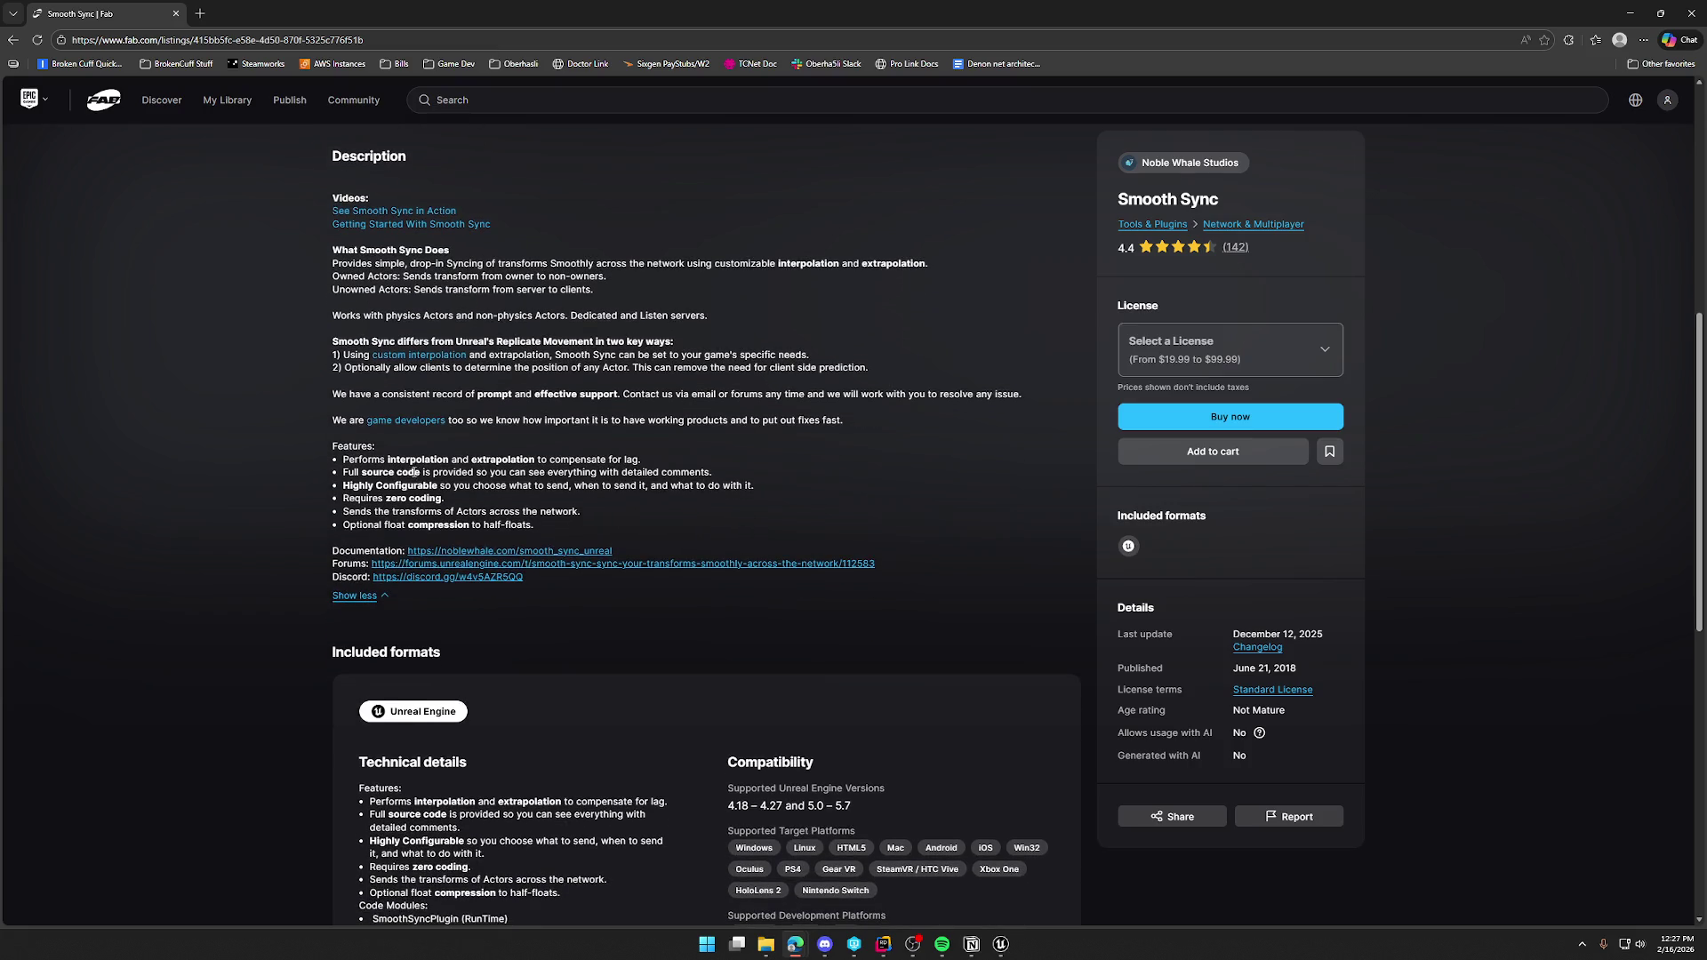
scroll(549, 571, "down", 4)
scroll(560, 567, "down", 1)
scroll(569, 567, "up", 6)
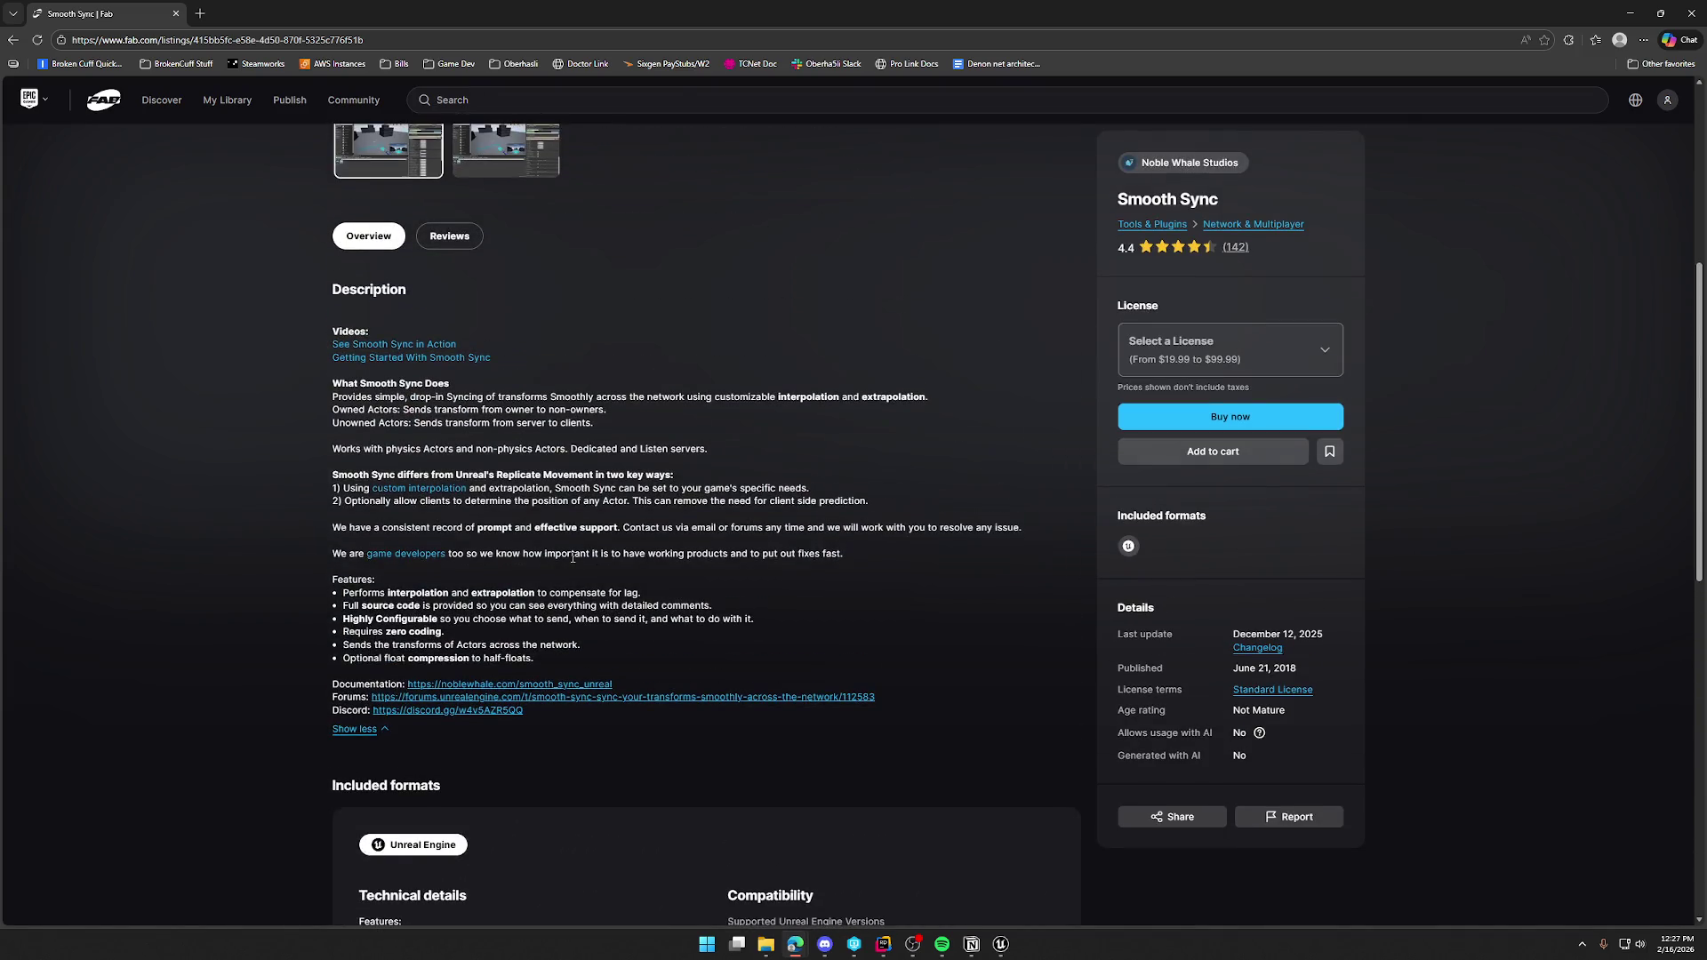
scroll(572, 557, "up", 3)
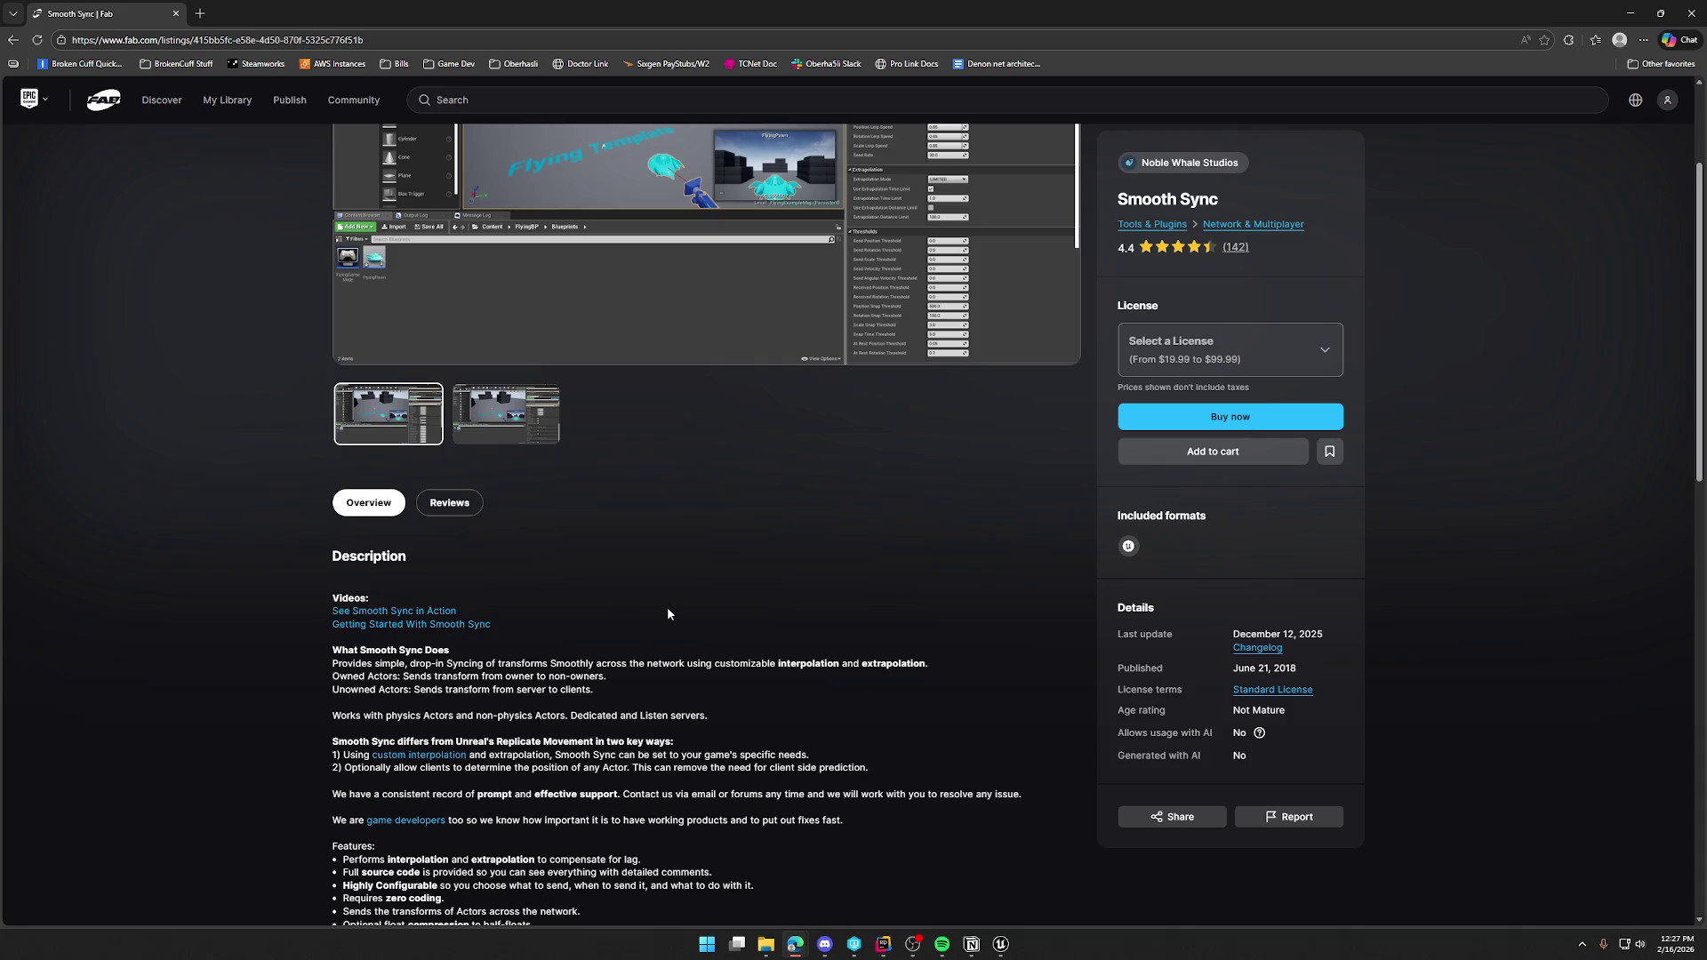
scroll(668, 605, "up", 2)
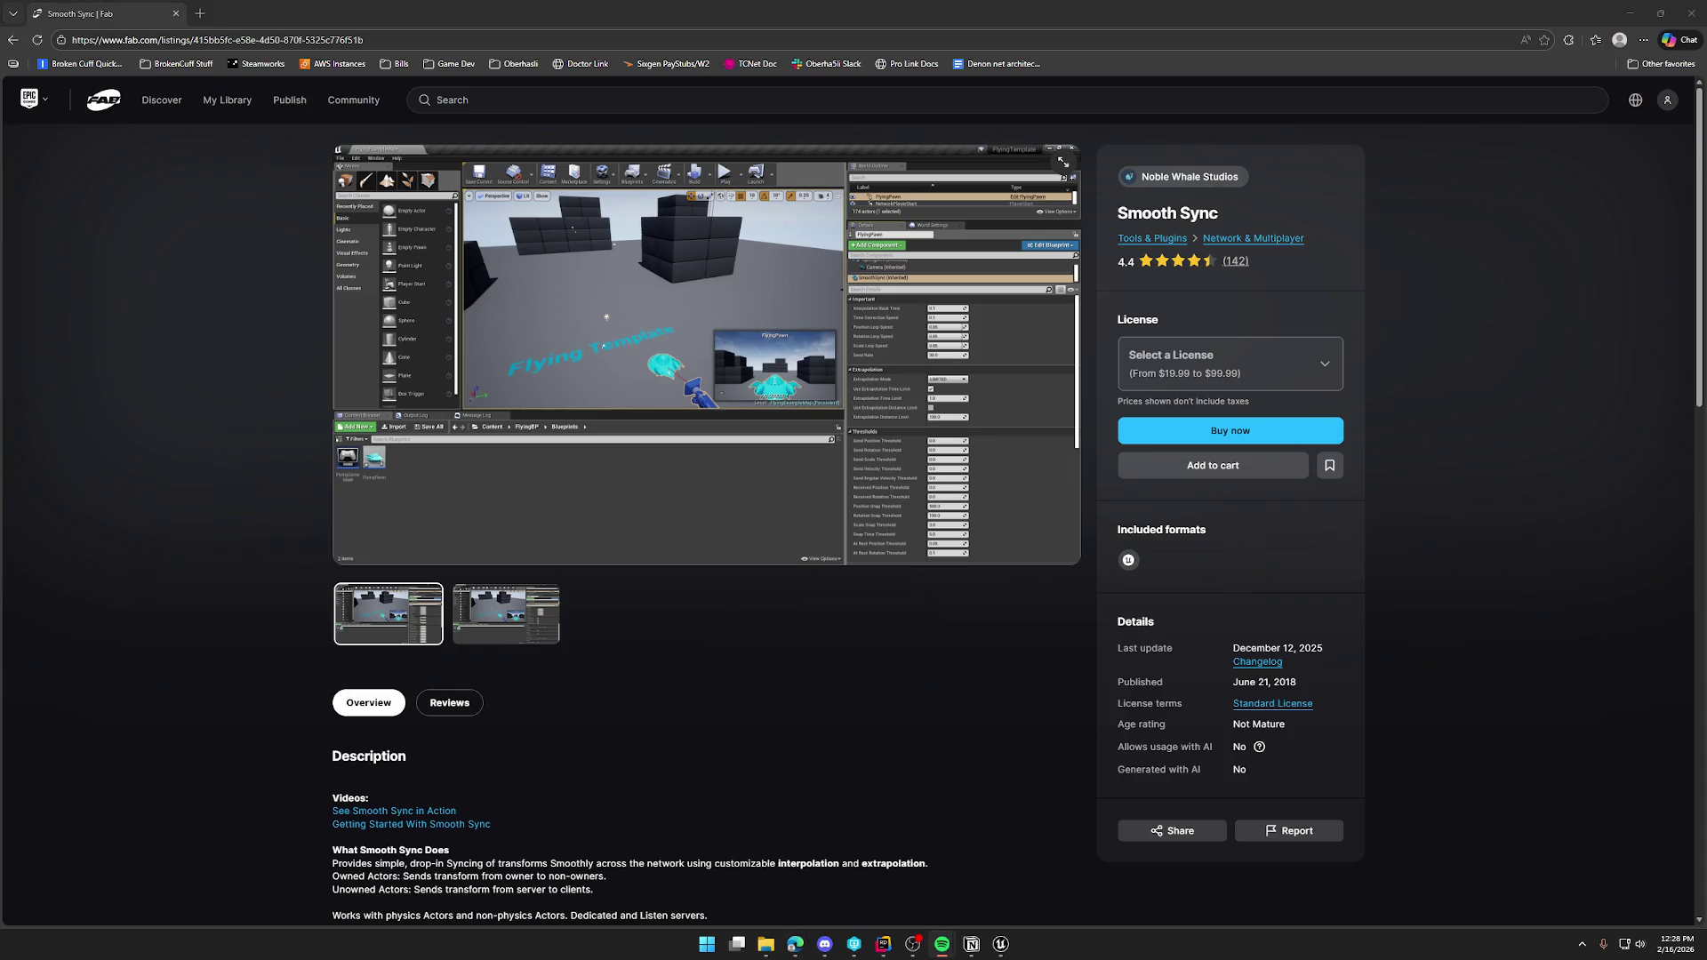
left_click(402, 813)
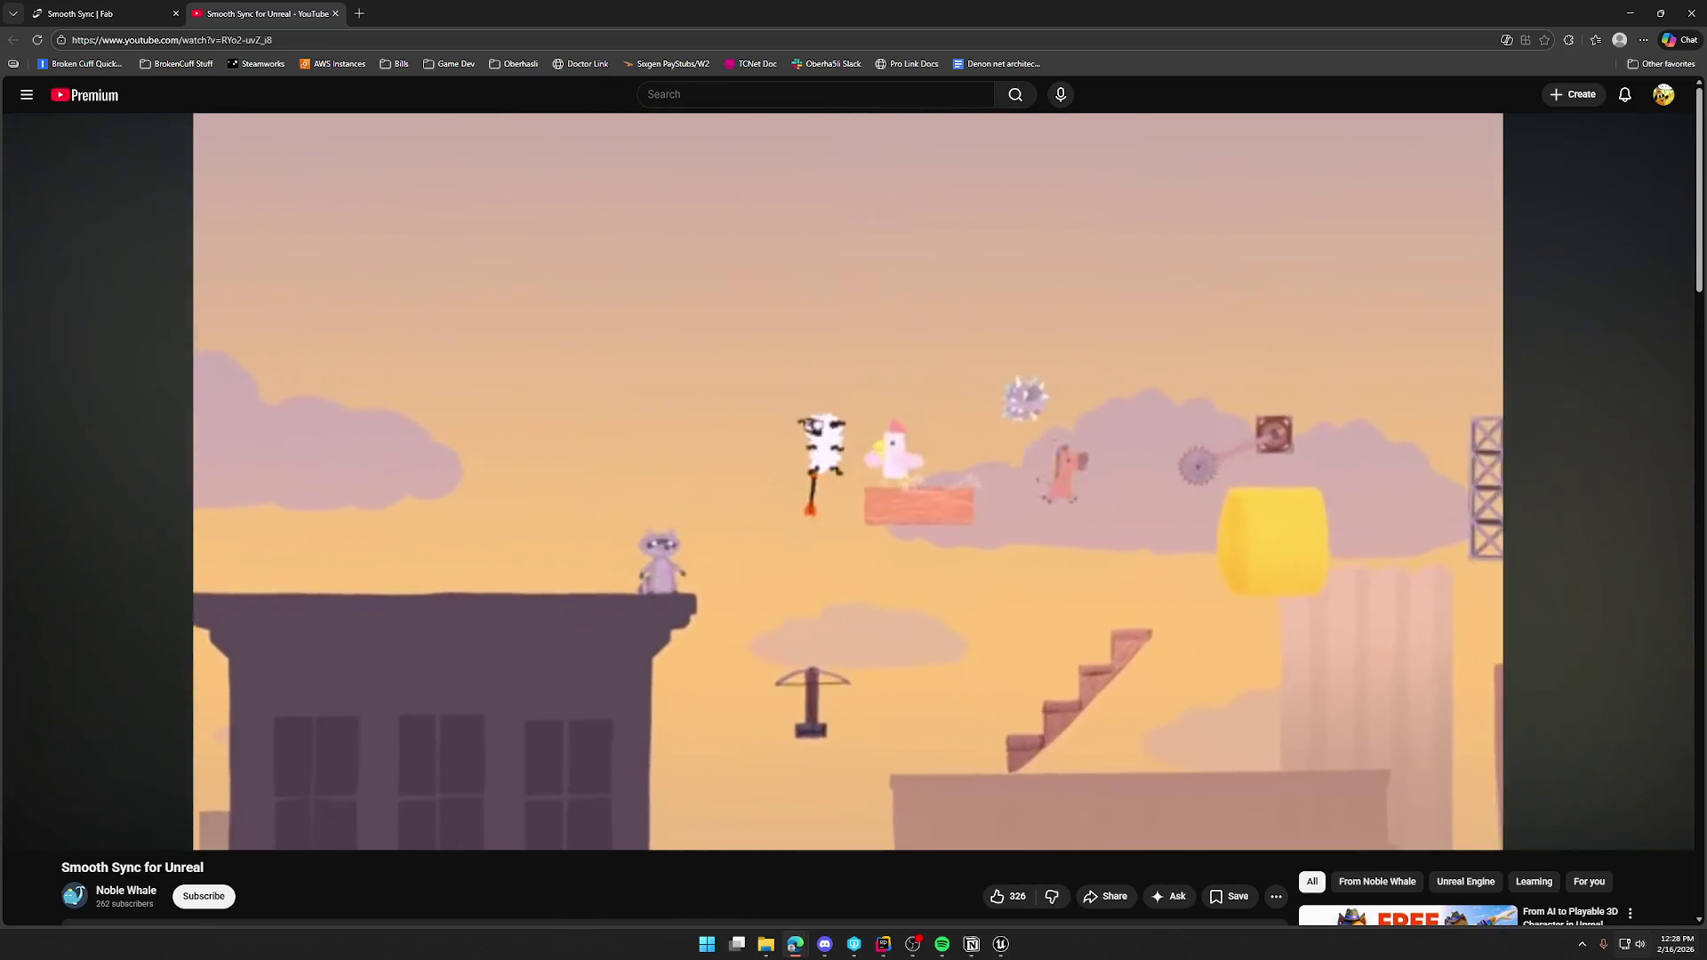
Check the demo video's quality options in the player settings and keep watching.
mouse_move(1565, 728)
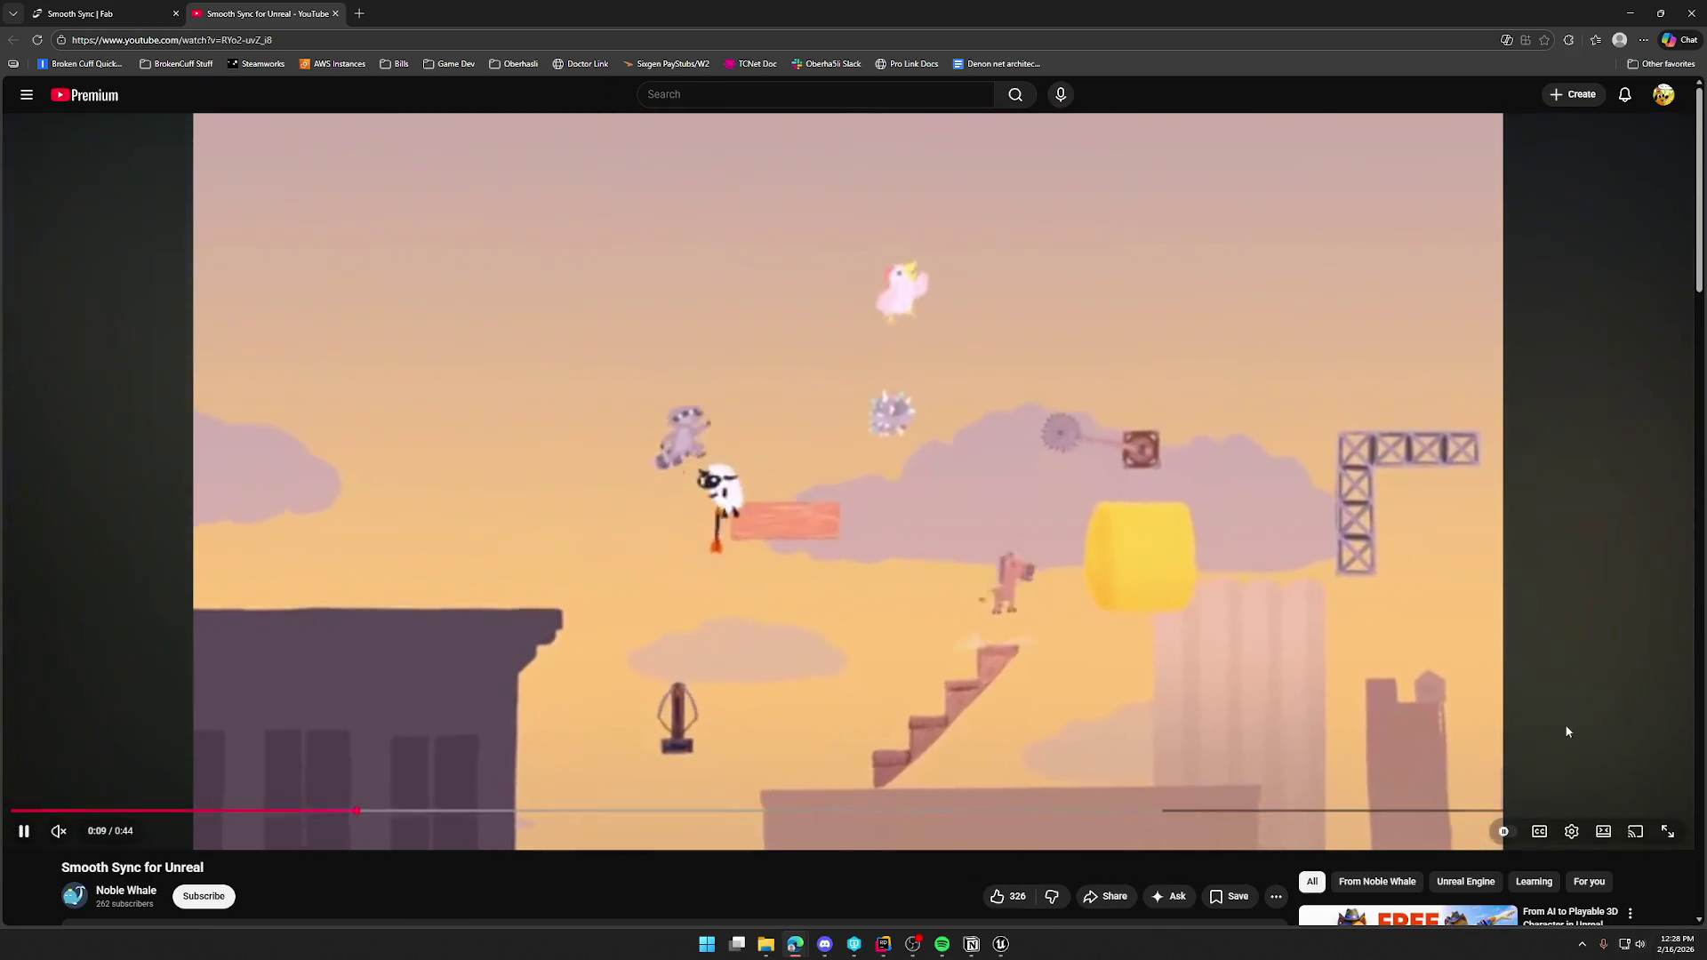
left_click(1565, 842)
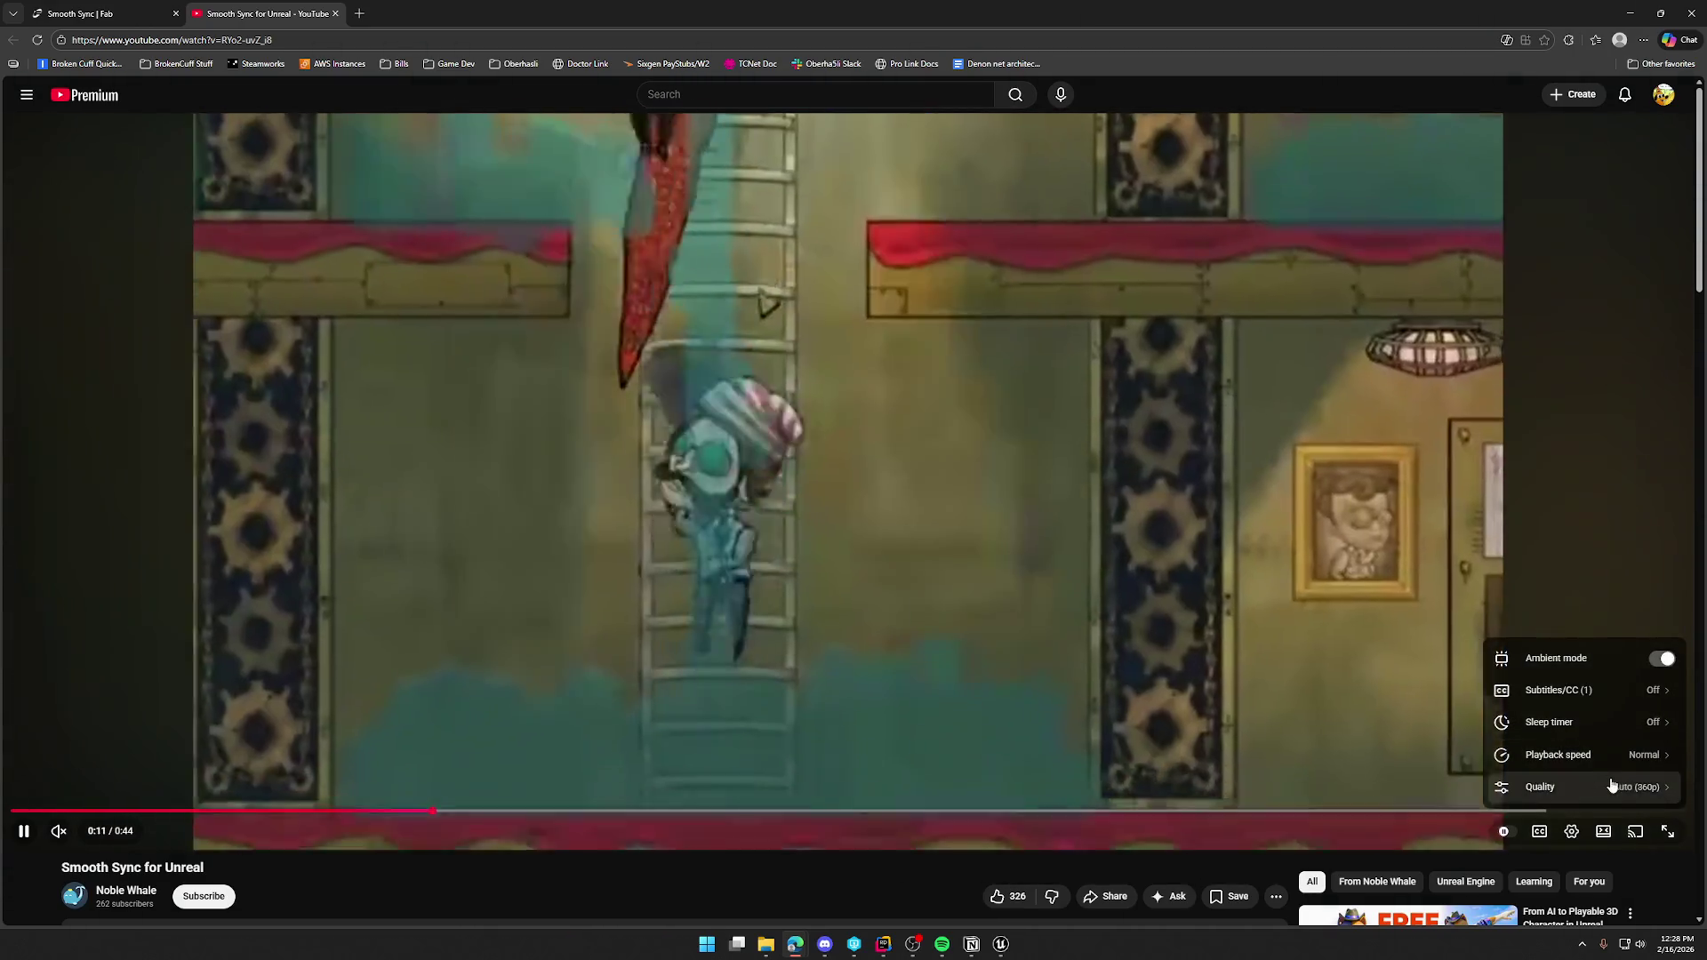
left_click(1591, 785)
left_click(1586, 700)
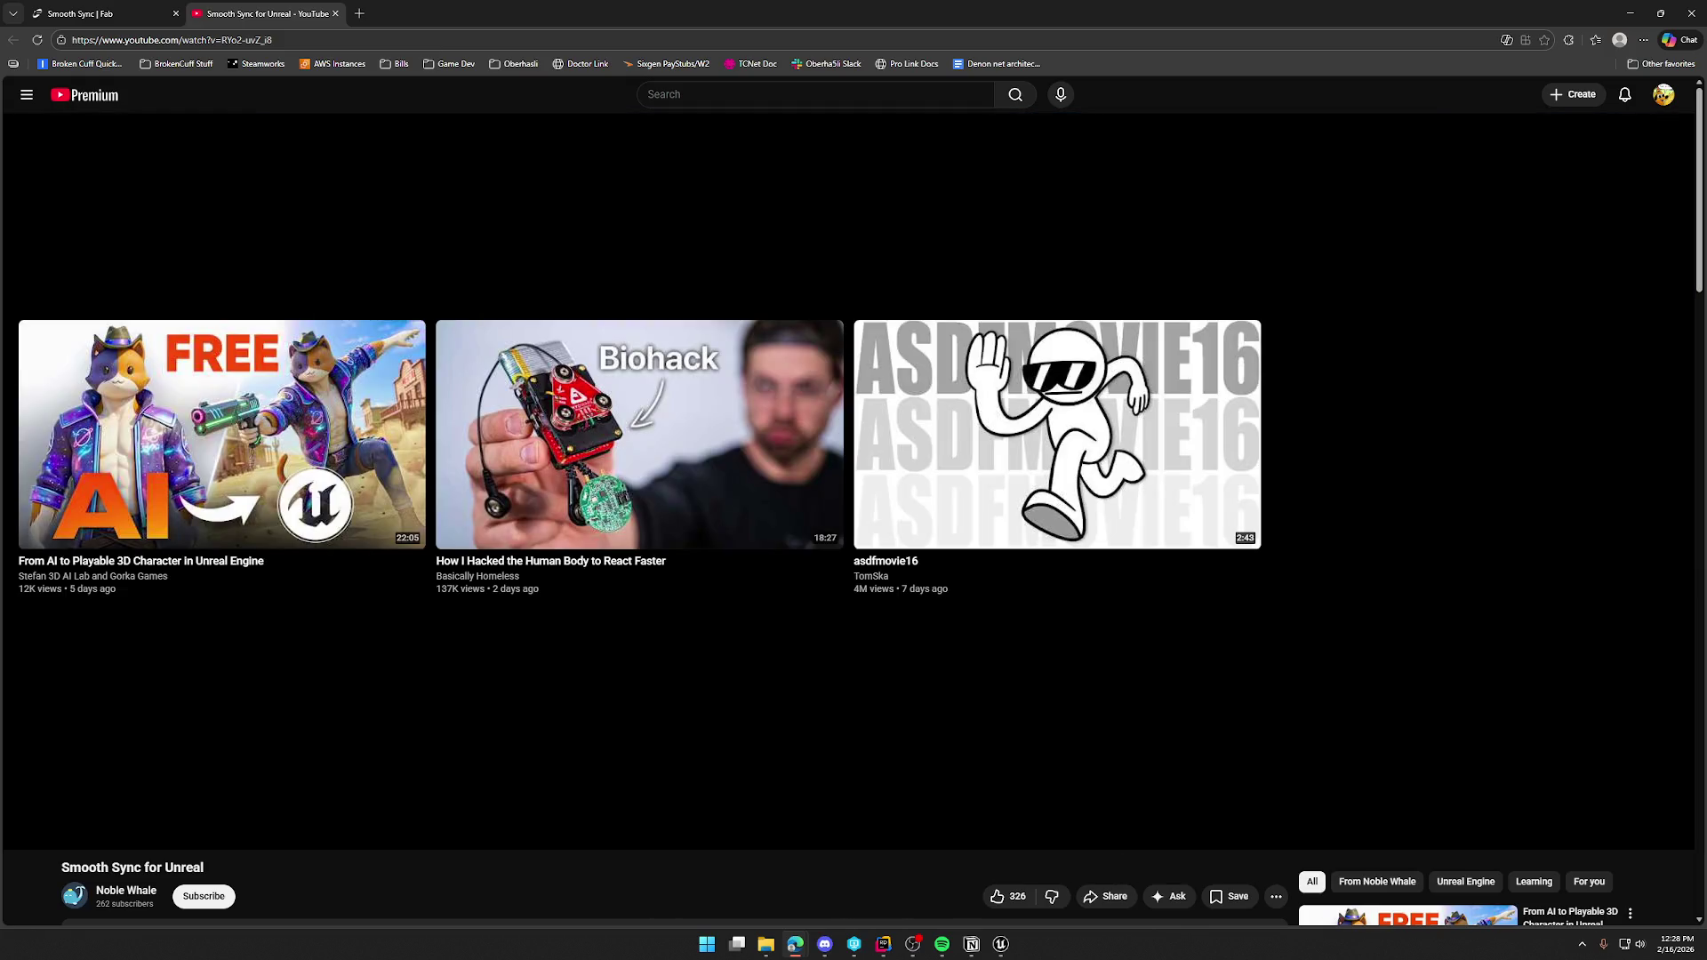
Watch the Getting Started With Smooth Sync video at 1080p60, then close its tab.
left_click(335, 13)
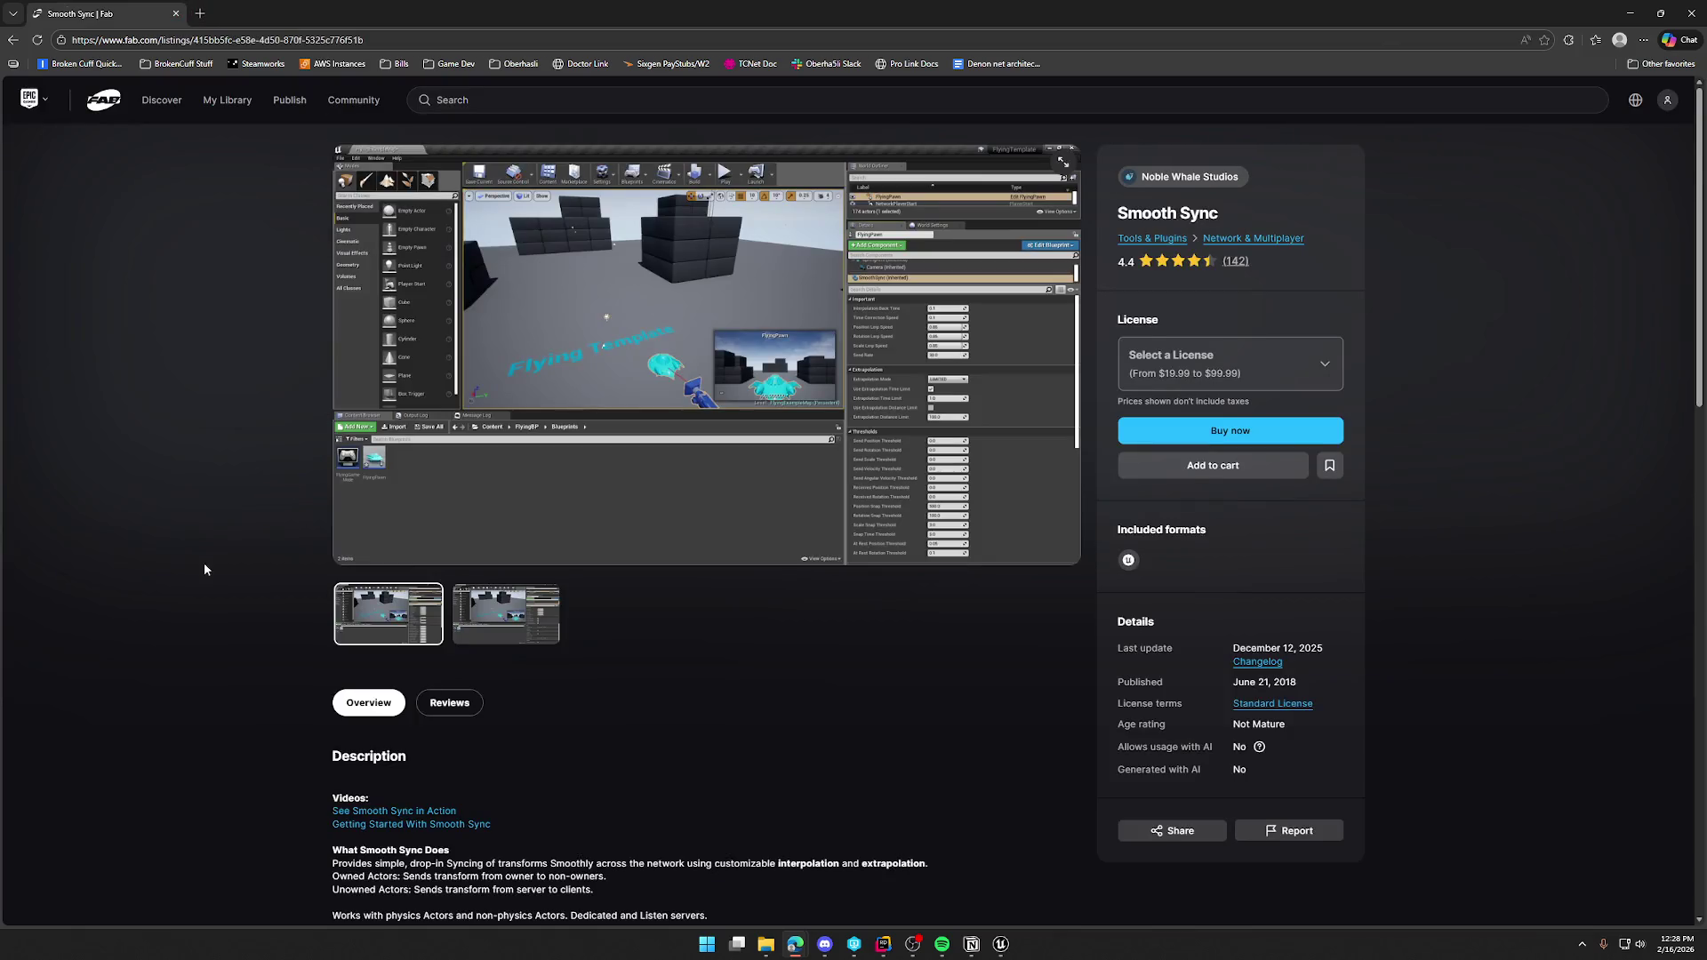
left_click(452, 557)
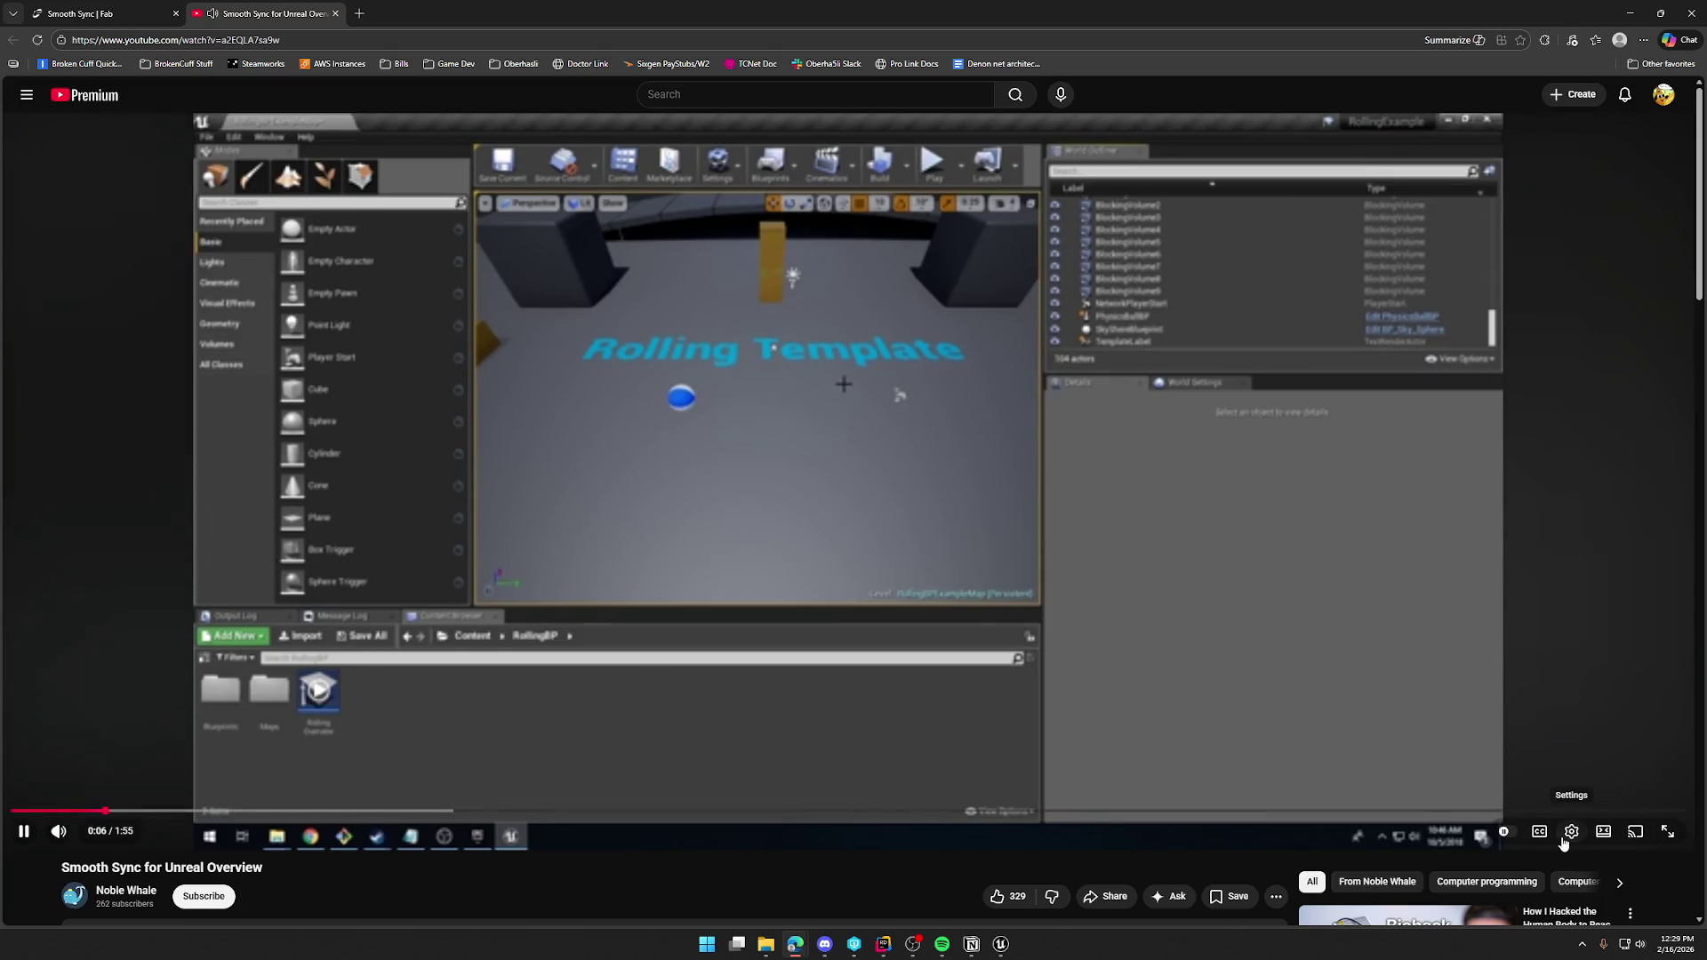
left_click(1570, 835)
left_click(1570, 787)
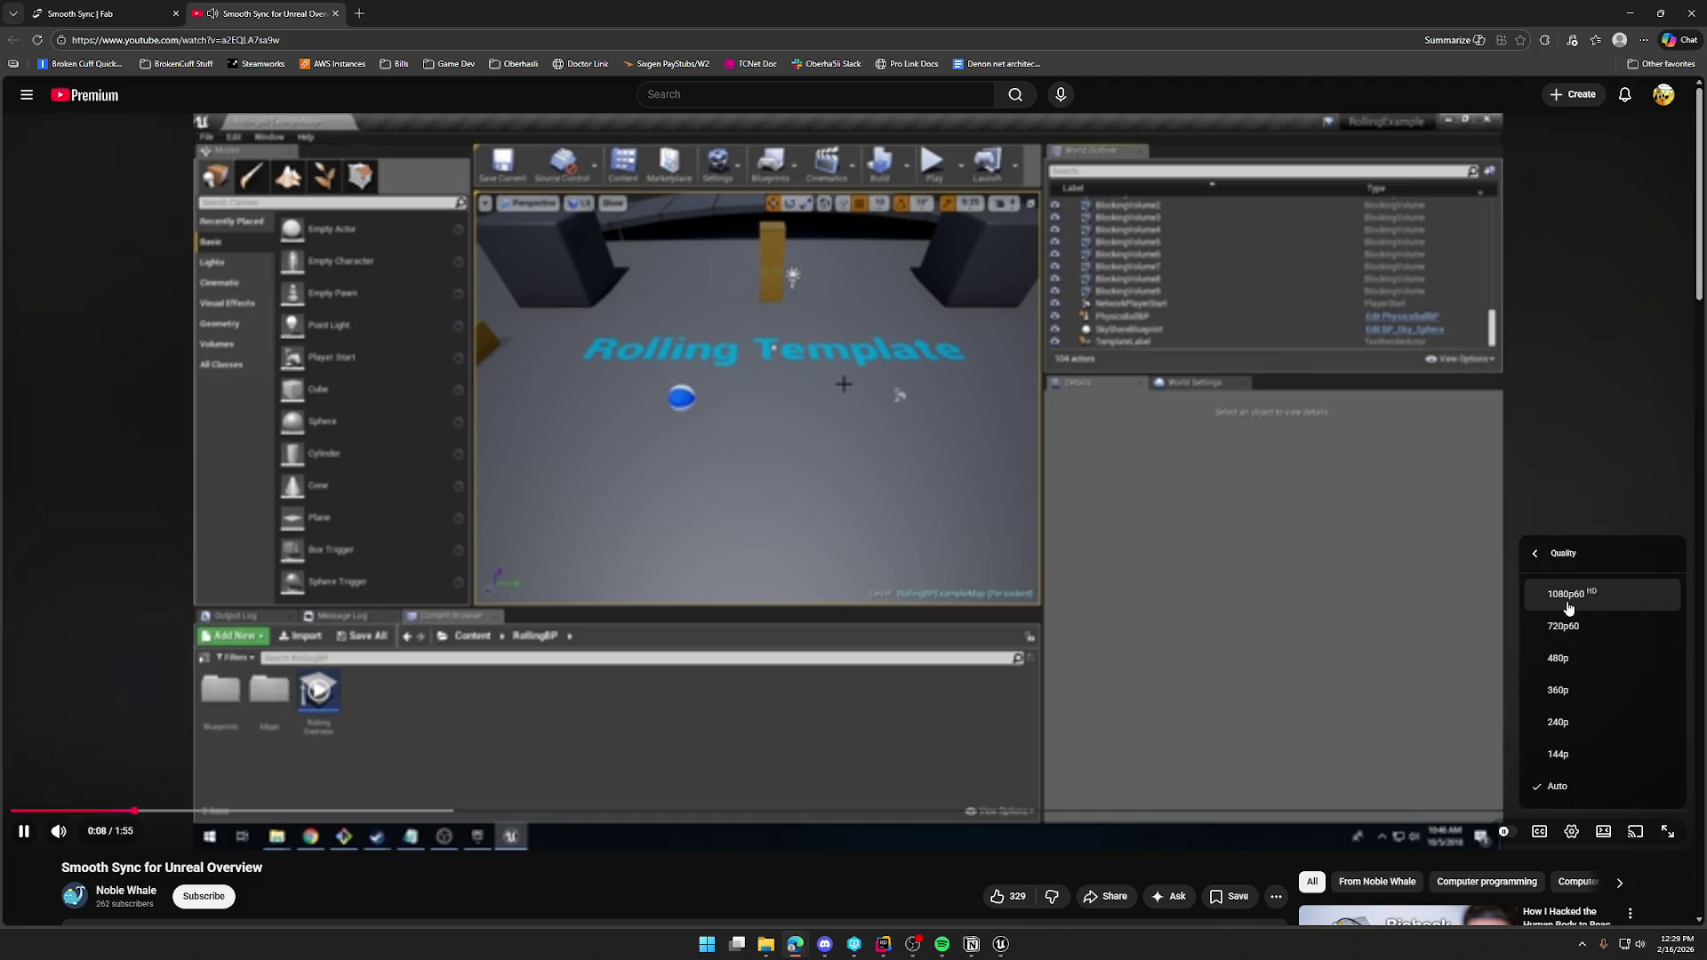
left_click(1663, 595)
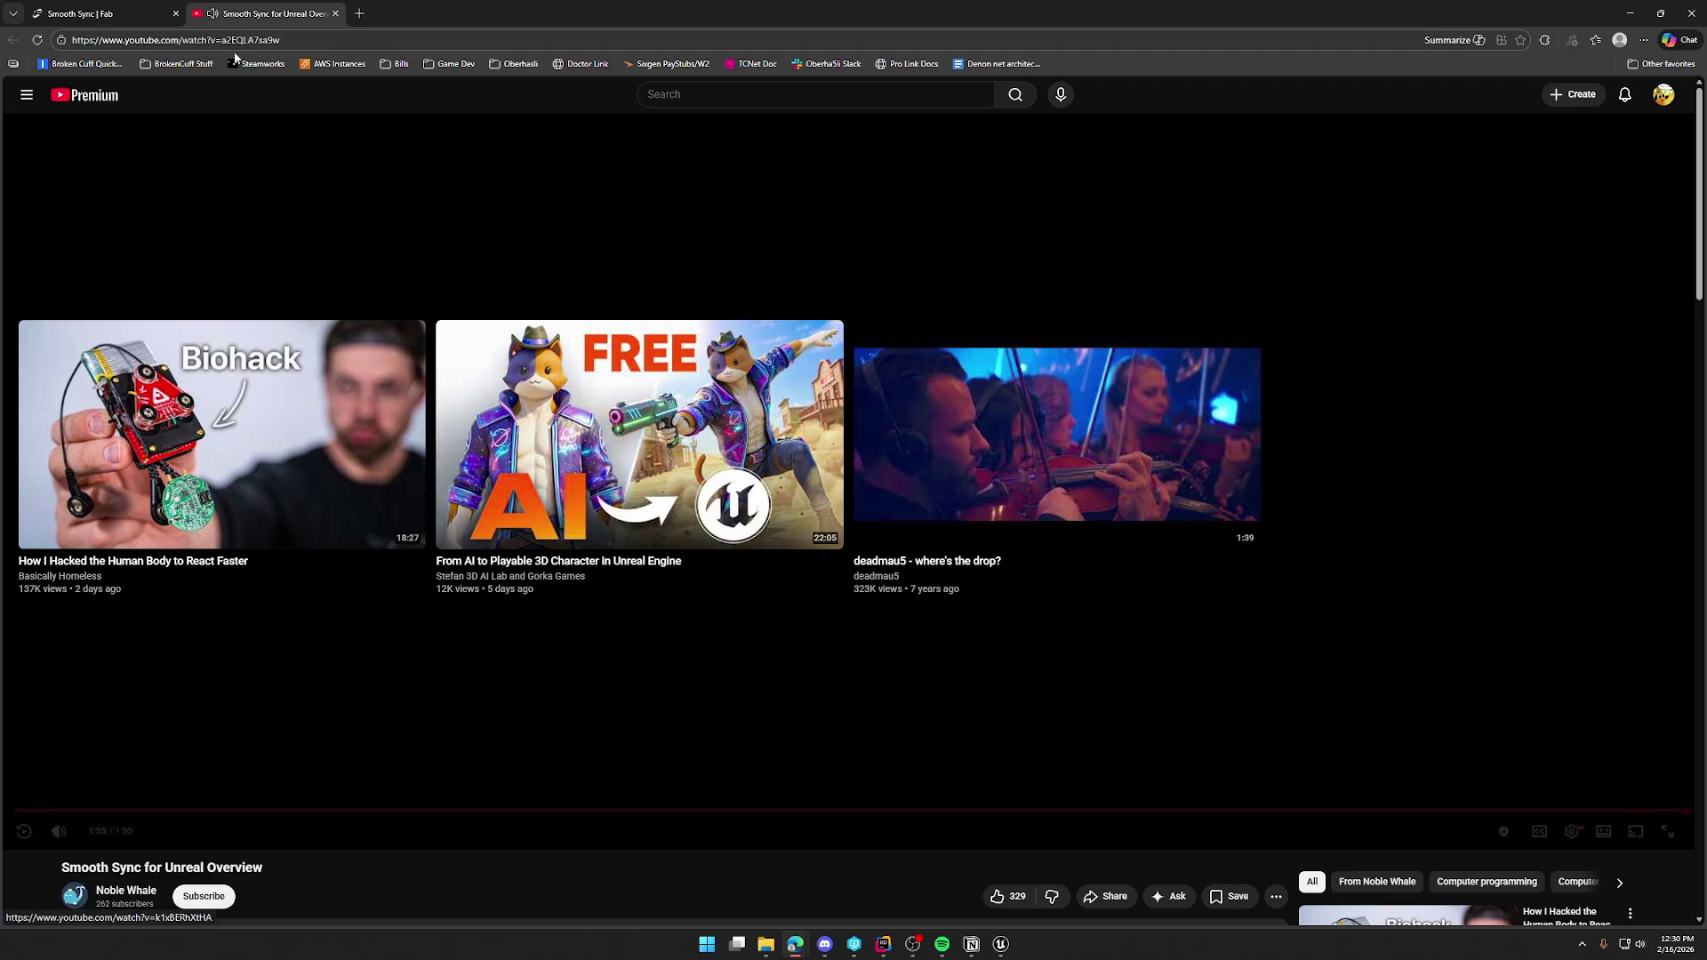
key("ctrl+w")
Scroll back up the Smooth Sync listing on Fab.
scroll(221, 524, "up", 1)
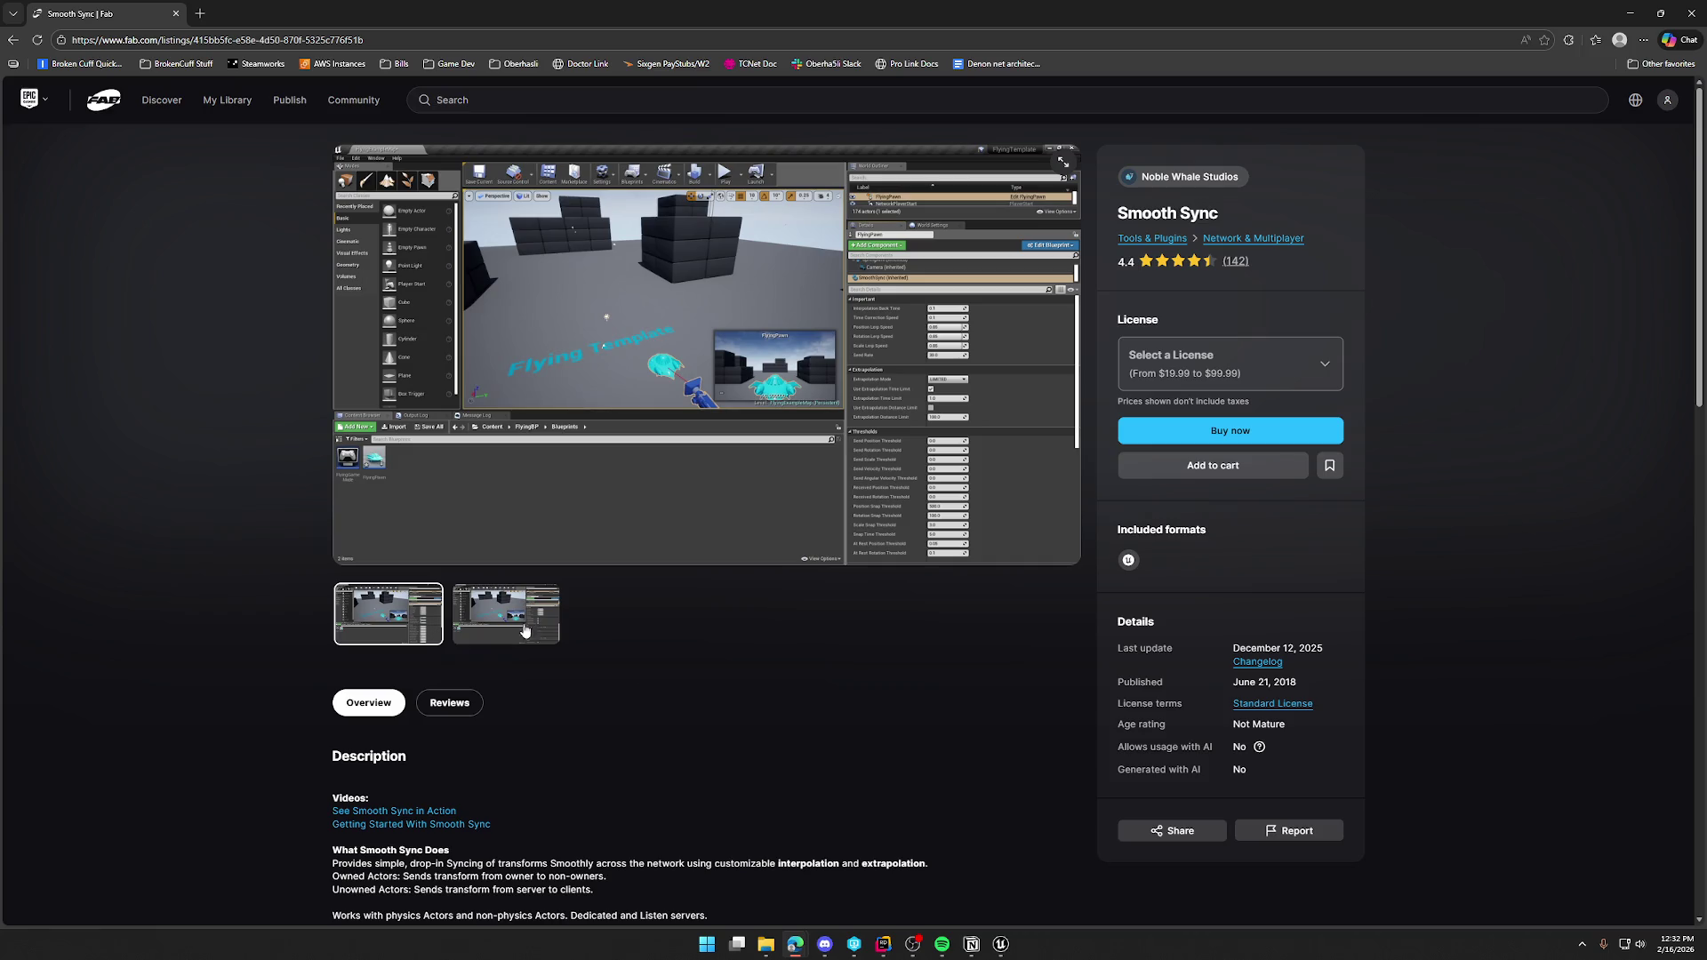
Select the Personal ($19.99) licence for Smooth Sync.
left_click(1205, 368)
left_click(1209, 419)
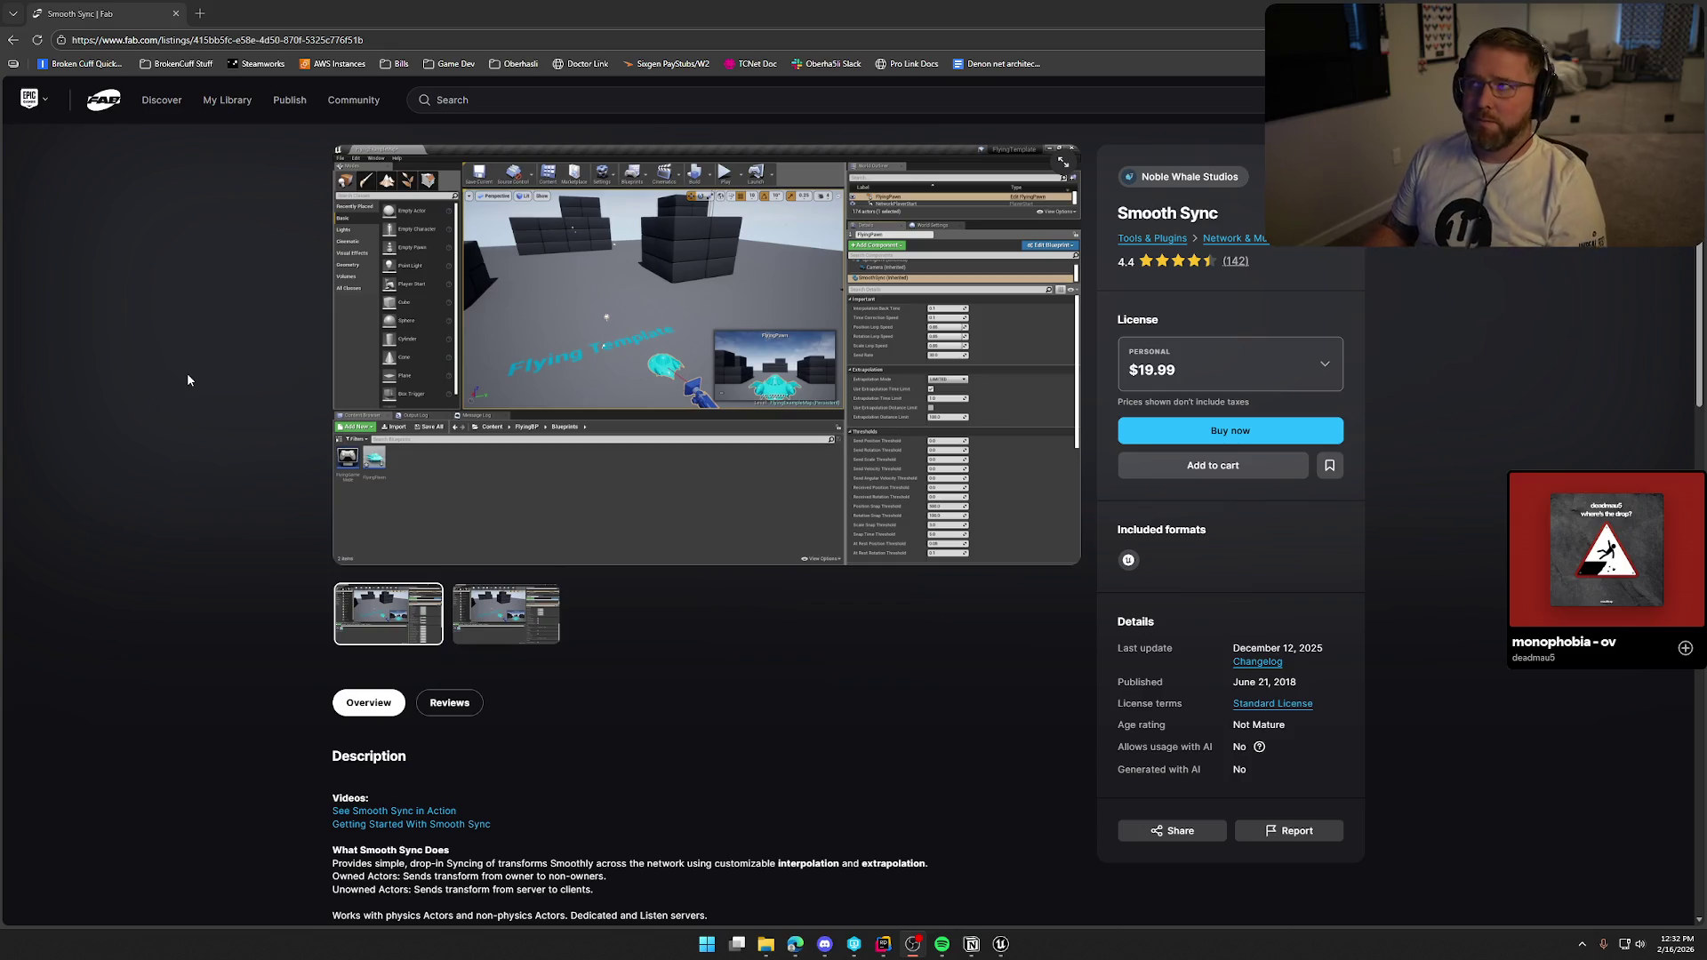
mouse_move(161, 99)
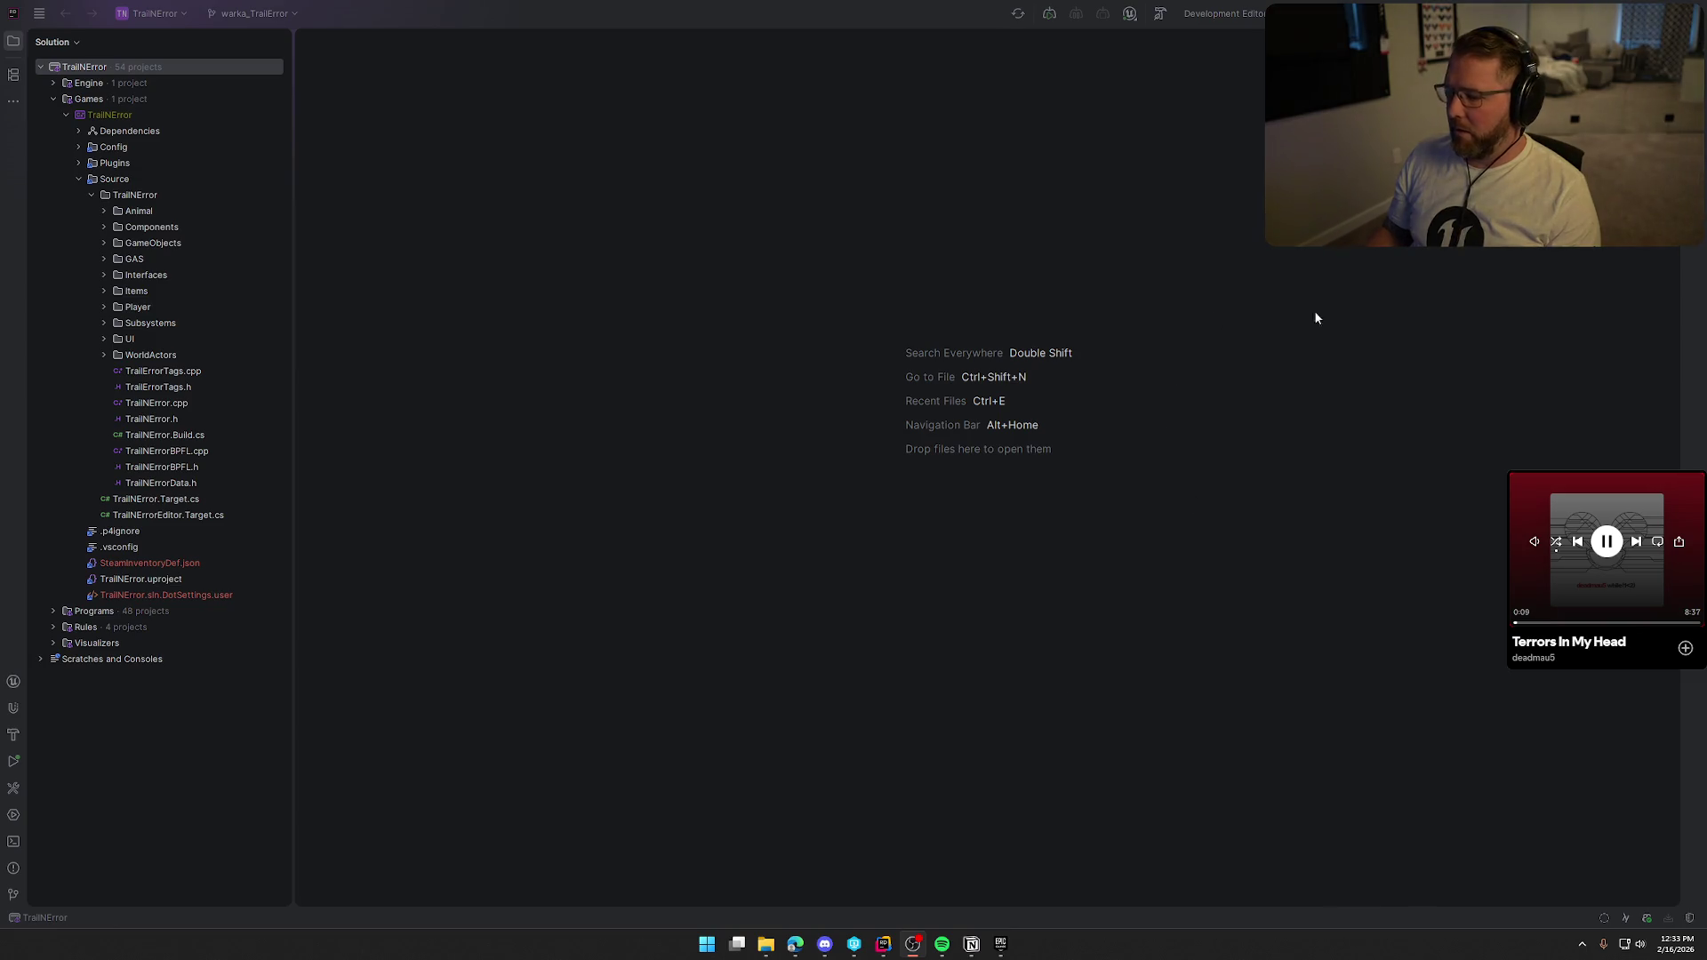
Build the selected TrailNError projects in Rider with Ctrl+Shift+B so Unreal Editor relaunches.
left_click(931, 27)
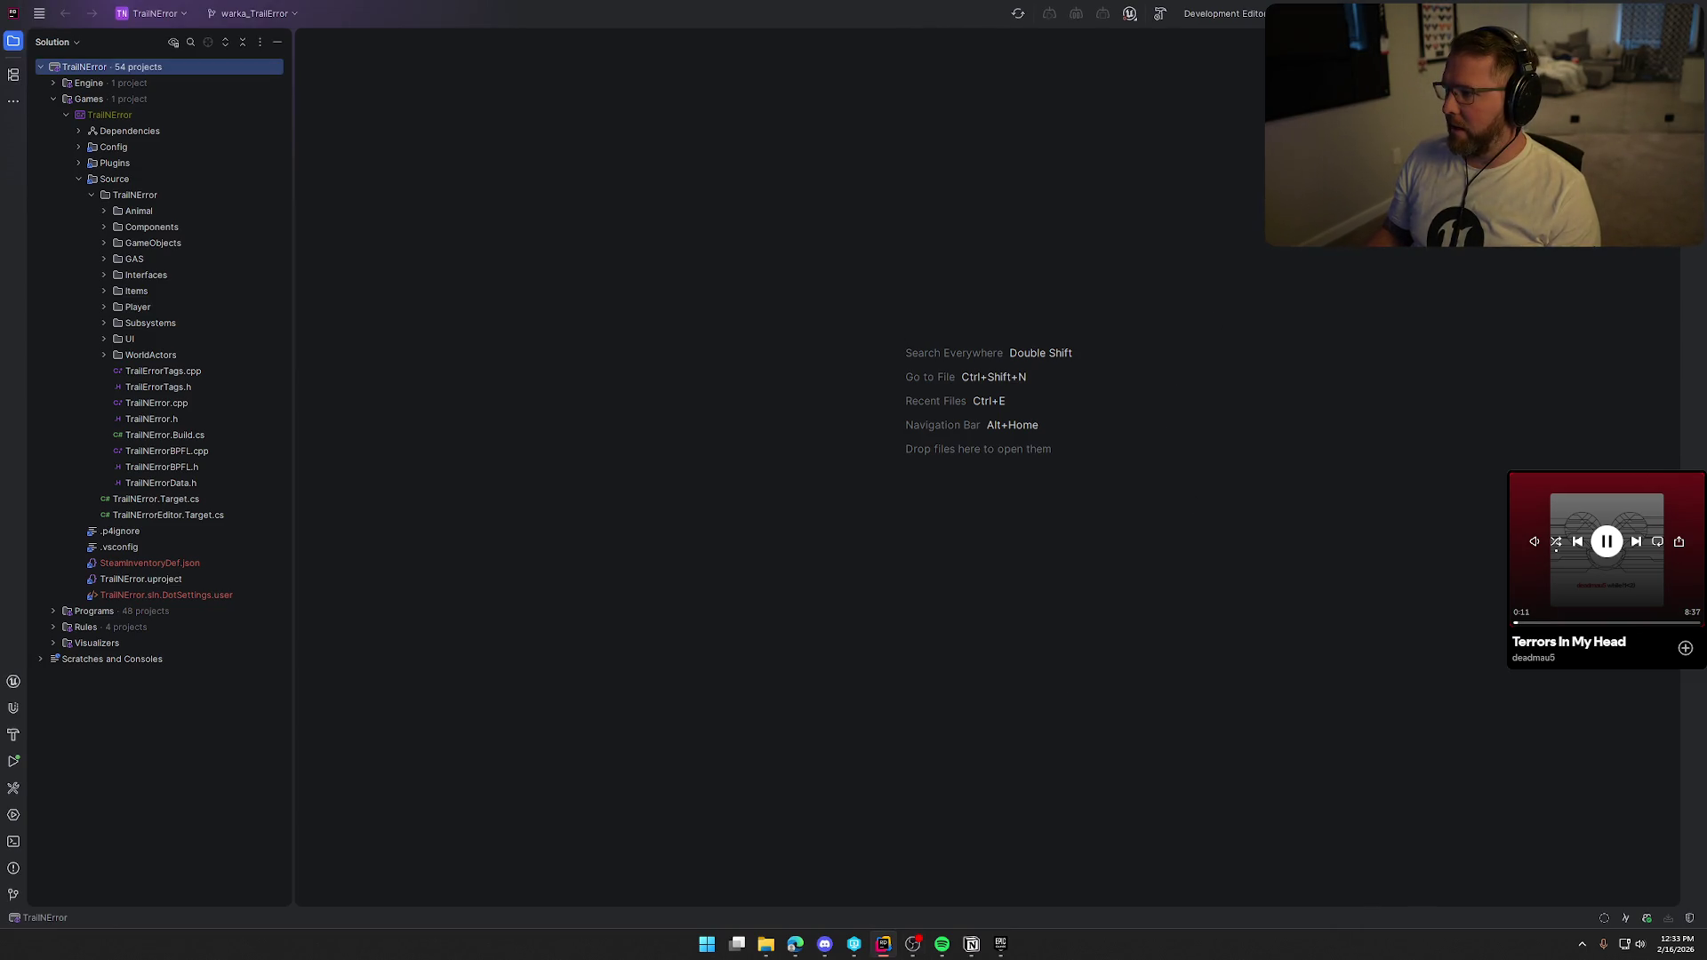
key("alt+Tab")
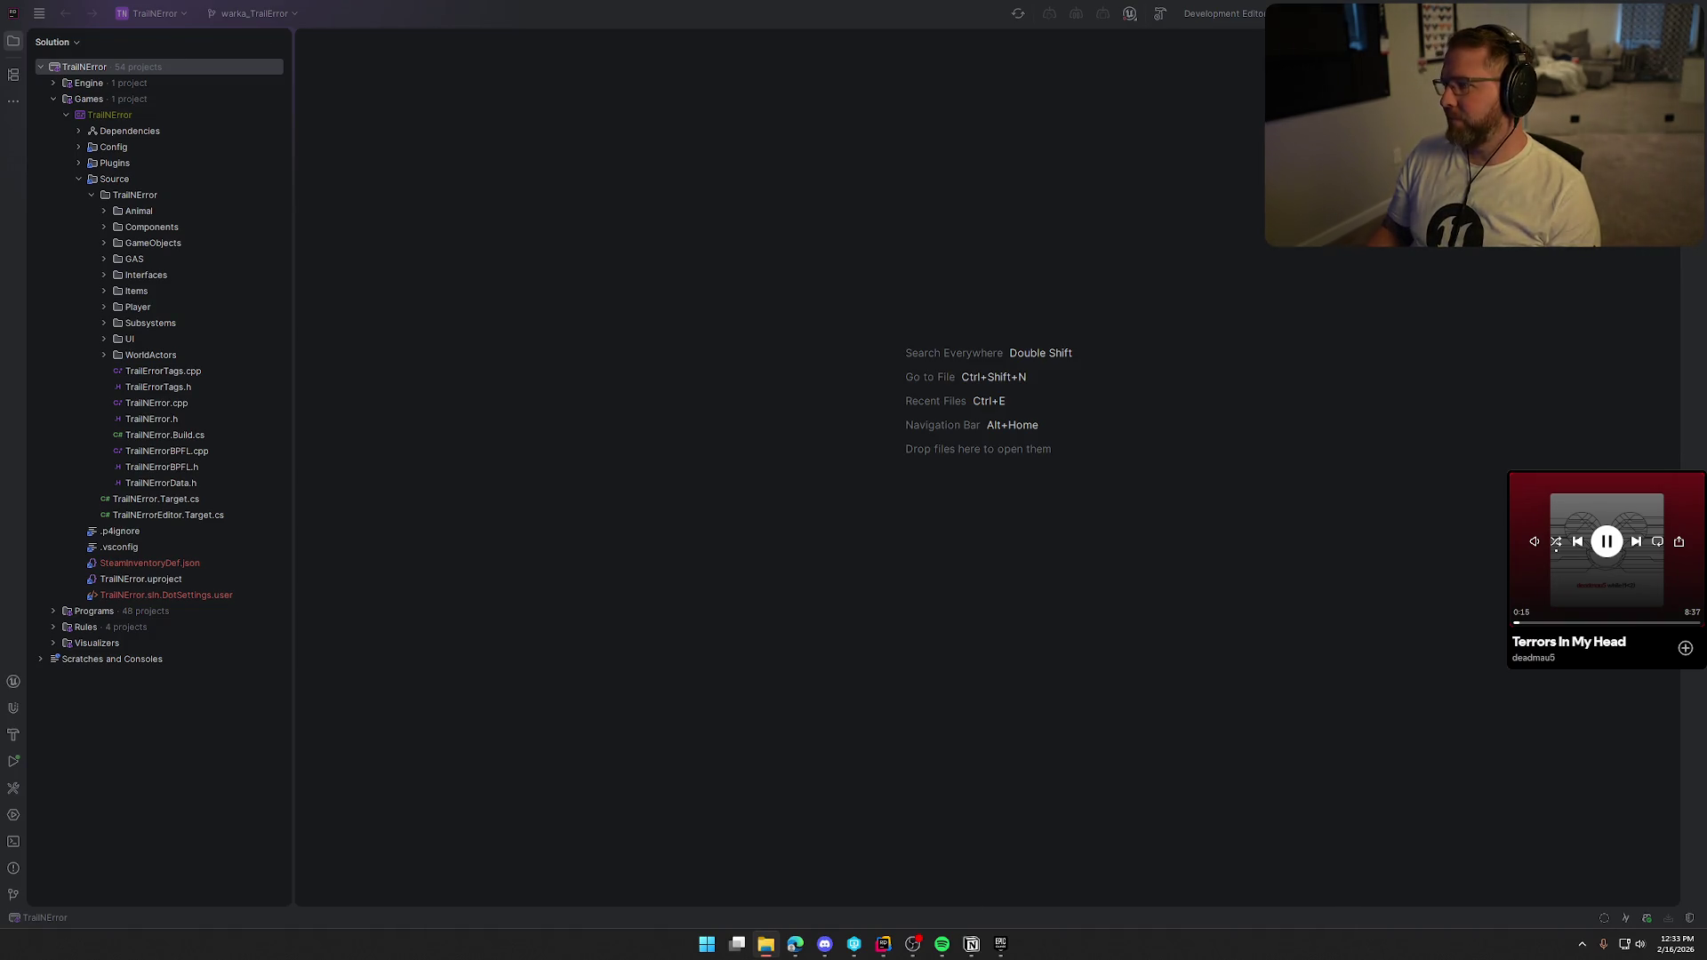
left_click(754, 7)
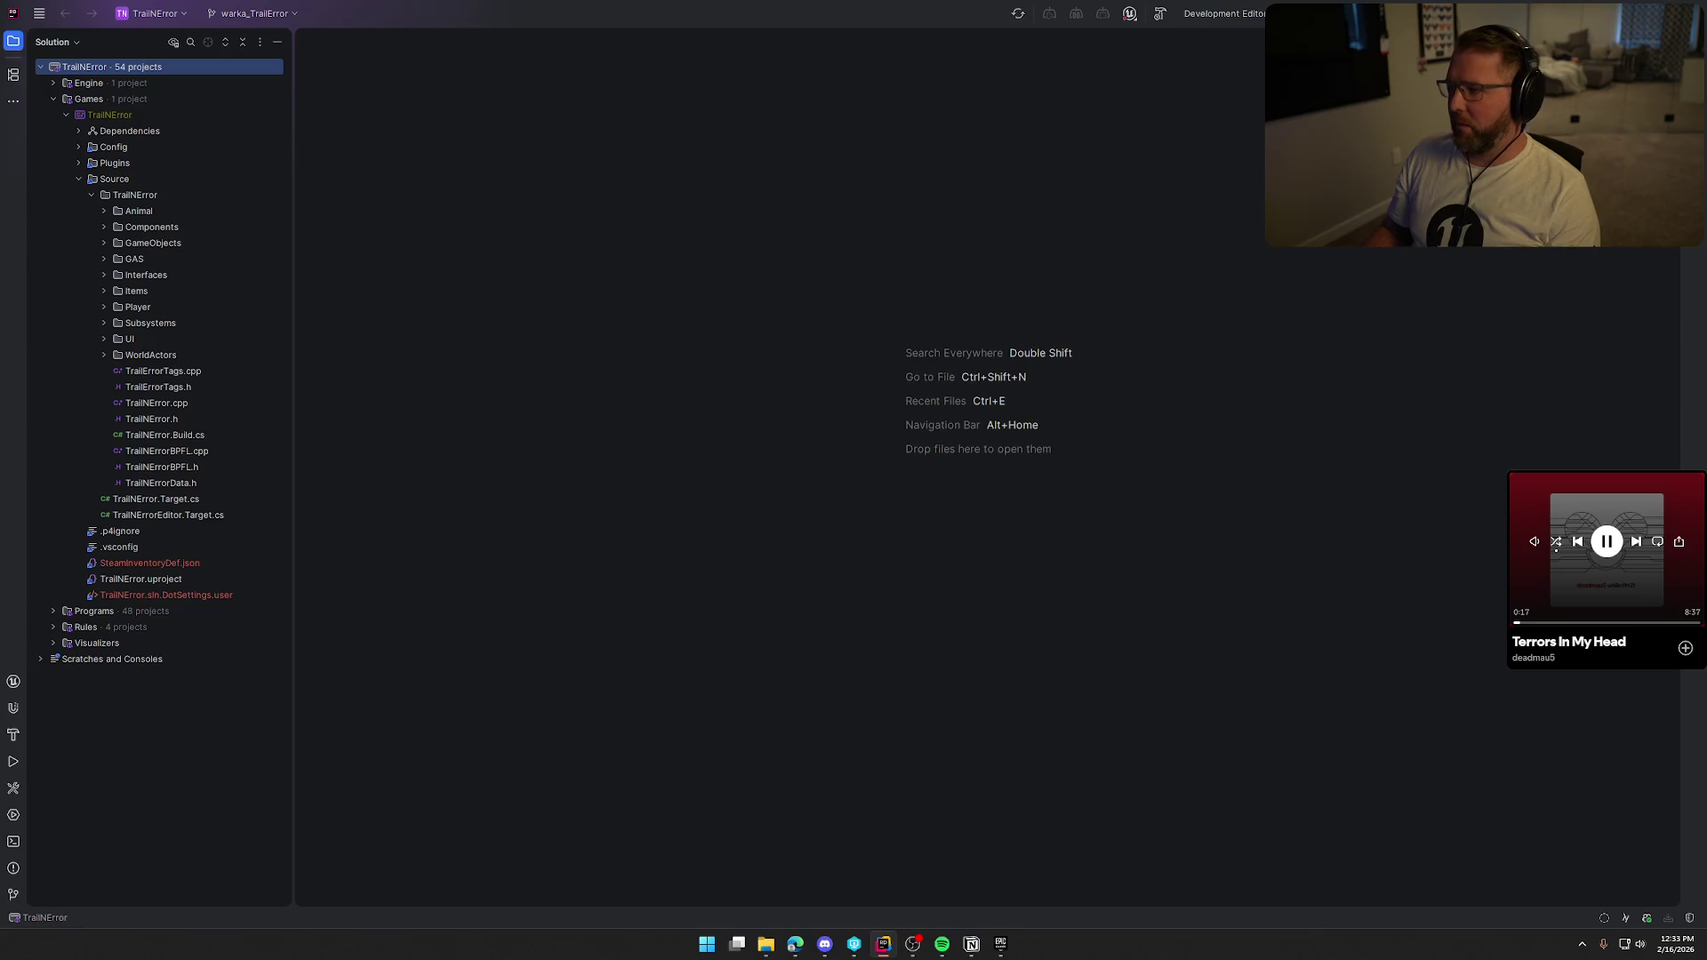
key("ctrl+shift+b")
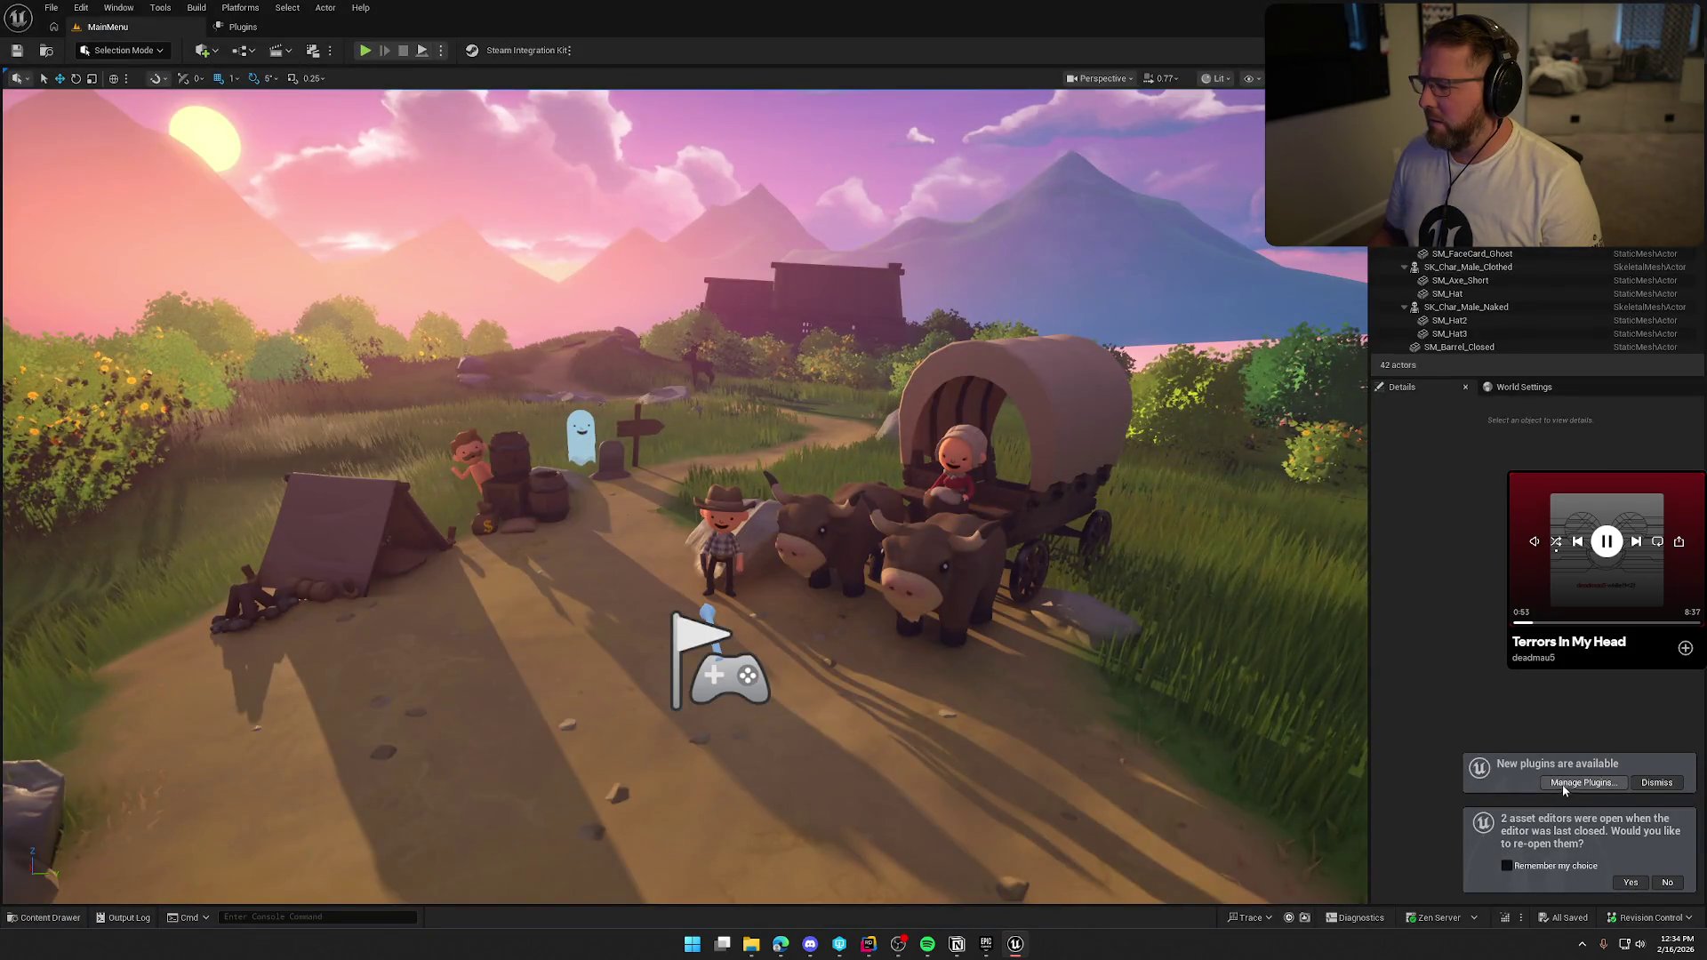
Enable the installed SmoothSyncPlugin under the Smooth Sync plugin entry for this project.
left_click(1583, 782)
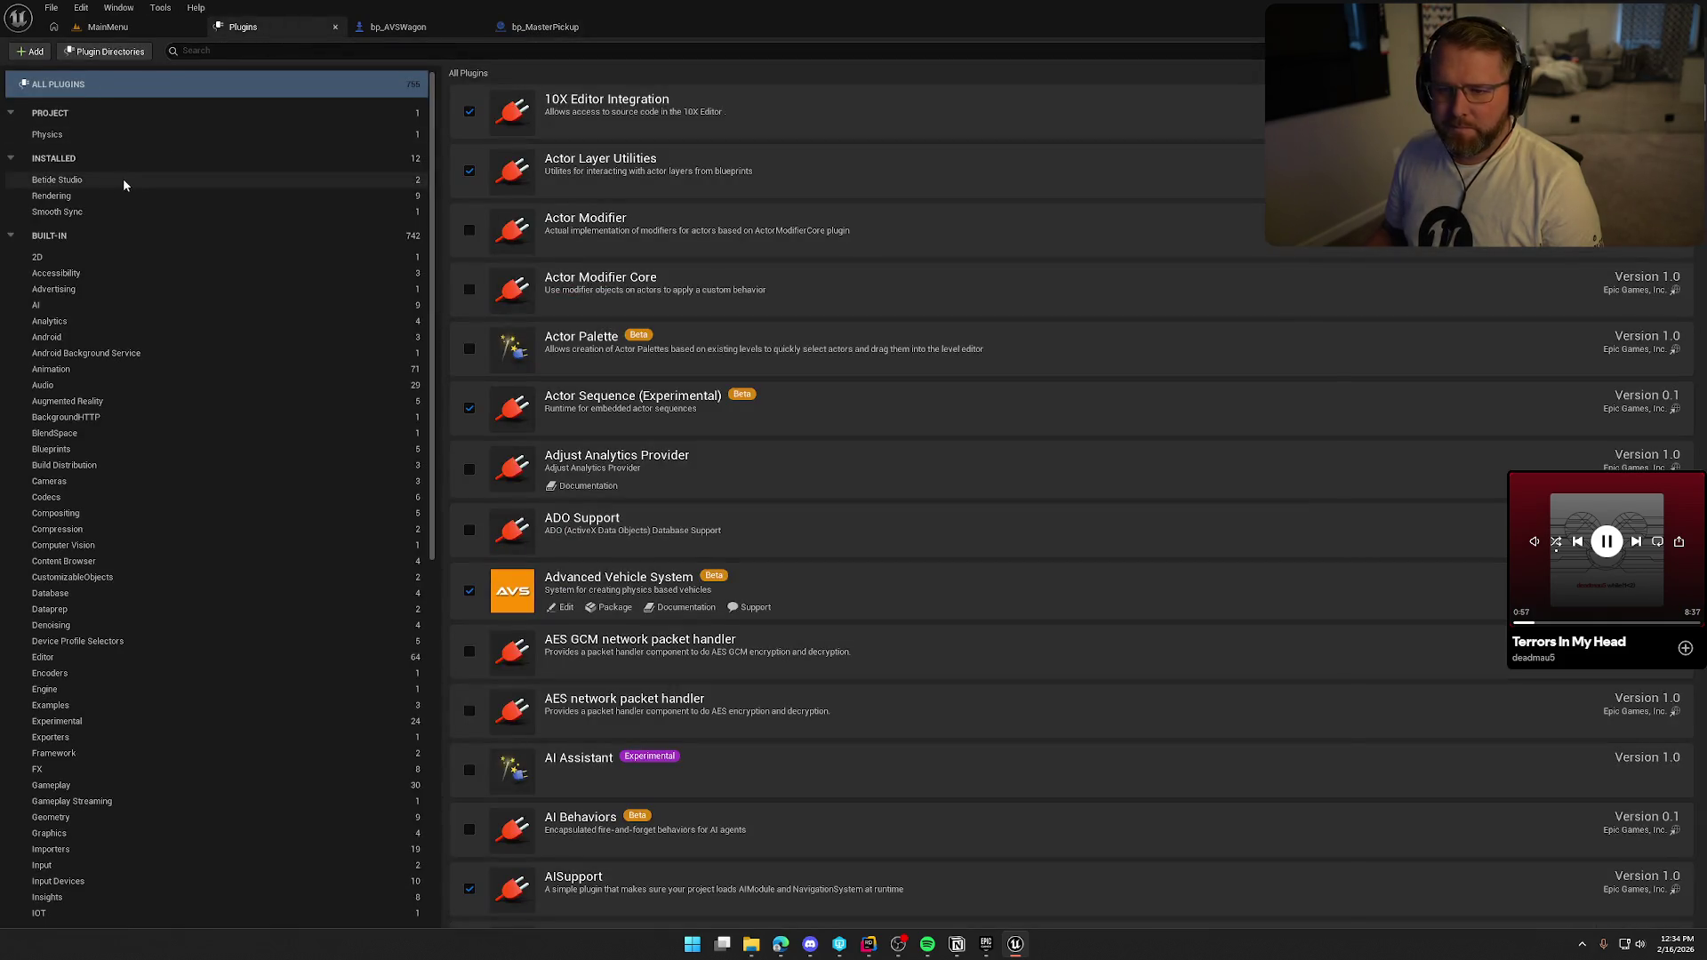
left_click(58, 136)
left_click(93, 211)
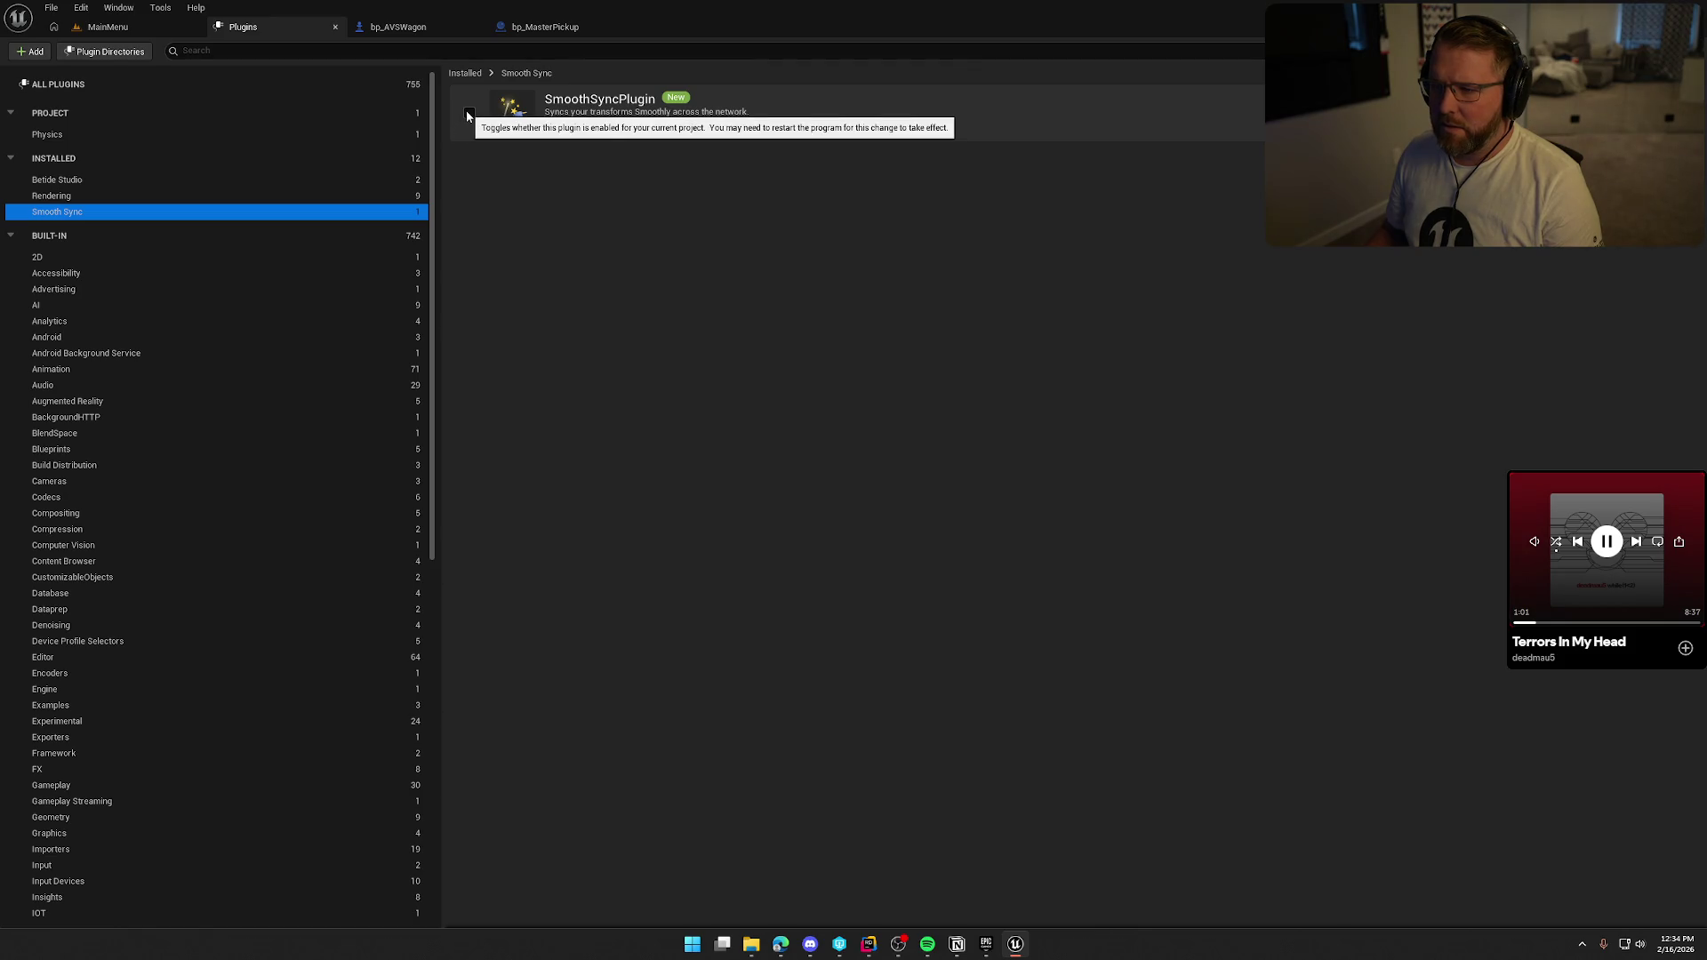
left_click(468, 113)
Restart the editor to apply the plugin and bring the relaunched editor forward.
left_click(1649, 899)
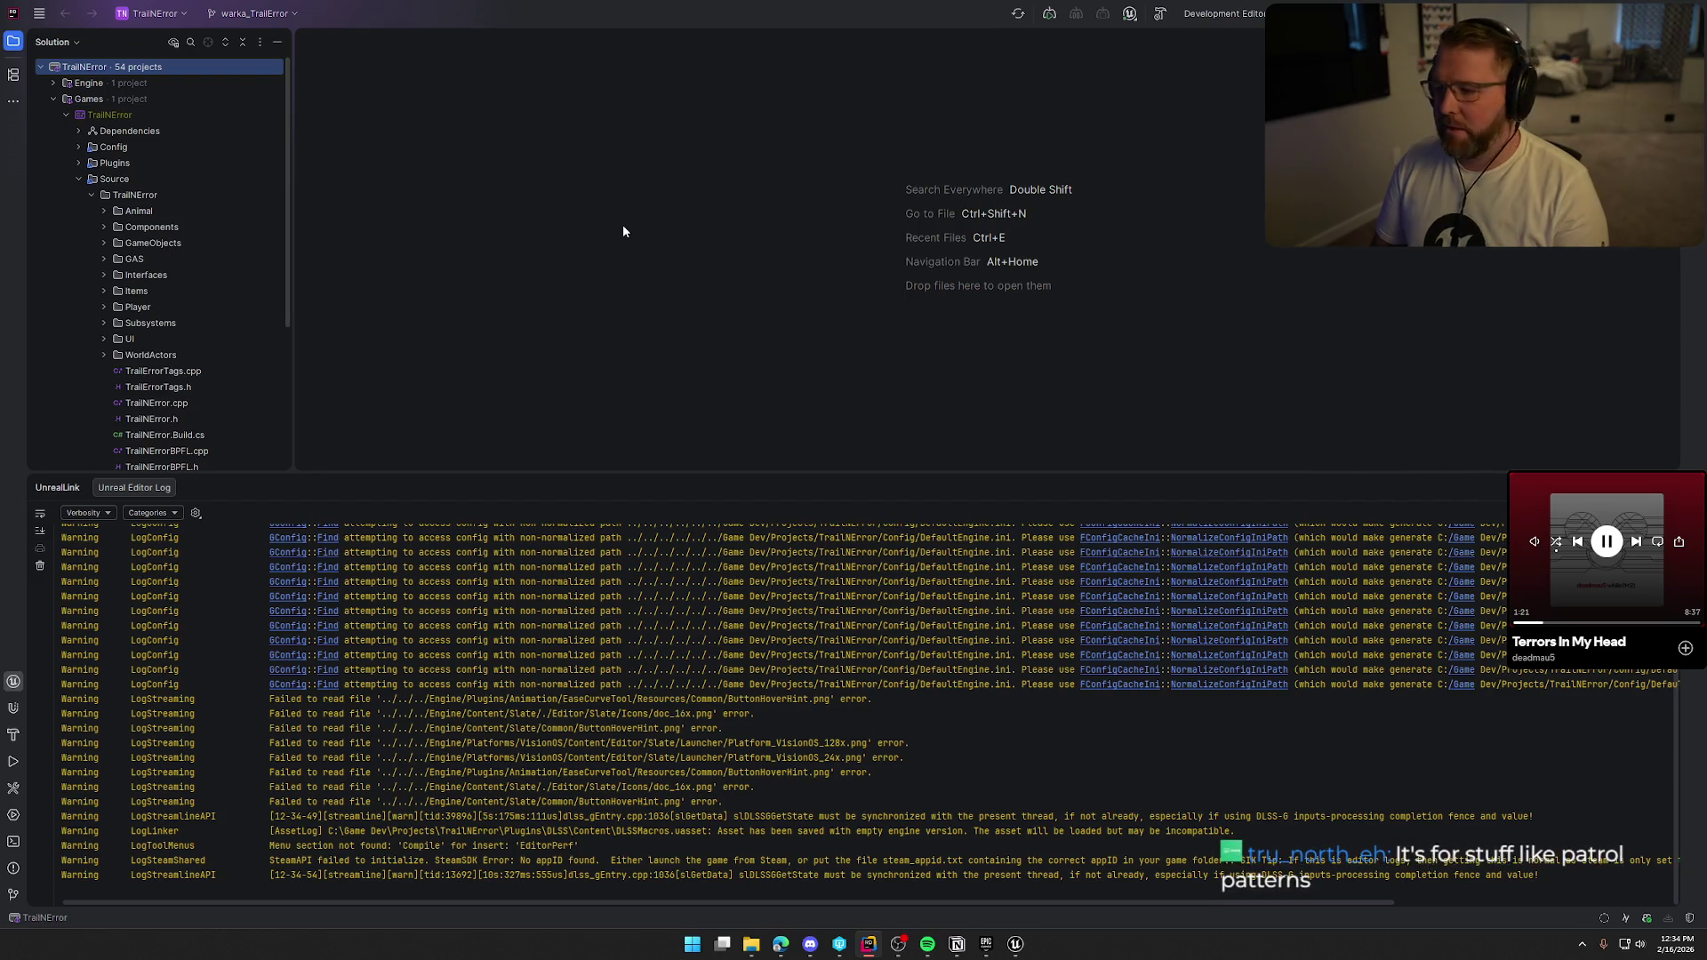
left_click(1330, 424)
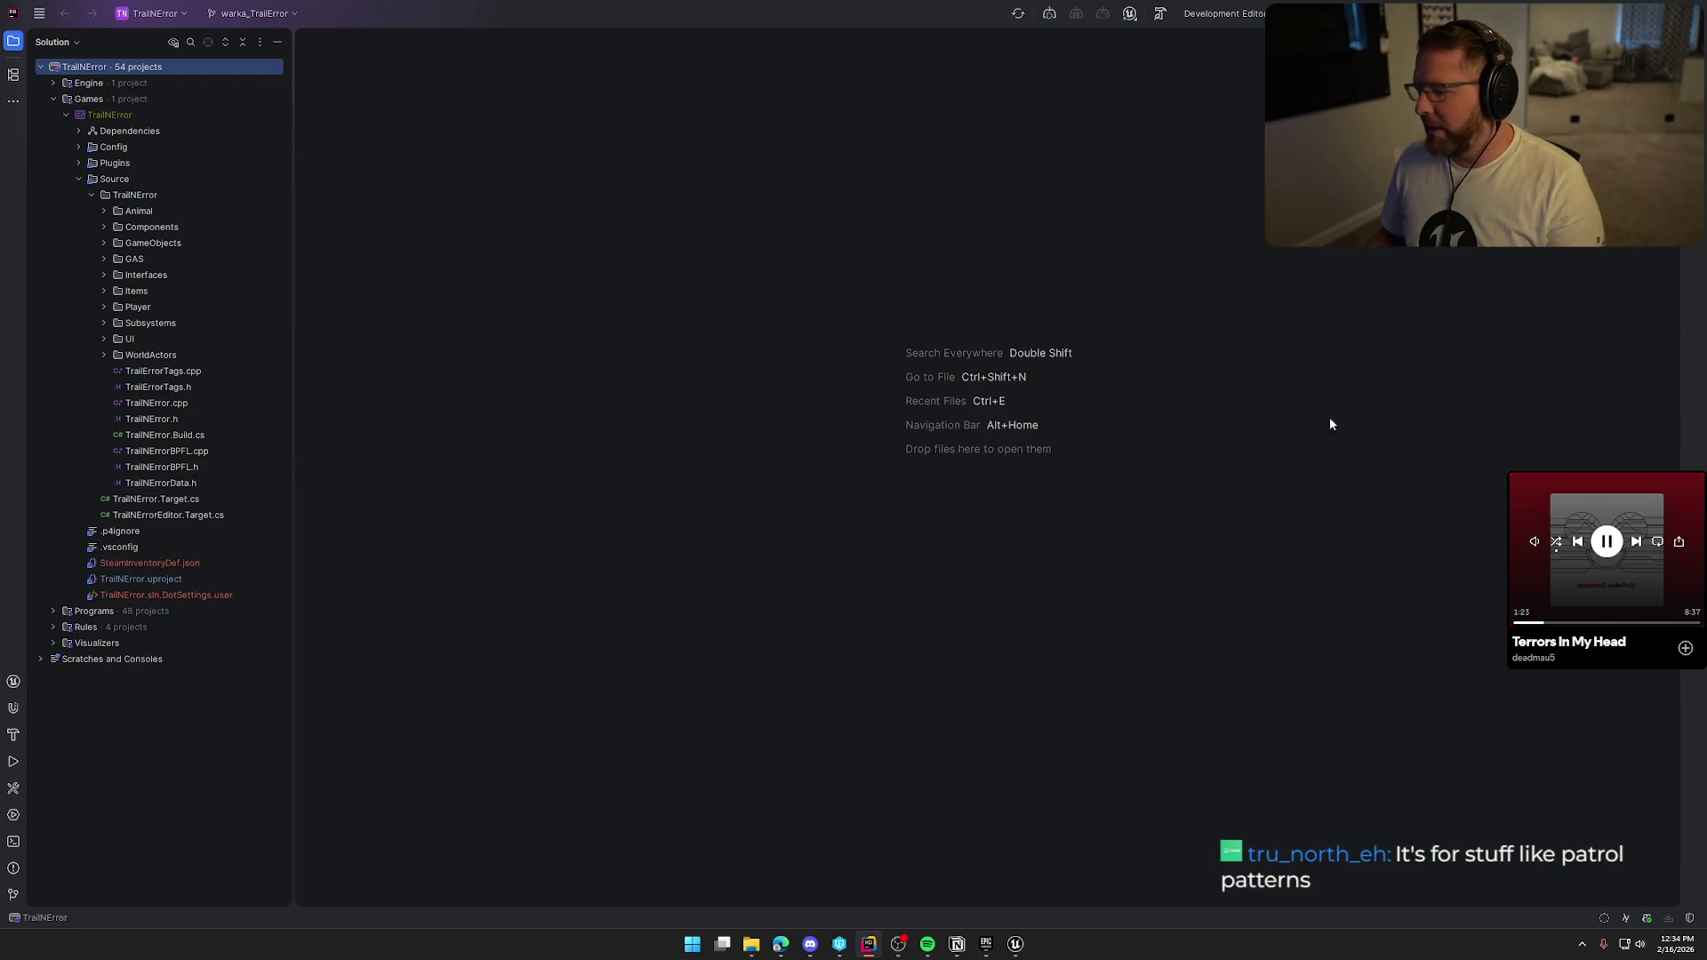
left_click(1023, 942)
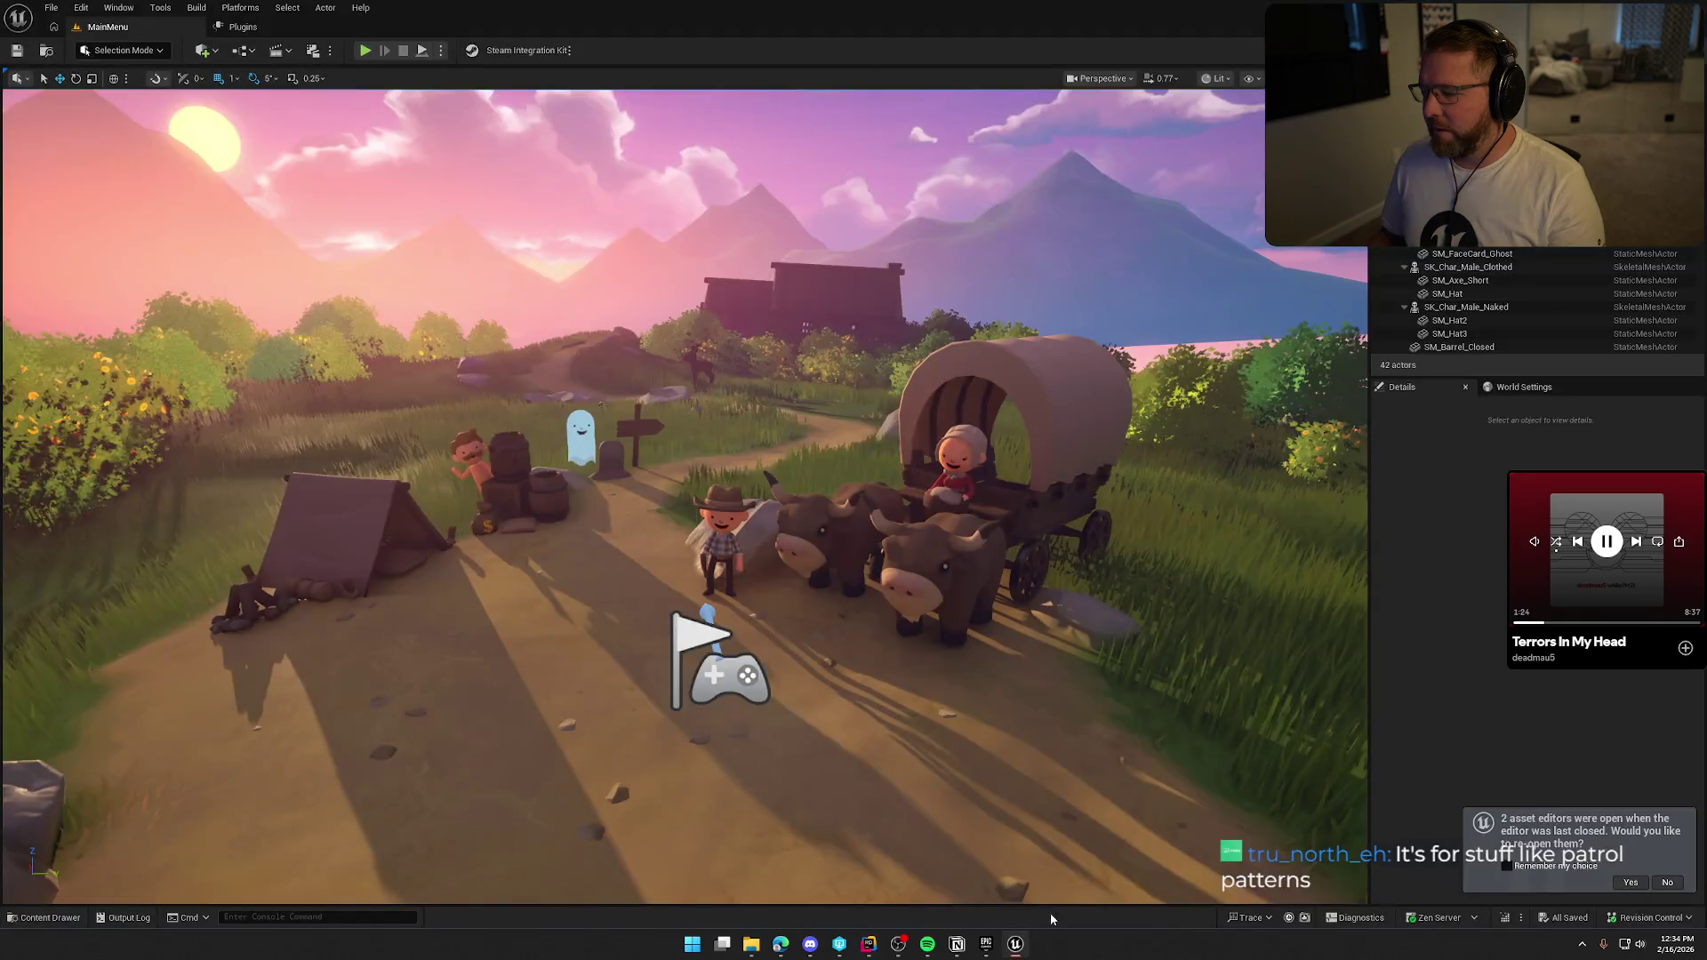
Reopen the Blueprint editors and add a SmoothSync component to bp_MasterPickup.
left_click(1630, 883)
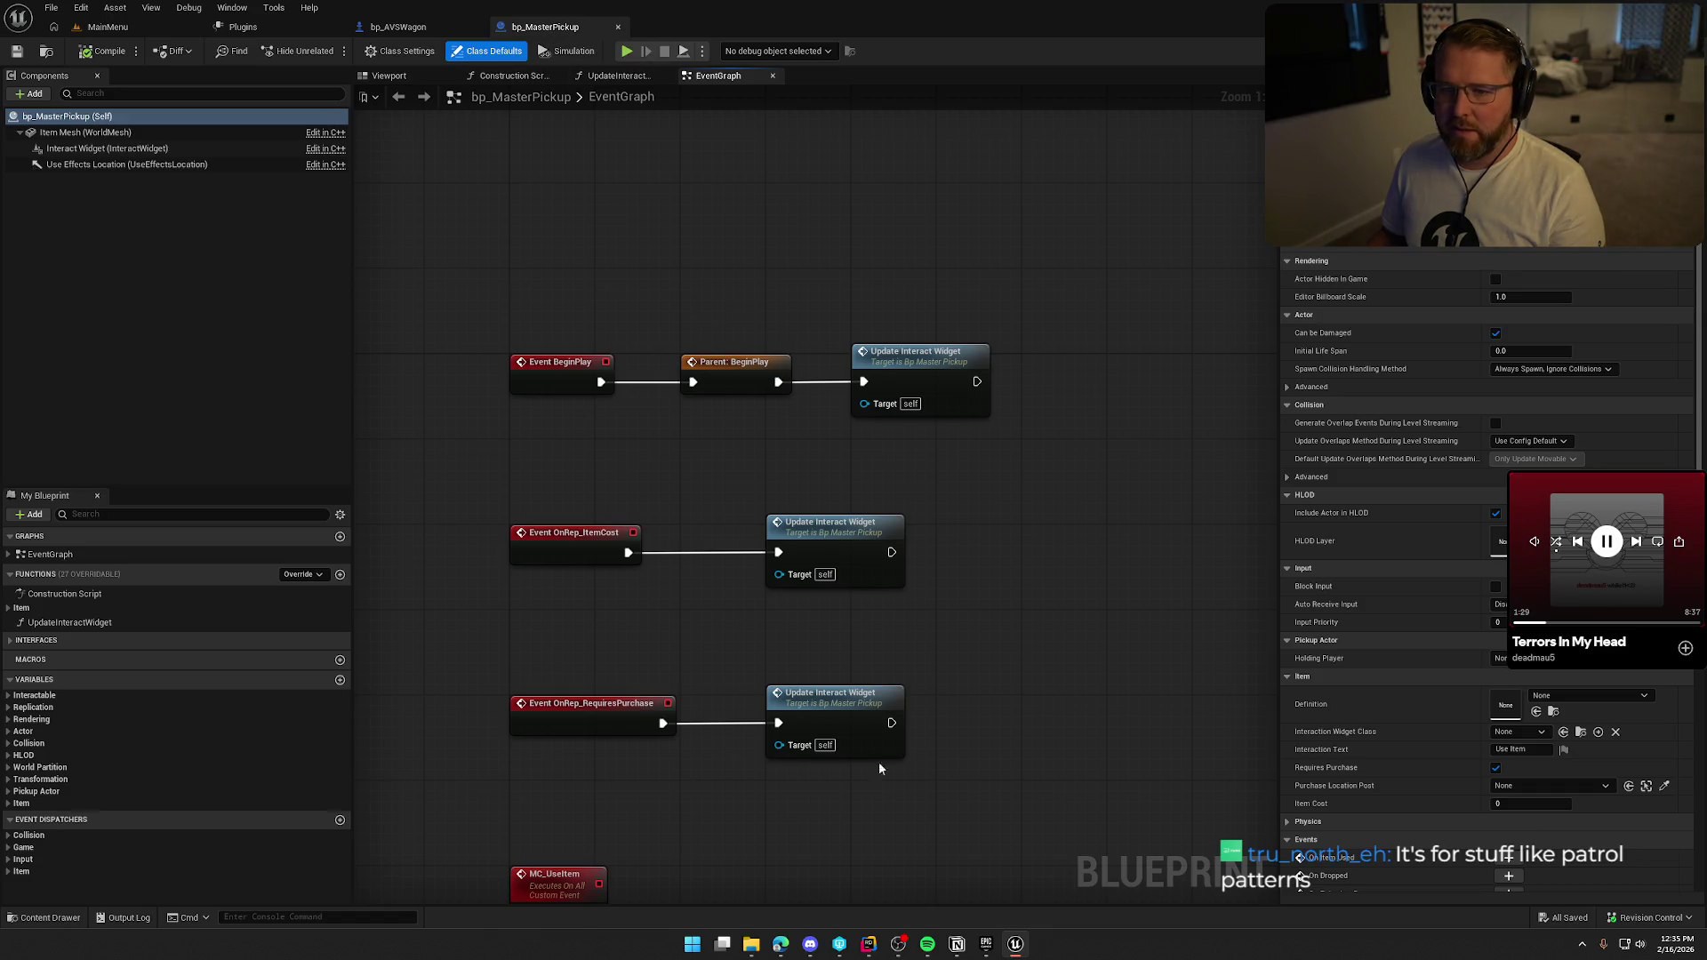
left_click(30, 93)
type("smoo")
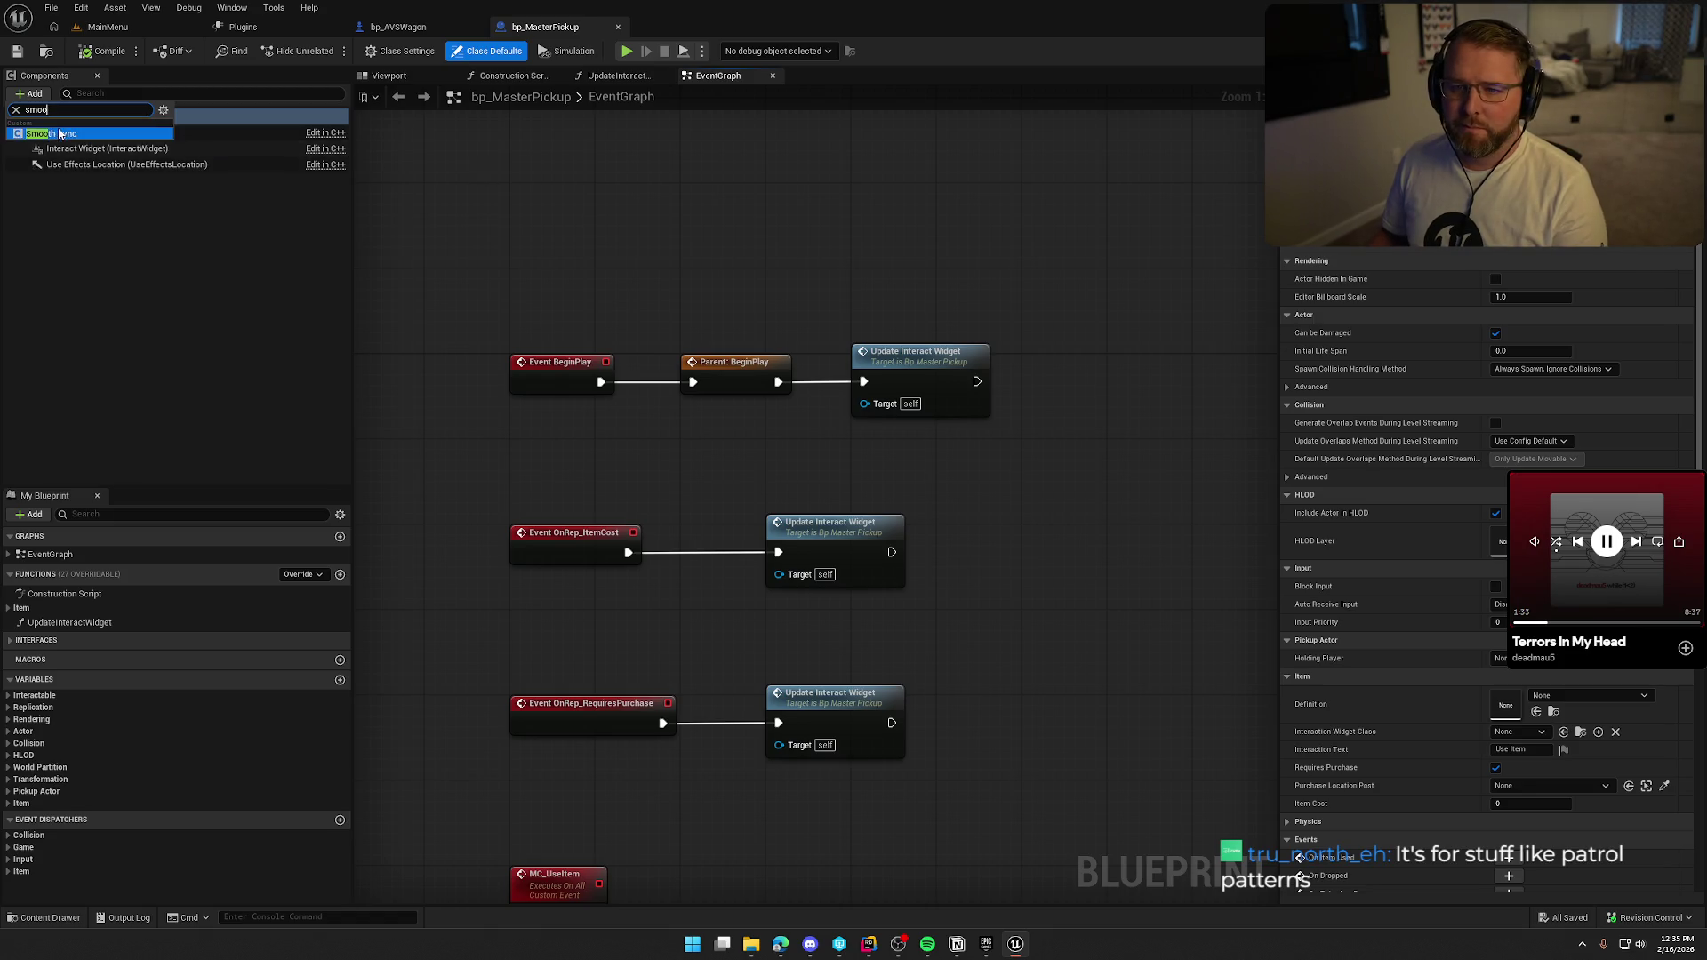
key("Return")
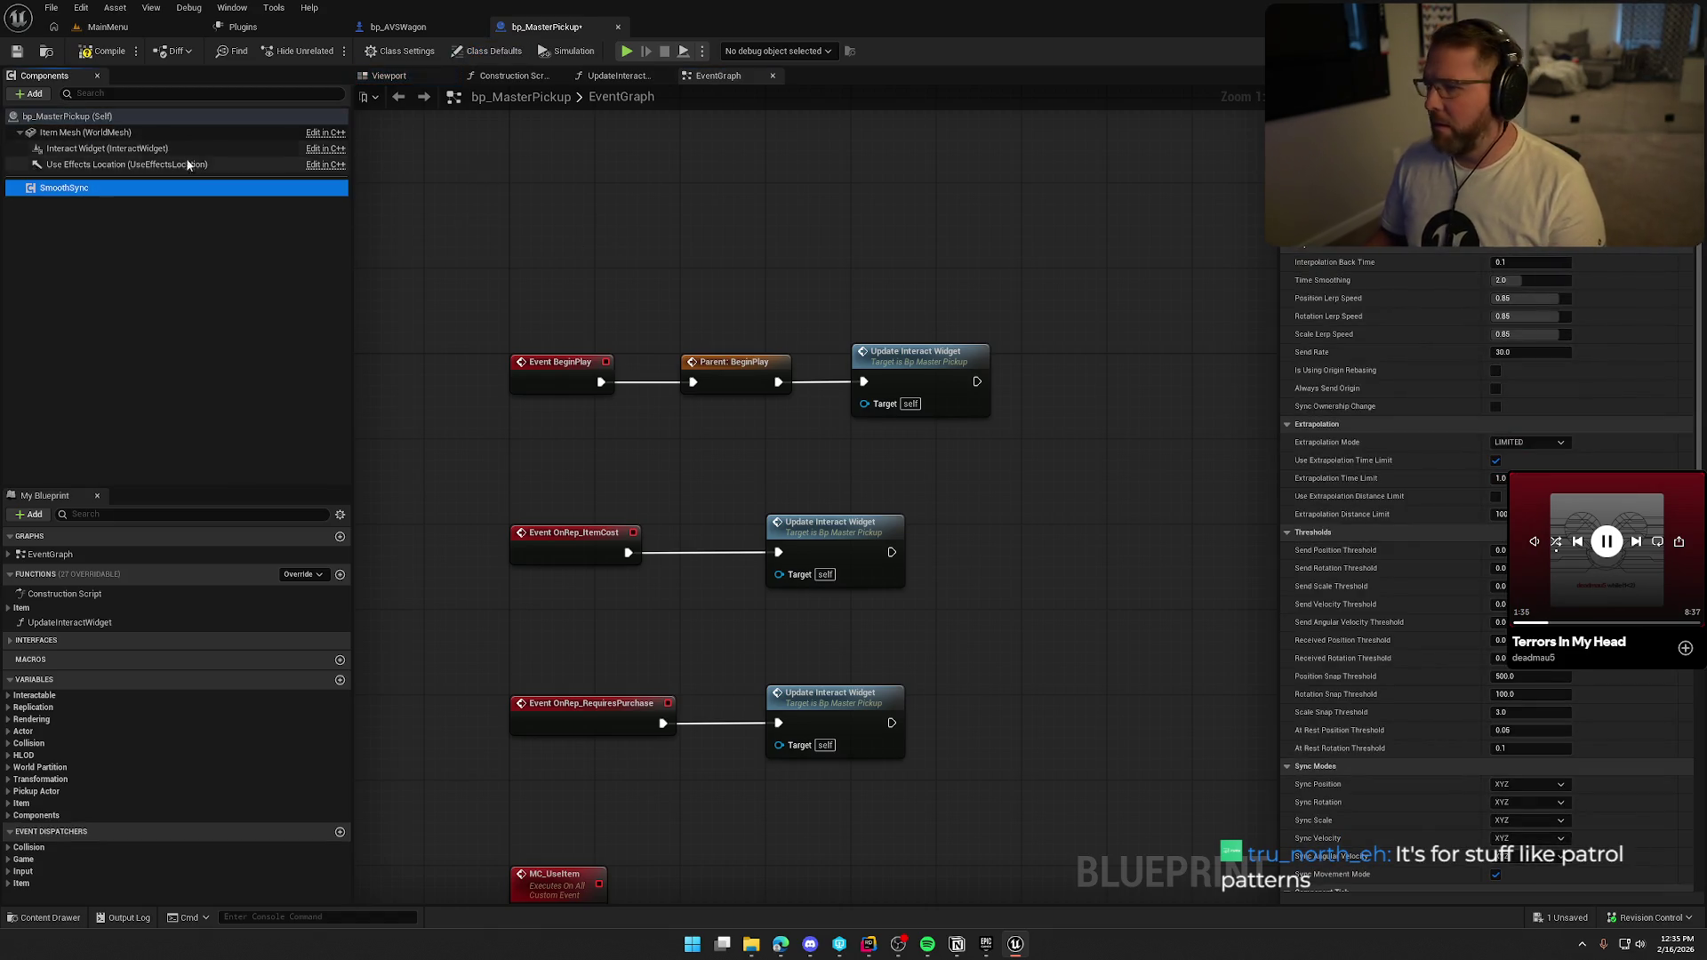
Review the class defaults and the new SmoothSync component's settings.
left_click(67, 116)
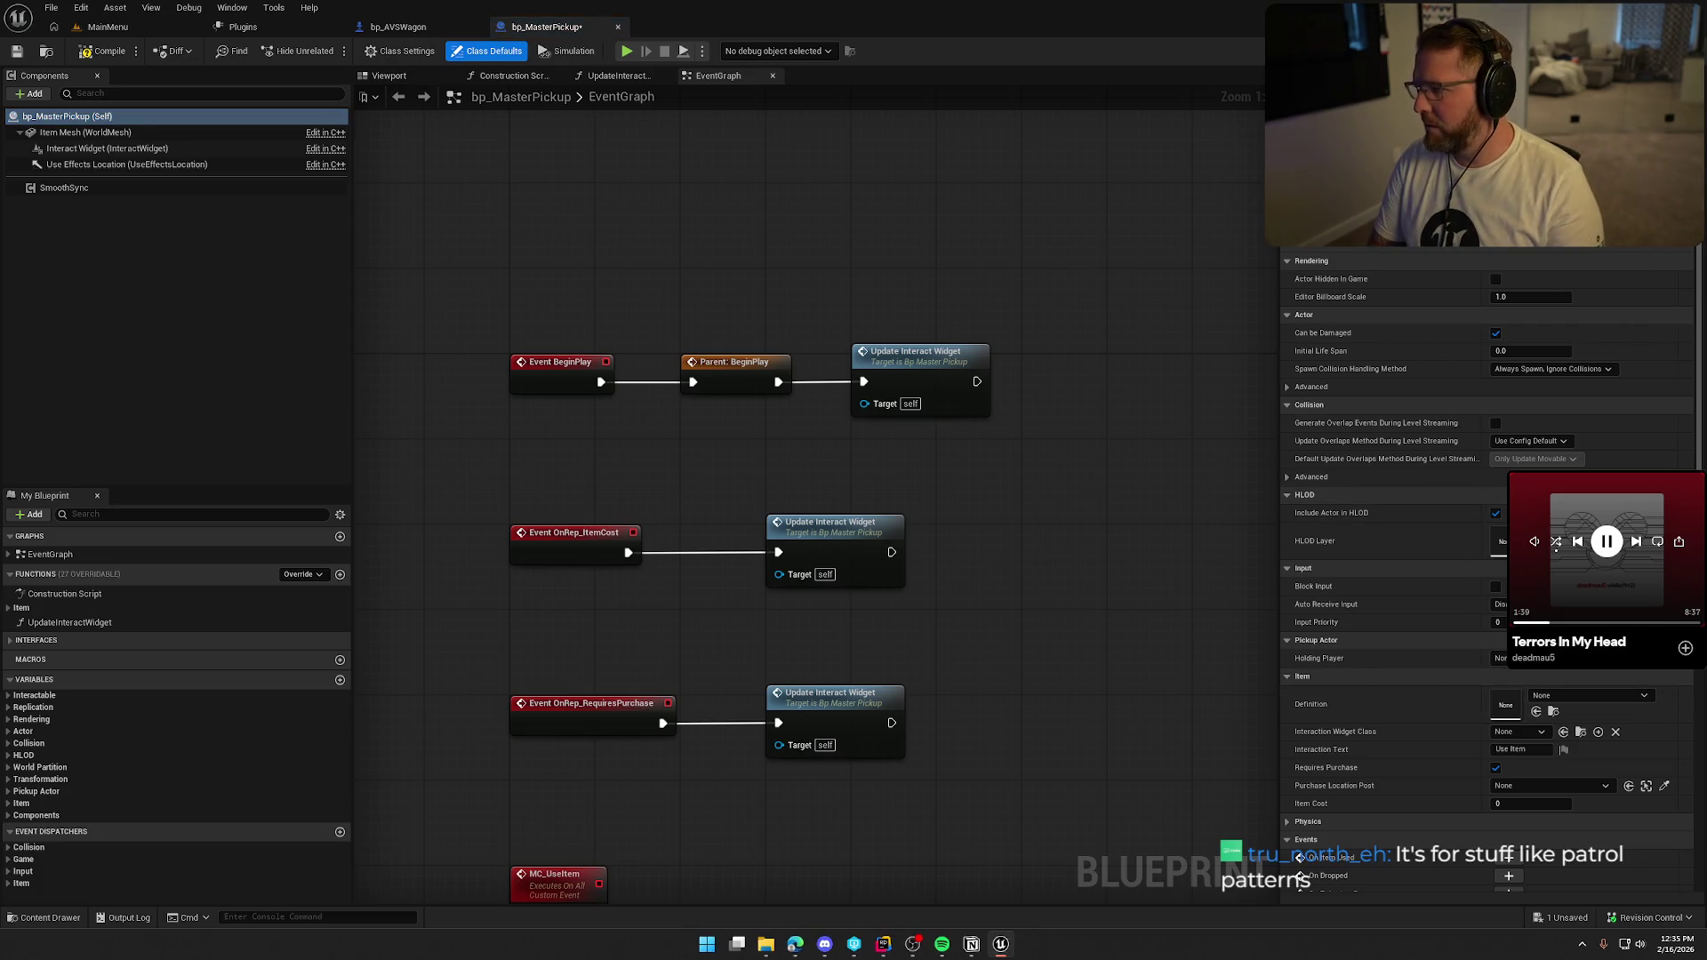
scroll(1299, 858, "down", 15)
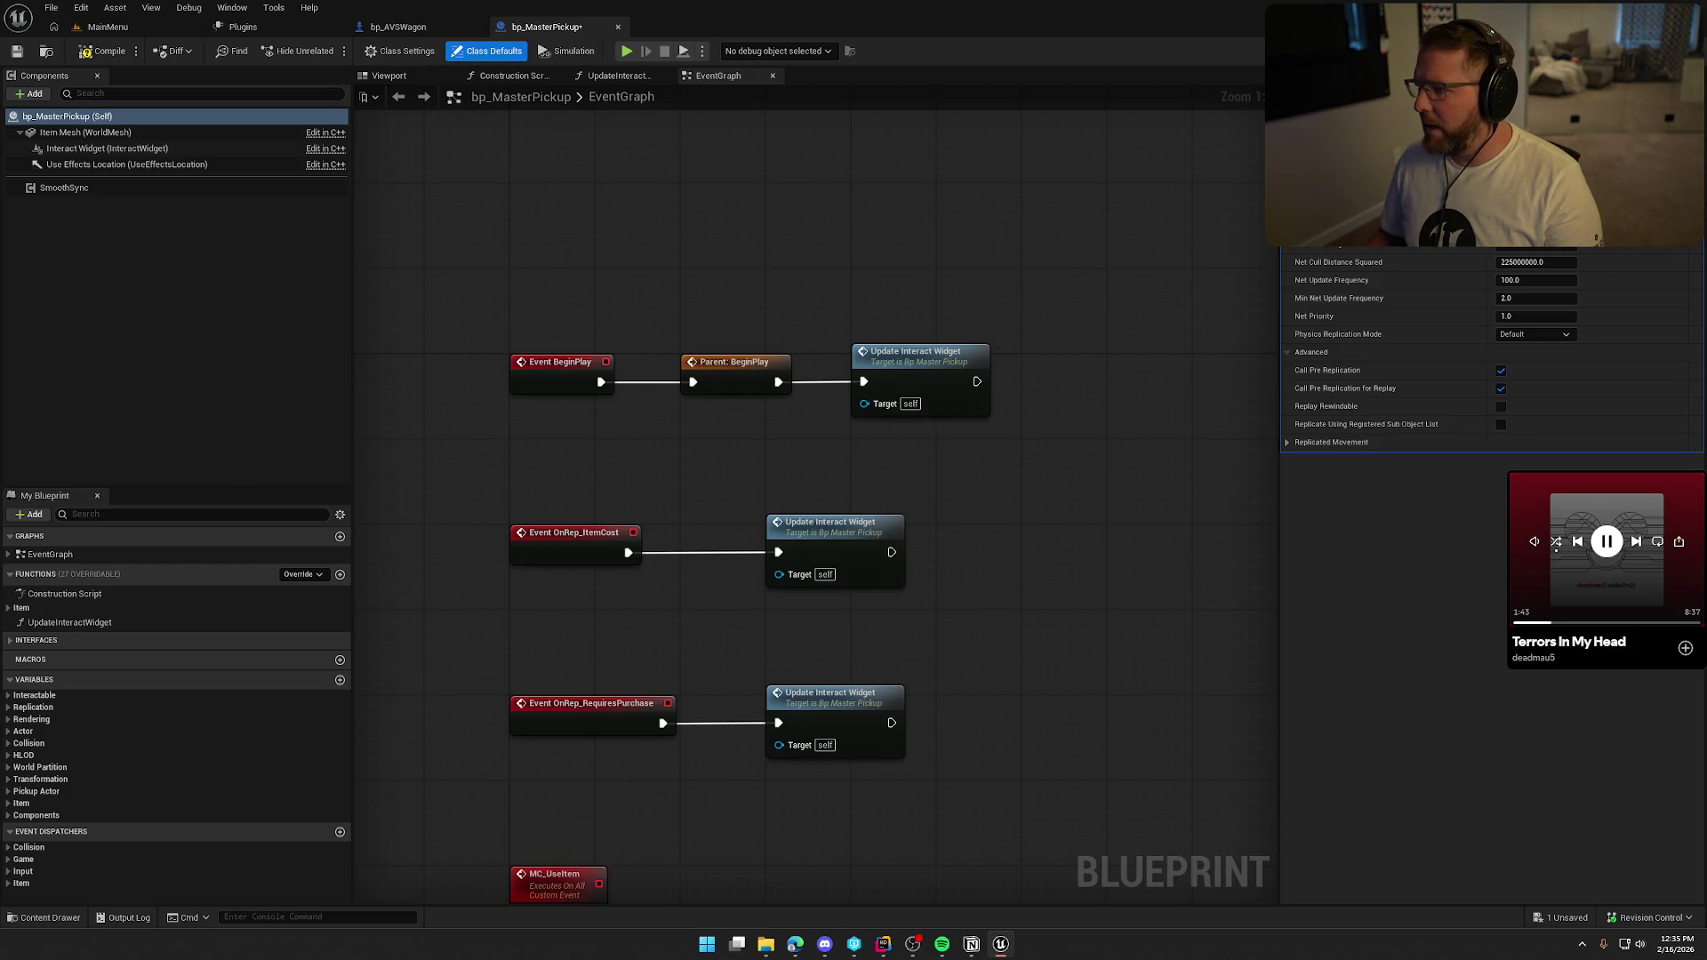
scroll(1485, 569, "up", 15)
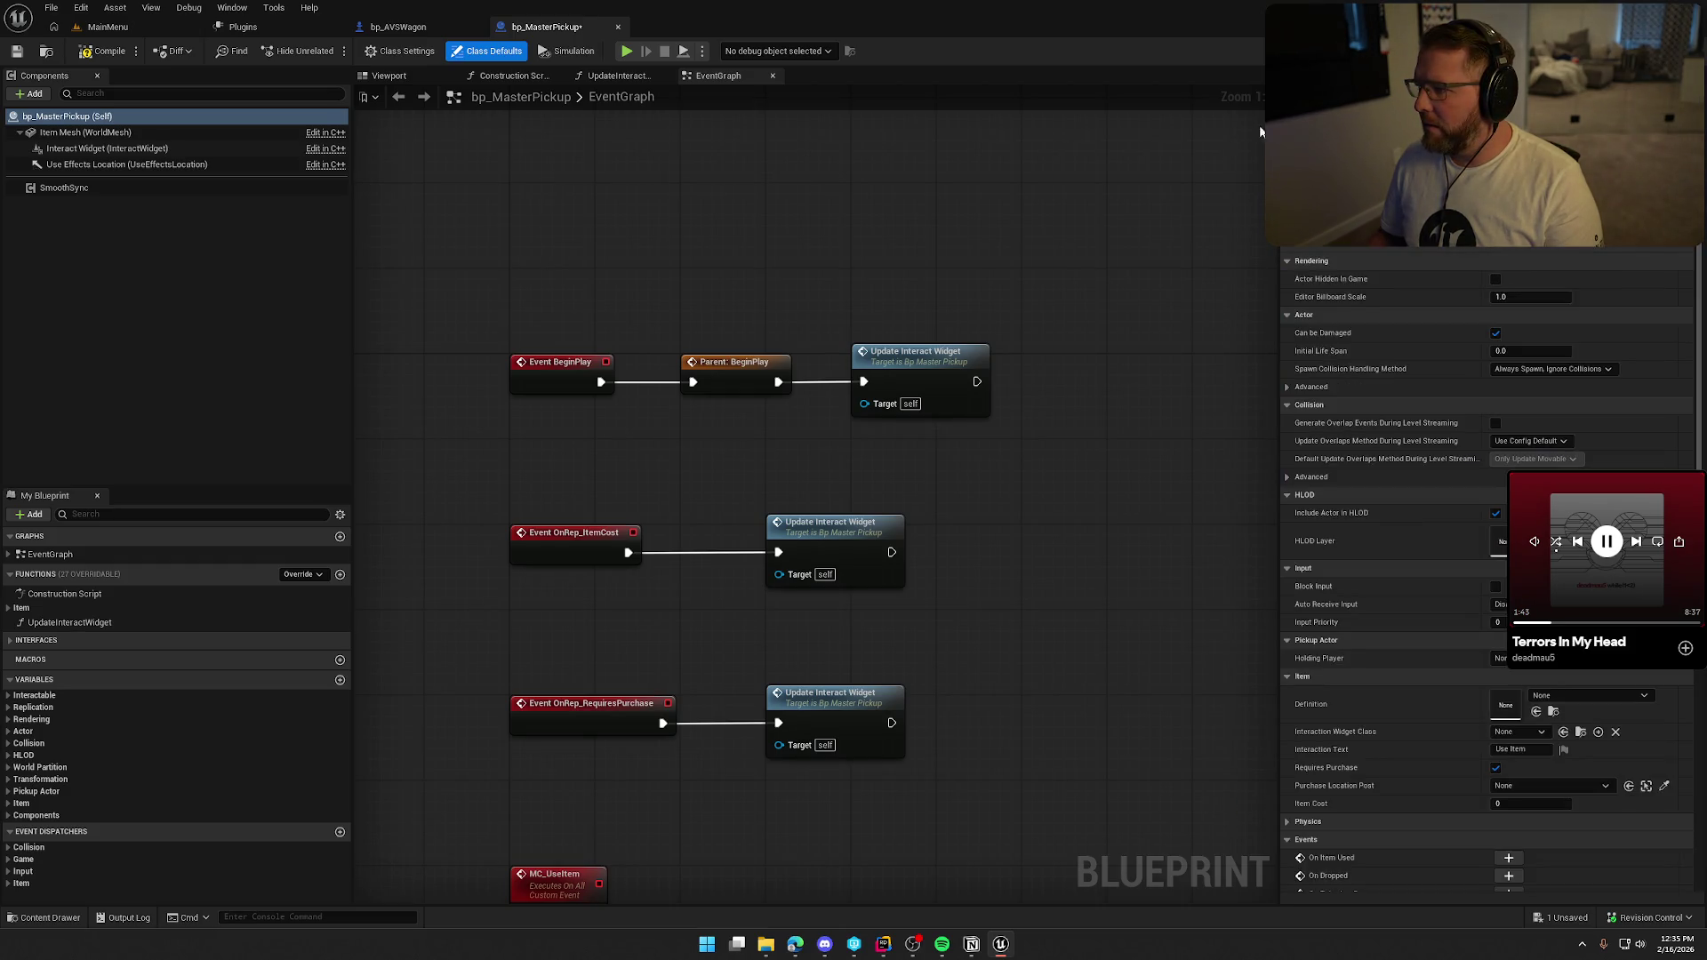
left_click(86, 190)
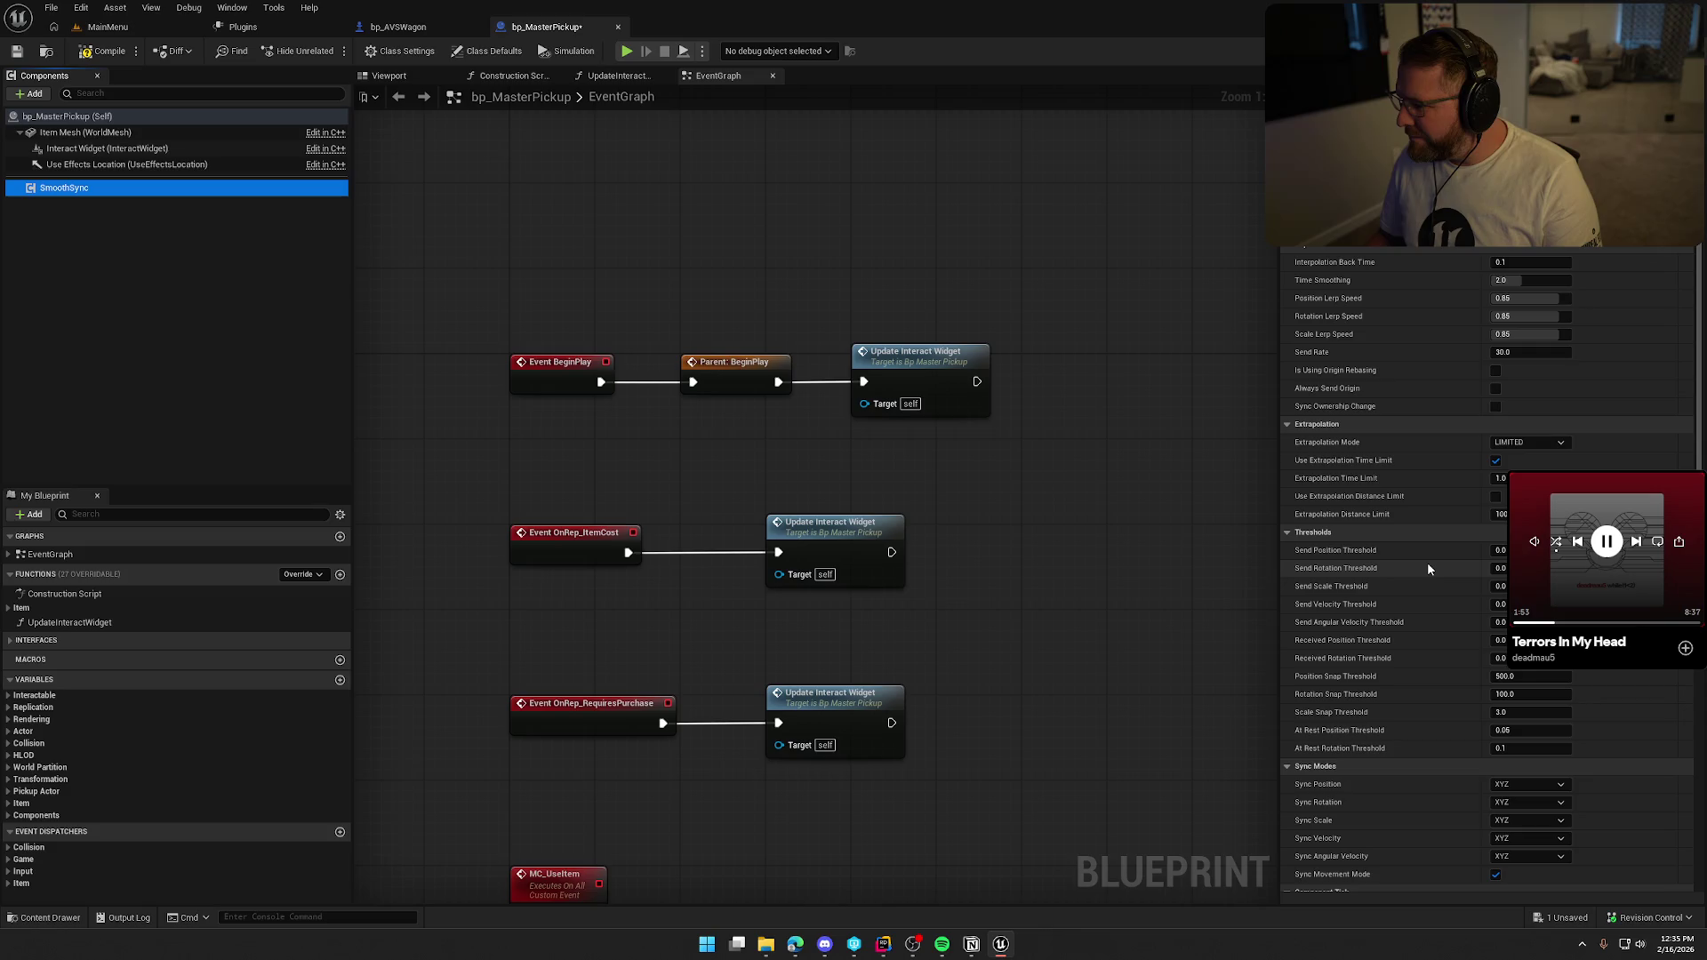
scroll(1427, 568, "down", 4)
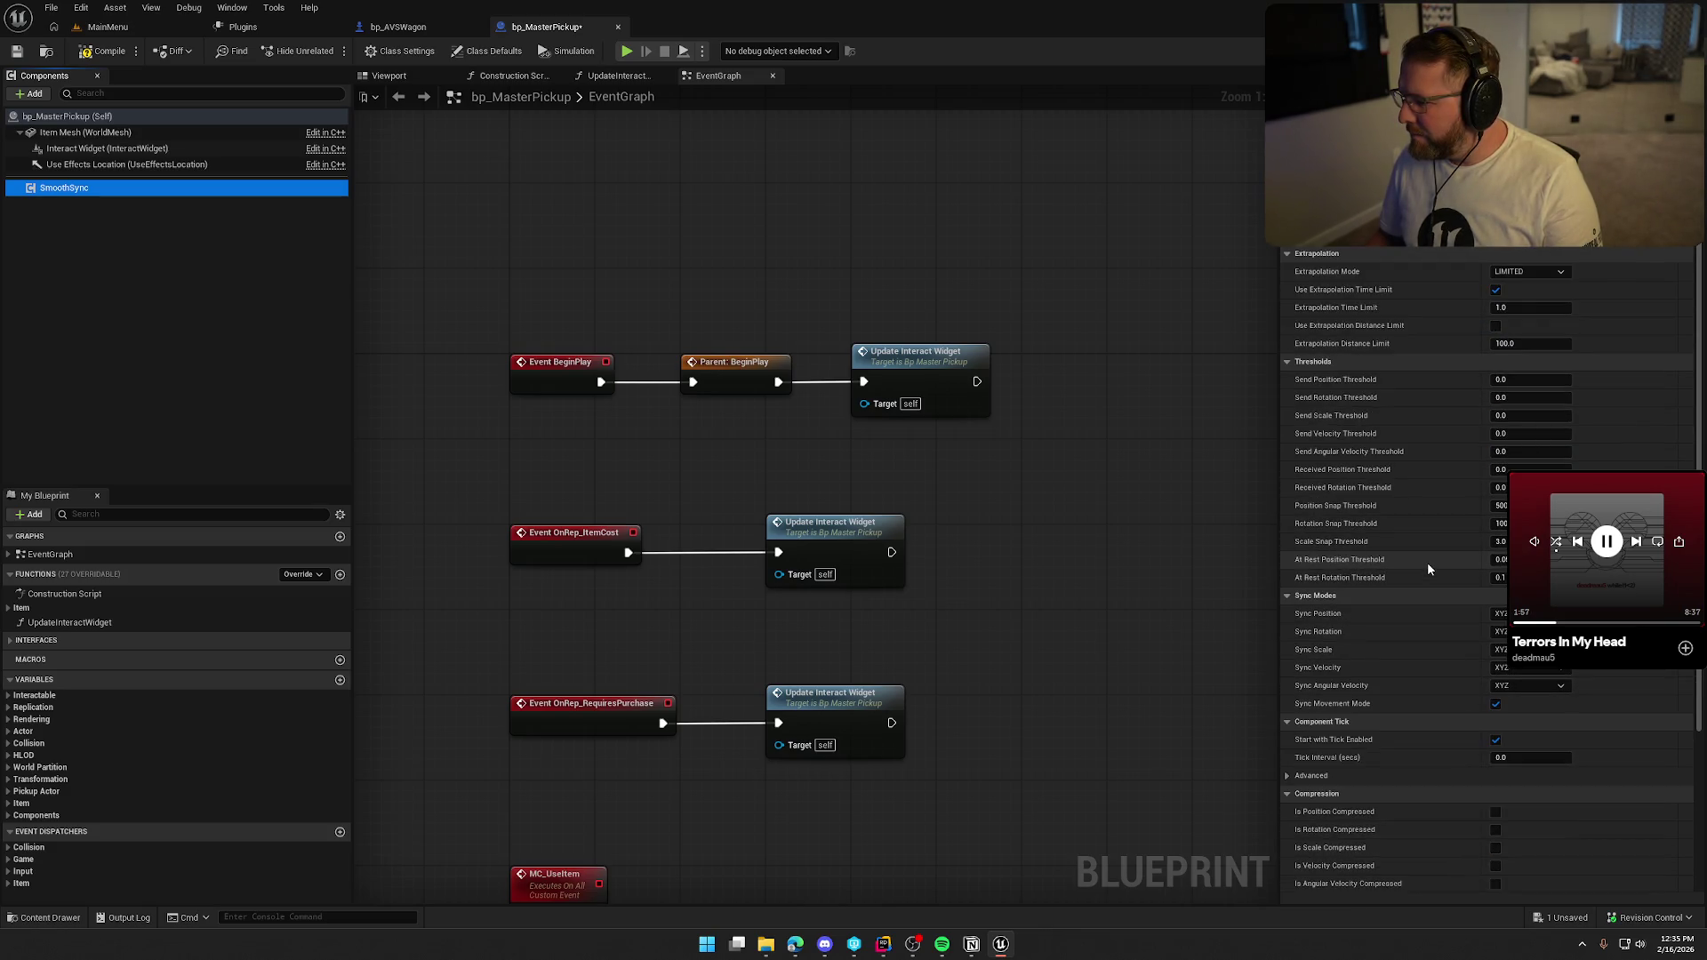
scroll(1427, 569, "down", 6)
scroll(1426, 561, "up", 10)
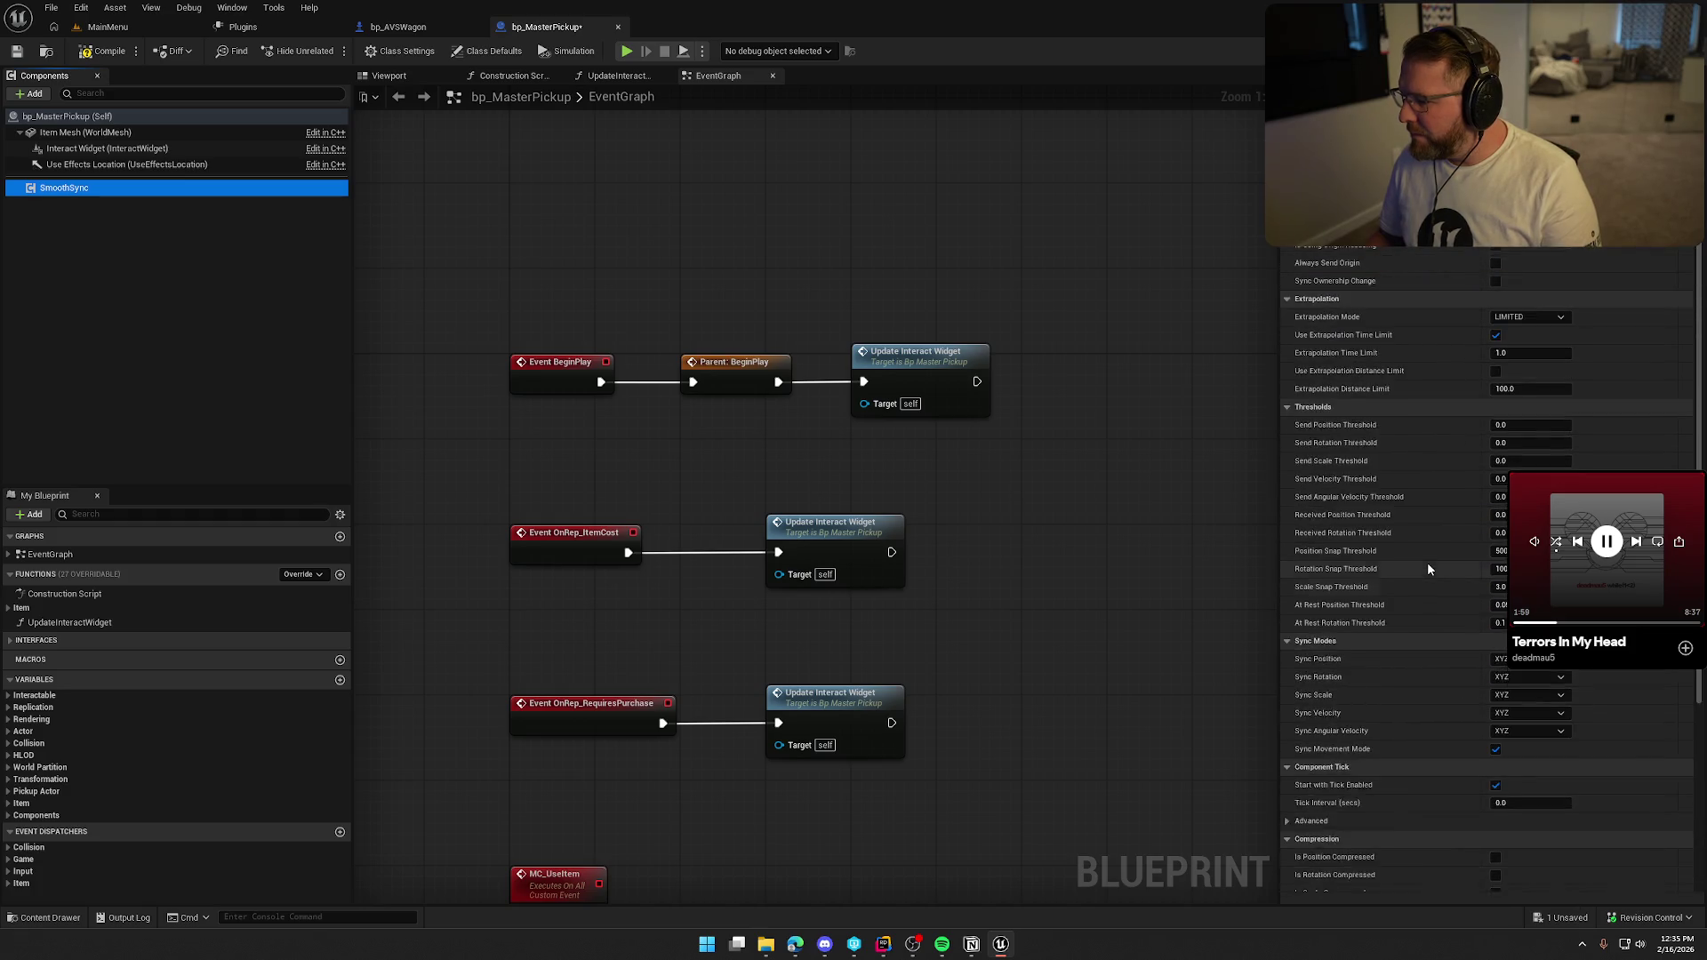
Compile bp_MasterPickup, check out the changed assets, and return to the MainMenu level.
left_click(86, 52)
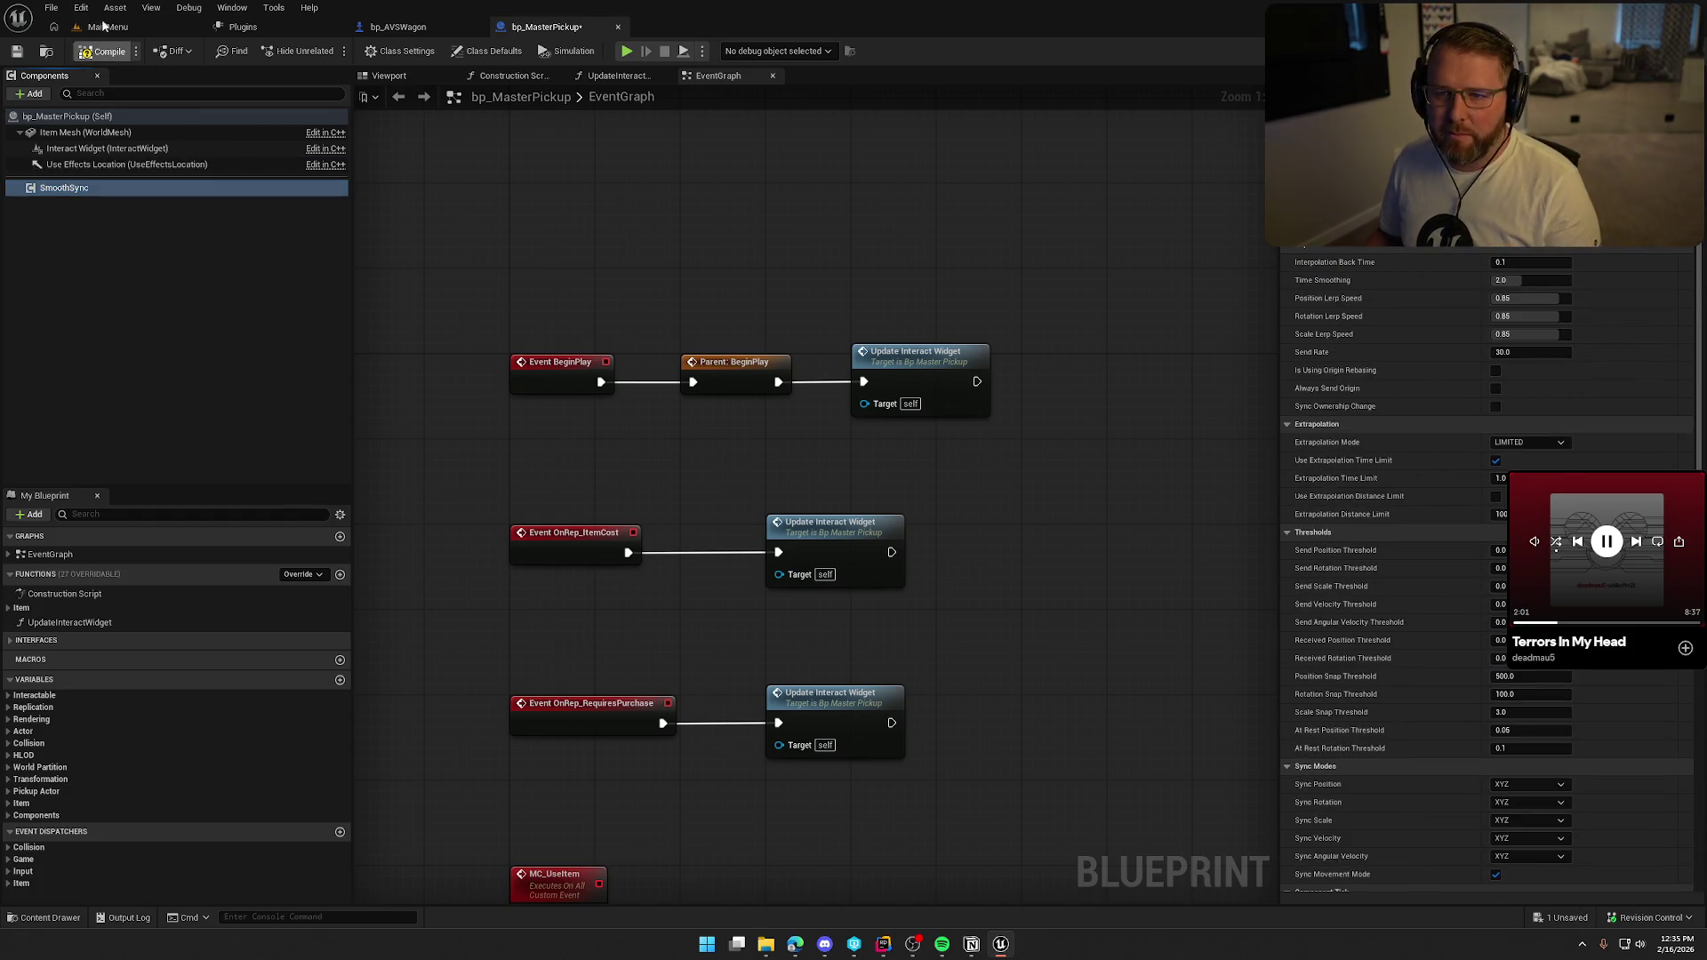
left_click(864, 621)
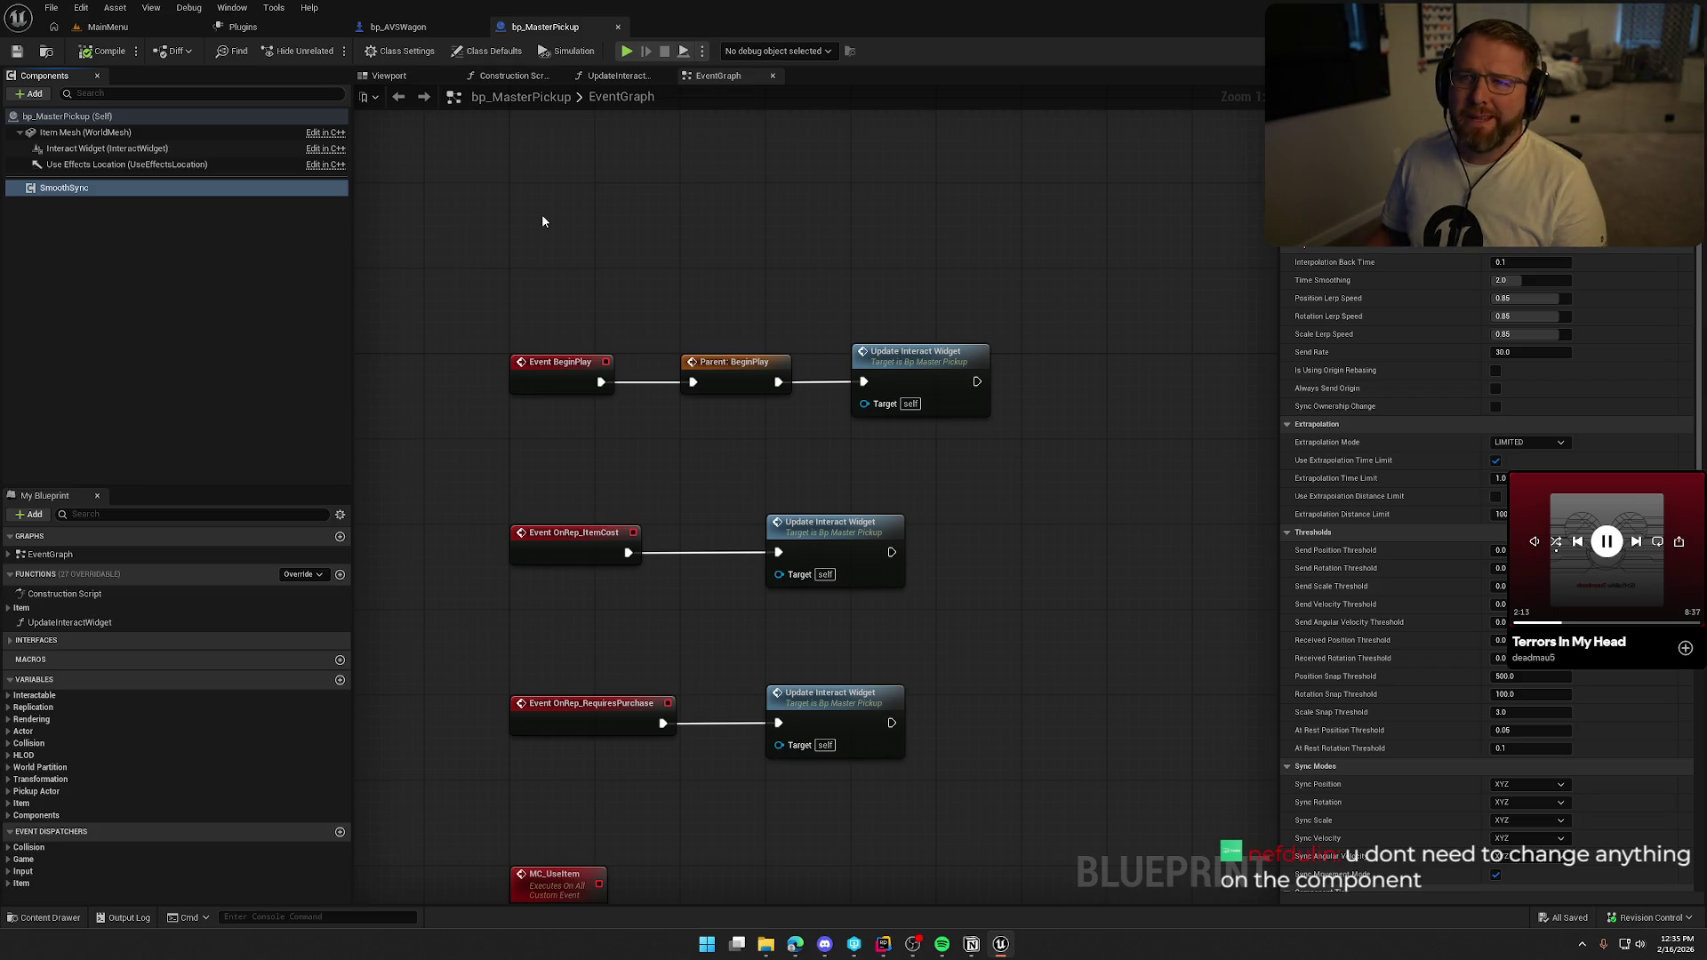
left_click(107, 27)
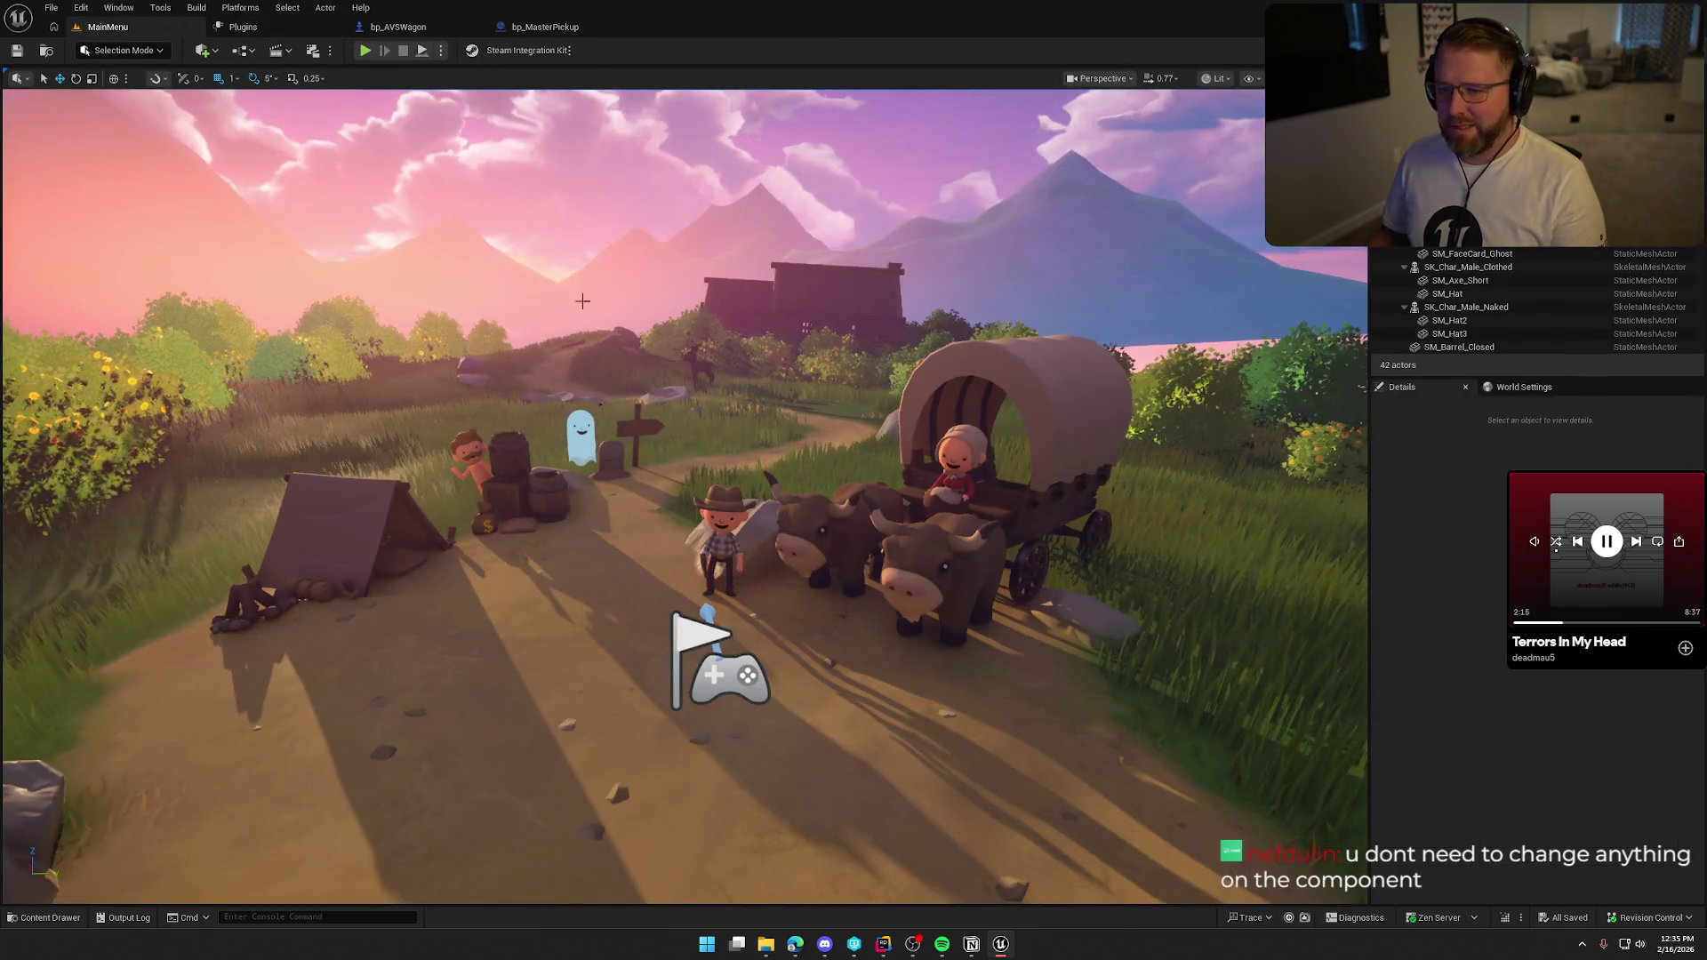
Load the GameWorld level from the Maps folder in the Content Drawer.
left_click(45, 917)
left_click(88, 790)
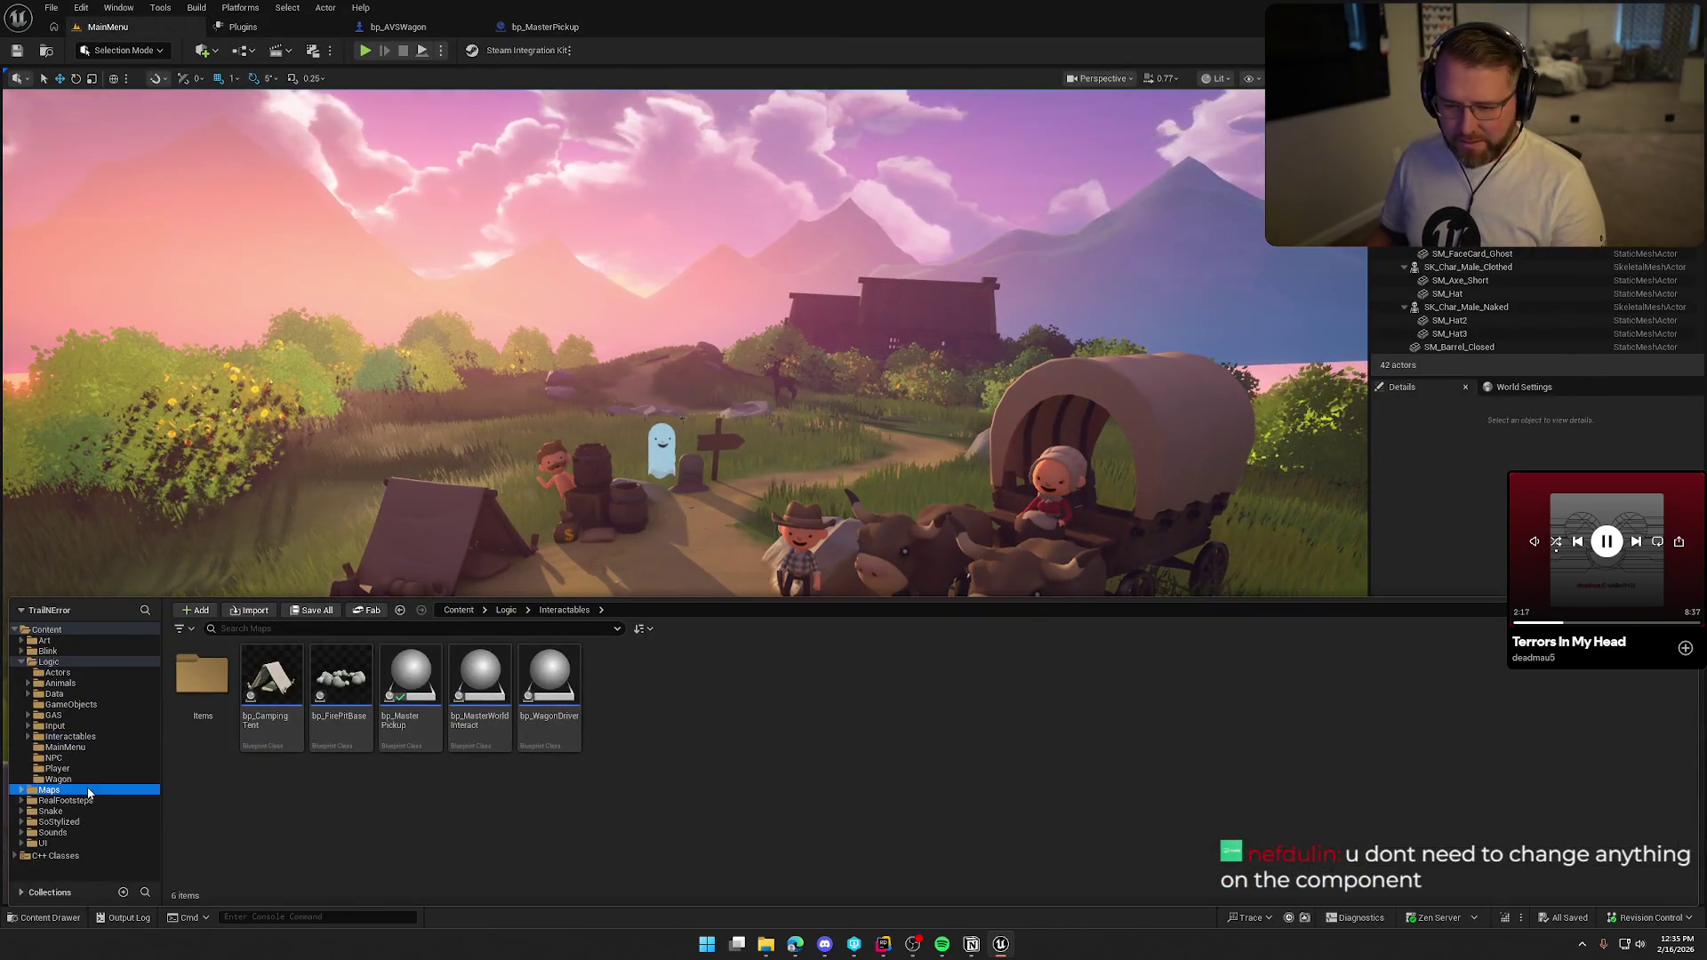
double_click(340, 684)
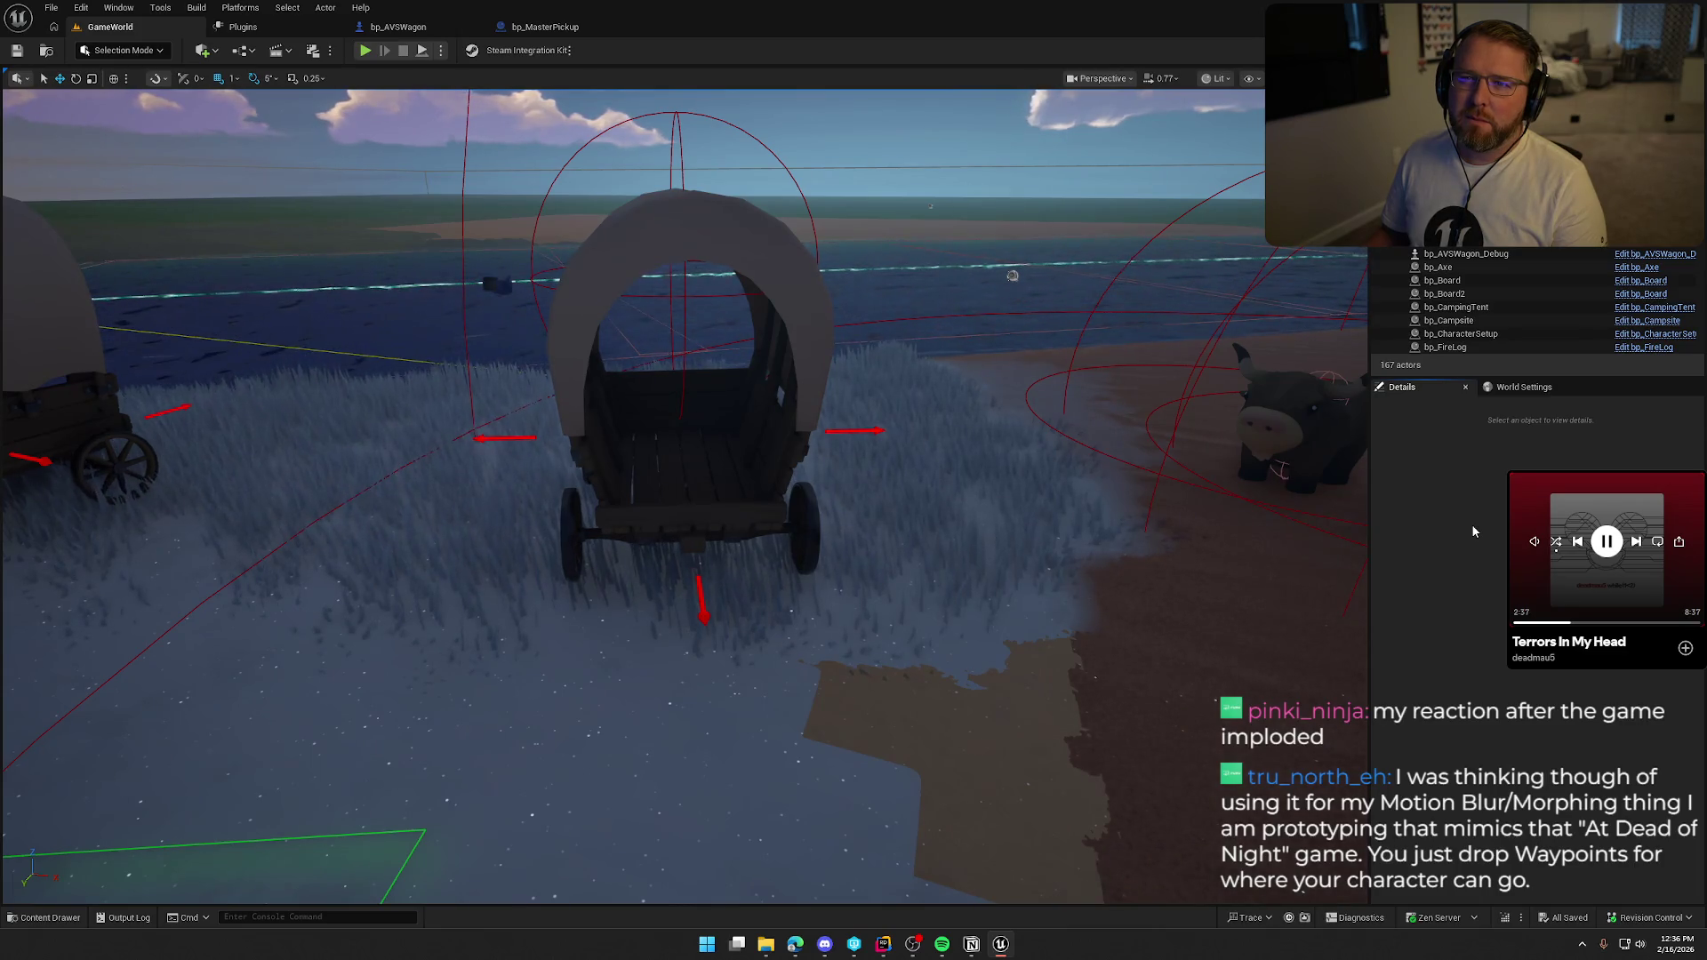
Start a play test of GameWorld and add a second client to the session.
left_click(364, 51)
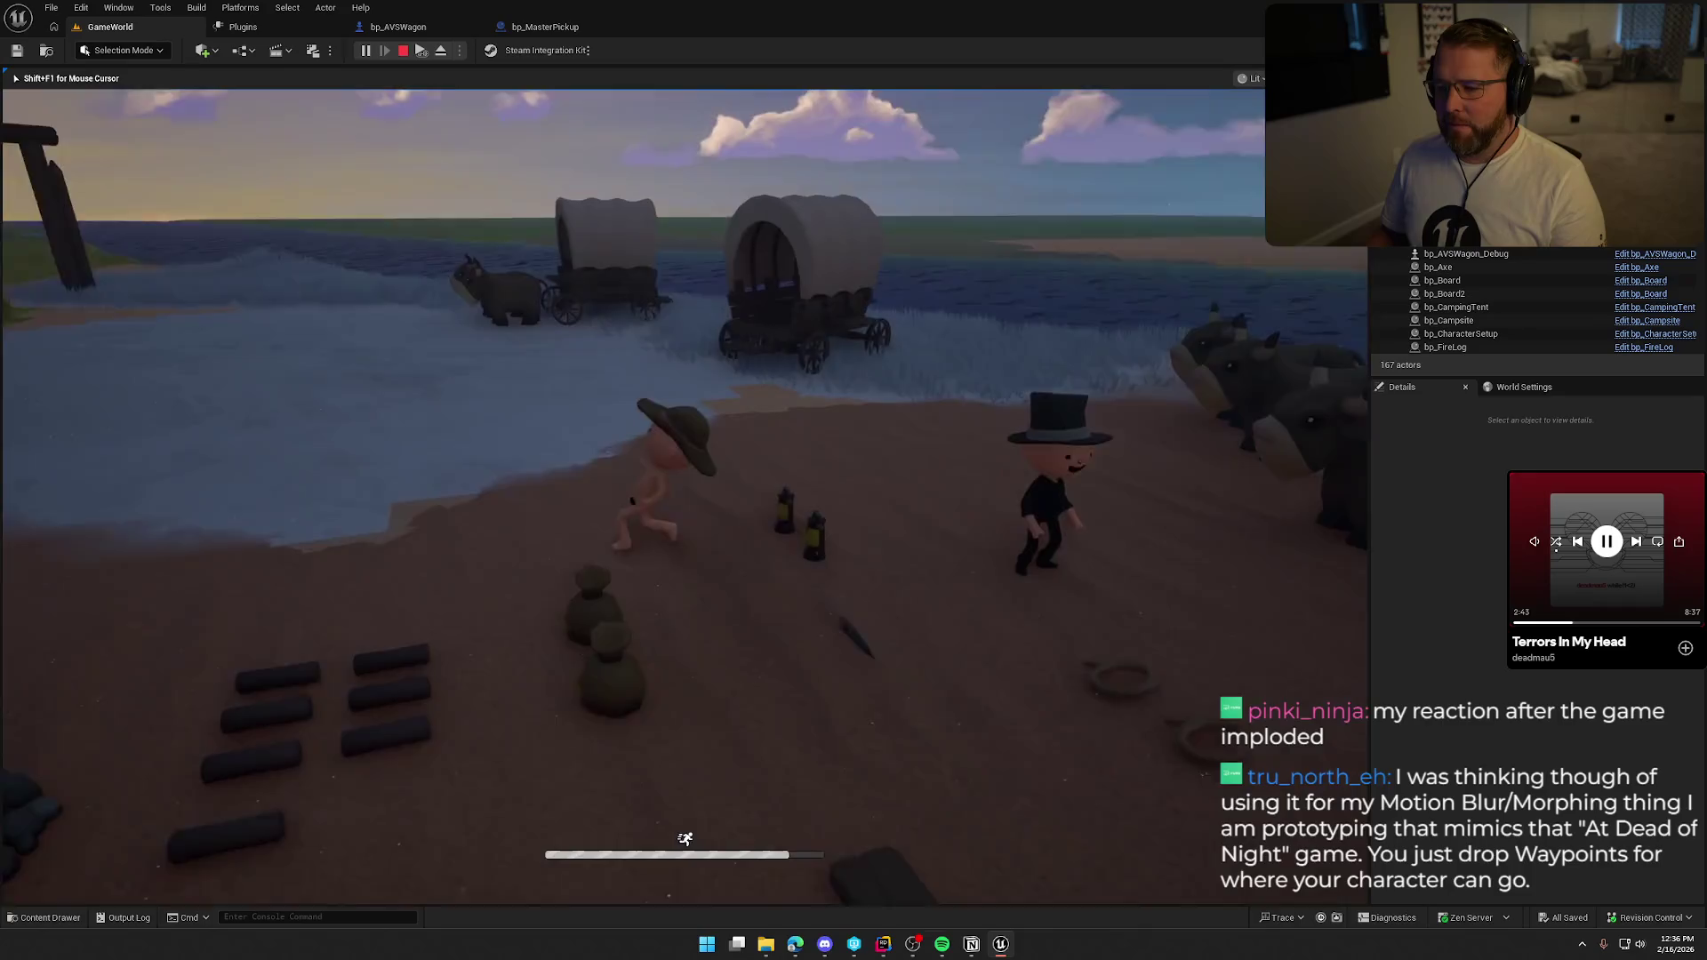
key("super")
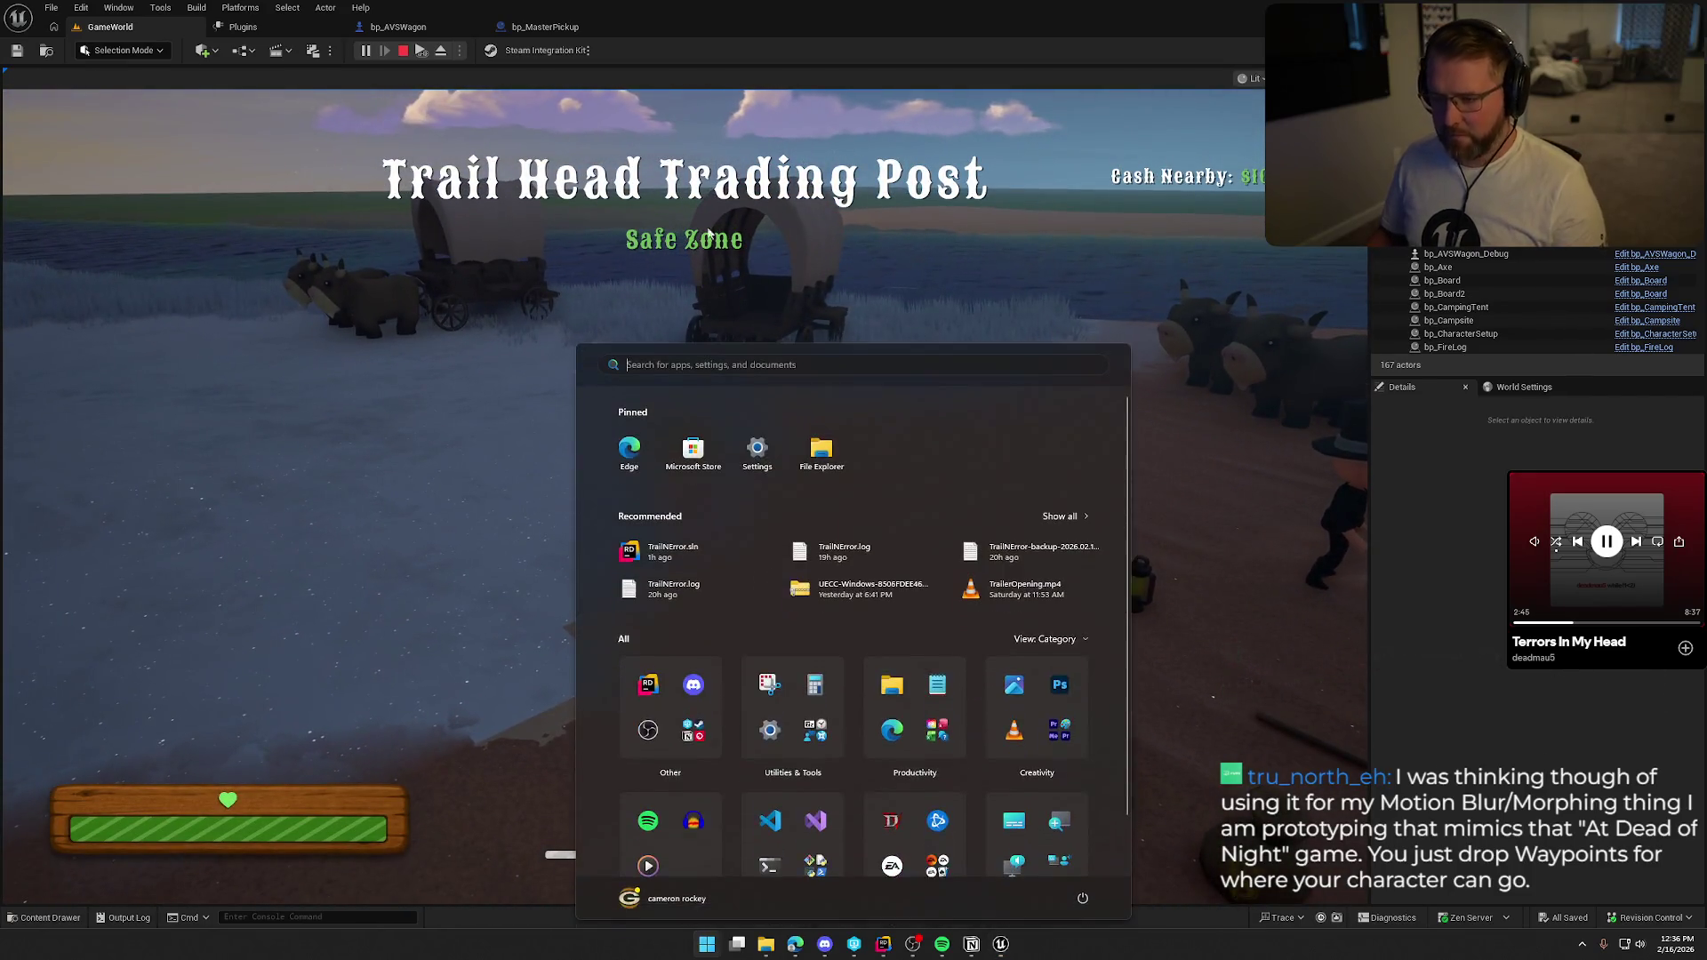
left_click(423, 52)
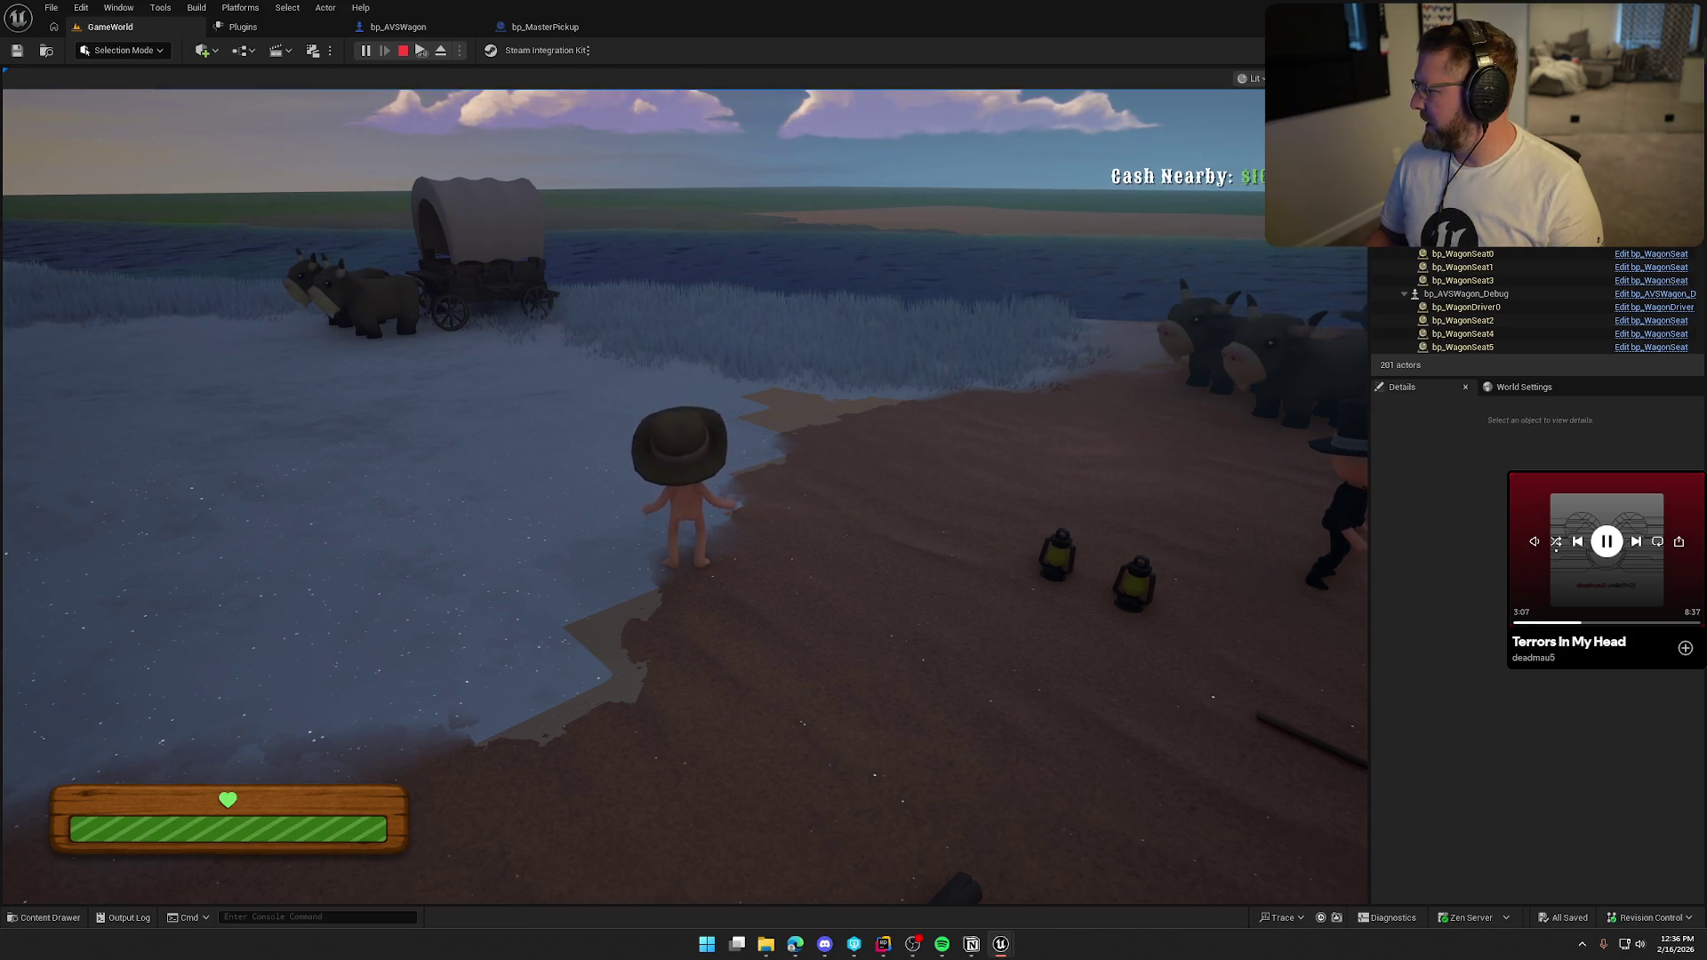
key("super")
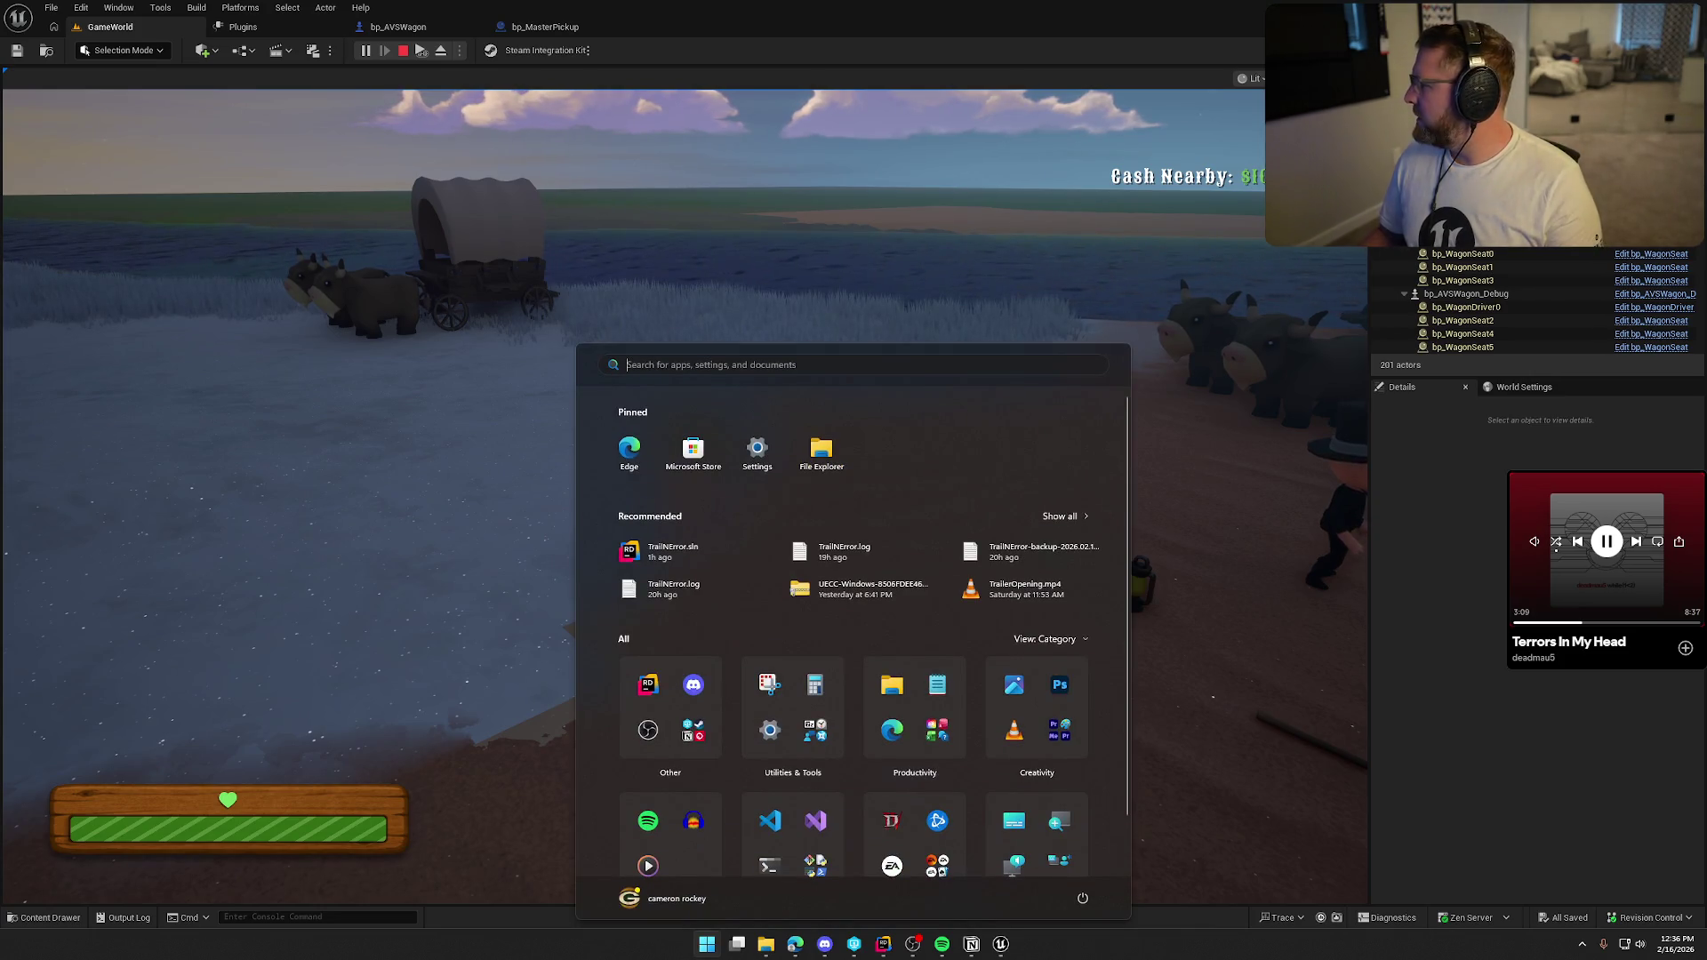
Maximize the Client 1 preview window to check it, then return to bp_MasterPickup.
key("alt+Tab")
key("super+Up")
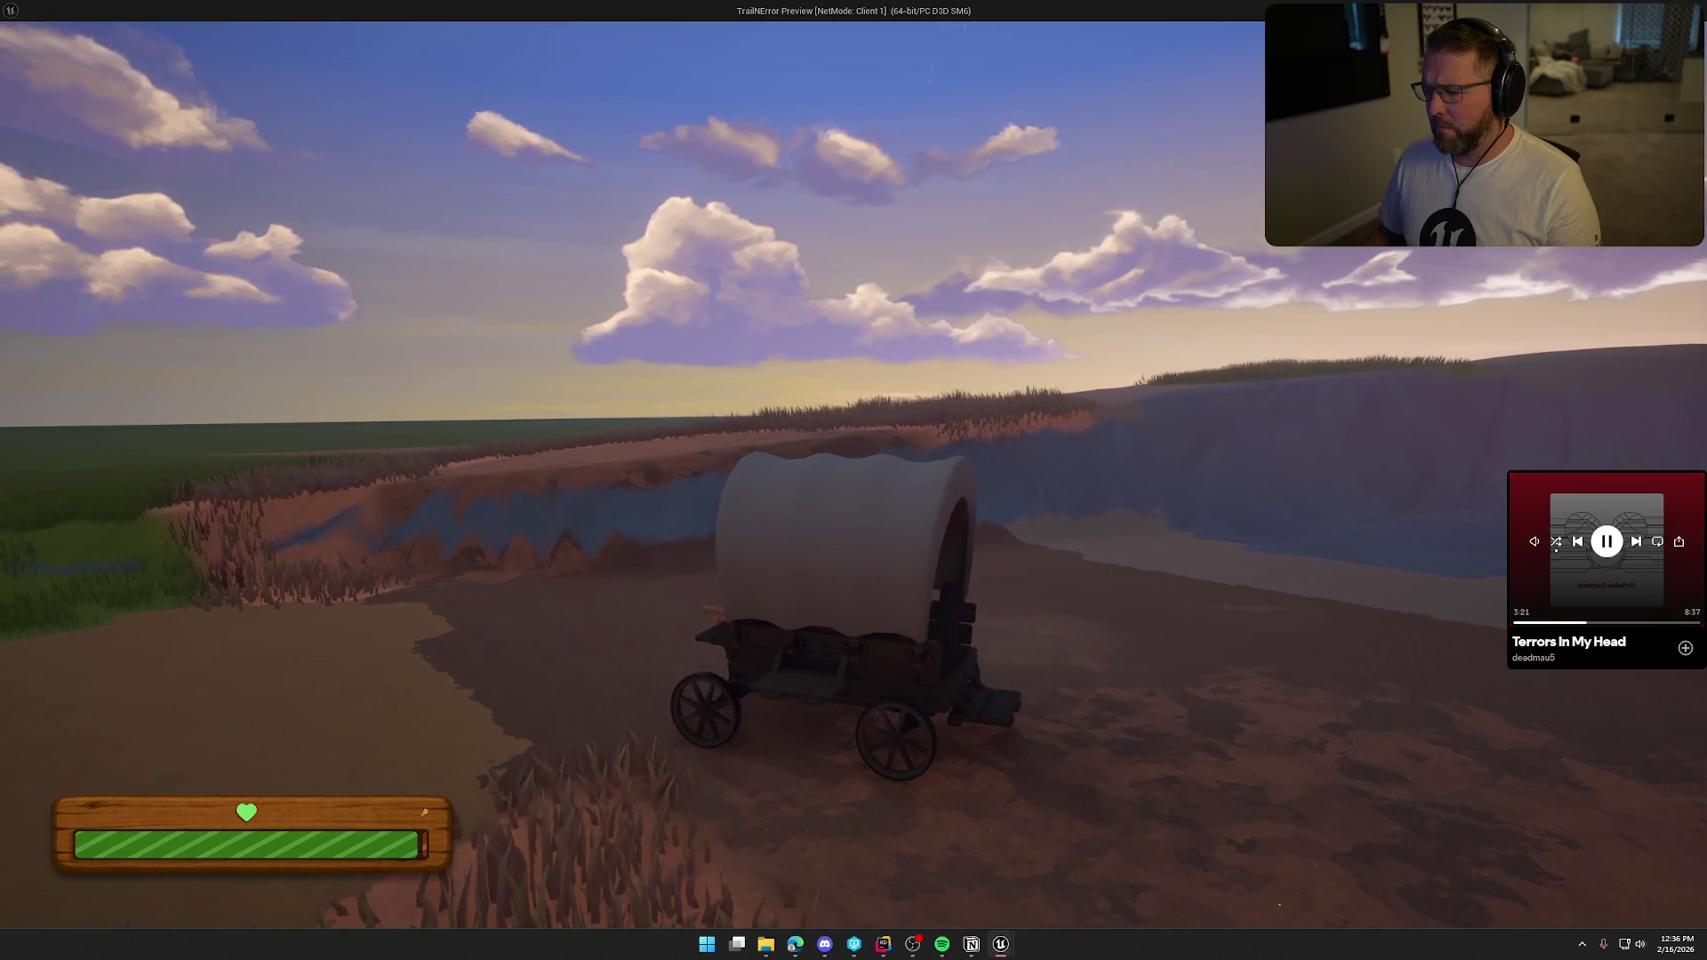
key("alt+Tab")
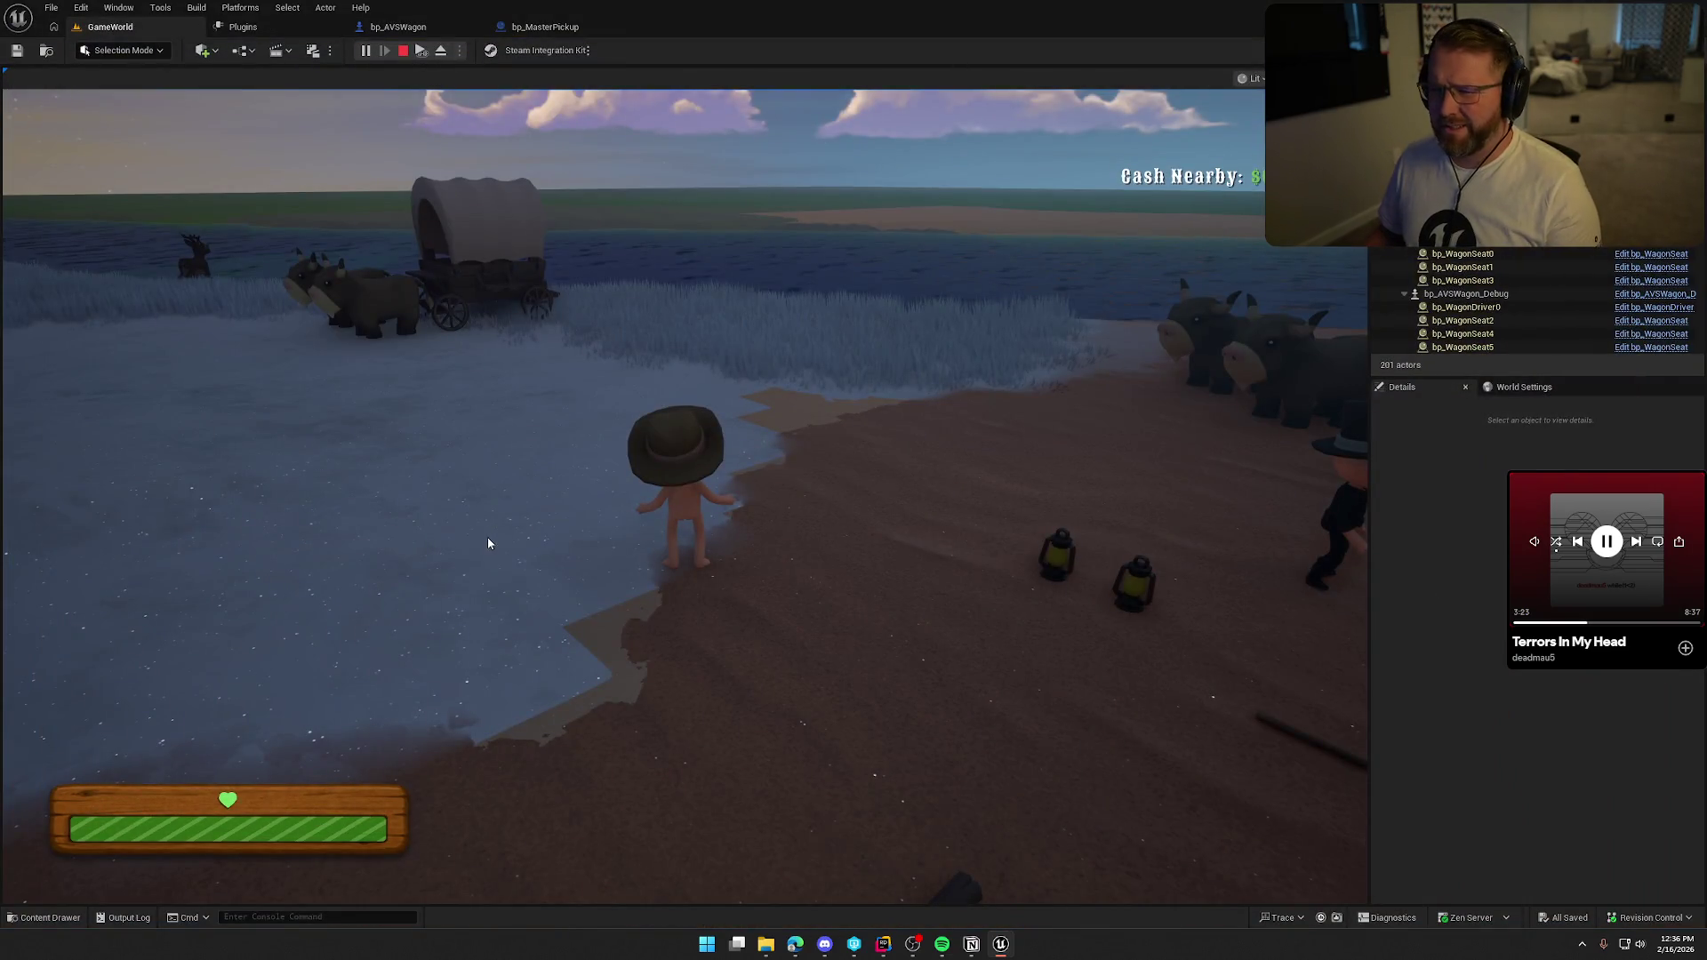
key("ctrl+space")
left_click(503, 28)
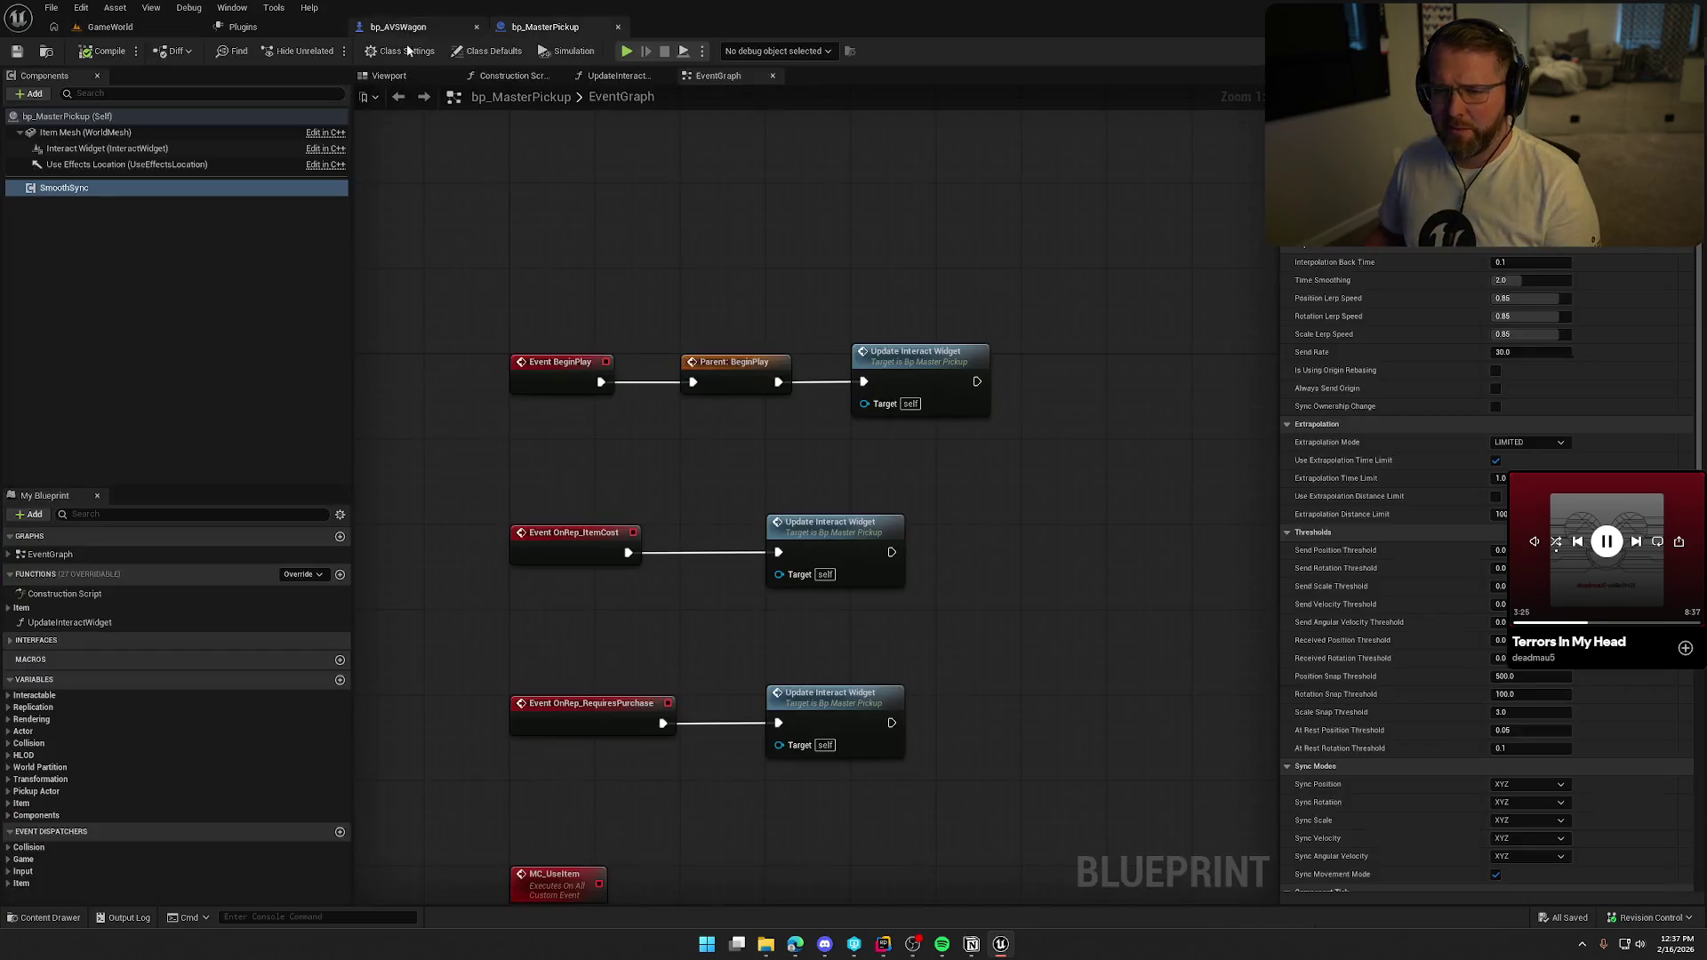
Open bp_MoneyBag from the item blueprints and select its SmoothSync component's settings.
left_click(46, 52)
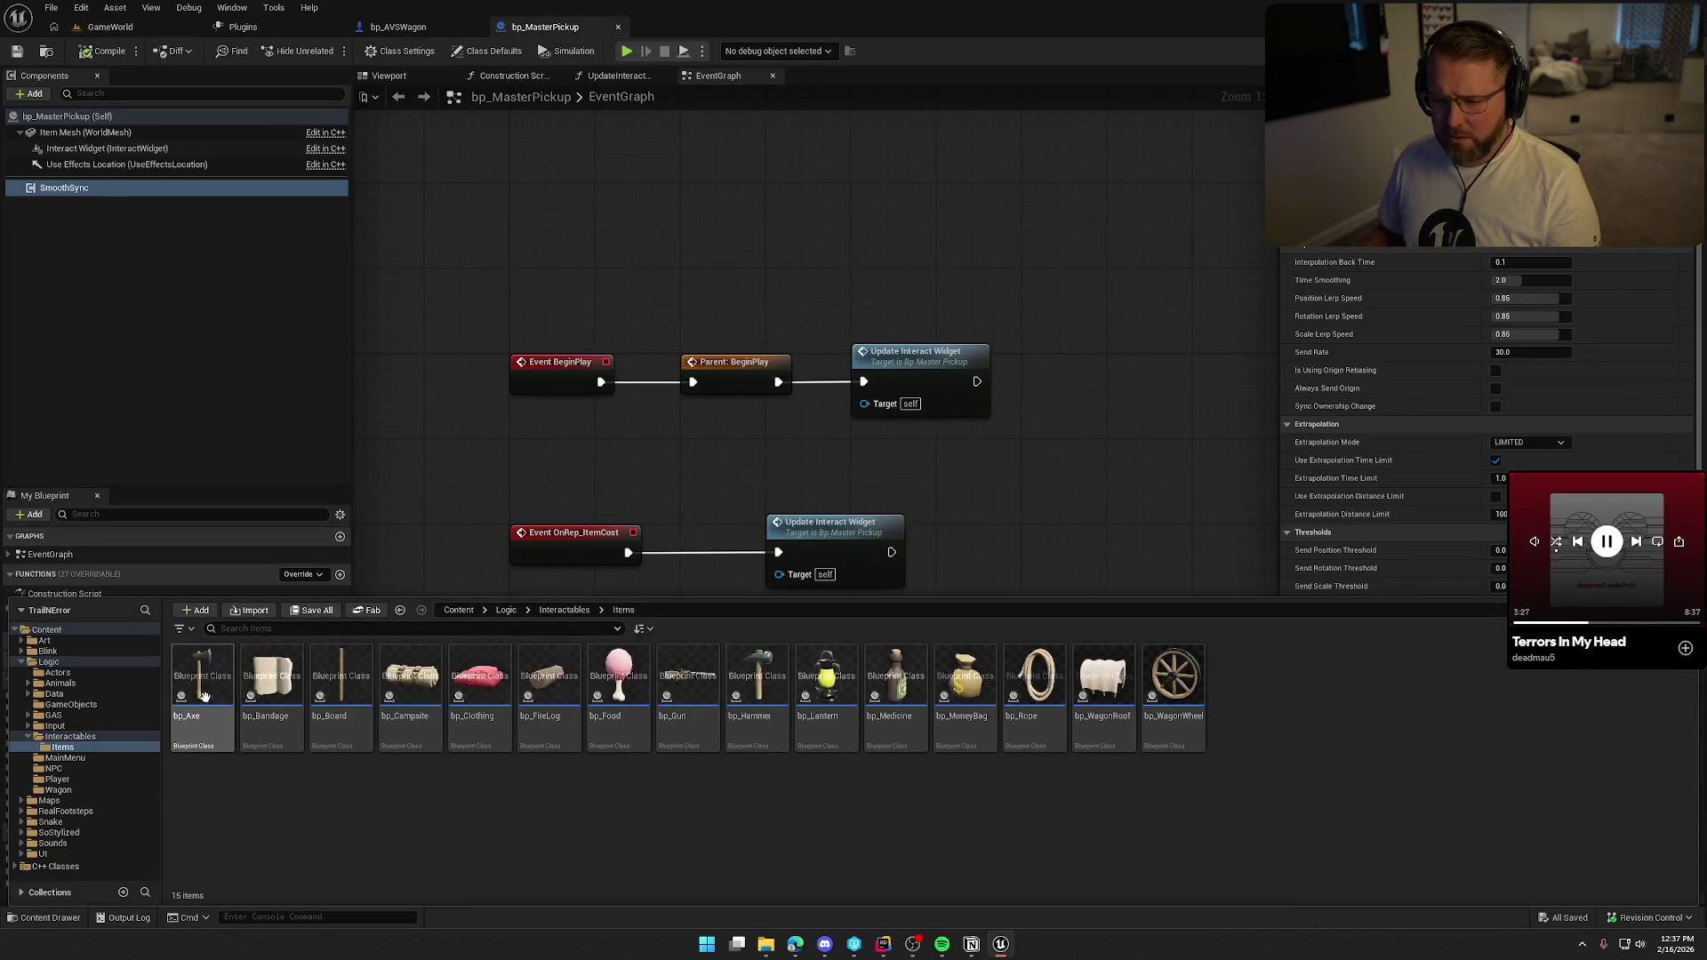
double_click(969, 684)
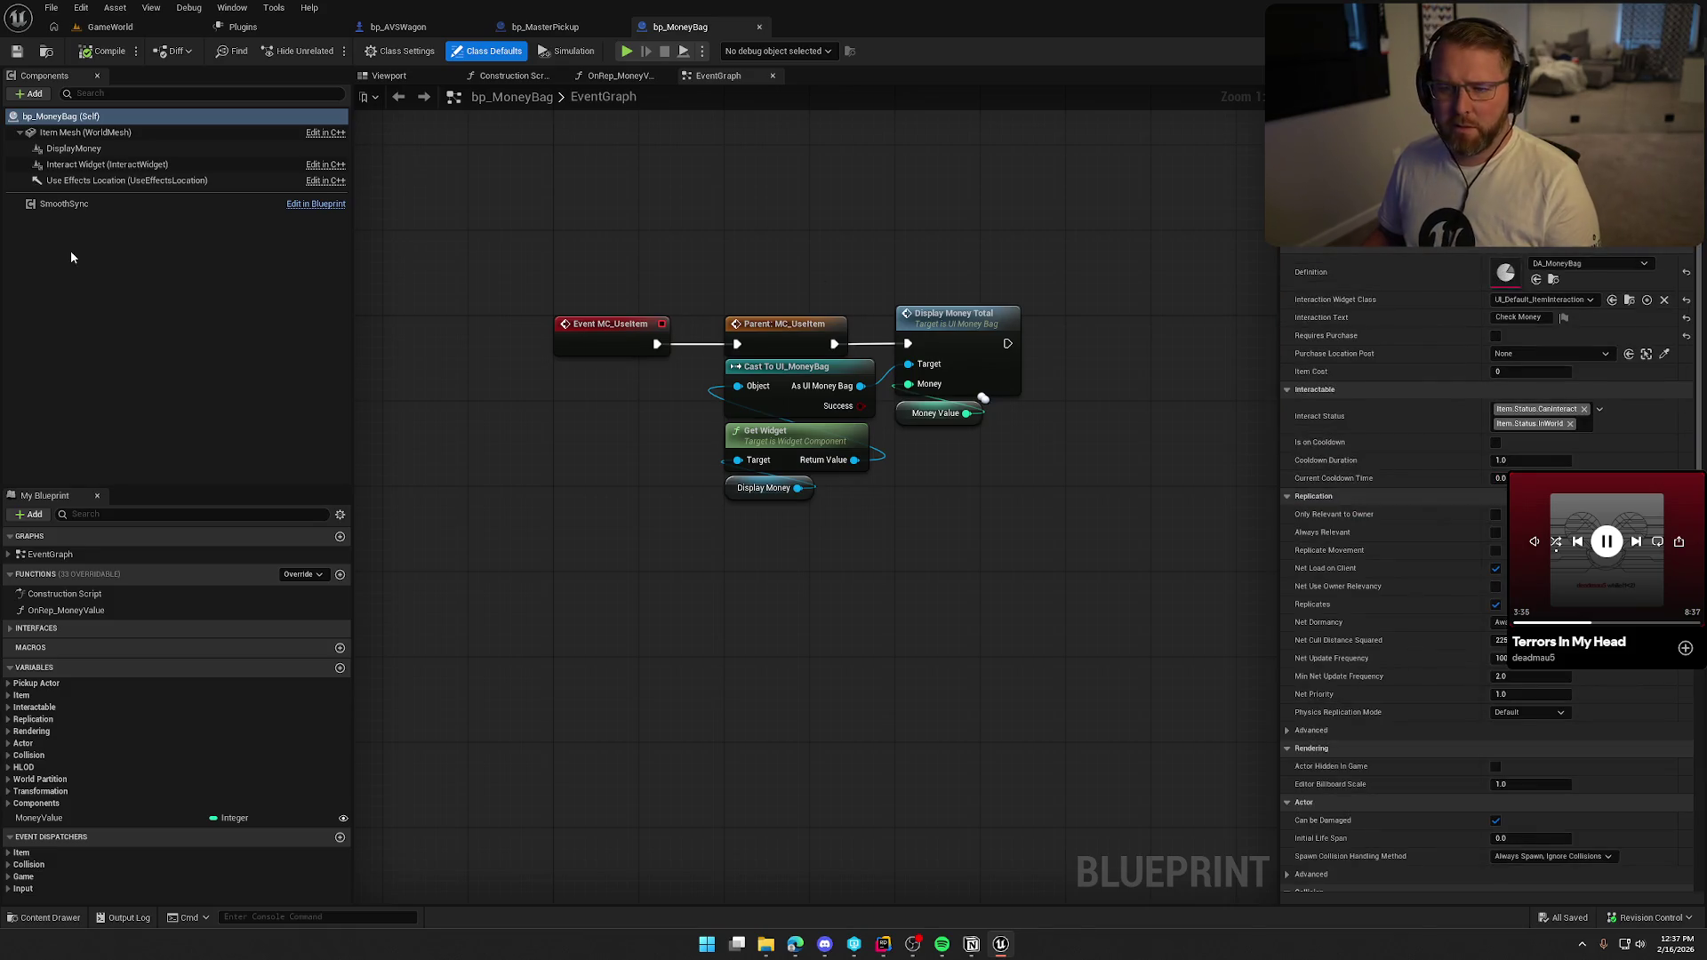
left_click(67, 203)
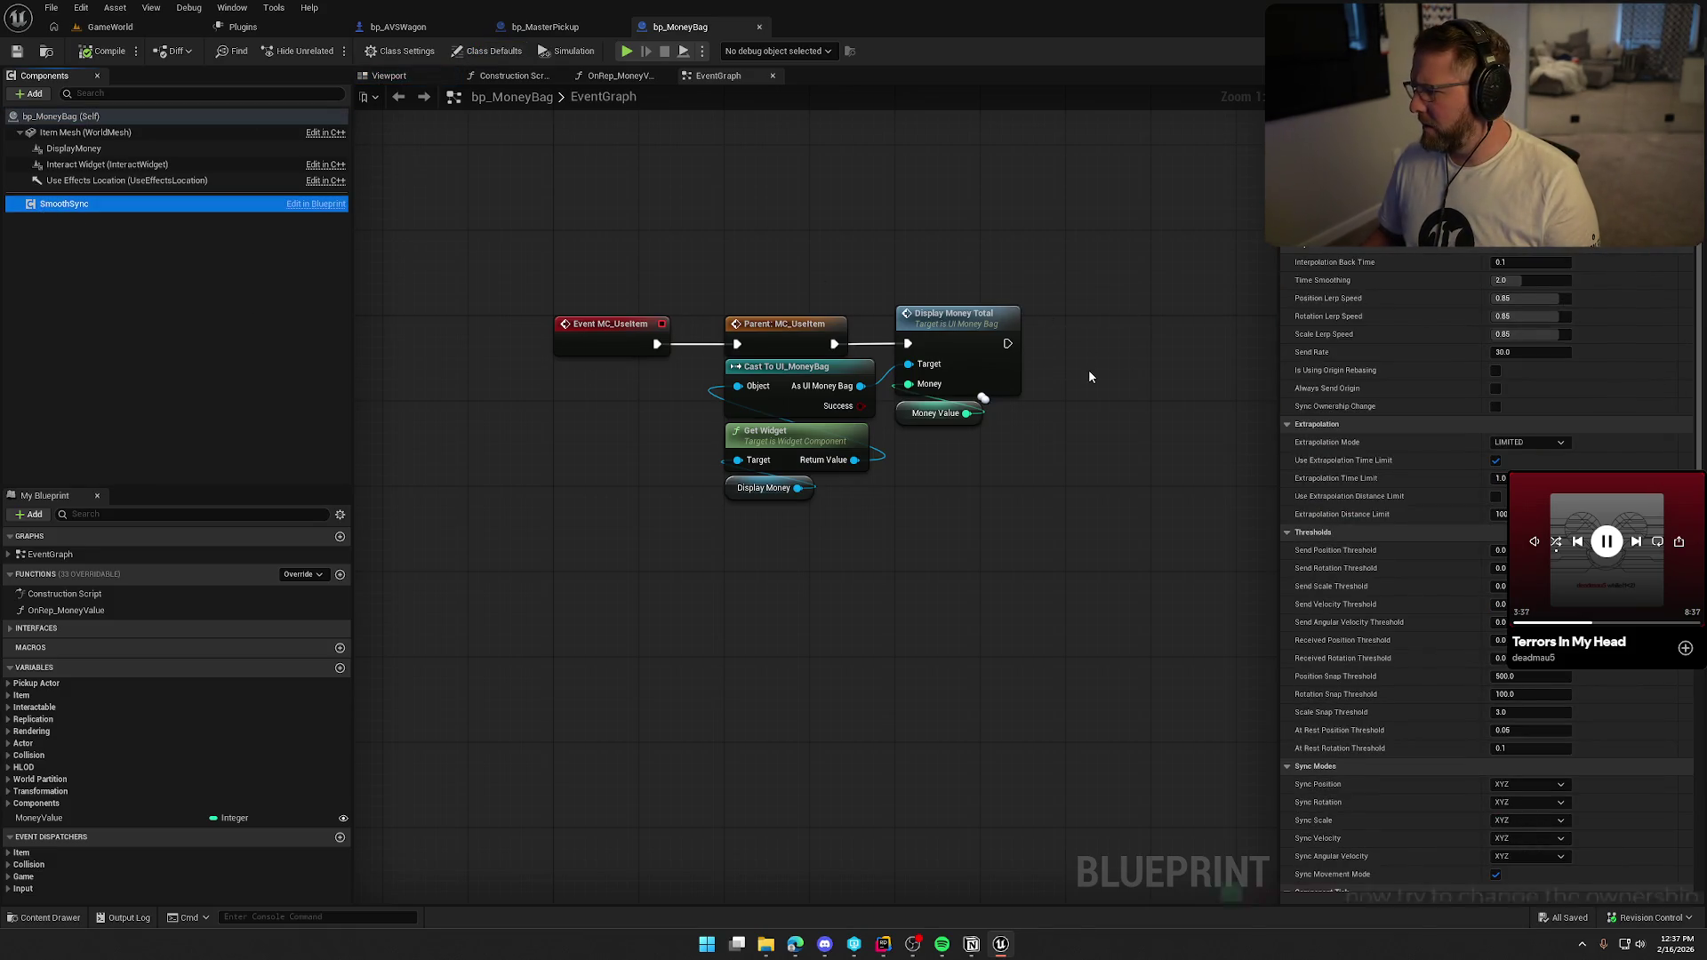
left_click_drag(1088, 370, 1044, 393)
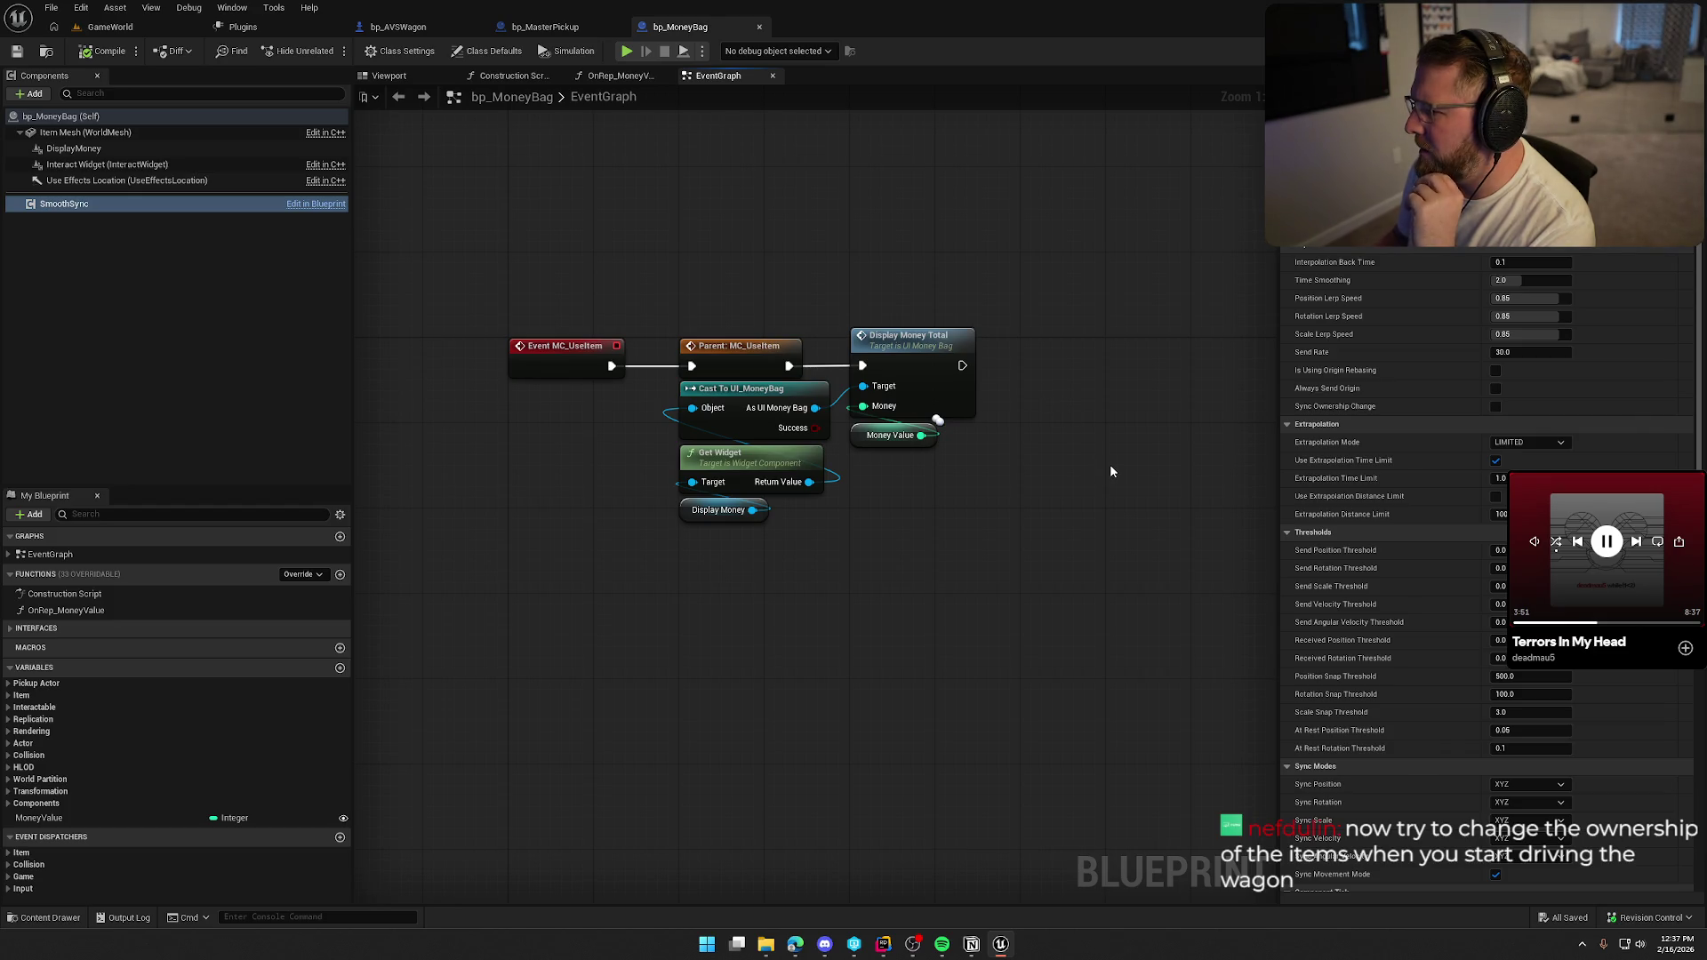
mouse_move(1336, 413)
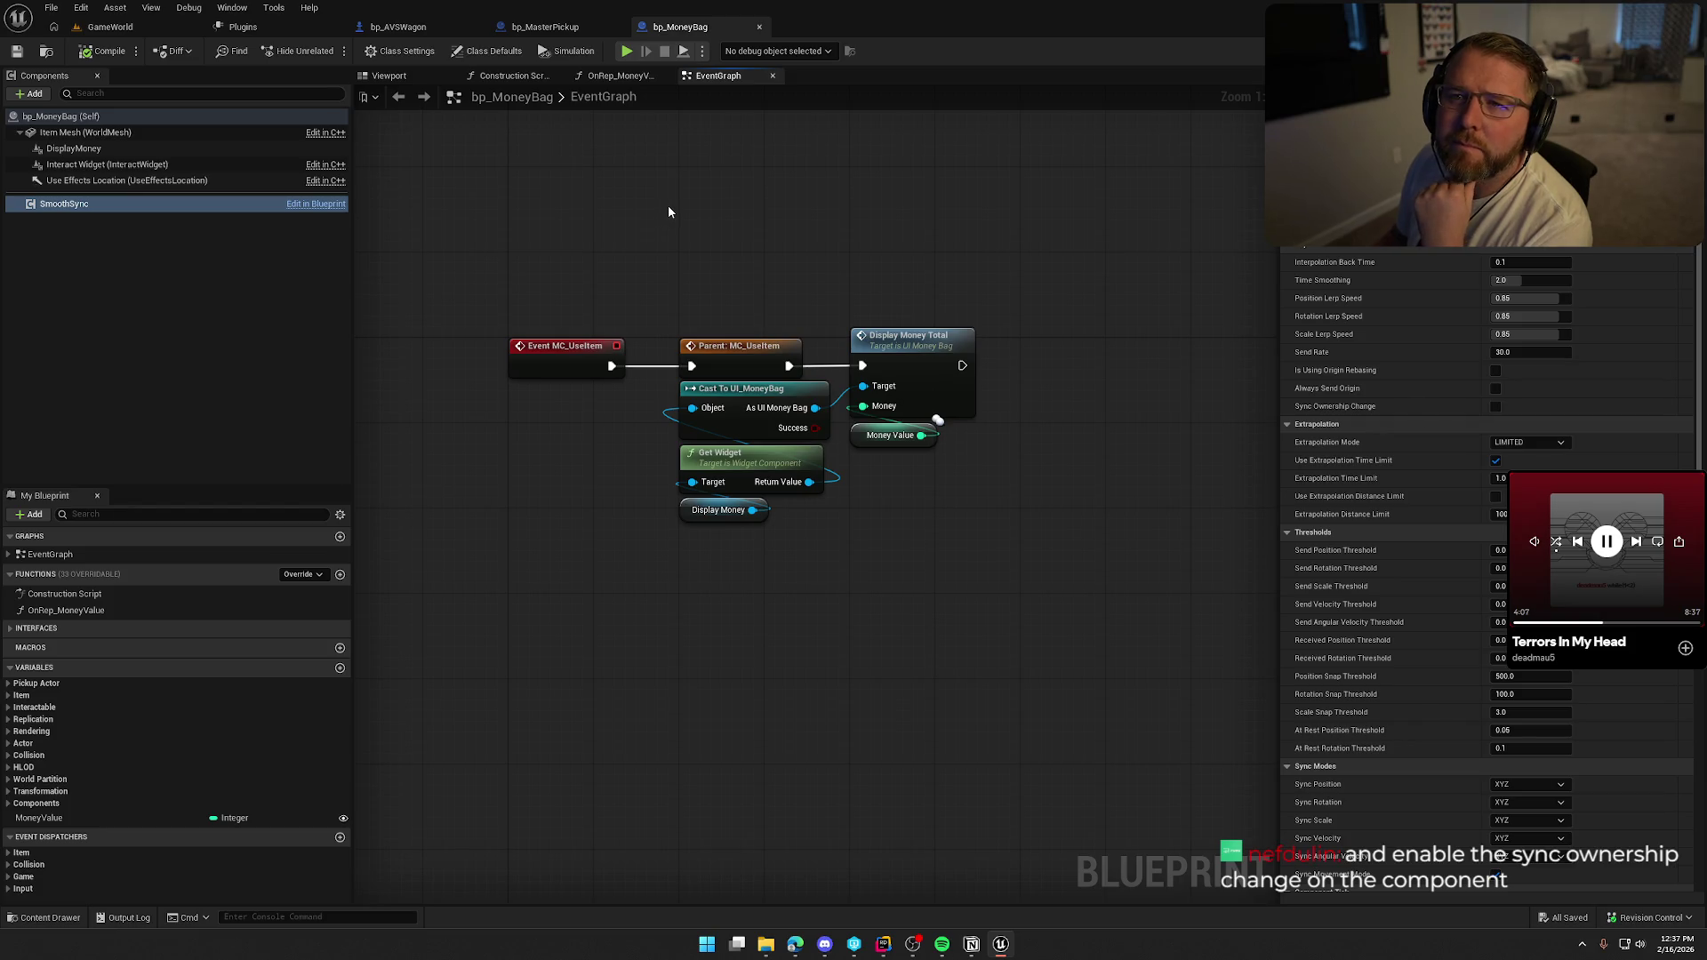
Tick Sync Ownership Change on bp_MoneyBag's SmoothSync, compile, check out, and play GameWorld.
left_click(1496, 407)
left_click(105, 52)
key("Return")
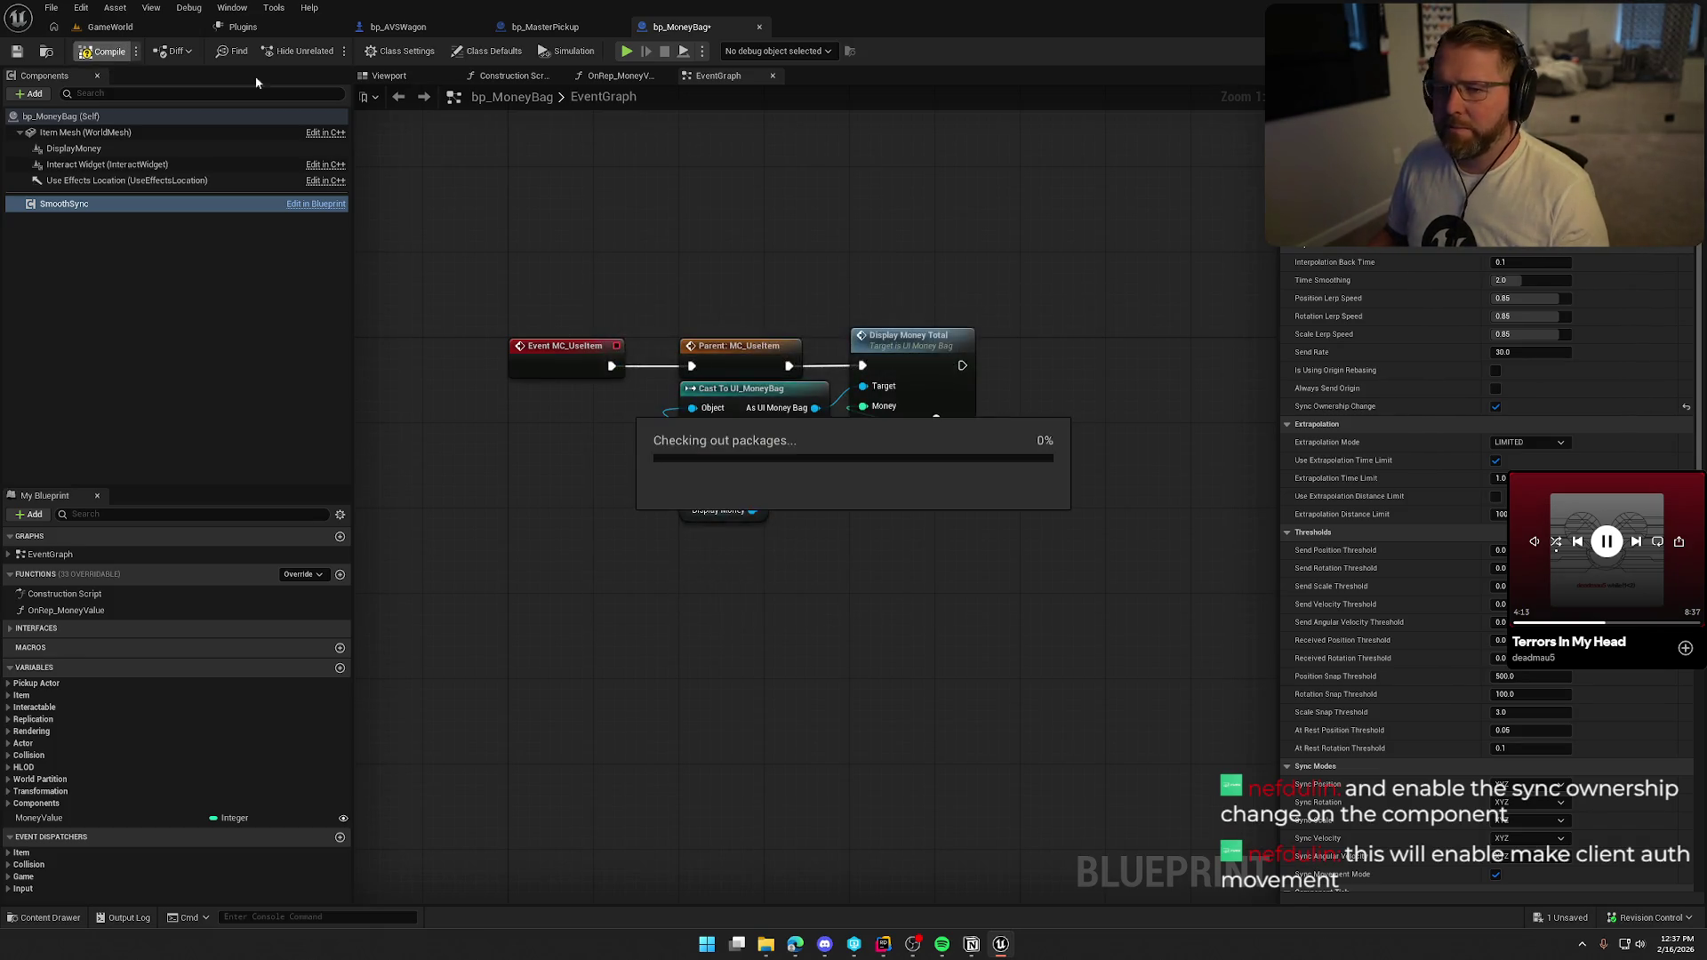
left_click(146, 25)
left_click(365, 51)
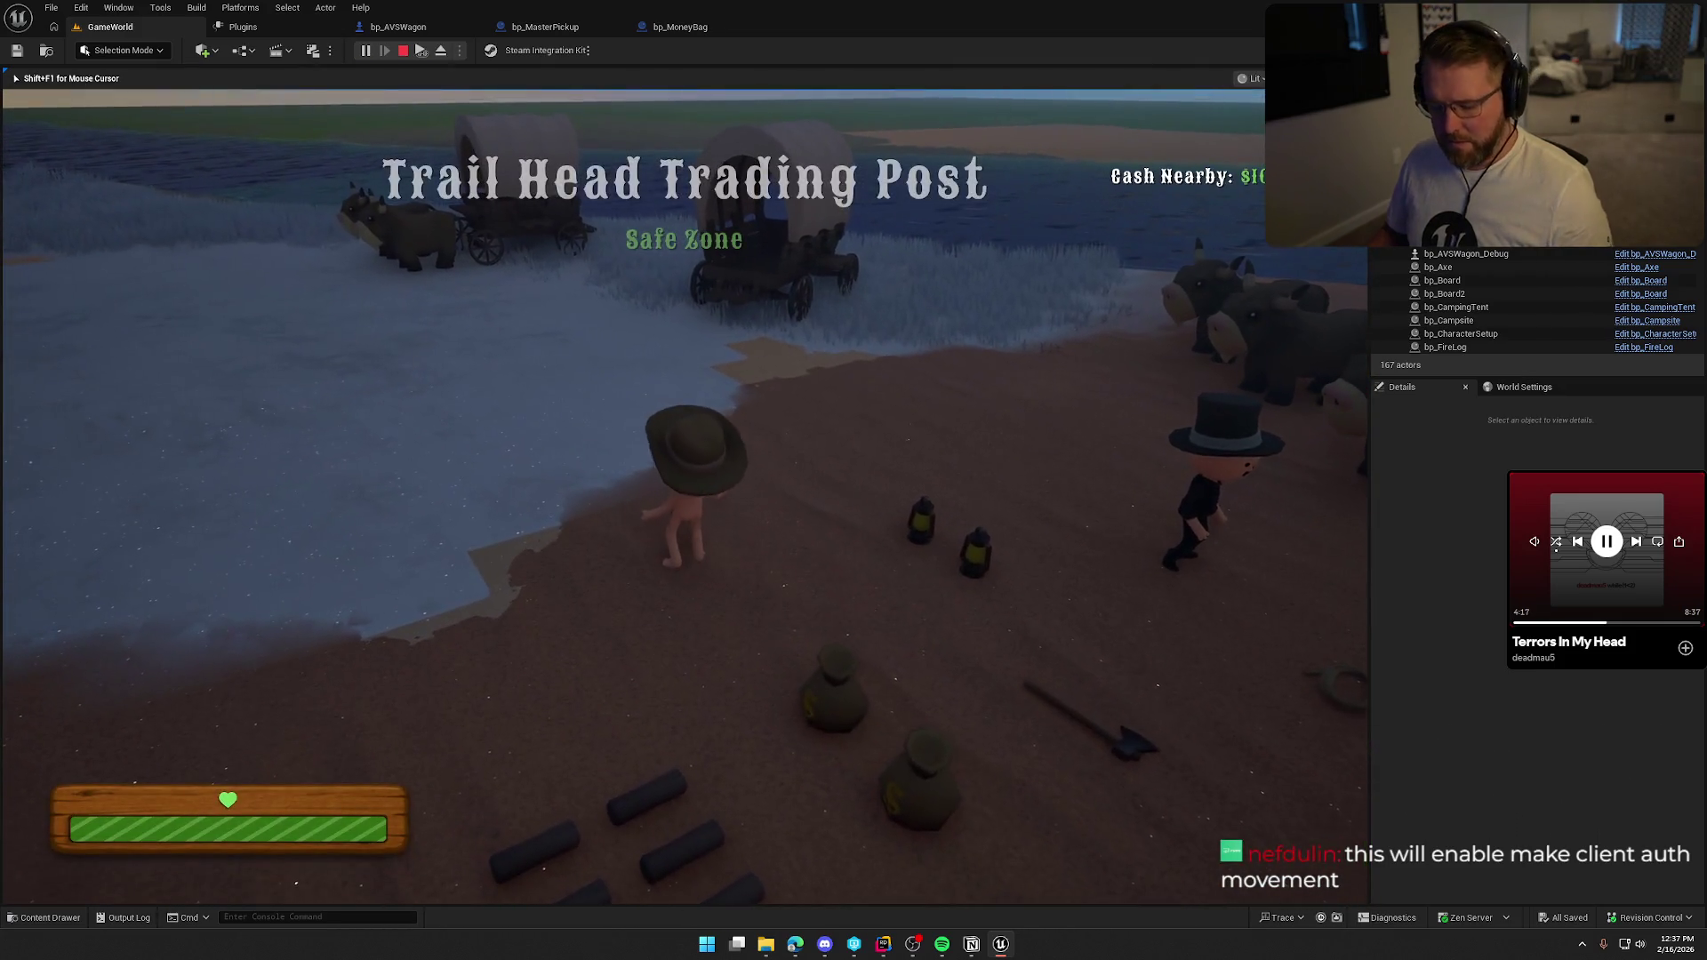
Stop the GameWorld play session with Esc and go back to the bp_MoneyBag blueprint.
key("super")
left_click(426, 65)
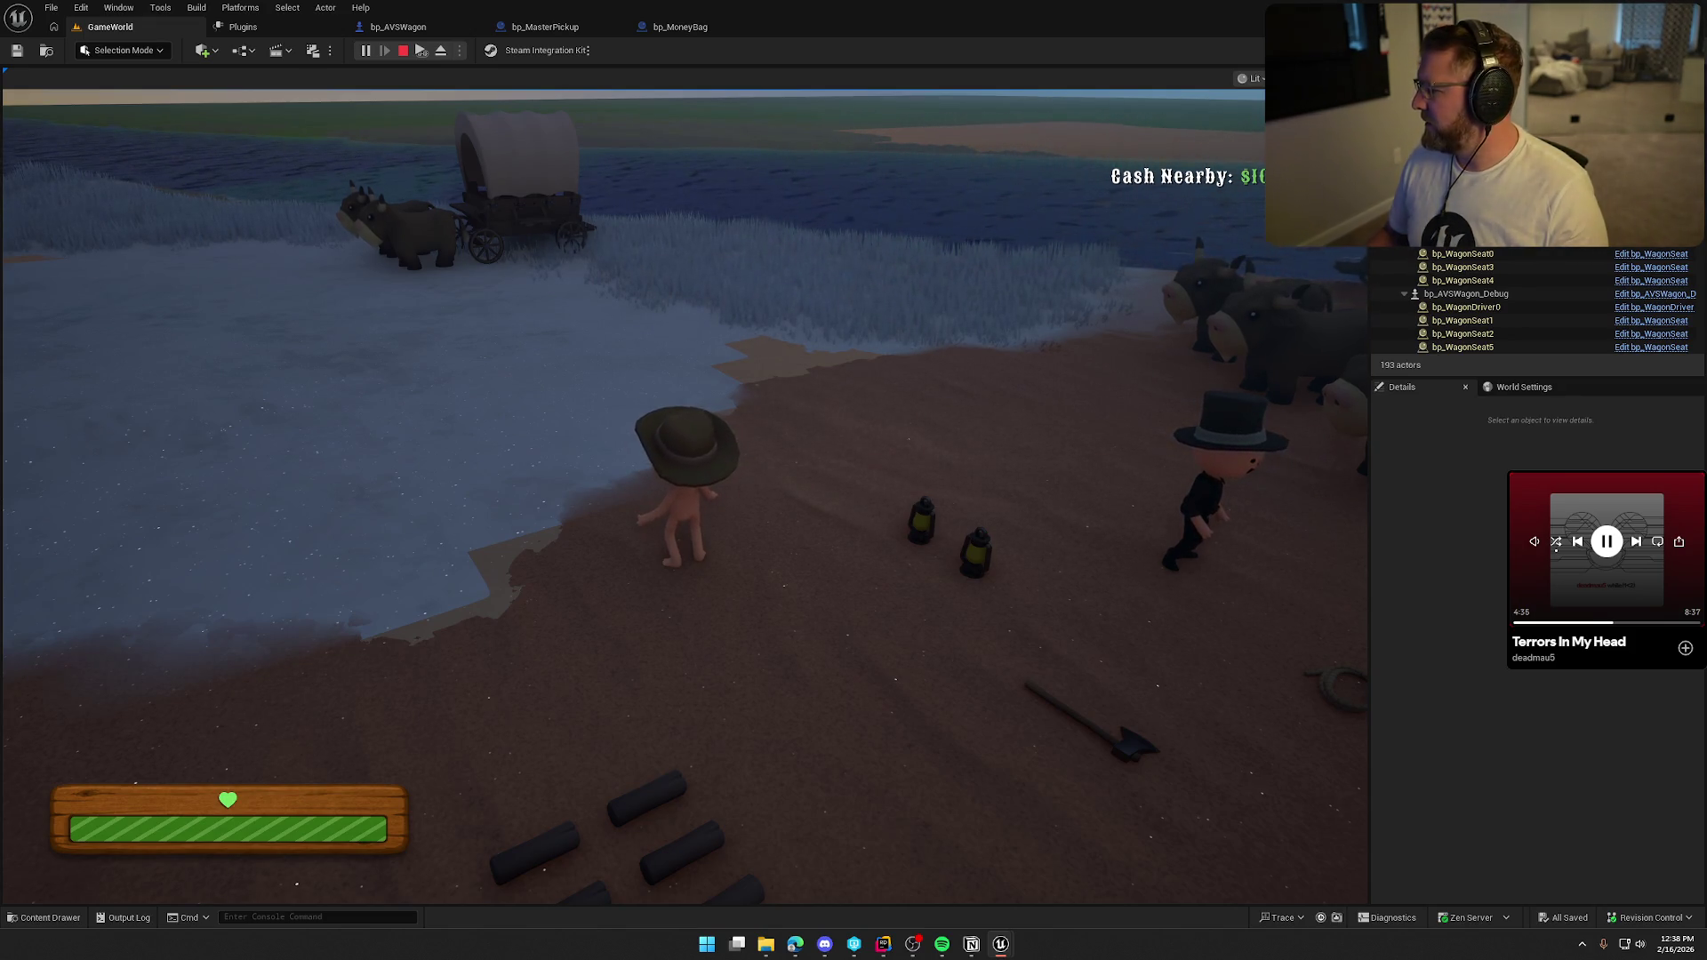
key("Escape")
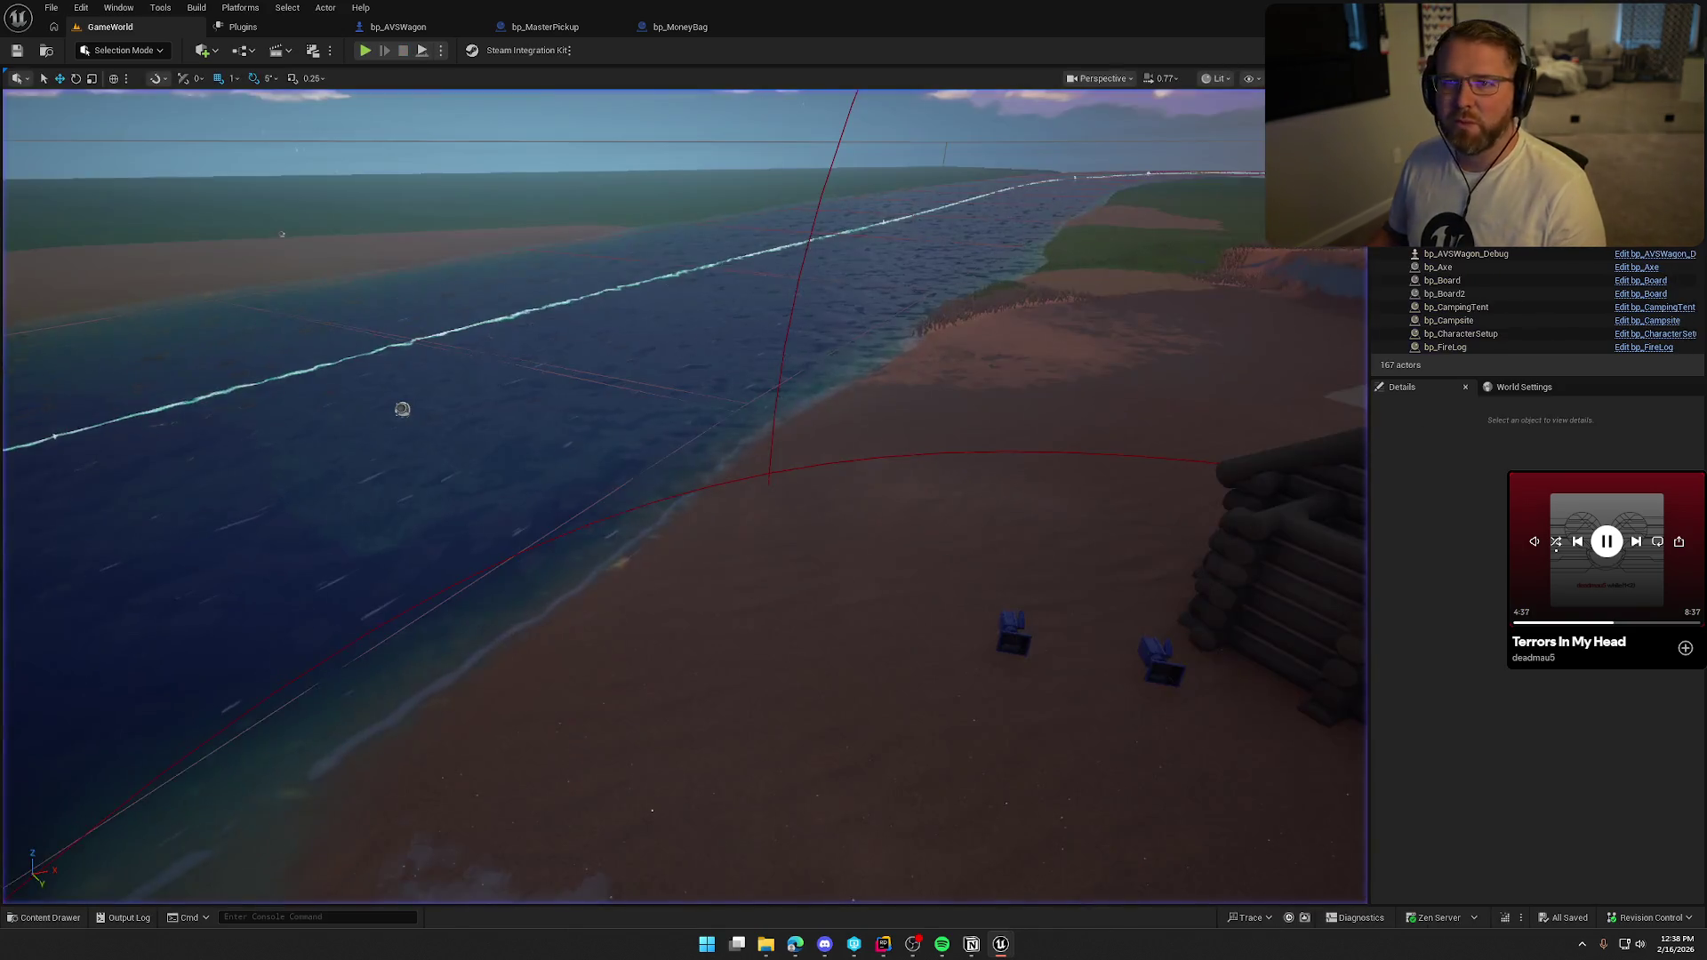
left_click(680, 27)
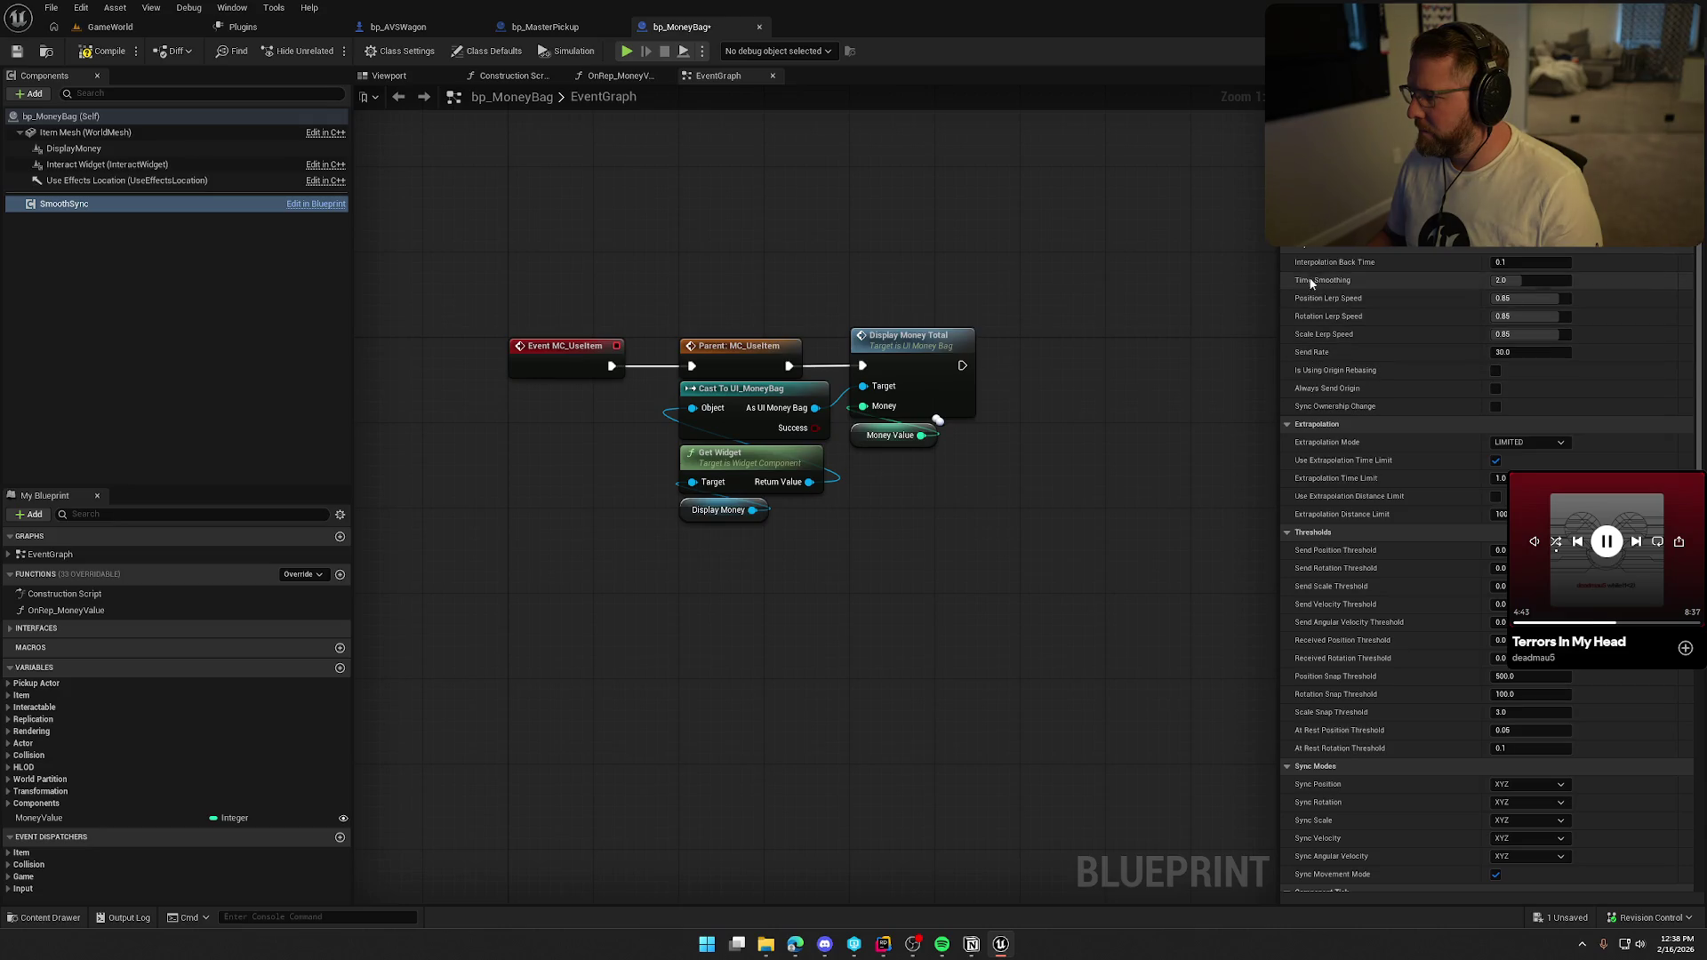
left_click(1524, 443)
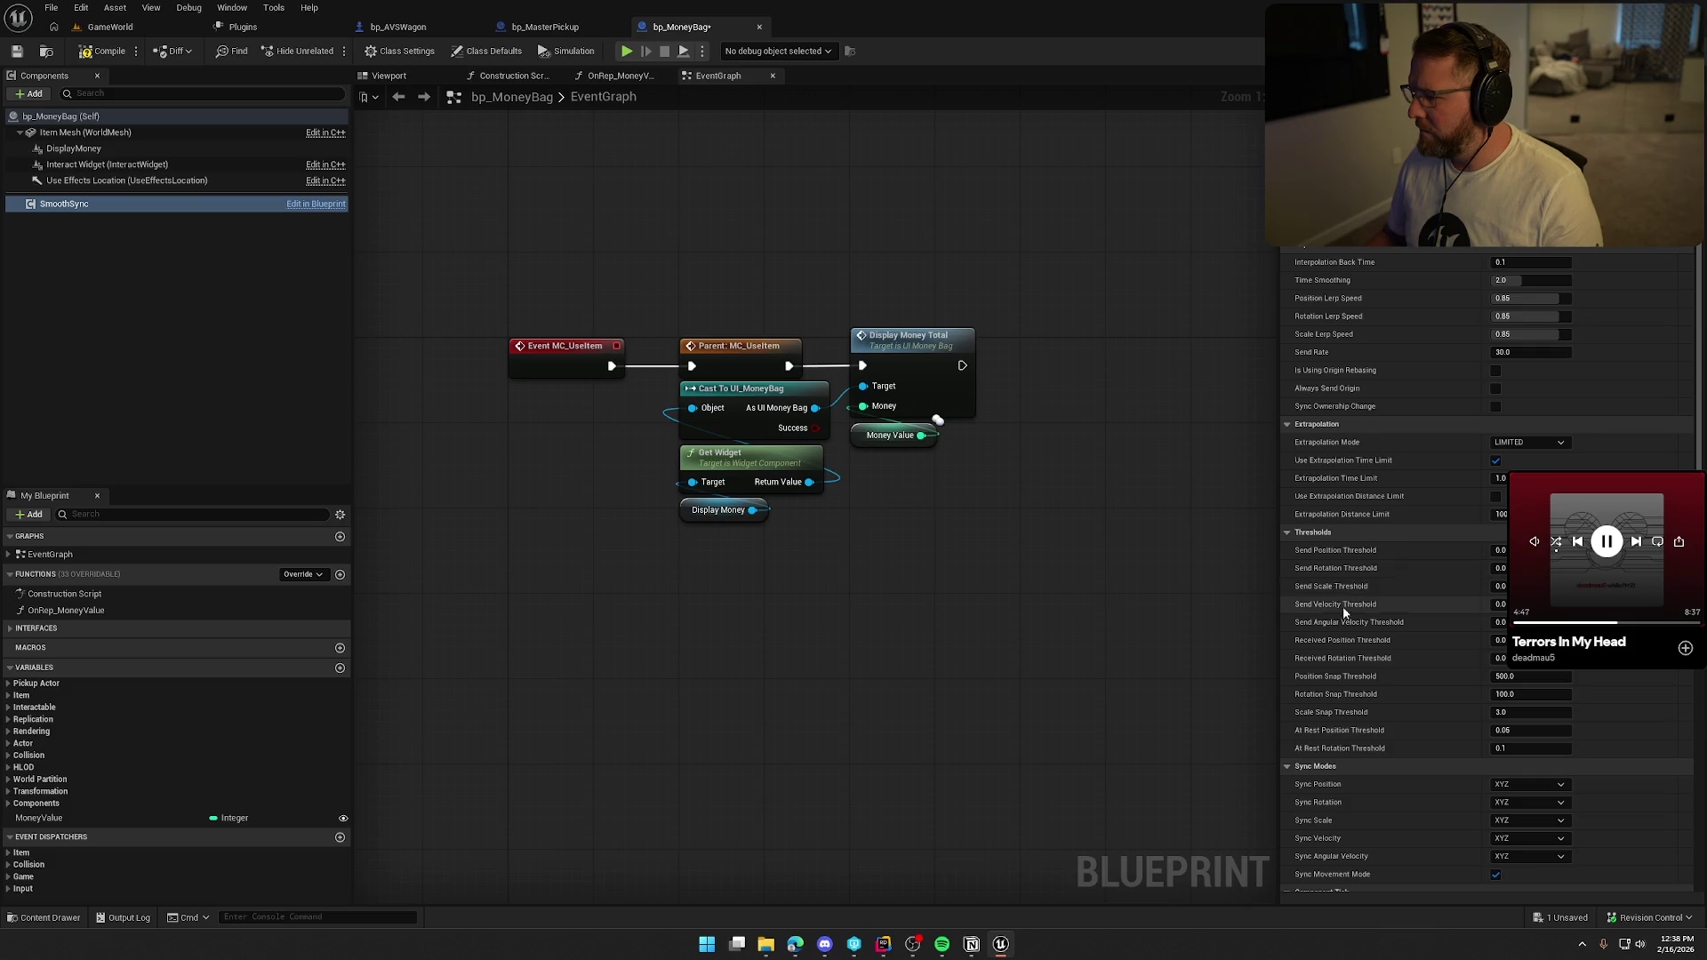
scroll(1387, 640, "down", 3)
scroll(1427, 679, "down", 5)
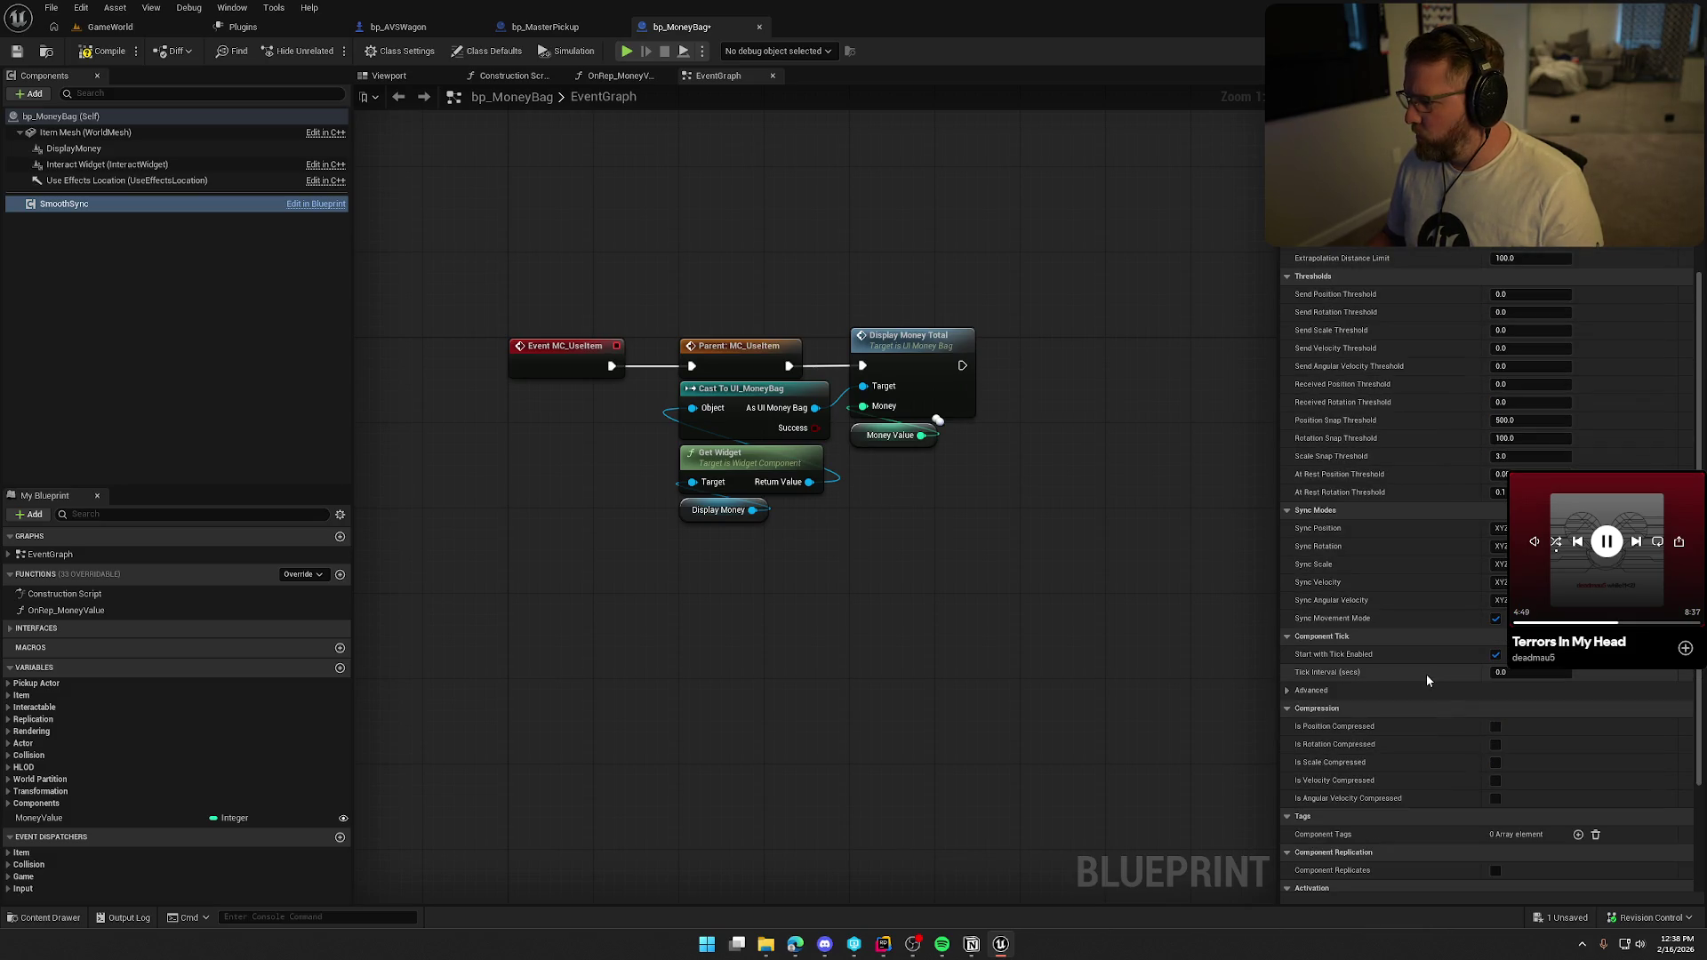
scroll(1427, 677, "down", 4)
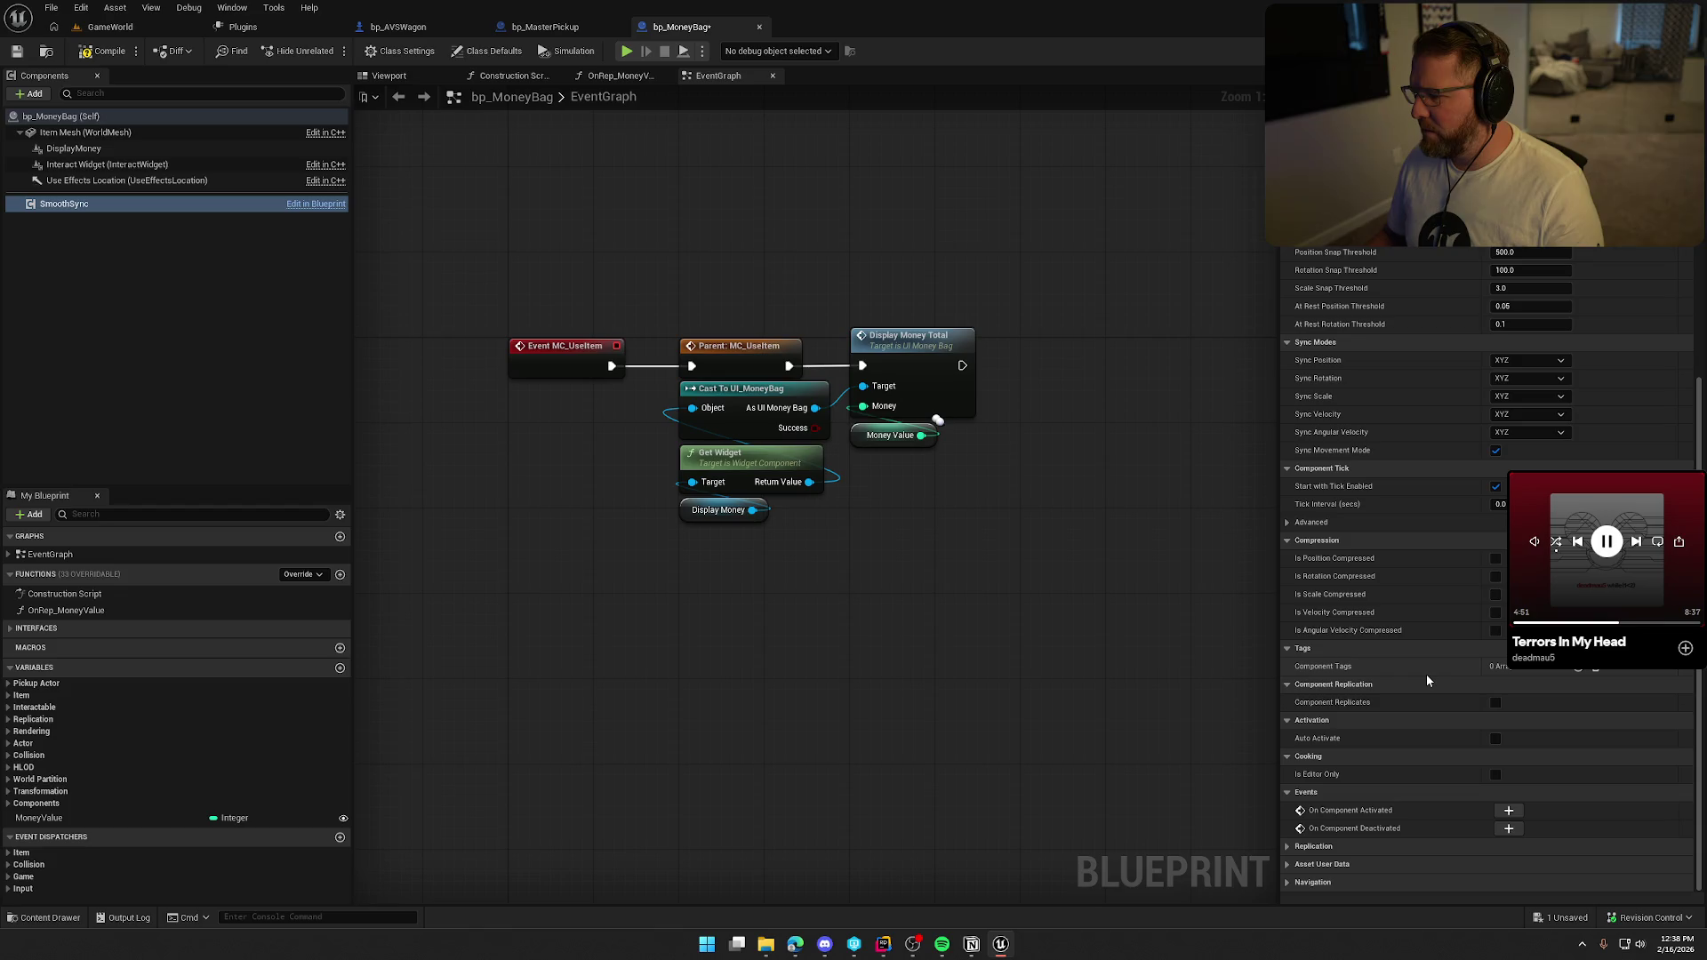
scroll(1427, 680, "up", 10)
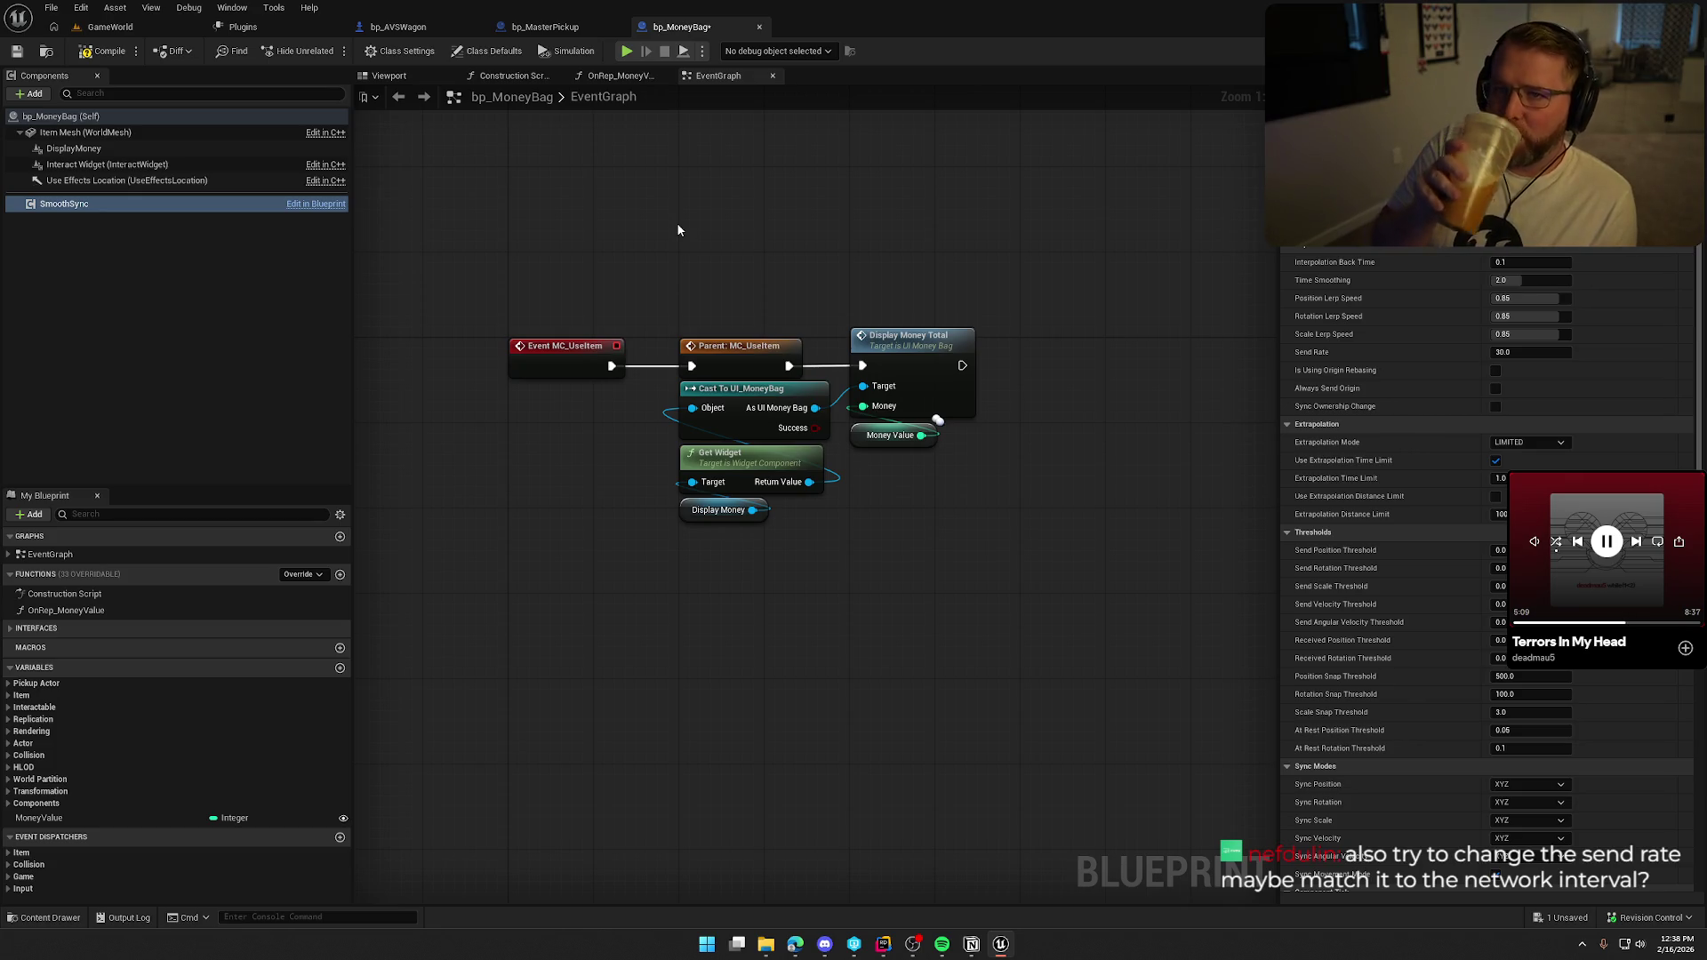
mouse_move(1322, 357)
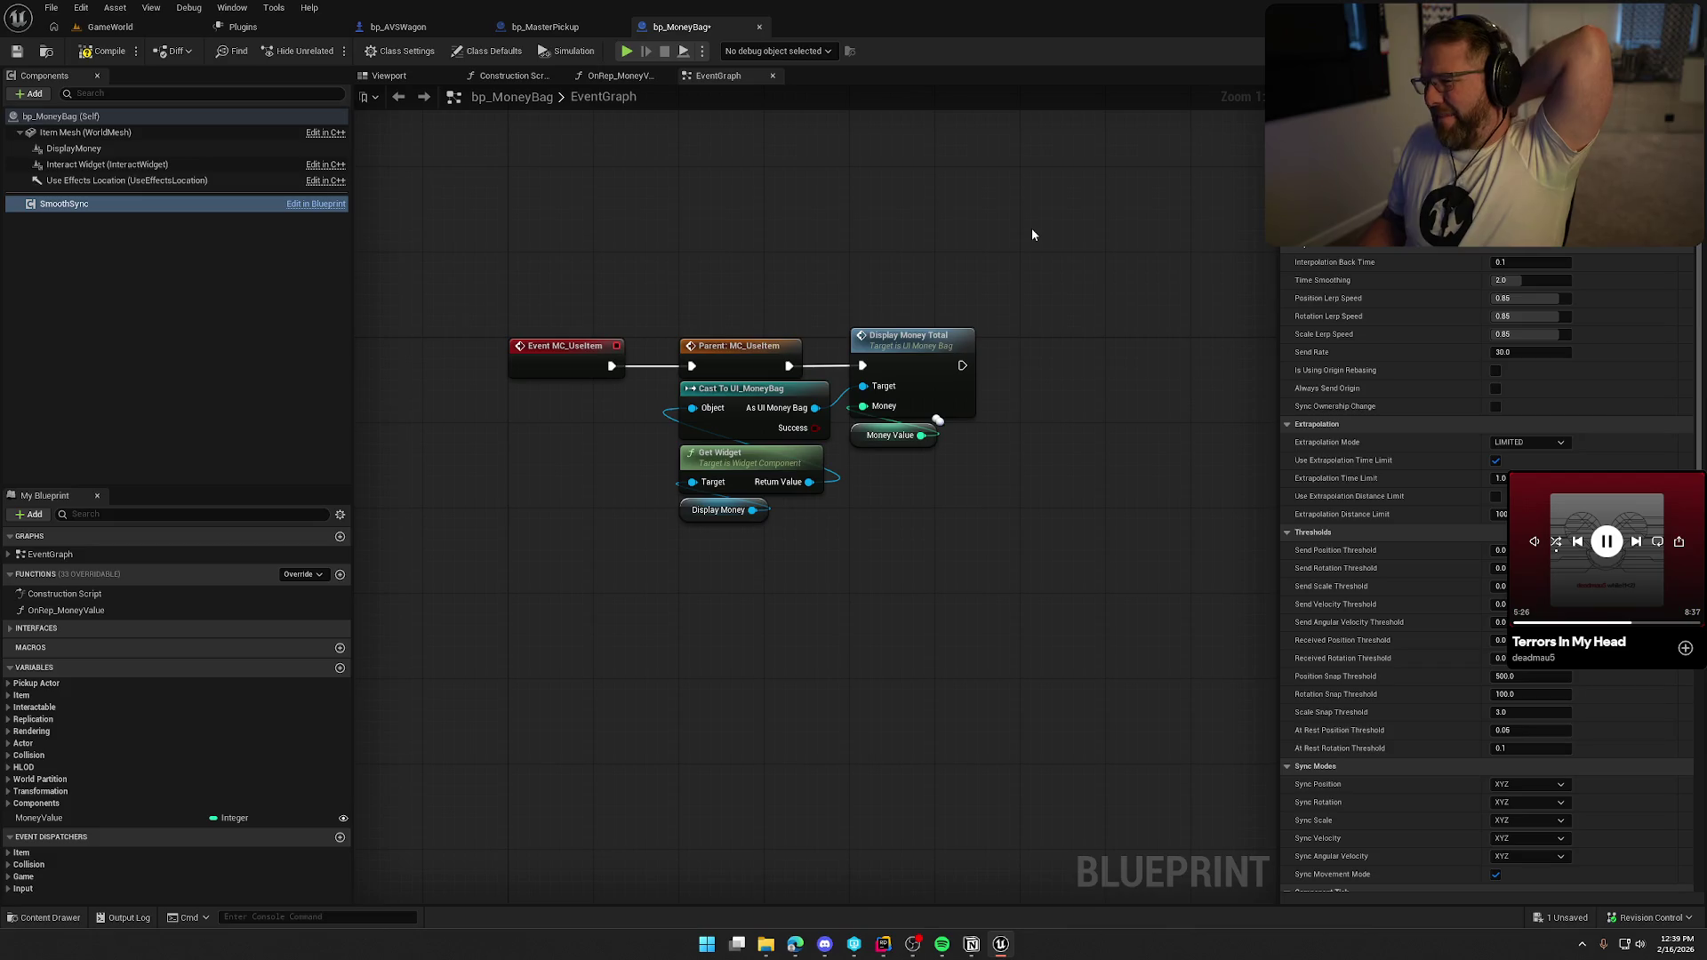
scroll(1417, 498, "down", 5)
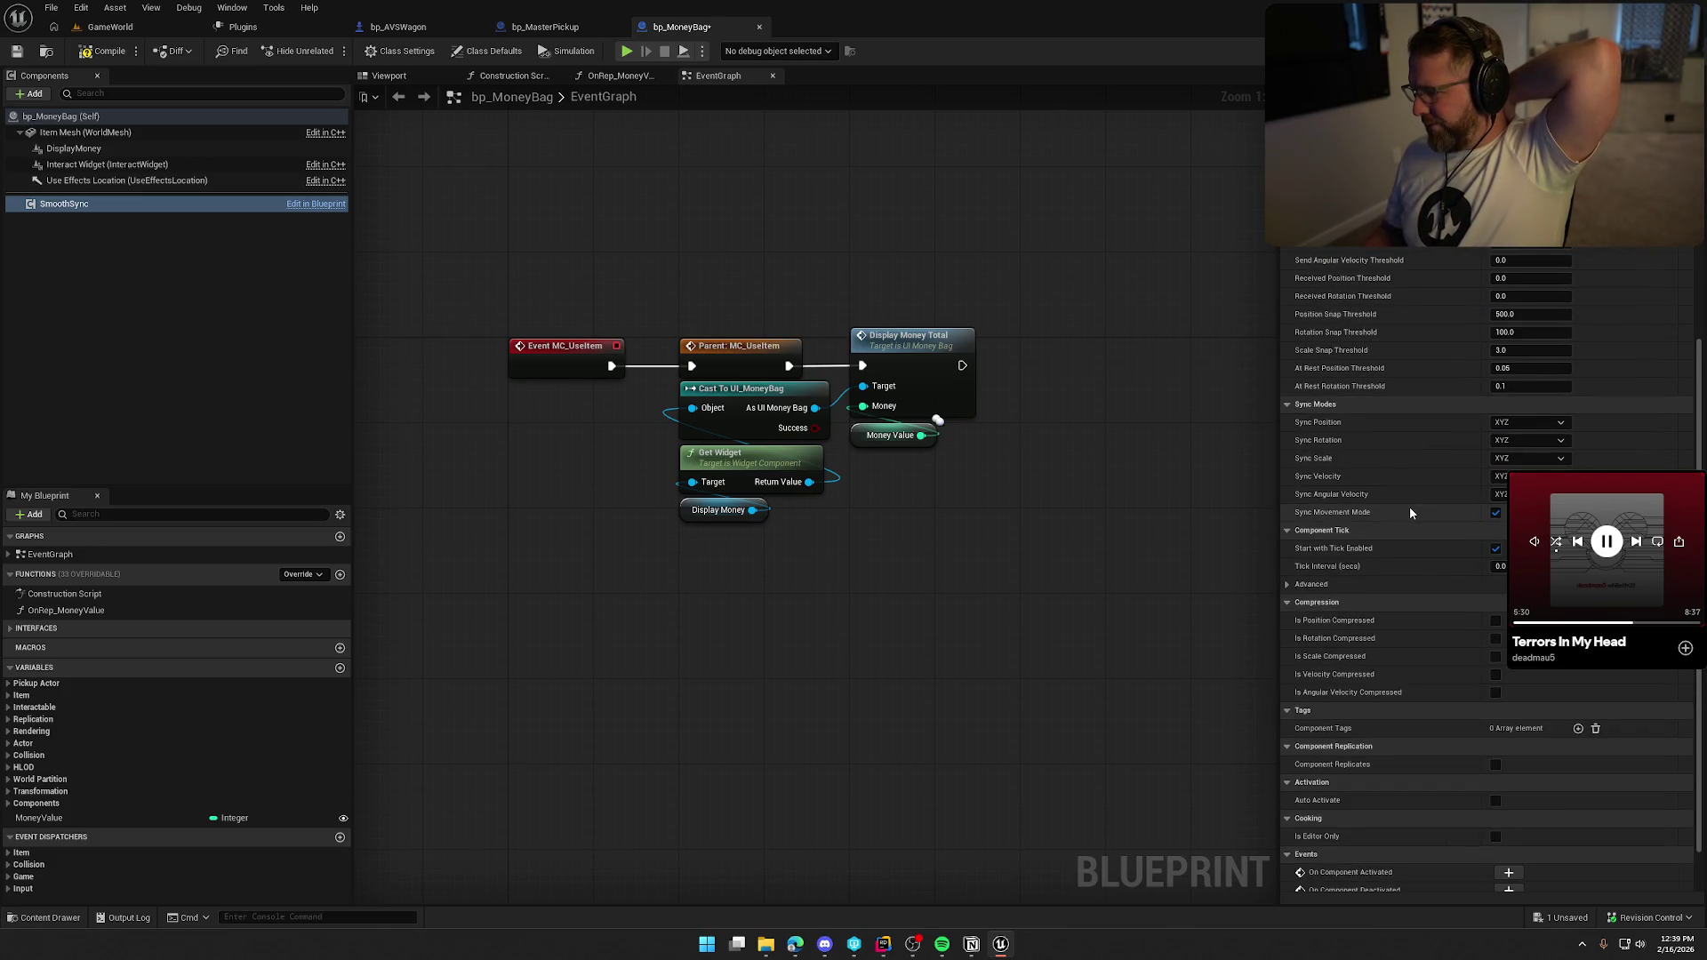
scroll(1407, 830, "up", 5)
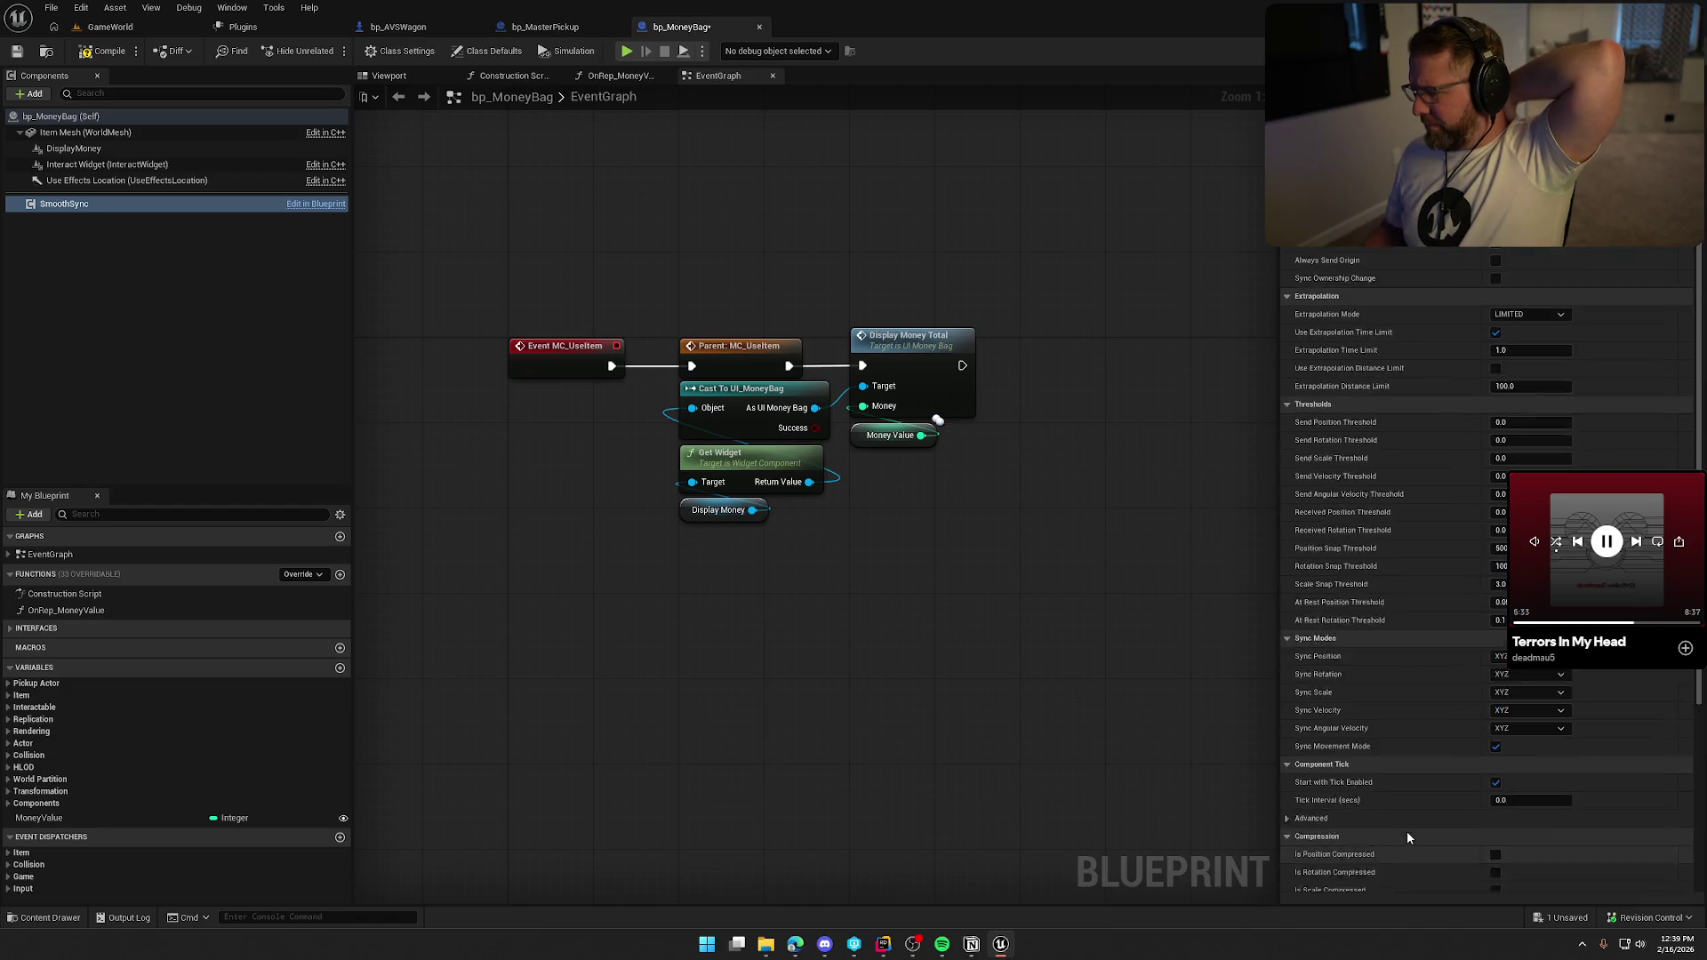
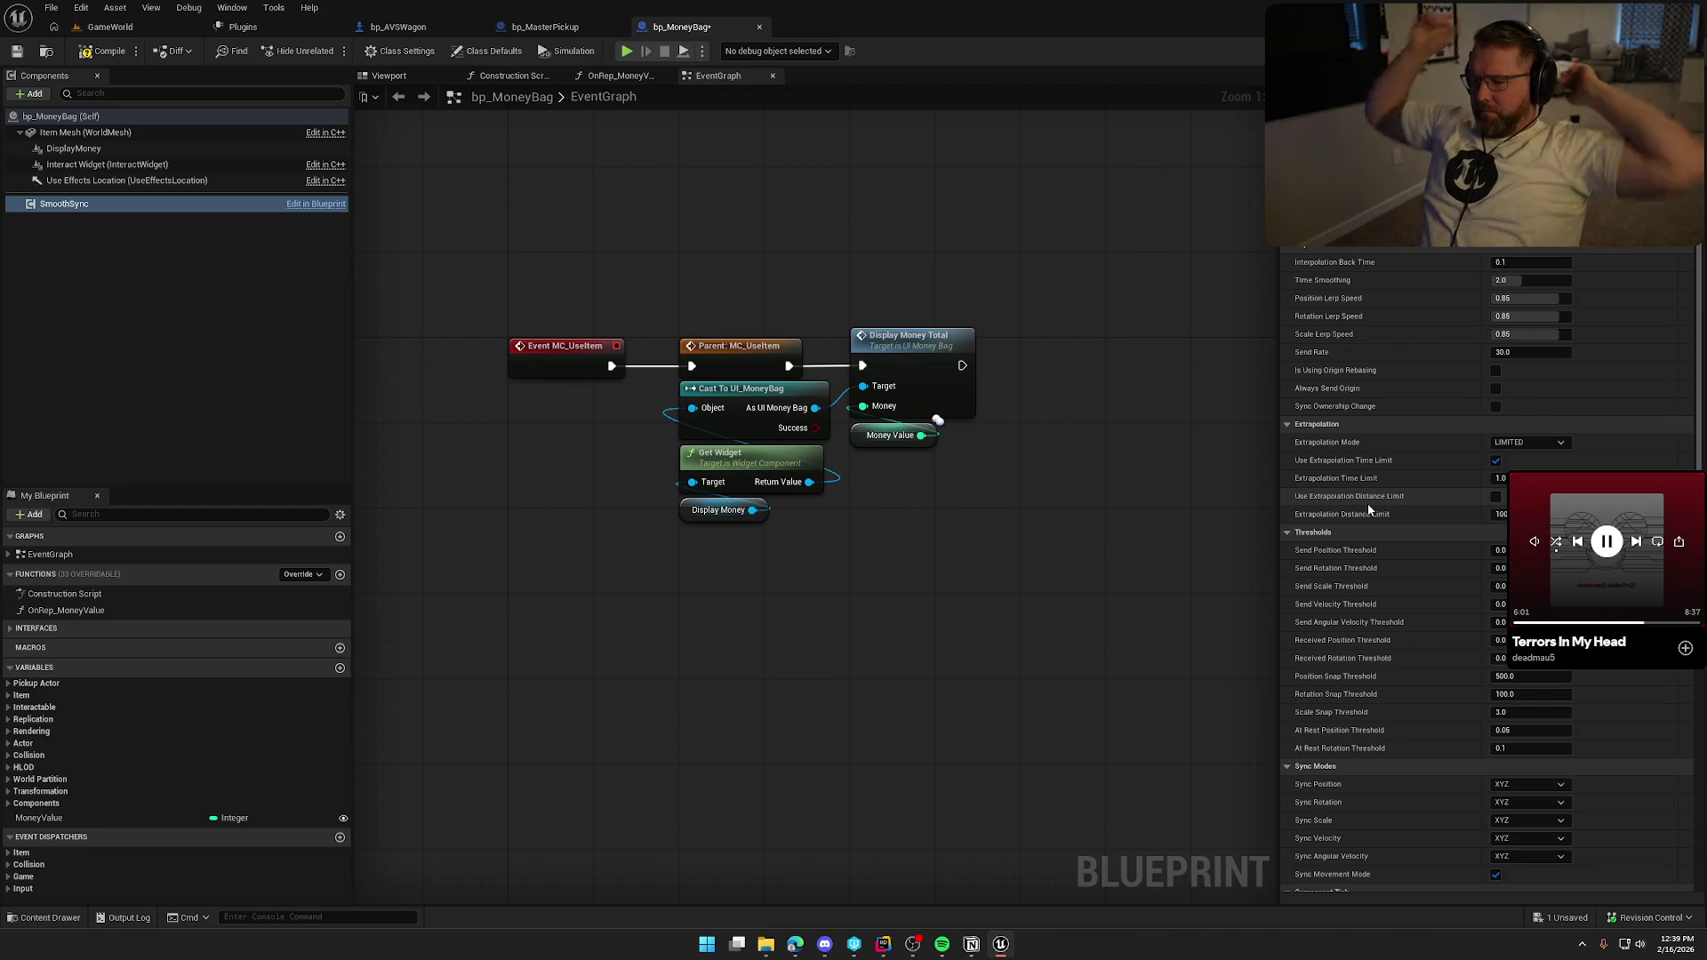
Open Items/PickupActor.cpp from the Items folder in Rider.
left_click(892, 949)
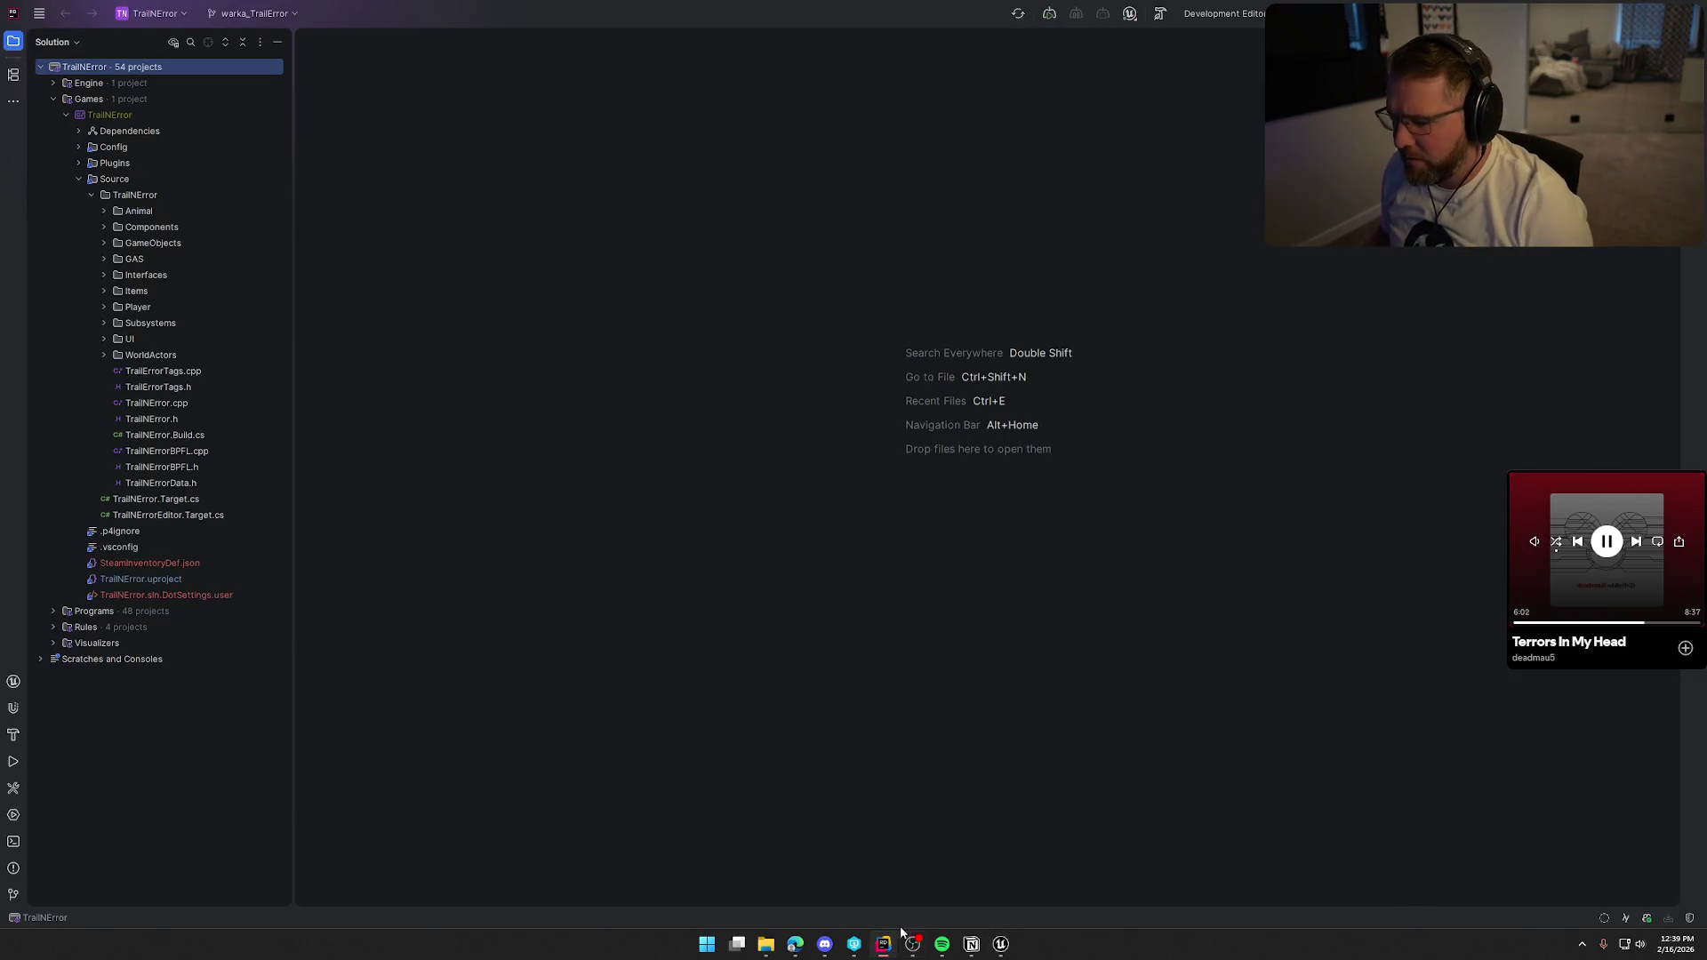
left_click(104, 292)
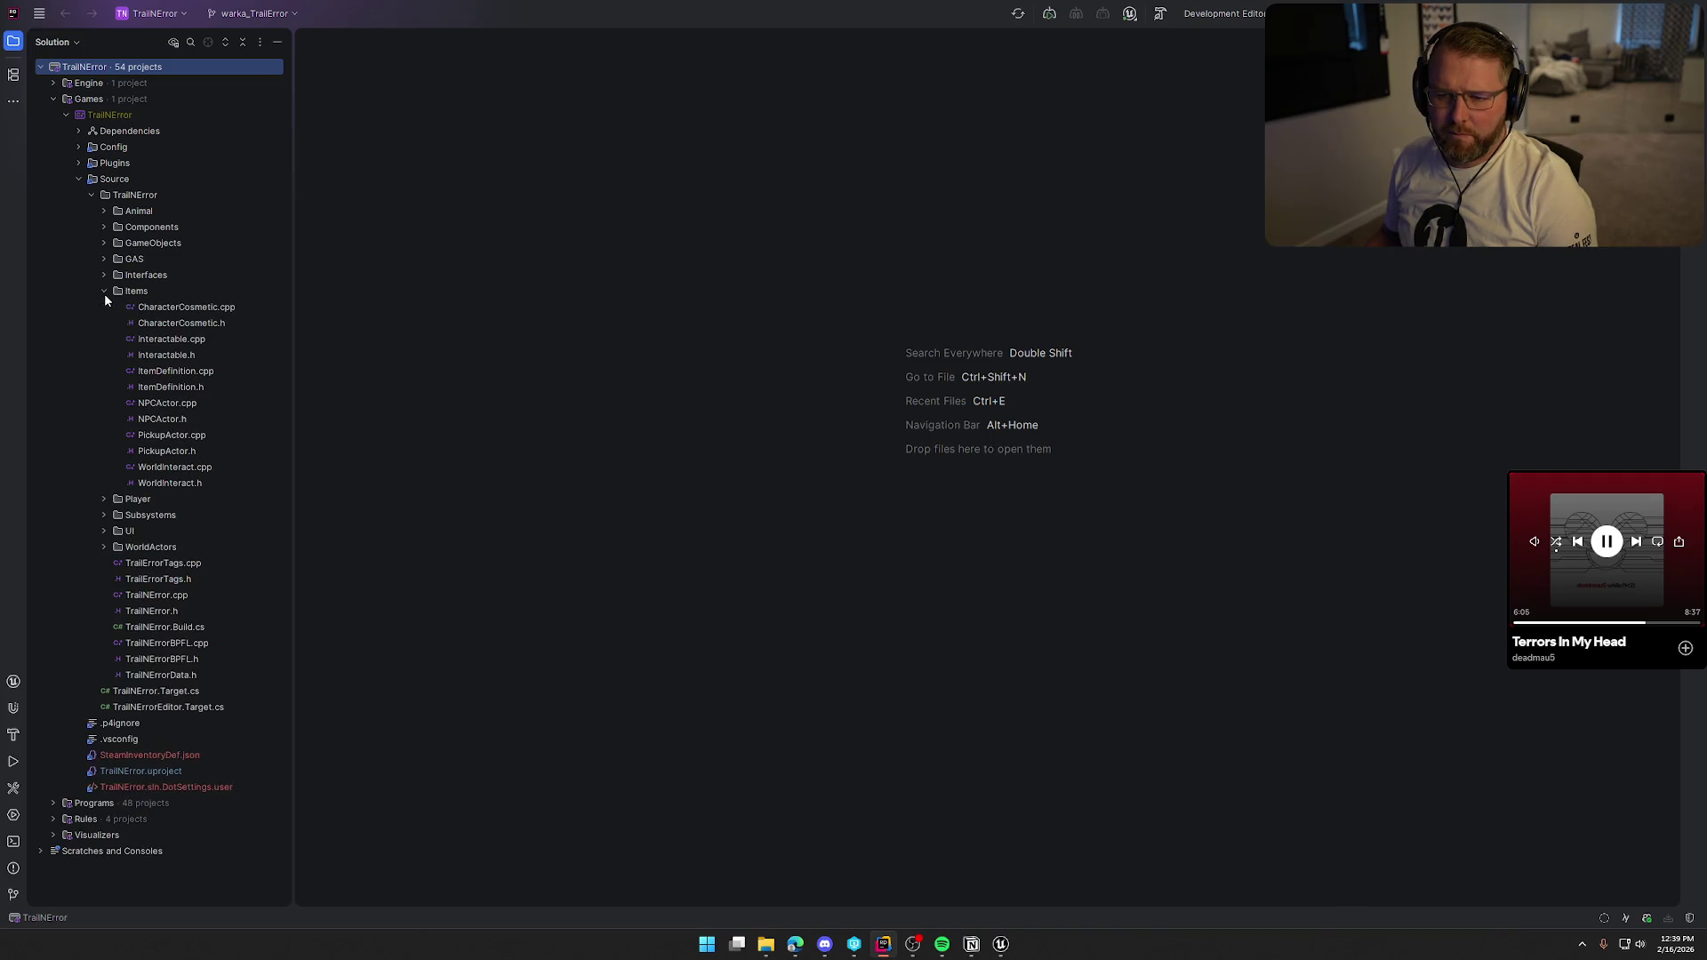
left_click(194, 436)
double_click(194, 436)
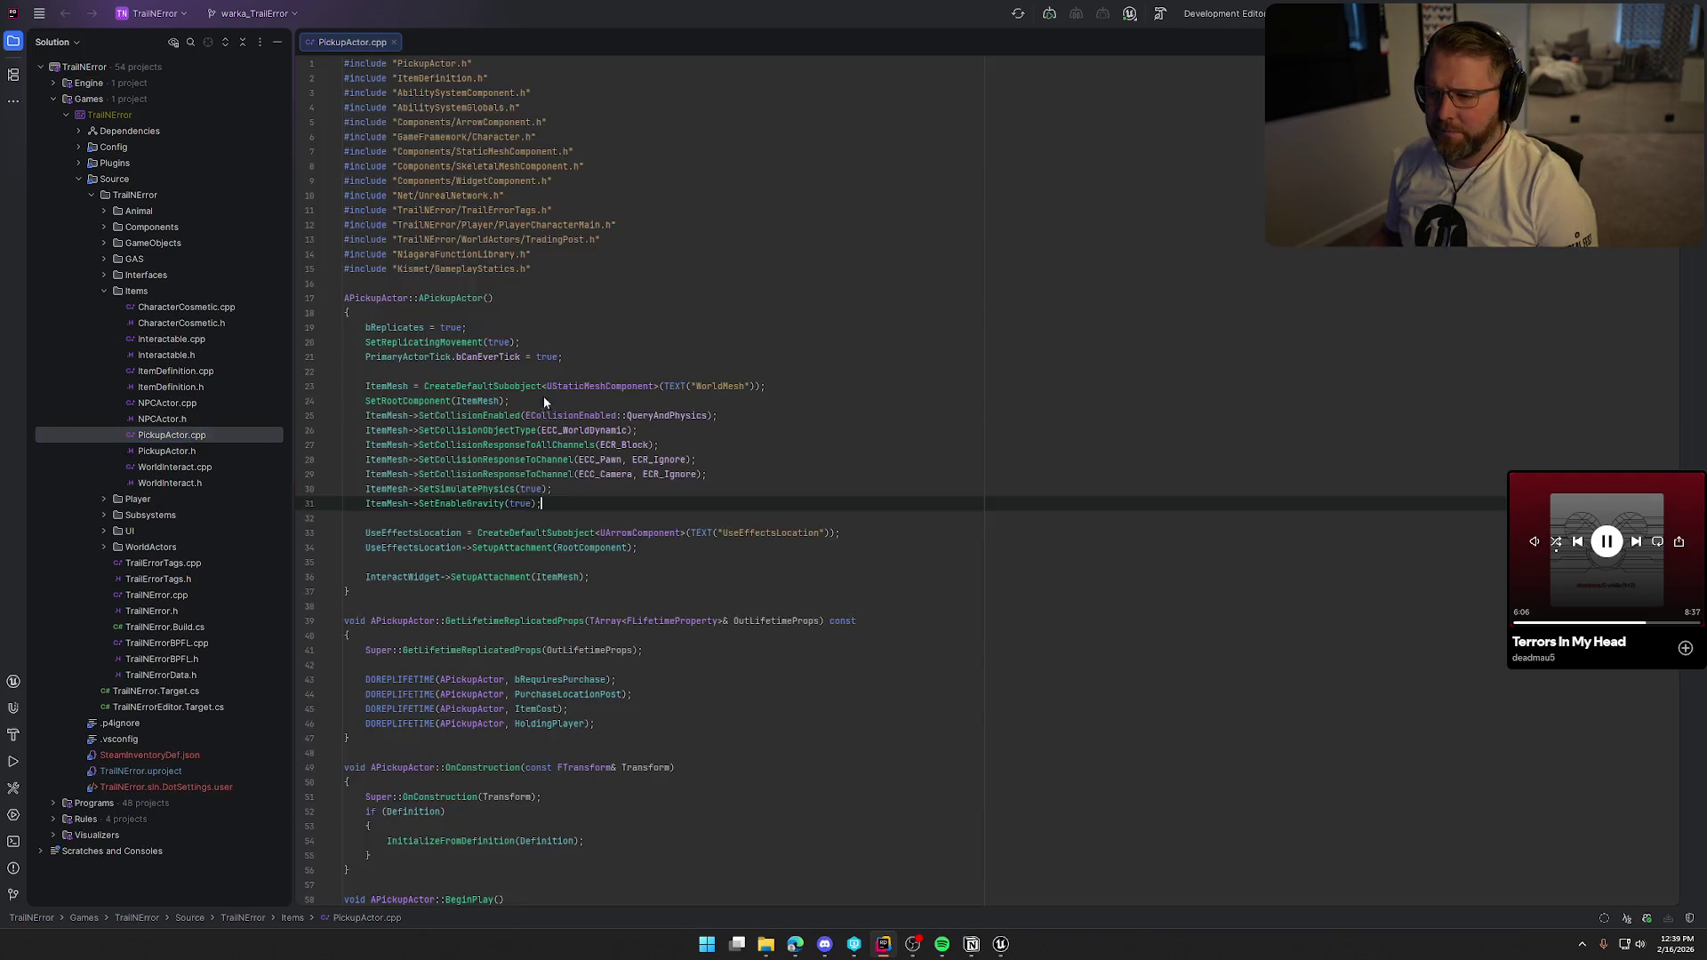
Search for 'throw' and comment out SetOwner(nullptr) in ThrowItem, then return to Unreal.
key("ctrl+f")
type("throw")
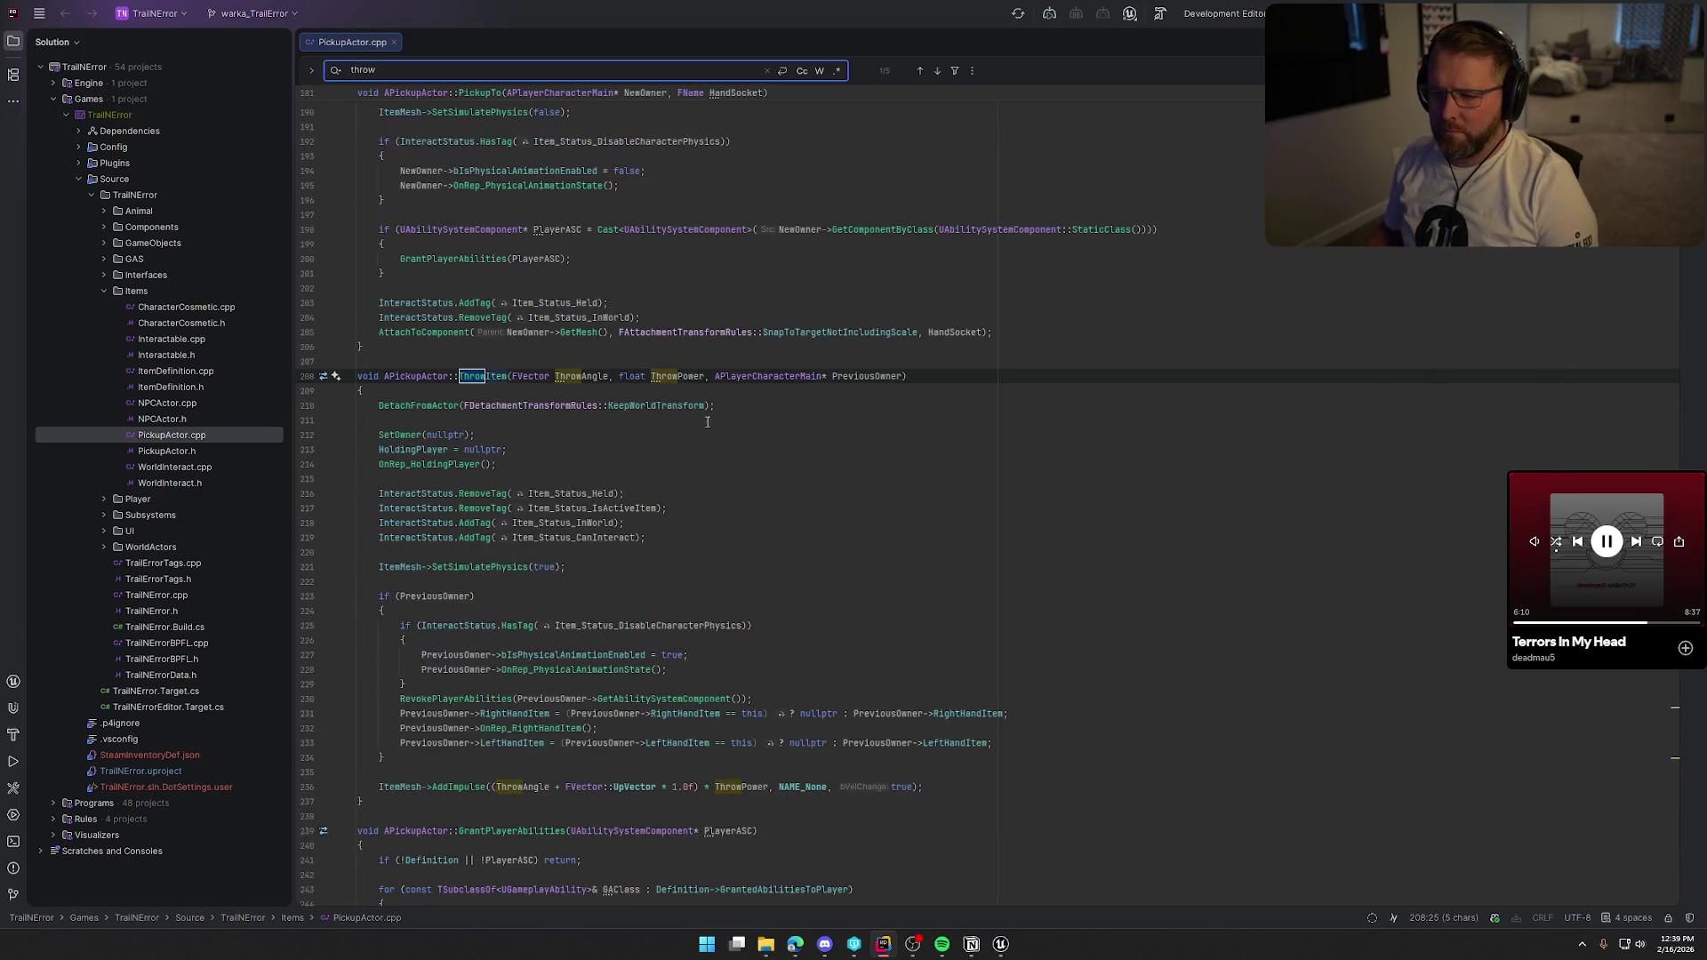
scroll(703, 548, "down", 3)
left_click(474, 304)
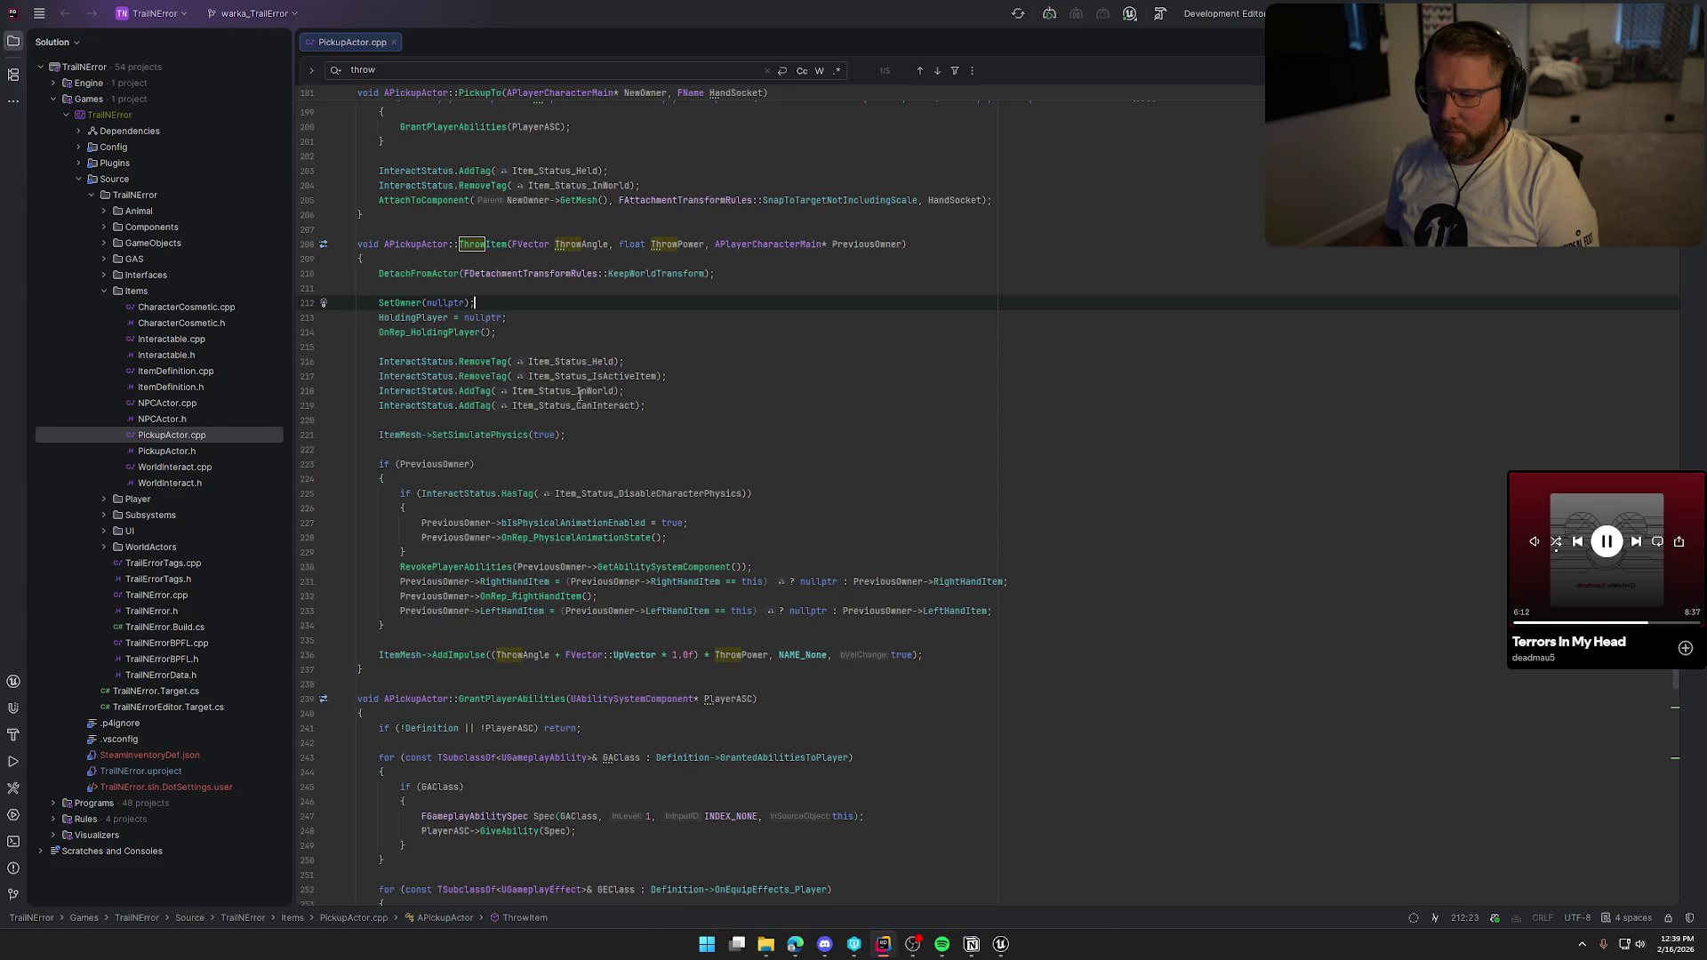
key("BackSpace")
key("BackSpace")
key("BackSpace")
type("//")
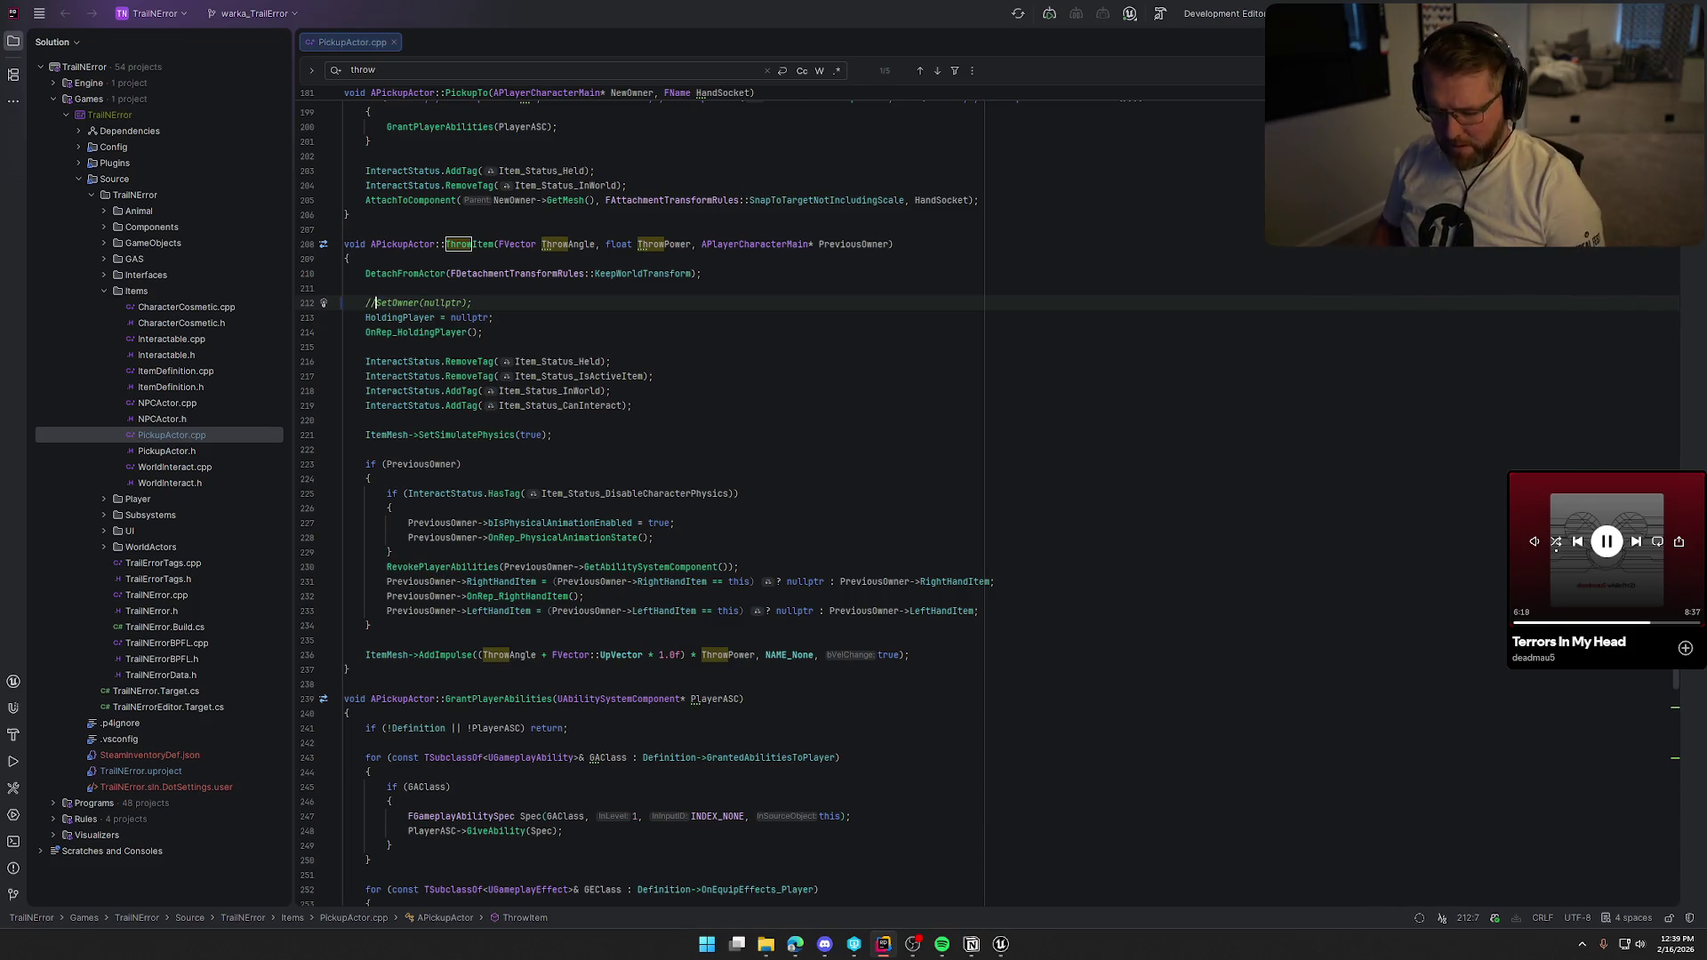
left_click(1005, 950)
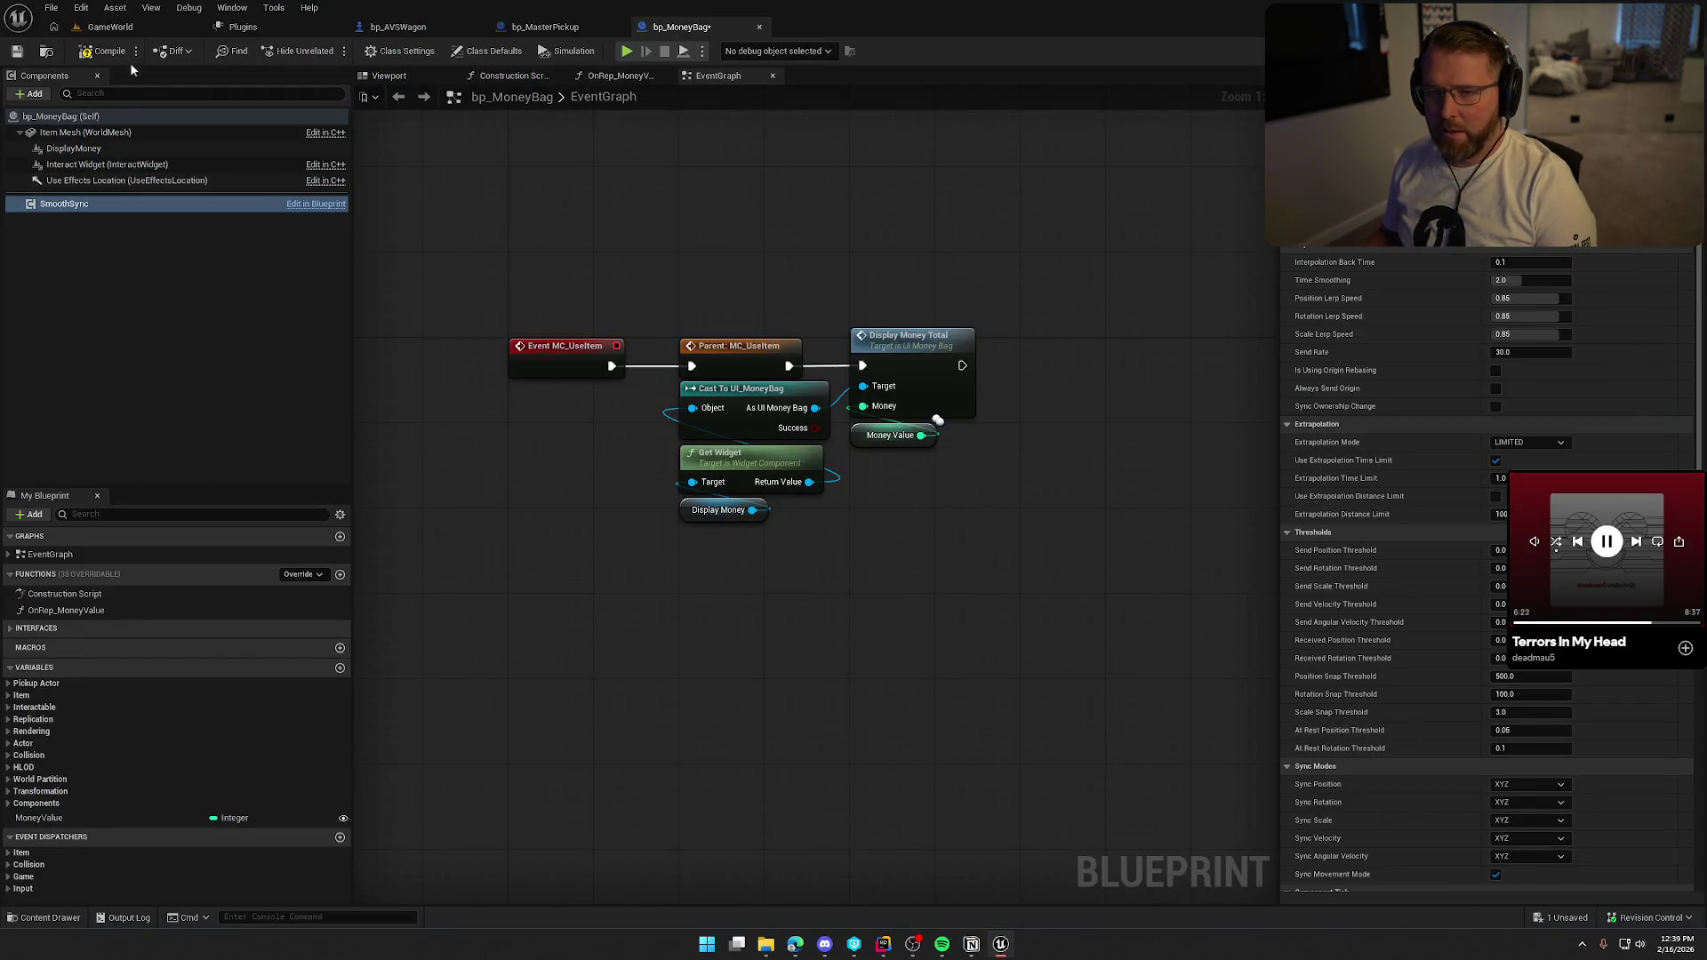
Live-compile the C++ change with Ctrl+Alt+F11 and close the Live Coding window.
left_click(107, 51)
left_click(110, 27)
key("ctrl+alt+F11")
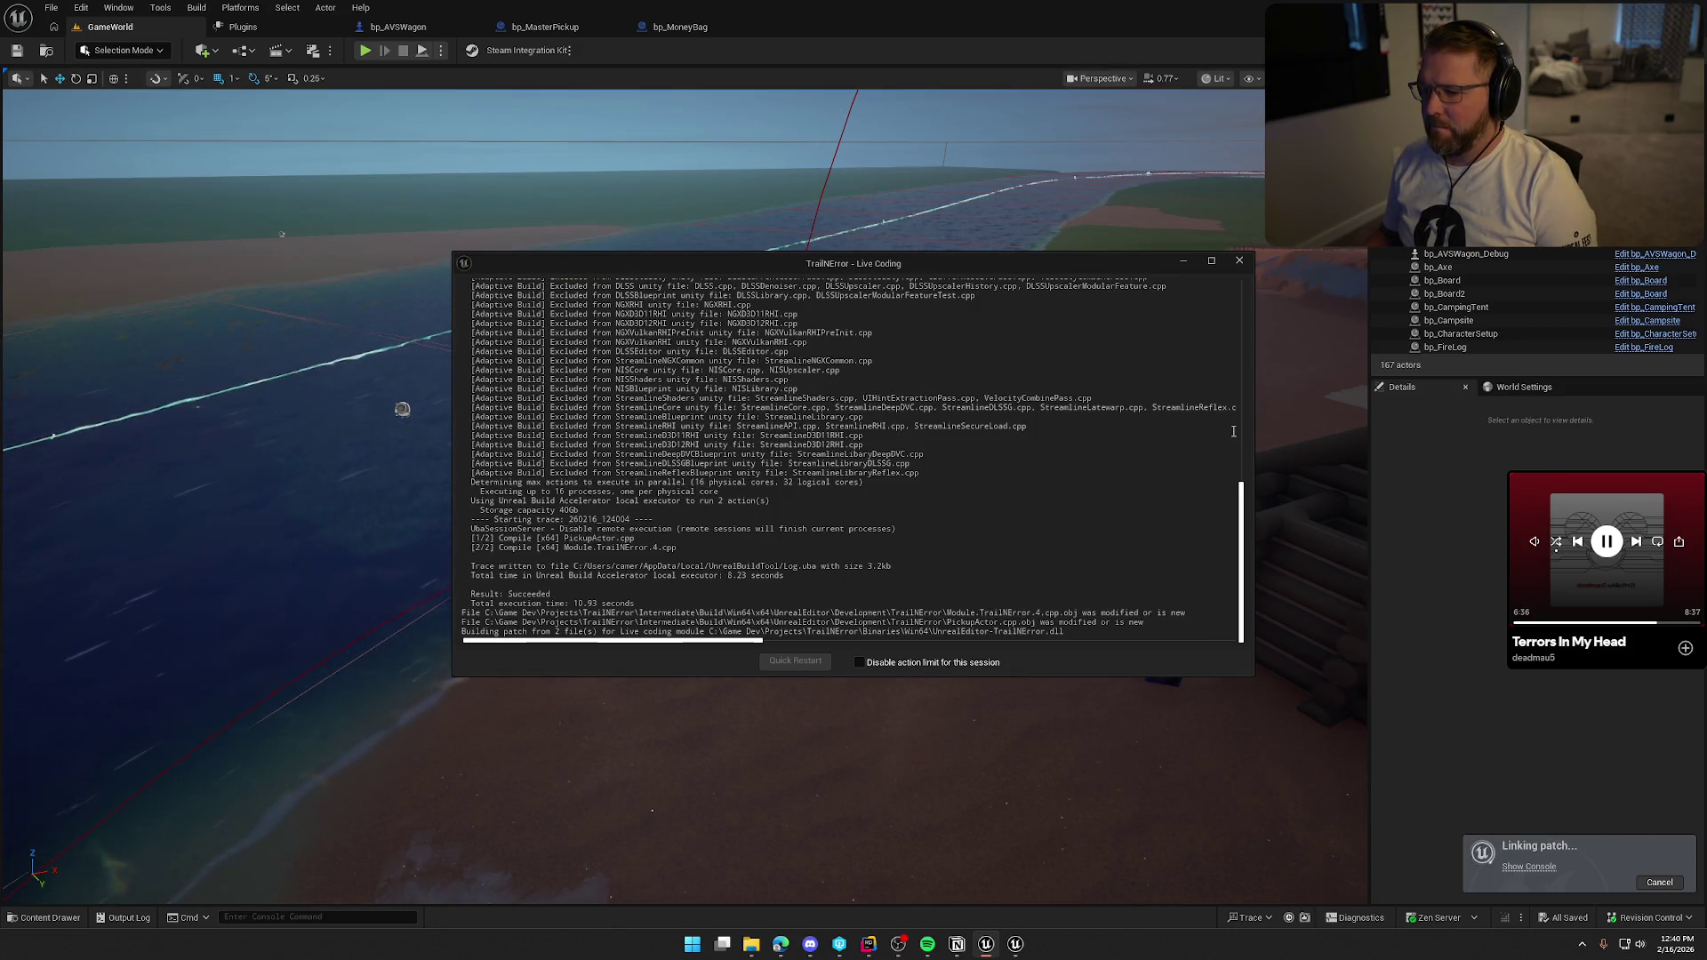
left_click(1239, 261)
Bring up the GameWorld level and start a play-in-editor session.
left_click(678, 28)
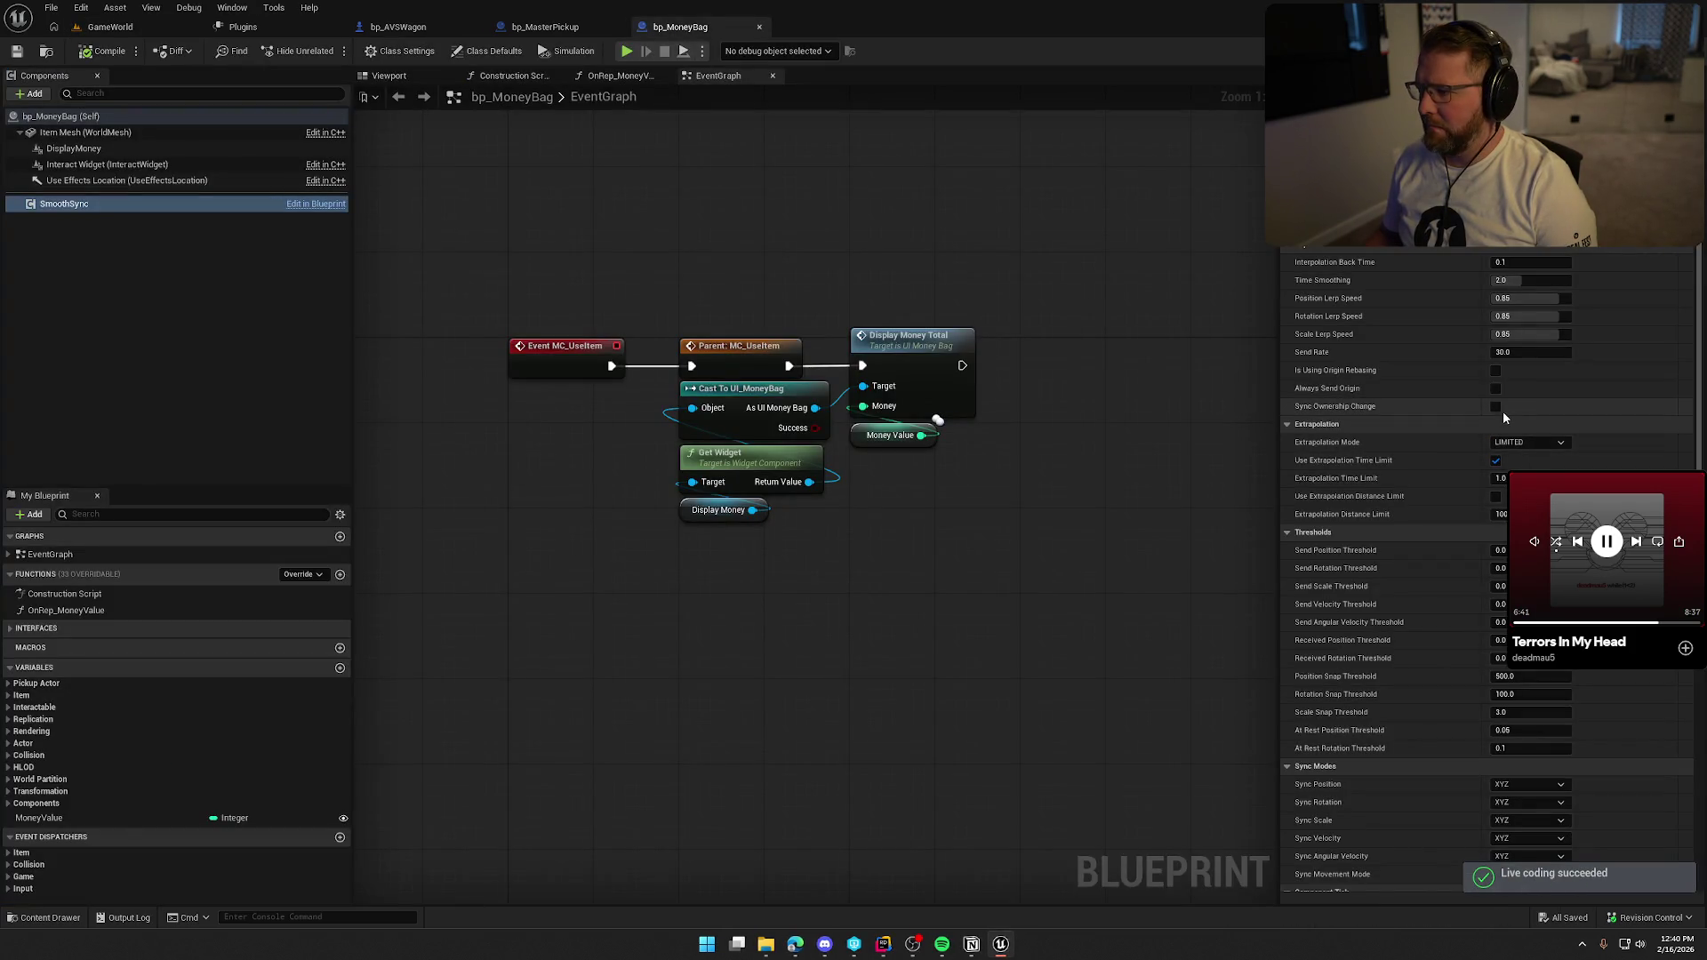
left_click(97, 27)
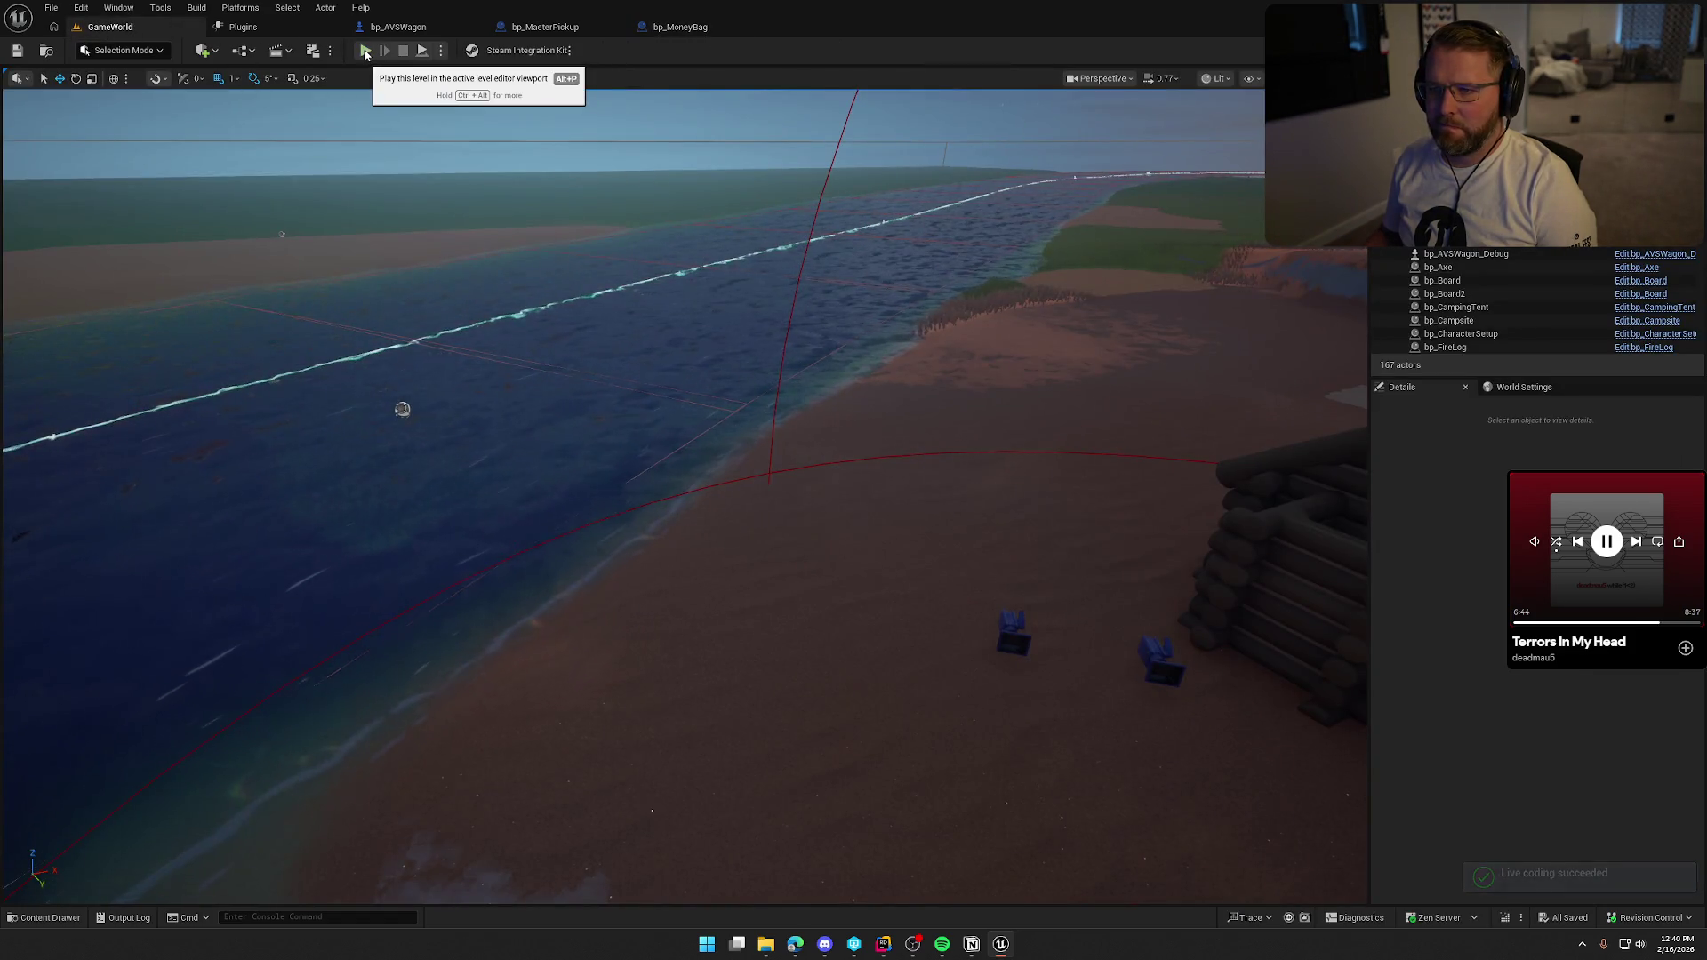
left_click(365, 50)
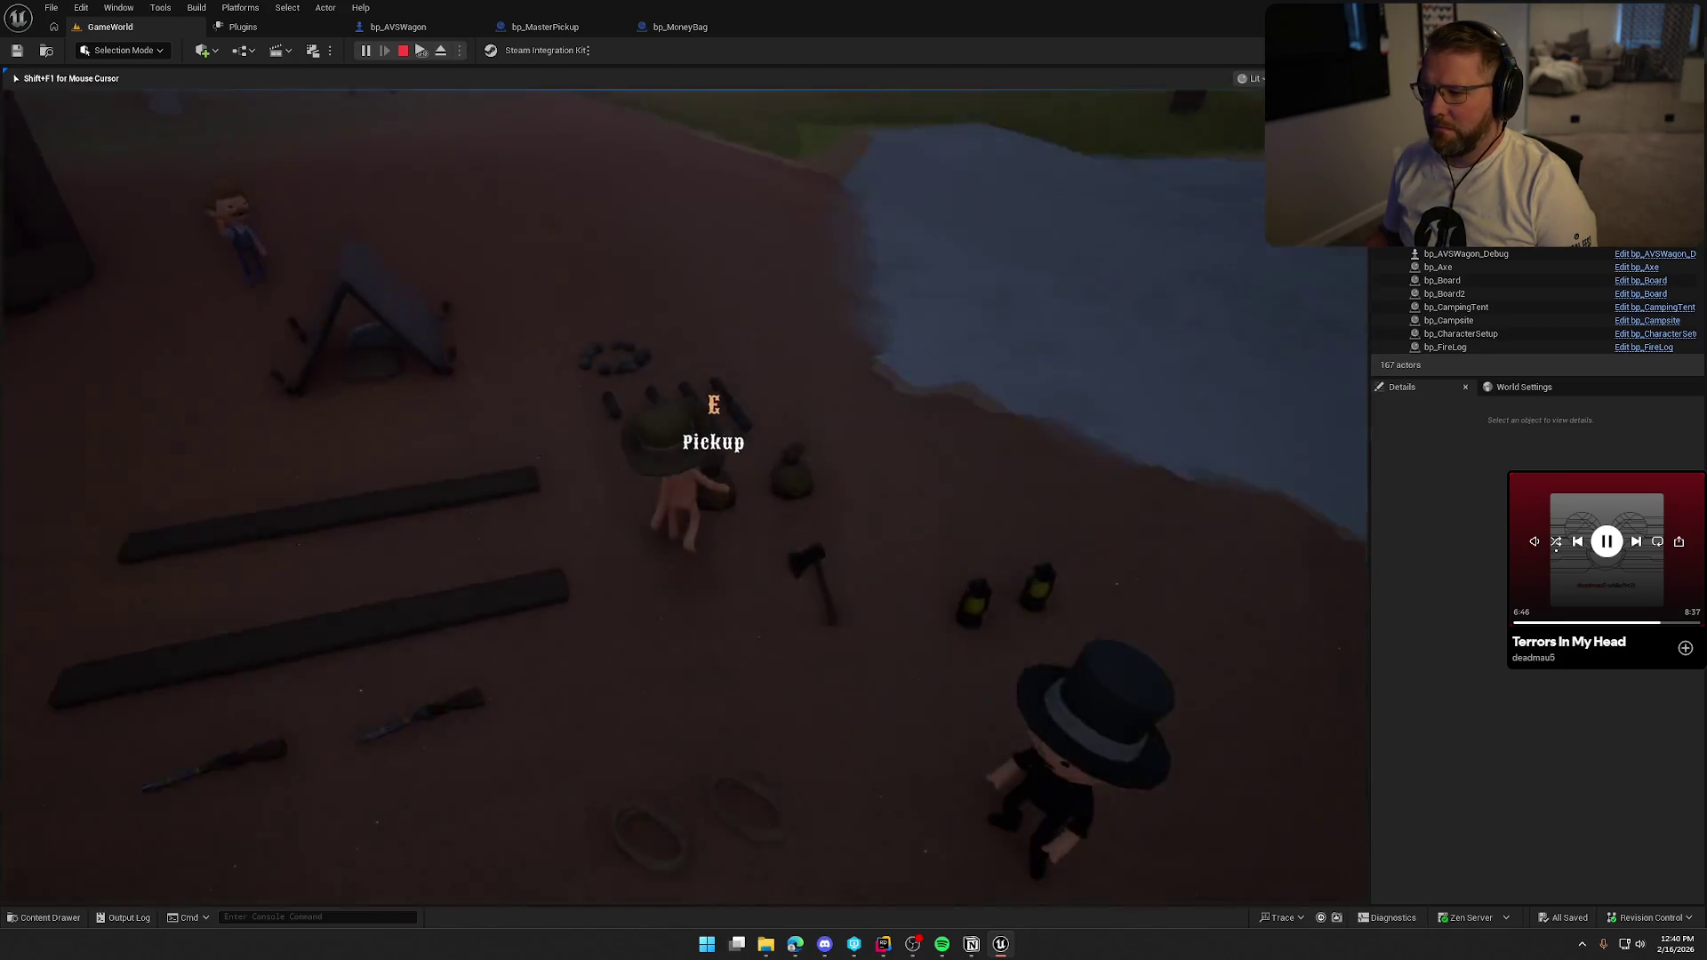
Maximize the game client and carry the money bag into the covered wagon.
key("super")
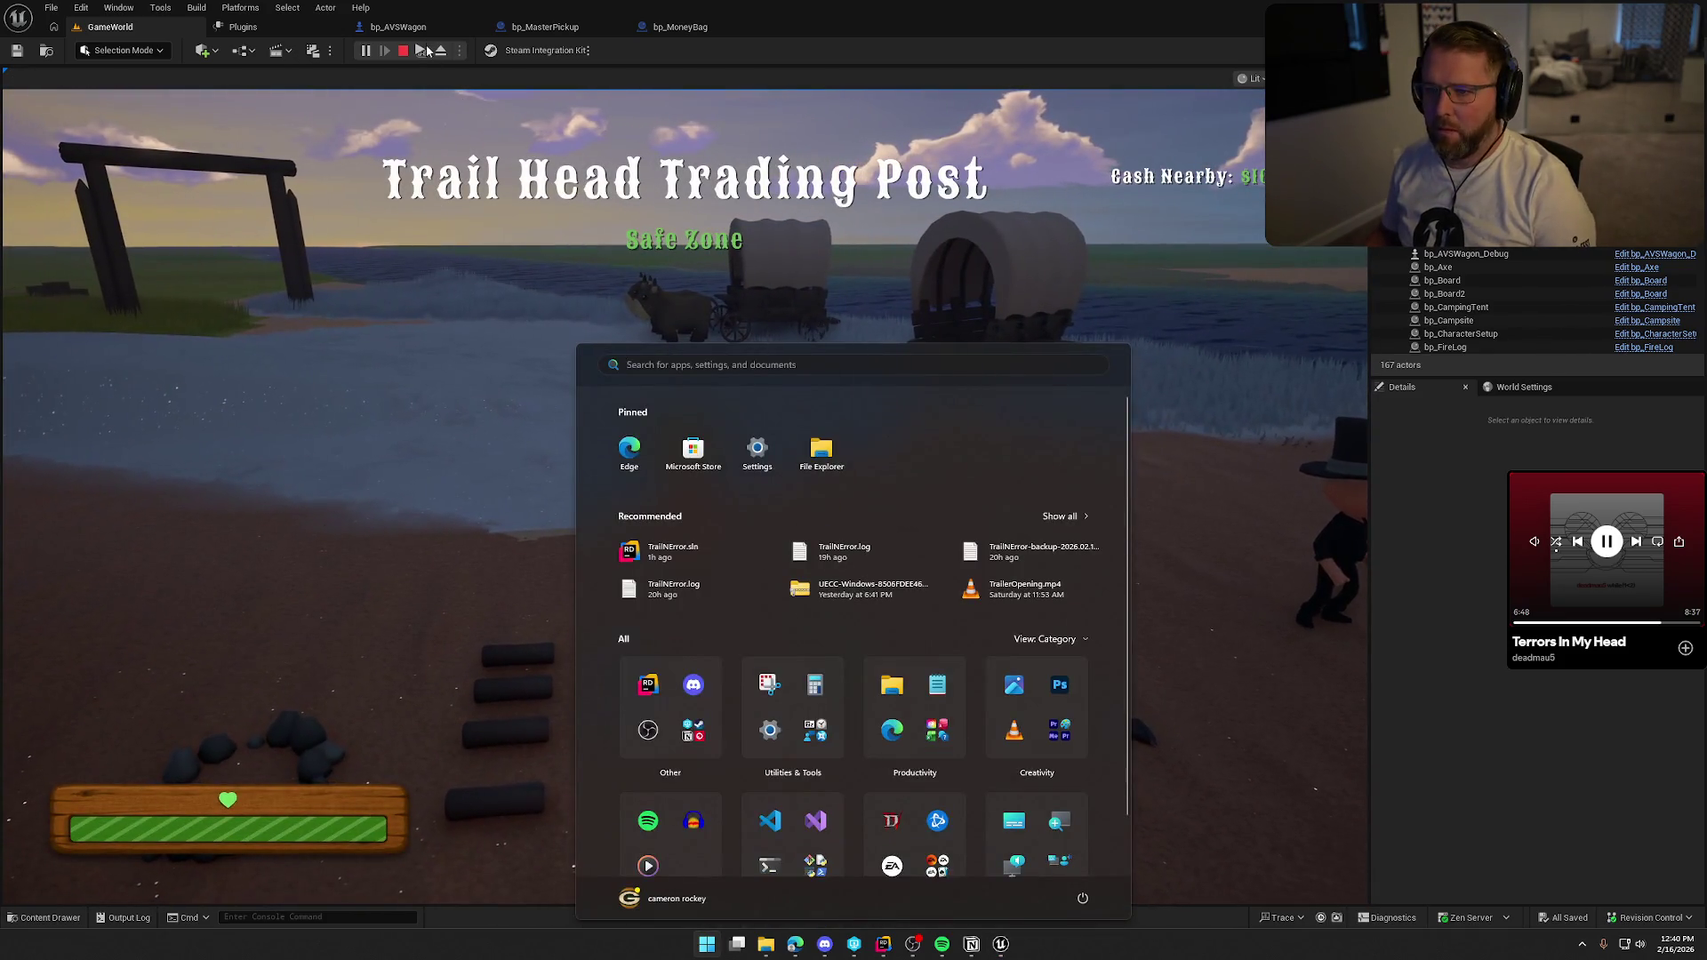
key("super")
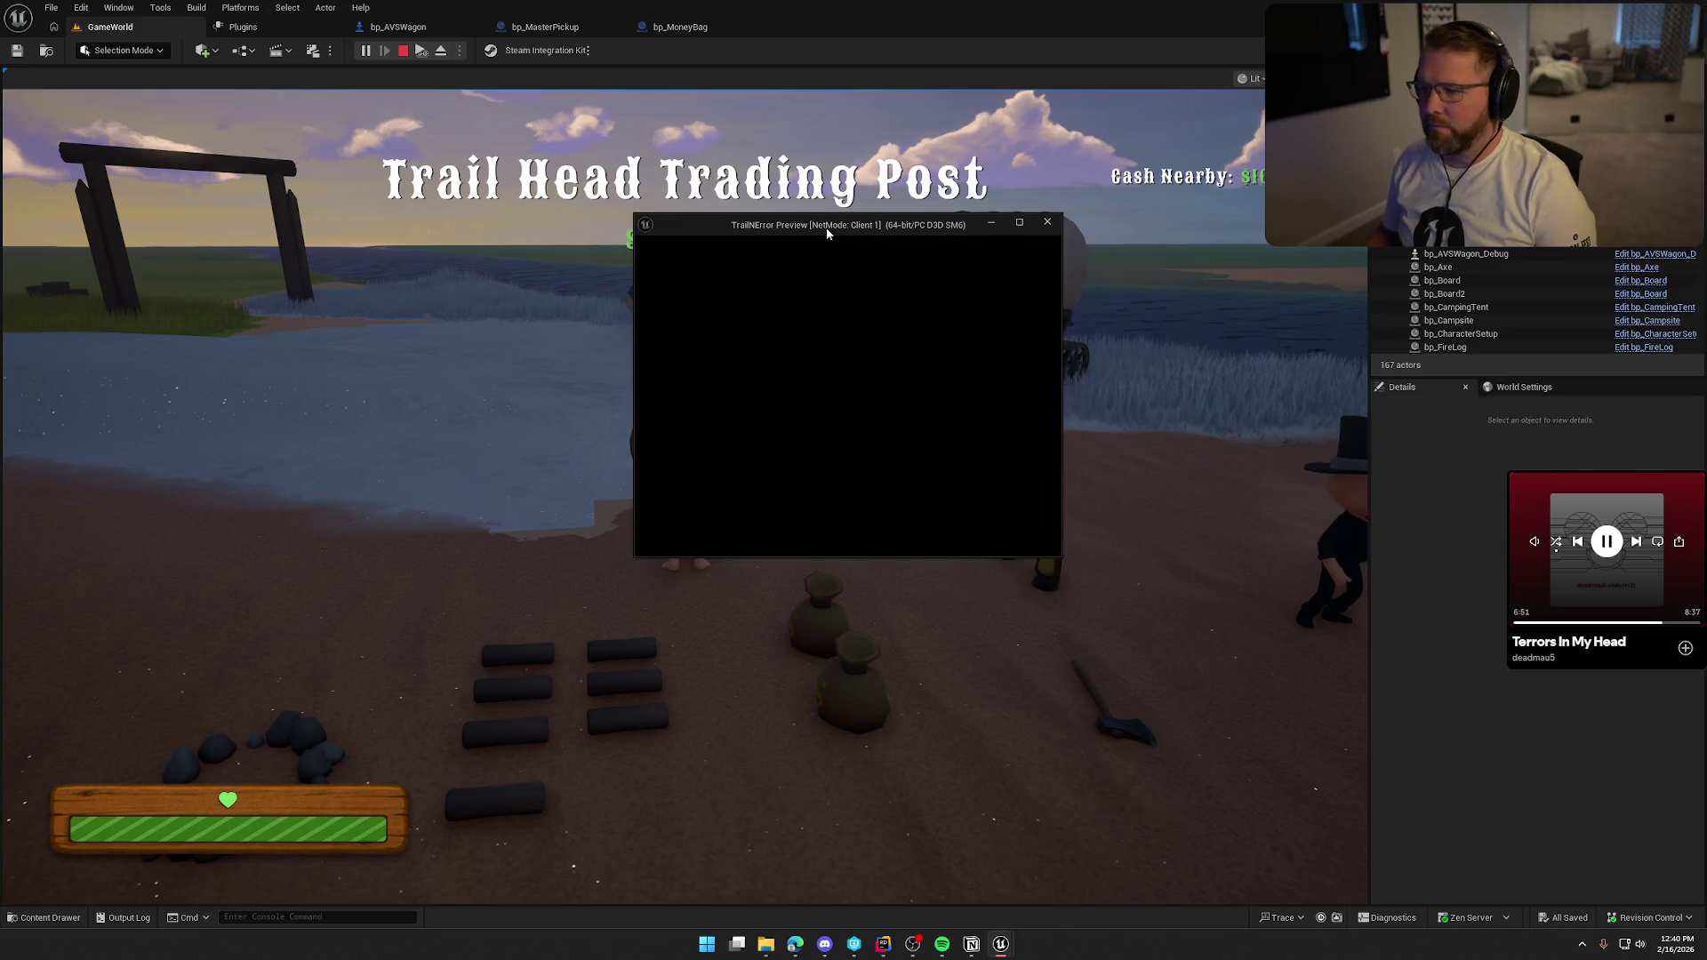
double_click(825, 227)
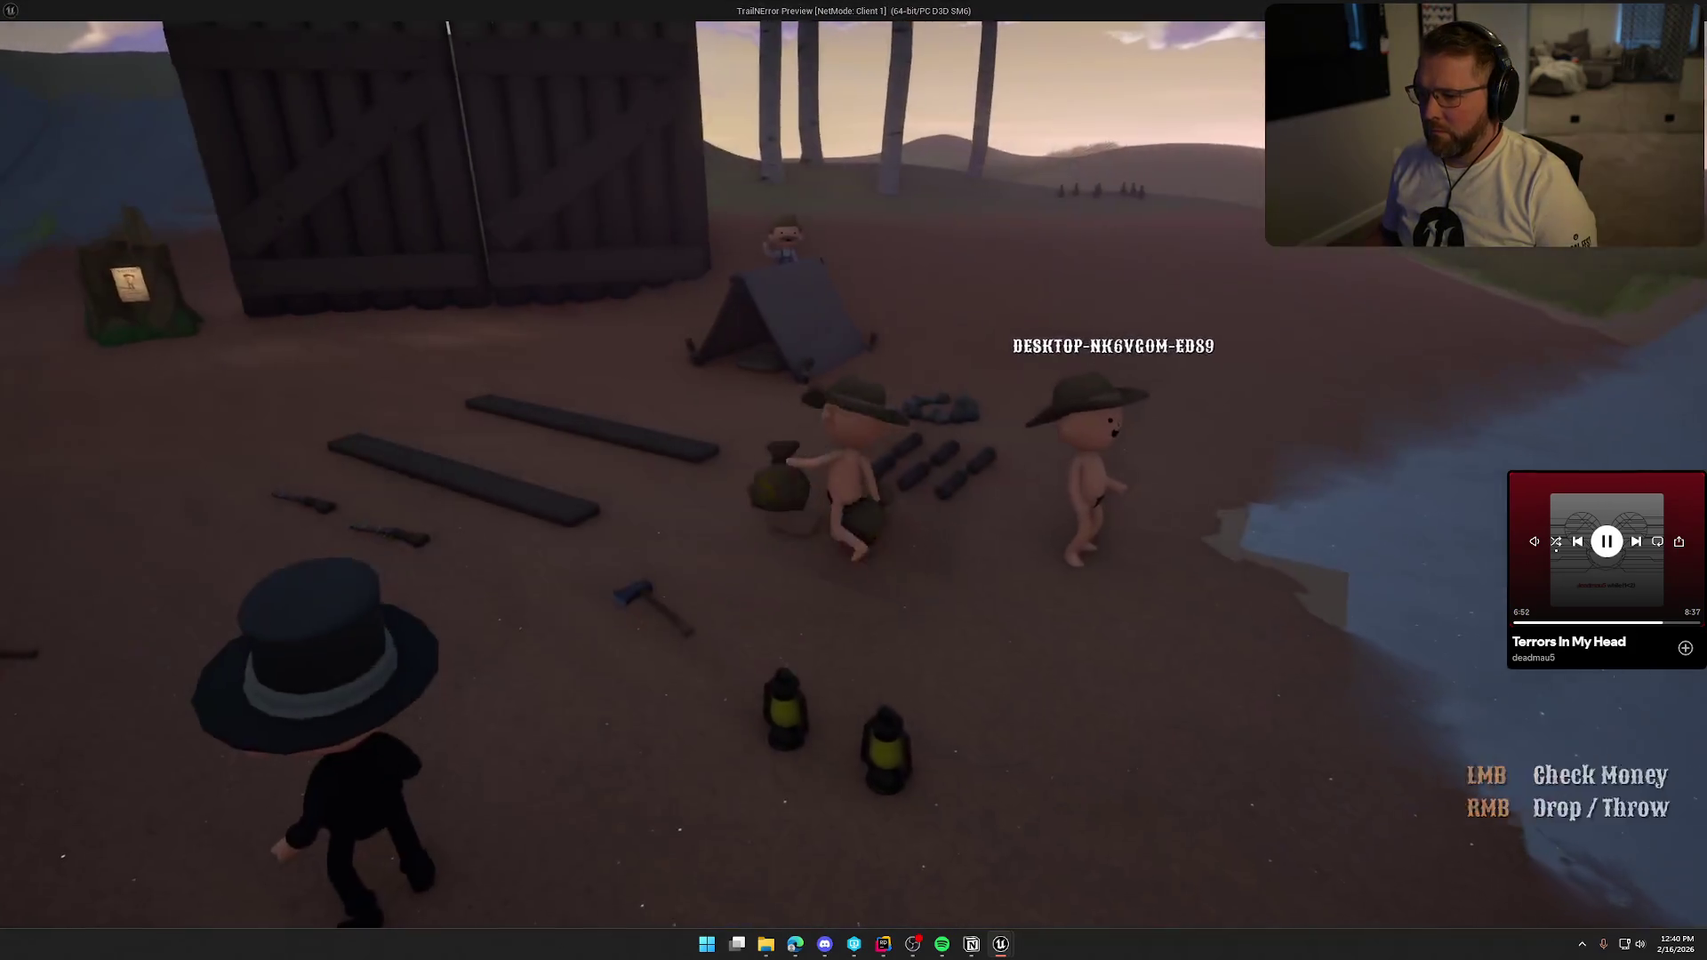
key("shift+w")
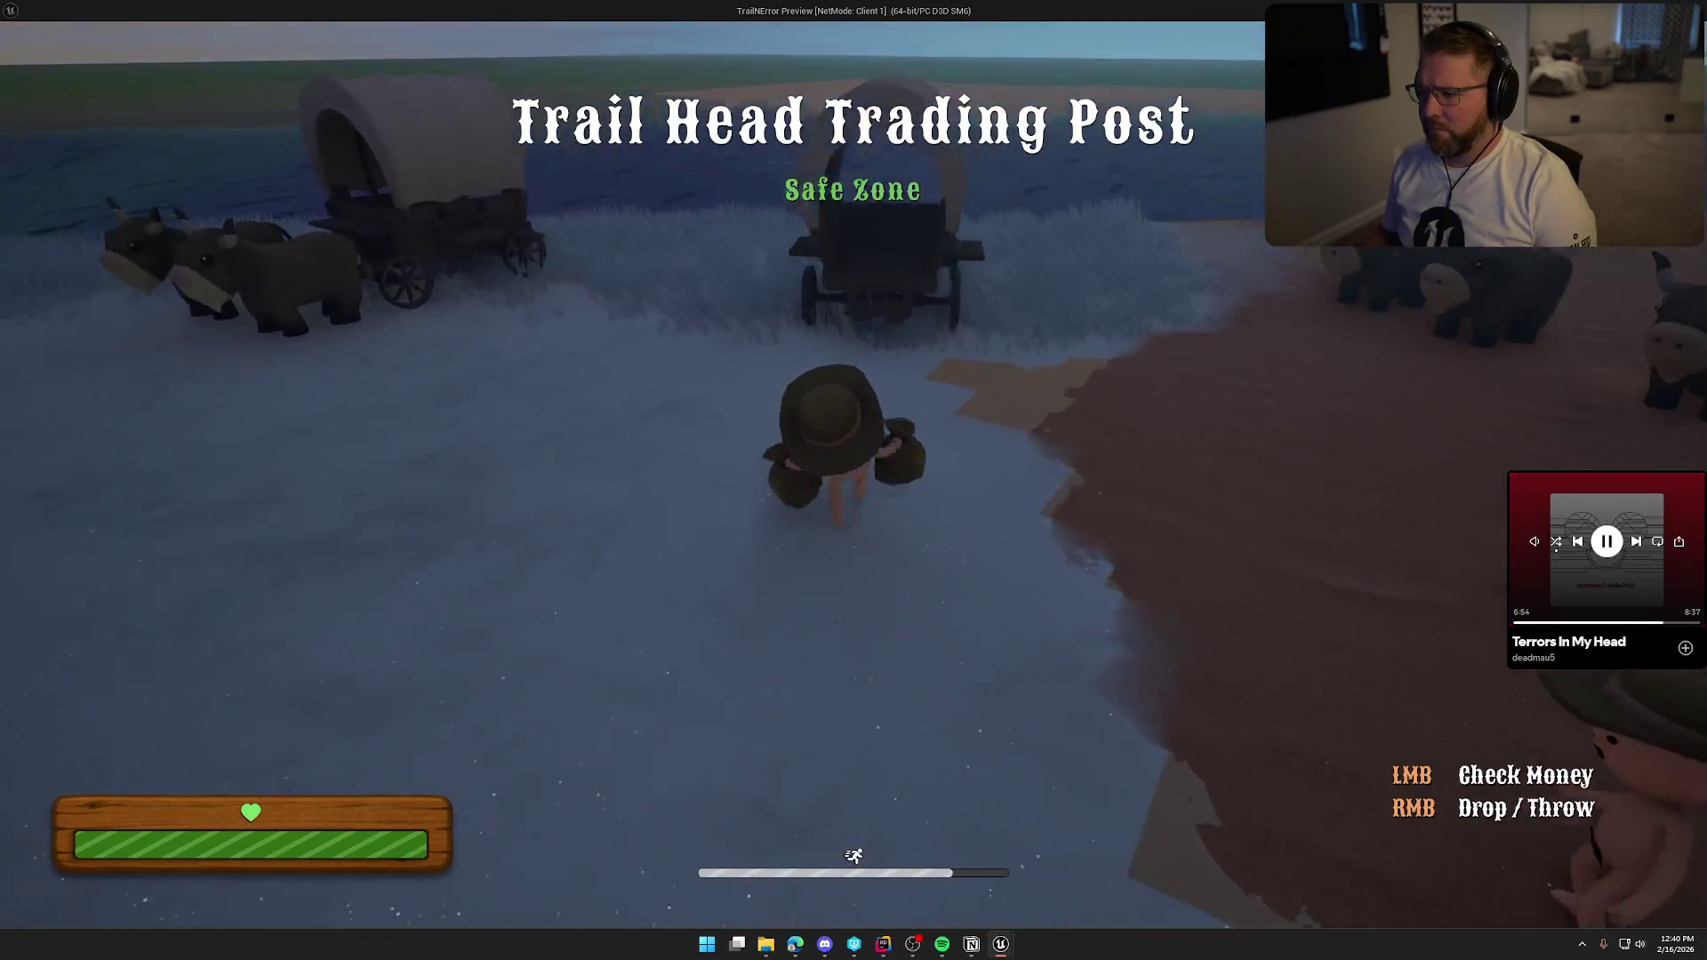
key("shift+w")
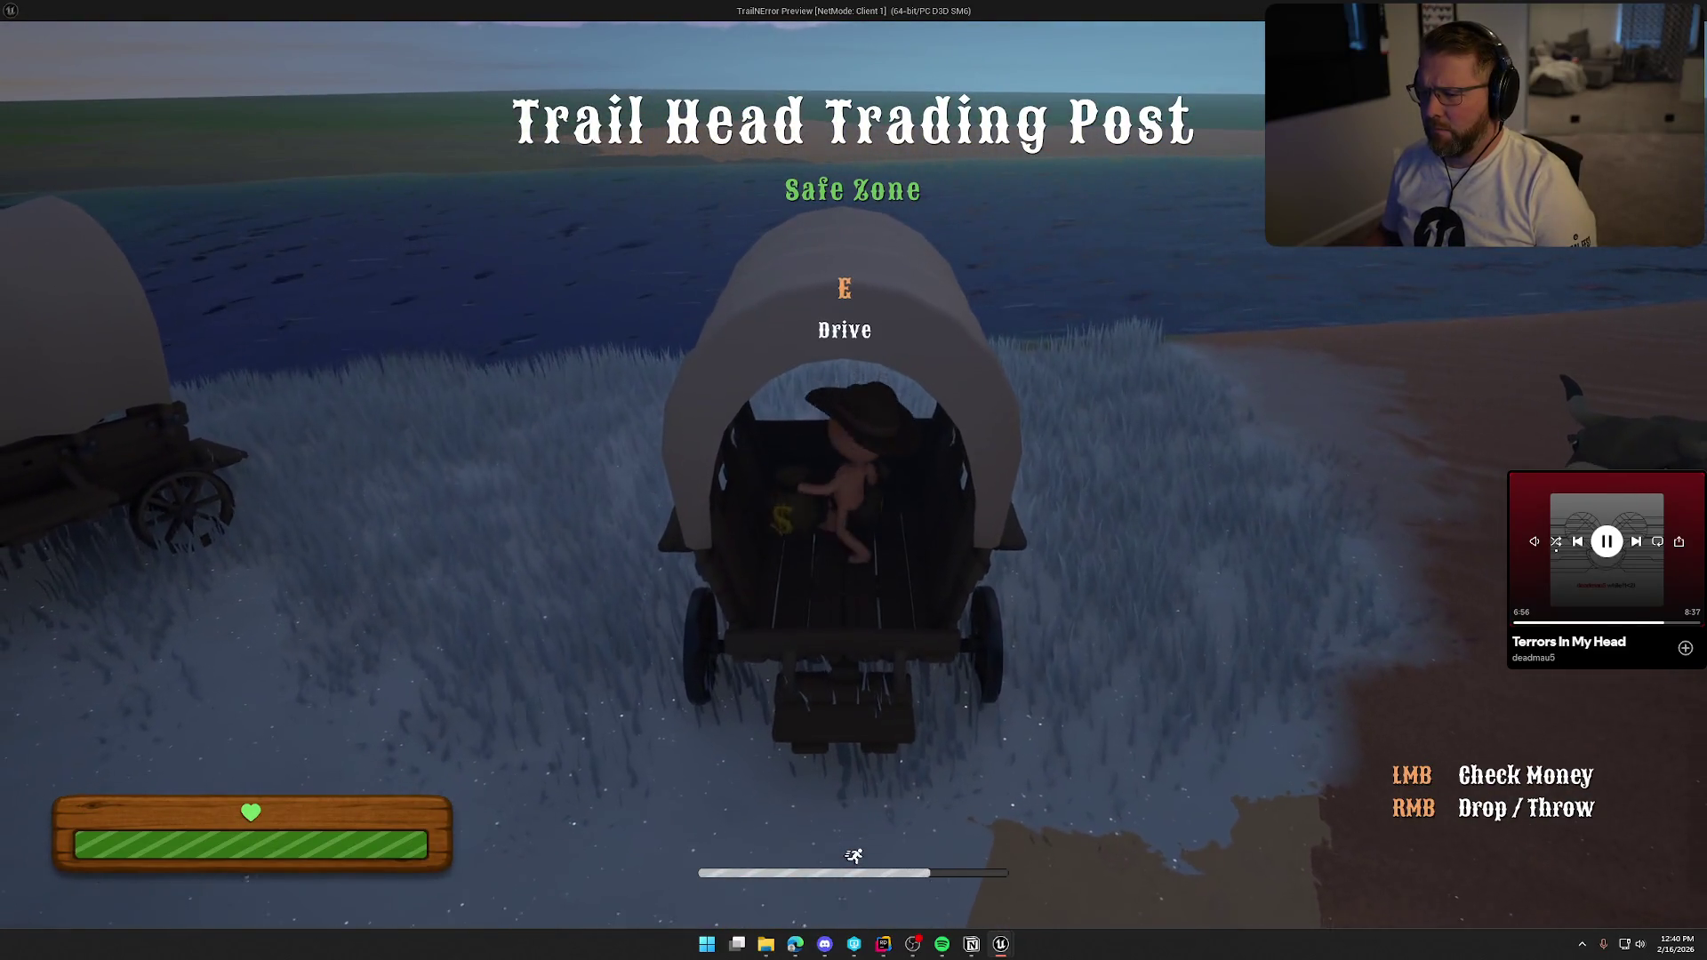
key("s")
key("w")
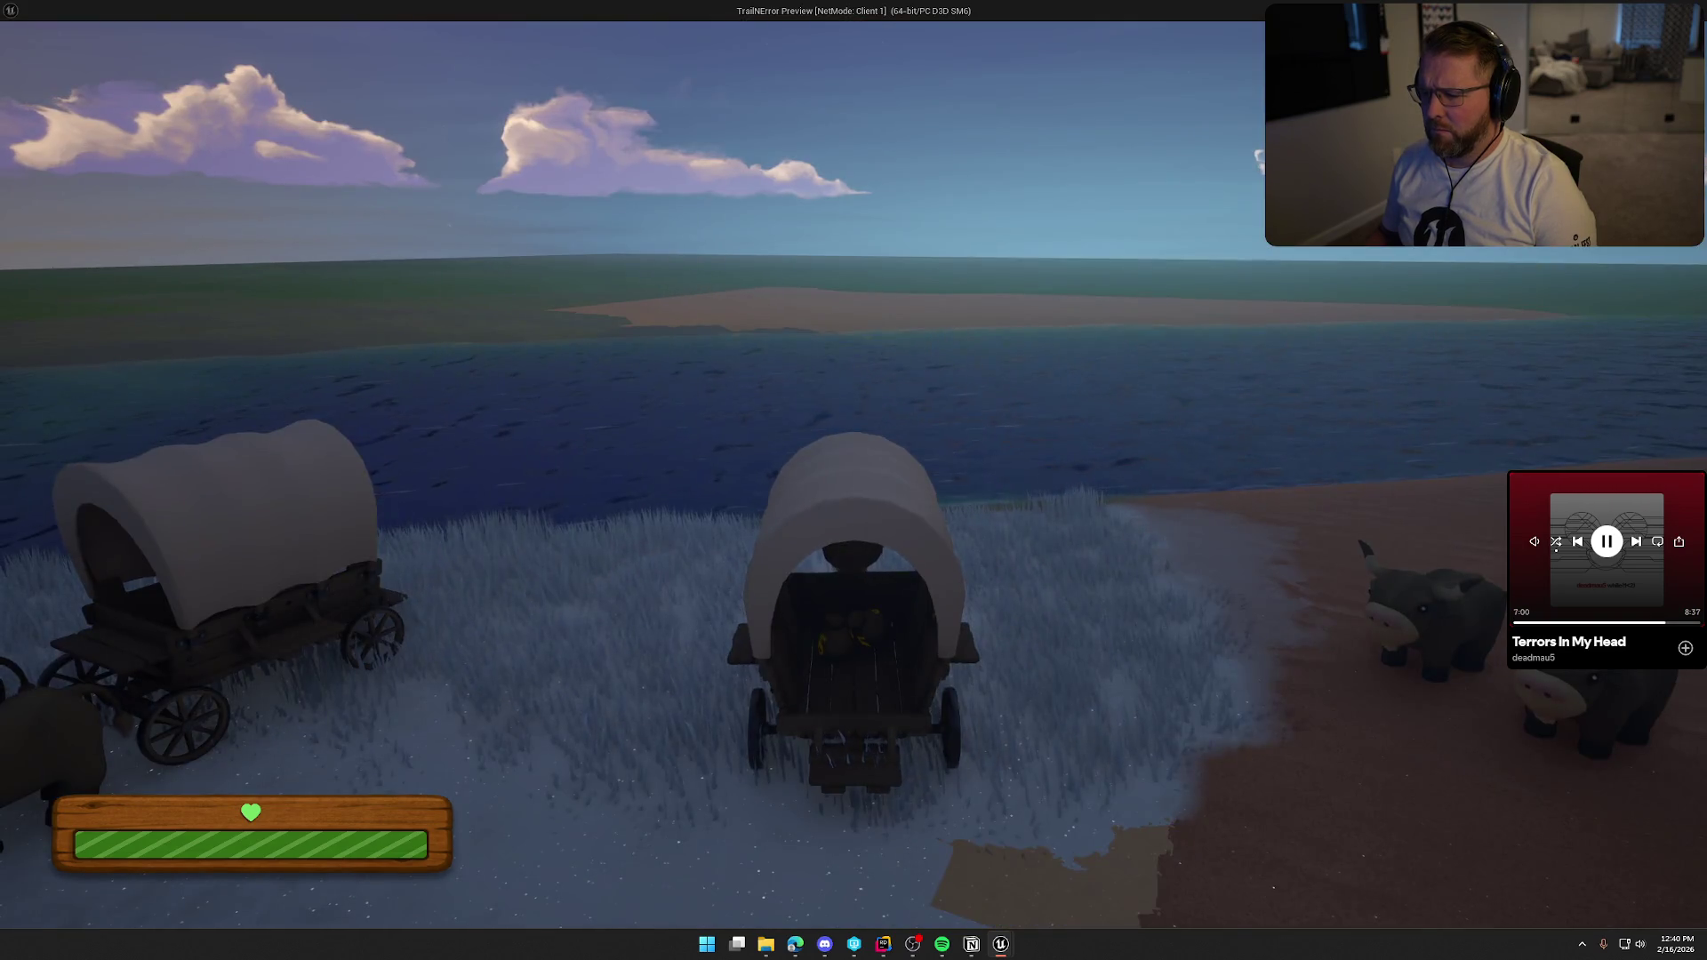
Drive the wagon along the beach, then stop the session and return to bp_MoneyBag.
key("w")
key("d")
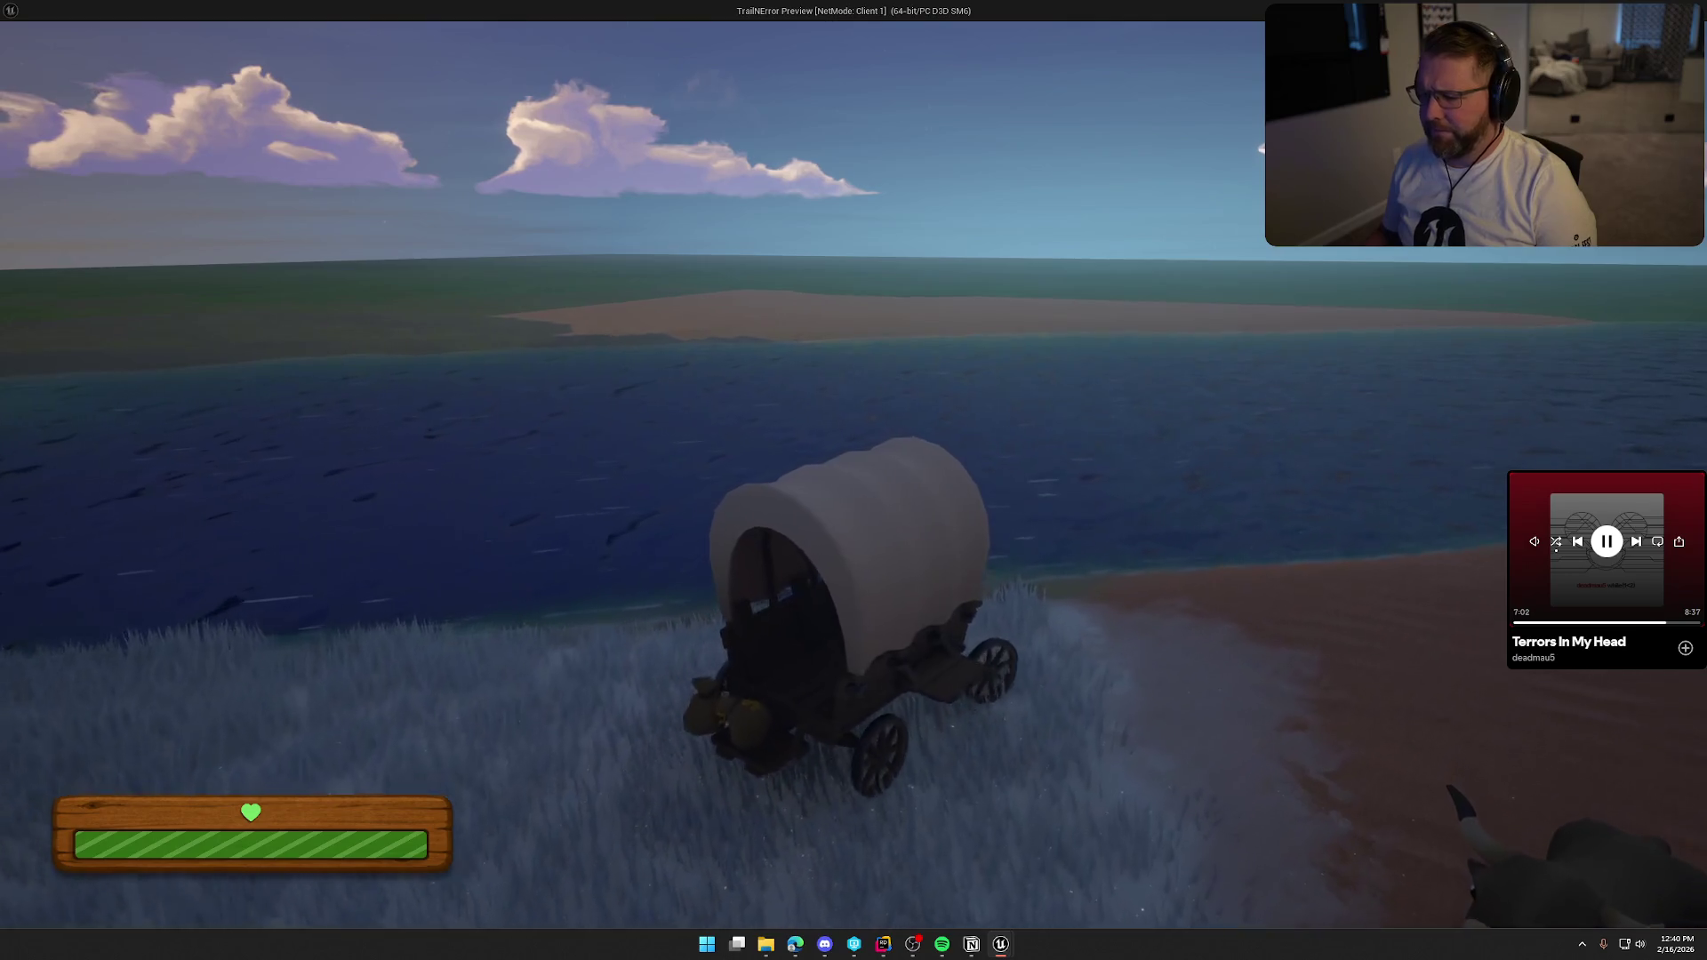
key("d")
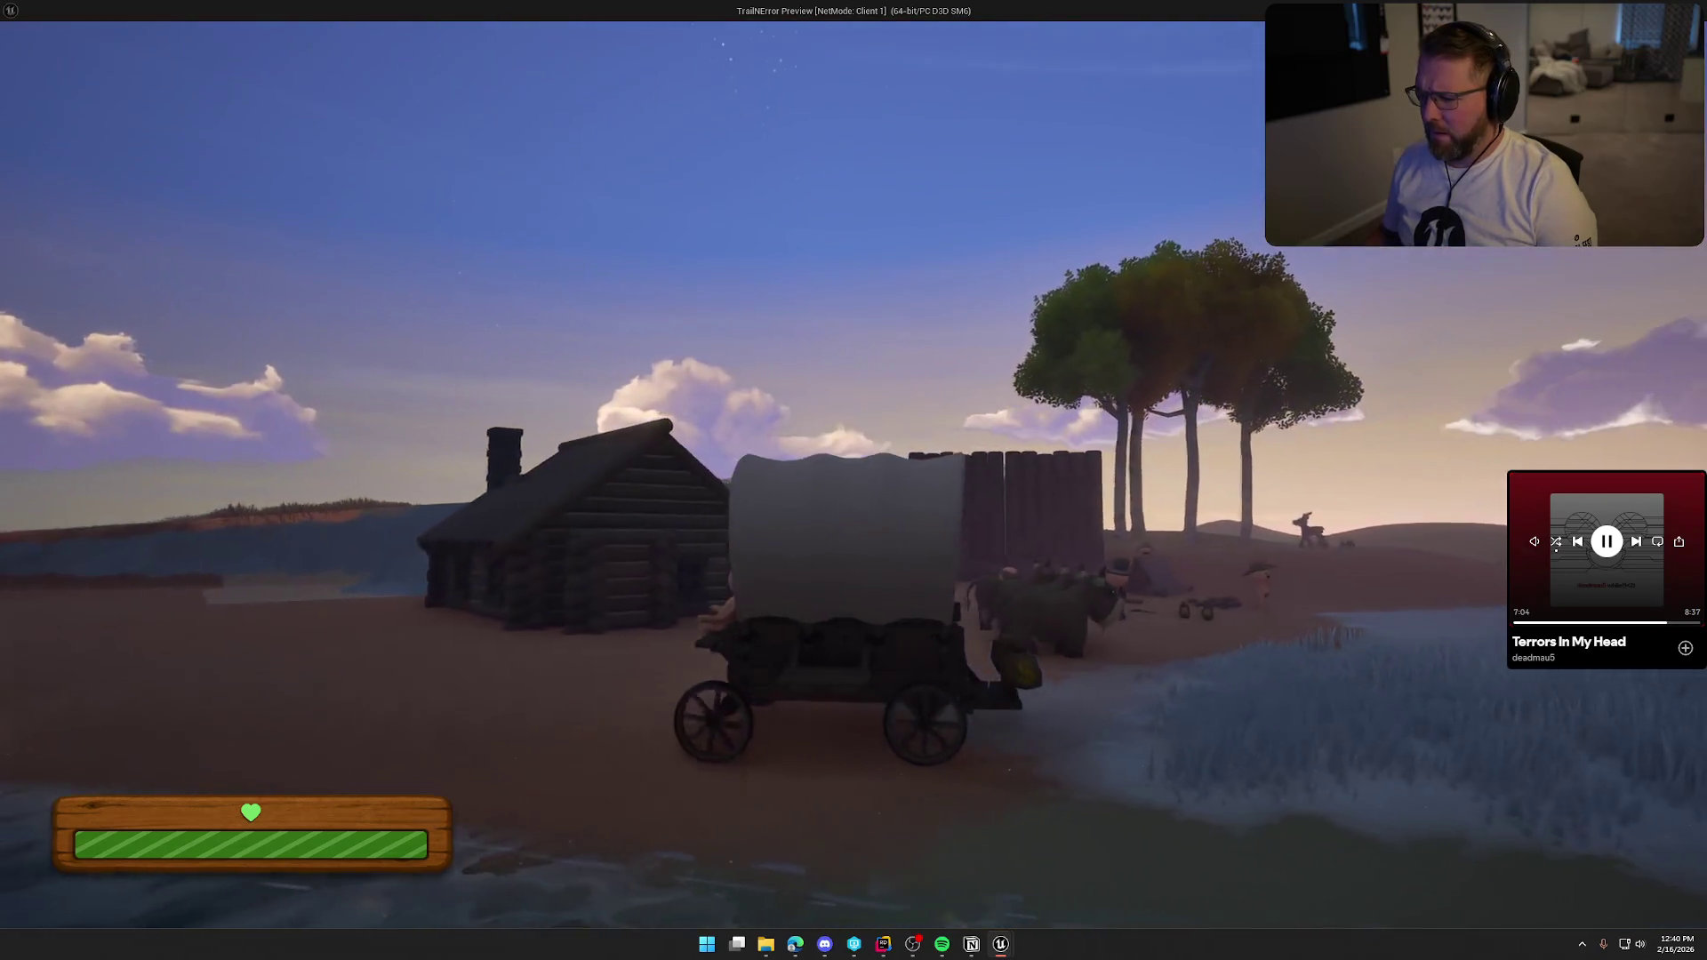
key("a")
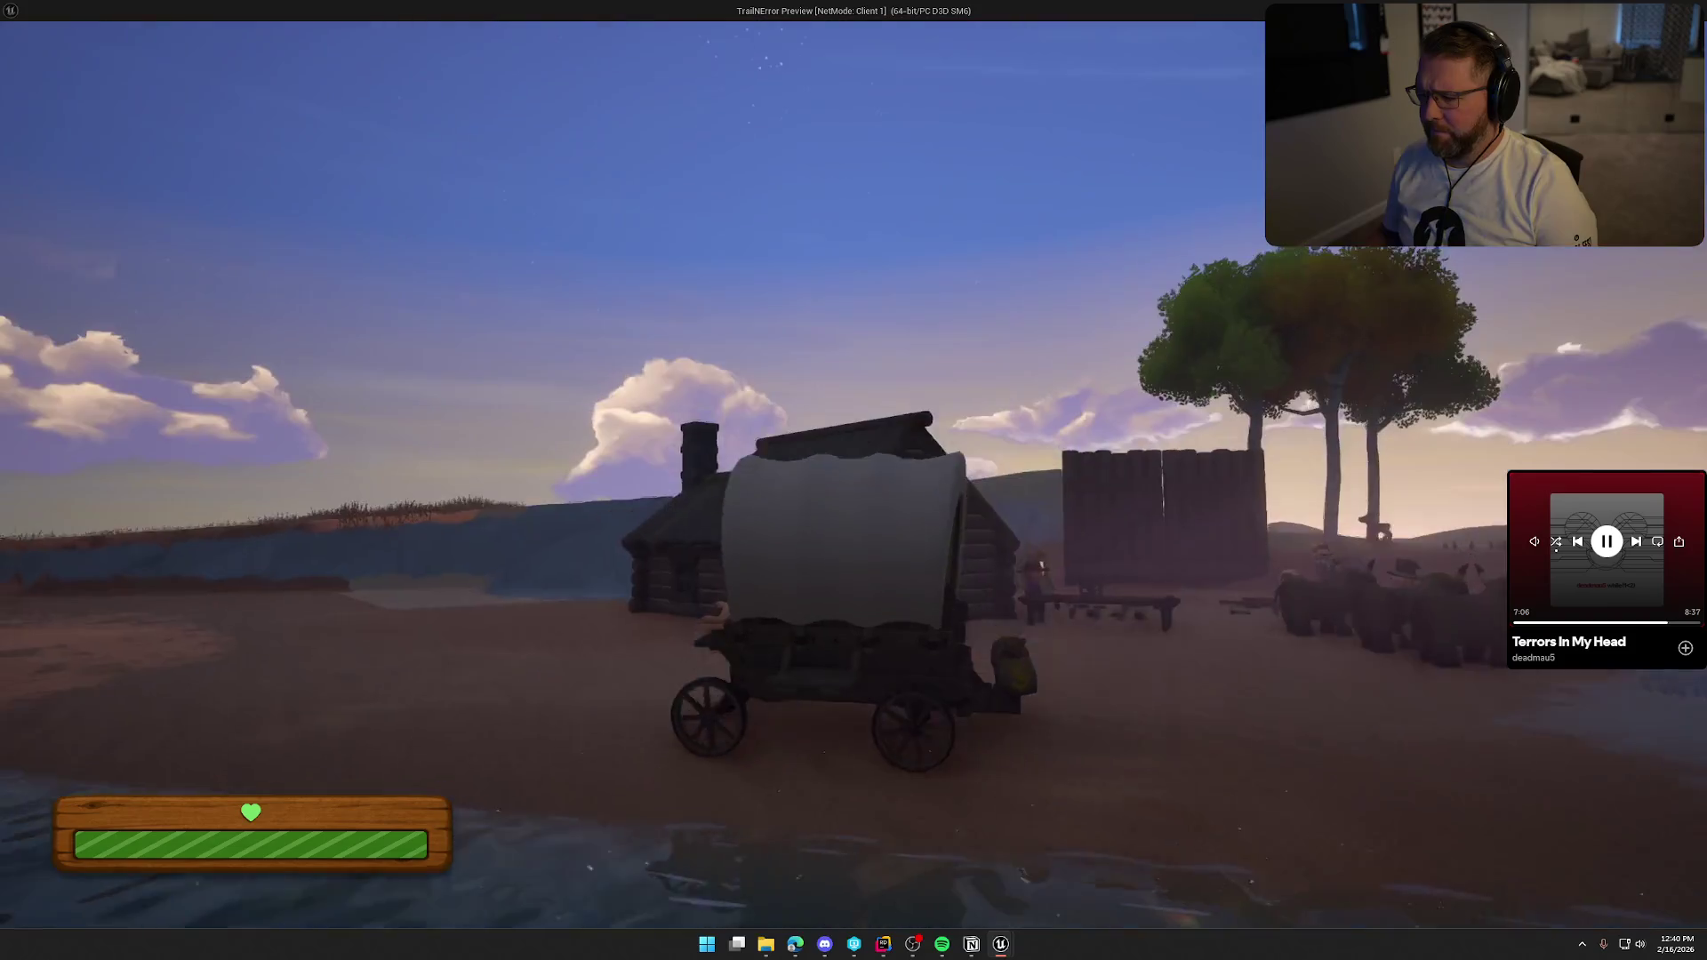
key("a")
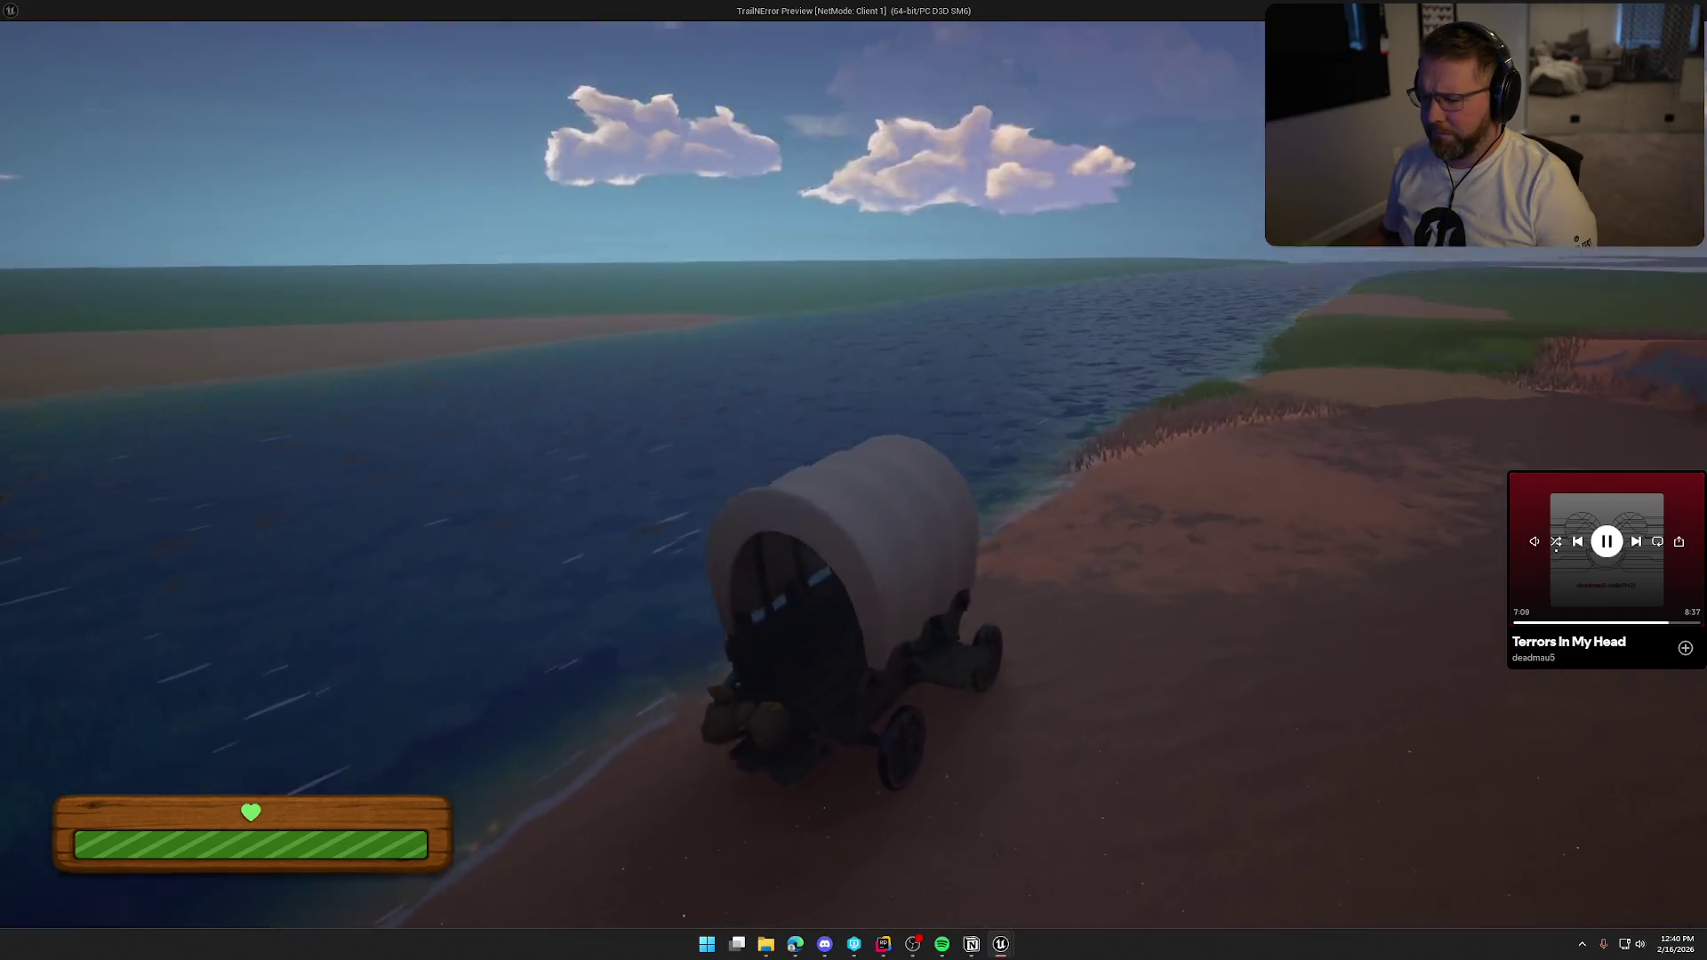
key("d")
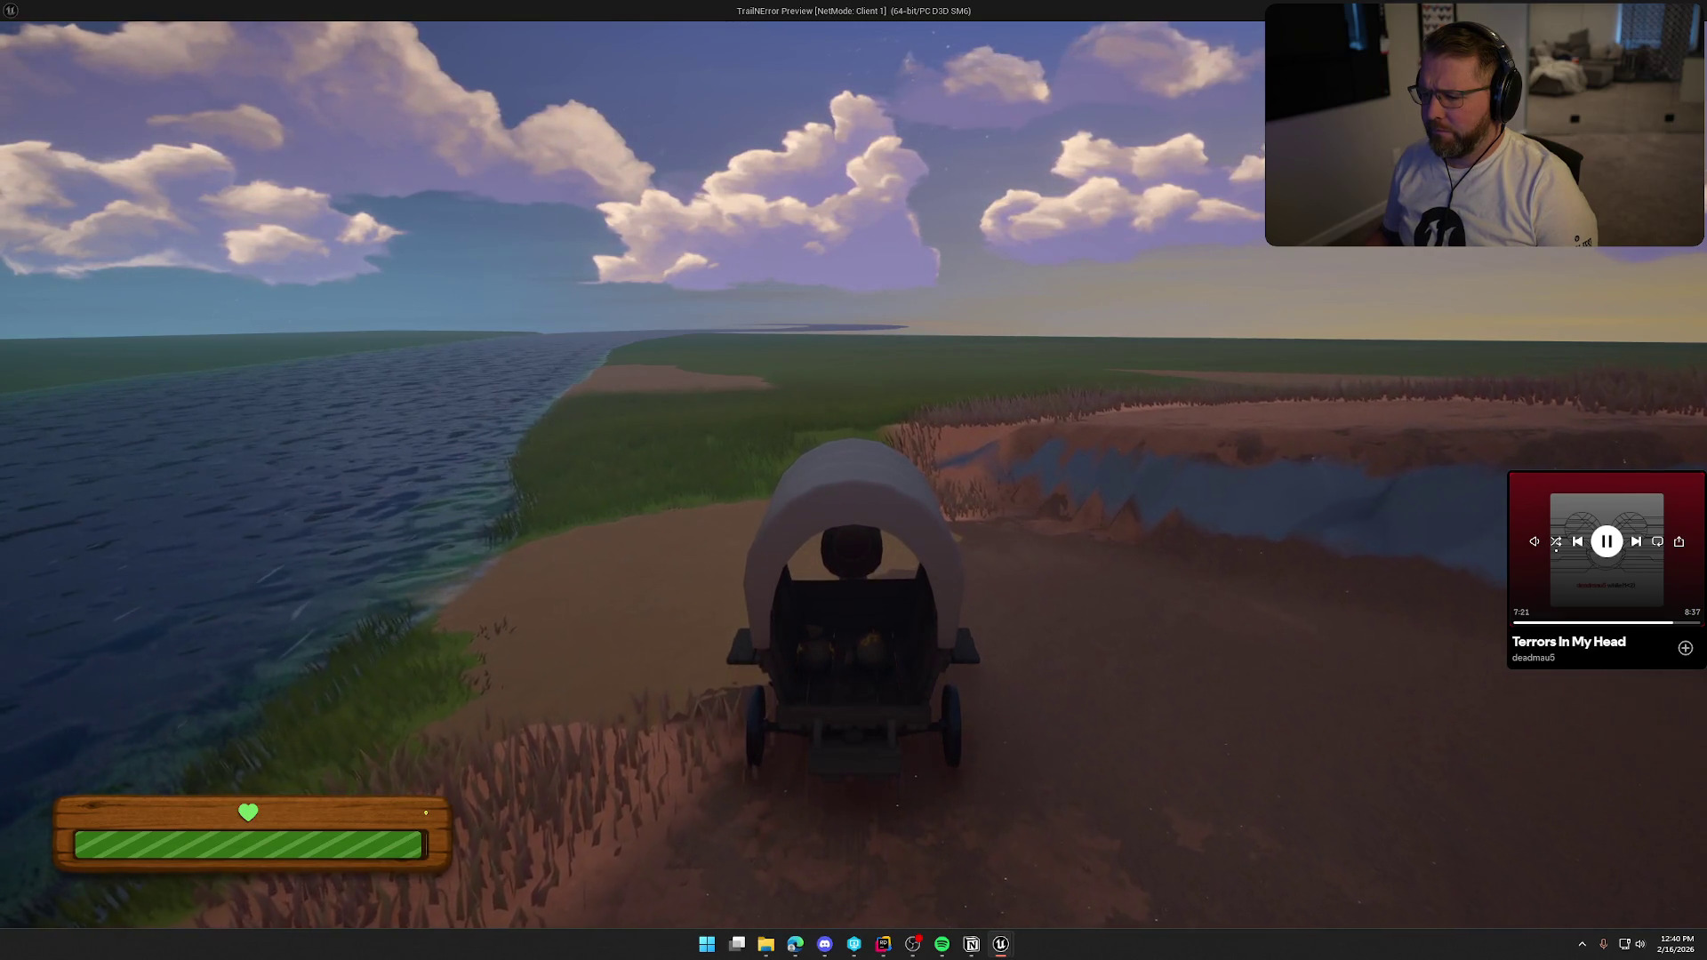
key("Escape")
left_click(680, 27)
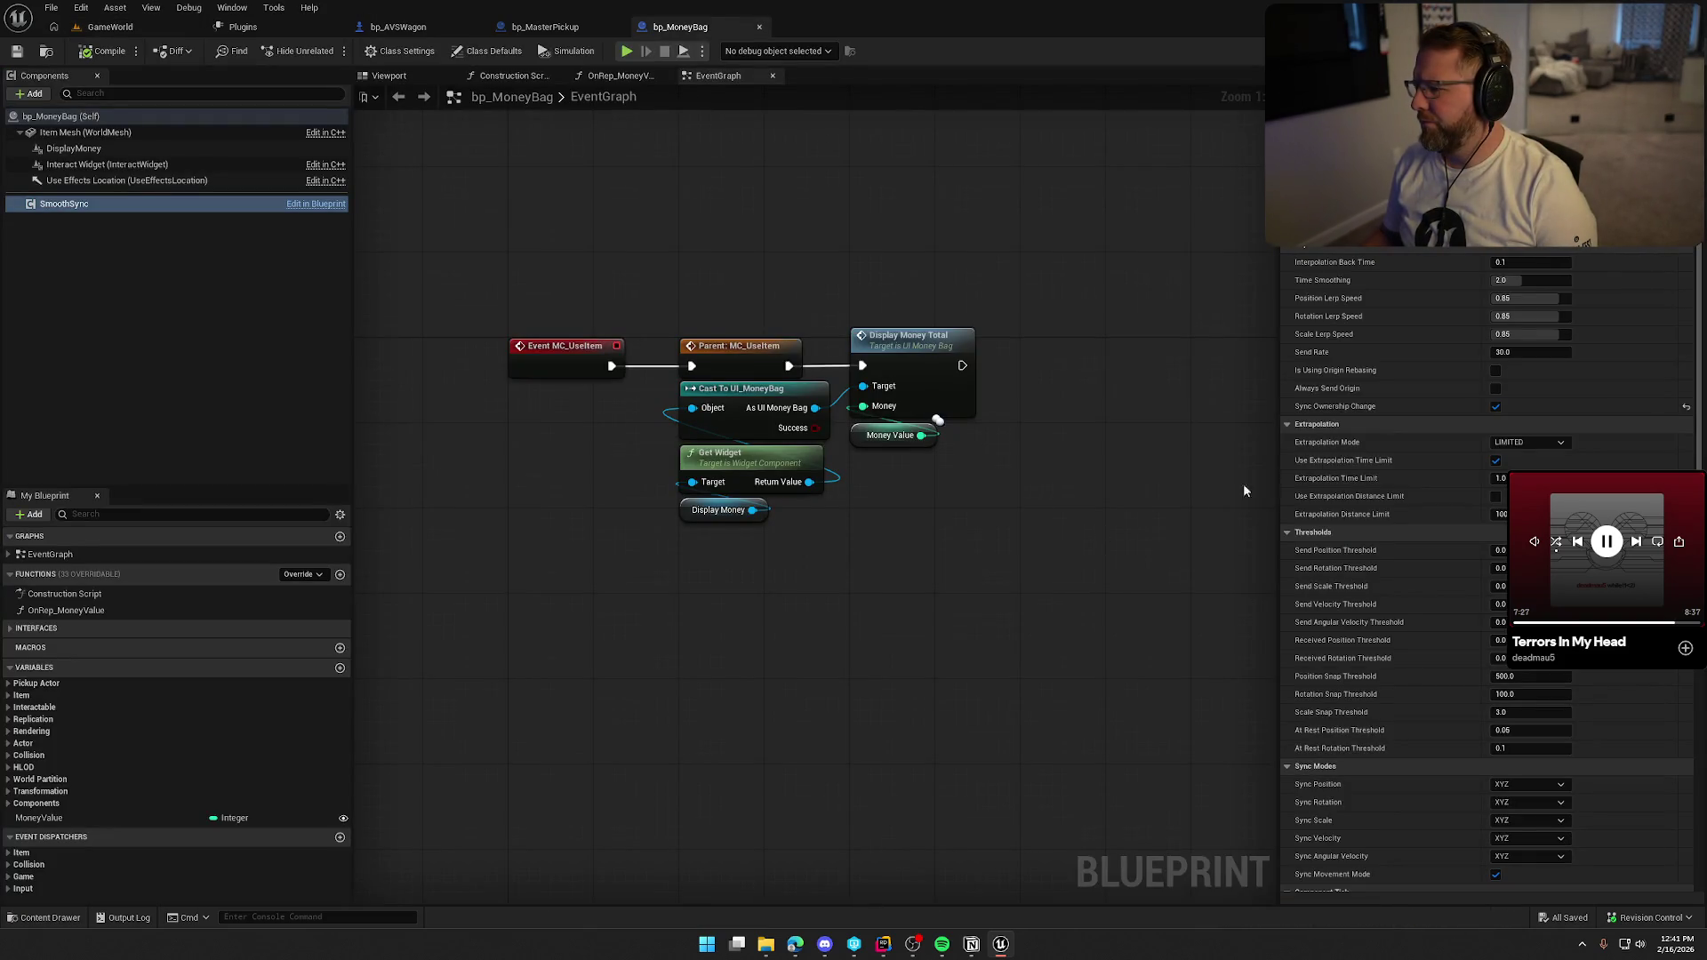
Turn off Sync Ownership Change on bp_MoneyBag's SmoothSync and save the blueprint.
left_click(1496, 407)
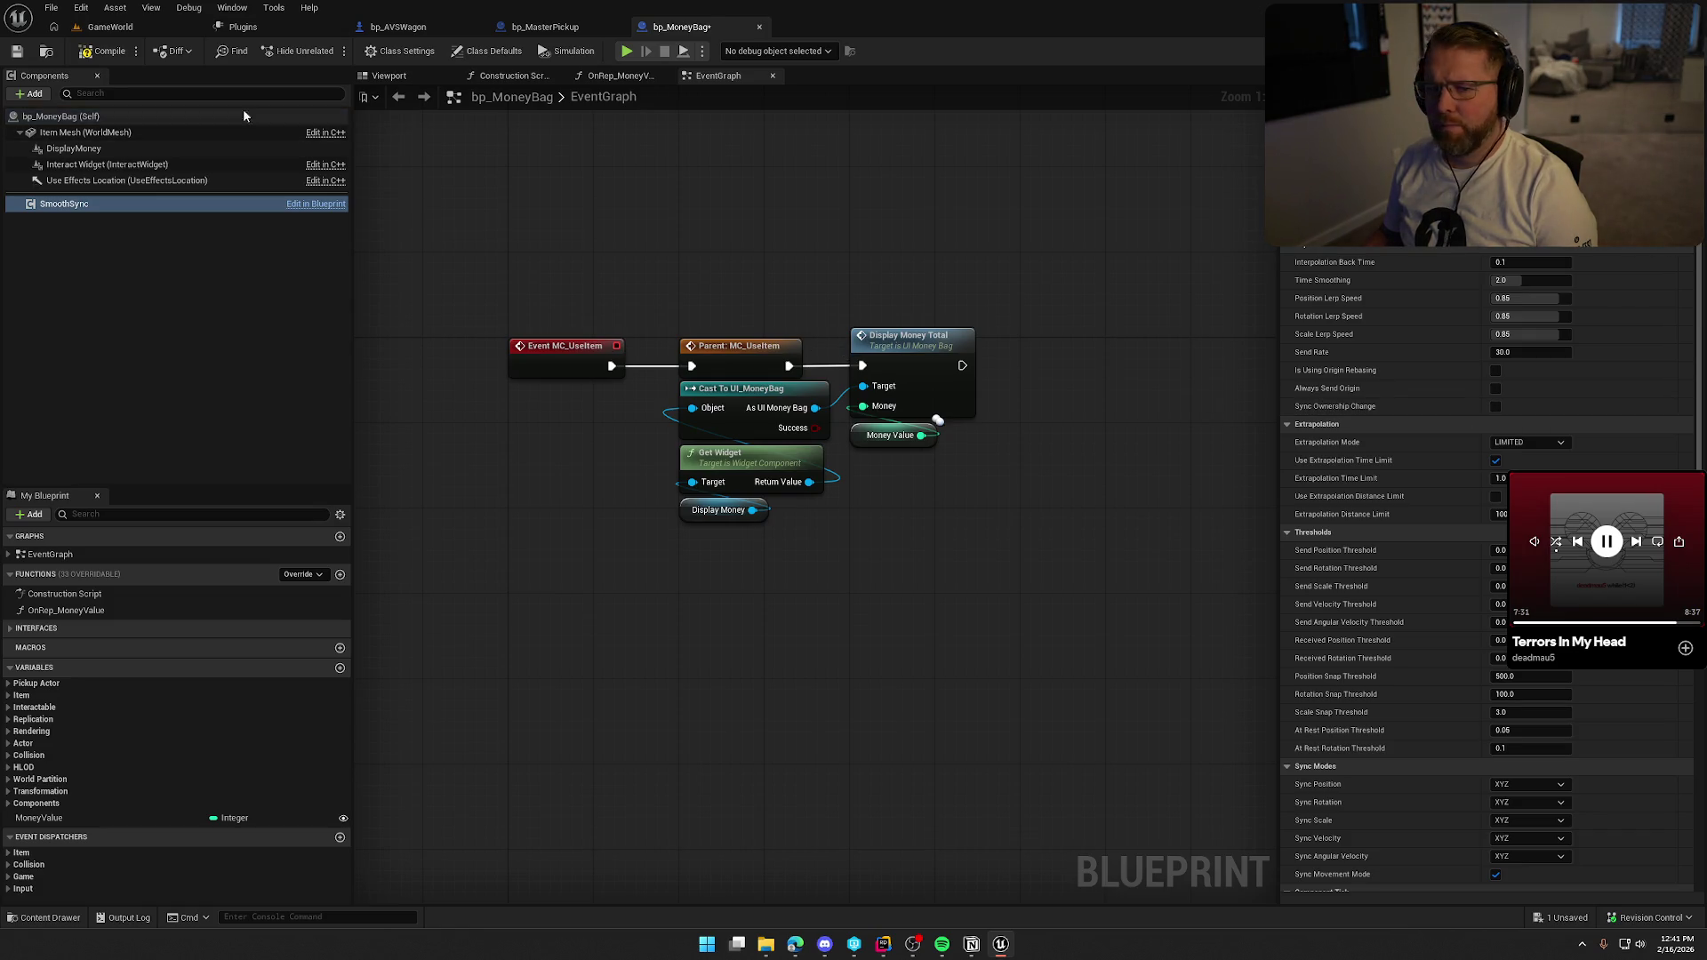
key("ctrl+s")
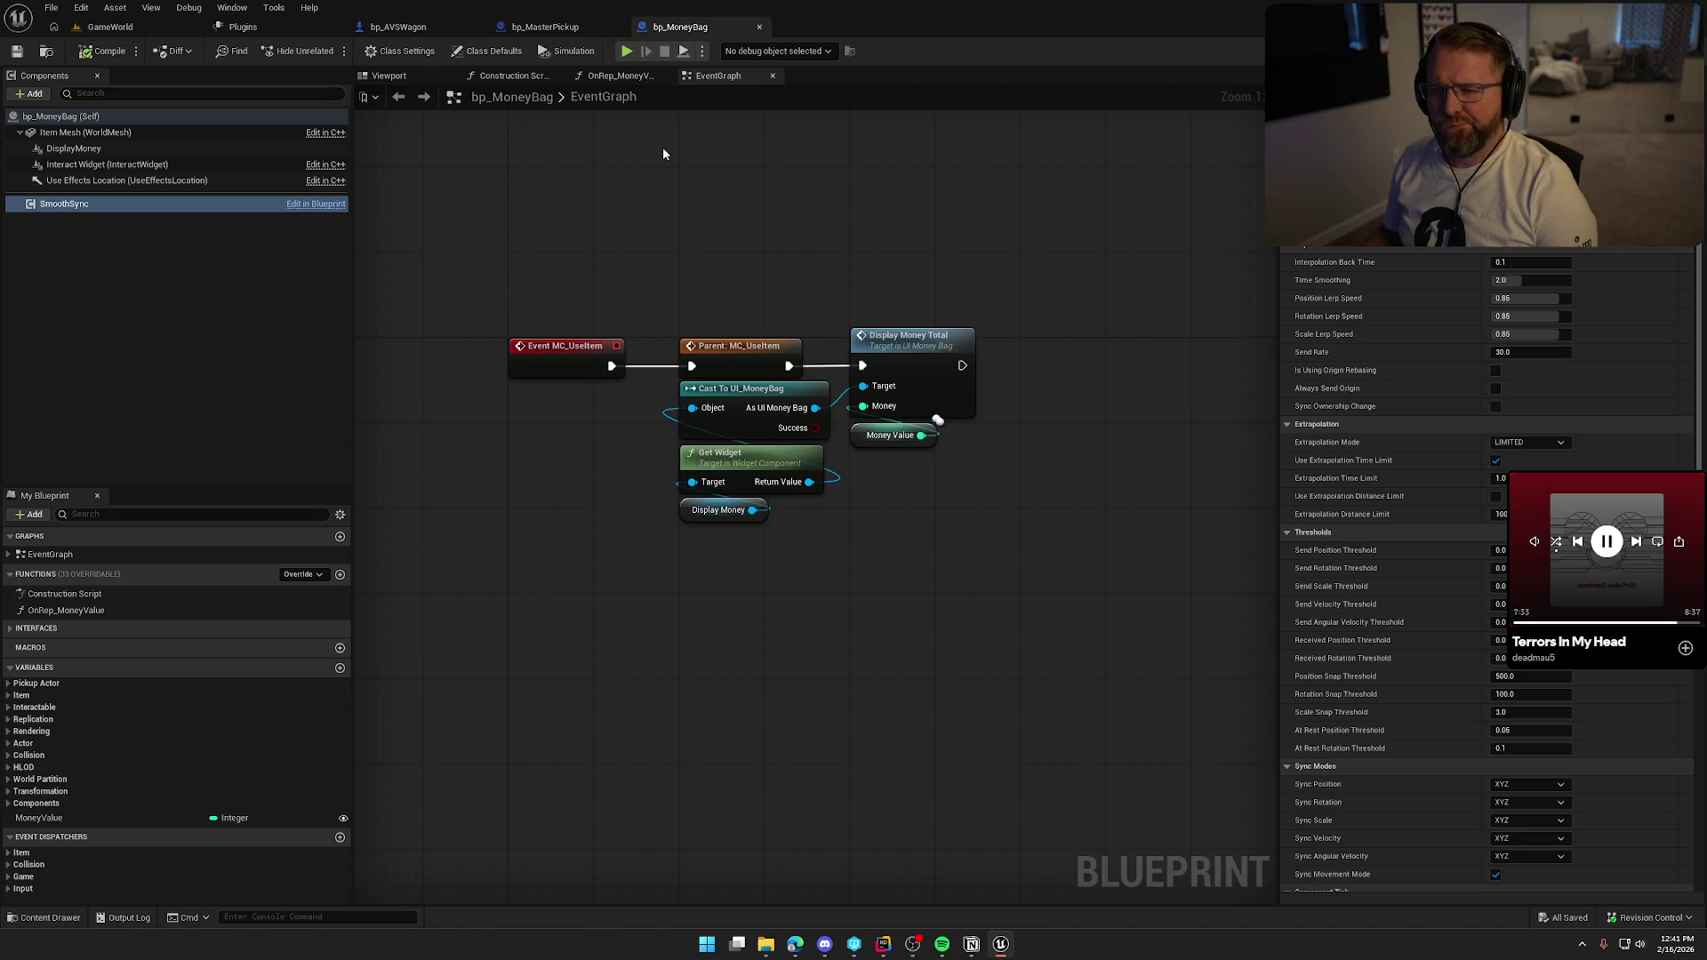
left_click(548, 27)
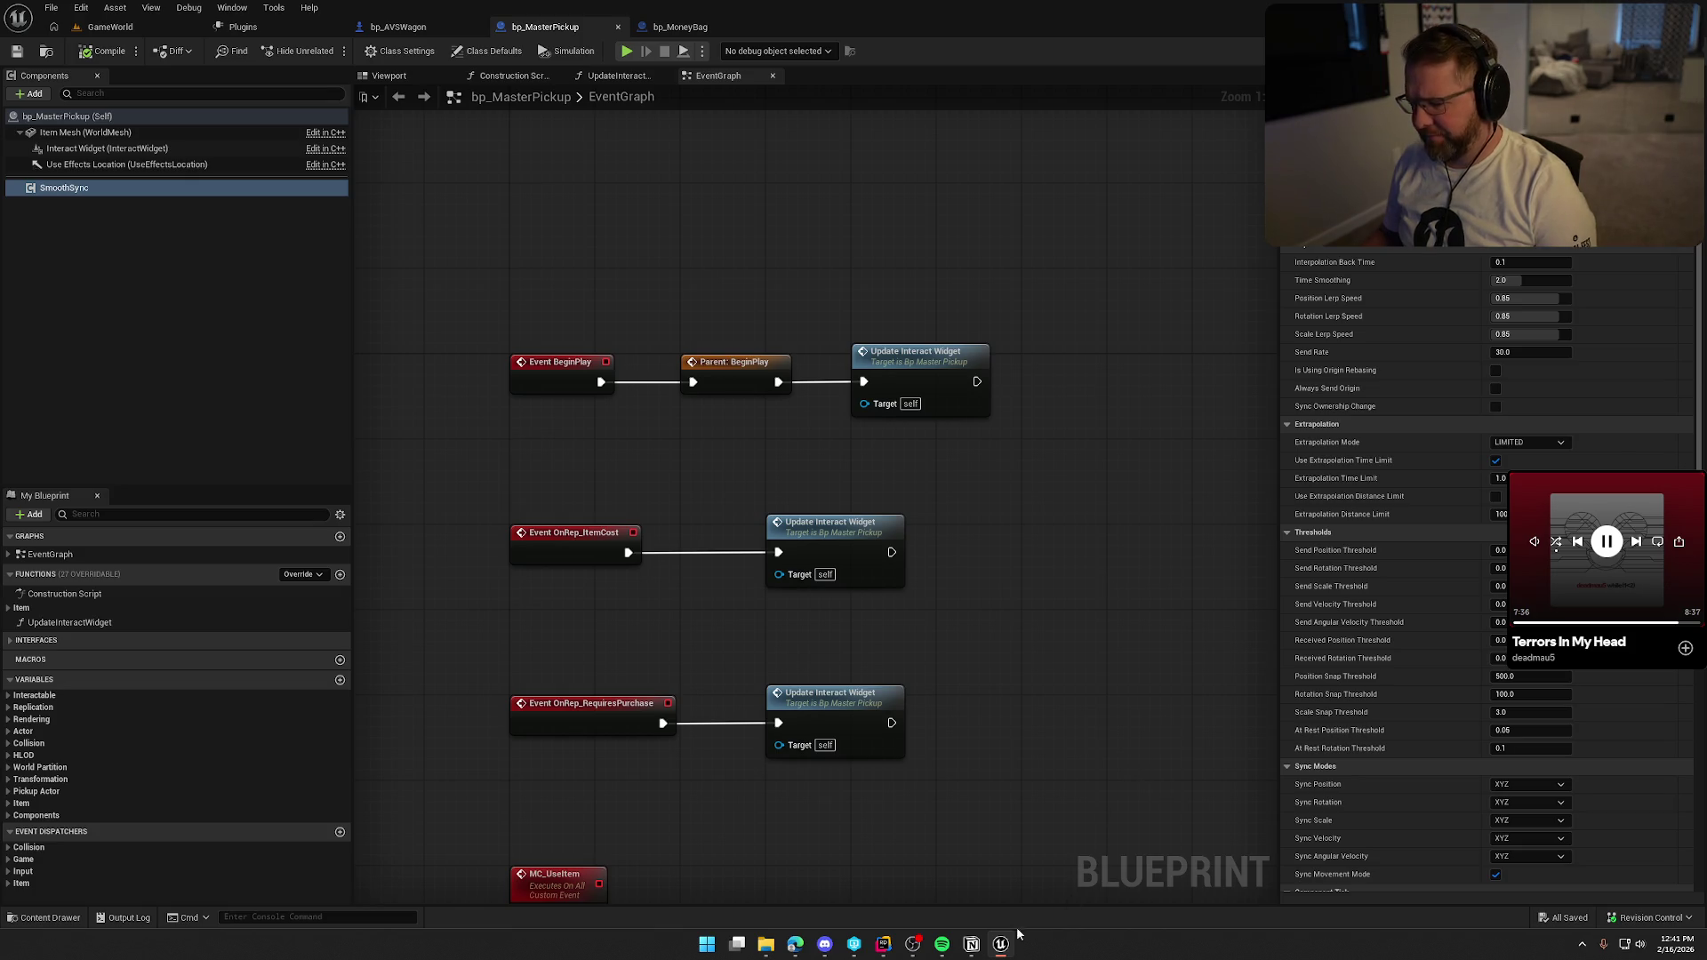
Uncomment SetOwner(nullptr) in Rider, live-compile the patch, and bring up the plugins list.
left_click(884, 944)
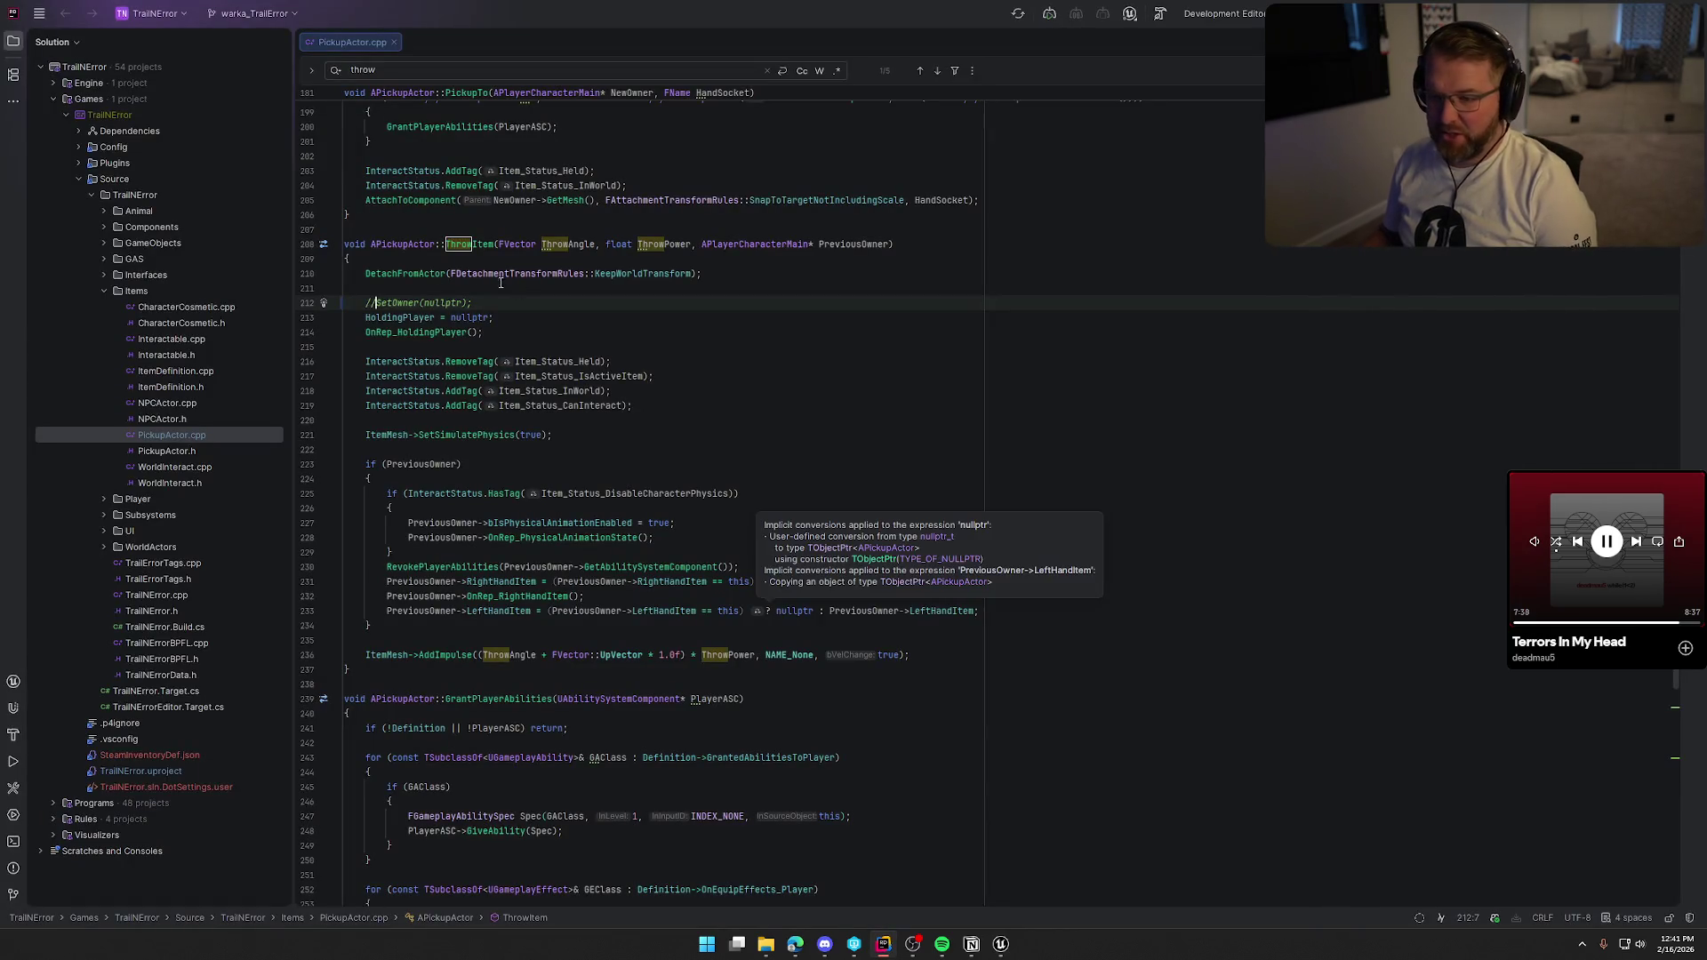
key("BackSpace")
key("BackSpace")
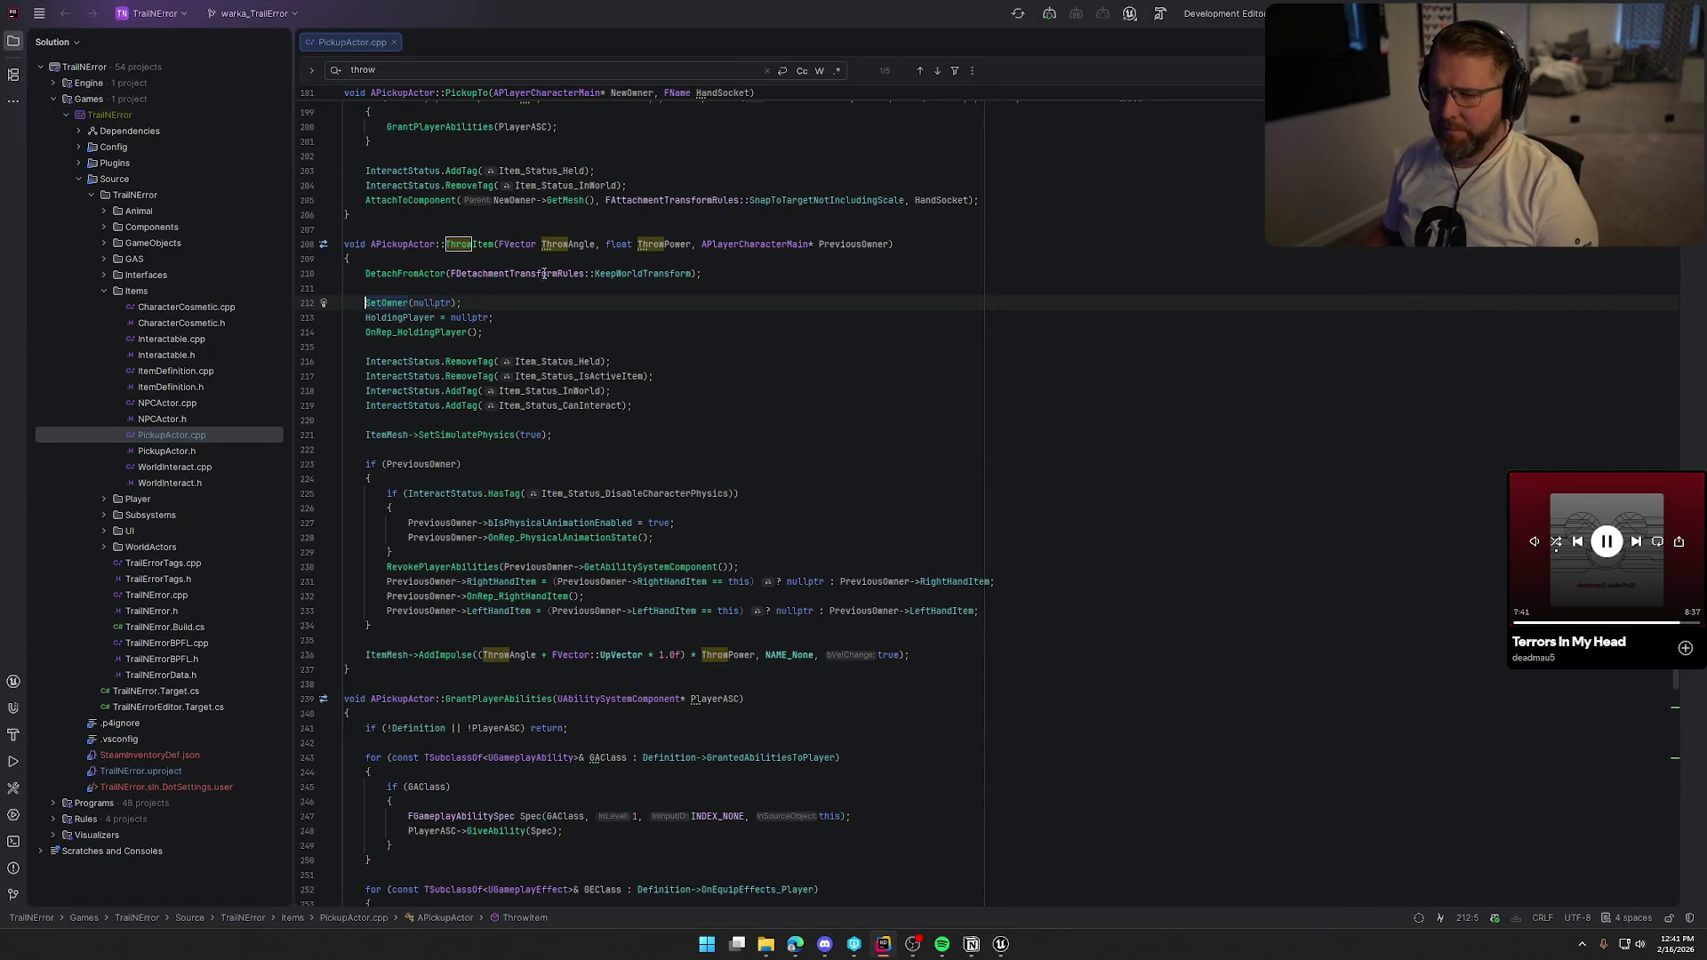
left_click(1003, 946)
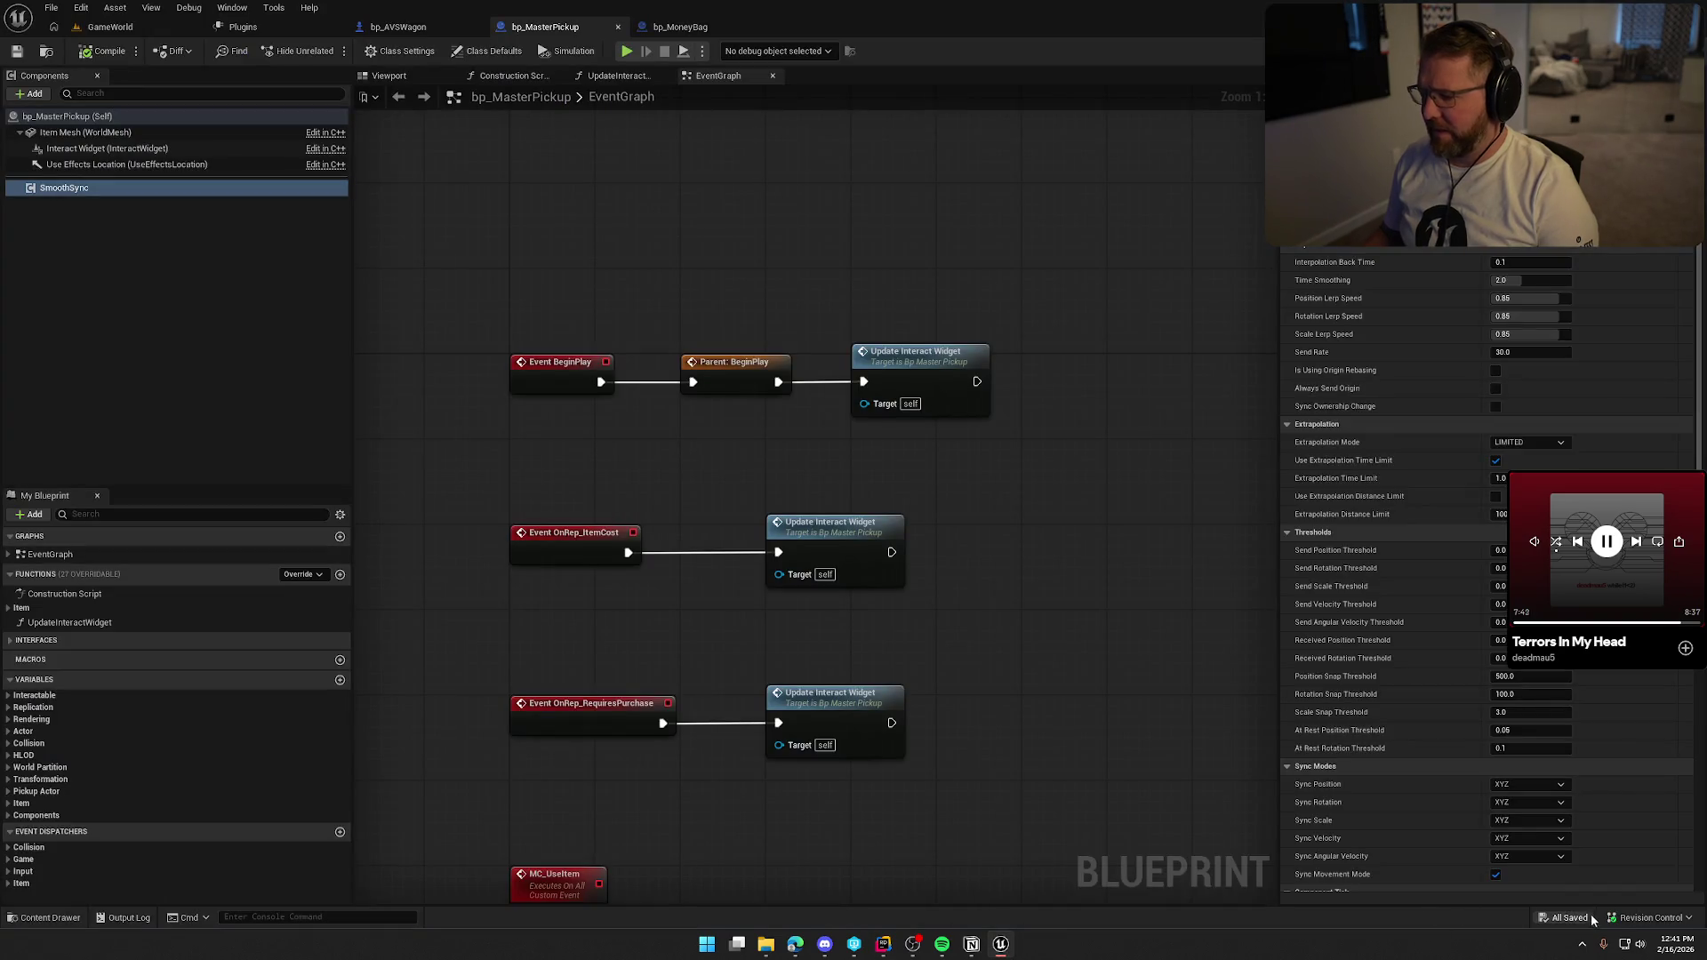
left_click(111, 26)
key("ctrl+alt+F11")
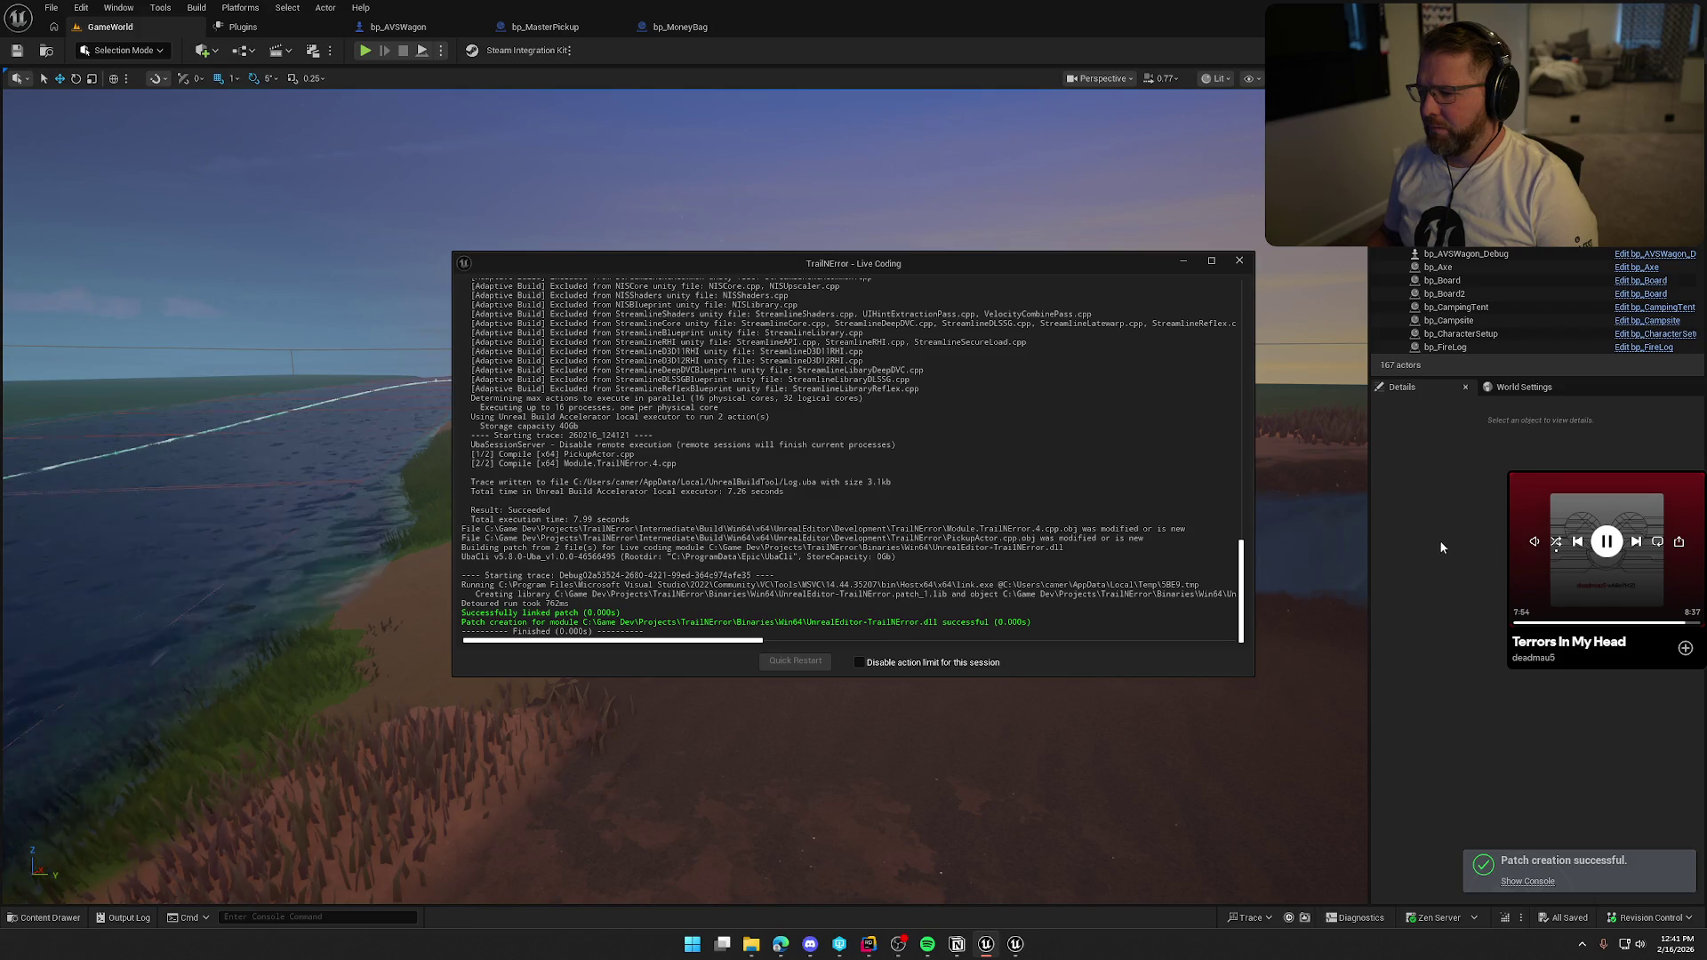
left_click(1240, 263)
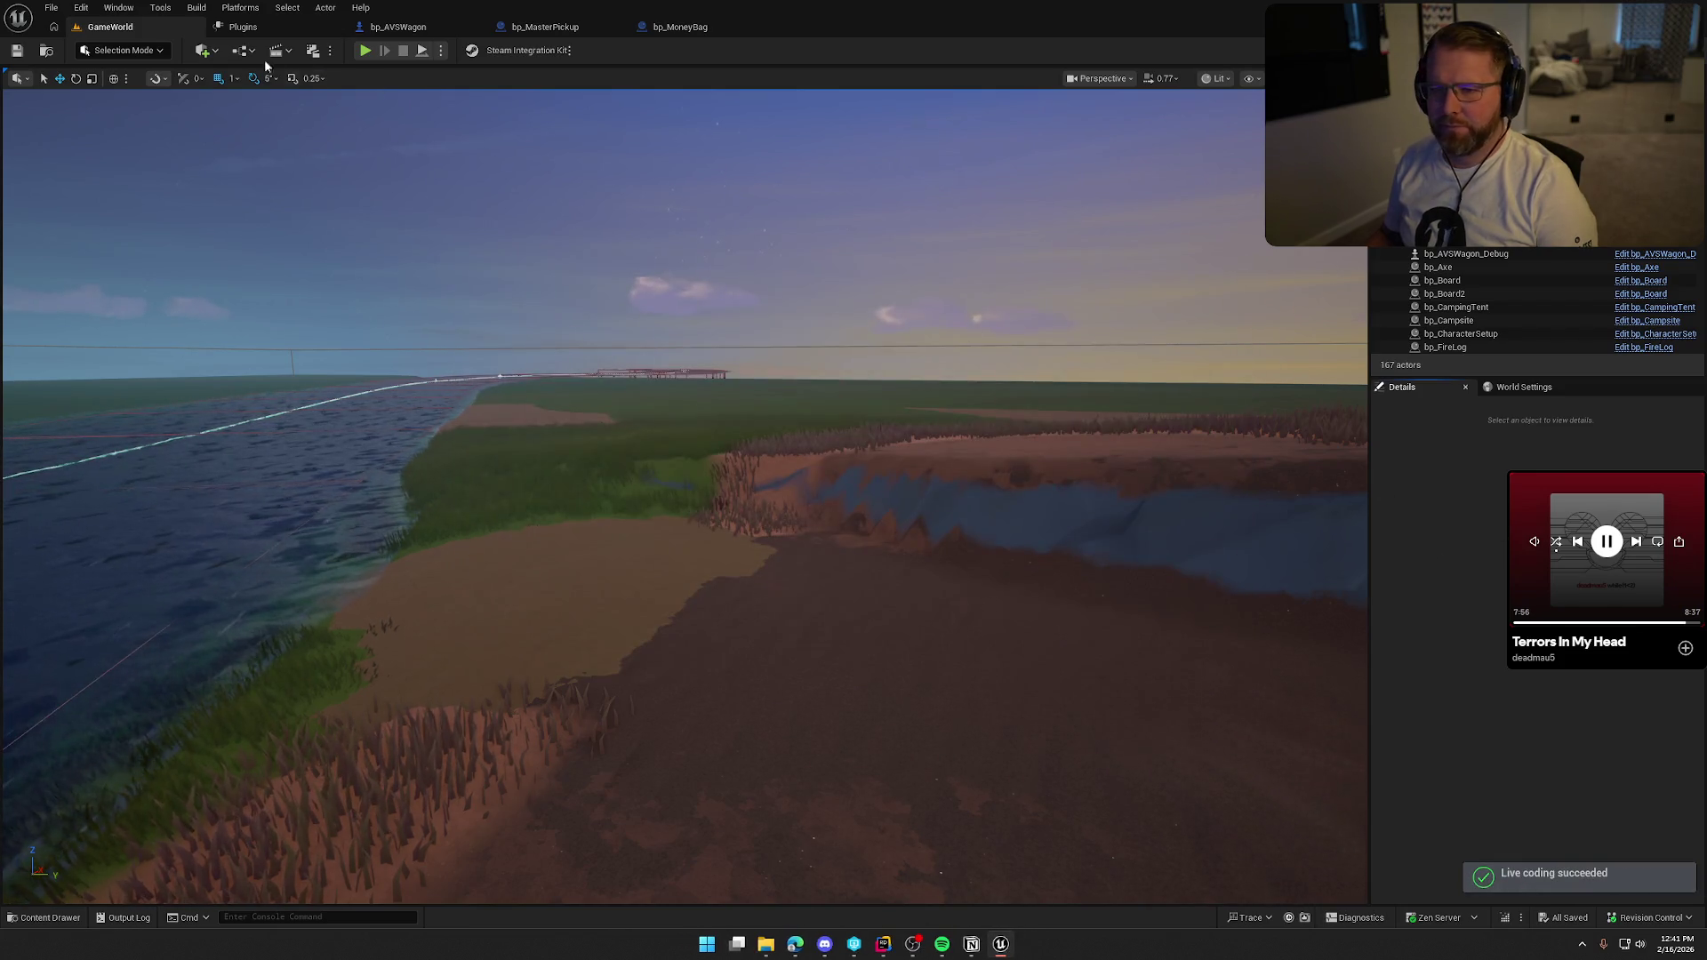
left_click(252, 31)
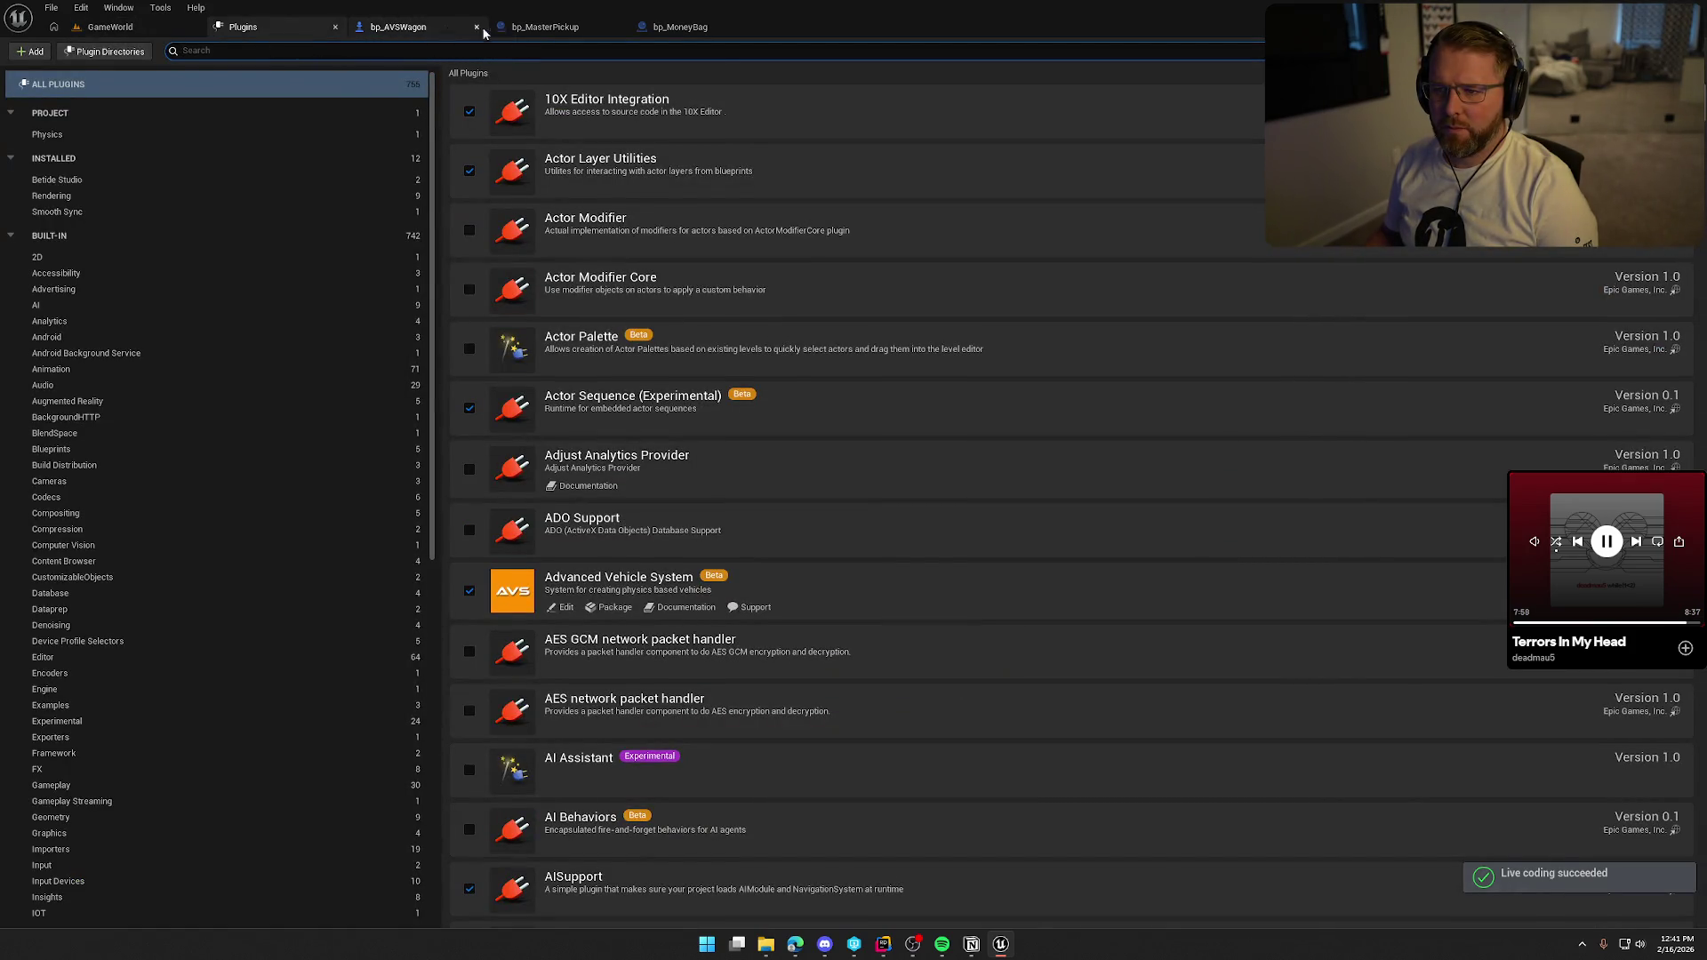
Select SmoothSync in bp_MasterPickup, then dismiss the crash report after the editor crashes.
left_click(536, 29)
left_click(99, 188)
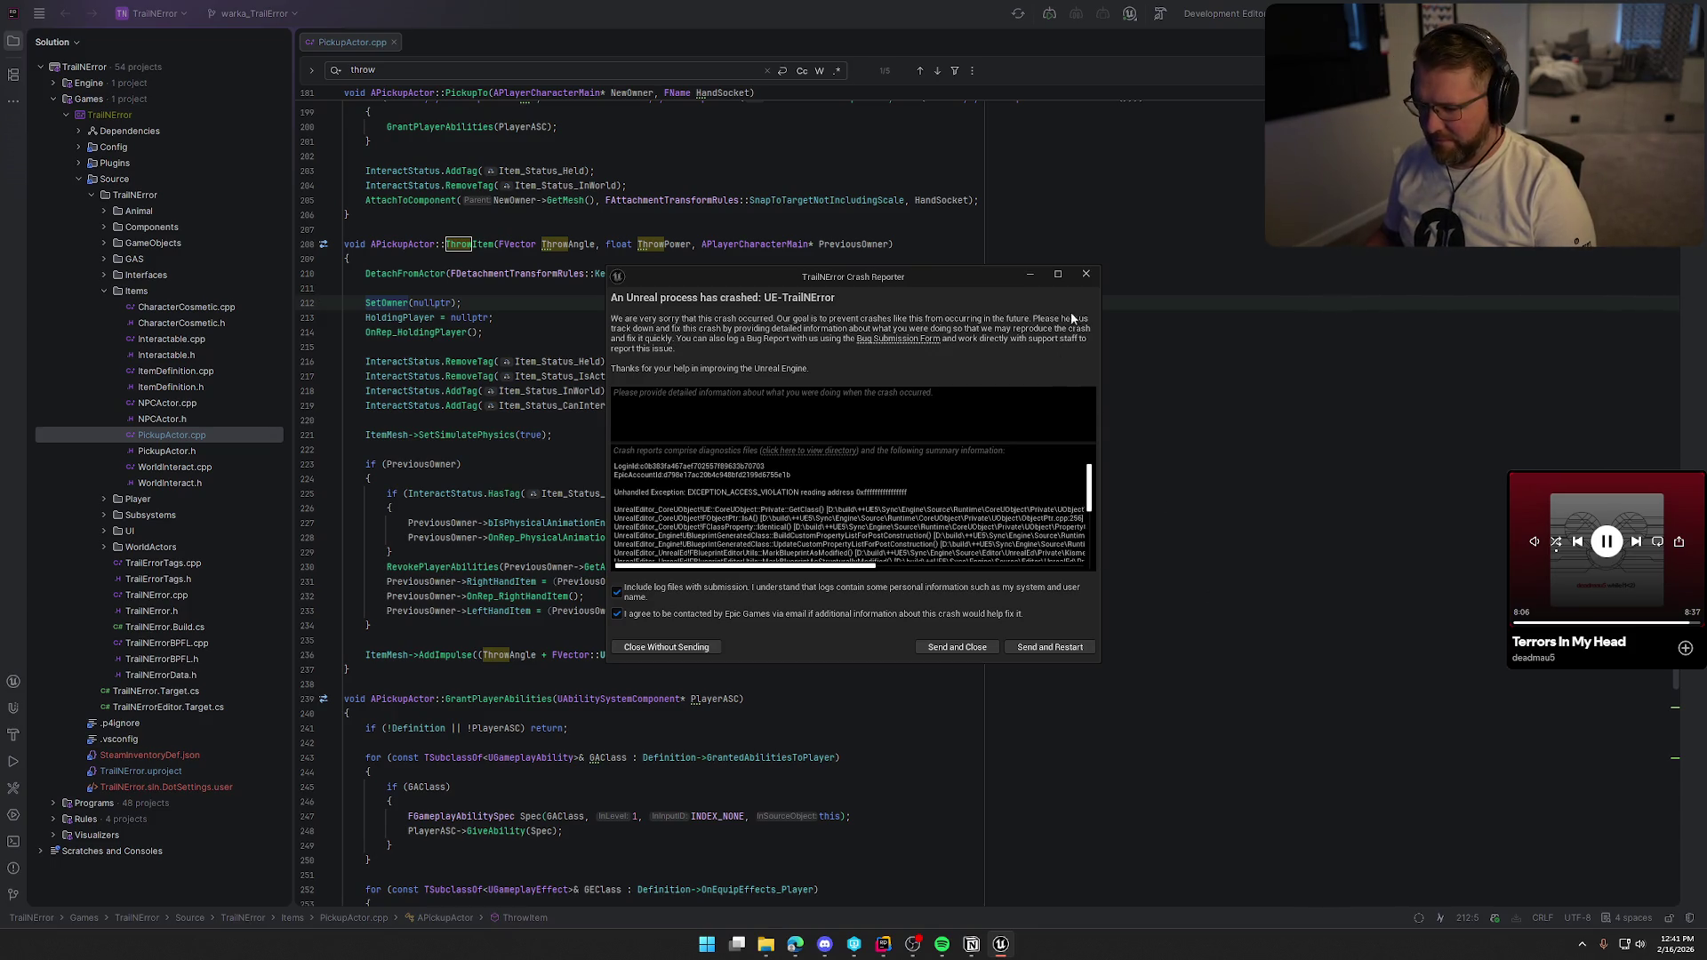
left_click(1085, 275)
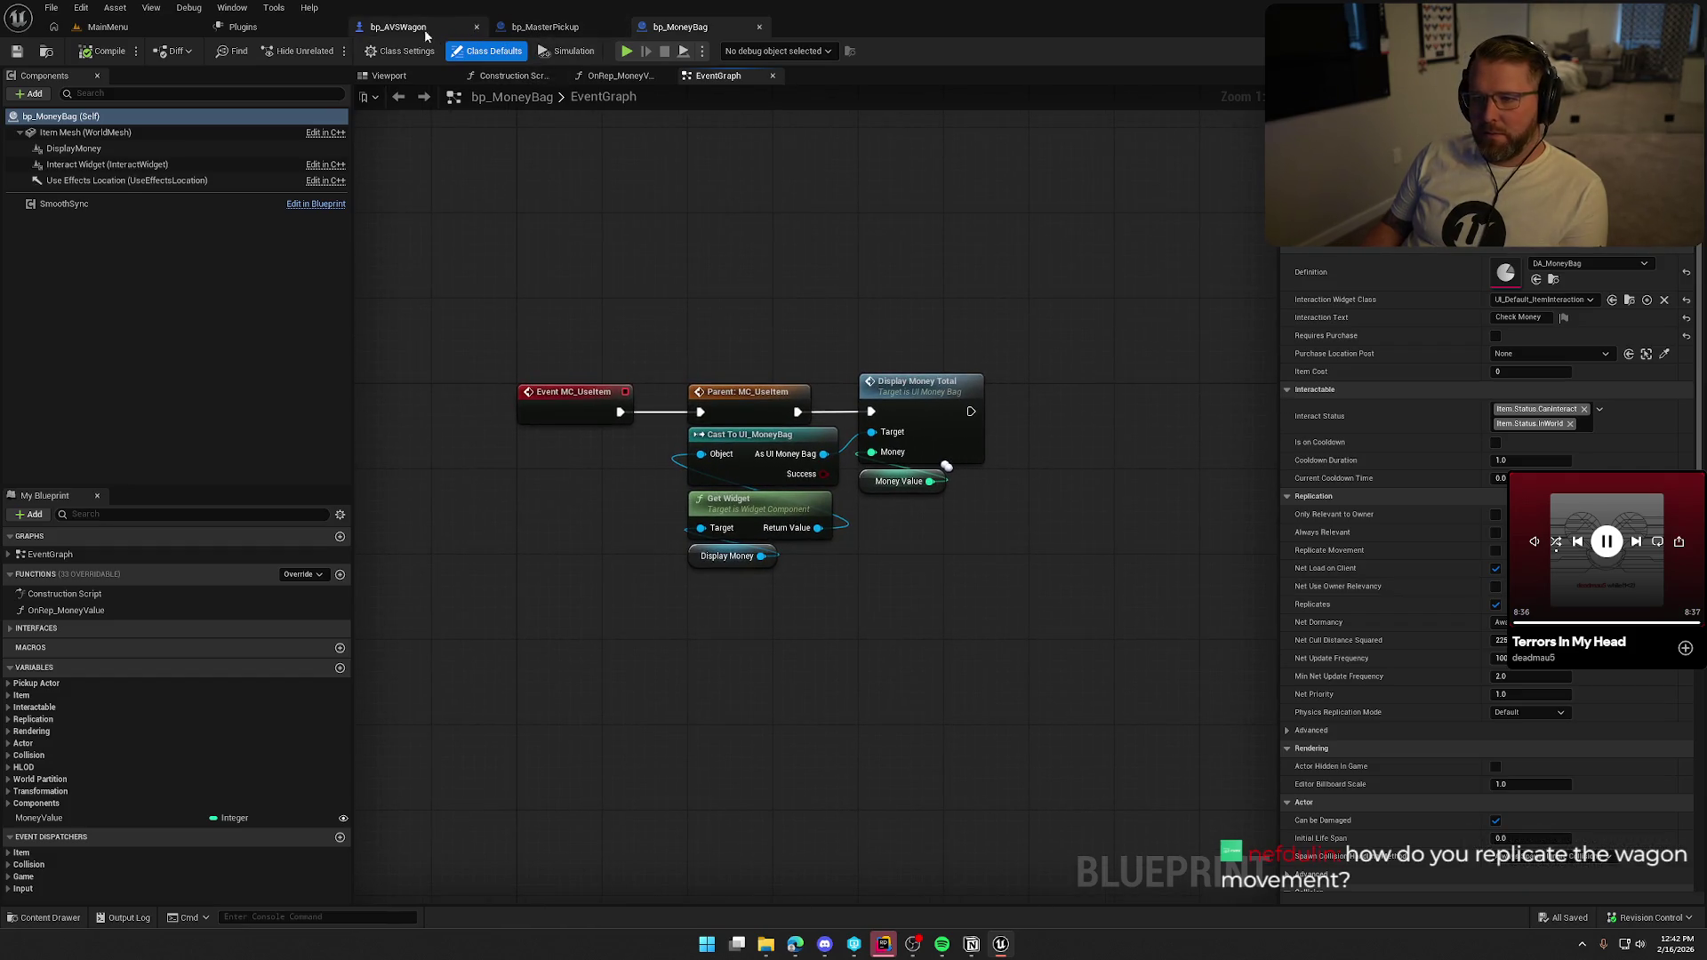
Delete the SmoothSync component from bp_MasterPickup, then compile and save it.
left_click(545, 26)
left_click(99, 189)
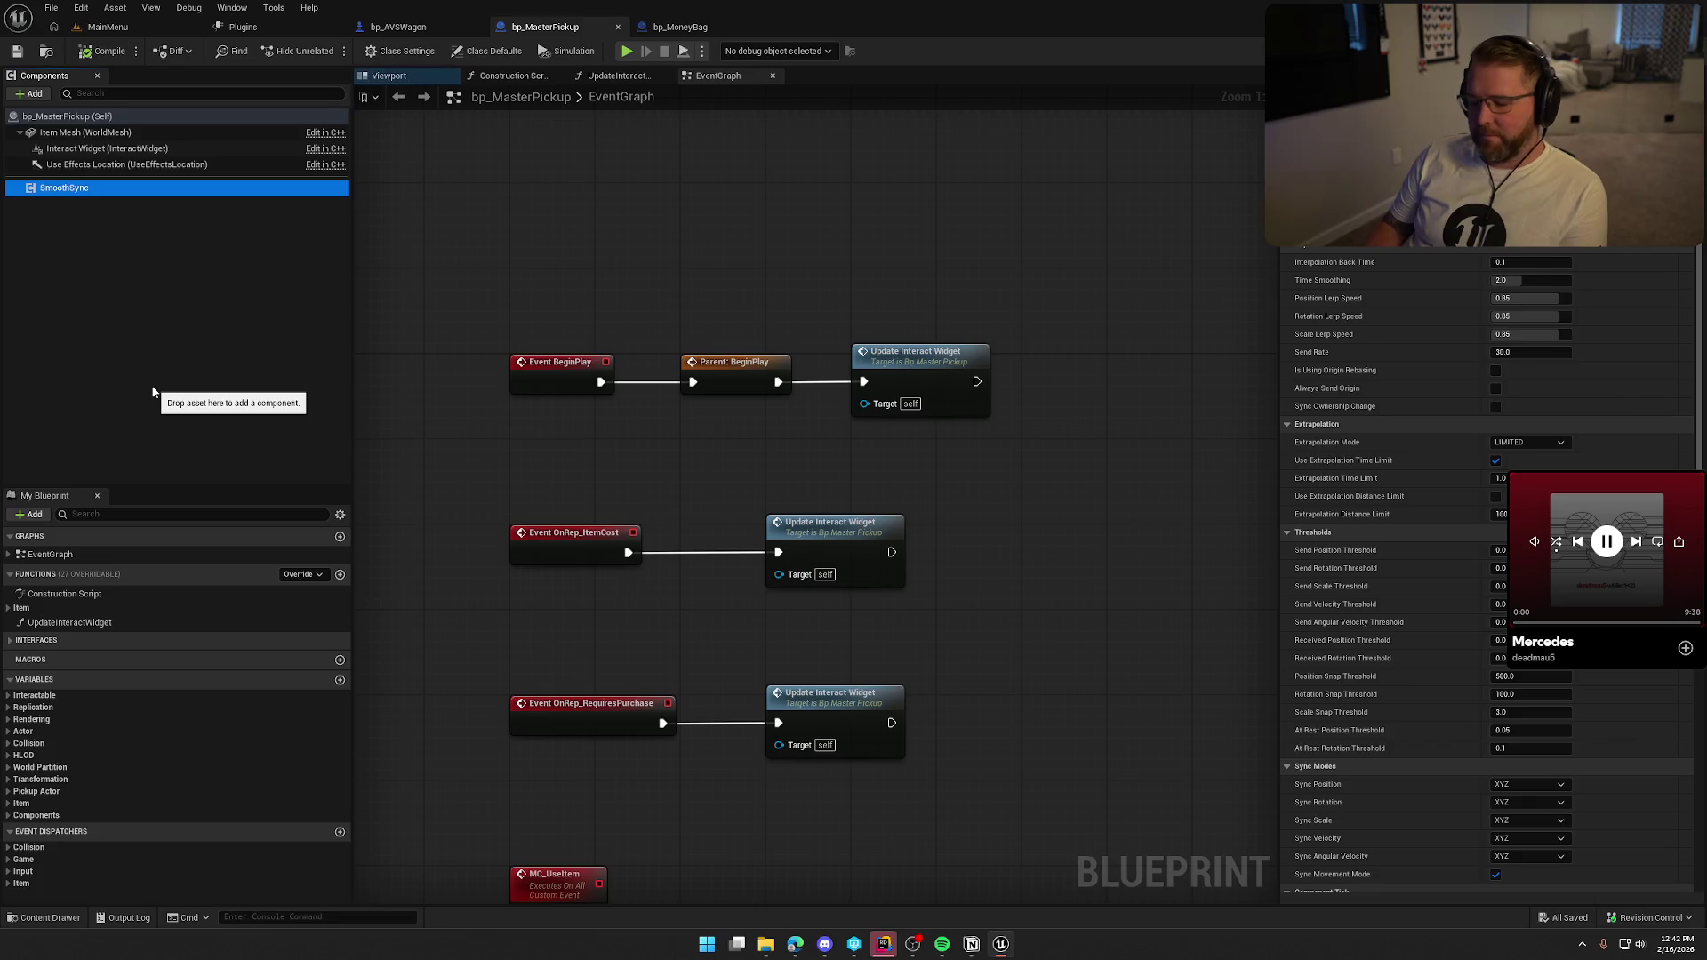
key("Delete")
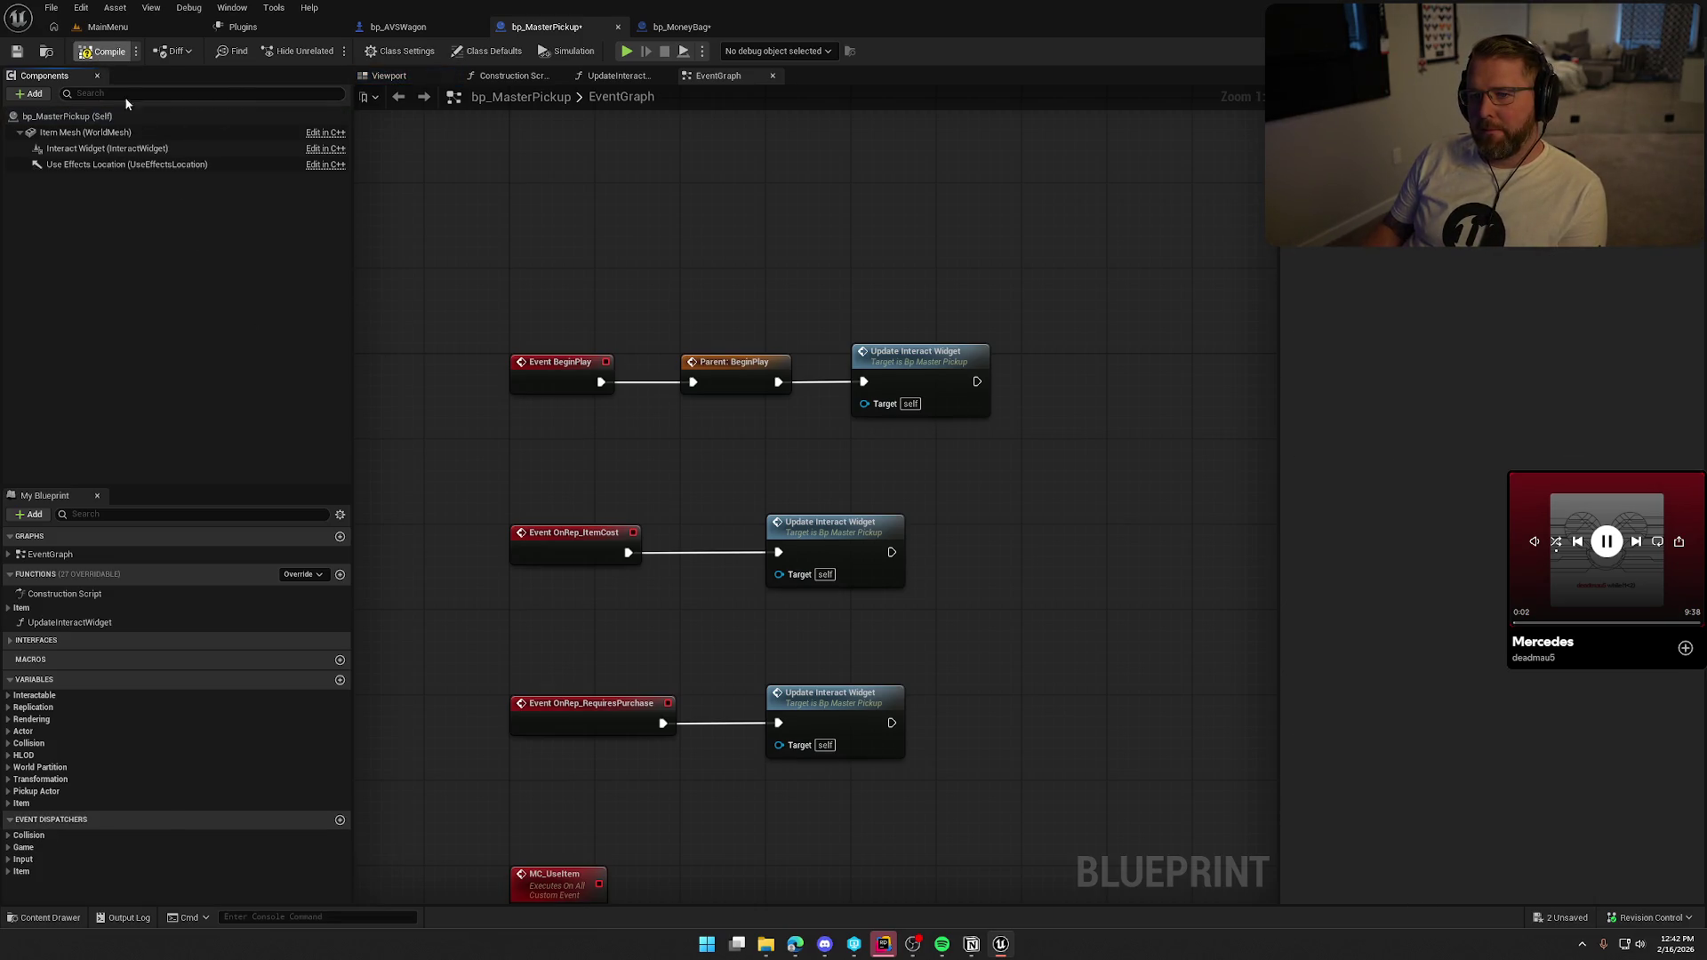
key("F7")
Review the blueprint's class defaults, then show the Smooth Sync category in the plugins list.
left_click(142, 116)
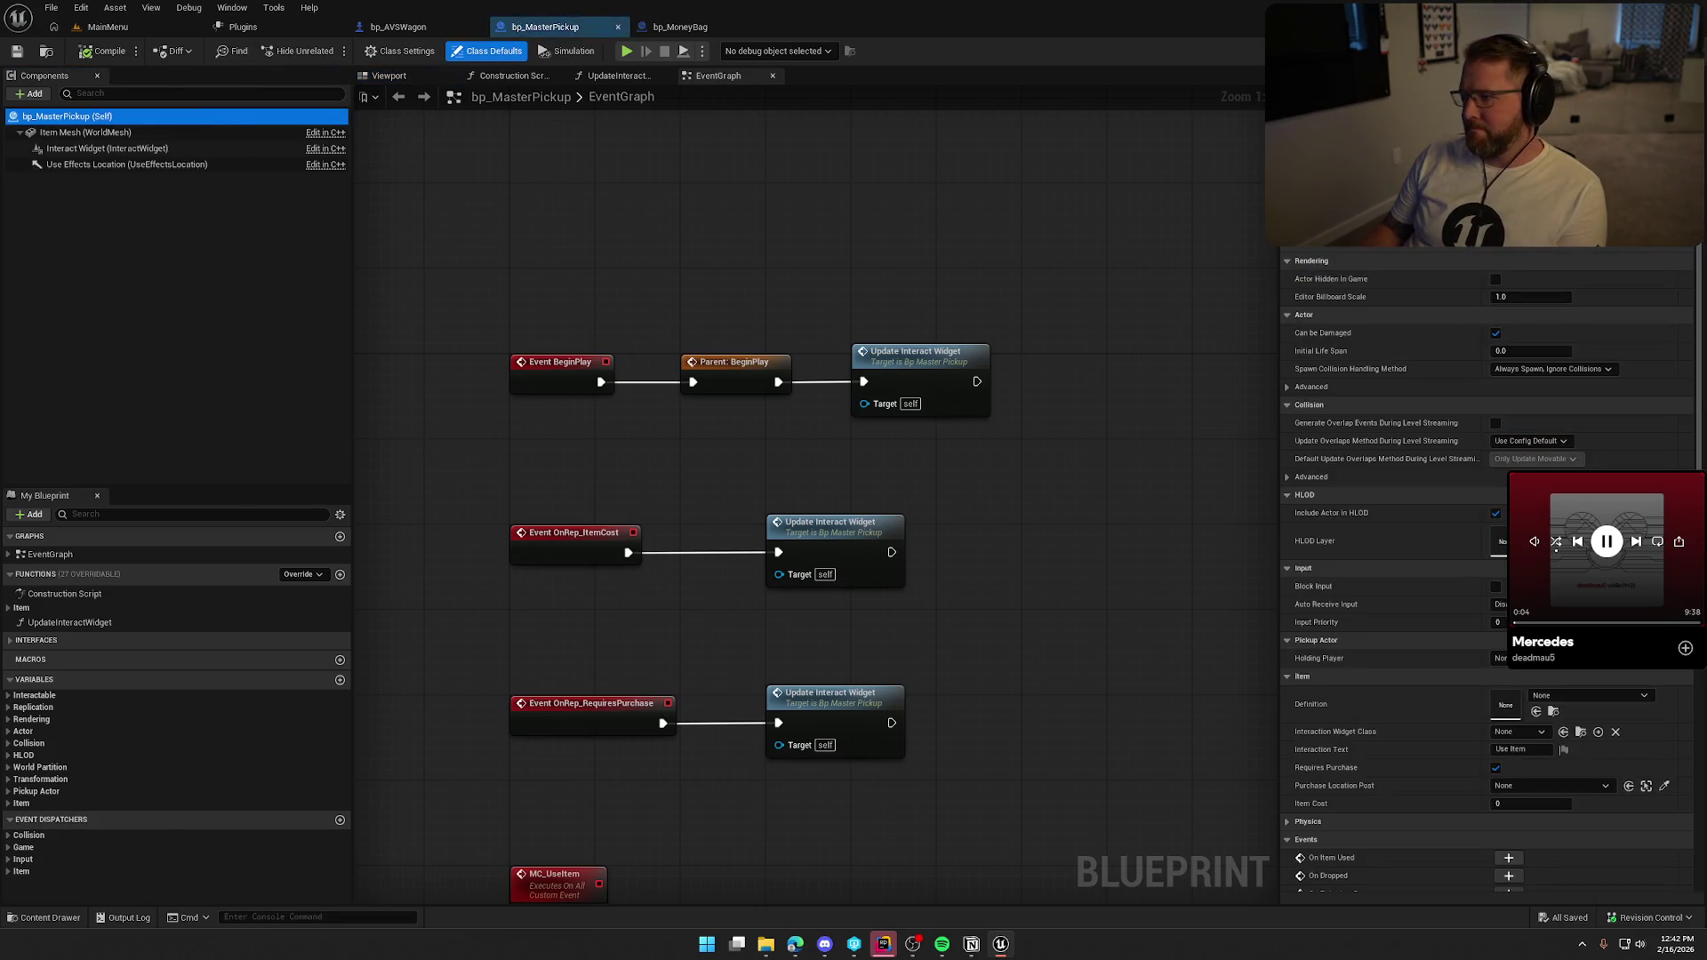
scroll(1485, 356, "down", 10)
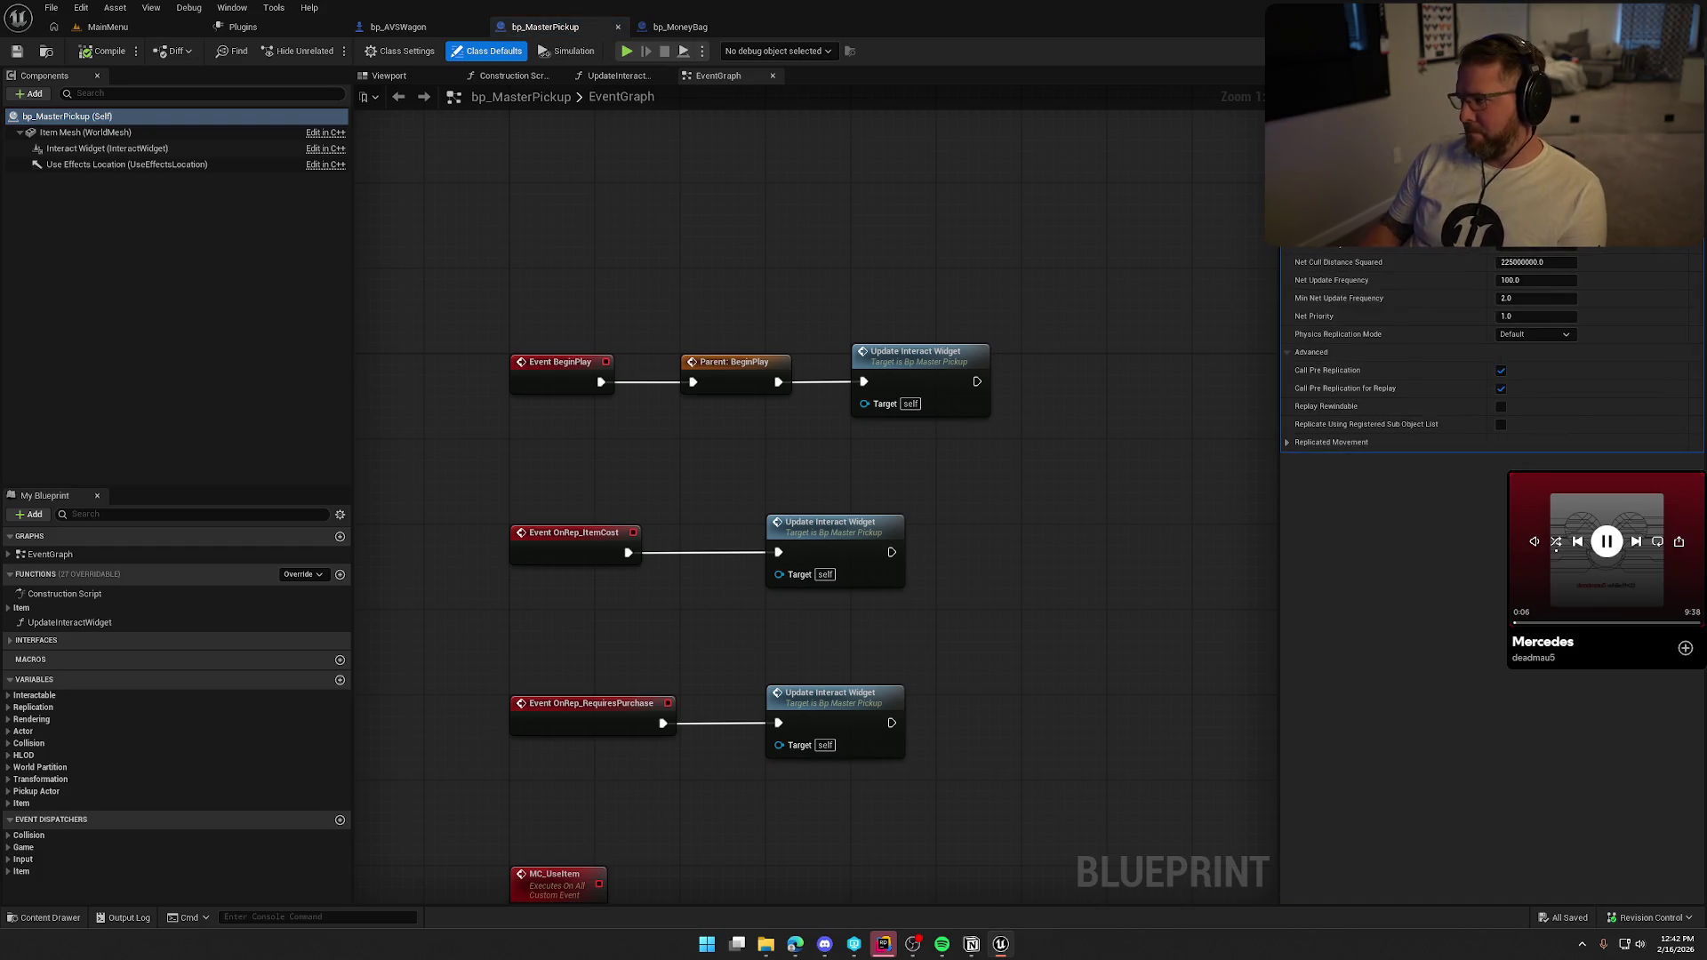
scroll(1485, 534, "up", 5)
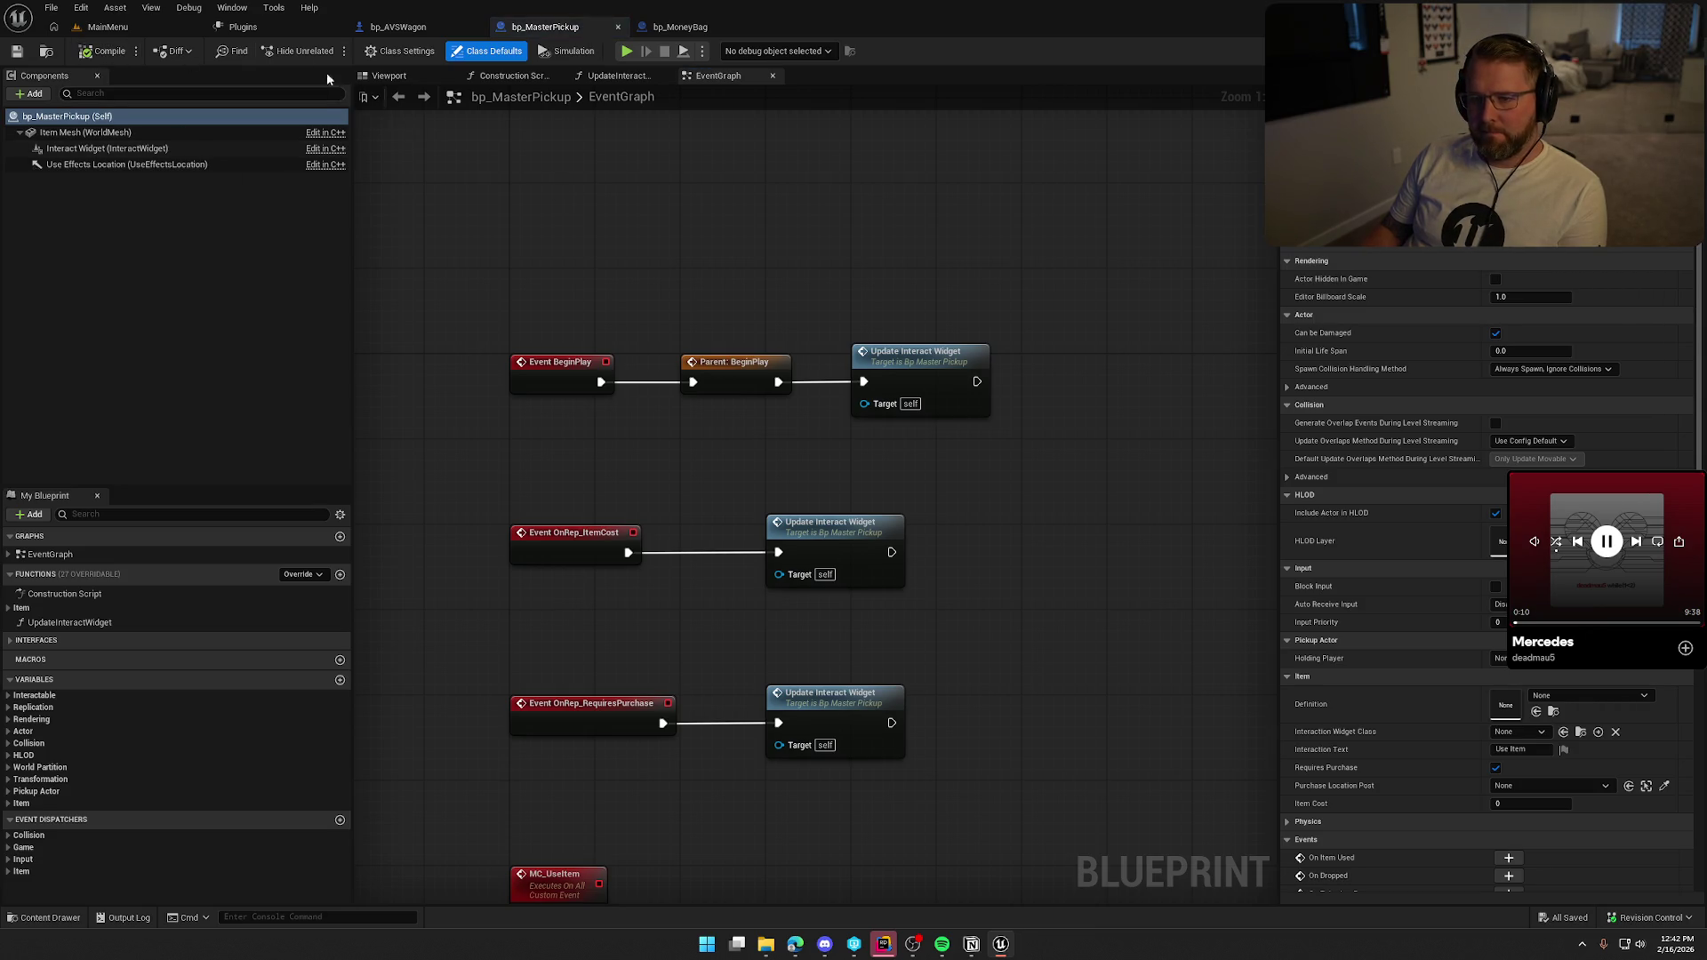
left_click(242, 27)
left_click(132, 216)
Disable the SmoothSyncPlugin and restart the editor.
left_click(465, 113)
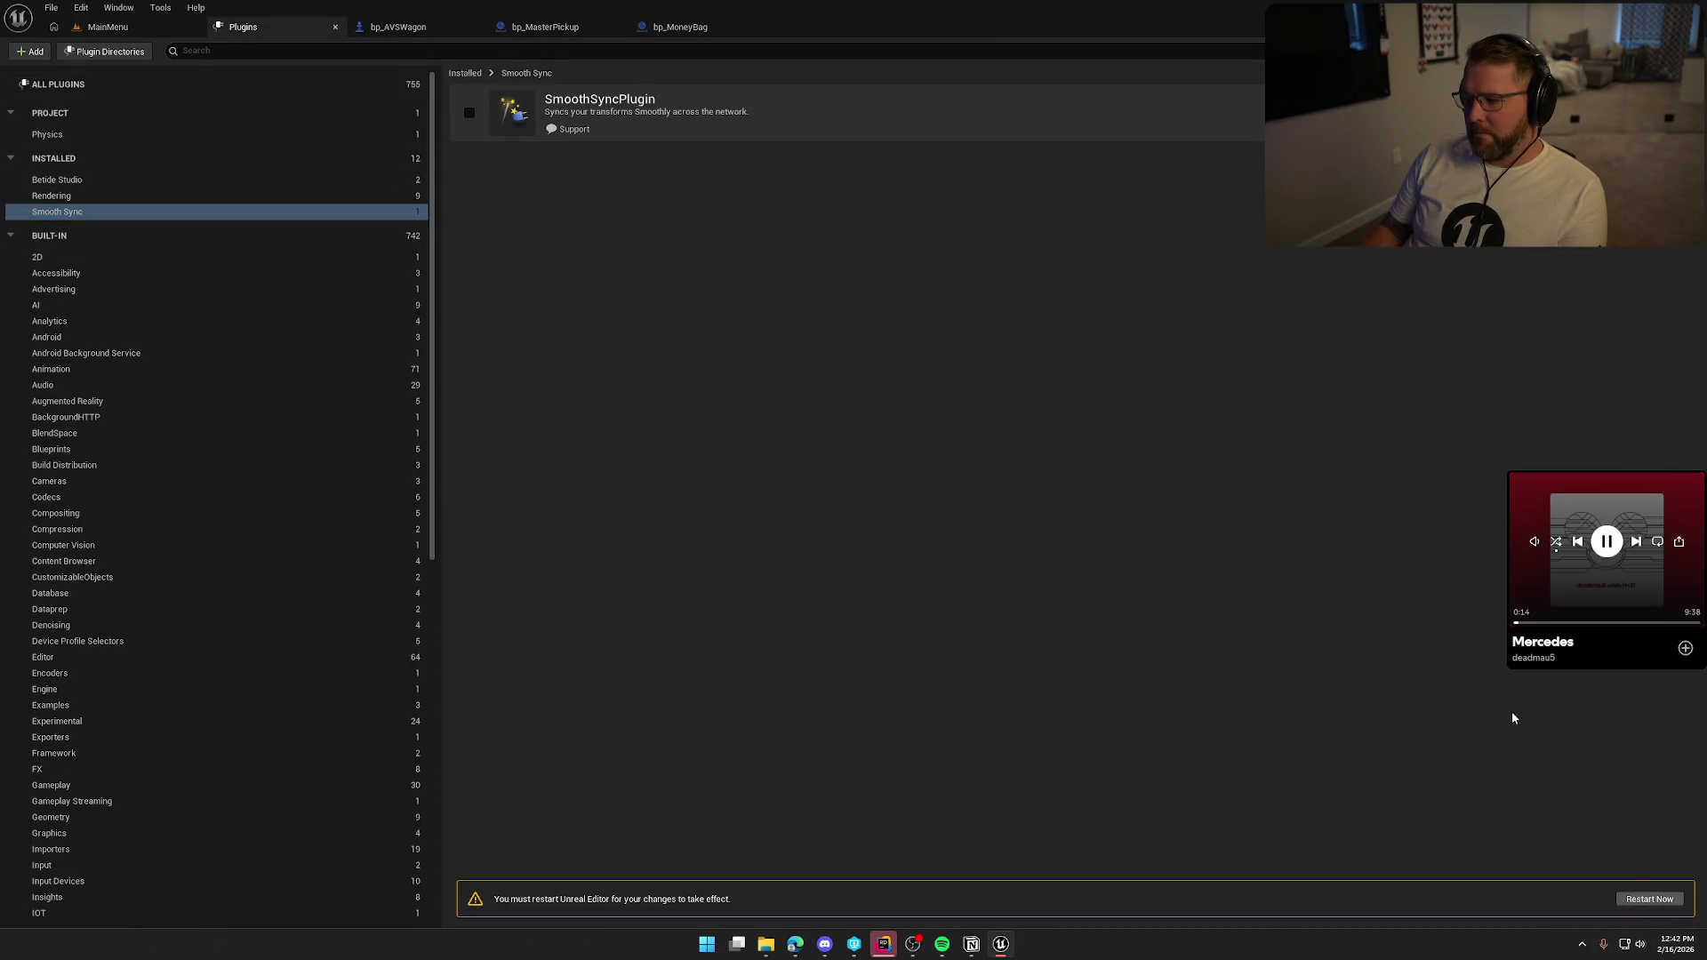
key("alt+F4")
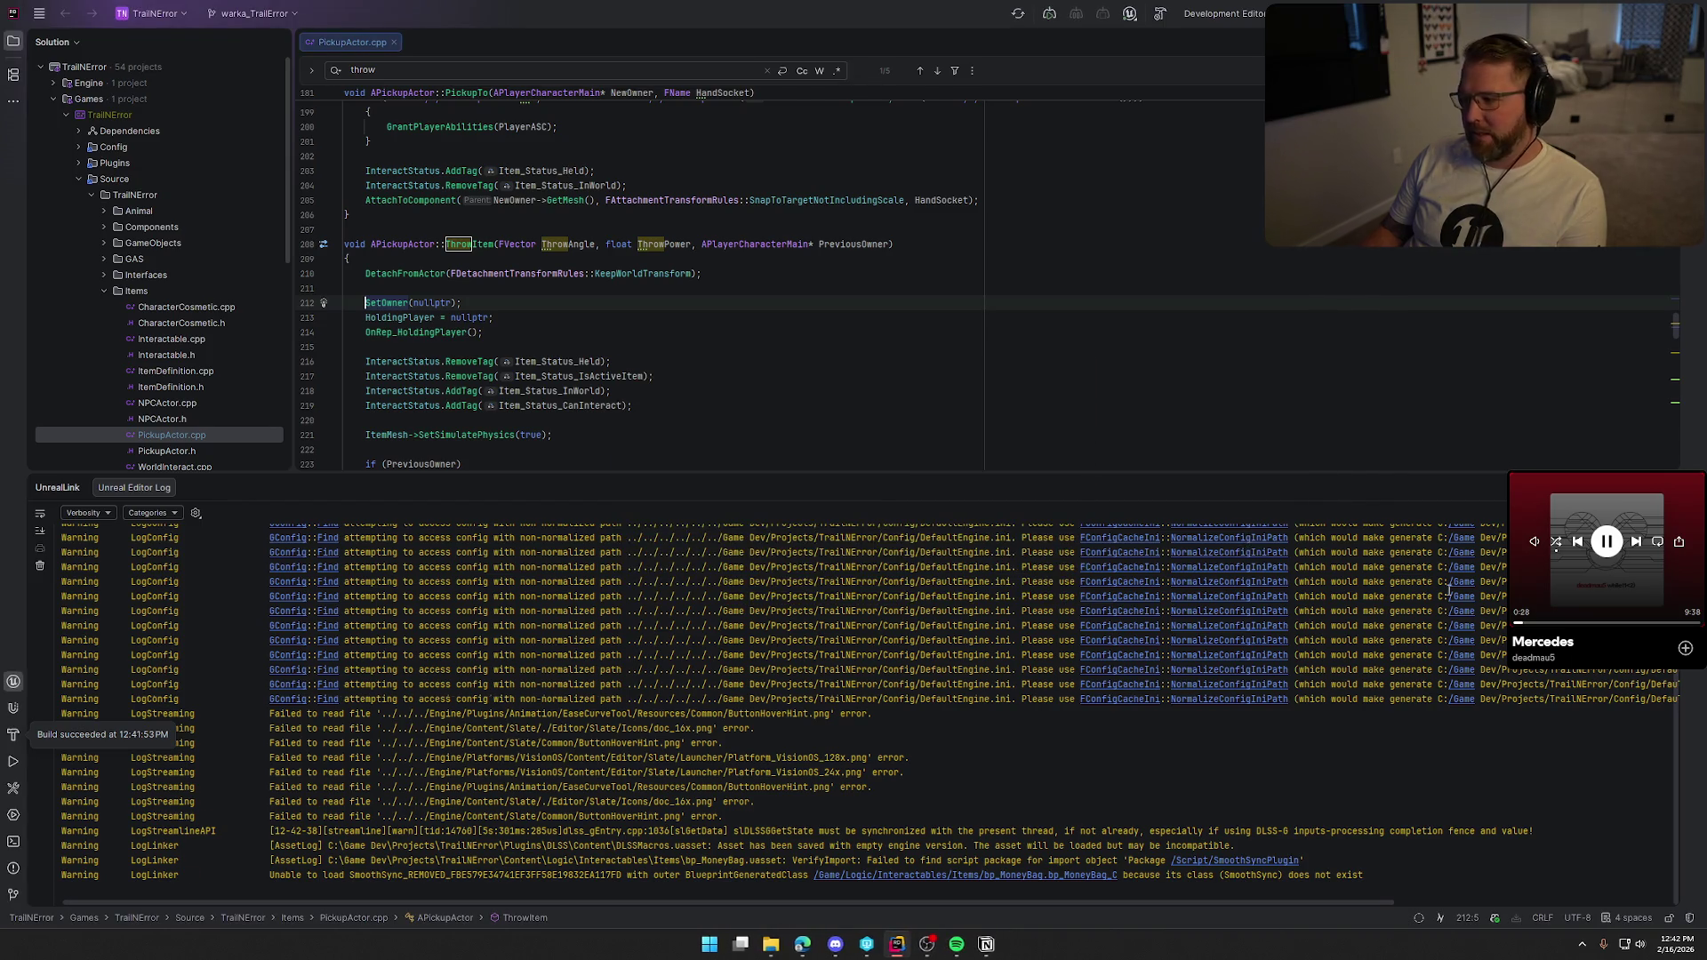
key("shift+Escape")
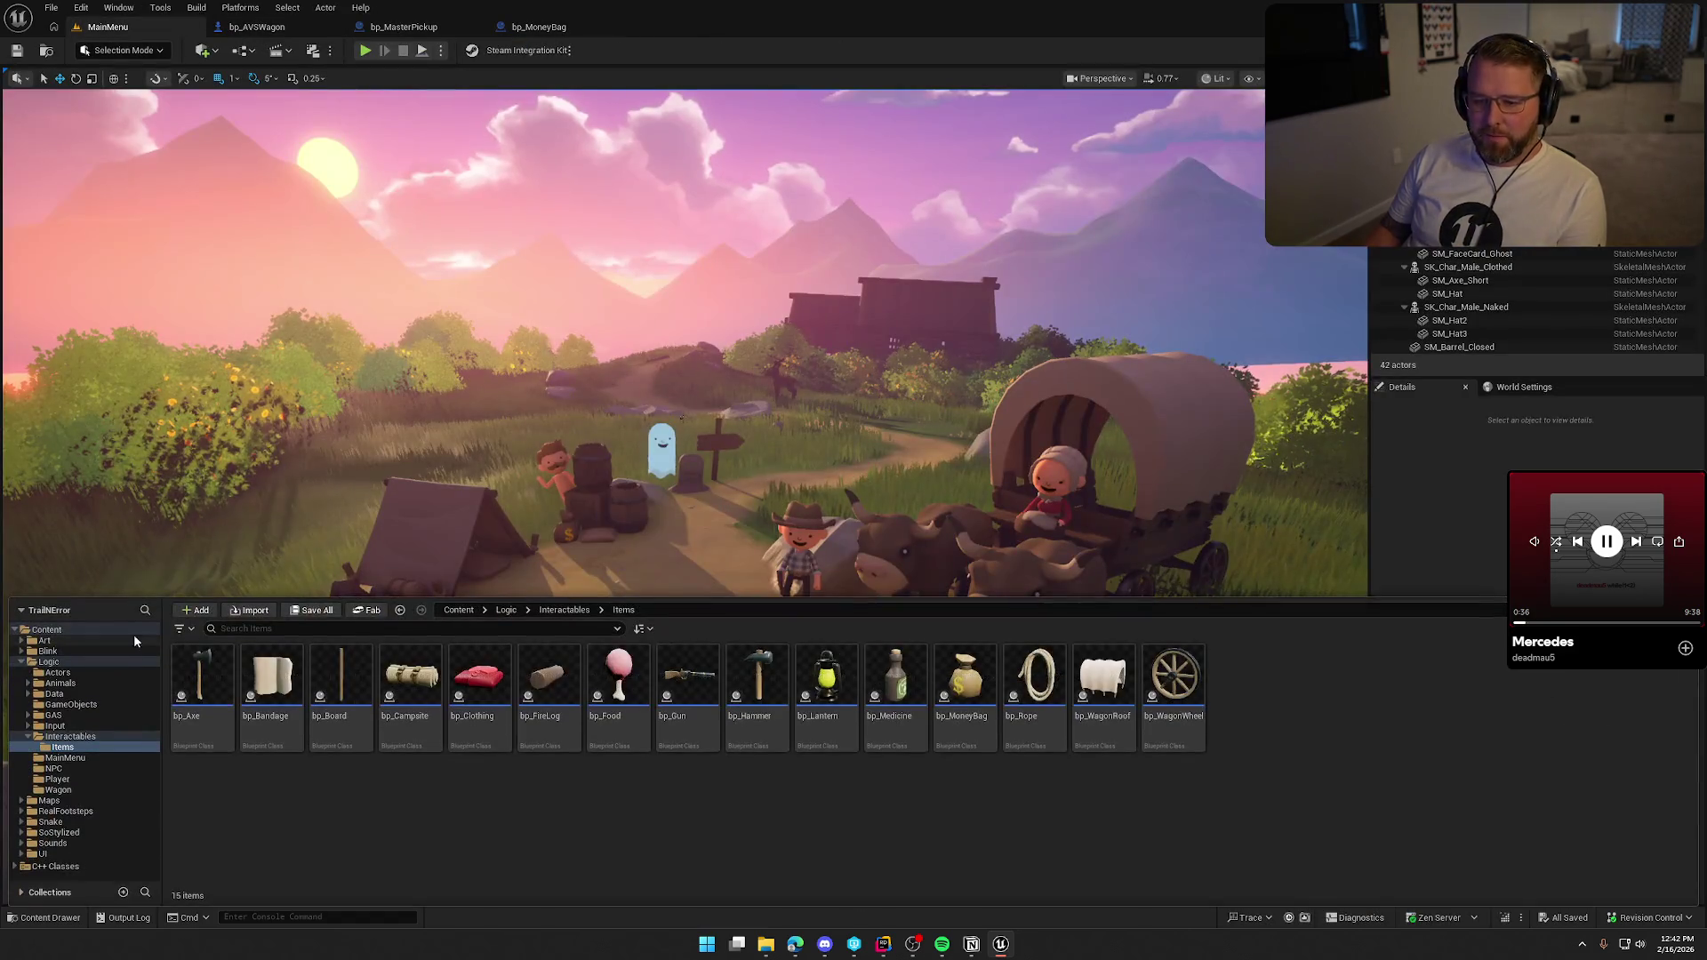
Open the GameWorld map from the Content Browser's Maps folder.
double_click(45, 663)
left_click(48, 673)
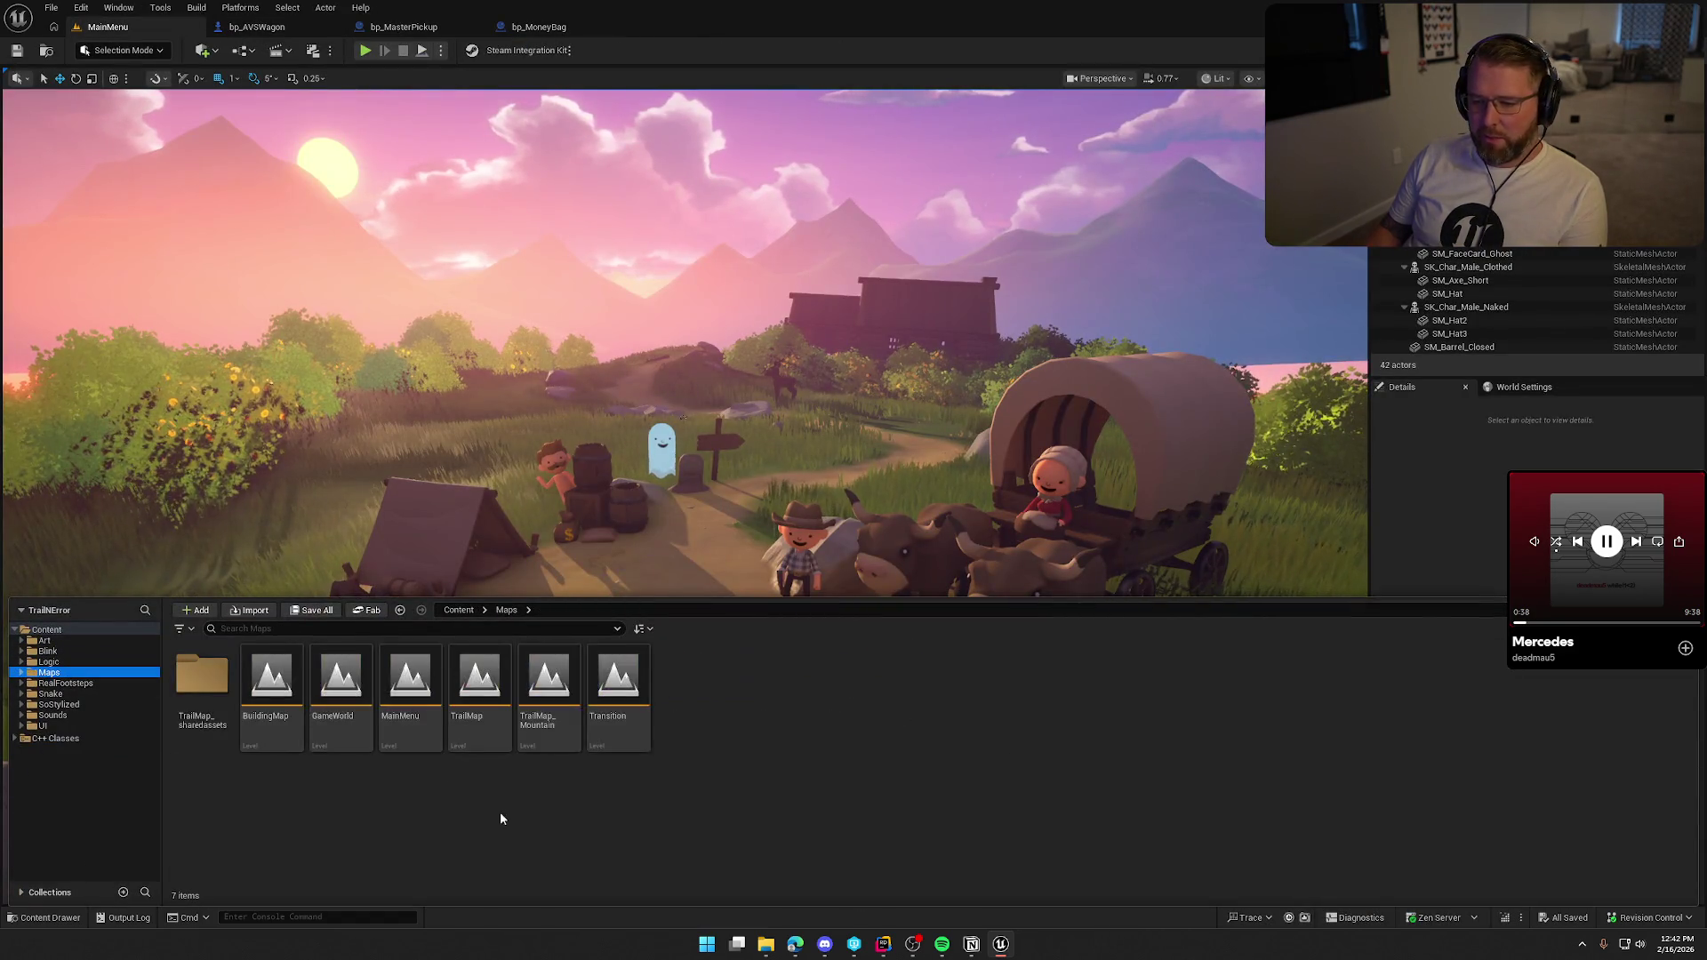
double_click(340, 682)
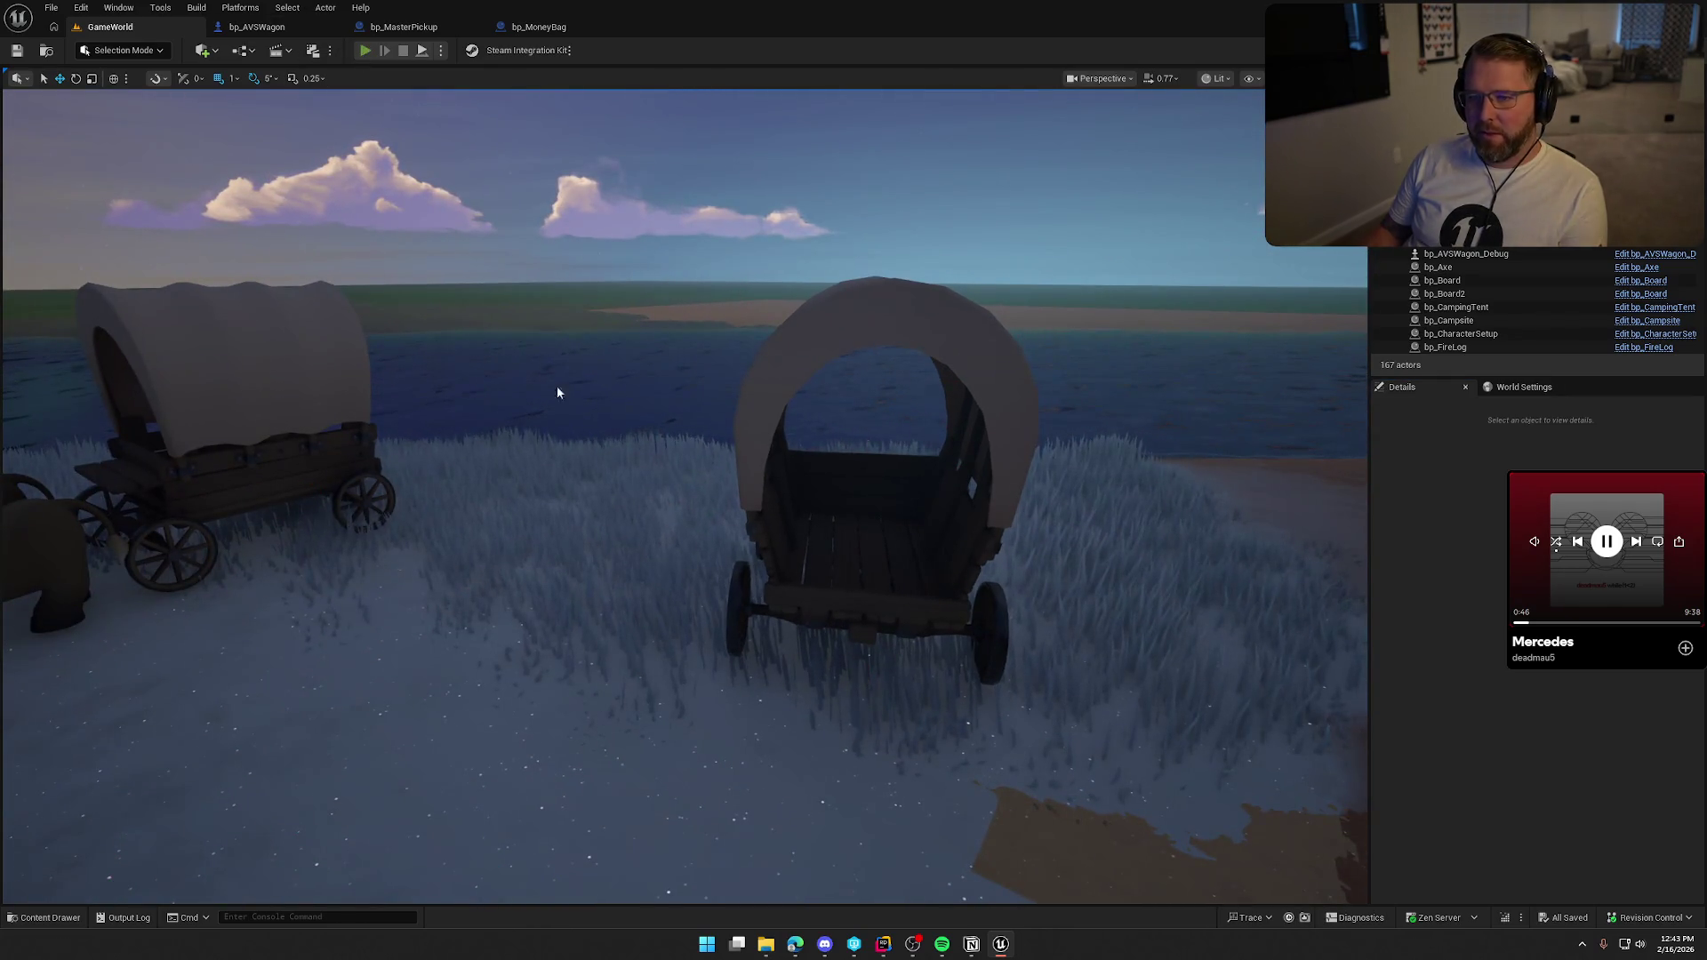
key("alt+p")
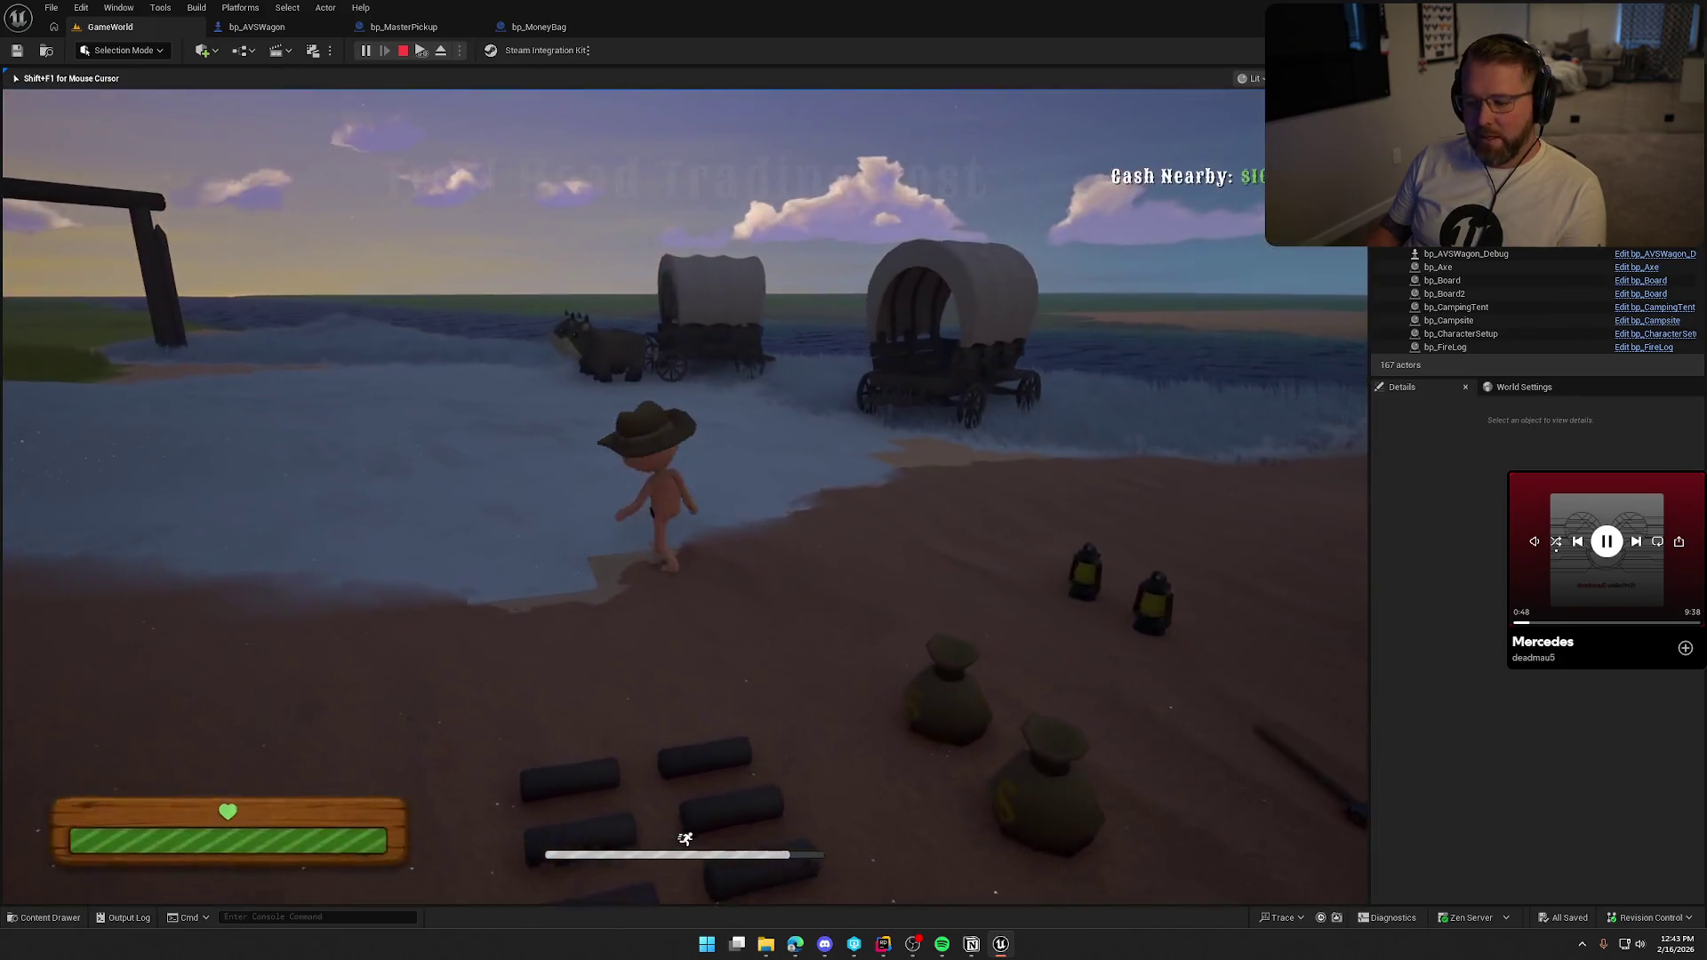
key("super")
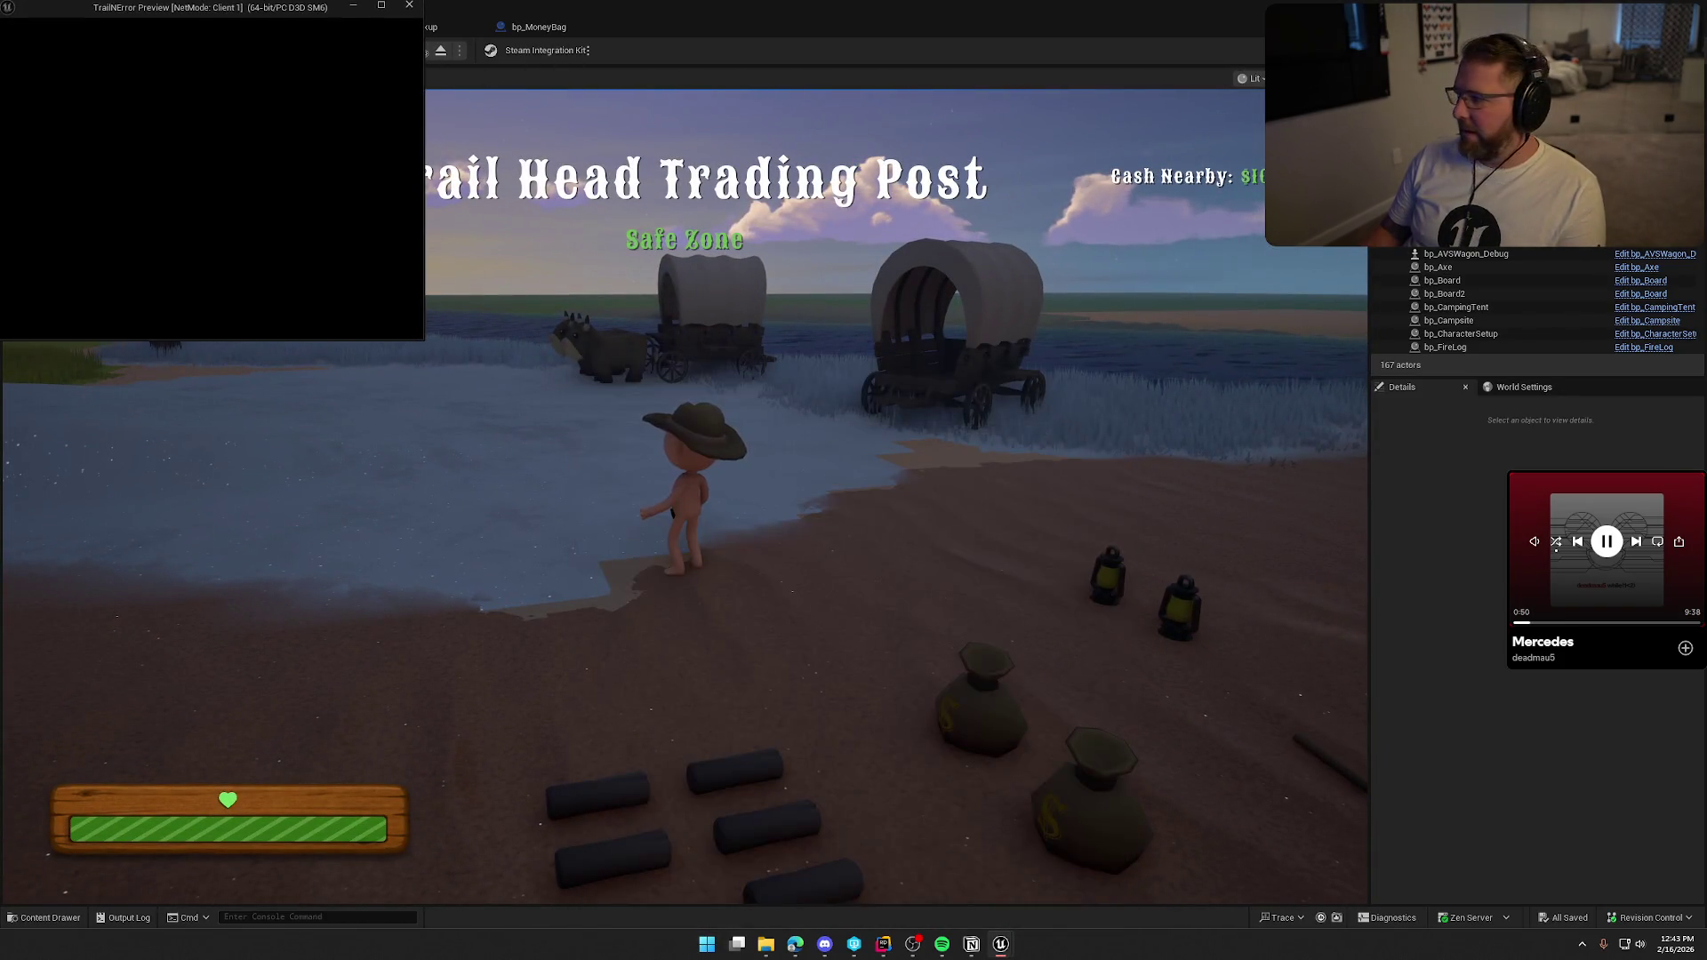
double_click(245, 9)
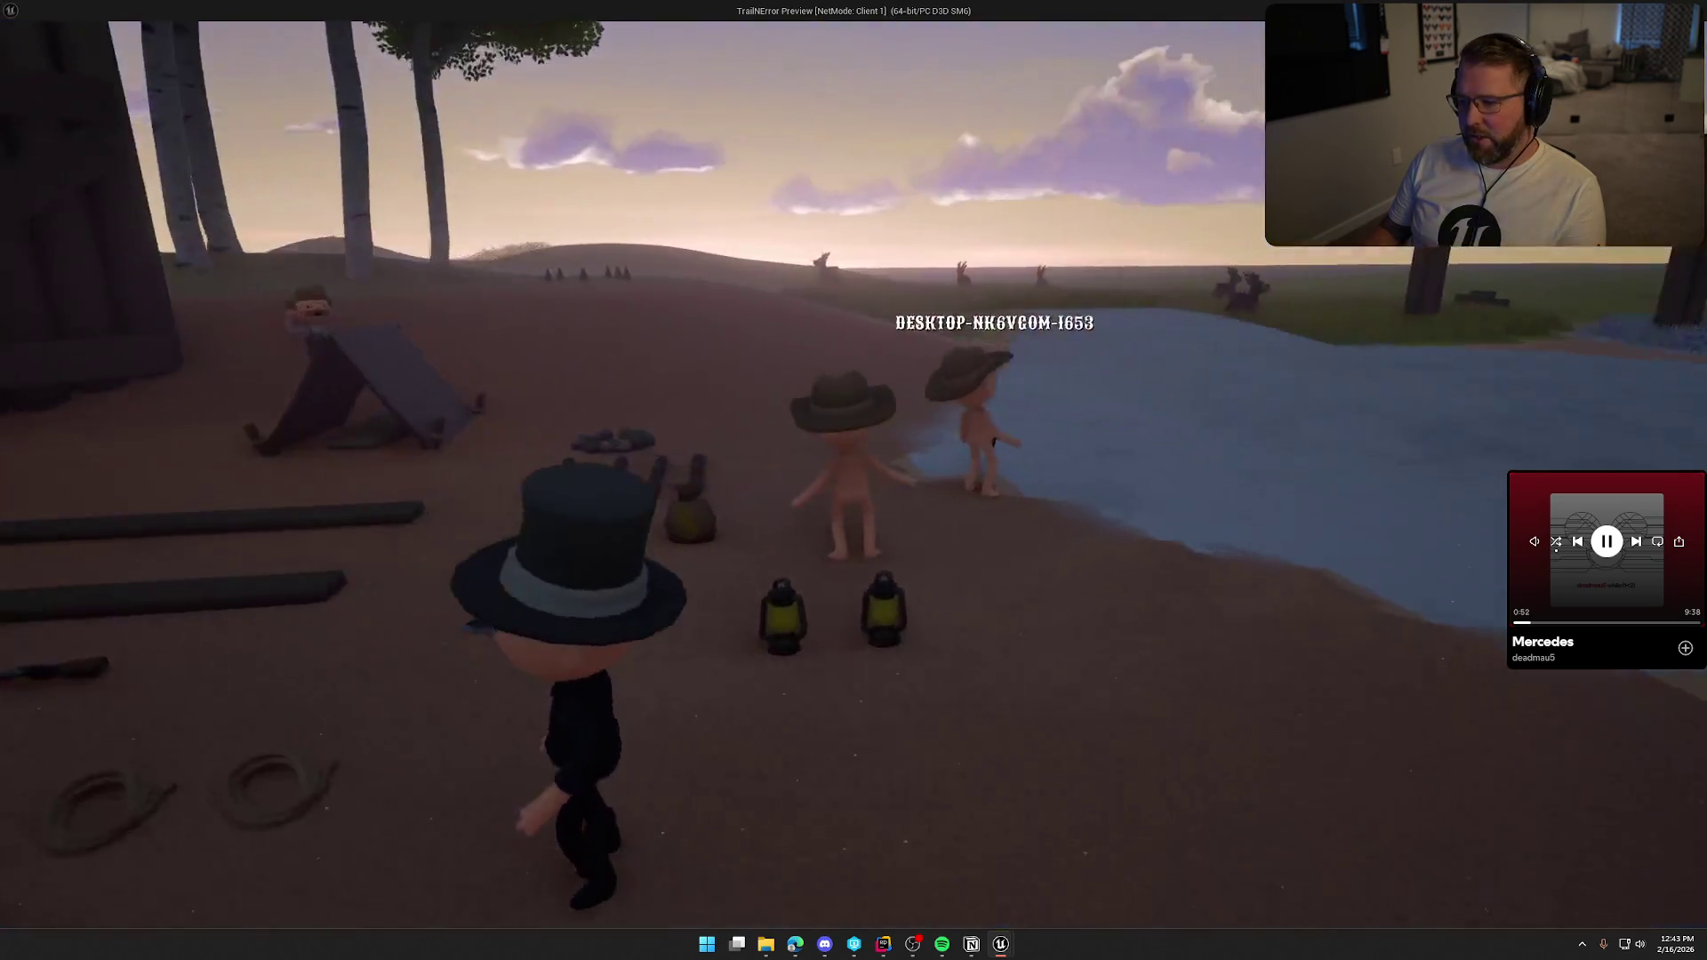
key("e")
key("shift+w")
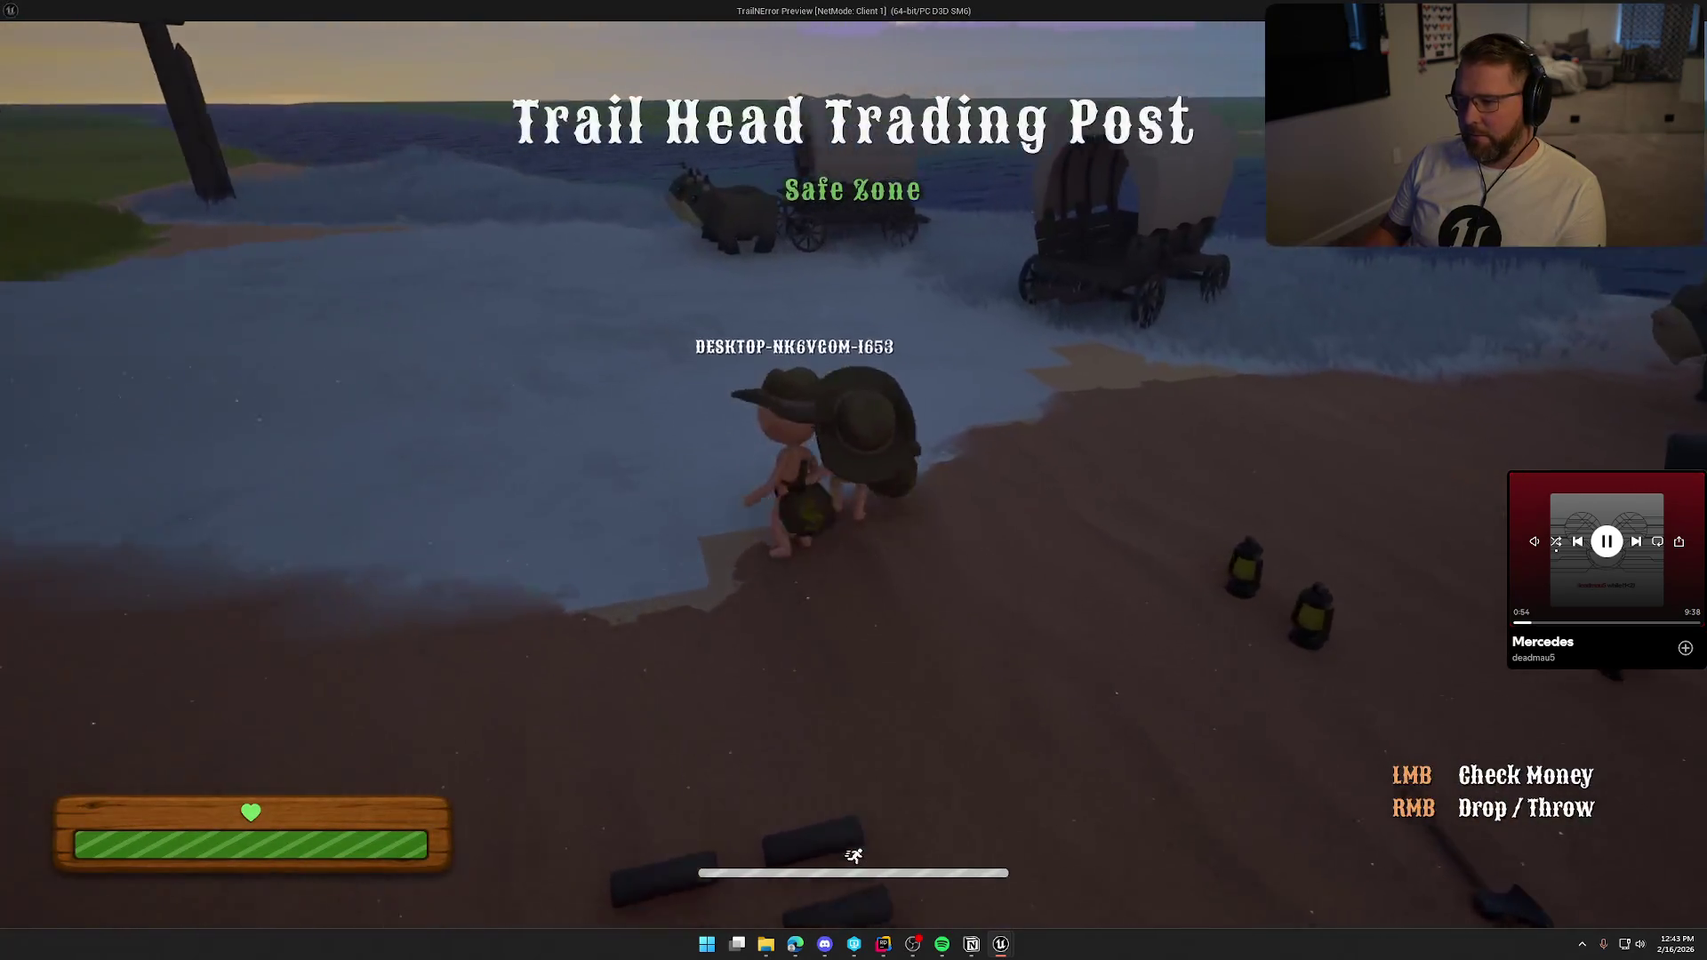
key("w")
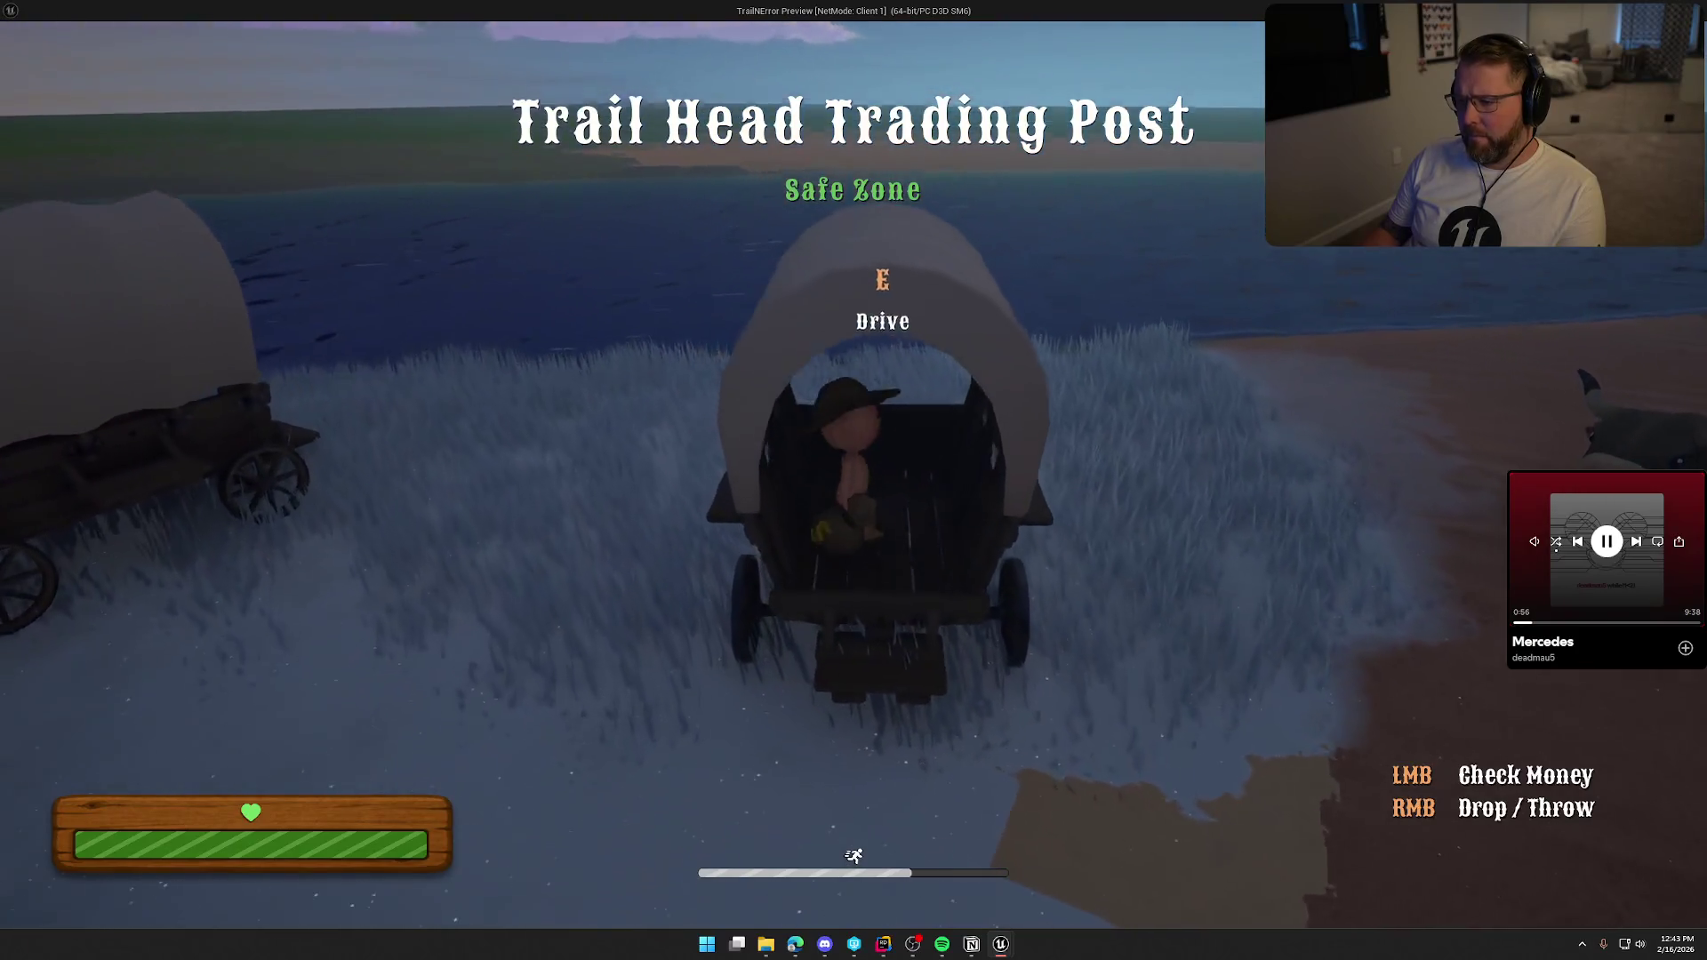
key("e")
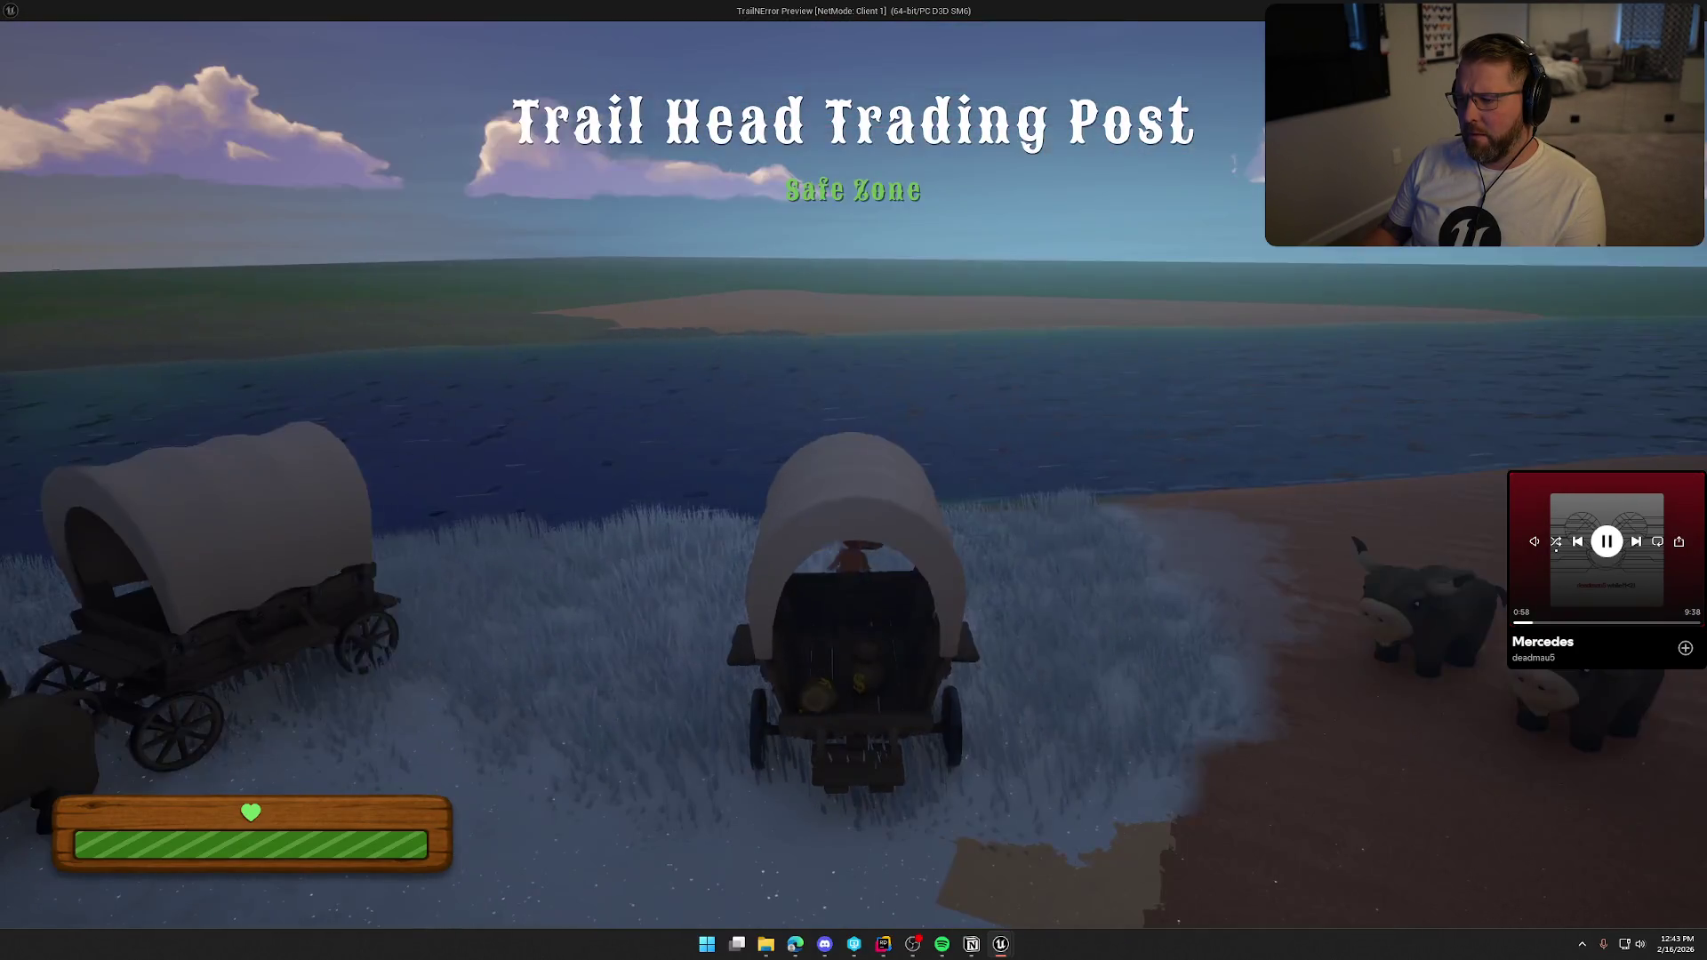
key("d")
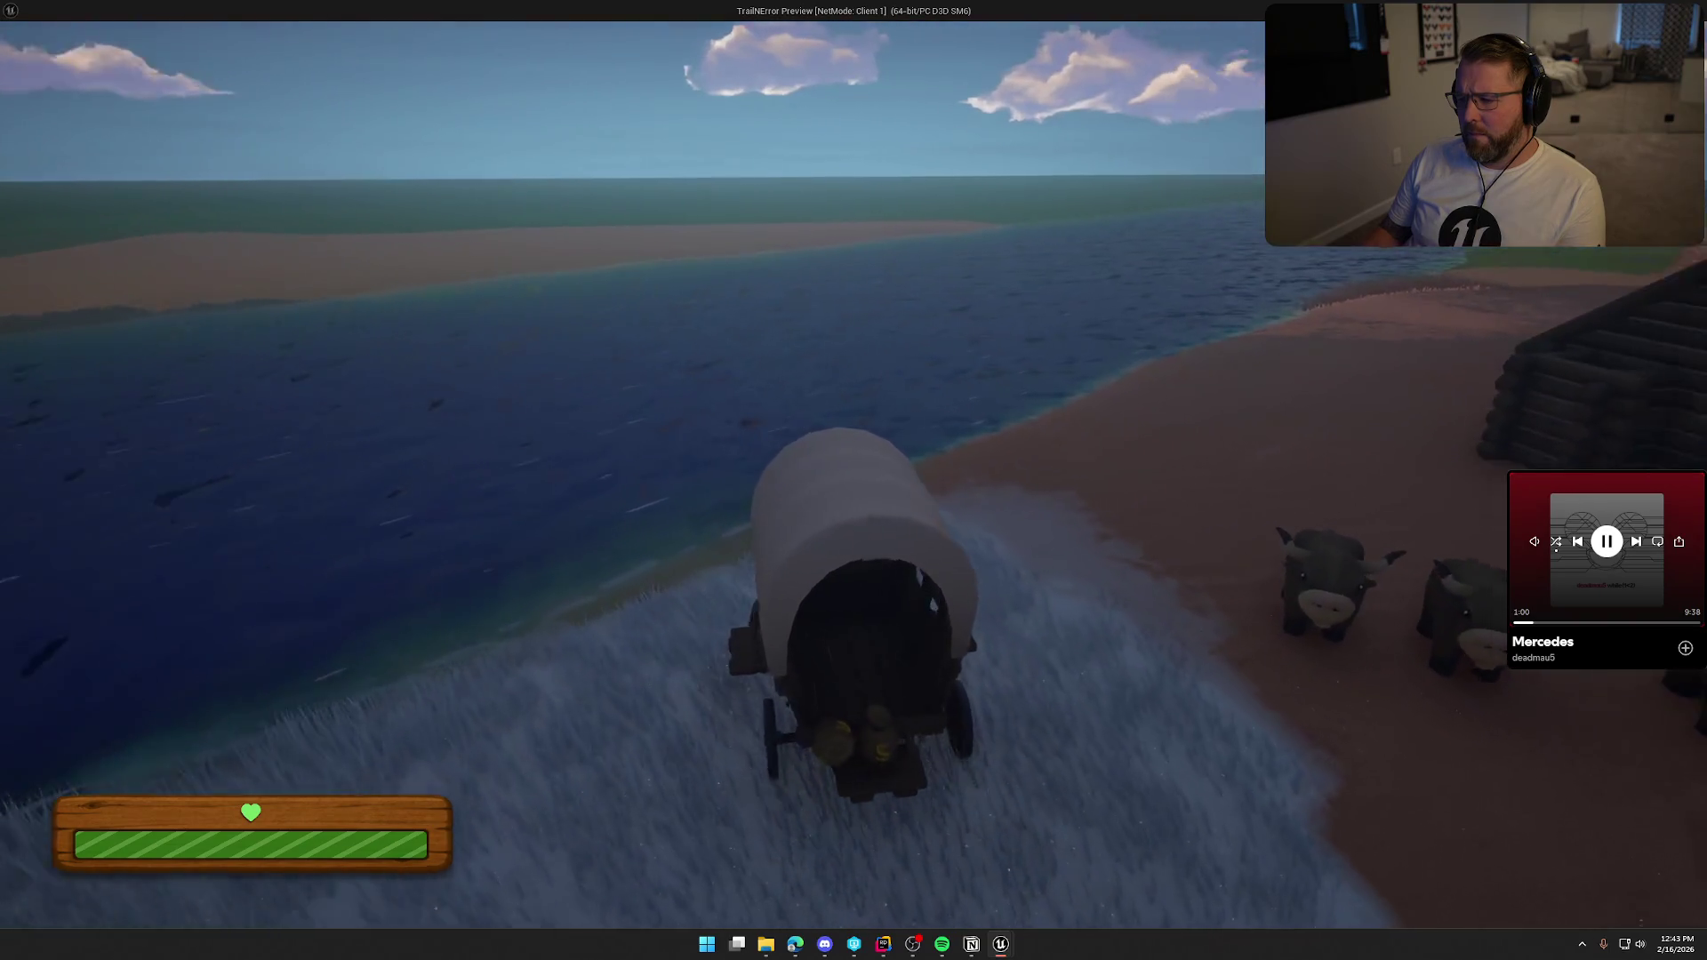
key("d")
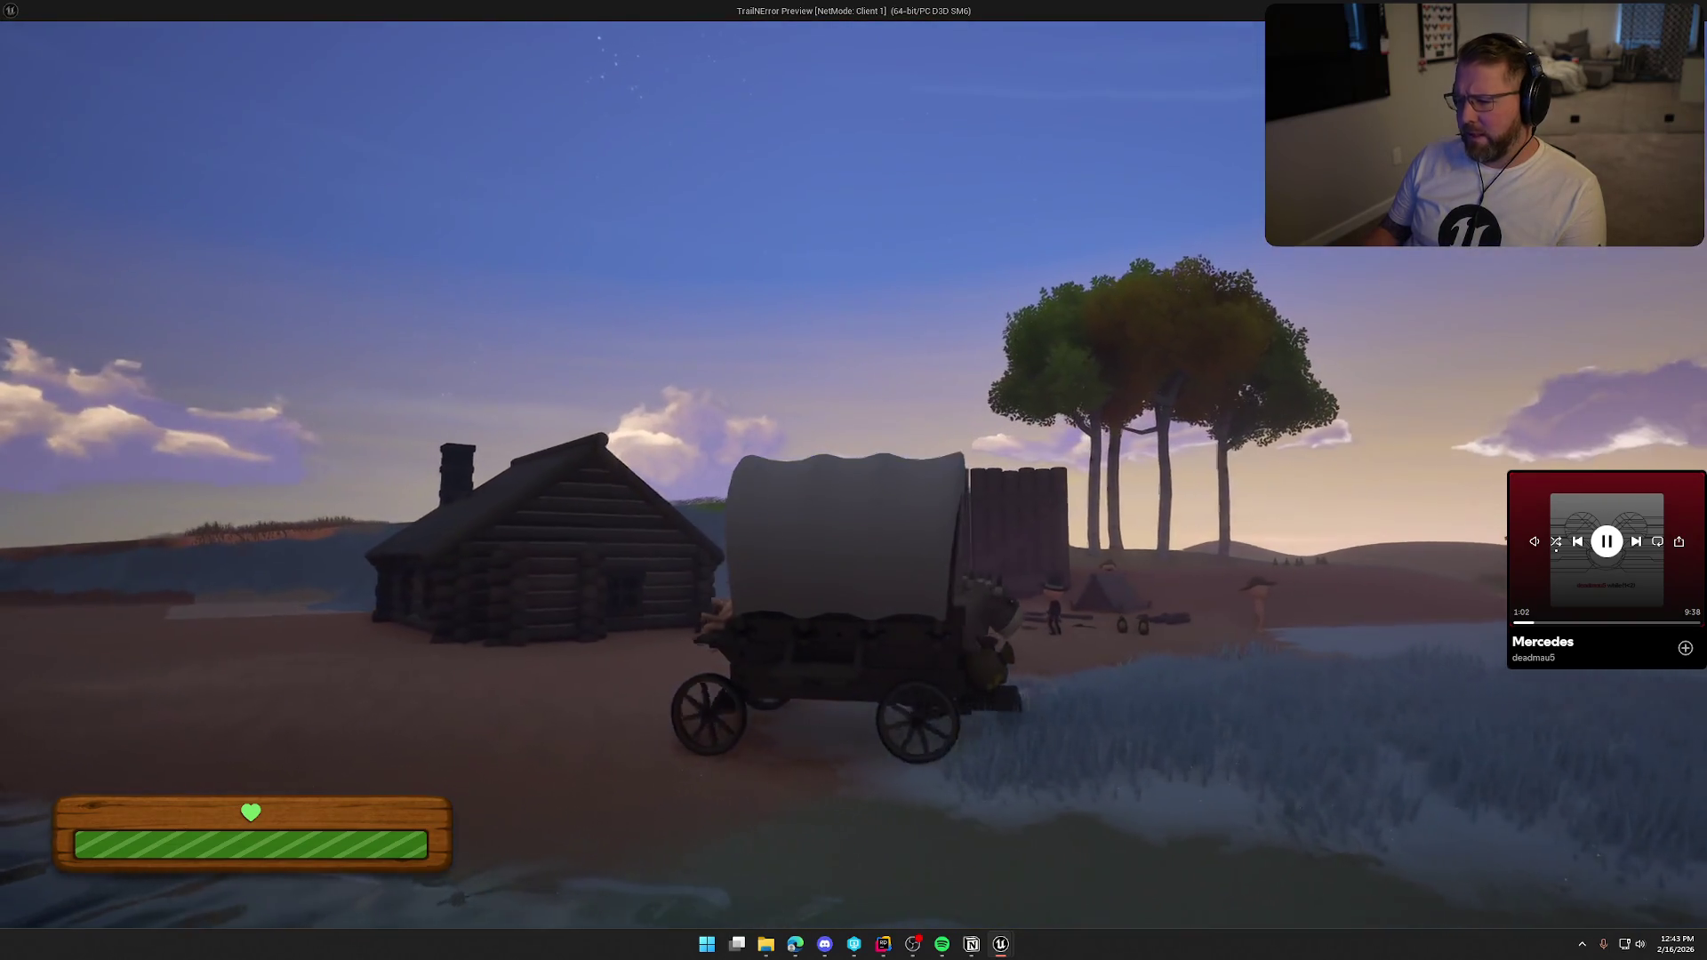
key("d")
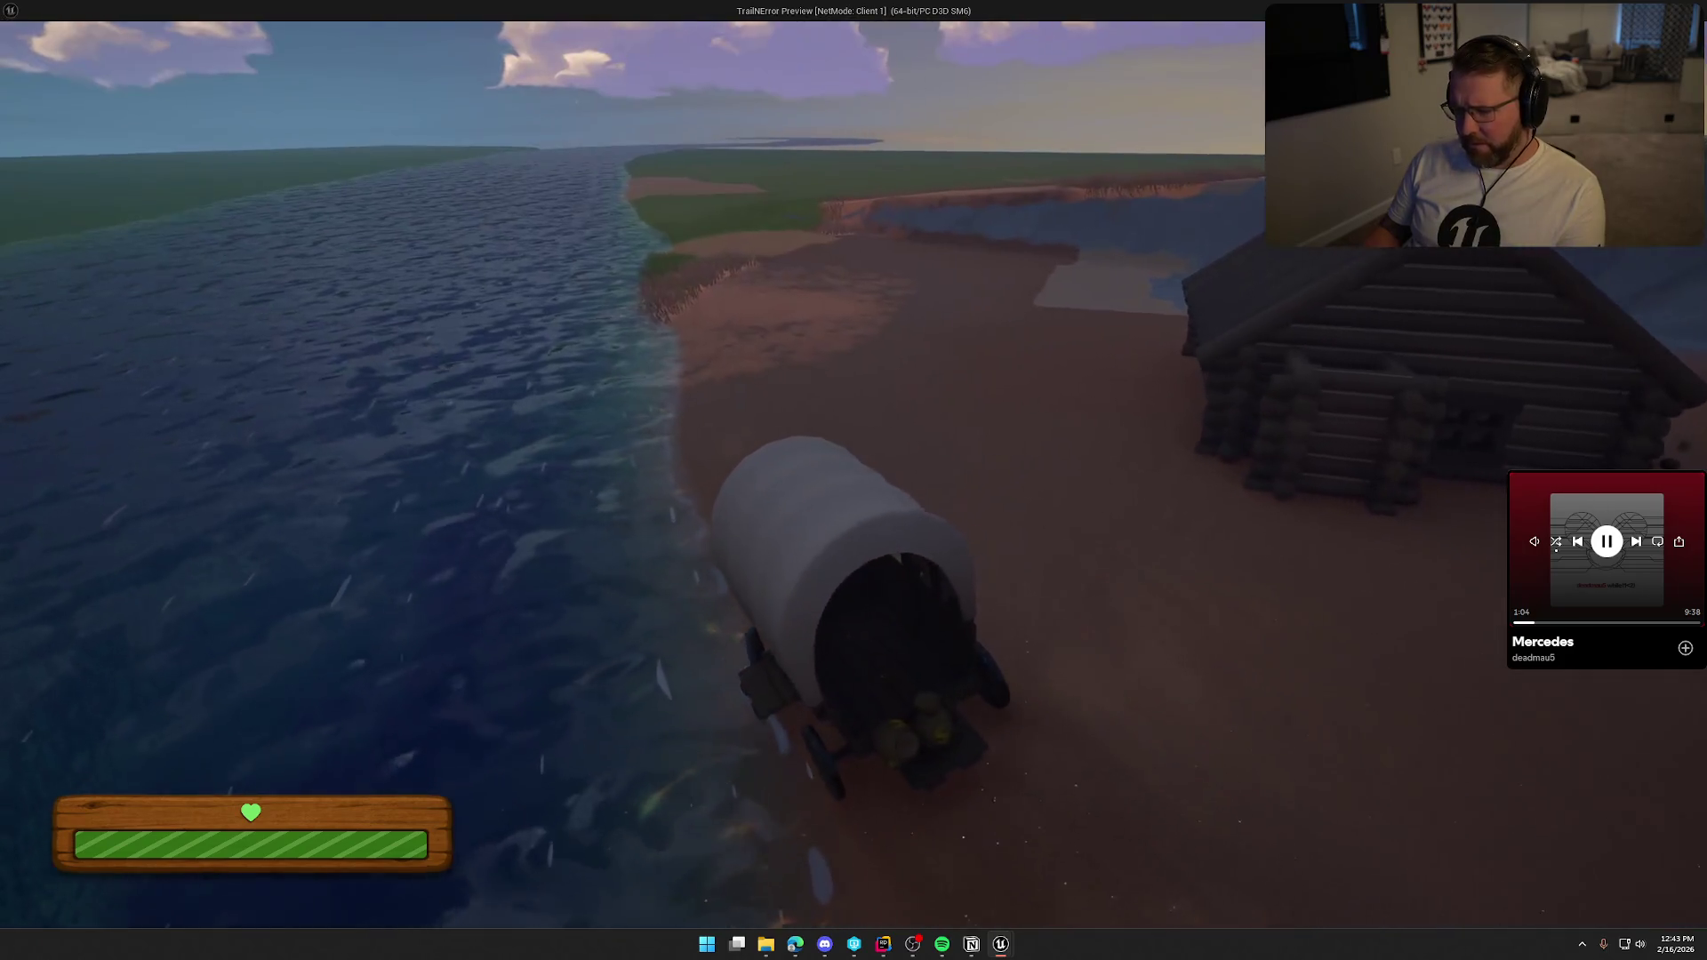
key("d")
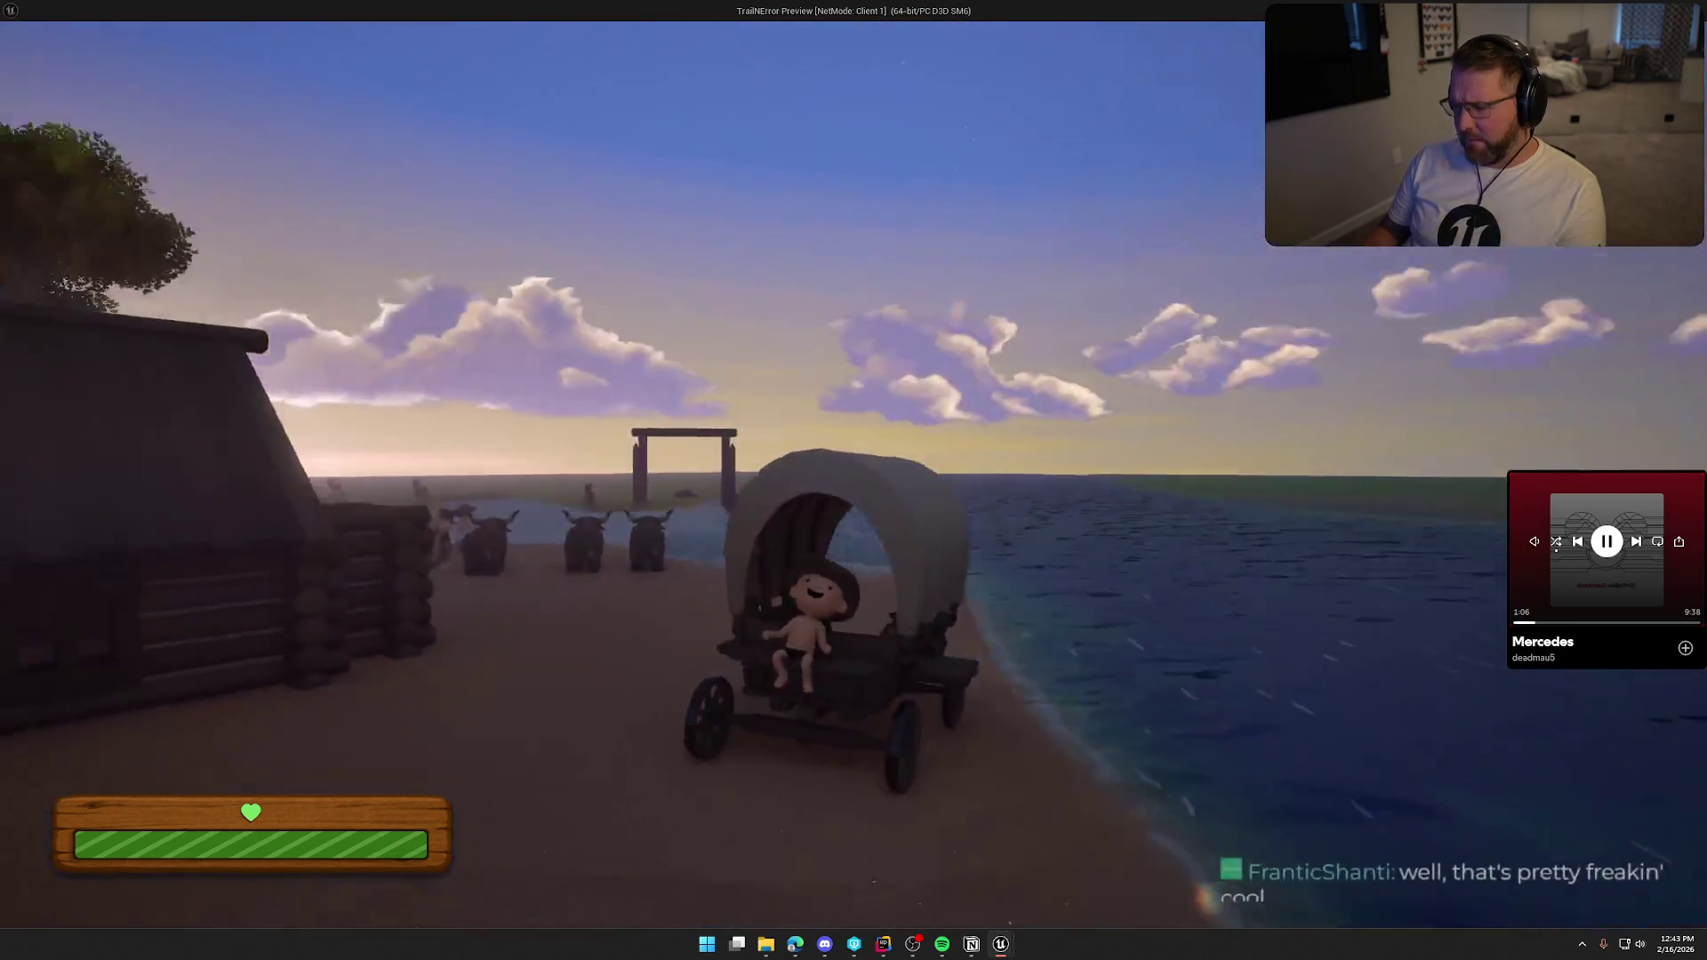
key("d")
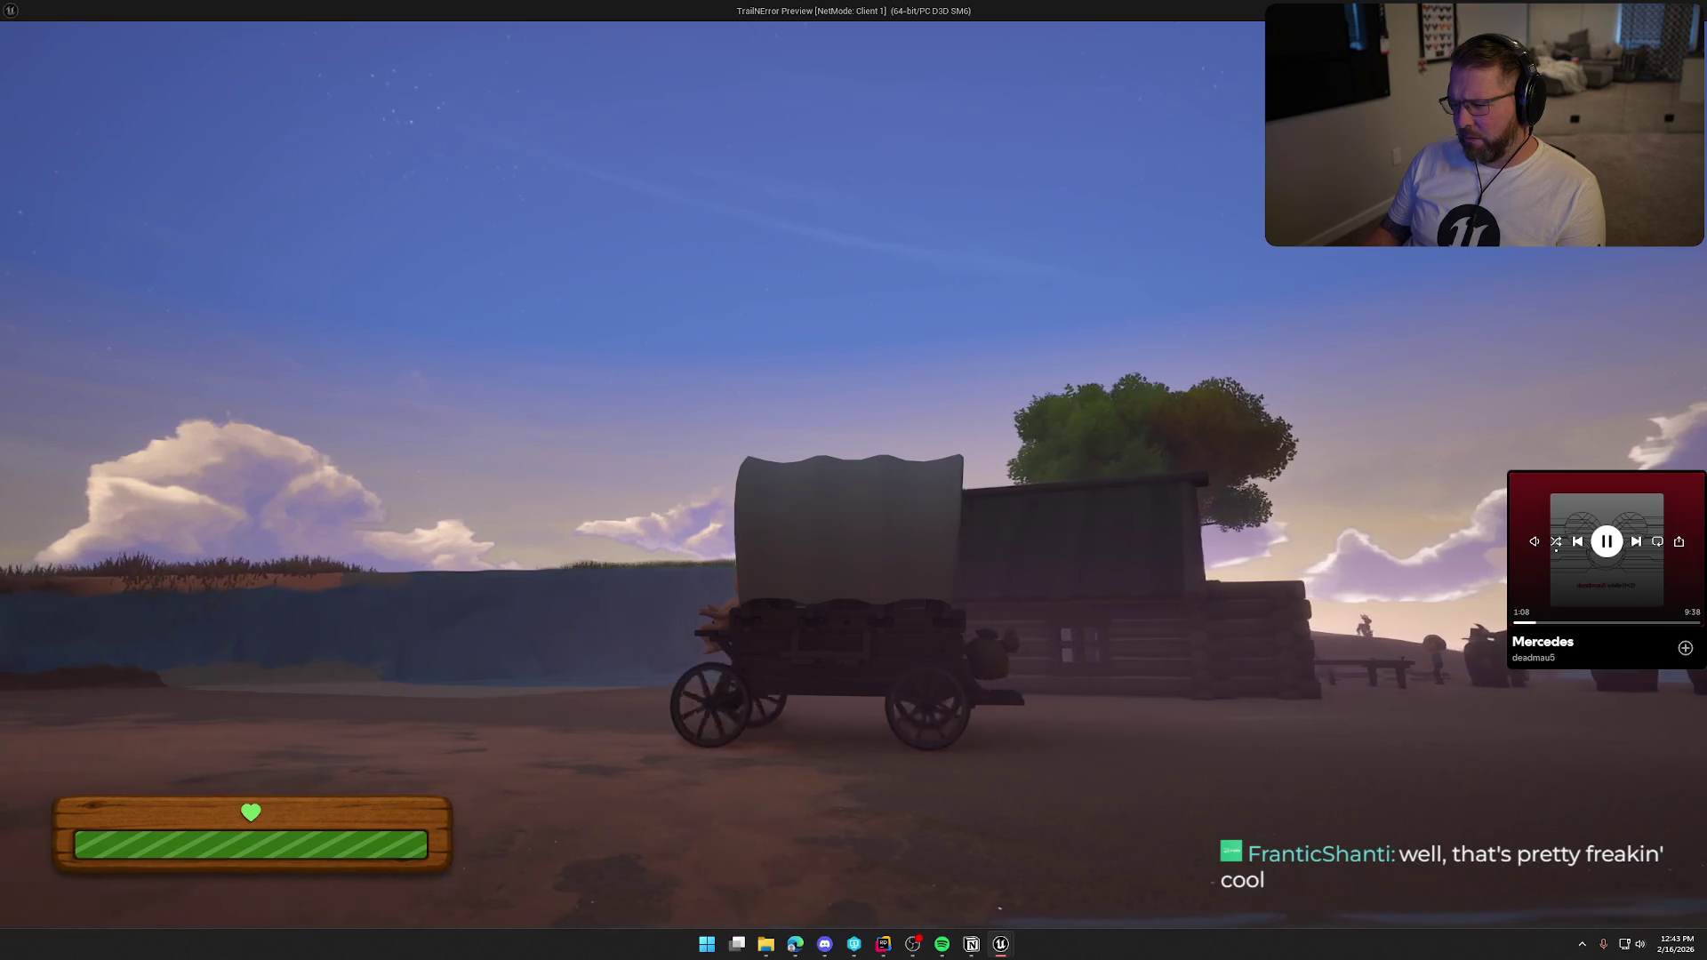
key("d")
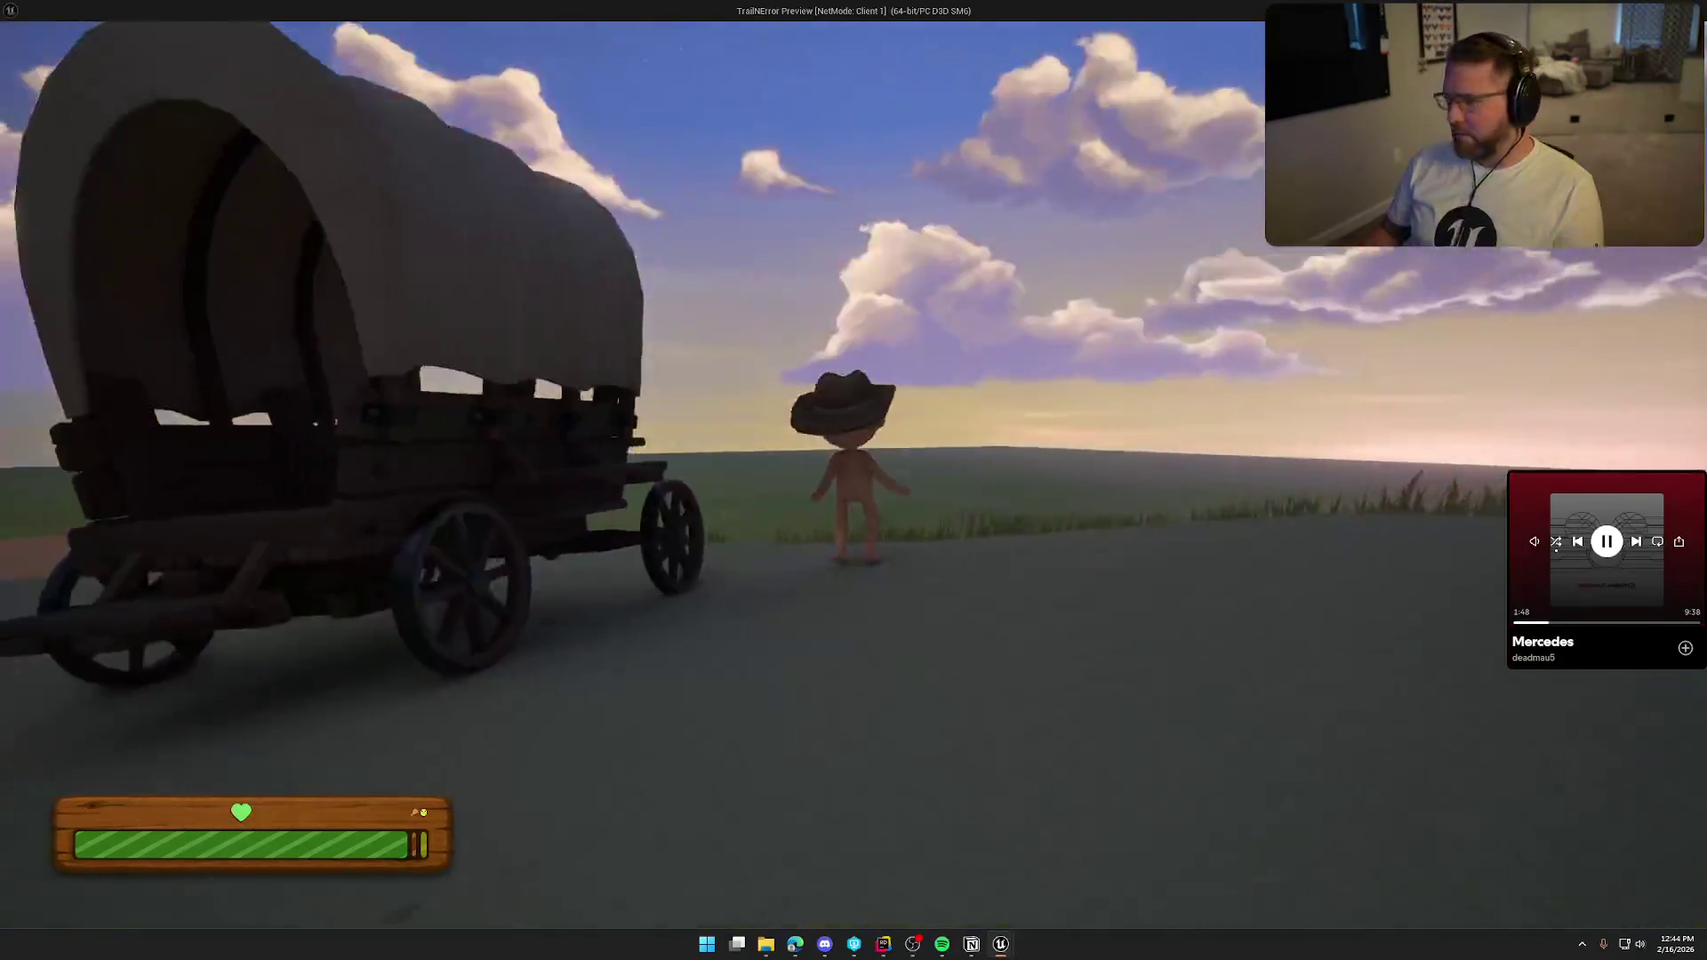
key("alt+Tab")
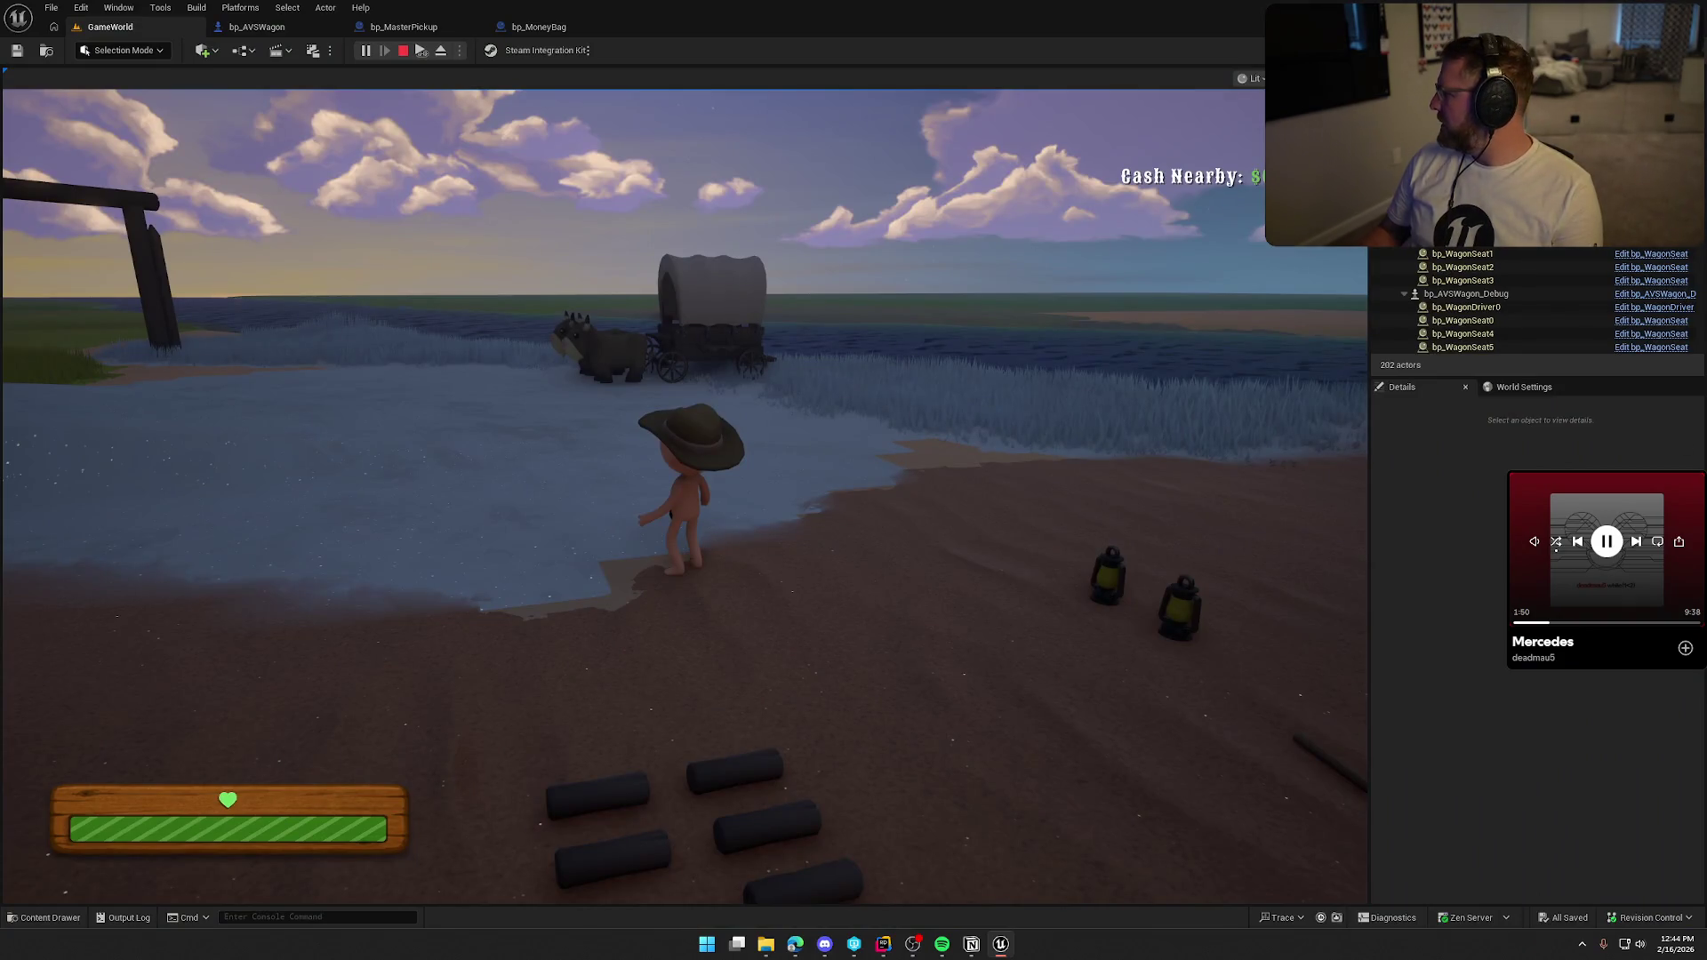
key("Escape")
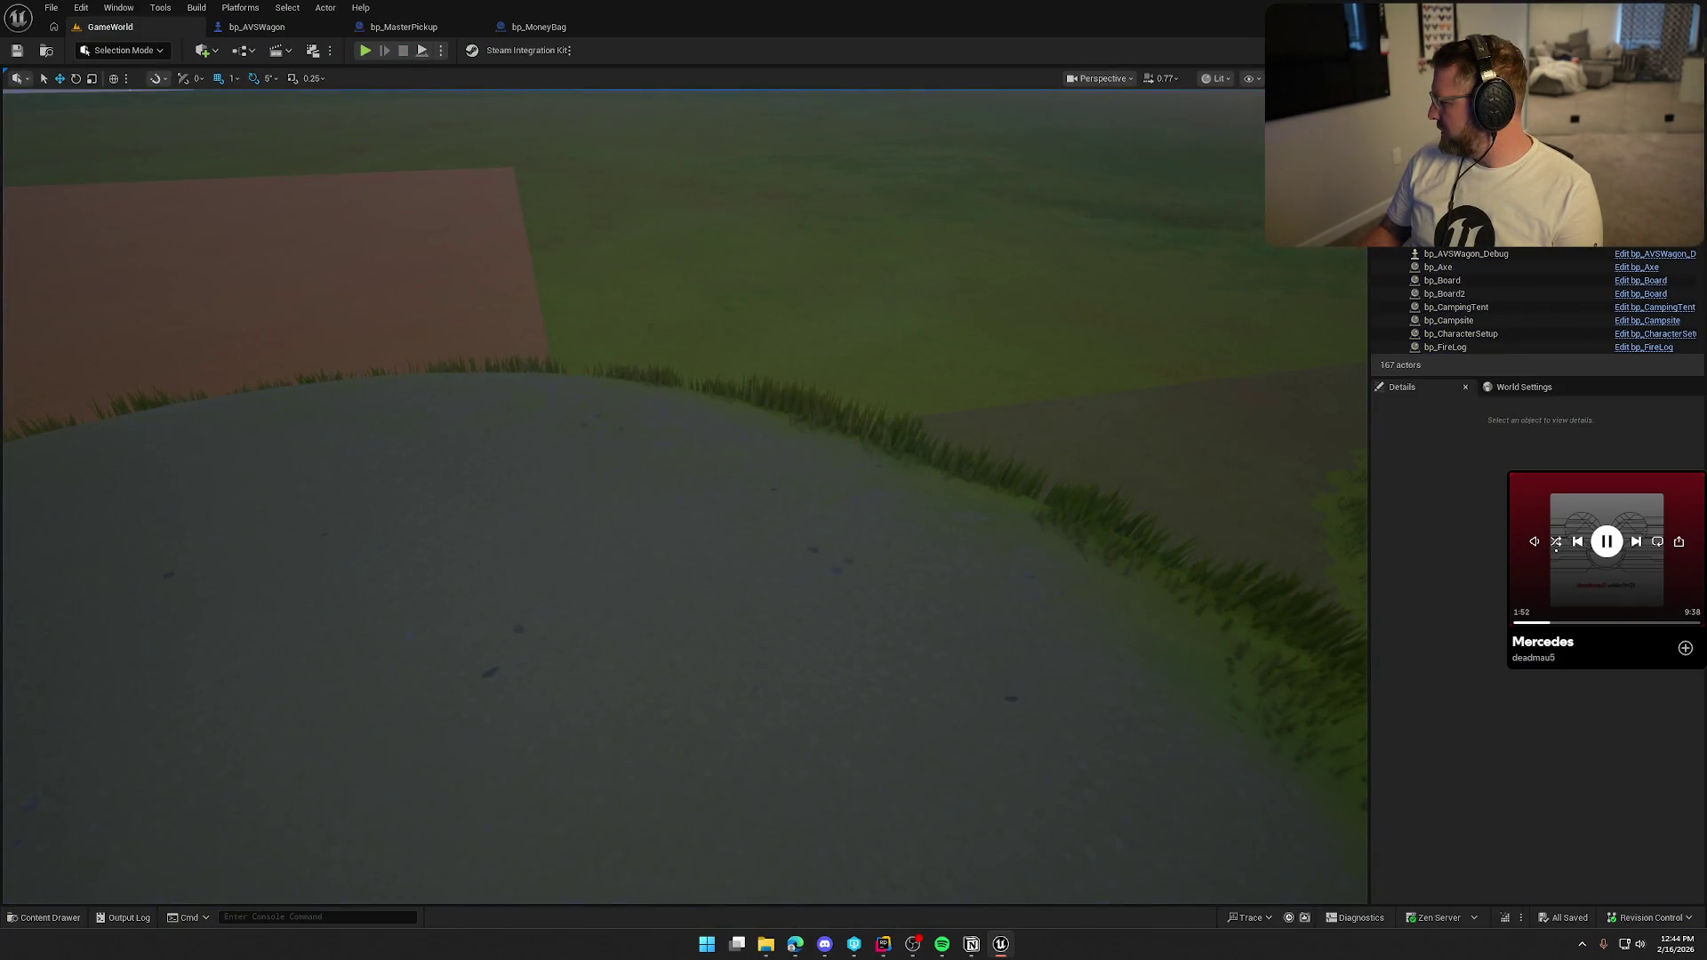
Change an option for an app in the hidden system tray.
left_click(1581, 943)
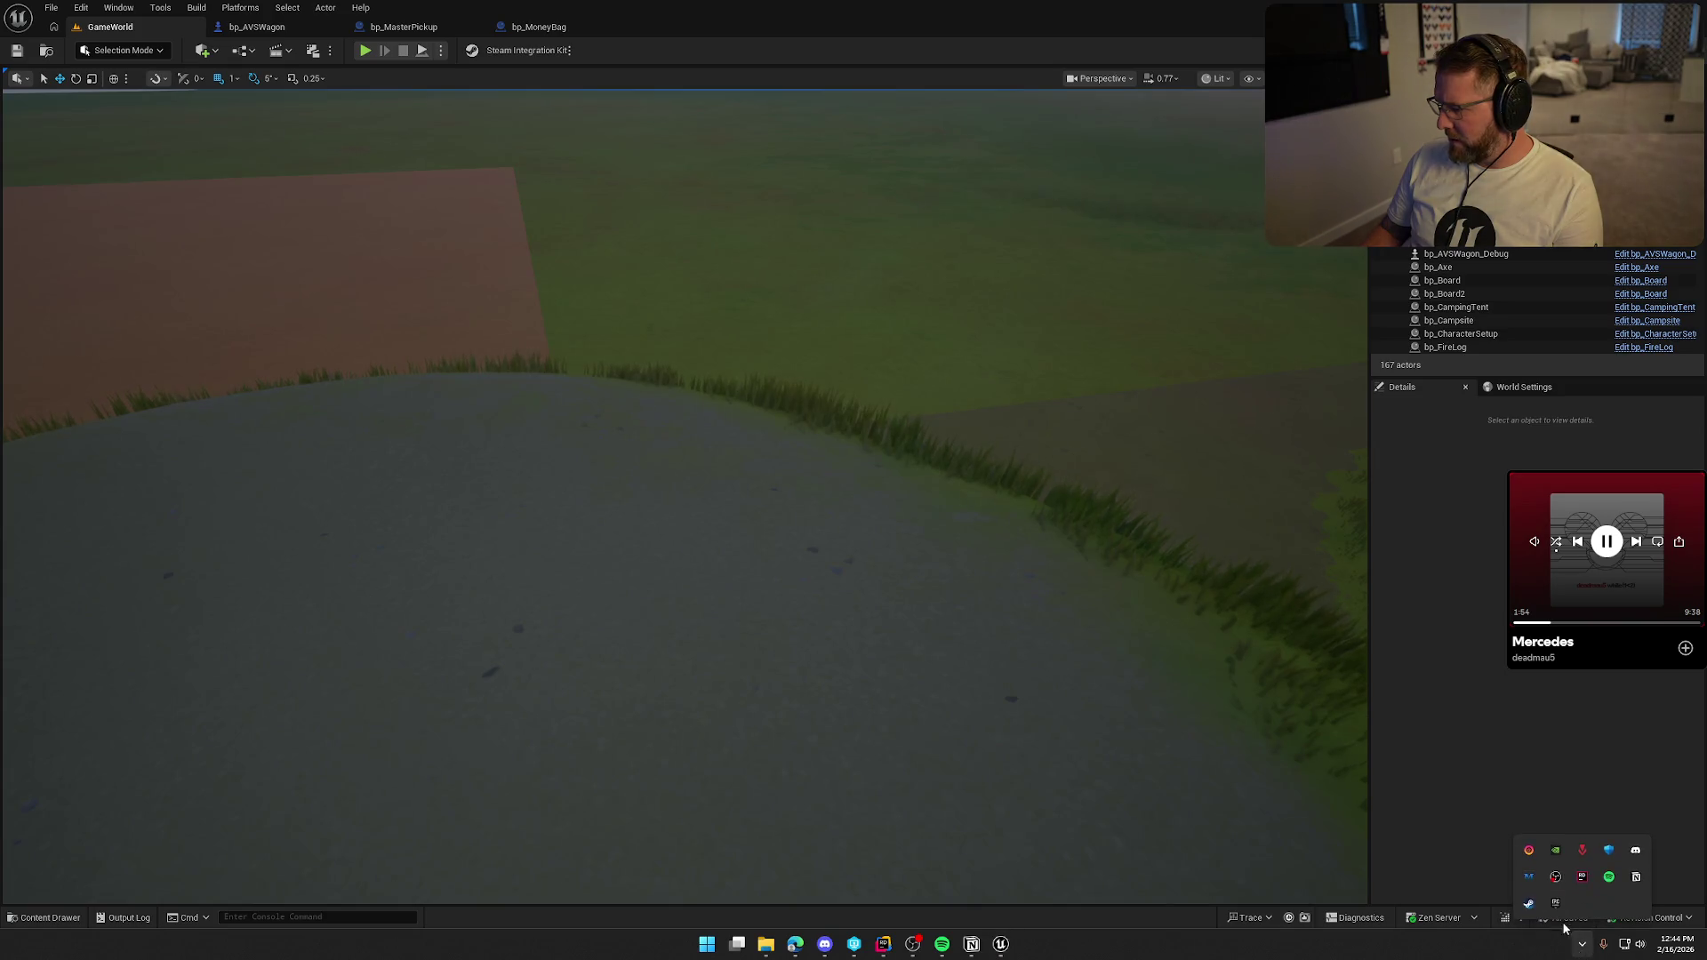
right_click(1554, 907)
left_click(1529, 896)
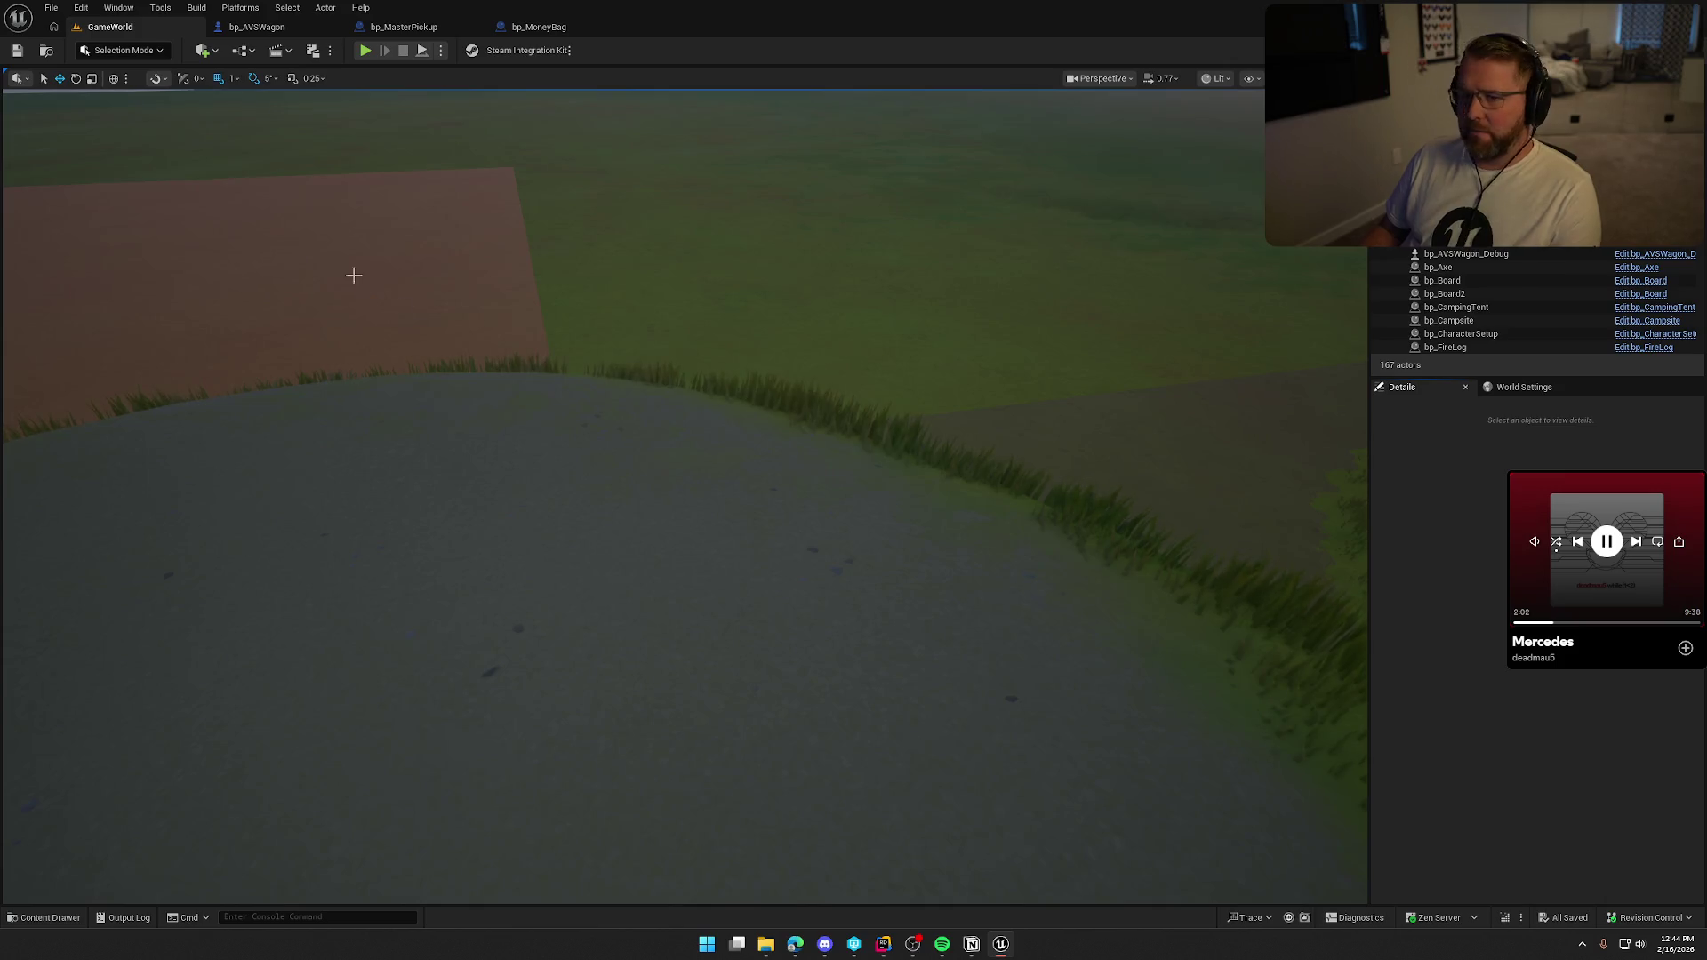
Close the bp_MoneyBag, bp_MasterPickup and bp_AVSWagon blueprint tabs.
left_click(254, 27)
left_click(404, 27)
left_click(536, 29)
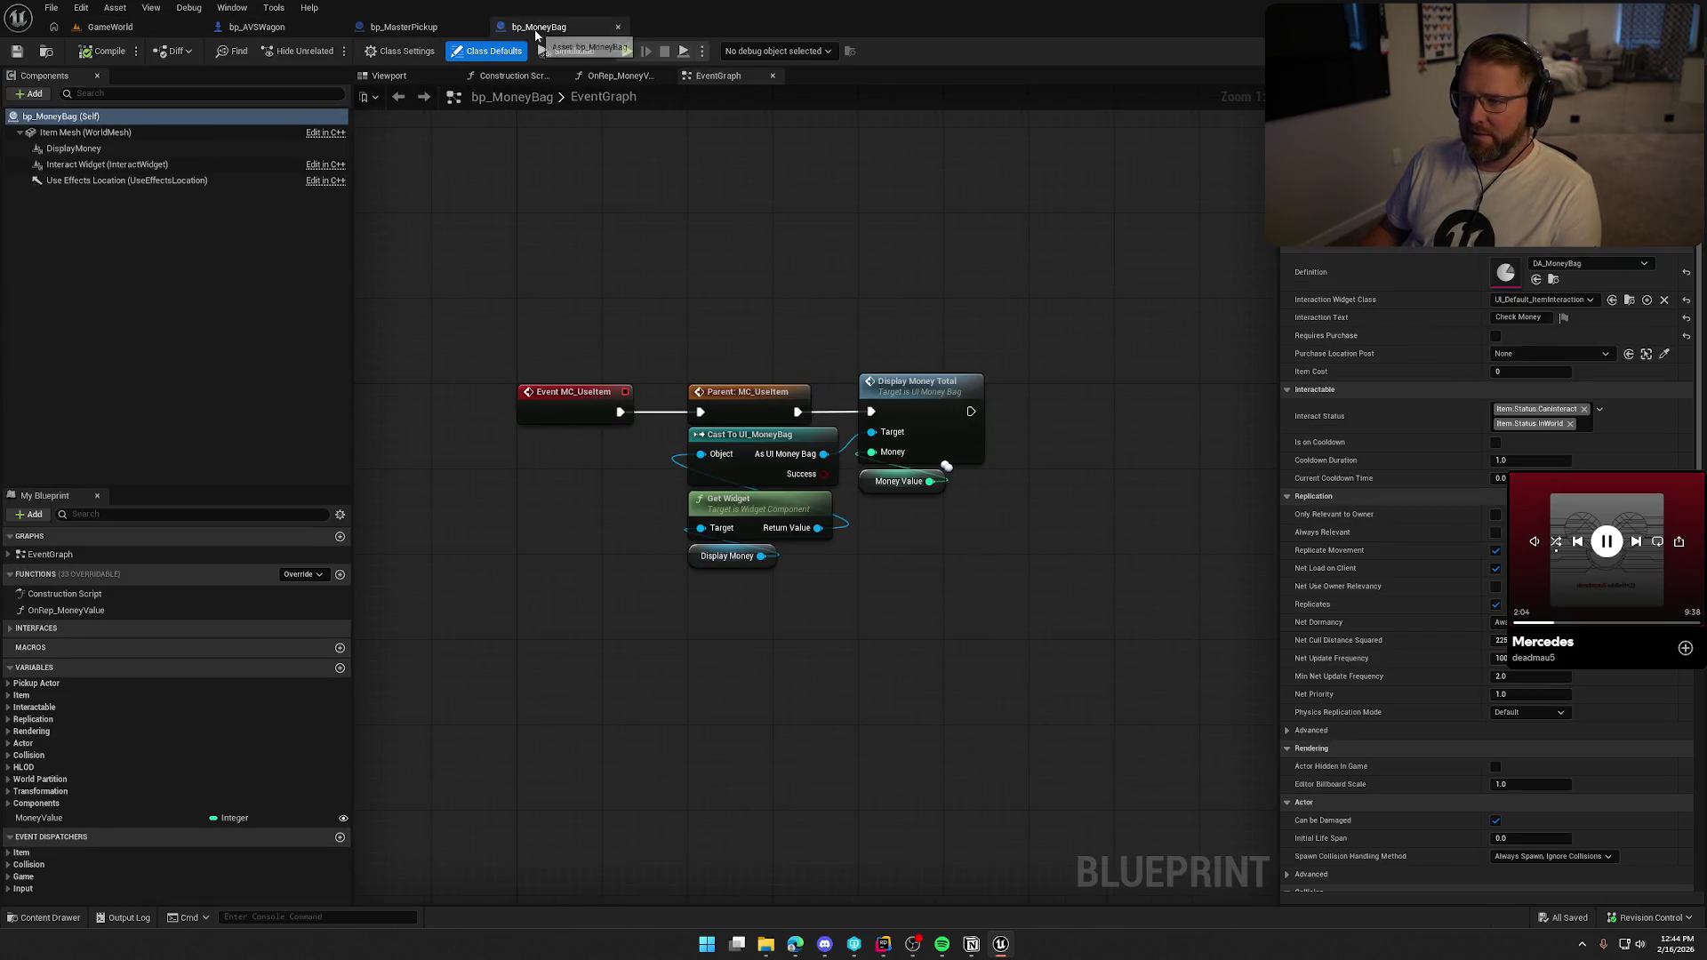
middle_click(543, 27)
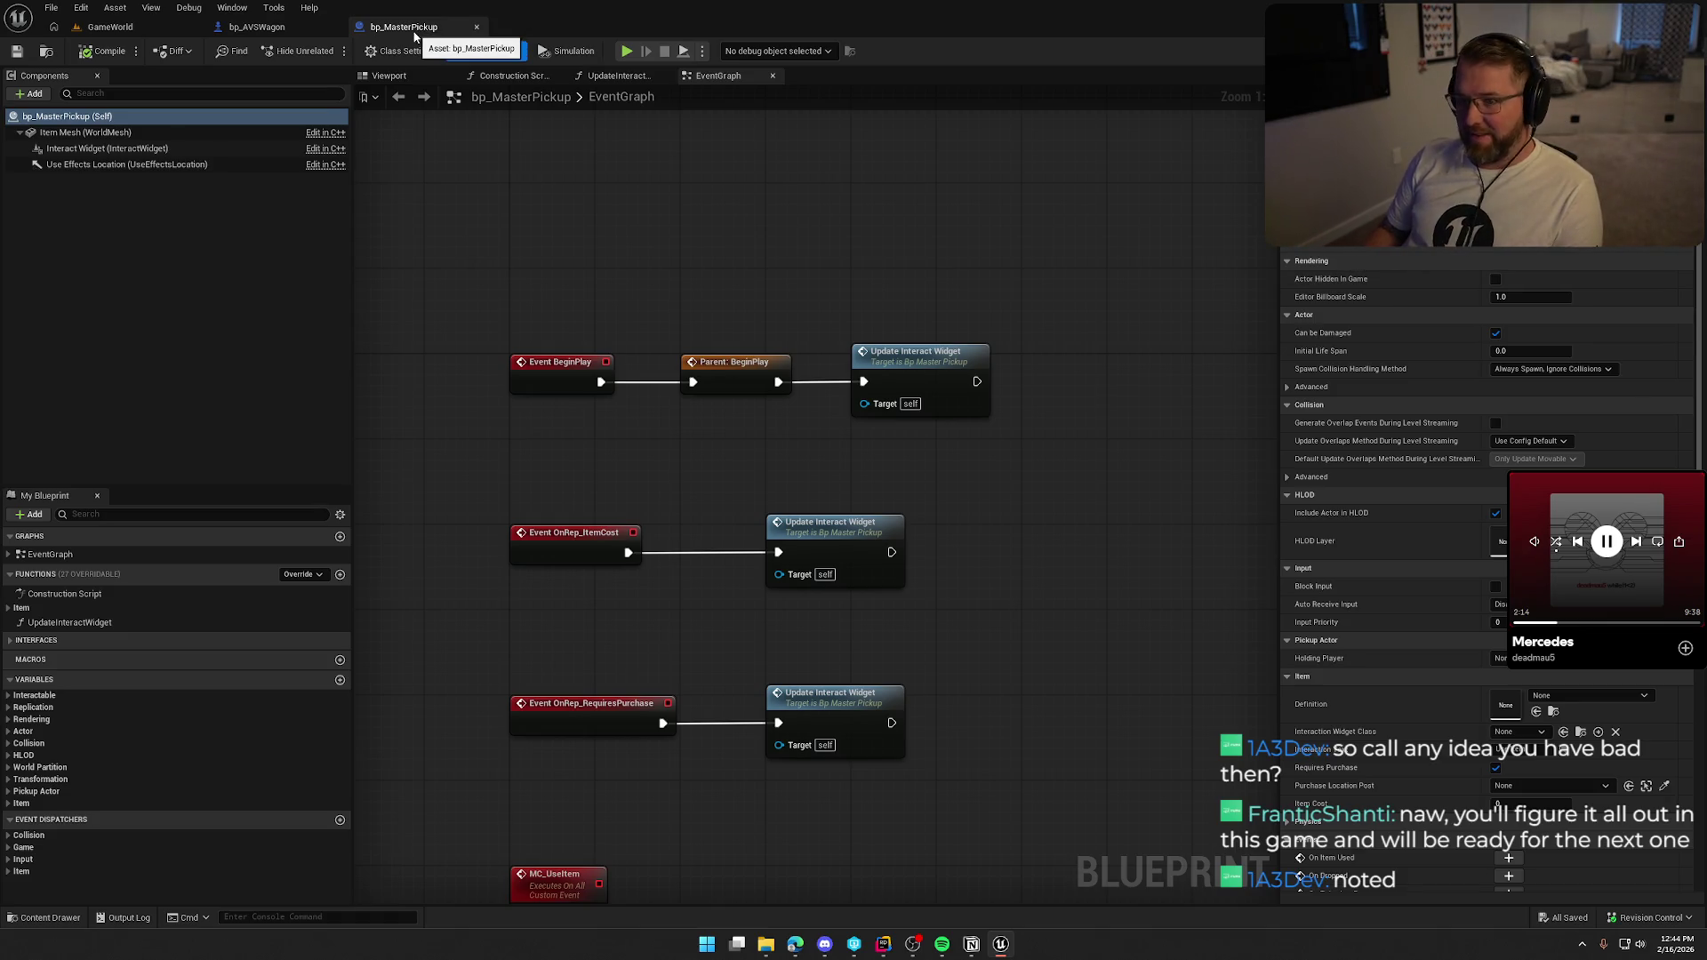
left_click(476, 27)
left_click(339, 26)
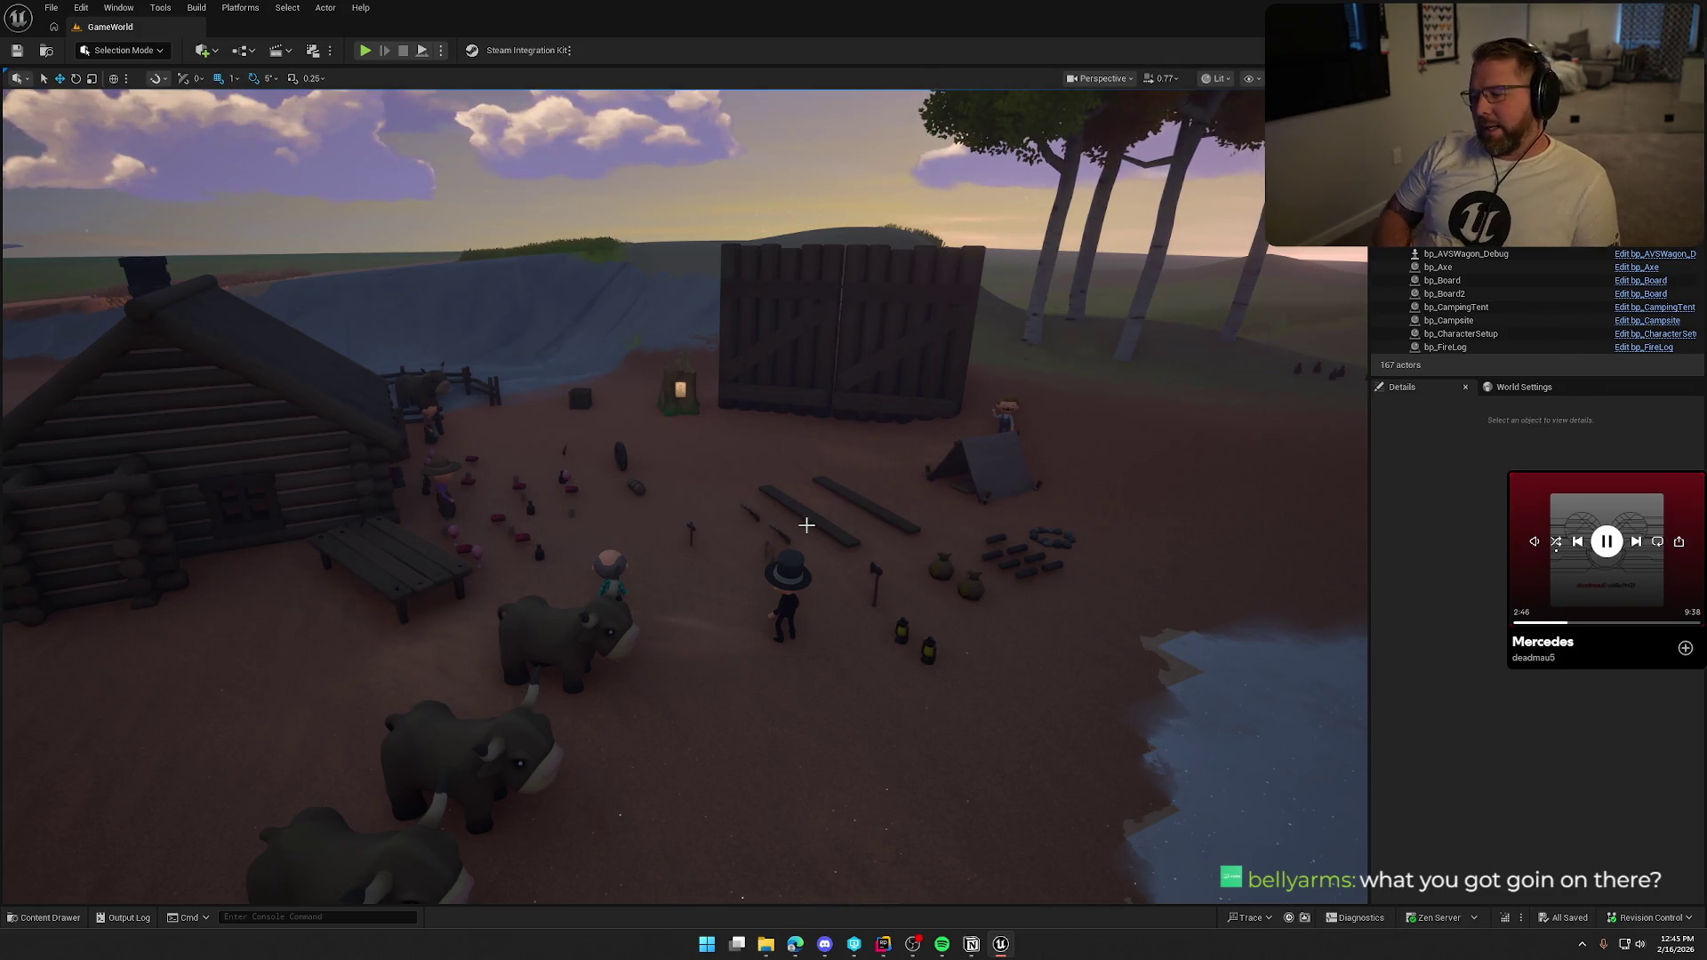
Fly the viewport camera around the campsite to a close view of the covered wagon.
scroll(806, 526, "down", 3)
left_click_drag(685, 497, 445, 498)
left_click_drag(427, 126, 454, 127)
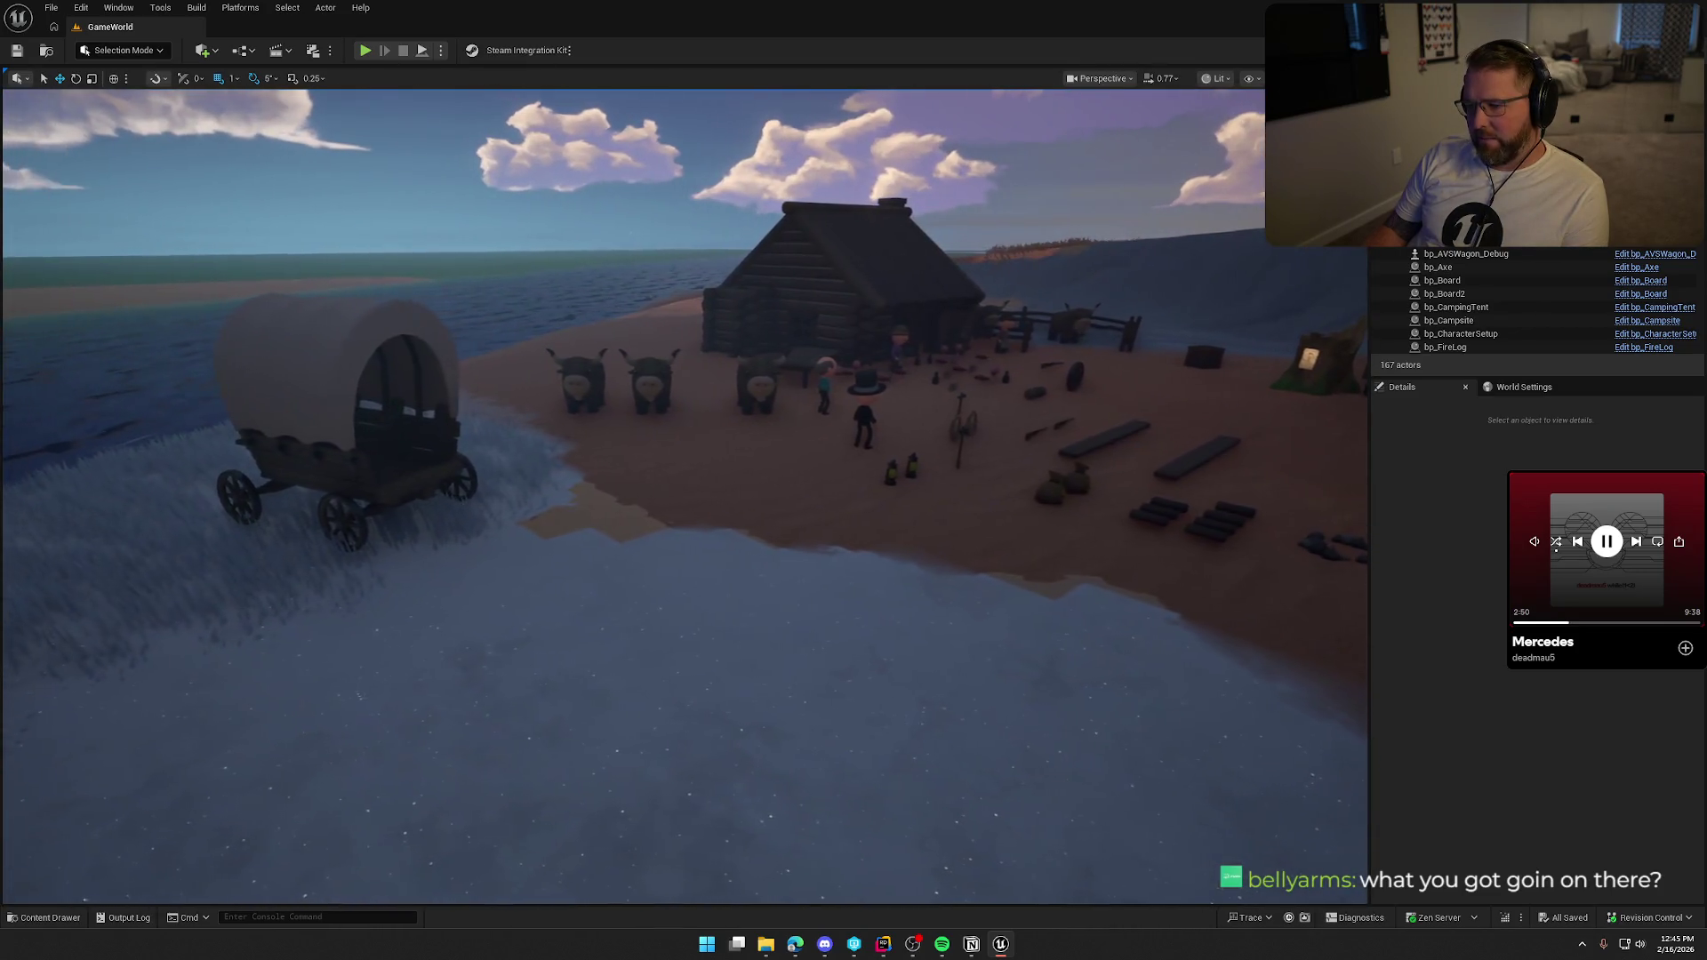
scroll(480, 534, "up", 5)
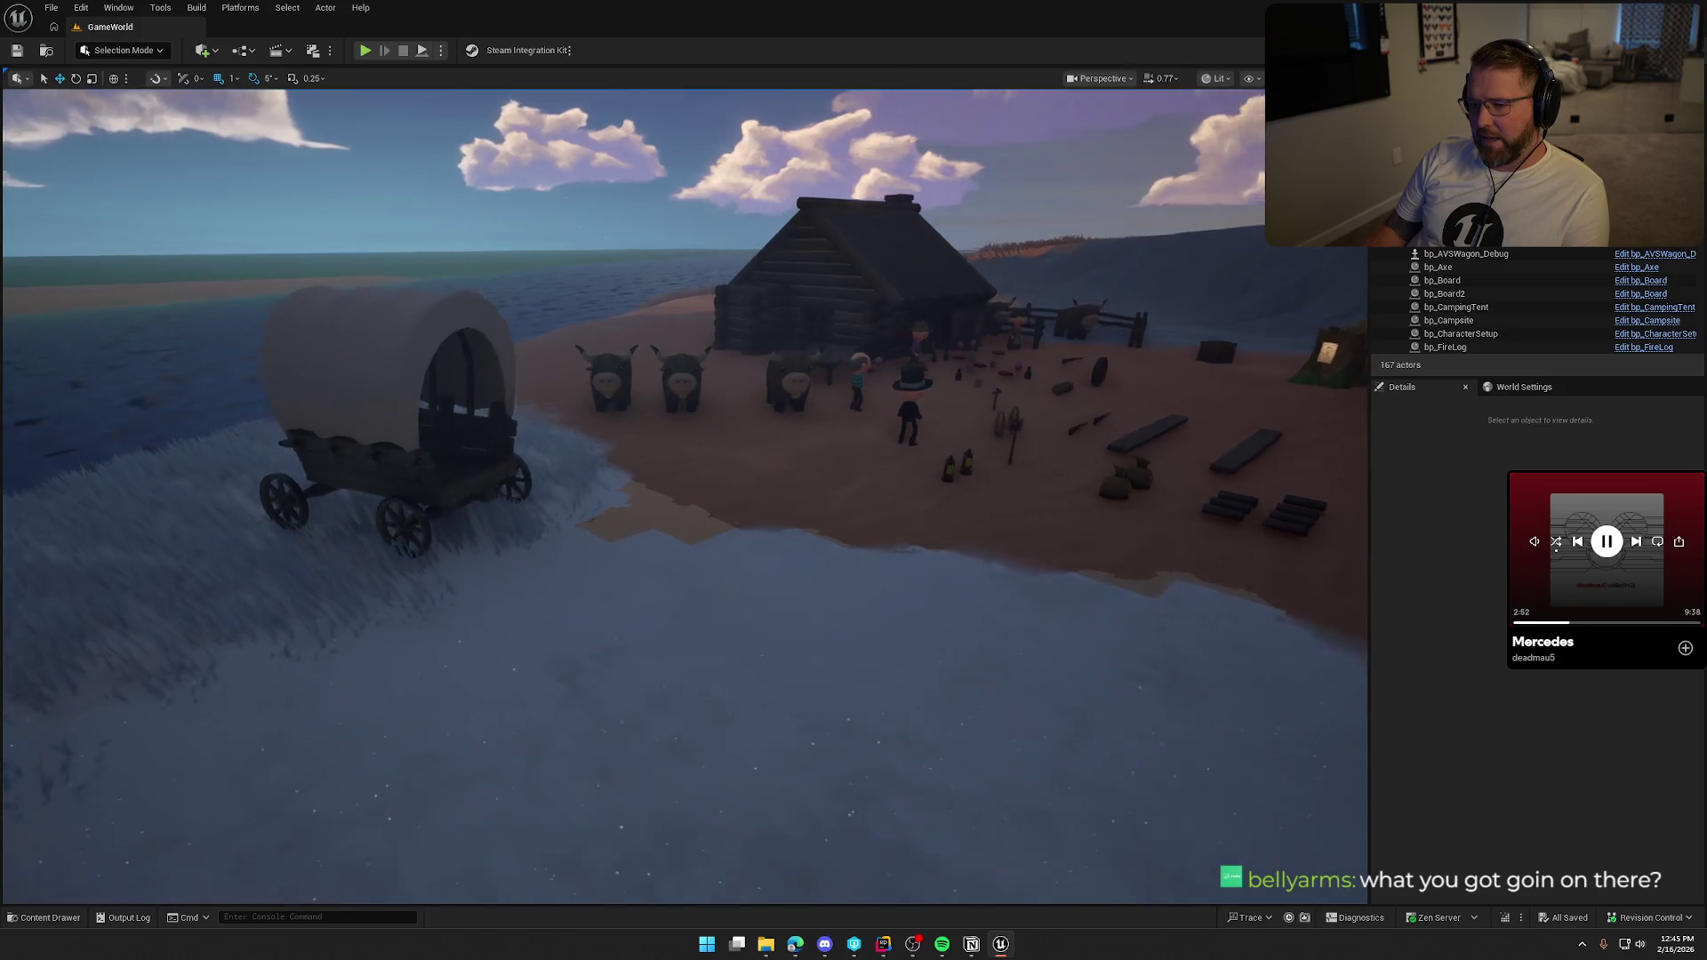
mouse_move(622, 629)
left_mouse_down()
mouse_move(480, 629)
mouse_move(480, 587)
mouse_move(480, 622)
mouse_move(552, 604)
mouse_move(628, 628)
left_mouse_up()
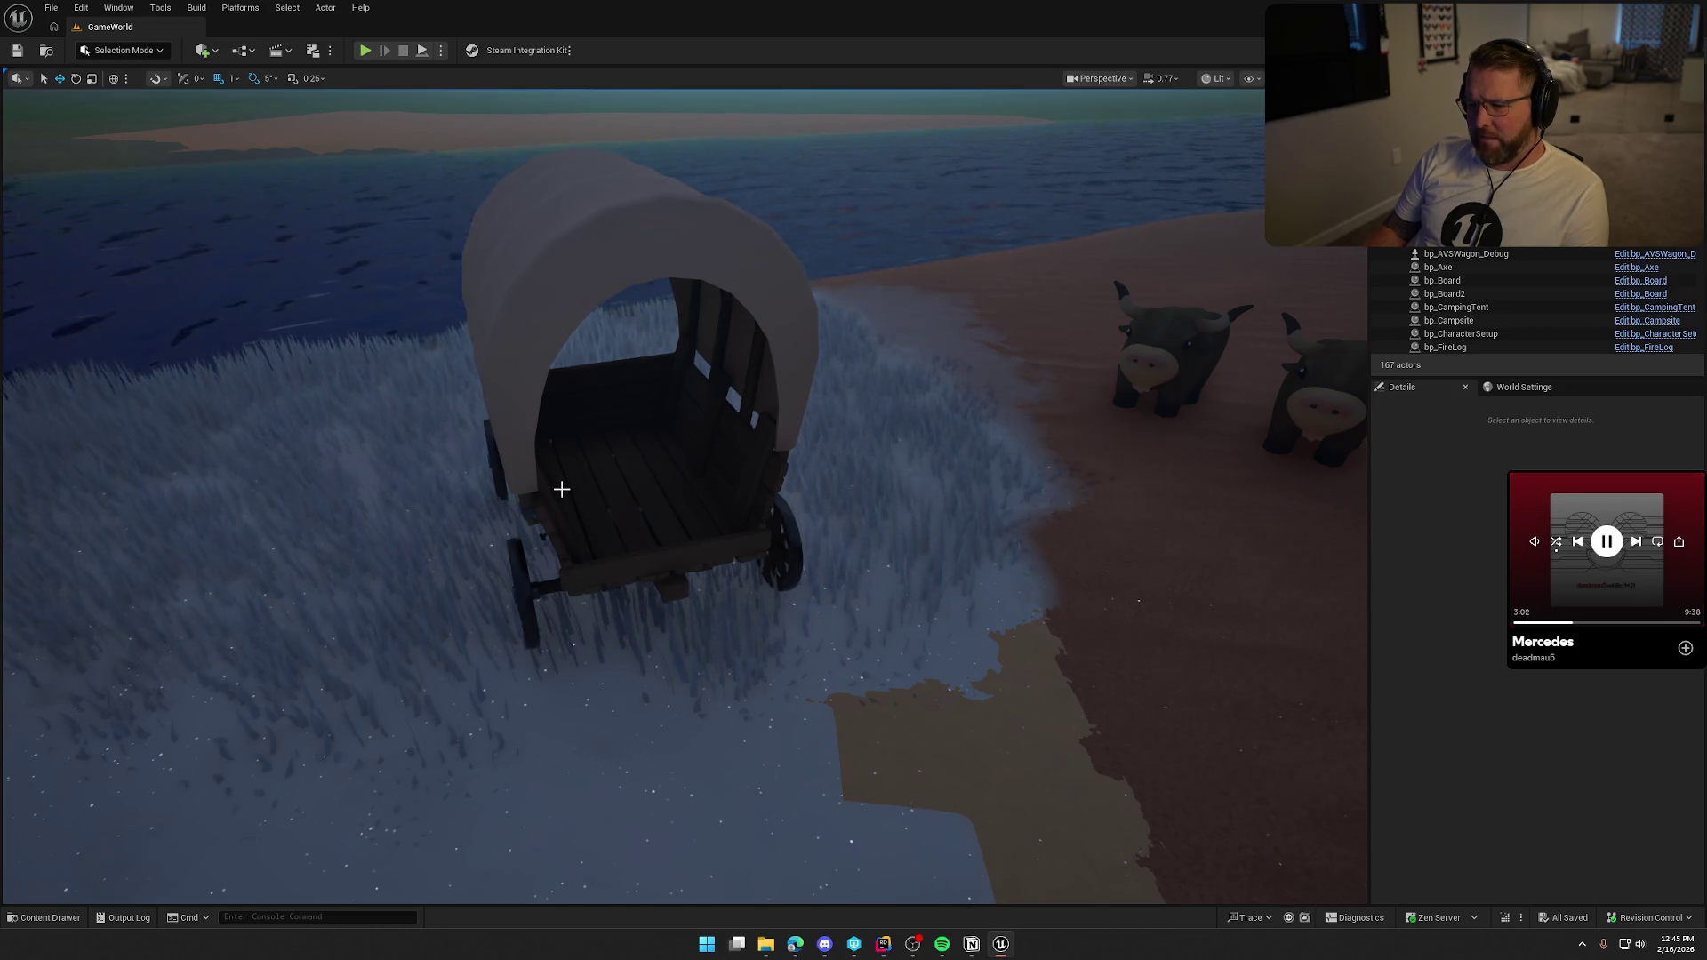
mouse_move(556, 468)
left_mouse_down()
mouse_move(578, 453)
mouse_move(578, 418)
left_mouse_up()
left_click_drag(688, 489, 688, 489)
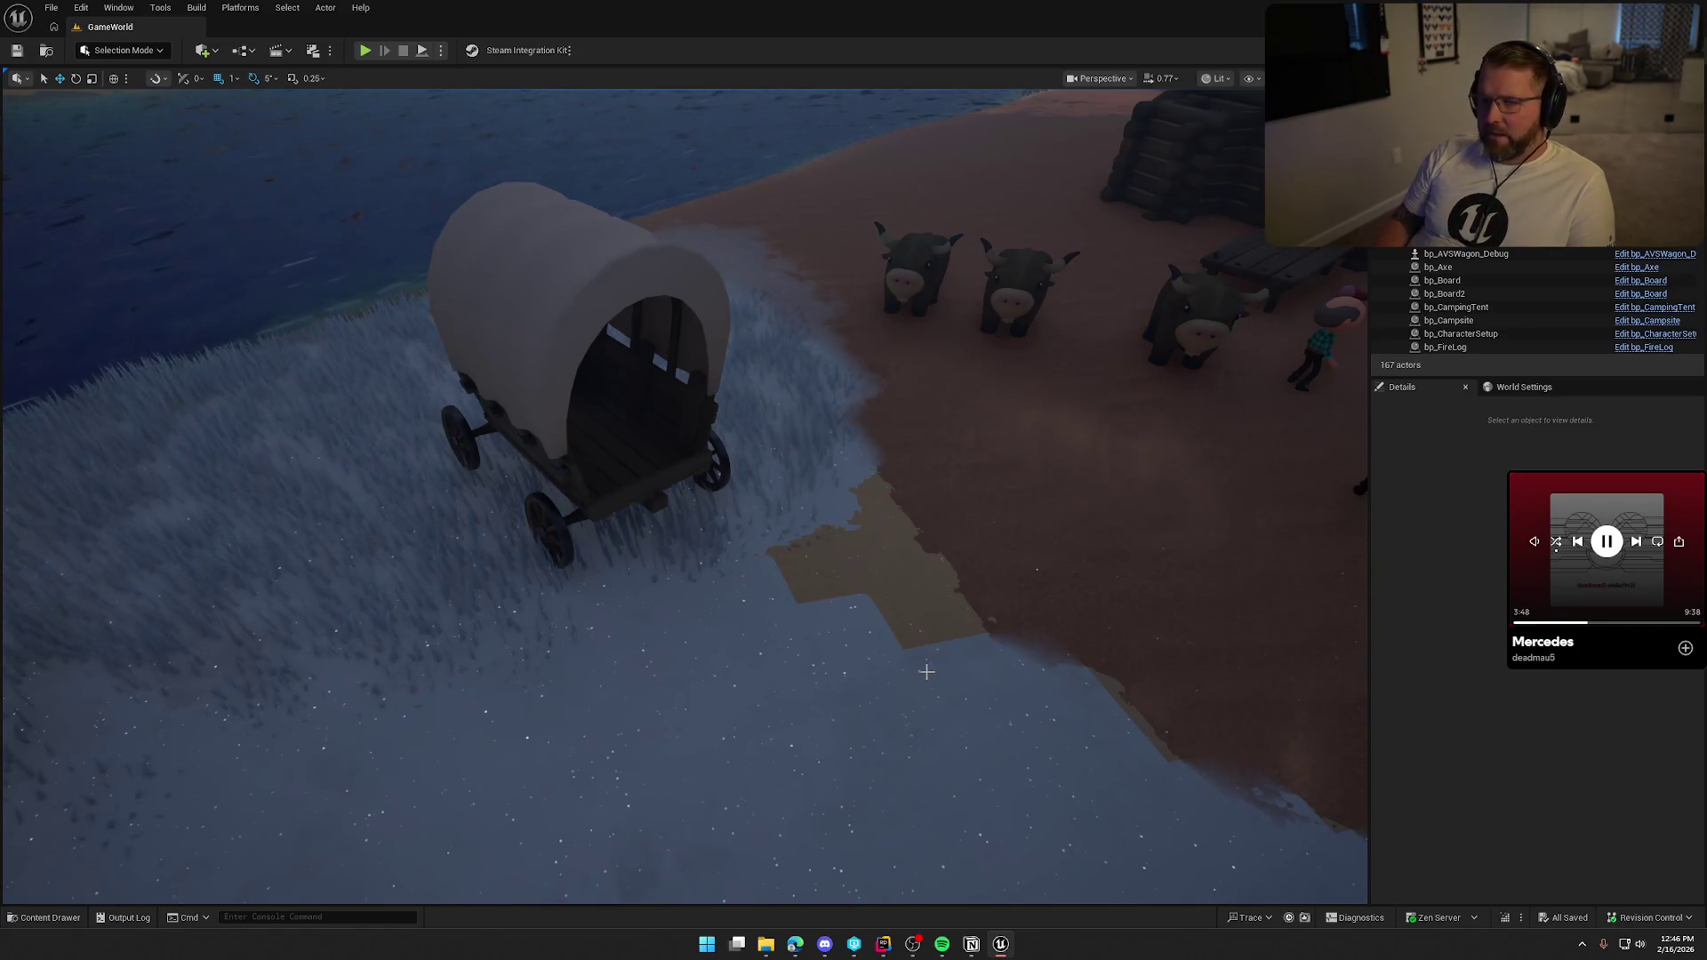
left_click_drag(927, 671, 907, 645)
Fly the camera into the wagon to view its plank floor, then bring Rider forward.
mouse_move(1003, 599)
left_mouse_down()
mouse_move(1003, 542)
mouse_move(1003, 599)
left_mouse_up()
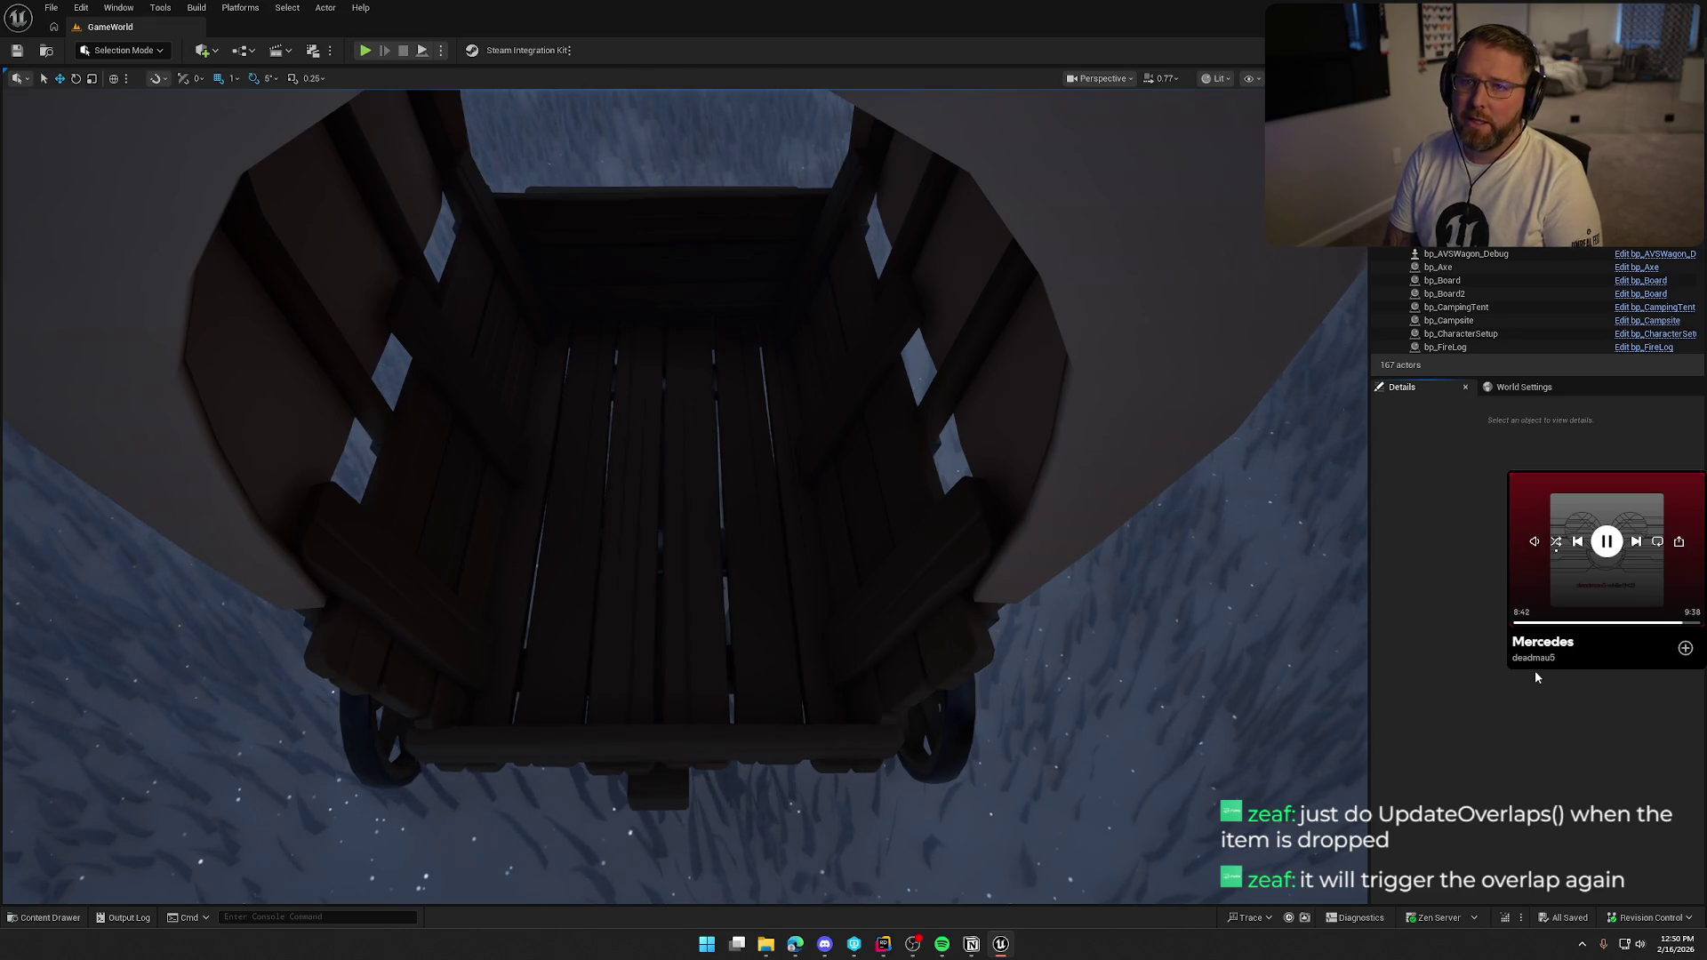
left_click(883, 944)
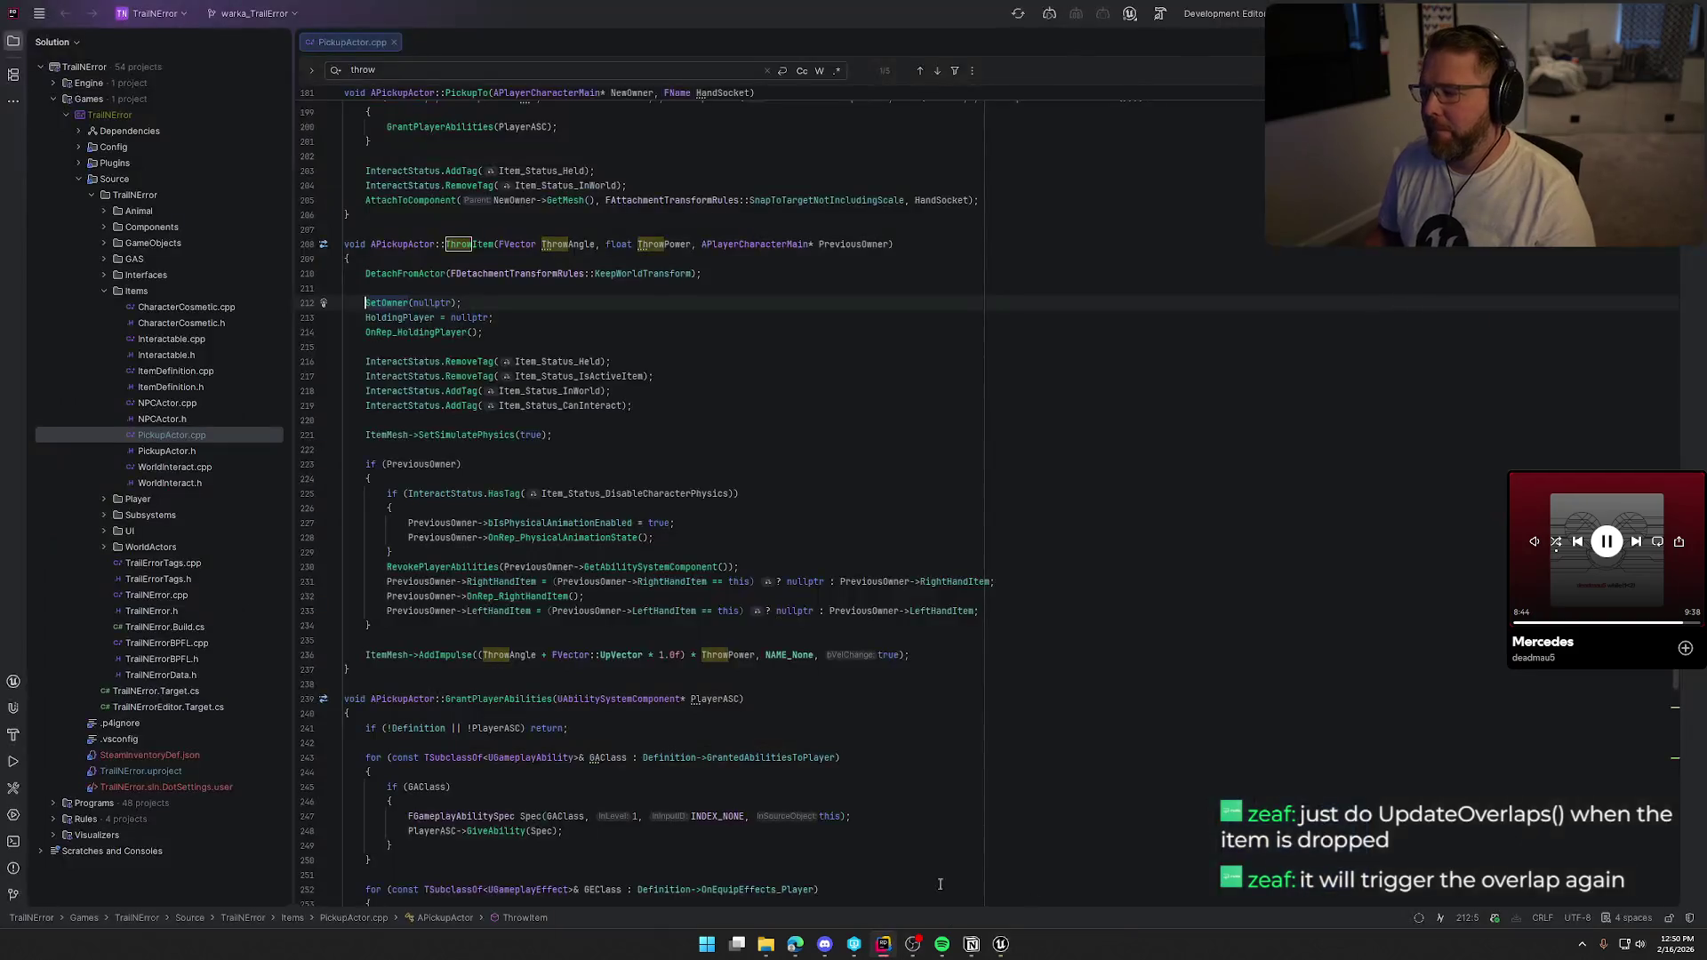
Insert an UpdateOverlaps(); call on a new line after DetachFromActor in APickupActor::ThrowItem.
left_click(534, 321)
key("Escape")
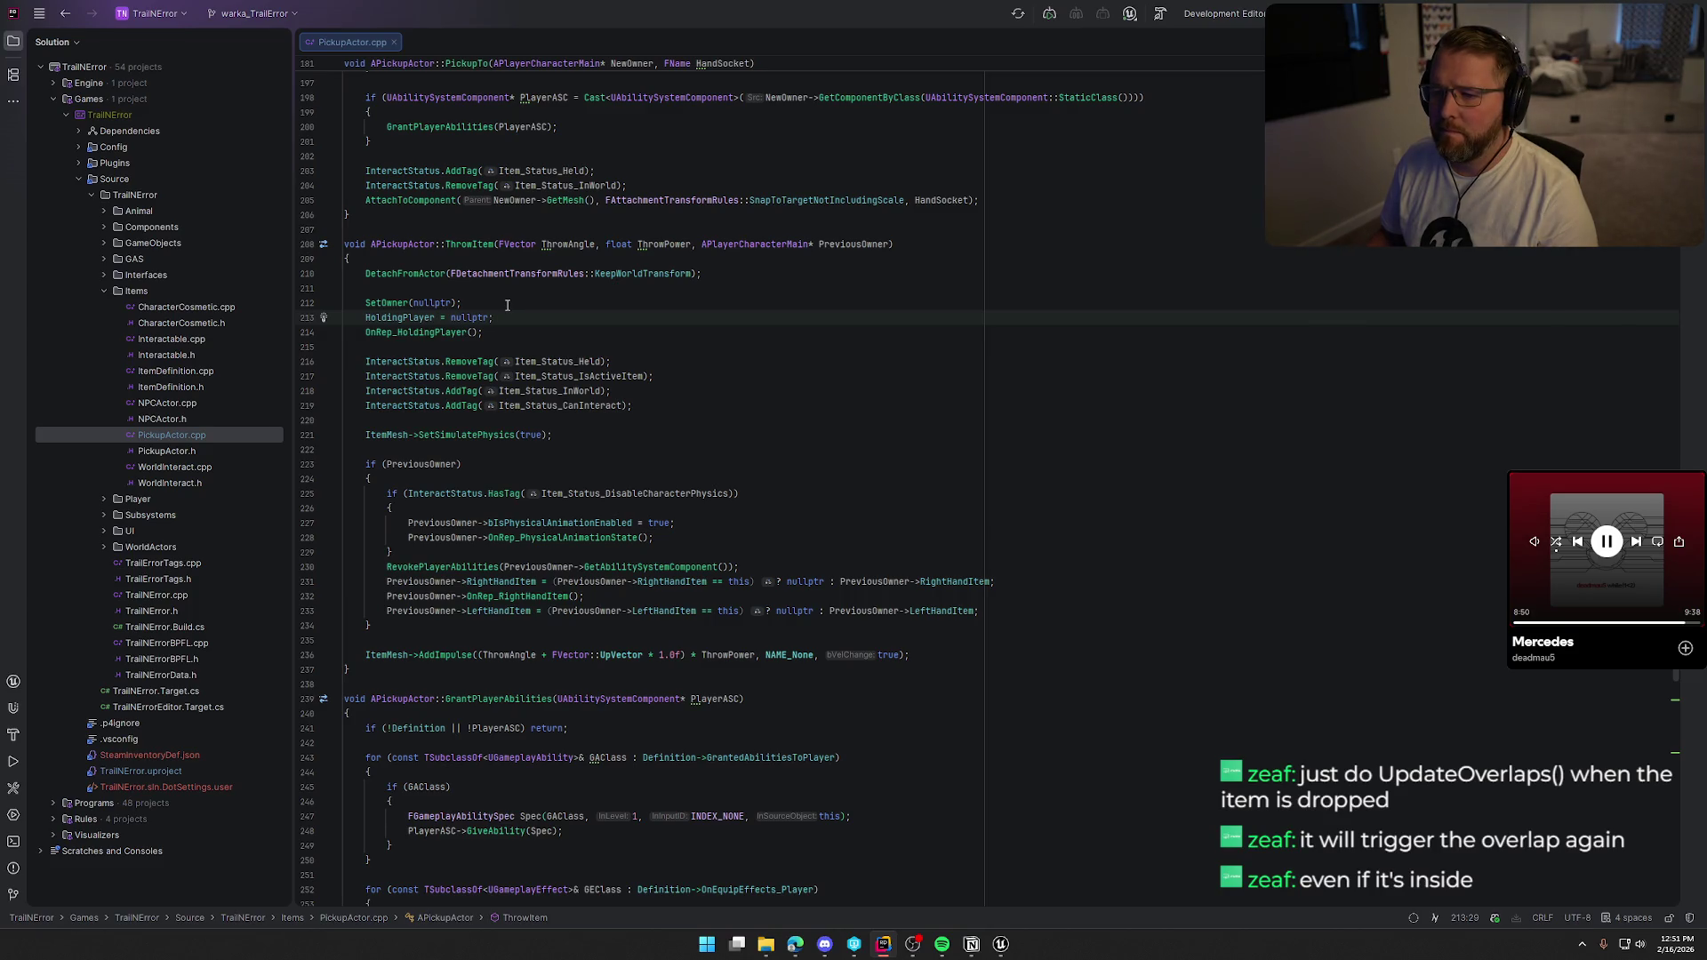
left_click(725, 274)
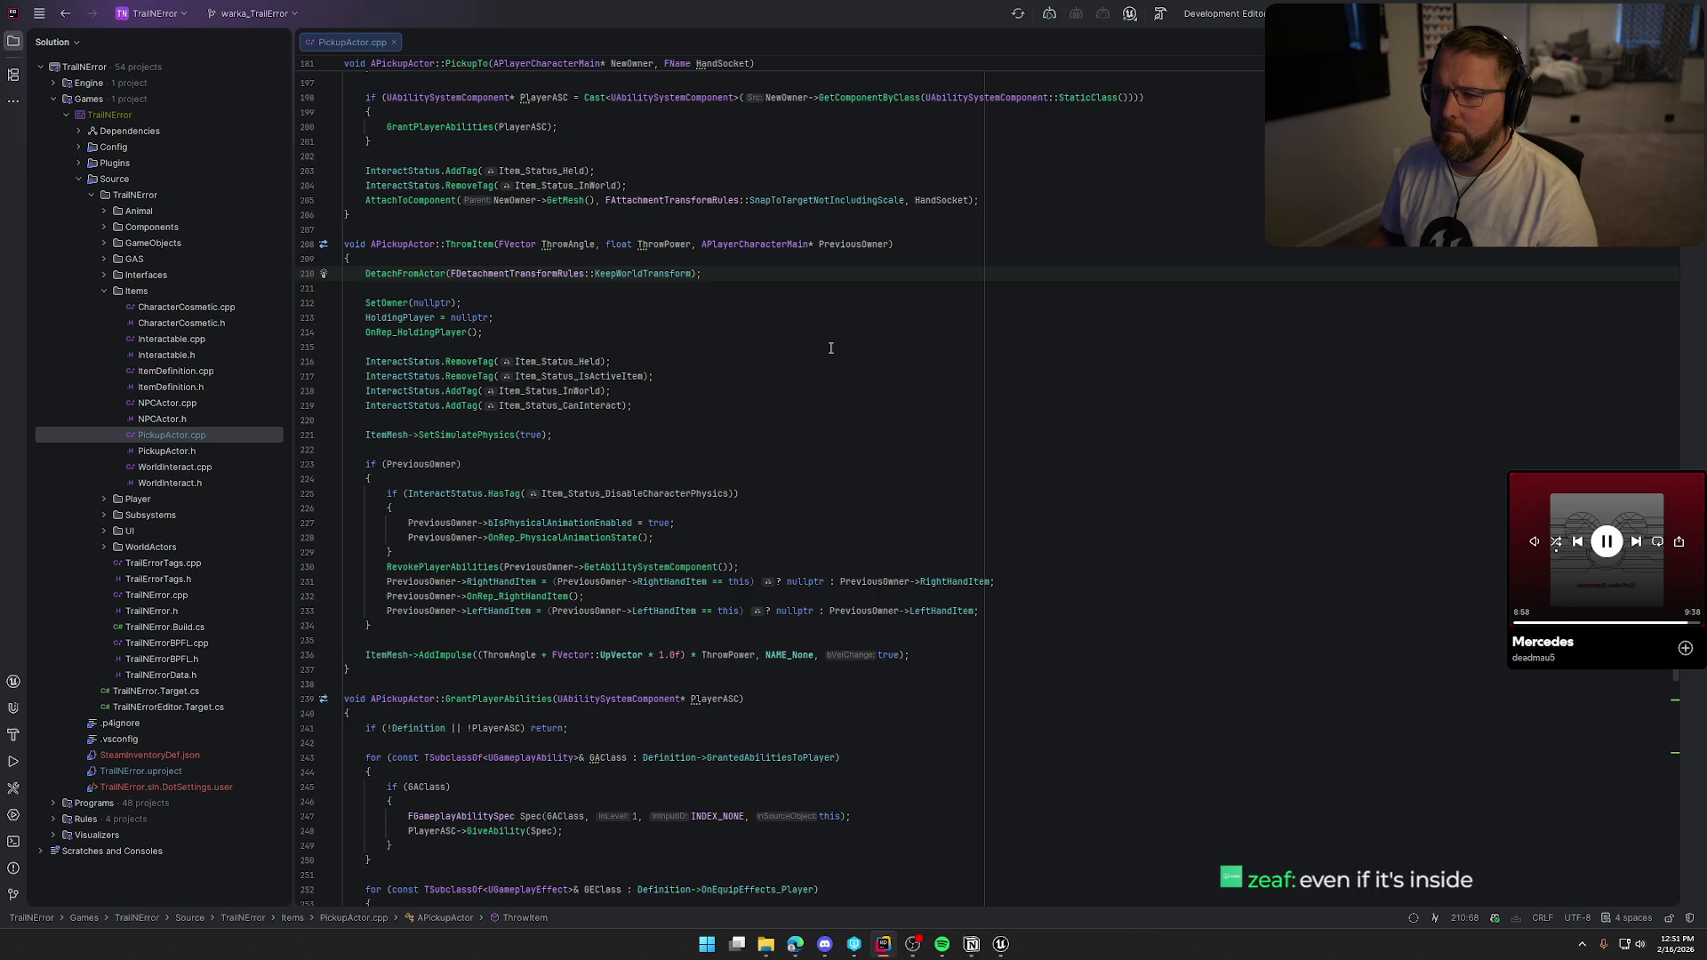
key("Return")
key("Return")
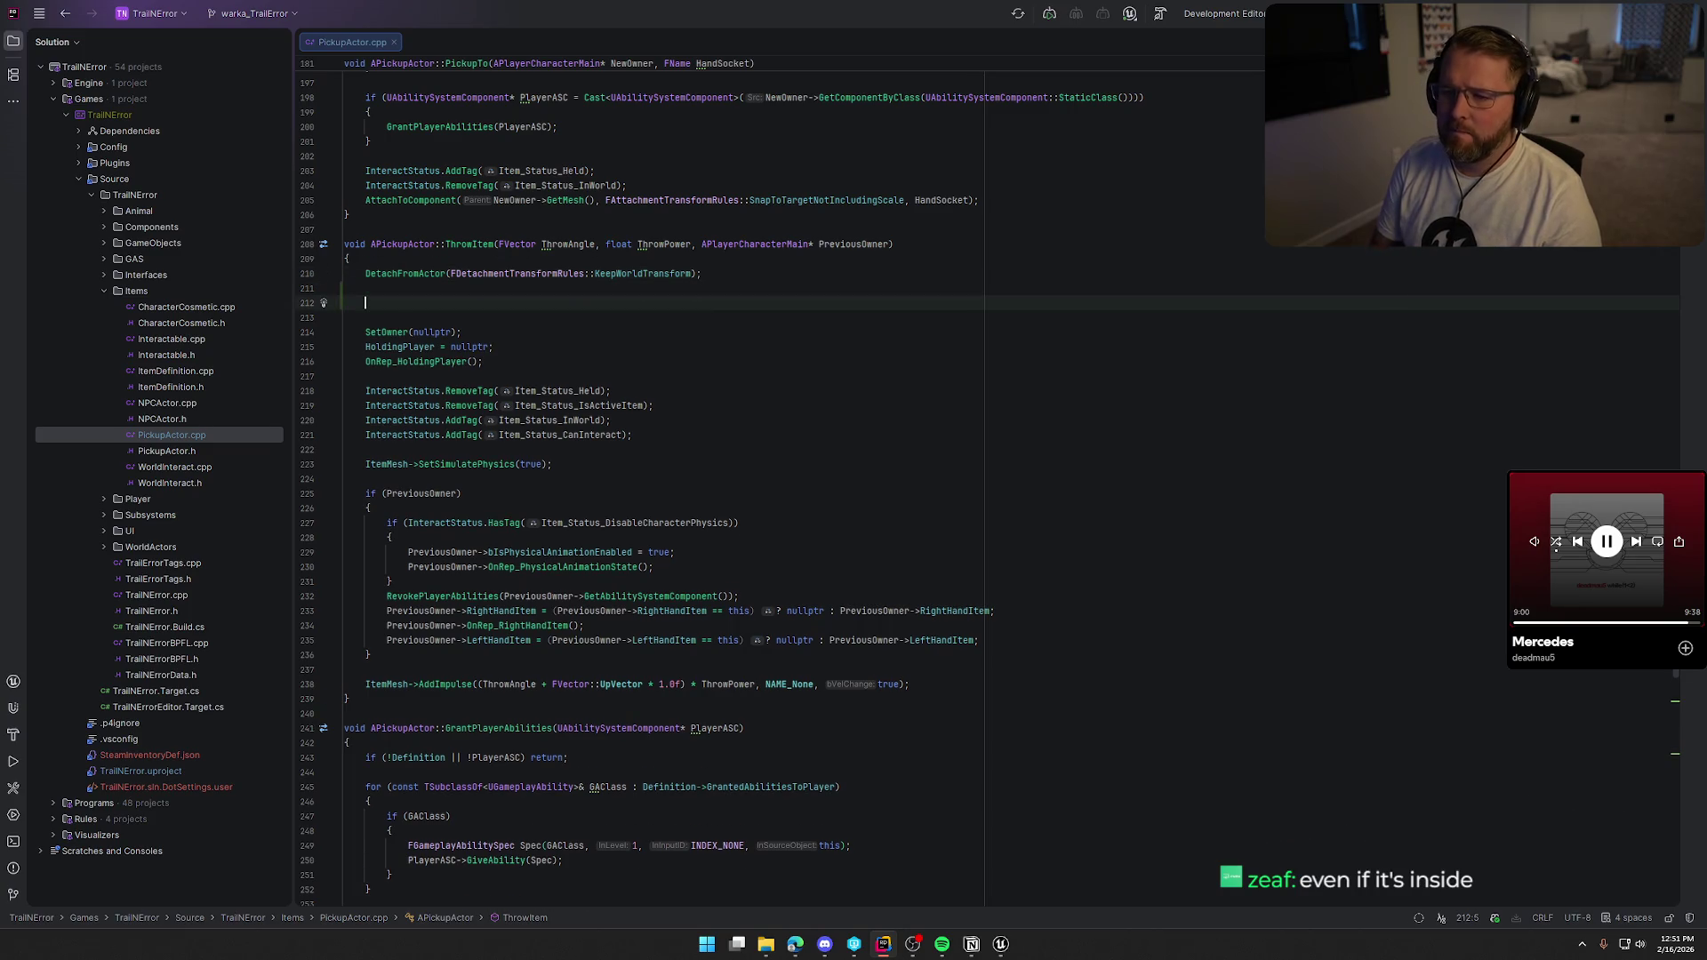
type("UpdateOv")
key("Return")
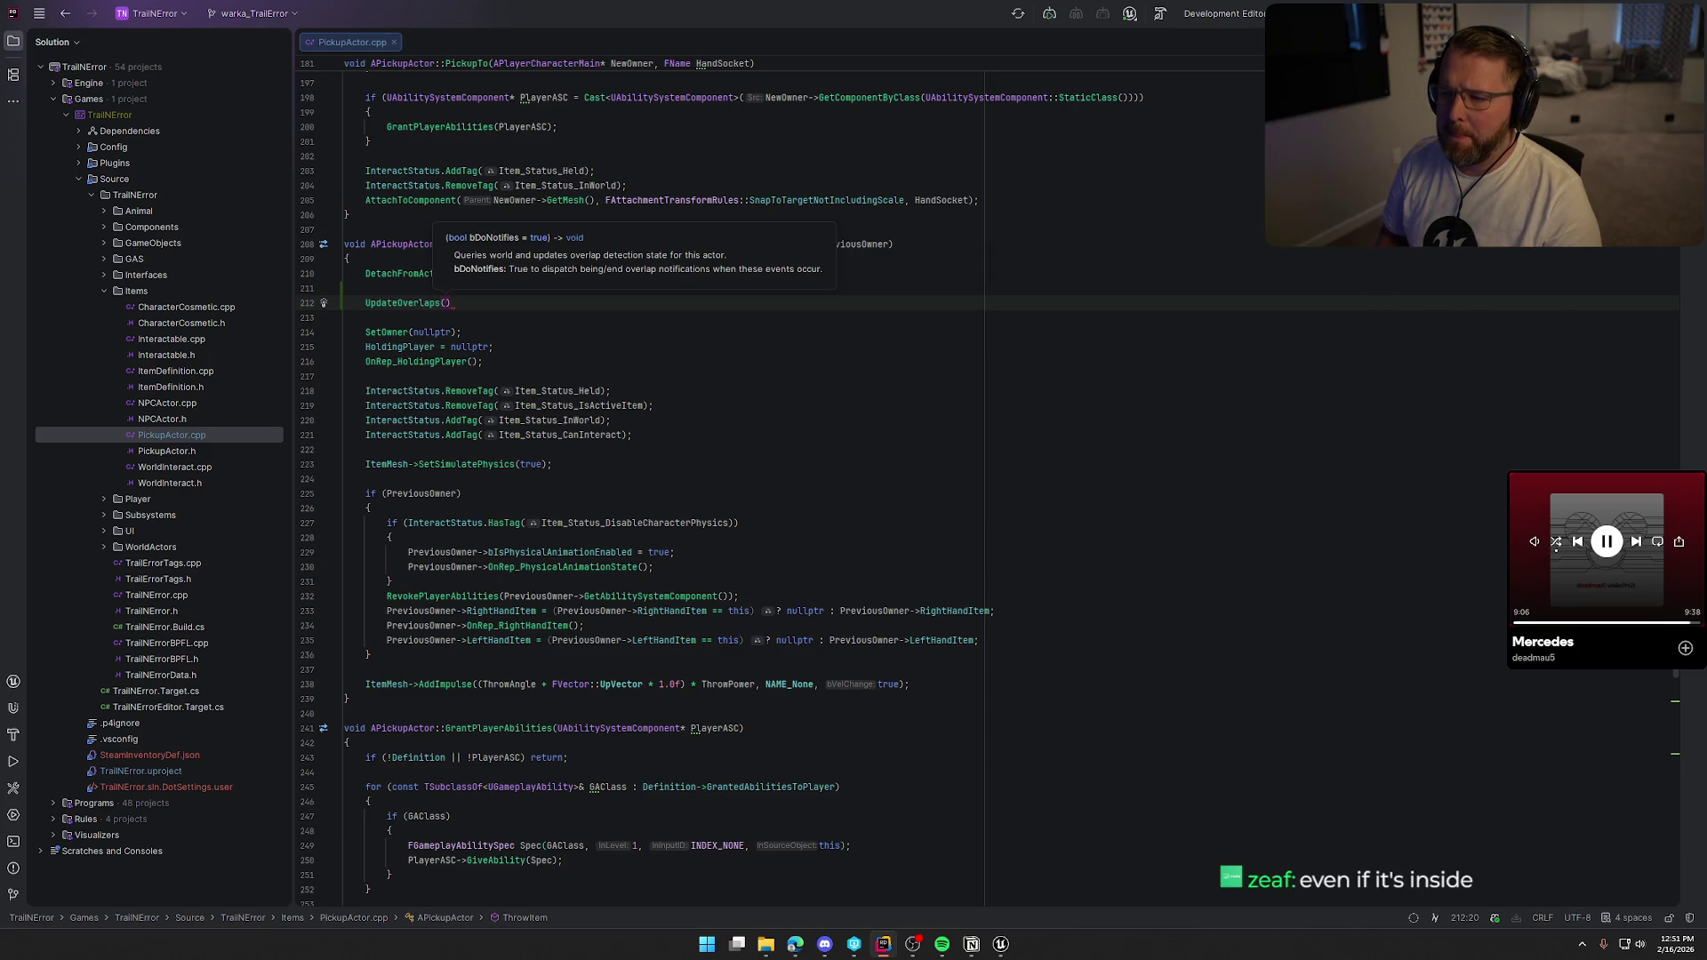
type(");")
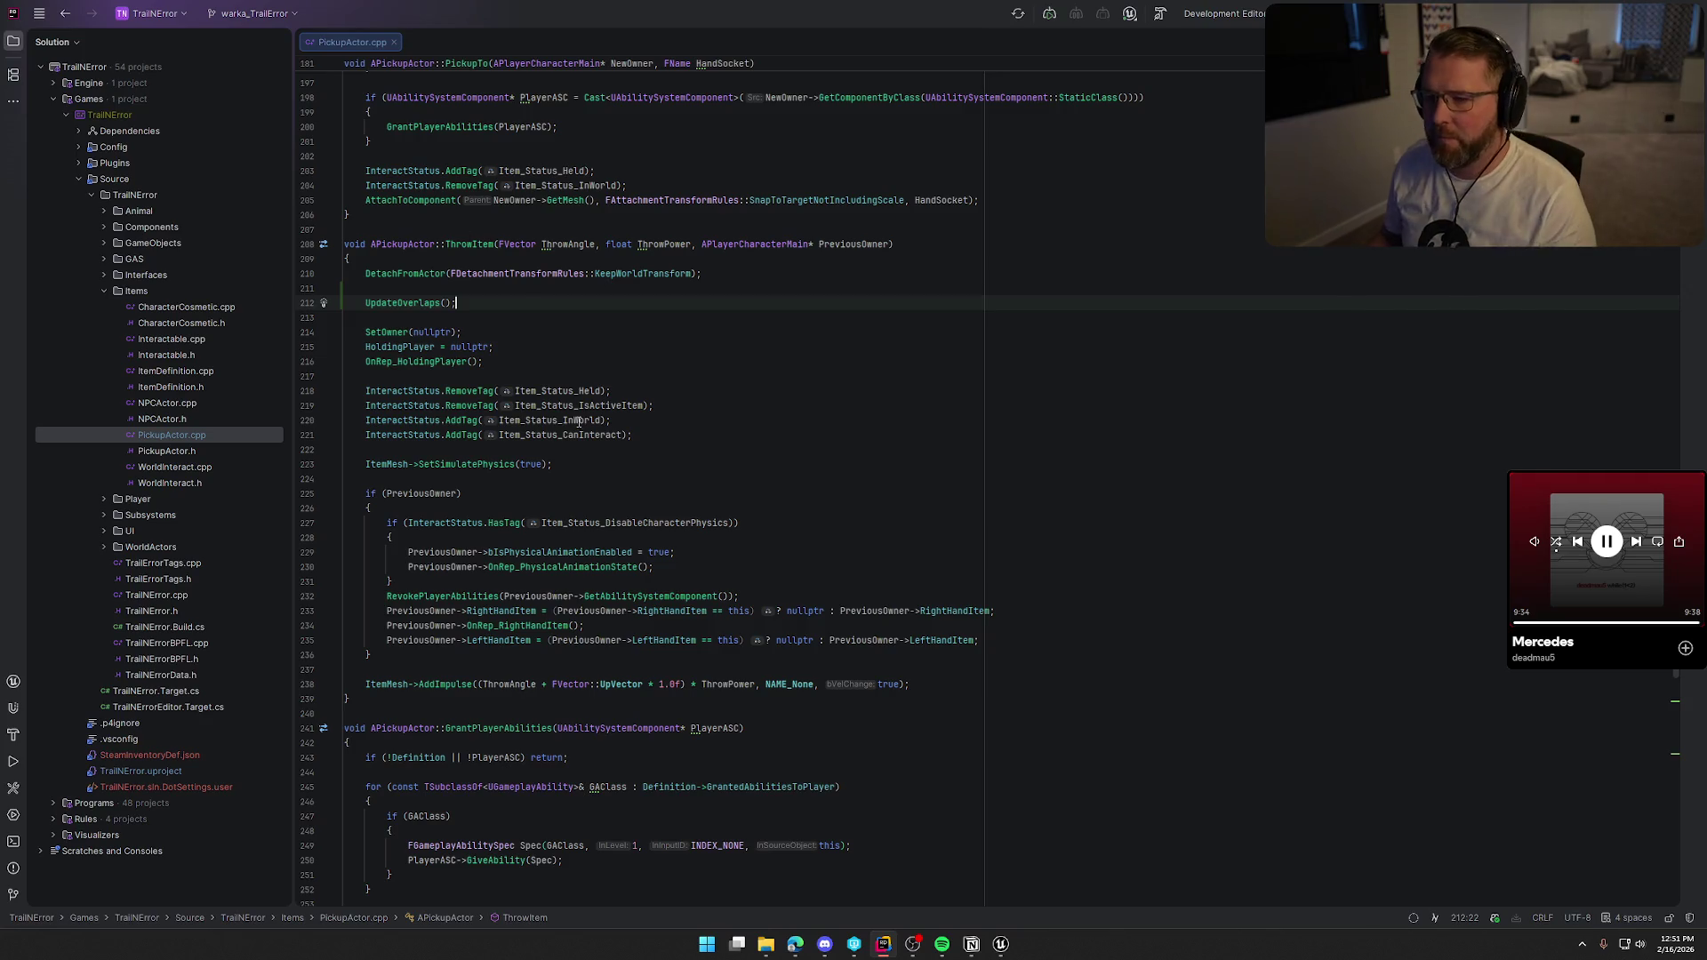
left_click(1001, 944)
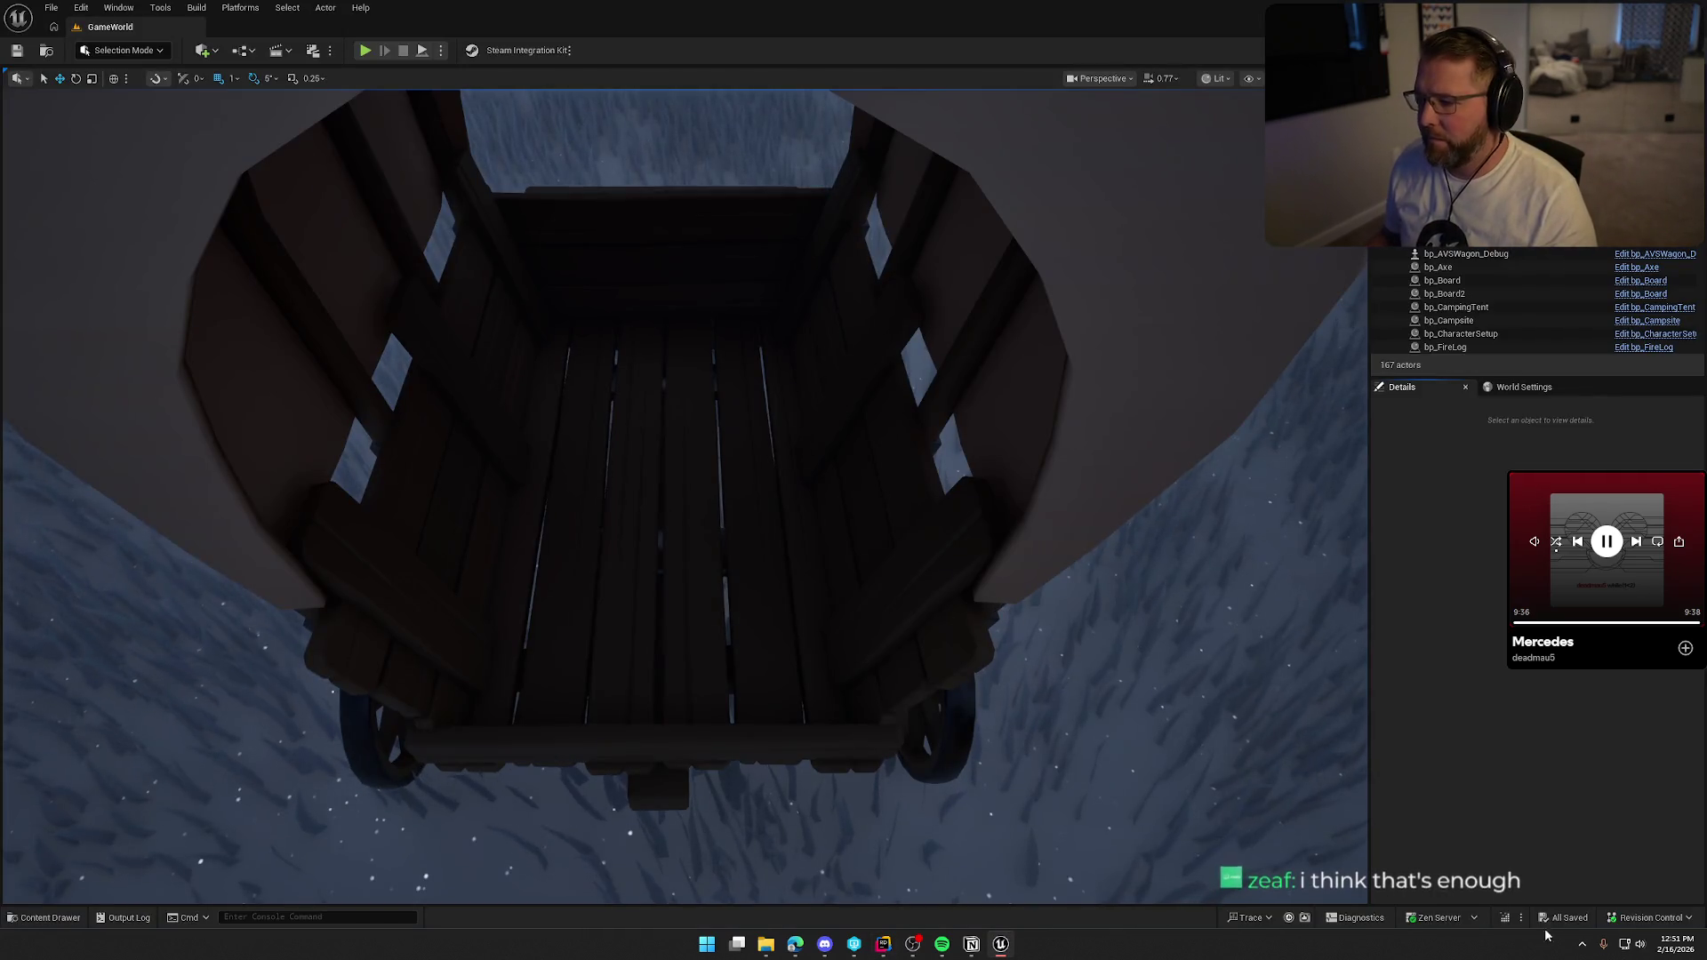
Live Coding compile the UpdateOverlaps change, then open bp_AVSWagon's Blueprint from the wagon in the level.
left_click(1505, 918)
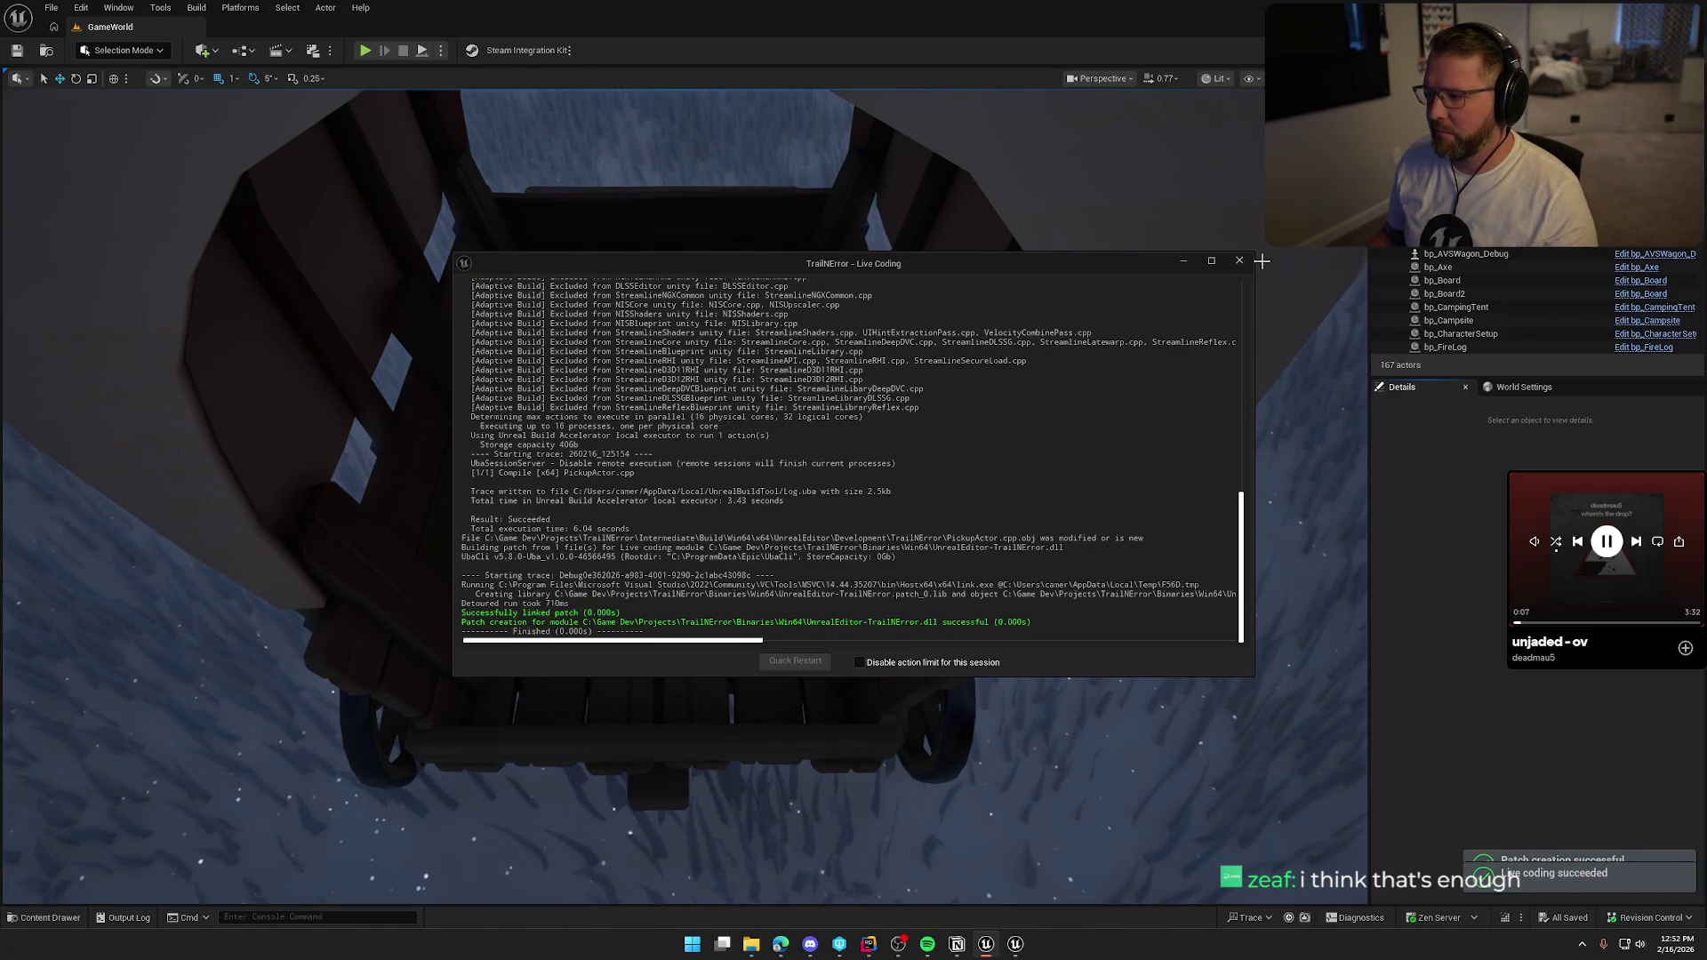
left_click(1021, 446)
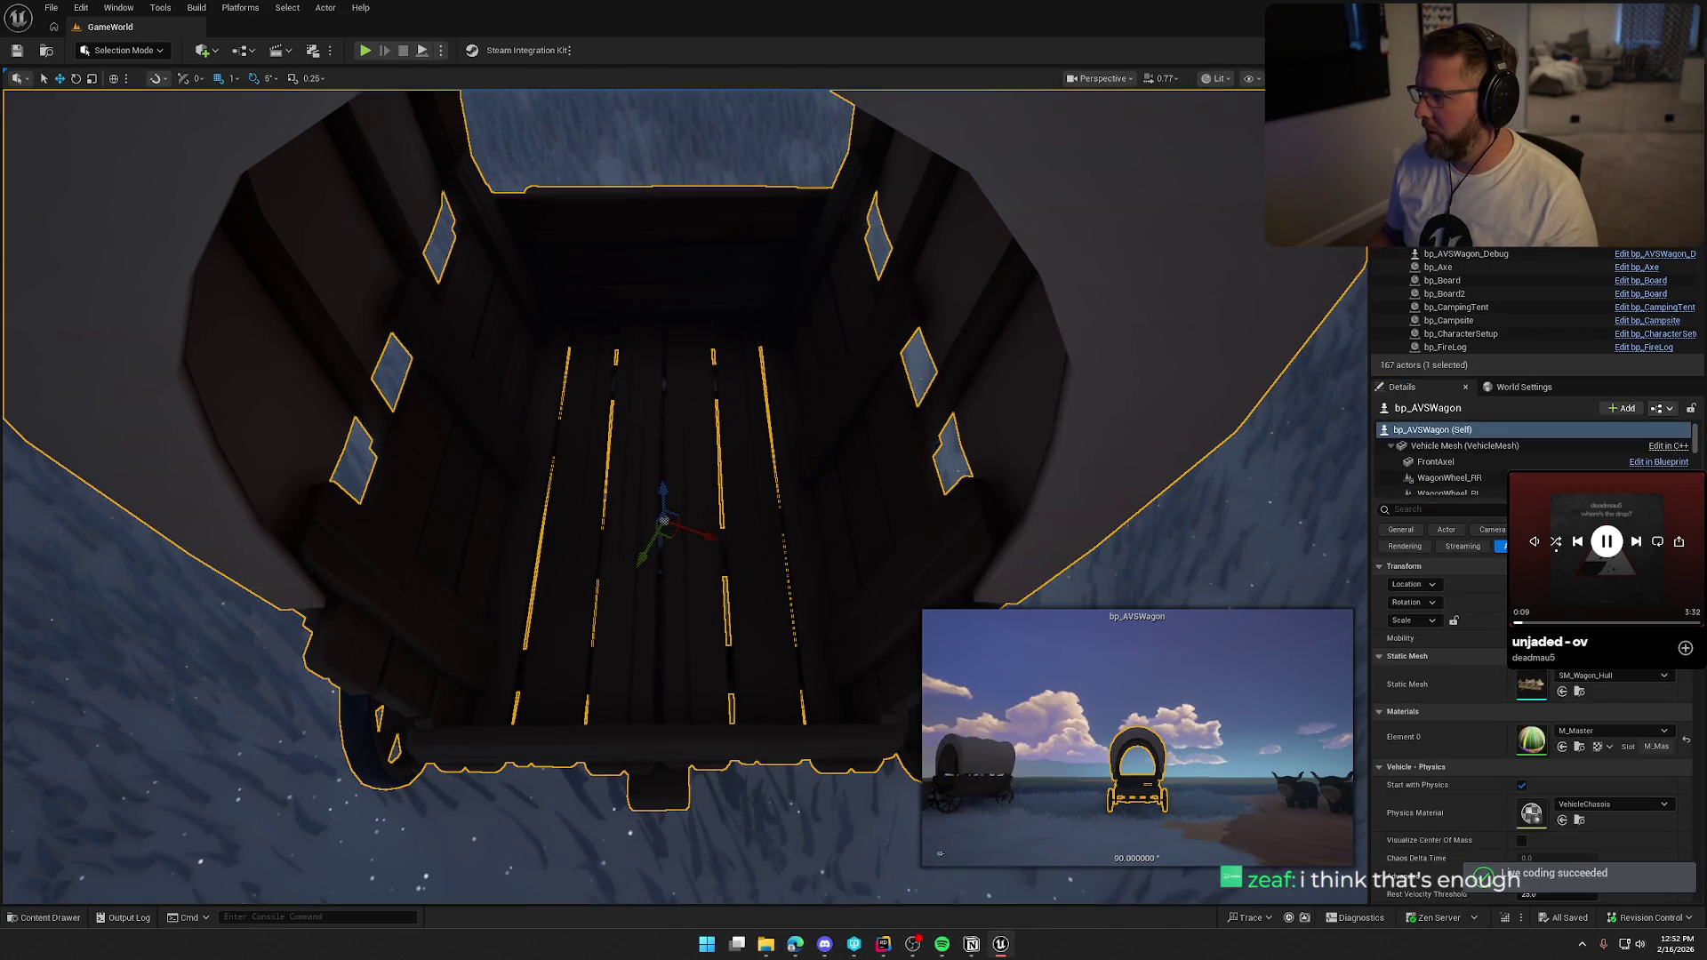
double_click(713, 329)
left_click(389, 75)
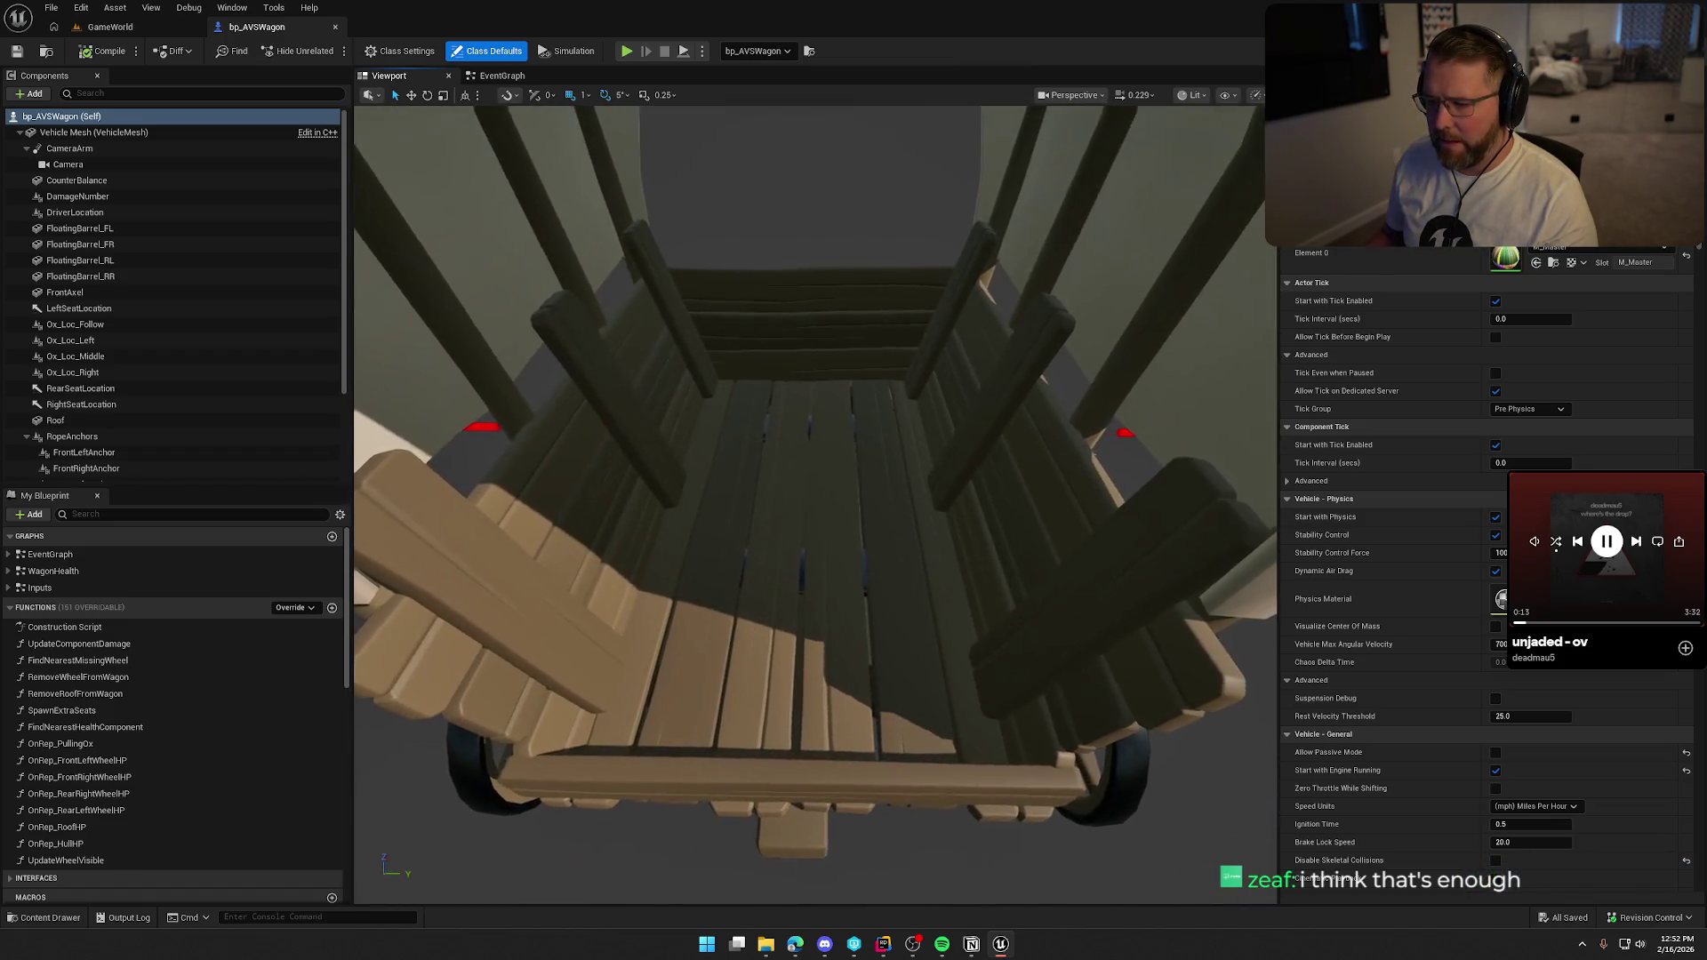
Add a Box collision component named ItemDetection under Vehicle Mesh.
left_click(44, 132)
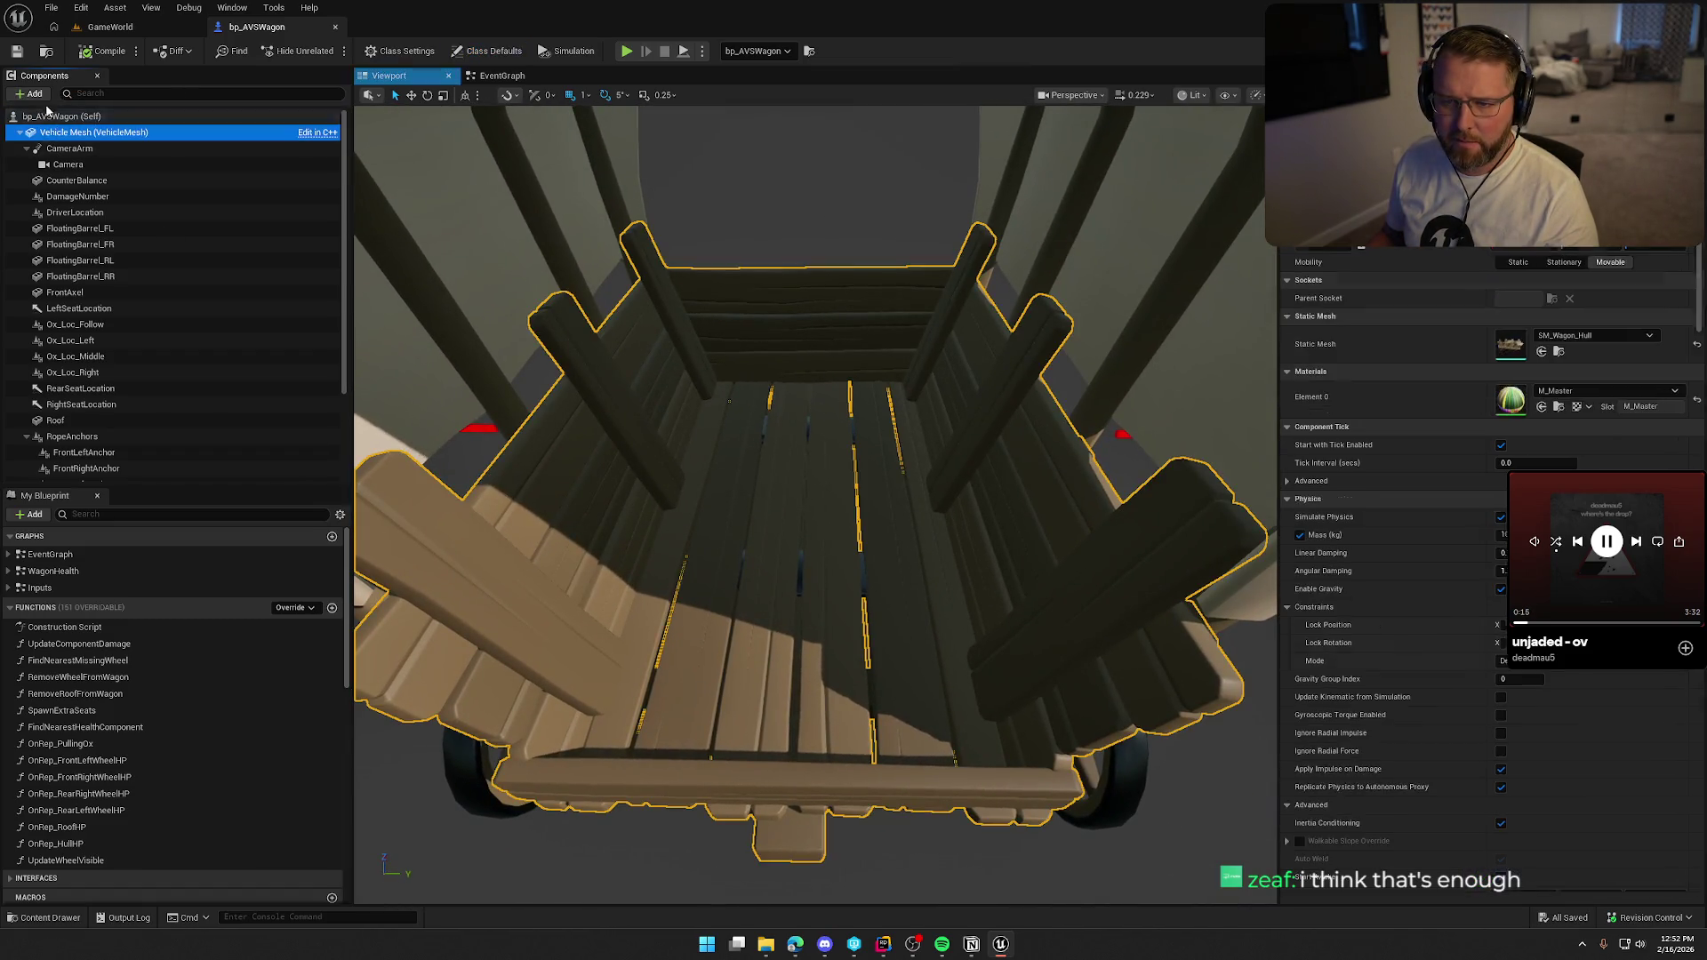
left_click(34, 93)
type("box")
key("Return")
type("Ite")
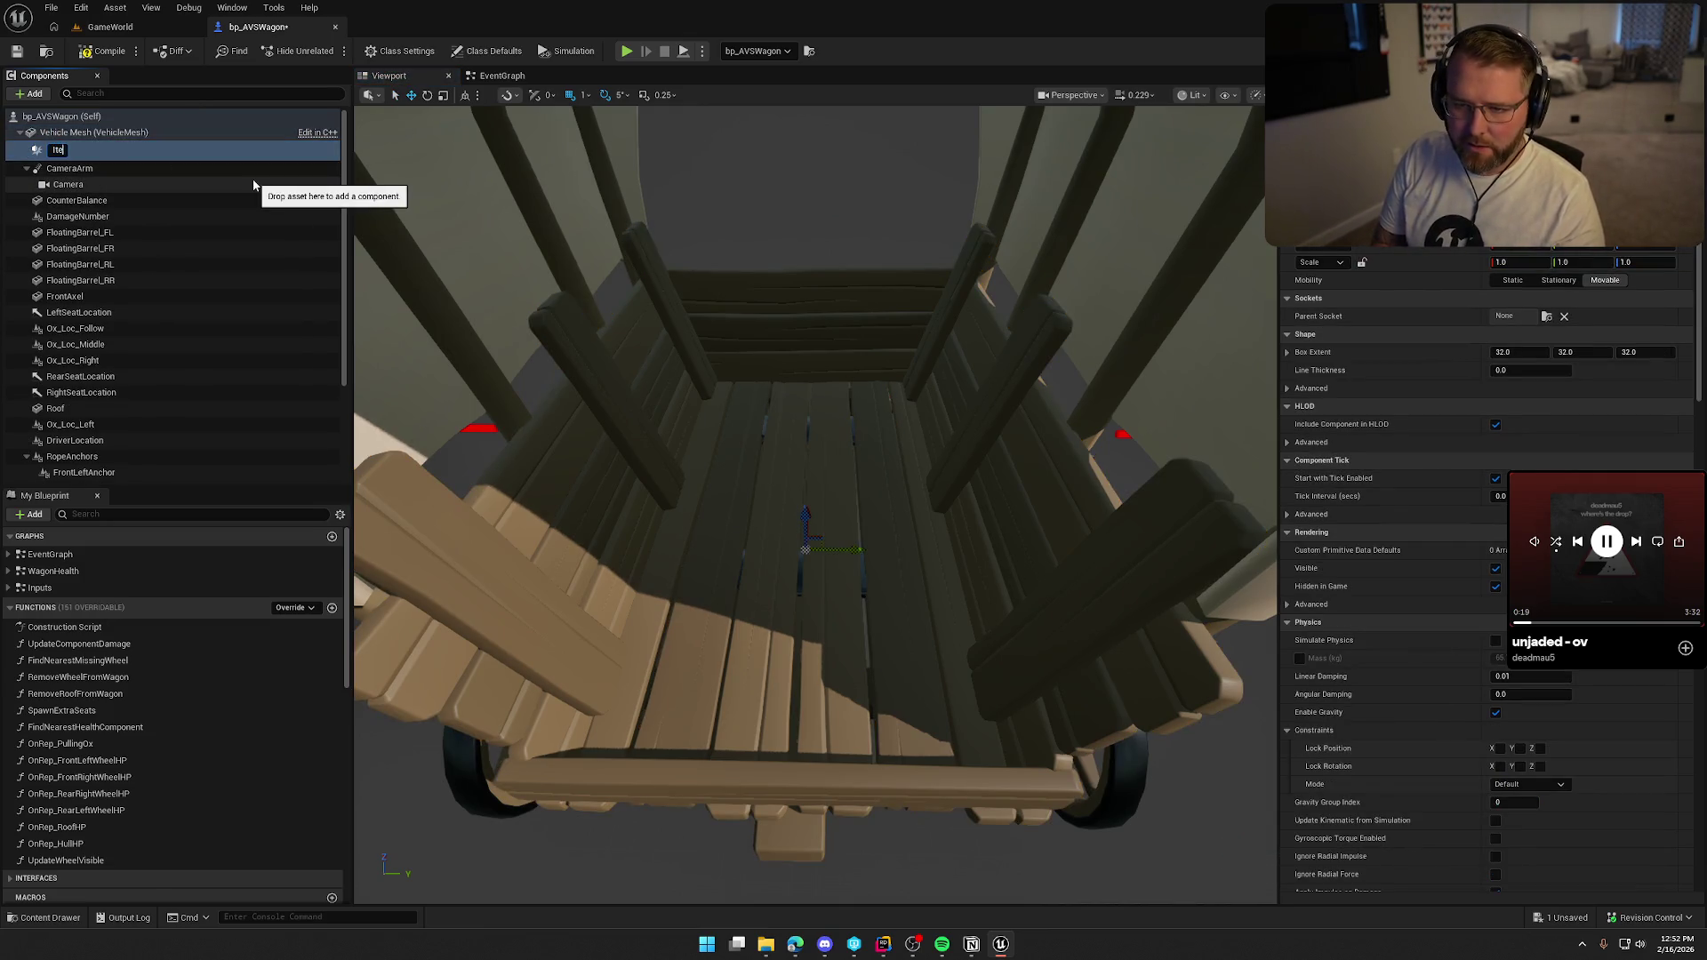
type("mDetection")
key("Return")
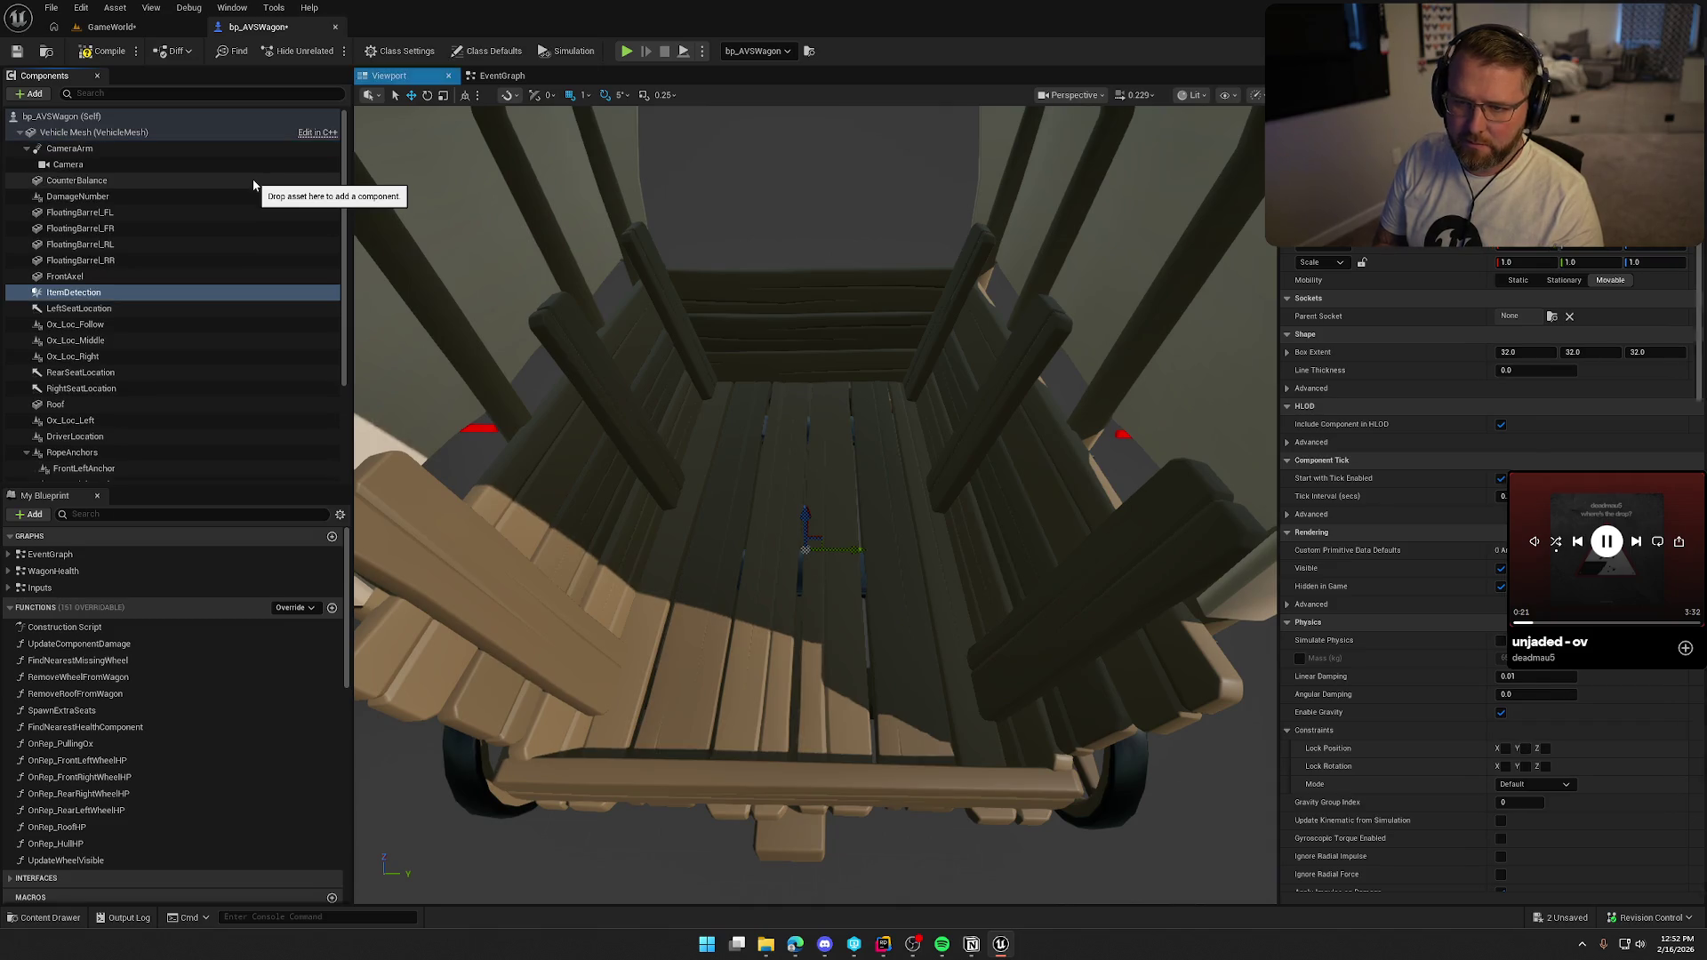
Stretch the ItemDetection box to Box Extent X 145 and position it in the wagon bed.
left_click_drag(888, 553, 889, 562)
left_click_drag(806, 404, 1243, 397)
scroll(792, 411, "down", 2)
left_click_drag(1509, 351, 1510, 351)
left_click(1509, 351)
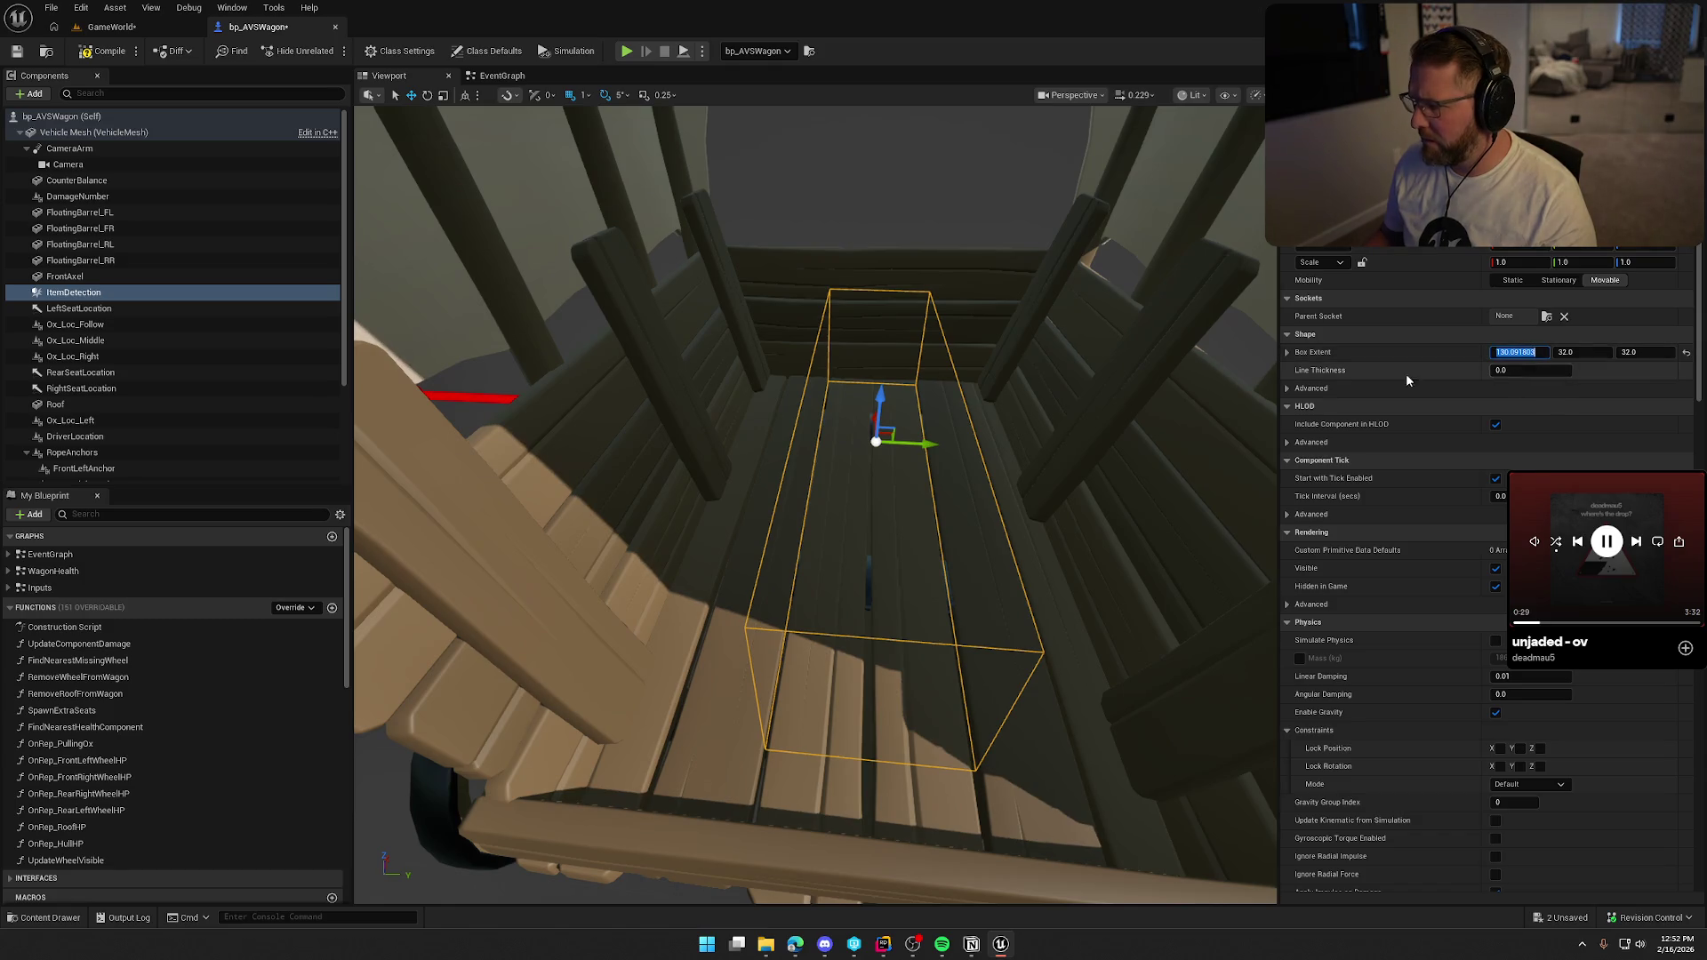
type("0")
key("Return")
left_click_drag(1076, 437, 800, 382)
left_click_drag(989, 459, 968, 459)
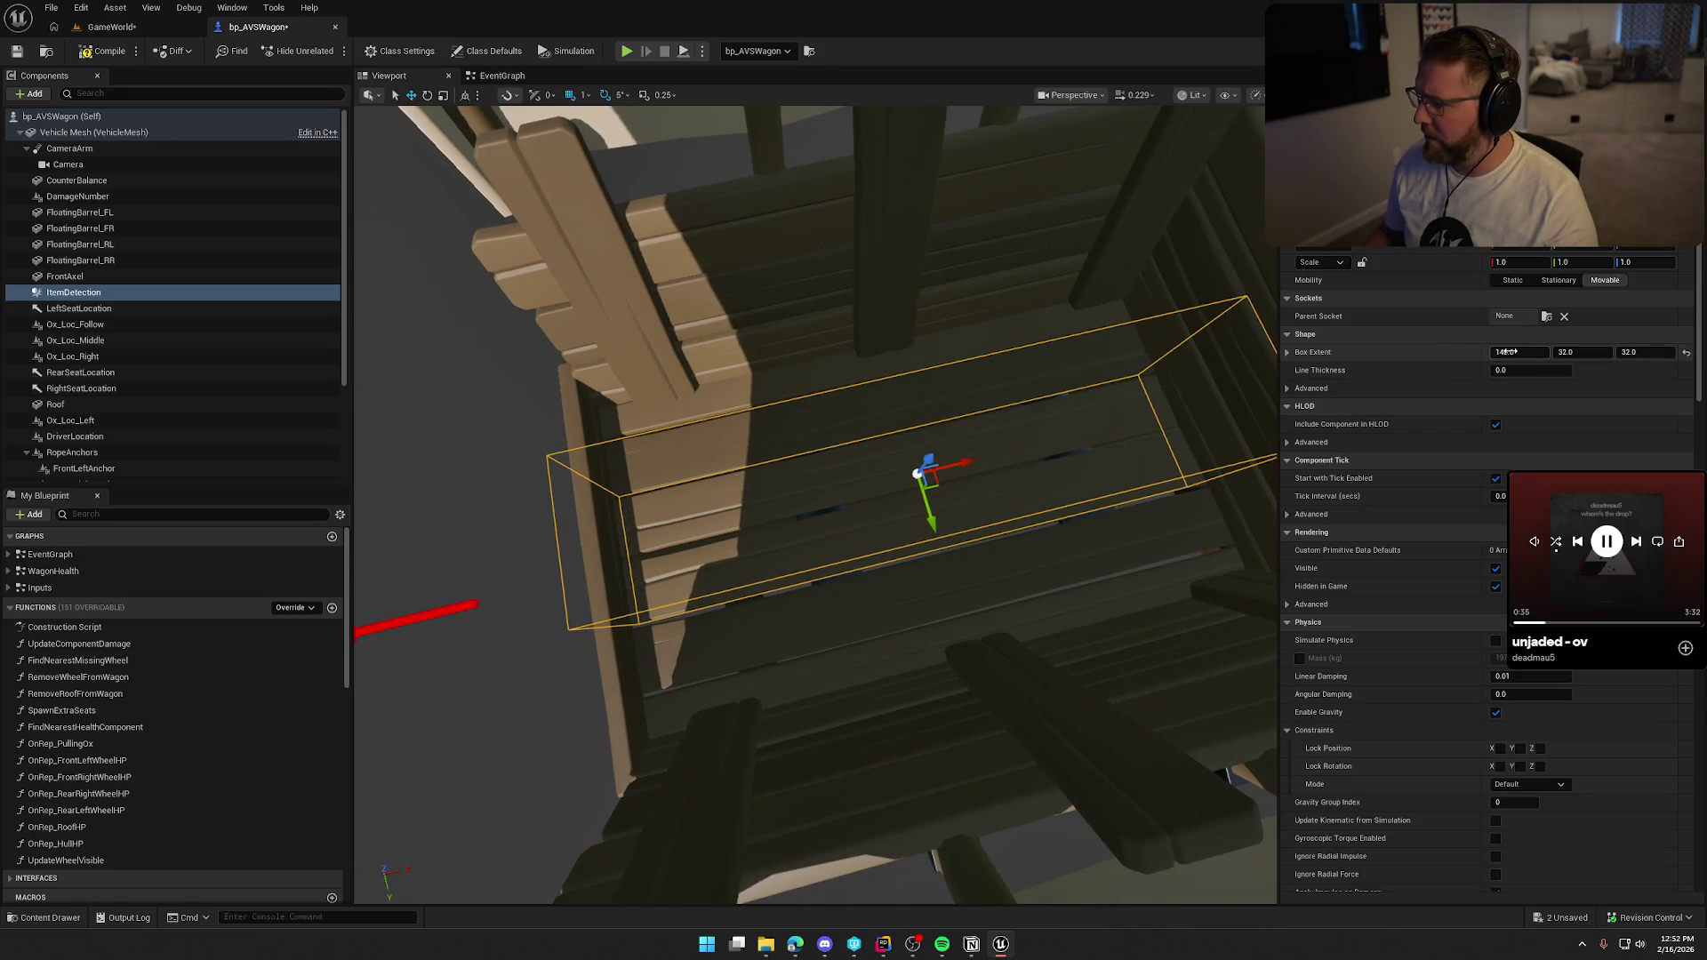
key("Return")
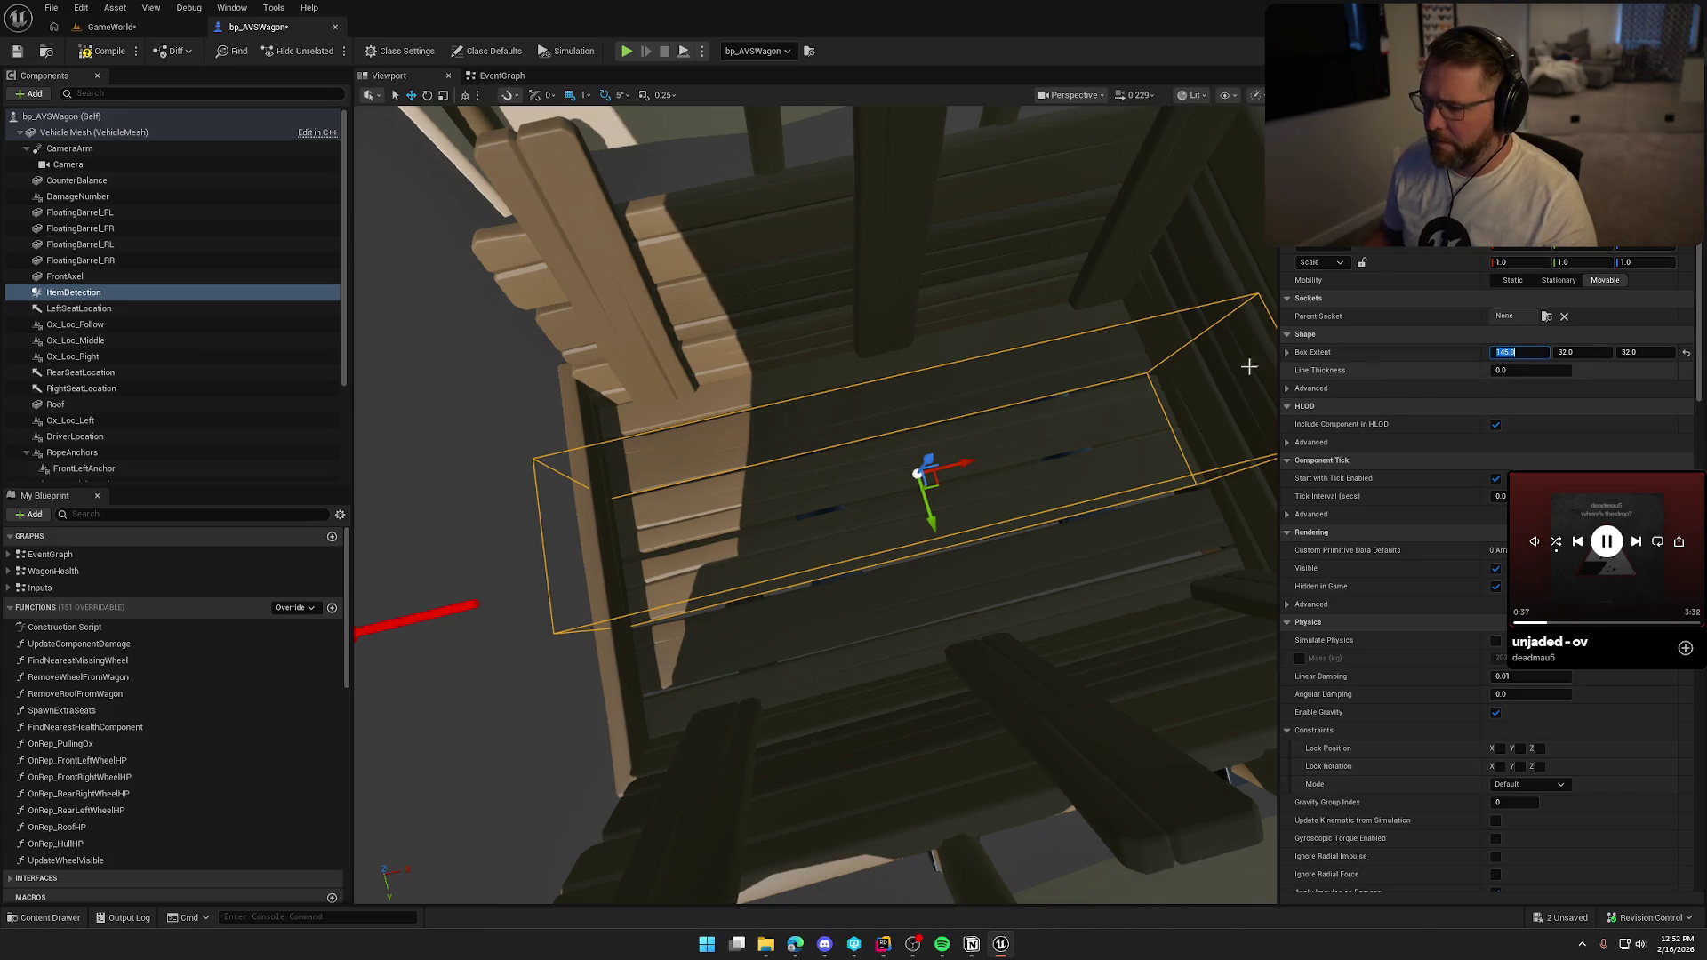
left_click_drag(967, 463, 973, 356)
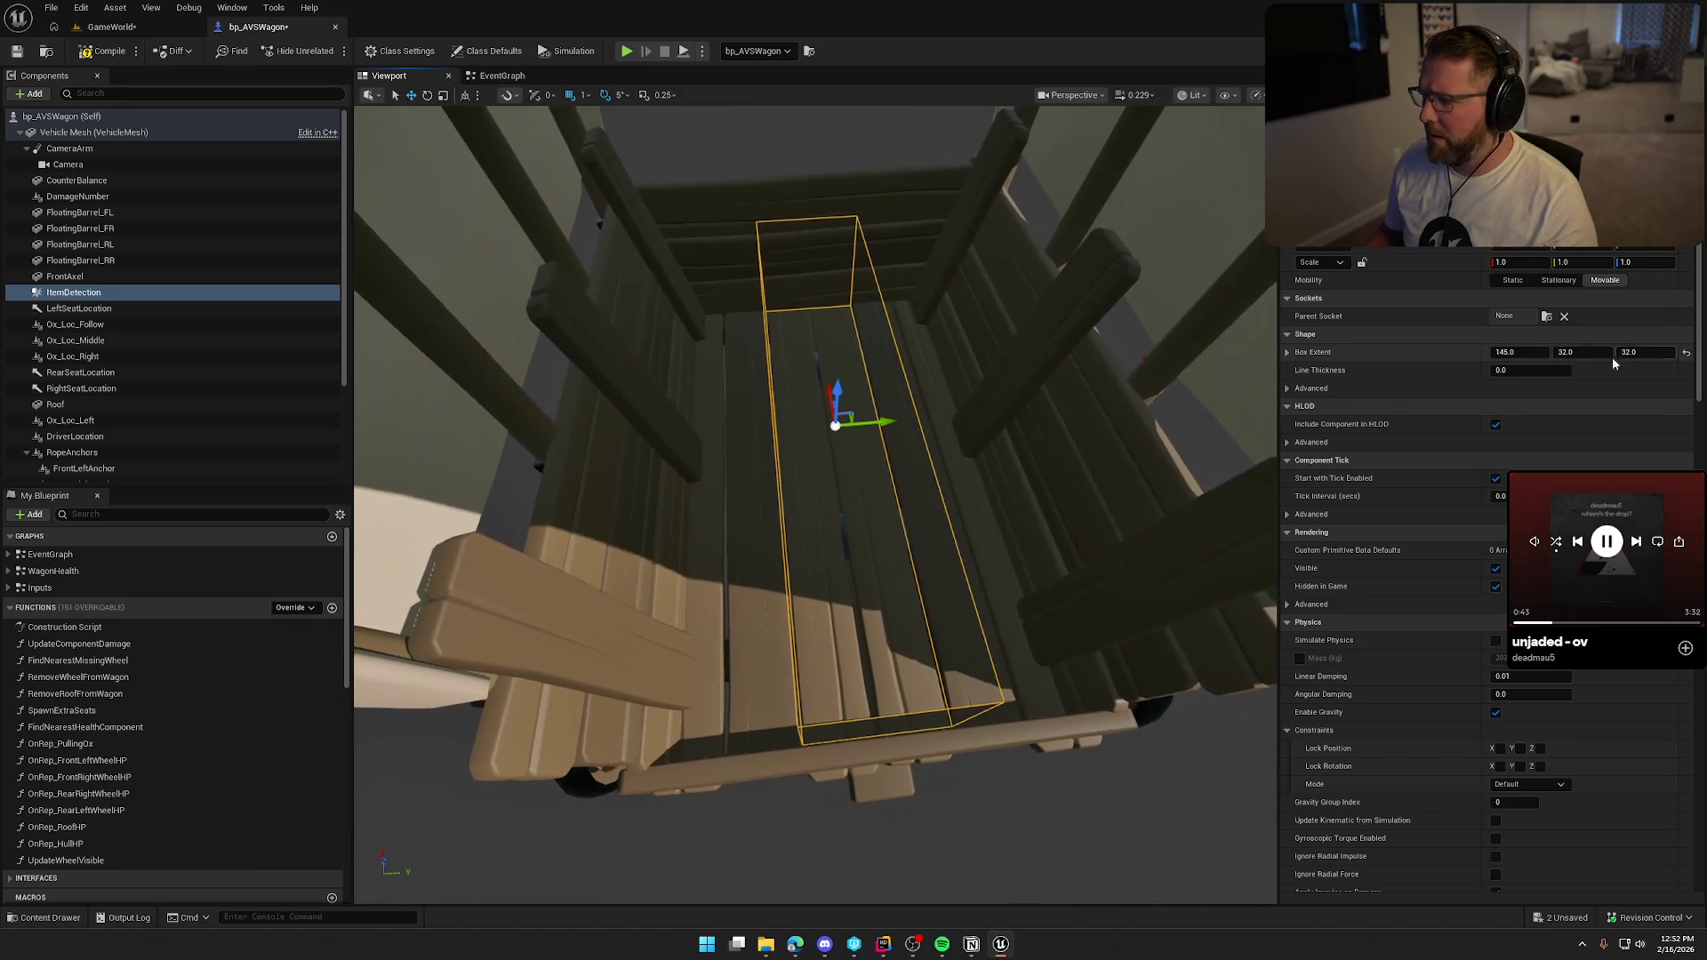
Set ItemDetection's Box Extent Y to 80 and Z to 10 so it lies flat across the bed.
left_click_drag(1576, 353, 1579, 353)
left_click(1578, 353)
type("80")
key("Return")
mouse_move(1068, 436)
left_mouse_down()
mouse_move(1040, 434)
mouse_move(1067, 436)
left_mouse_up()
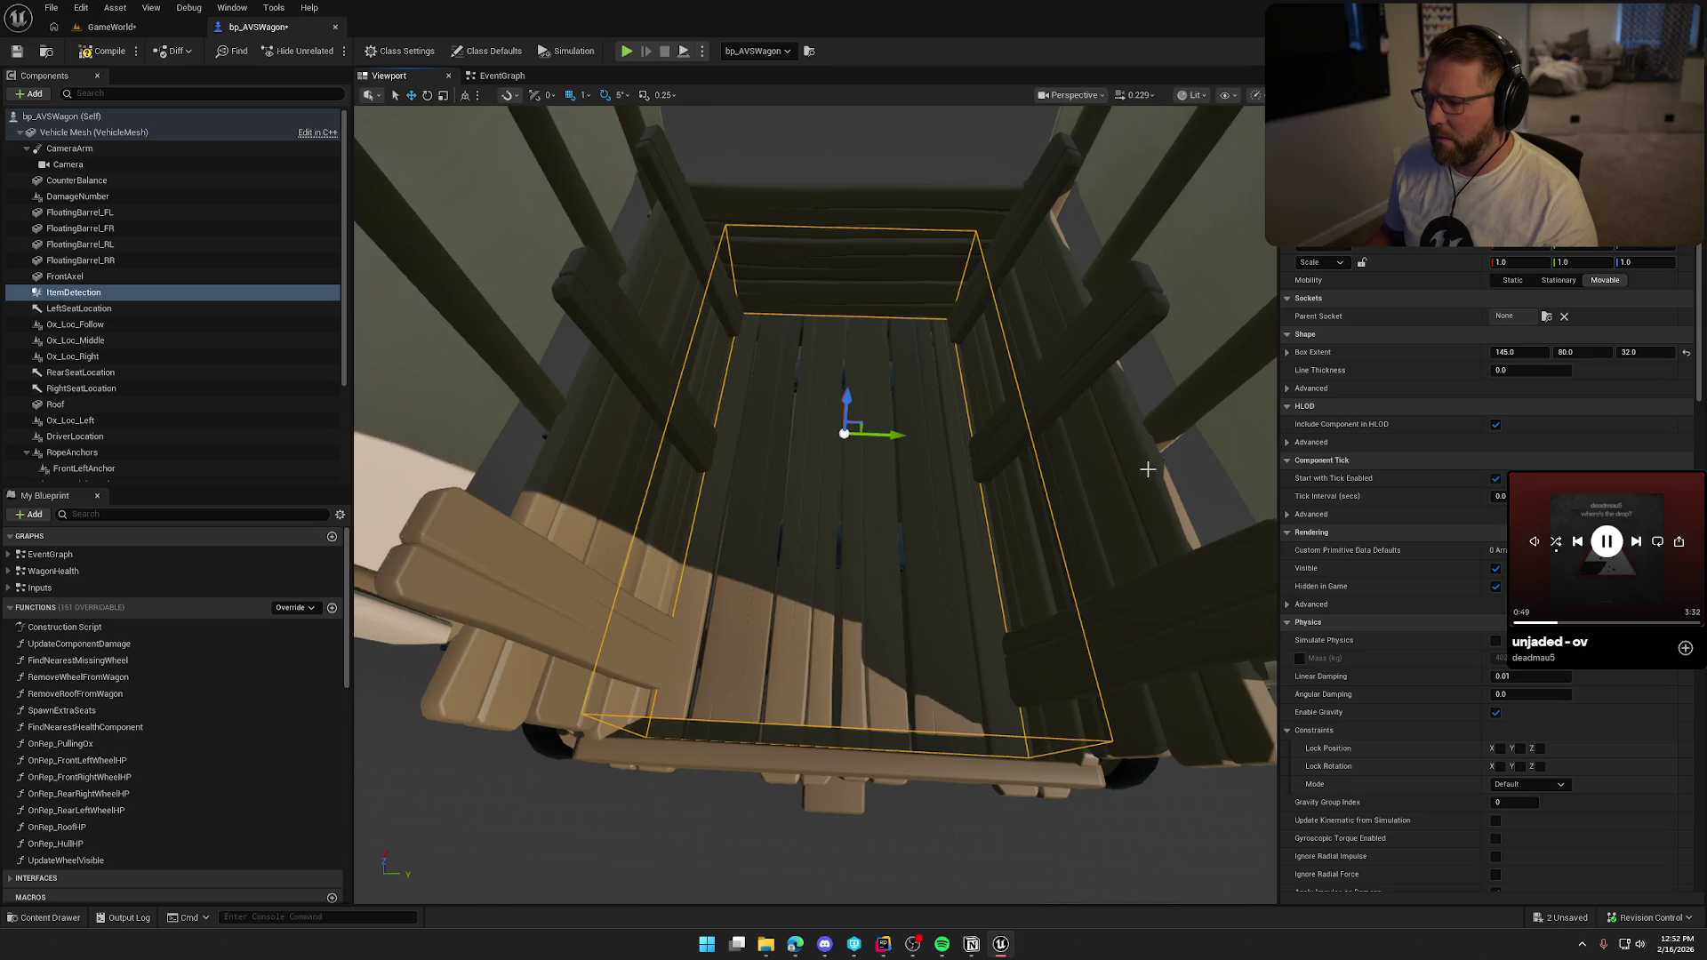
mouse_move(1645, 352)
left_mouse_down()
mouse_move(1618, 352)
mouse_move(1640, 352)
left_mouse_up()
type("0")
key("Return")
mouse_move(845, 444)
left_mouse_down()
mouse_move(845, 569)
mouse_move(852, 507)
mouse_move(857, 523)
left_mouse_up()
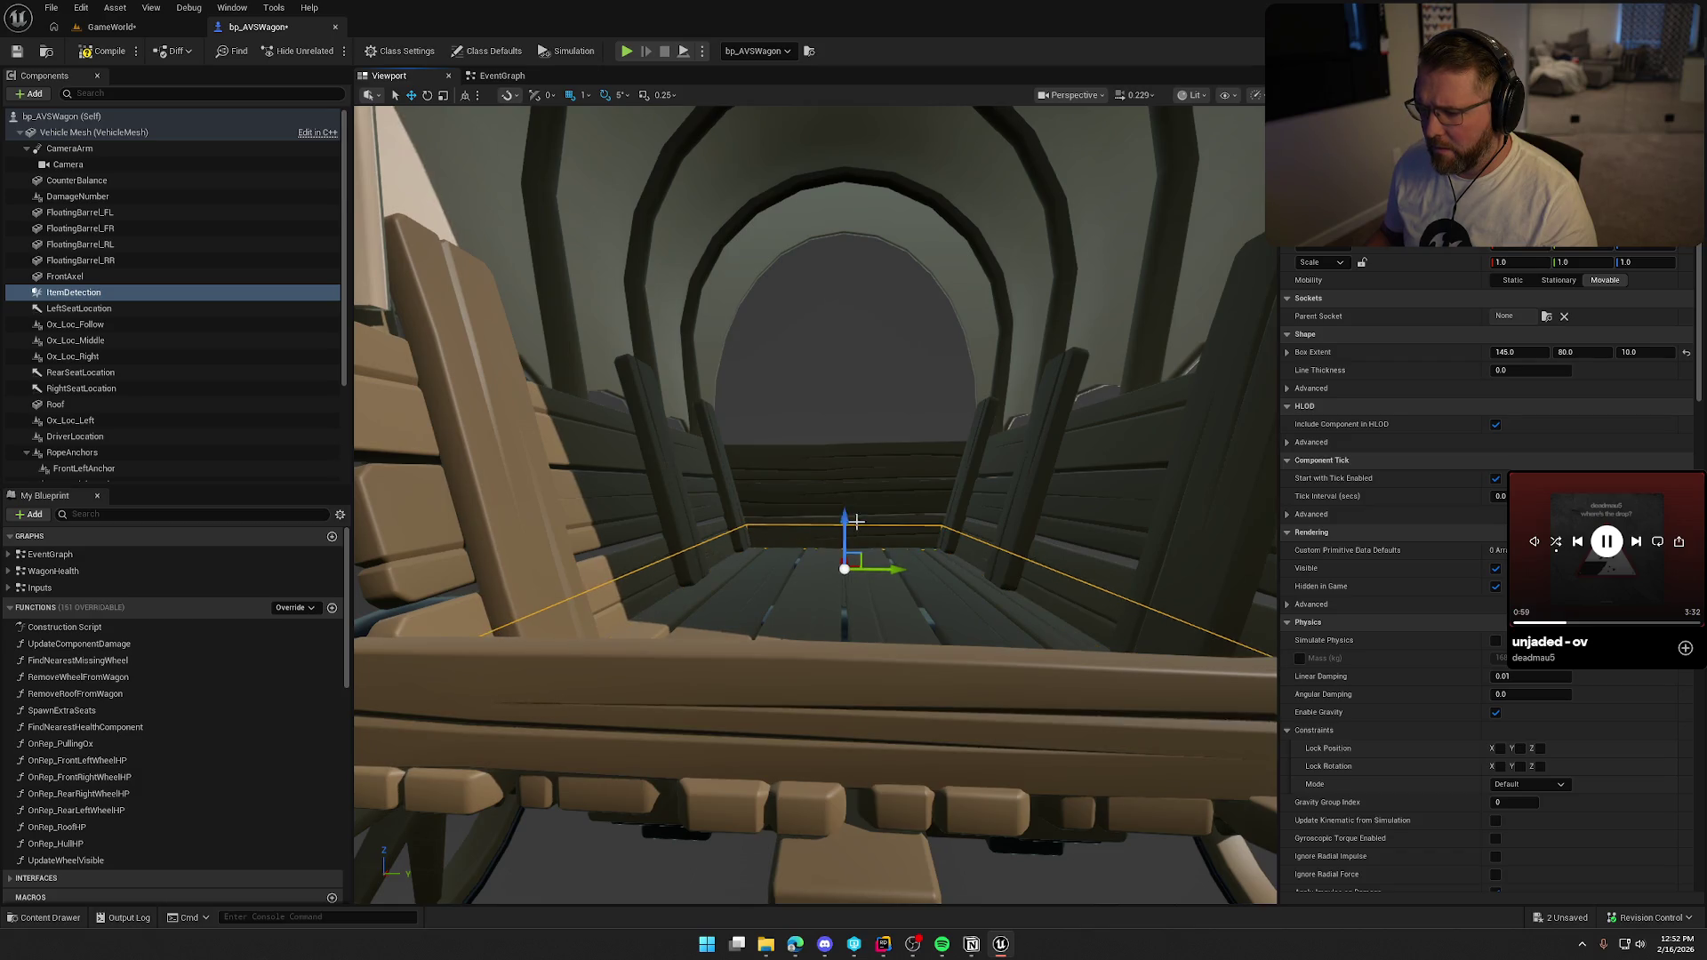
Save the blueprint and add an On Component Begin Overlap event for ItemDetection.
key("ctrl+s")
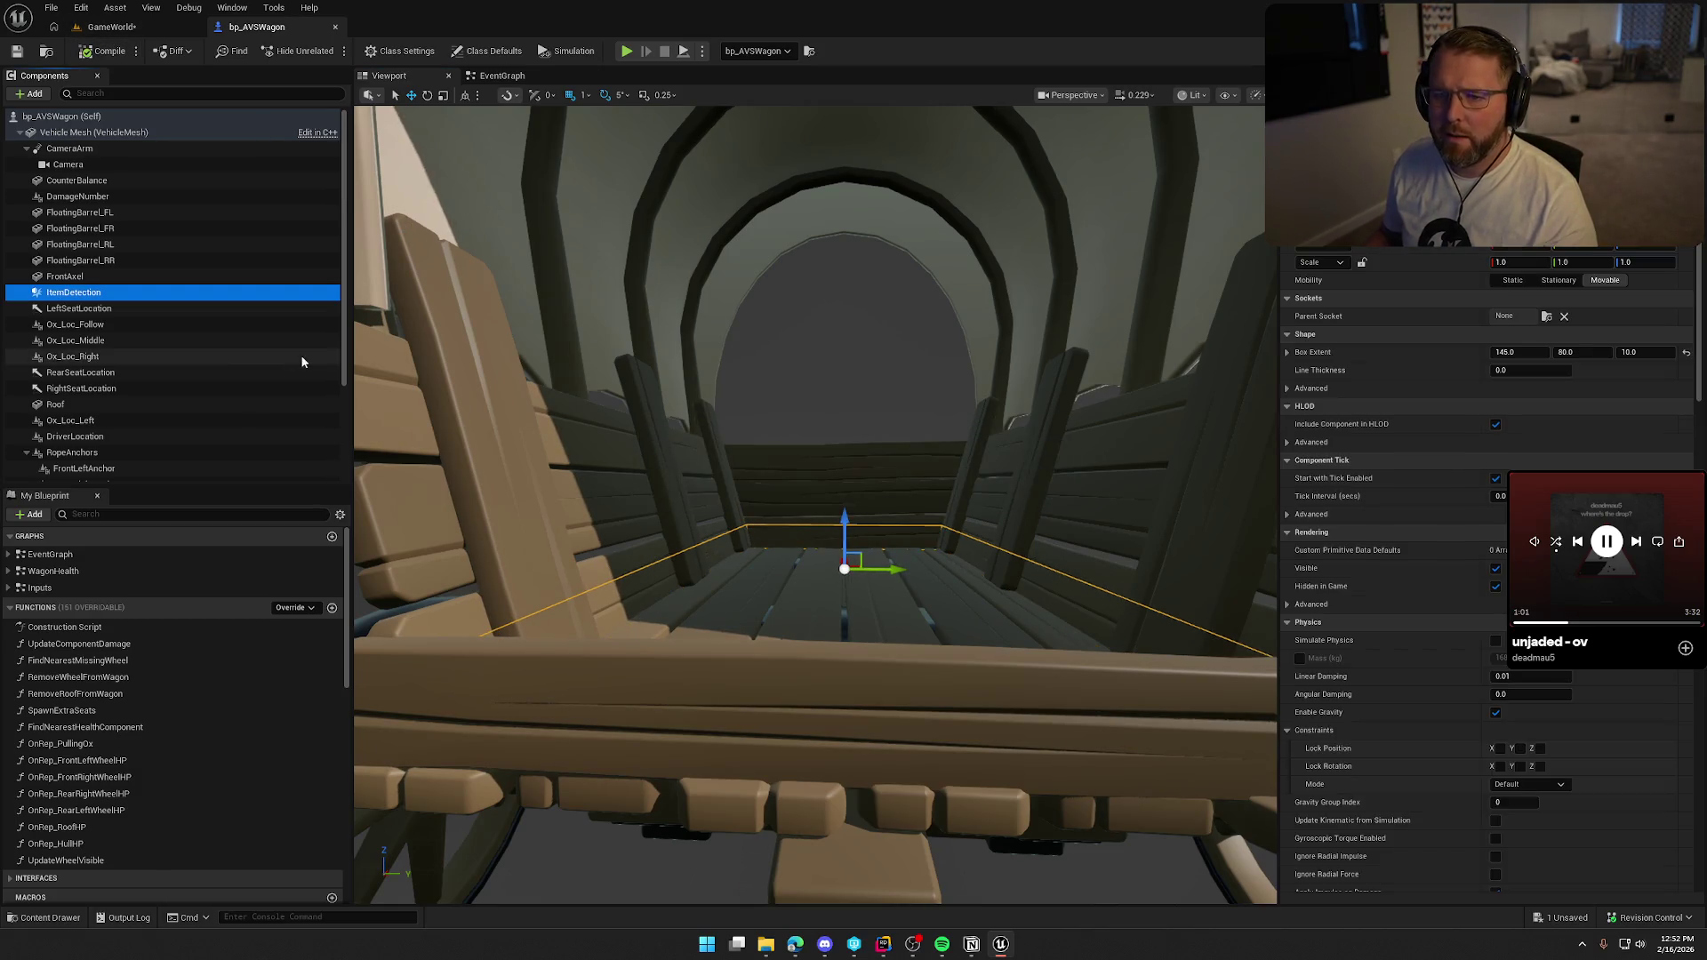
scroll(1392, 402, "down", 10)
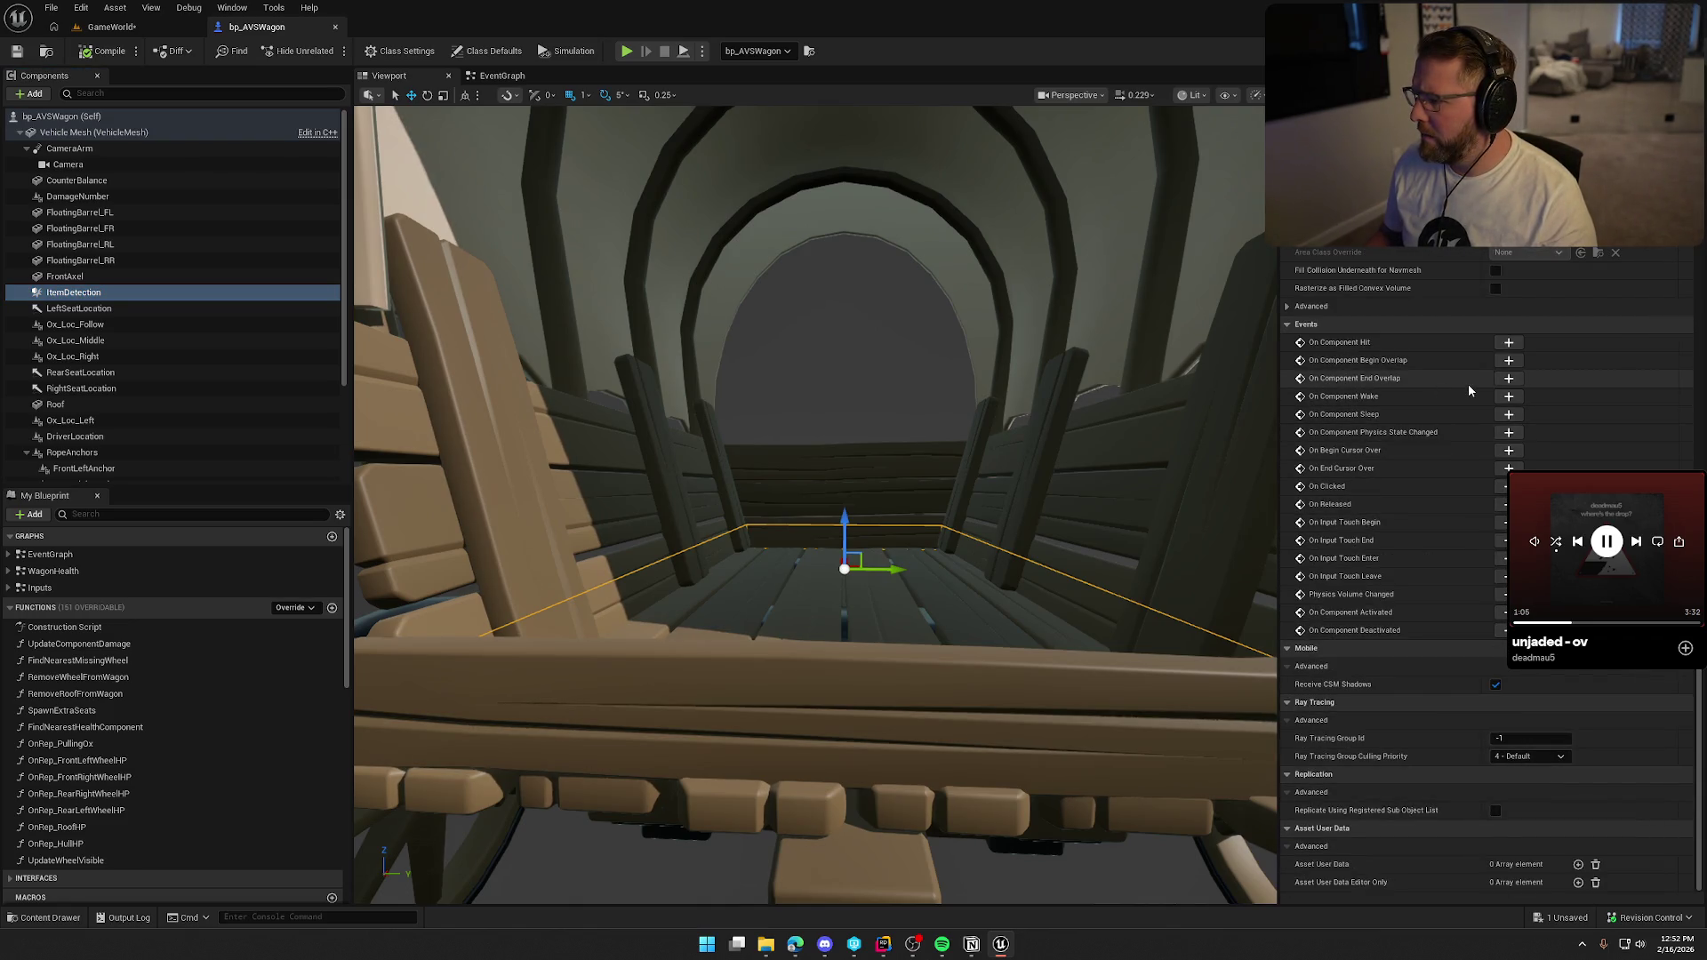
left_click(1509, 360)
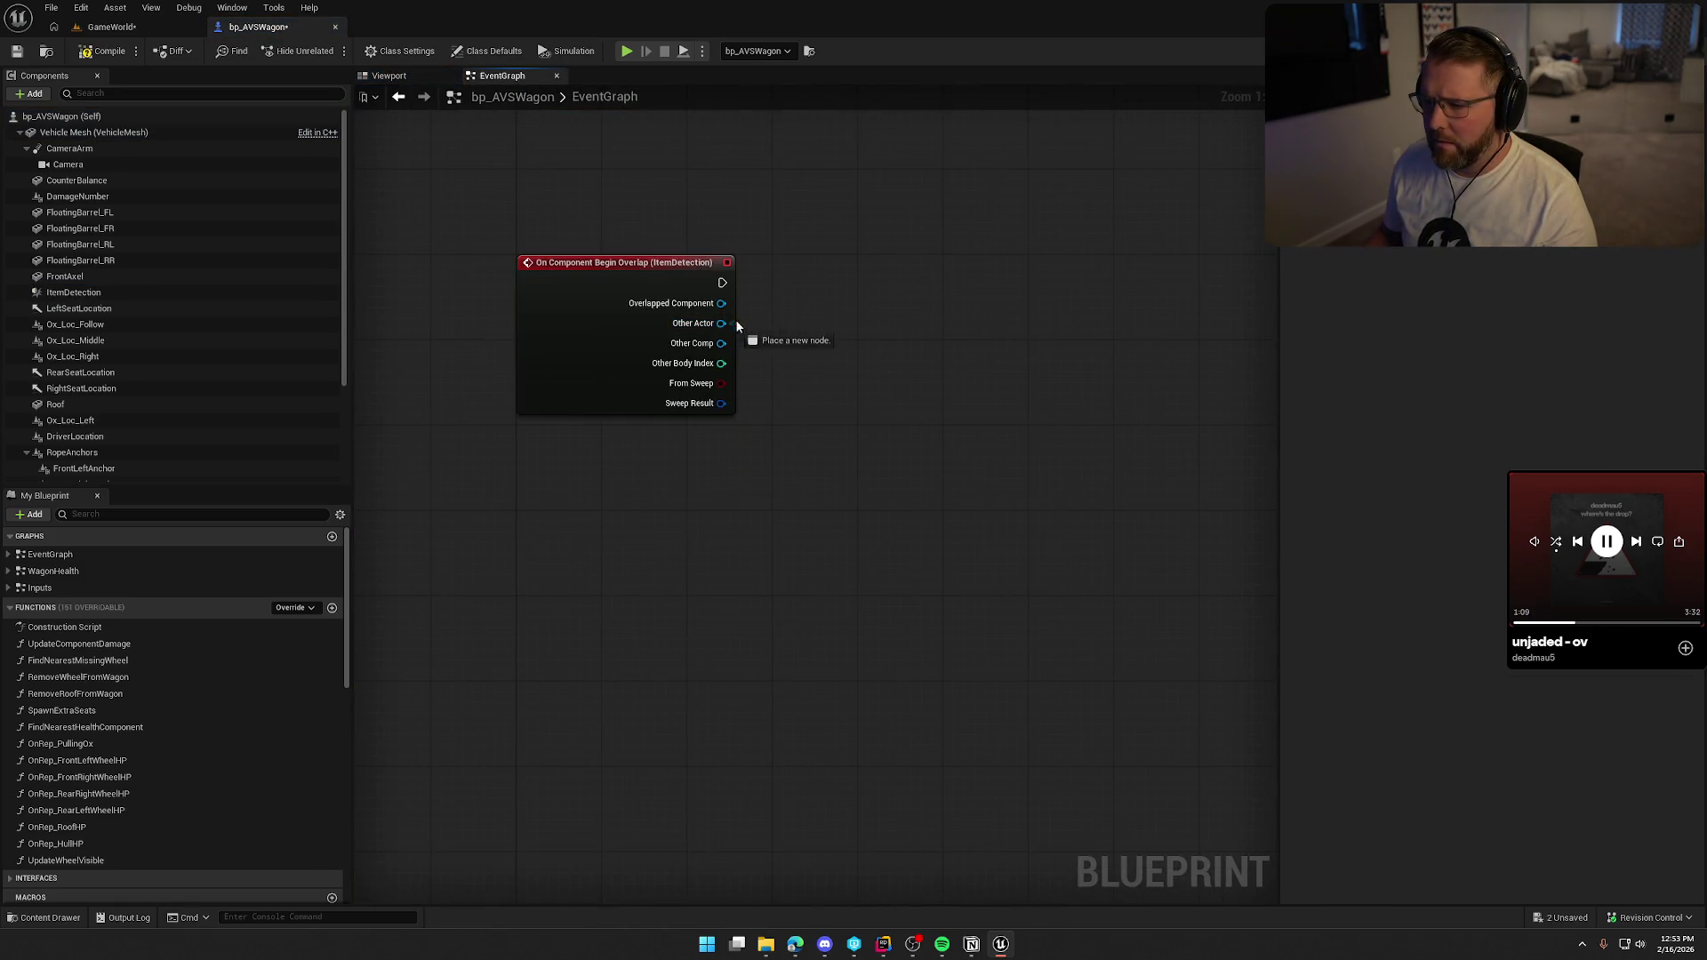
Add an Actor Has Tag node on the overlap event's Other Actor pin and save.
left_click_drag(736, 326, 796, 320)
type("cast")
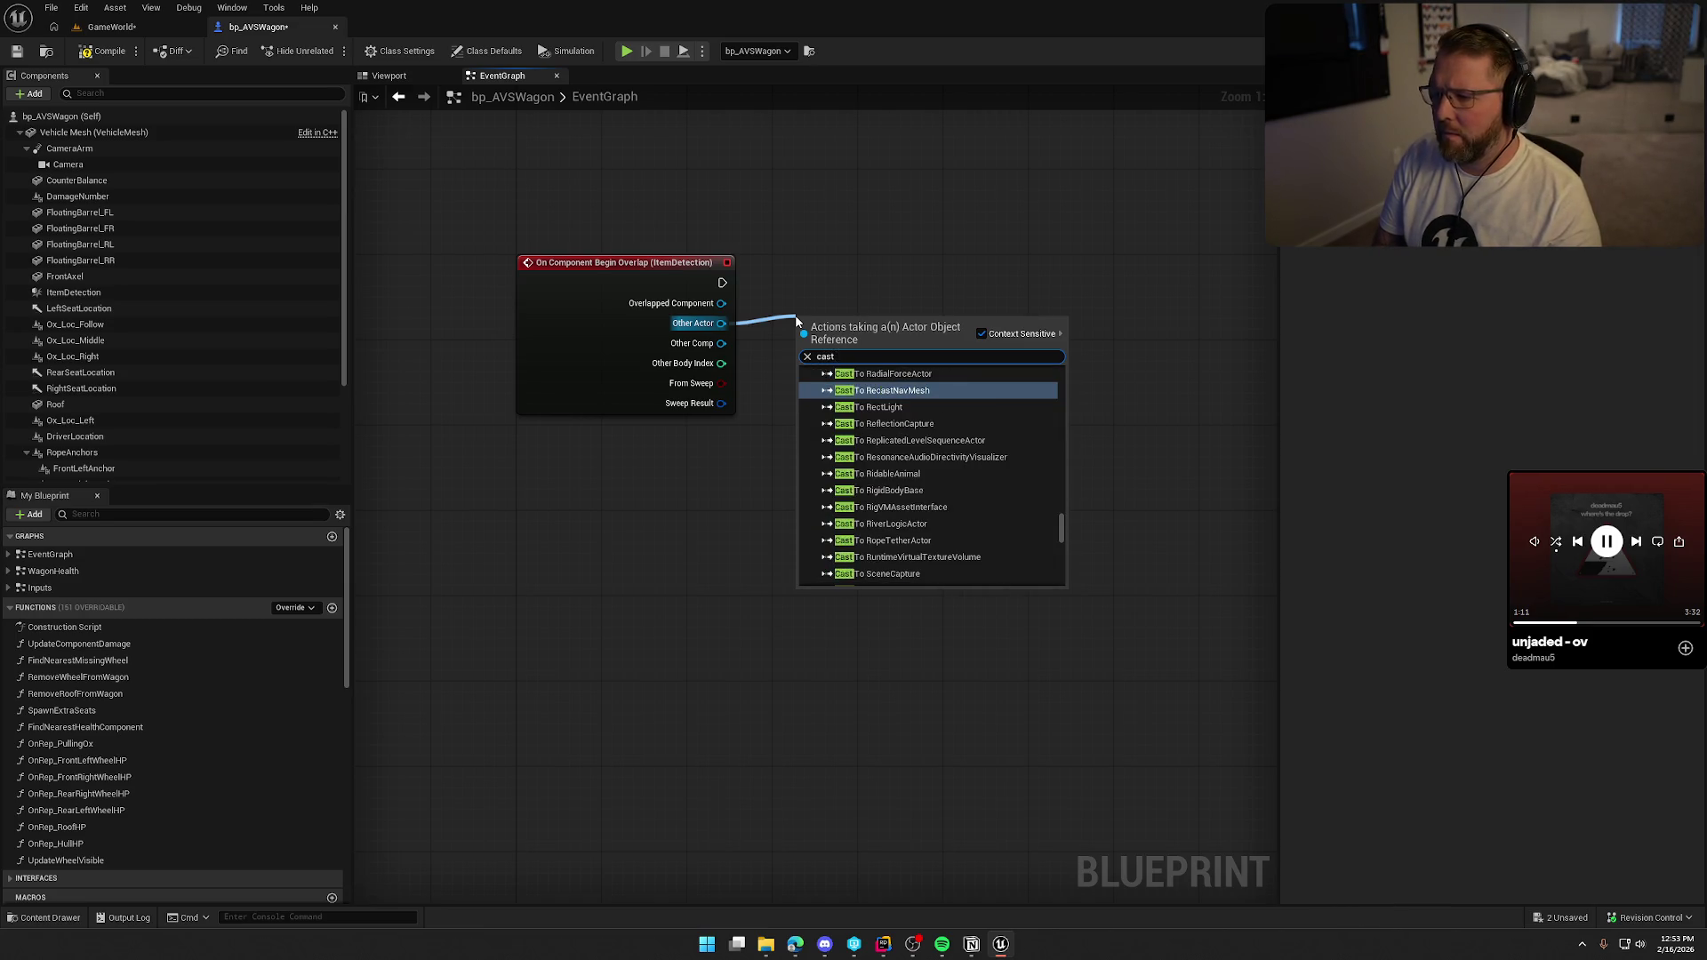
type(" to")
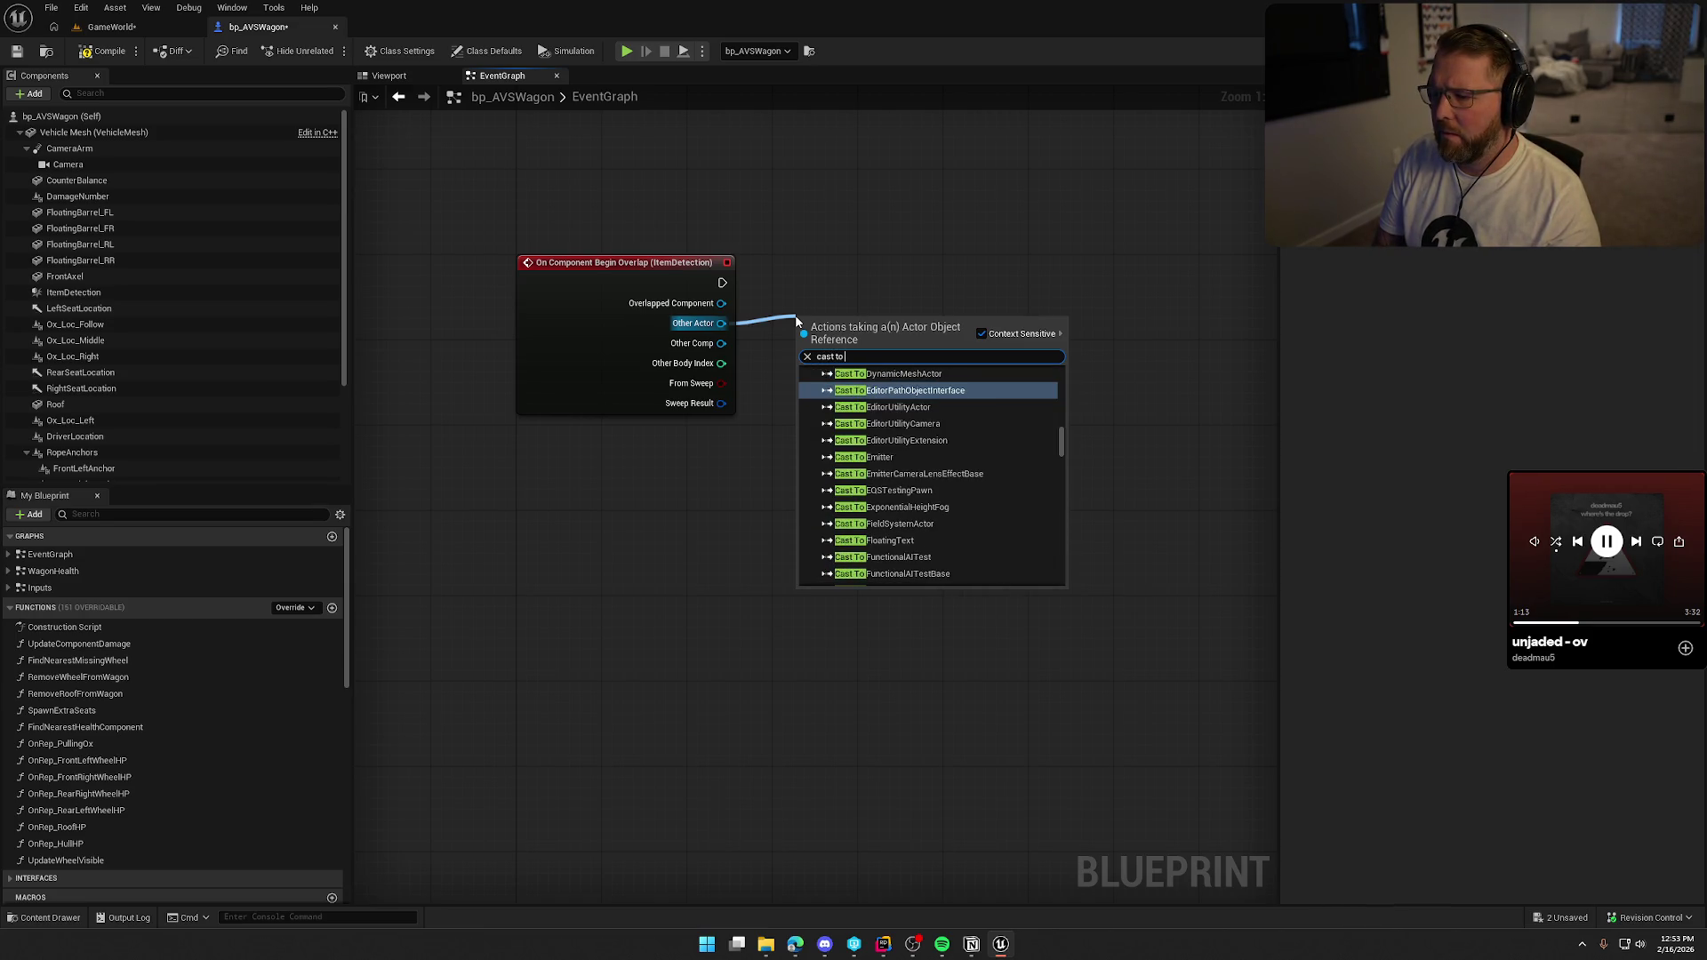
left_click_drag(803, 293, 686, 392)
type("has tag")
left_click(783, 459)
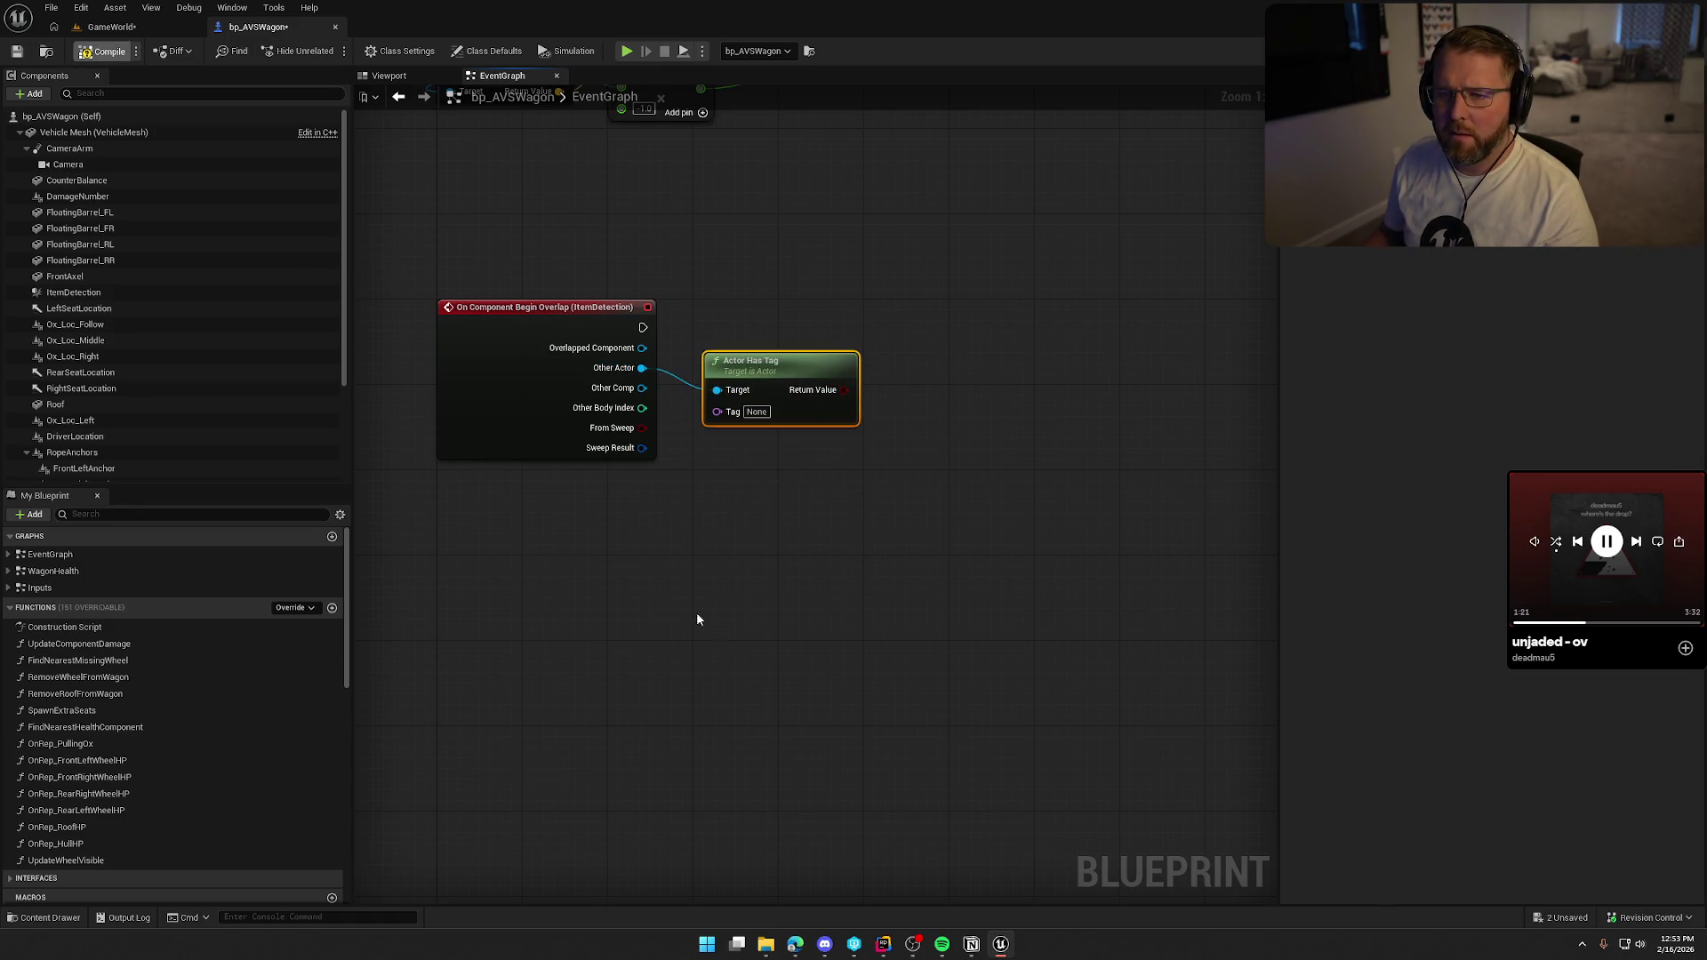
key("ctrl+s")
Inspect the bp_MasterPickup blueprint in the Logic/Interactables folder, then return to the wagon graph.
key("ctrl+space")
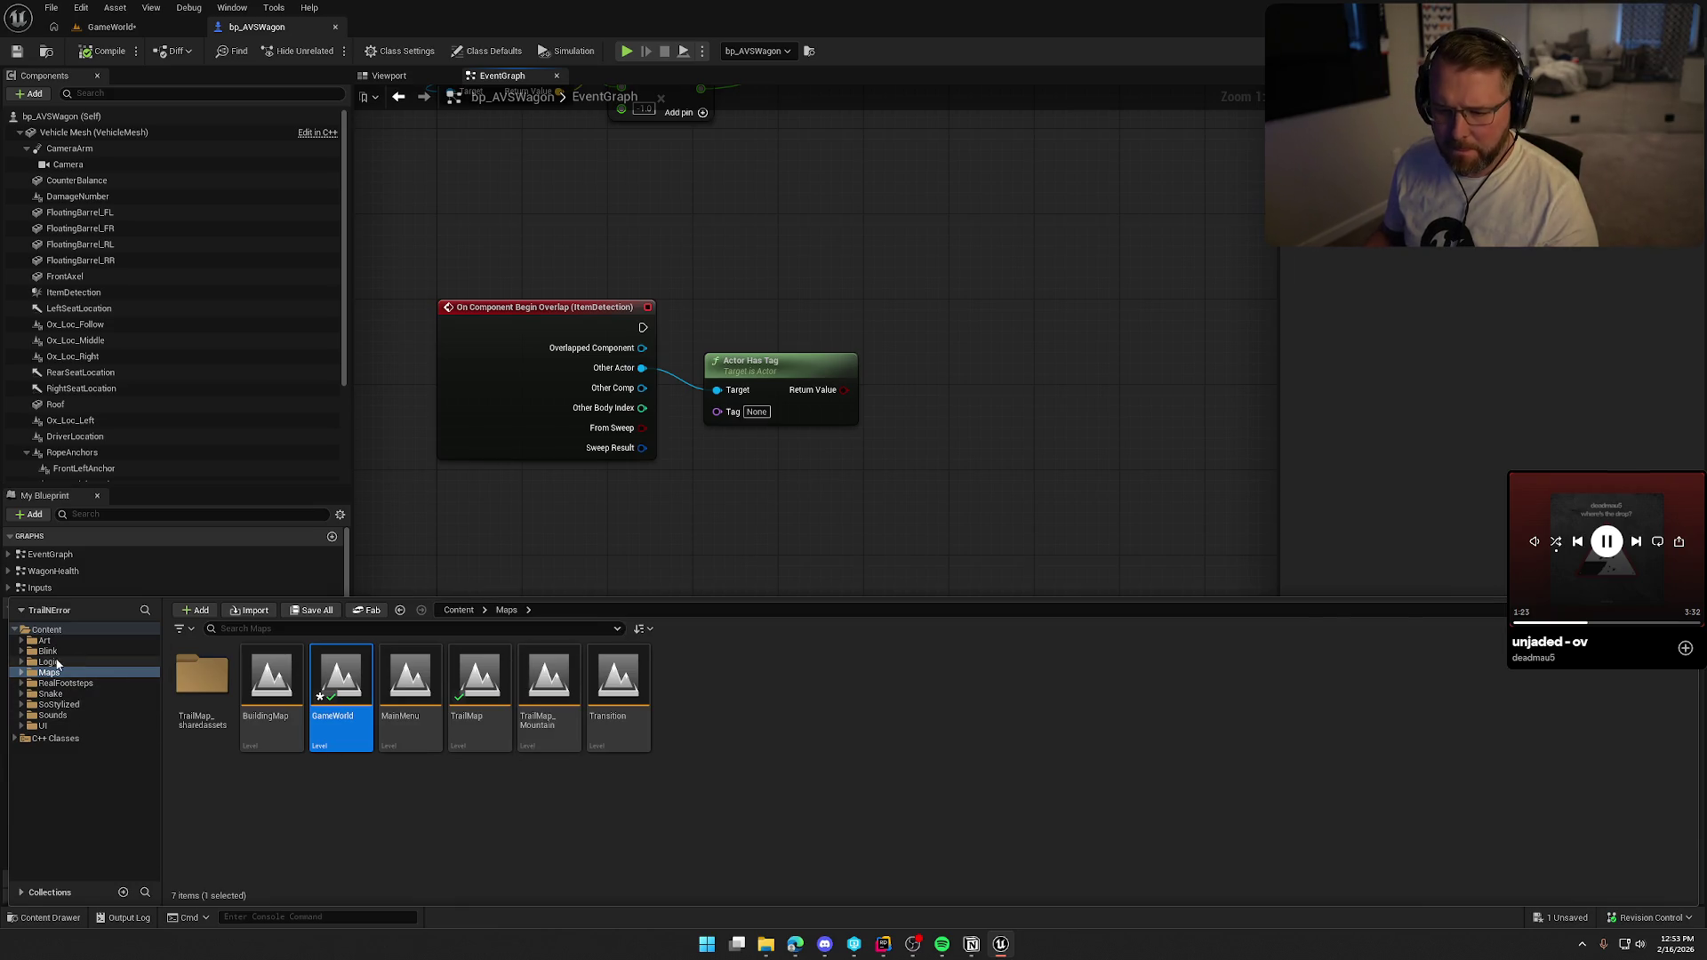
left_click(56, 662)
left_click(604, 694)
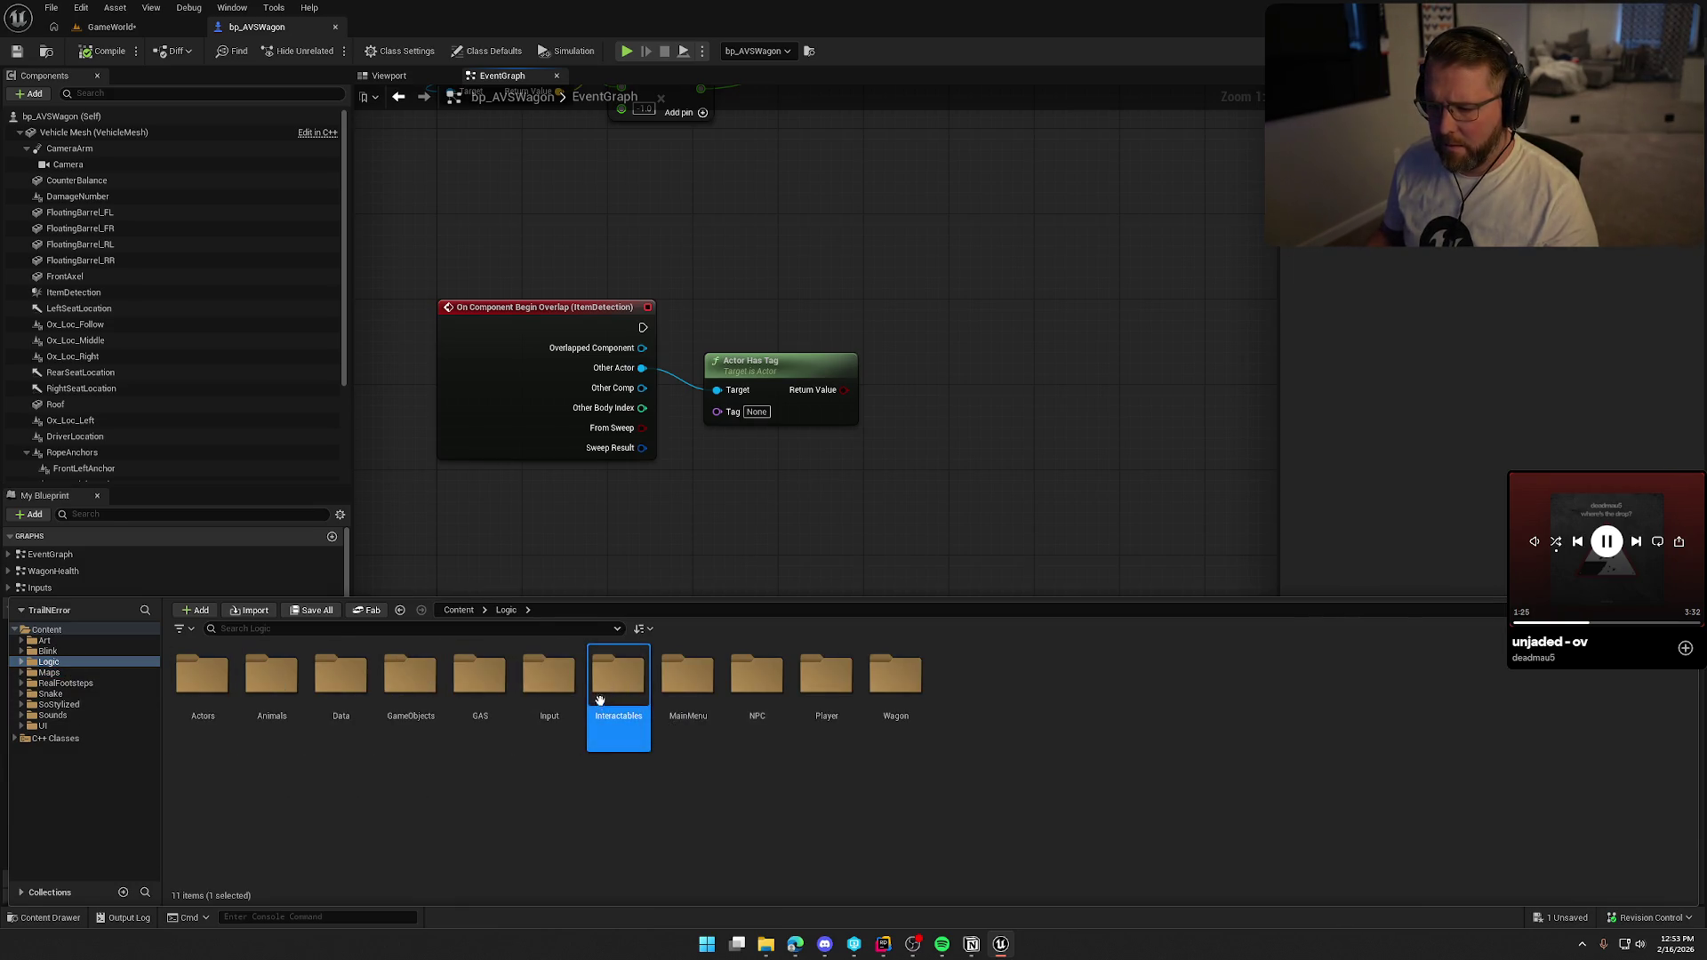
double_click(608, 685)
double_click(410, 685)
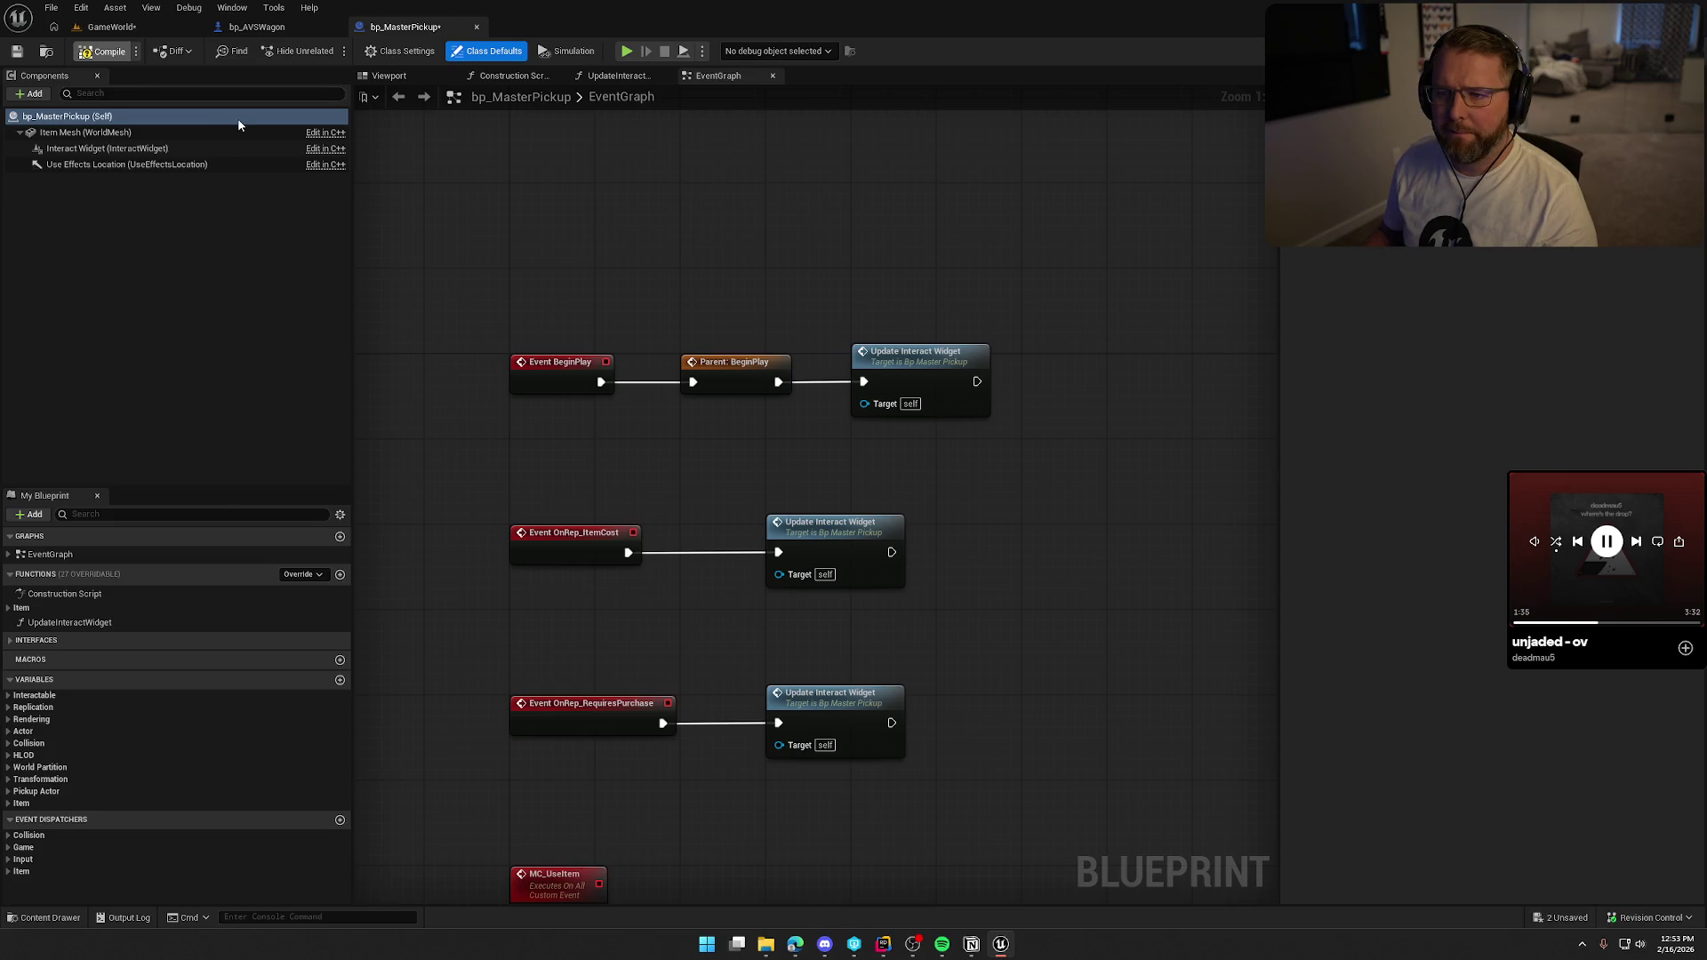
left_click(258, 26)
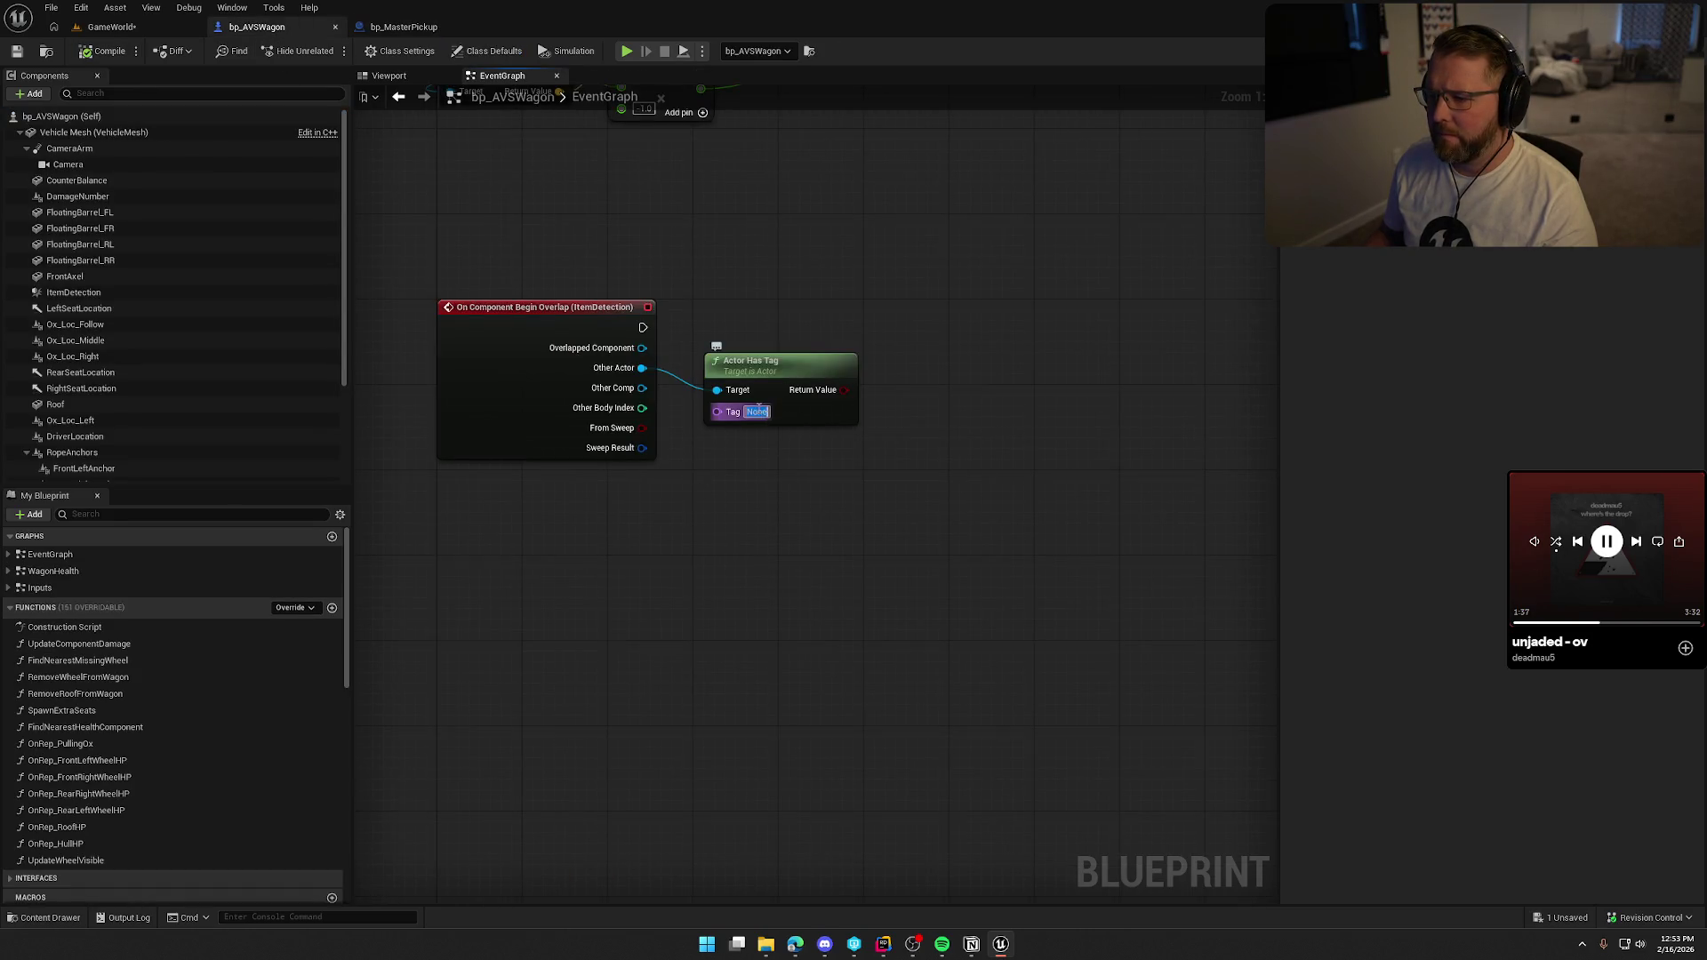
Set the checked tag to Pickup, add a Branch, and wire the overlap event's execution into it.
type("Pickup")
key("Return")
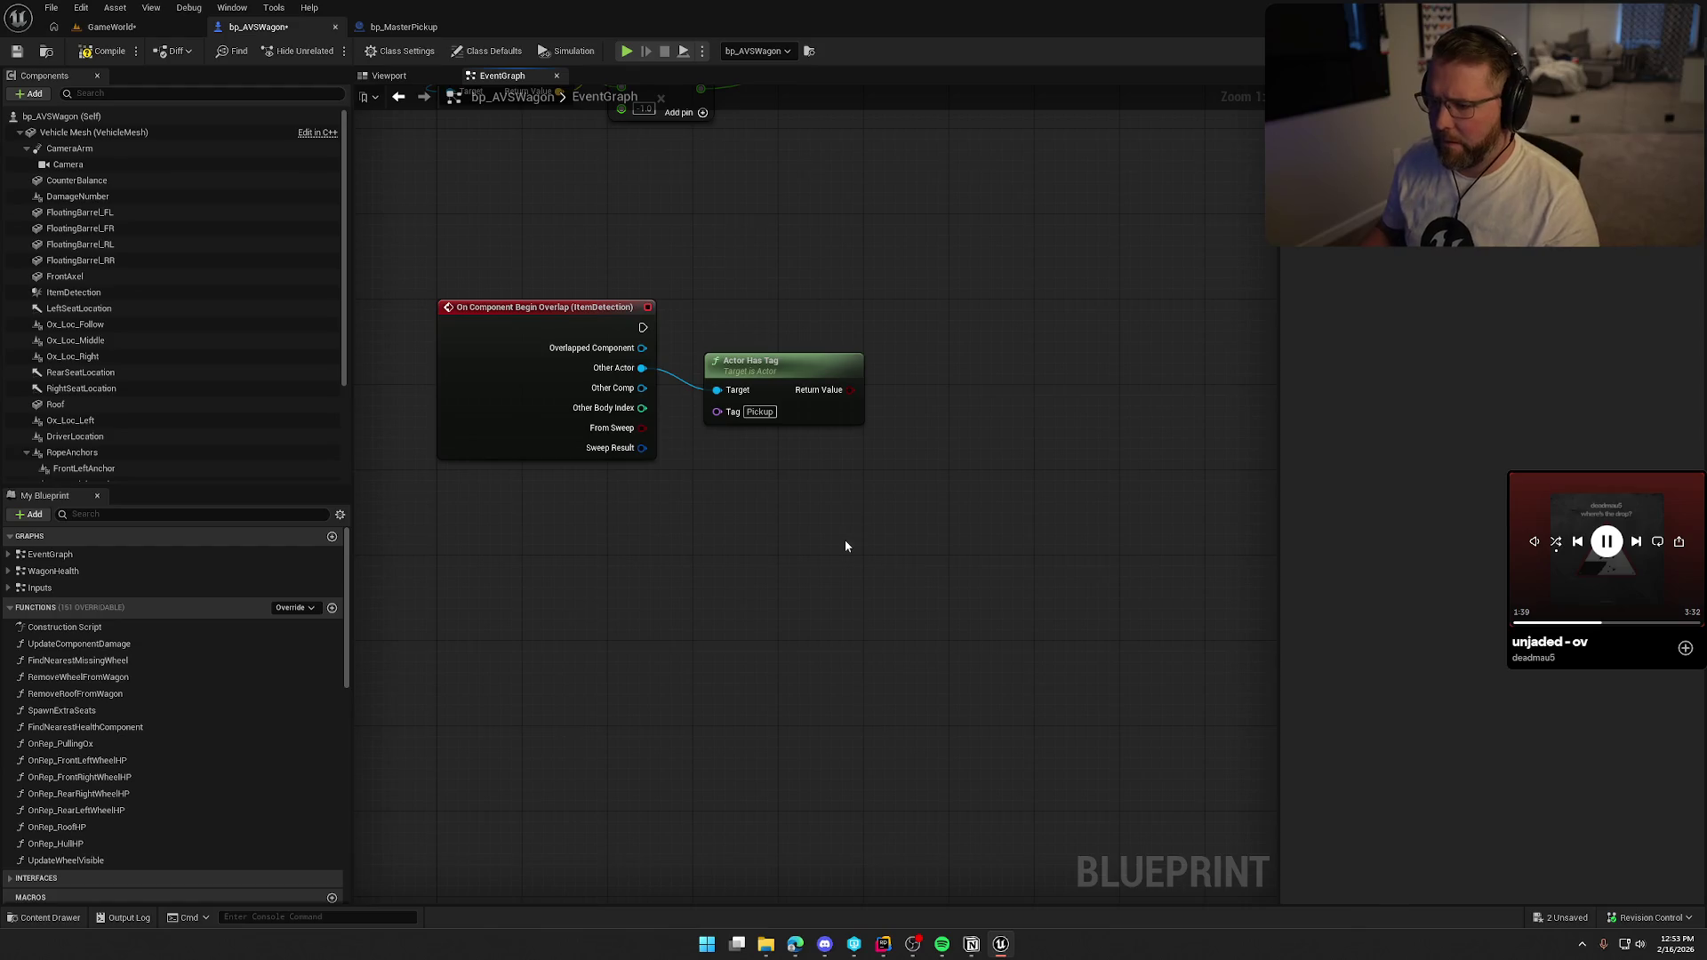
left_click(925, 294)
mouse_move(643, 328)
left_mouse_down()
mouse_move(951, 311)
mouse_move(900, 319)
left_mouse_up()
left_click_drag(777, 374, 774, 353)
left_click(782, 485)
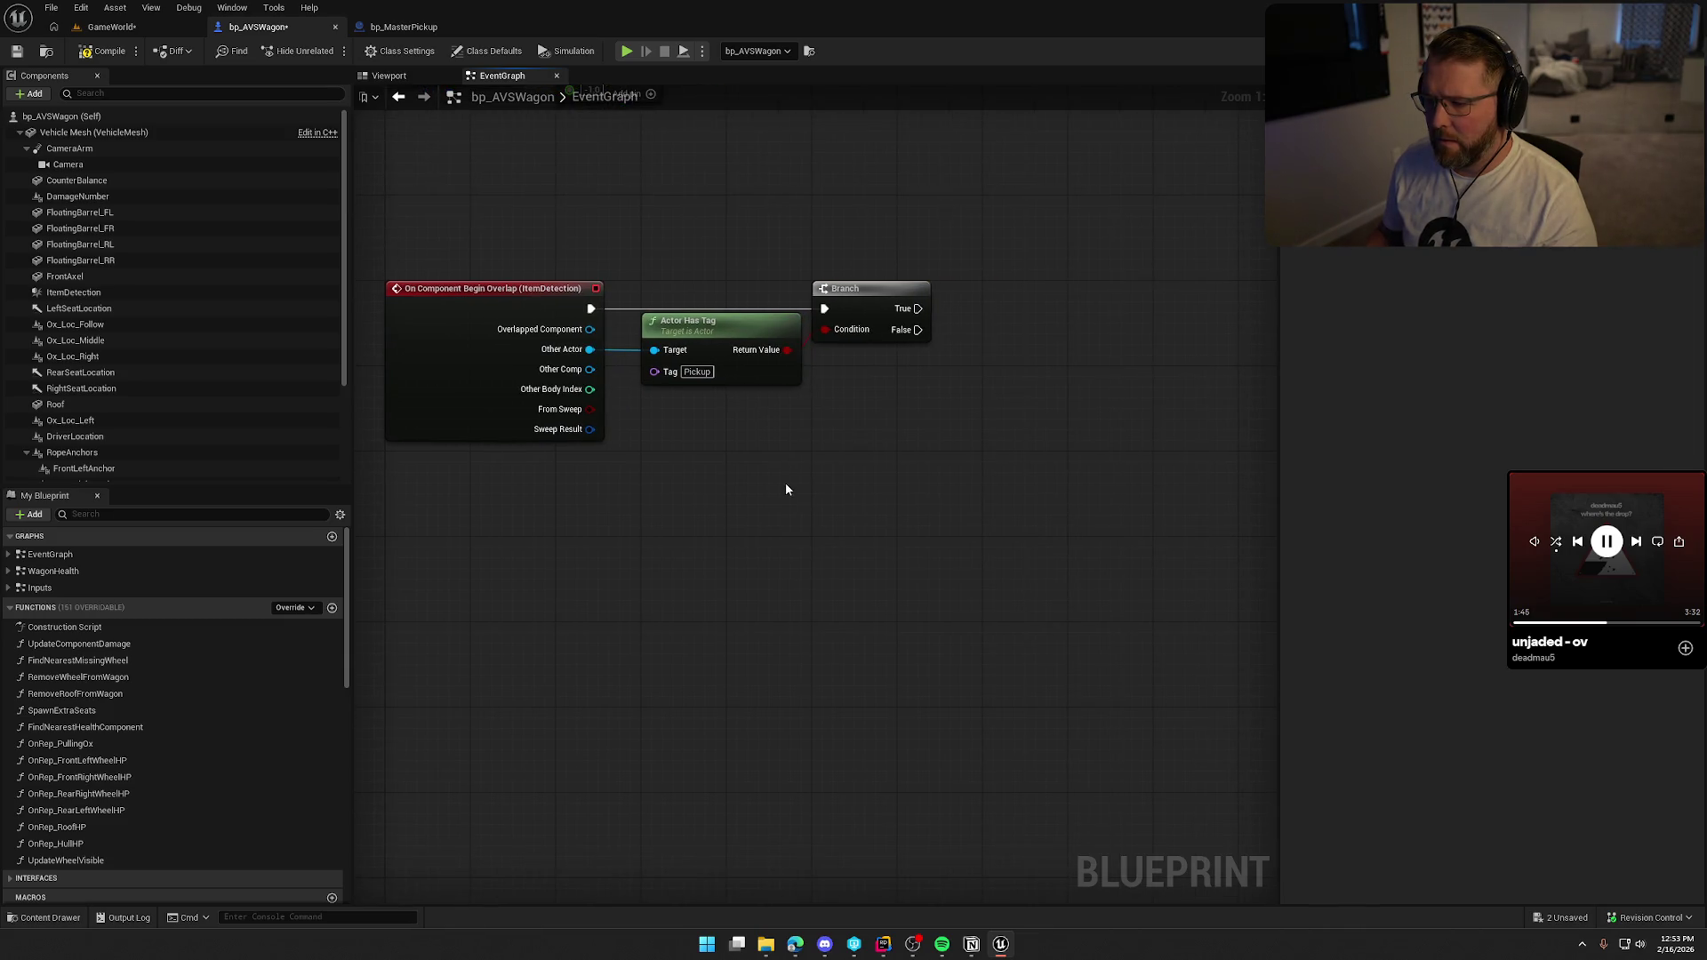
left_click_drag(925, 412, 854, 411)
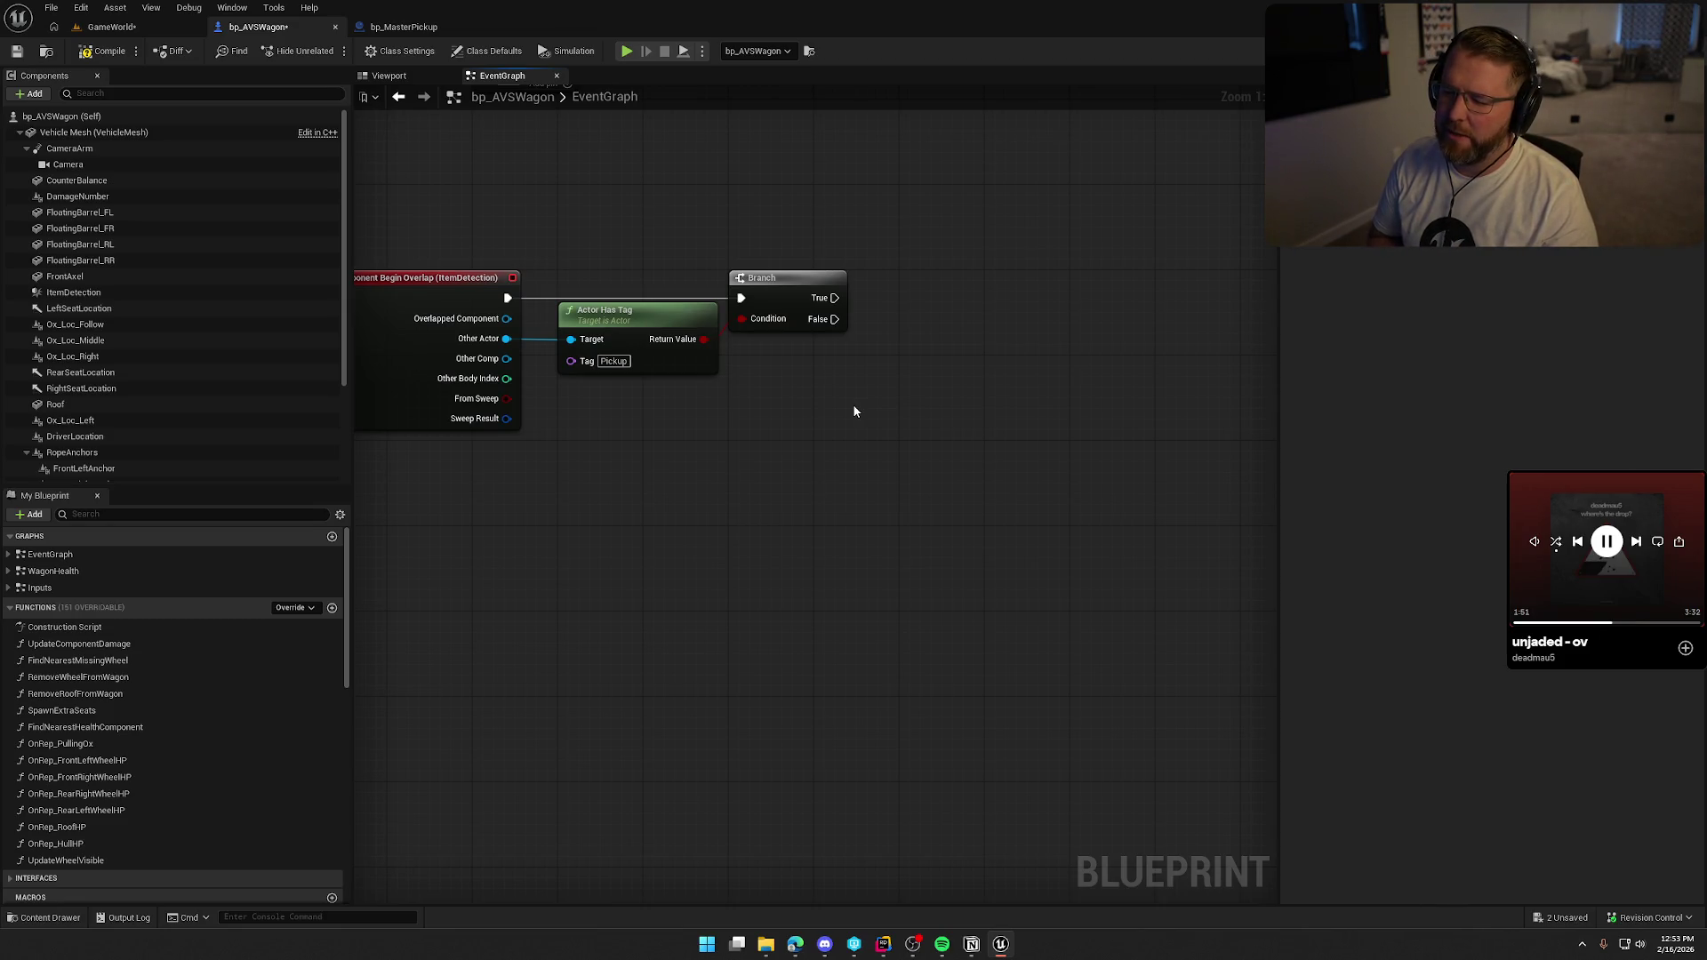
mouse_move(852, 403)
left_mouse_down()
mouse_move(666, 351)
mouse_move(555, 235)
left_mouse_up()
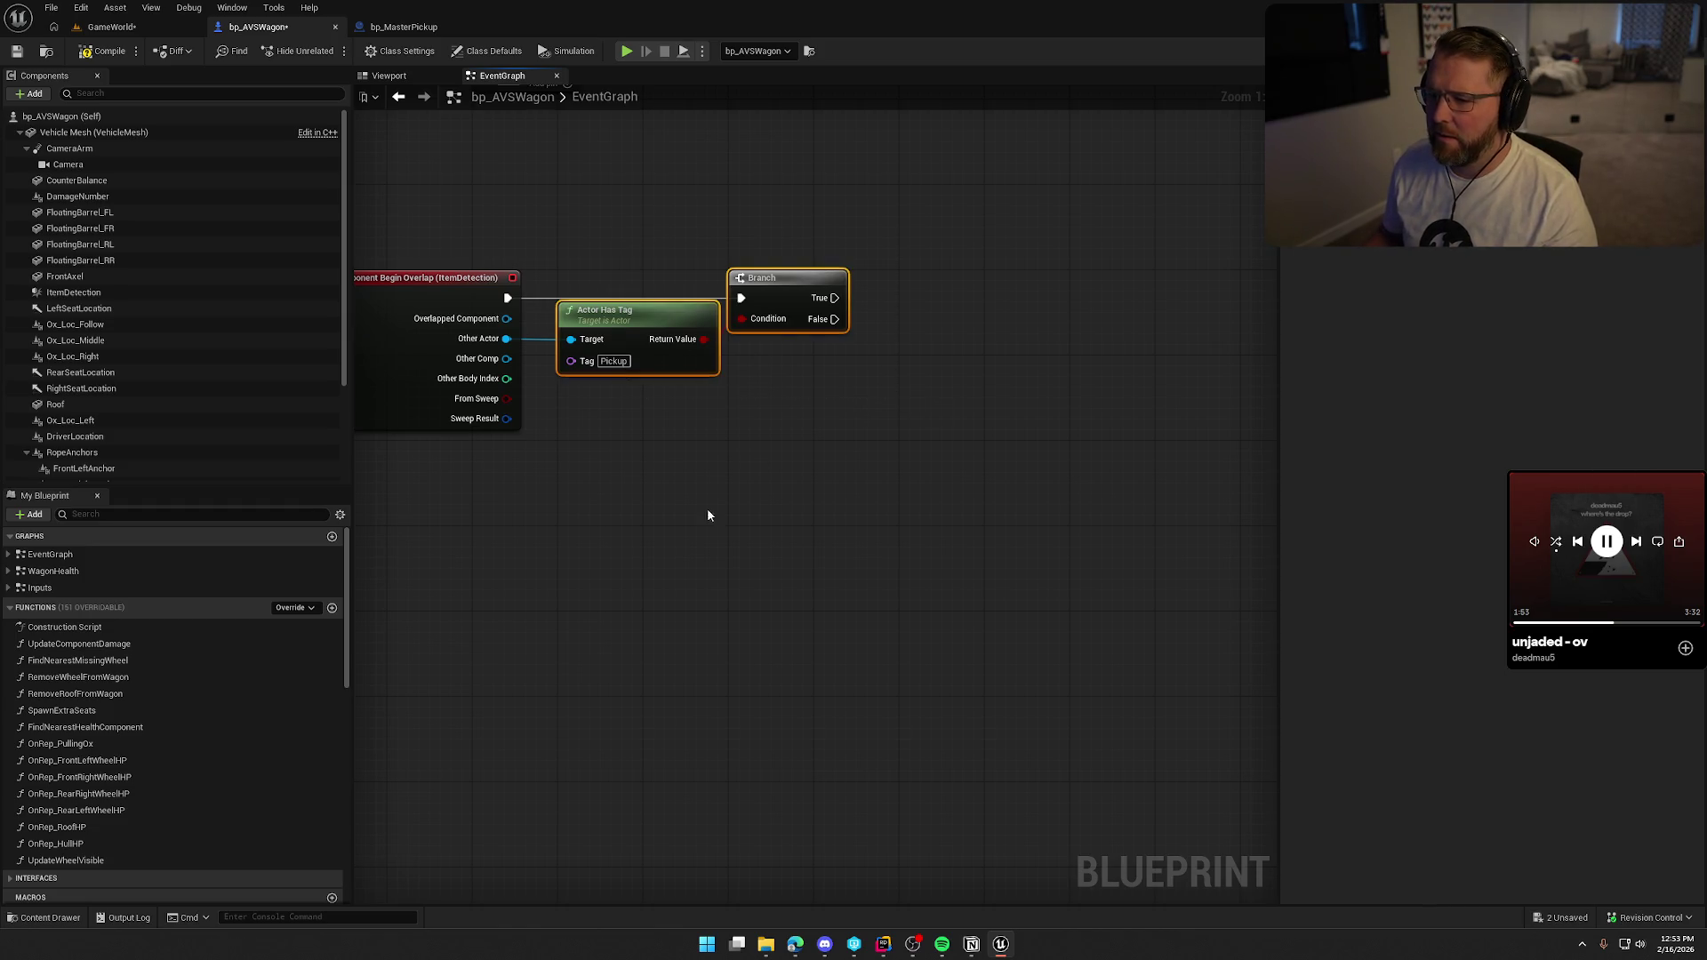
Replace the tag check and Branch with a Cast To PickupActor node from Other Actor.
key("Delete")
left_click_drag(564, 336, 577, 335)
type("cast to bp pi")
key("BackSpace")
key("BackSpace")
key("BackSpace")
type("picku")
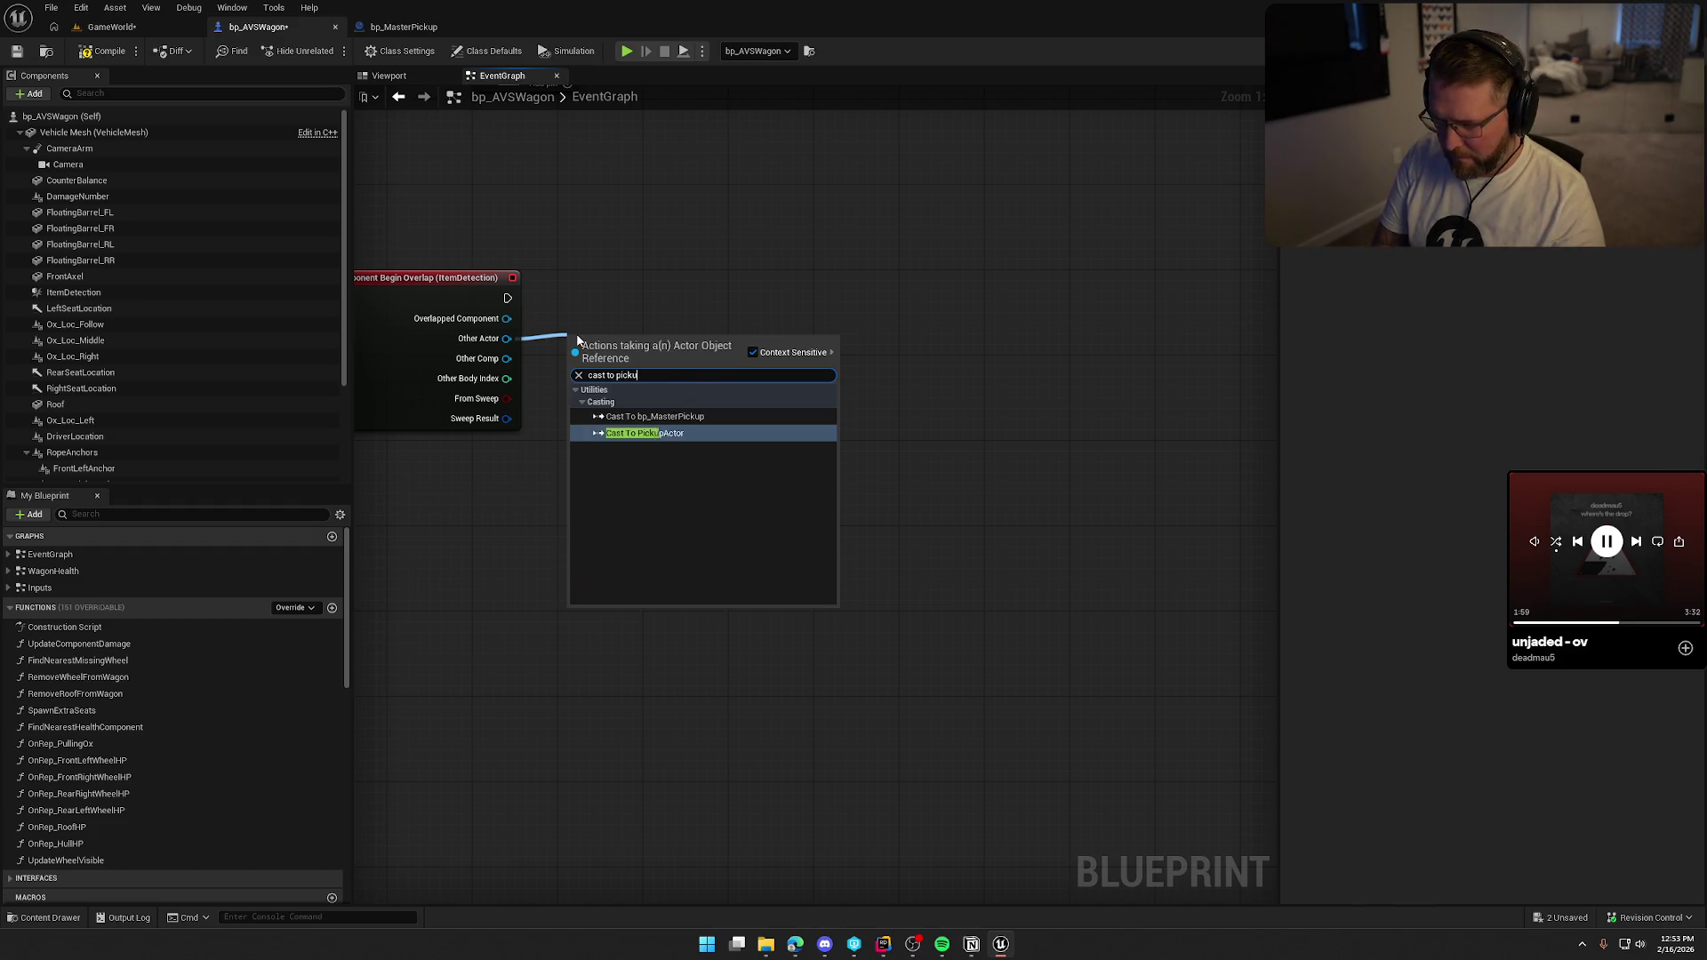
key("Return")
mouse_move(611, 360)
left_mouse_down()
mouse_move(621, 295)
mouse_move(687, 345)
left_mouse_up()
Add Get Interact Status feeding a Has Tag node that checks Item.Status.Held.
type("get interact tta")
key("BackSpace")
key("BackSpace")
key("BackSpace")
type("st")
key("Return")
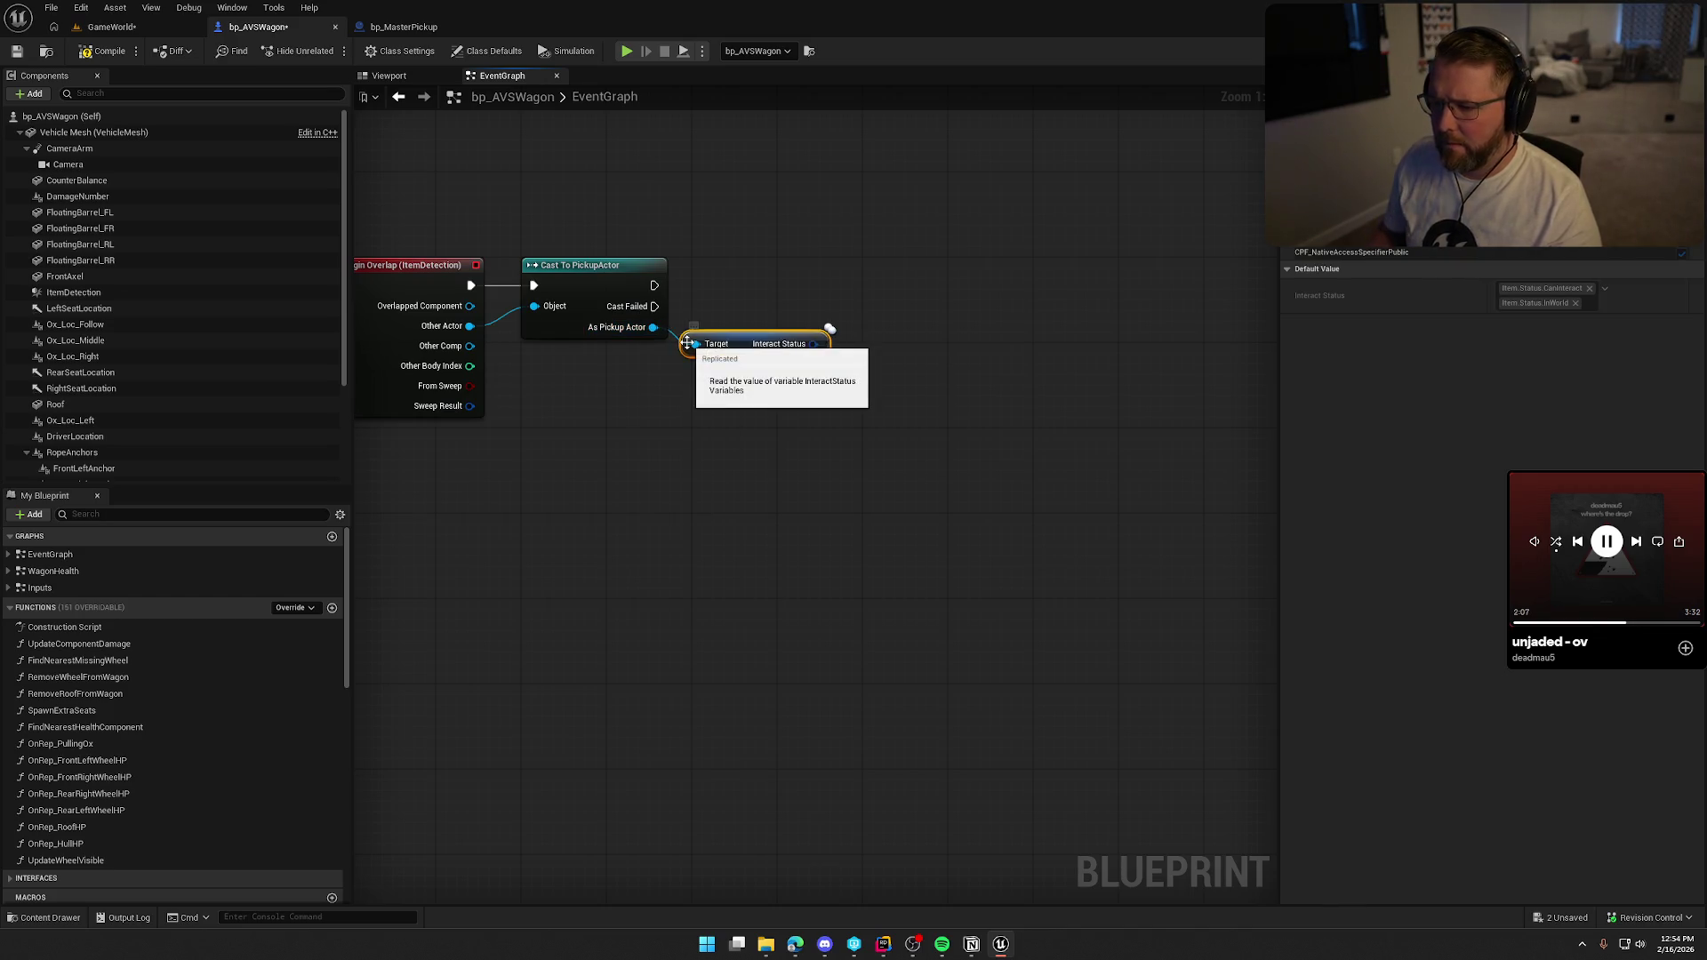
mouse_move(752, 367)
left_mouse_down()
mouse_move(584, 364)
mouse_move(702, 365)
left_mouse_up()
type("has tag")
key("Return")
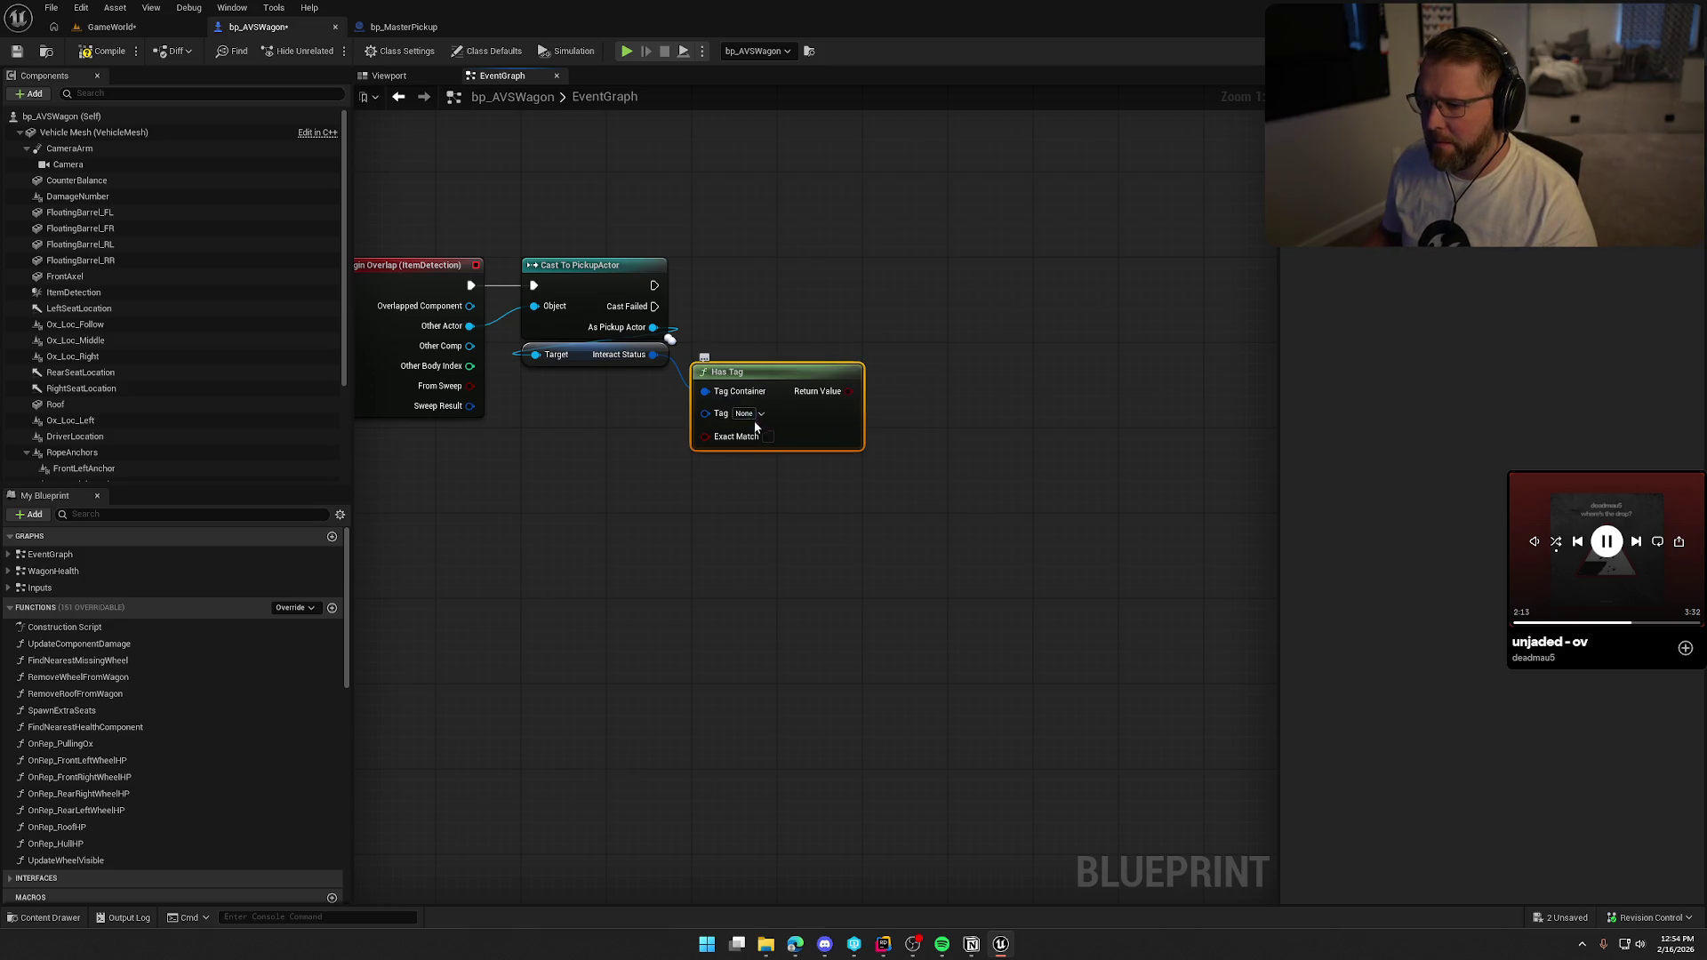
left_click(749, 414)
type("held")
left_click(764, 534)
mouse_move(791, 389)
left_mouse_down()
mouse_move(632, 418)
mouse_move(623, 398)
left_mouse_up()
left_click(813, 288)
Add a Branch driven by the successful cast, using the Has Tag result as its condition.
left_click(791, 267)
left_click_drag(802, 292, 646, 286)
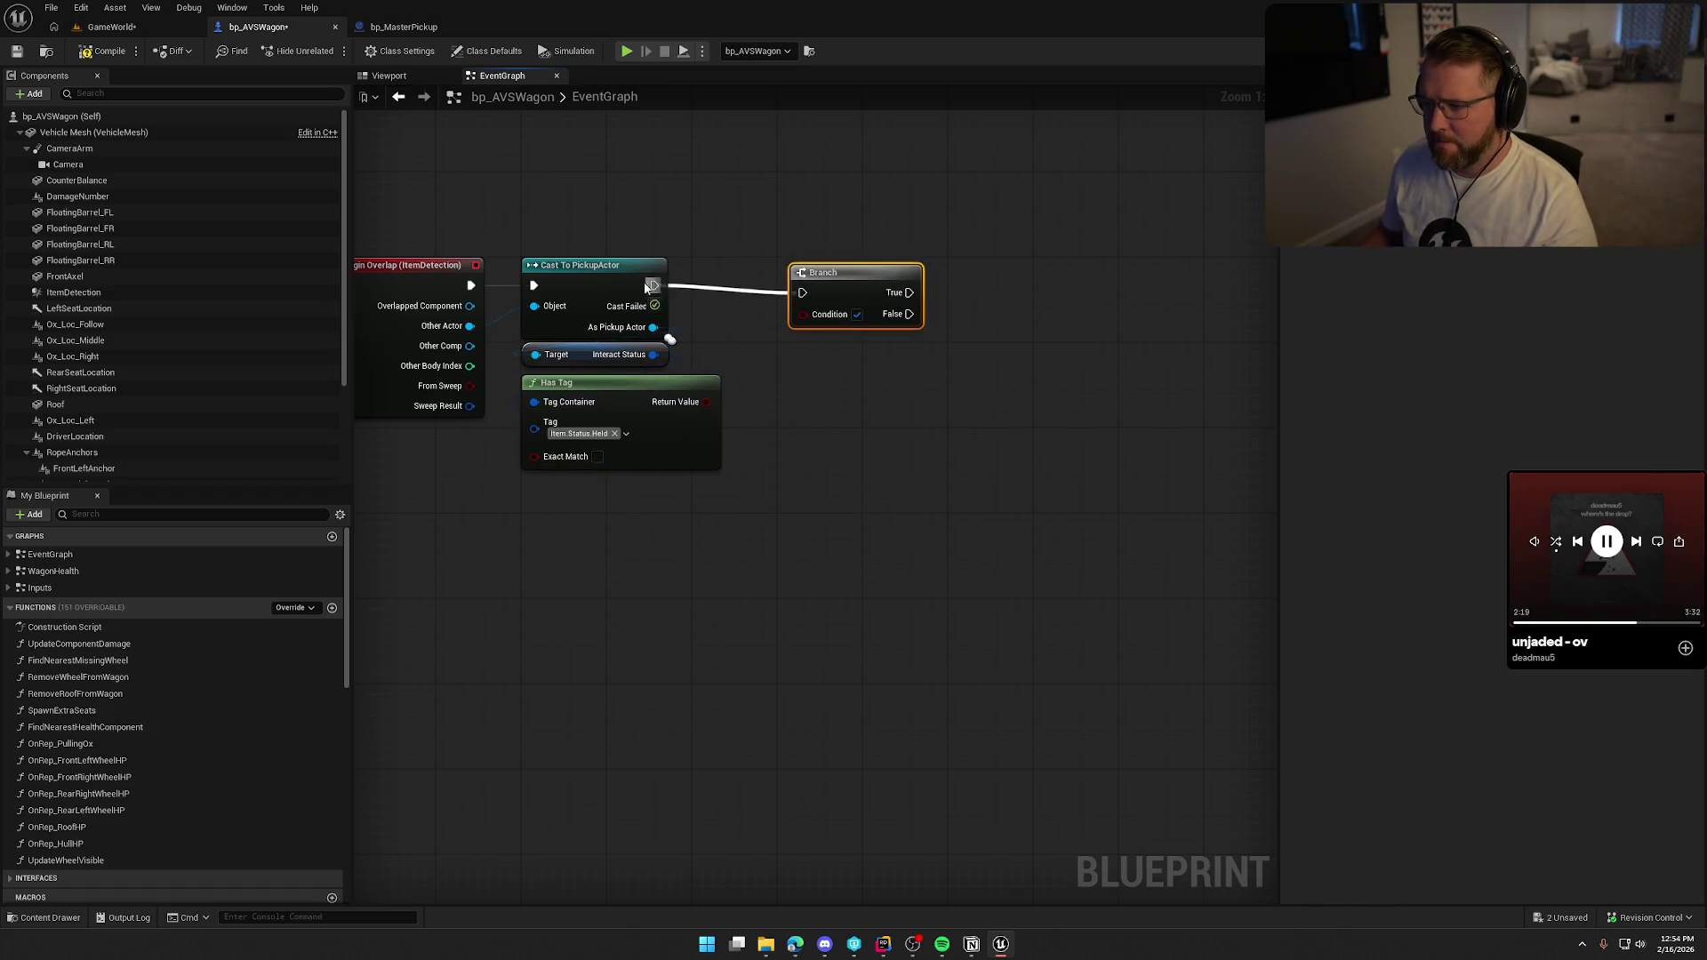
left_click_drag(832, 289, 819, 292)
left_click_drag(729, 381, 707, 401)
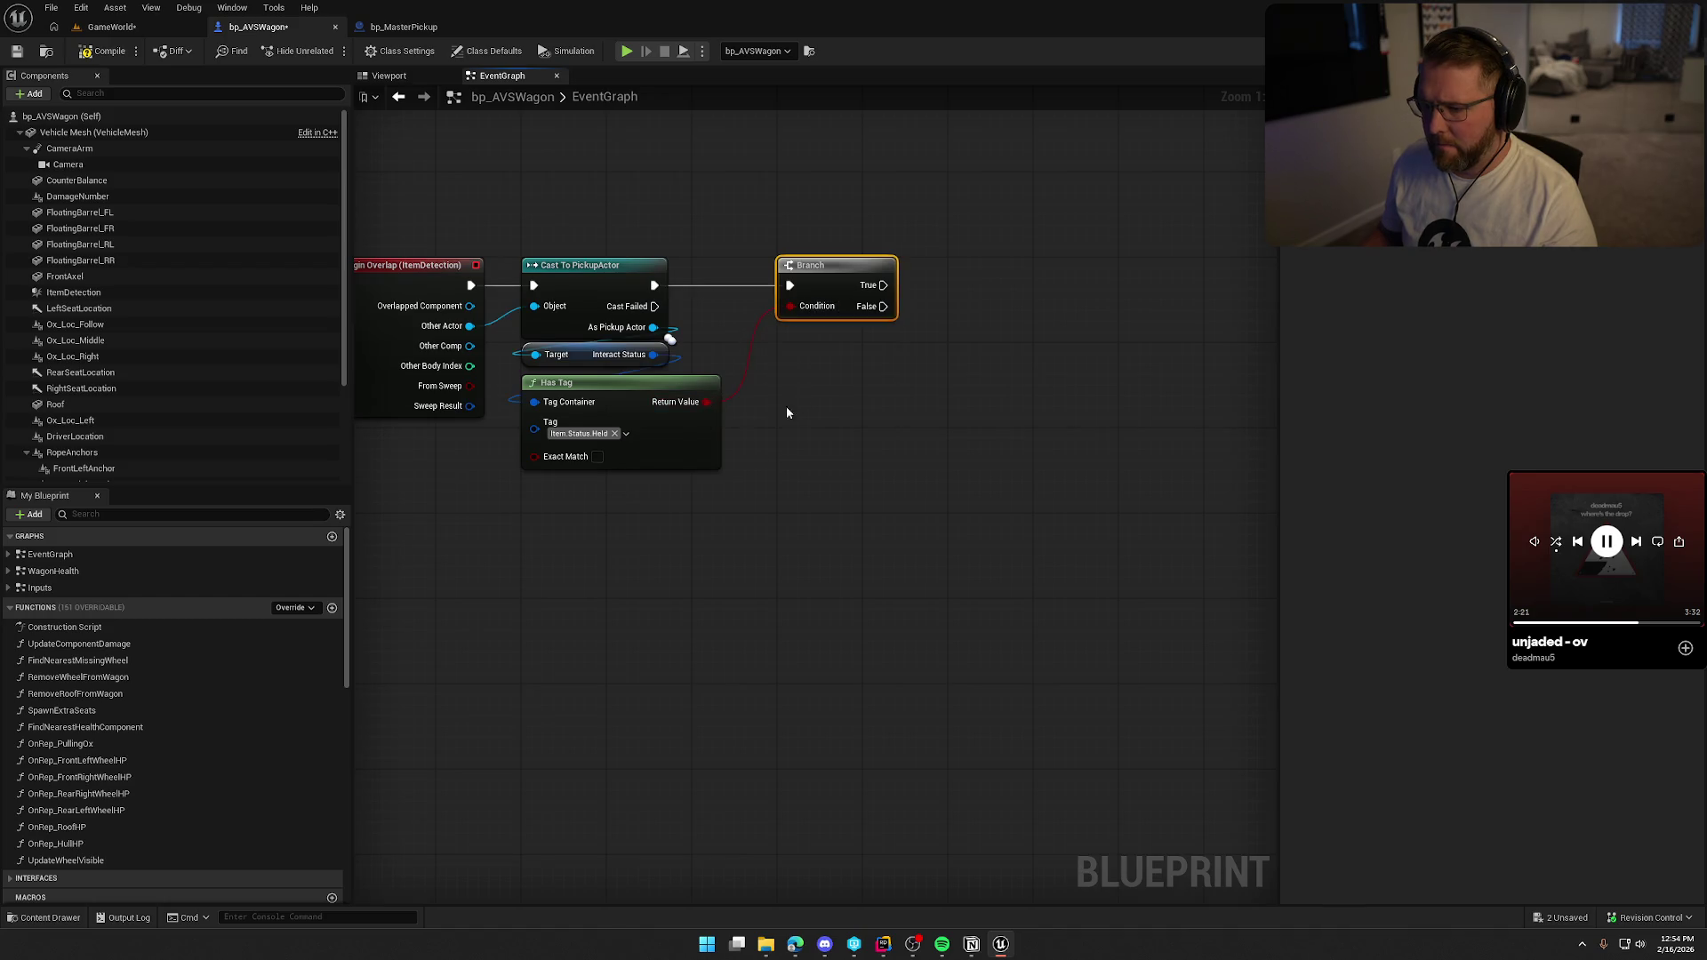
From the Branch's False output, Print String the pickup actor's display name.
left_click_drag(851, 304, 941, 311)
type("print")
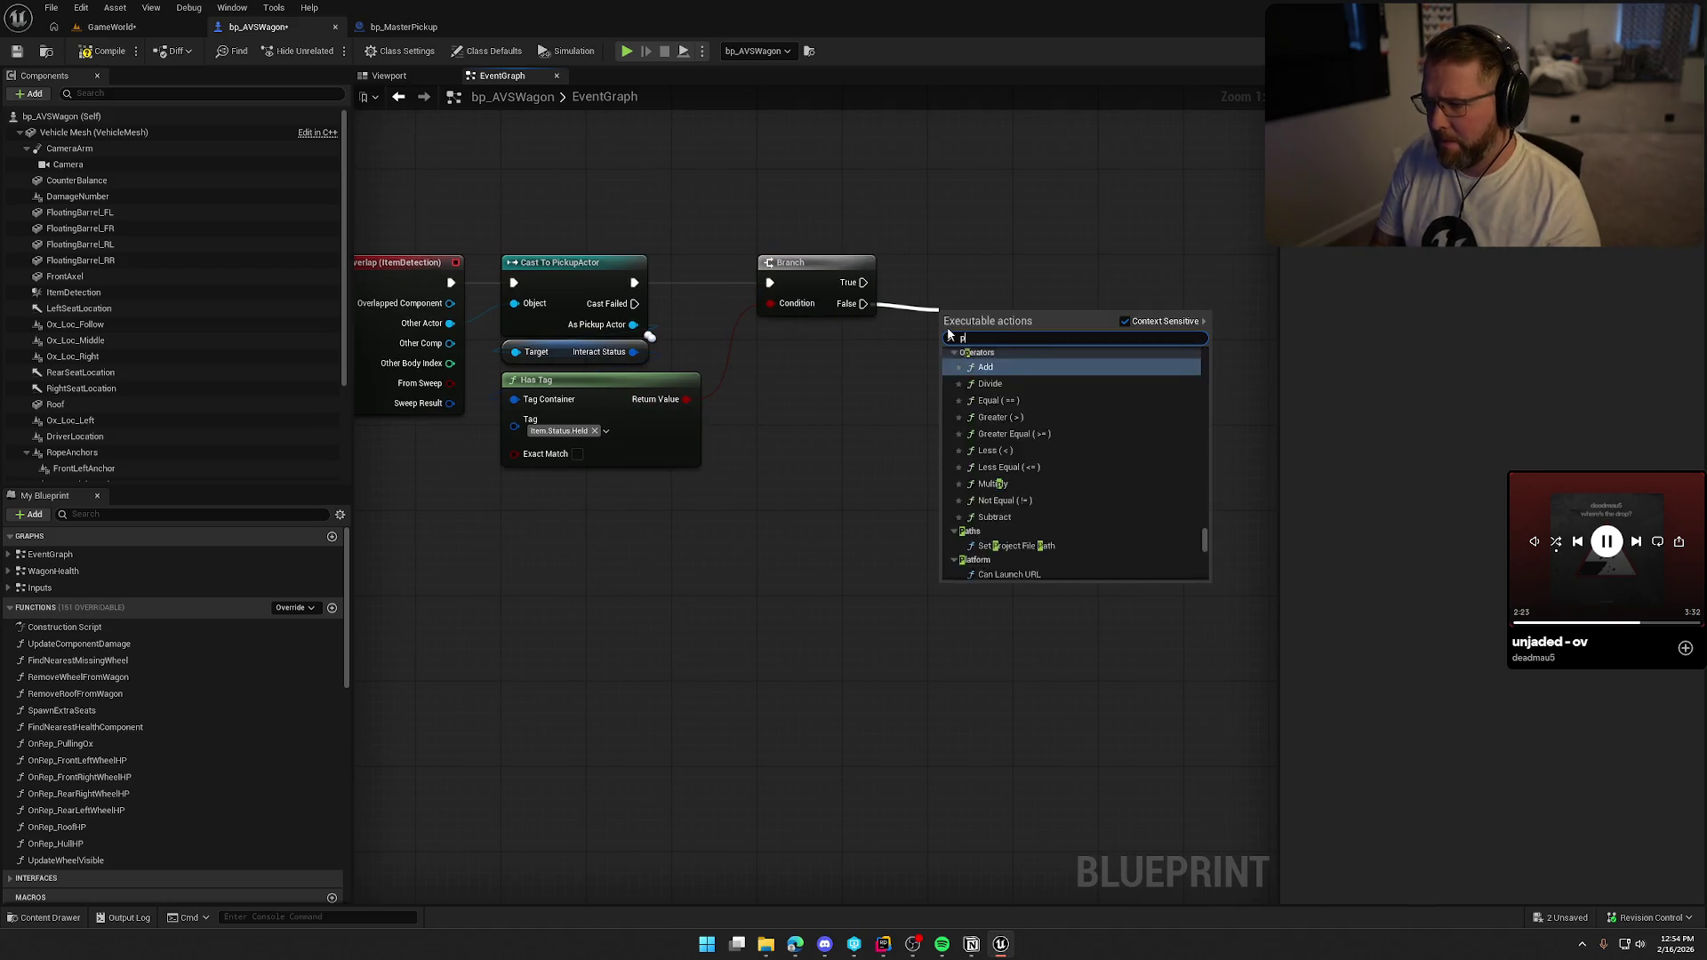
key("Return")
mouse_move(632, 324)
left_mouse_down()
mouse_move(935, 372)
mouse_move(951, 359)
left_mouse_up()
left_click_drag(800, 346, 790, 345)
left_click(850, 503)
left_click_drag(978, 394, 966, 363)
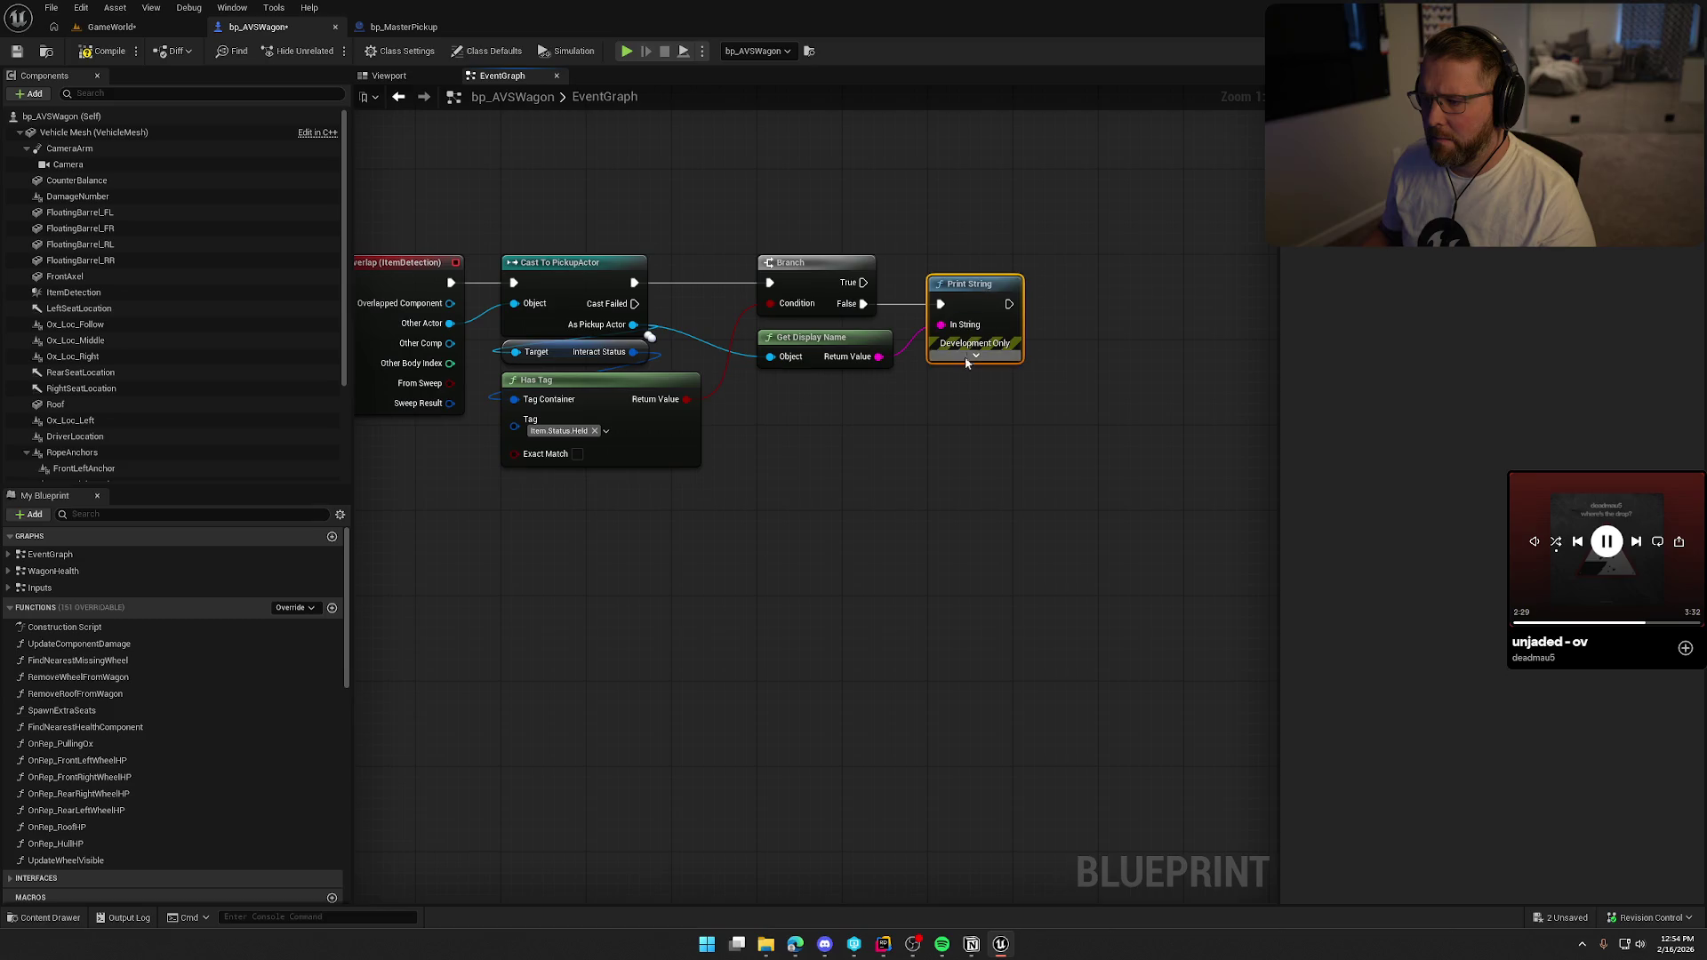
Give Print String a 5-second duration and orange text colour, then compile and save.
left_click(974, 355)
left_click(992, 415)
type("5")
left_click(996, 391)
left_click_drag(1060, 471, 1141, 498)
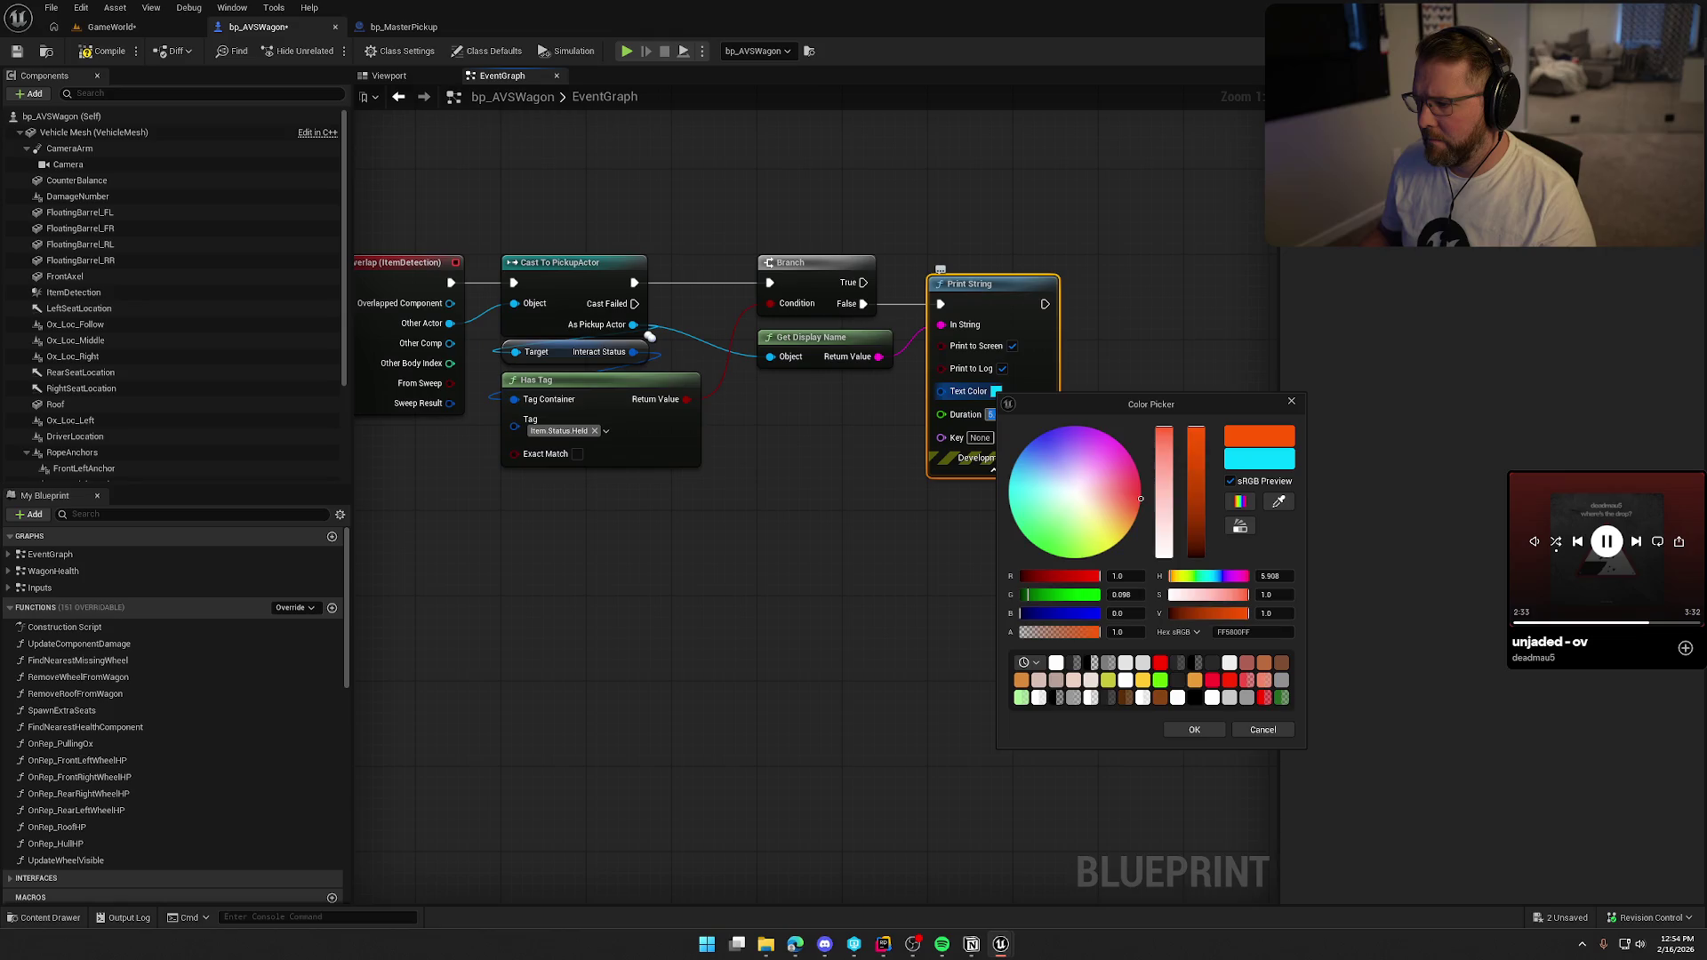
left_click(1193, 730)
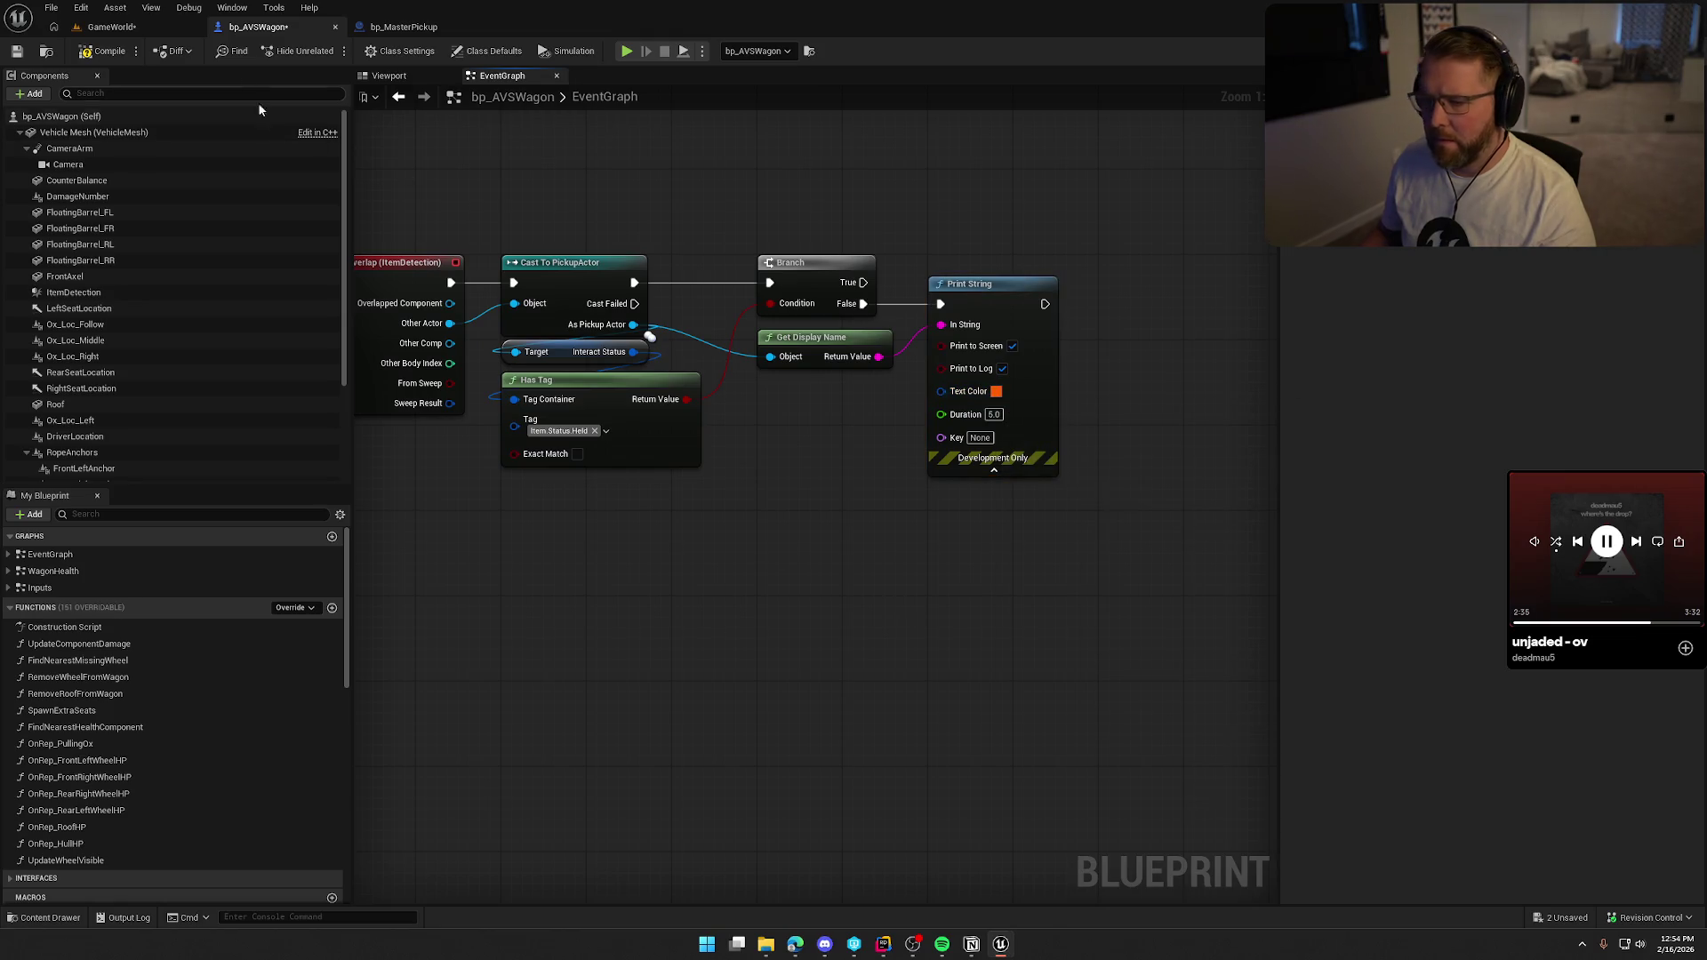
left_click(109, 51)
left_click(99, 27)
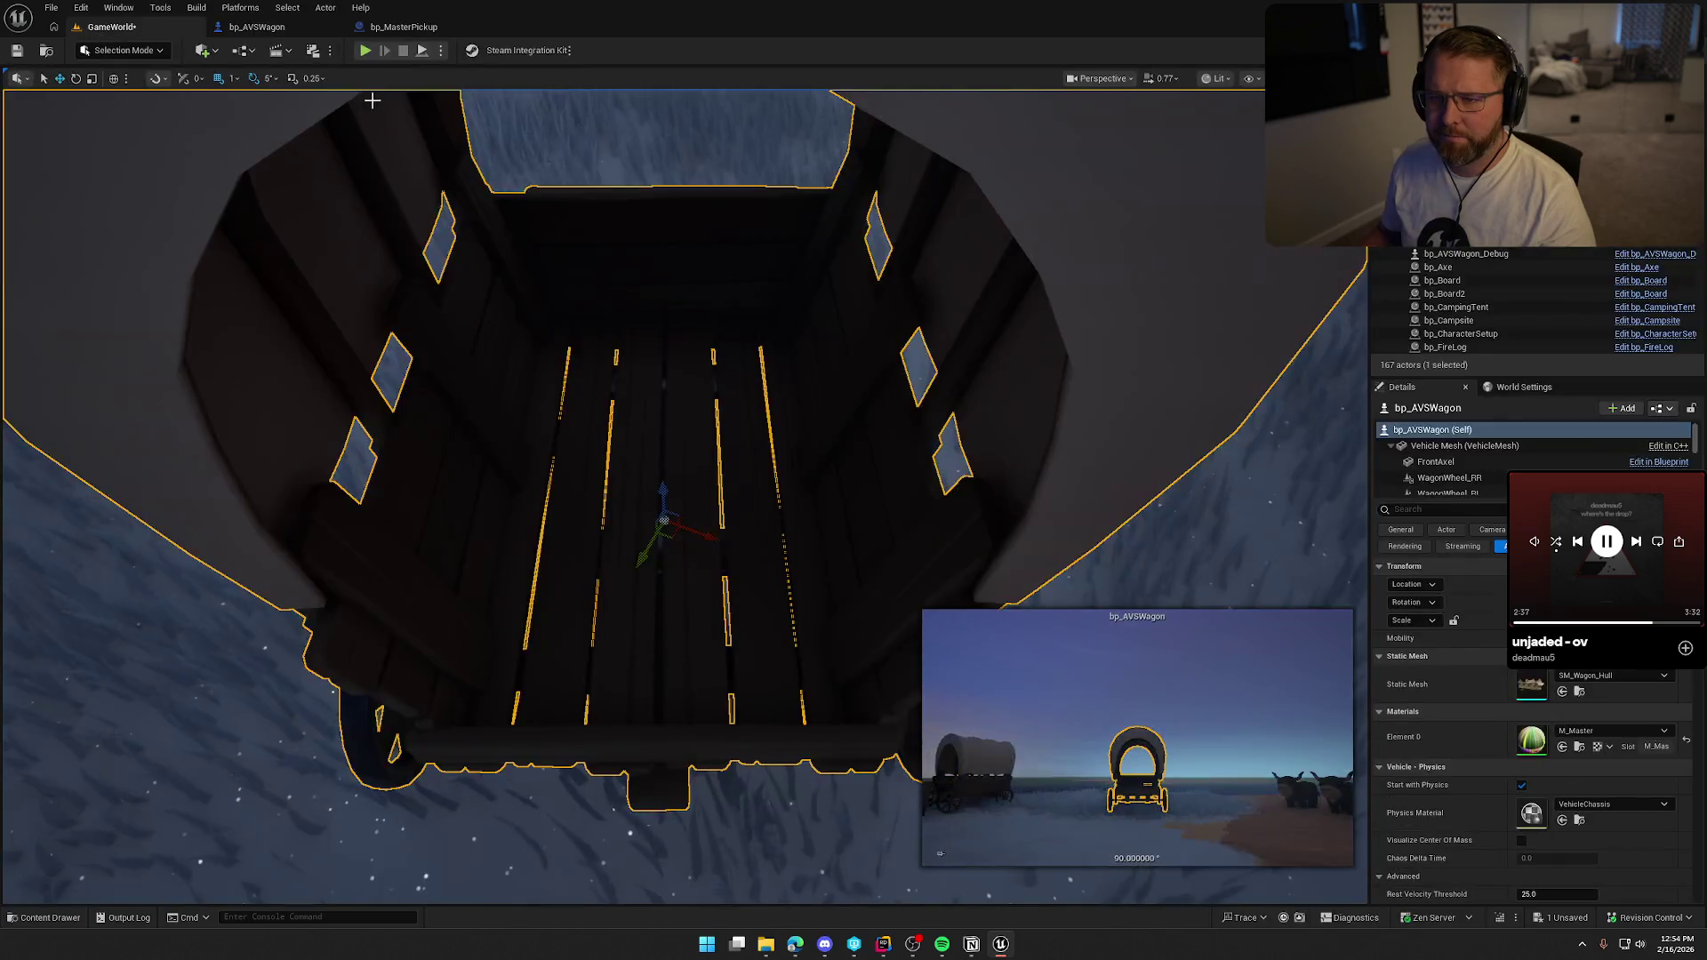
Play the level, pick up the lantern at the trading post, and climb onto the wagon seat.
left_click(367, 52)
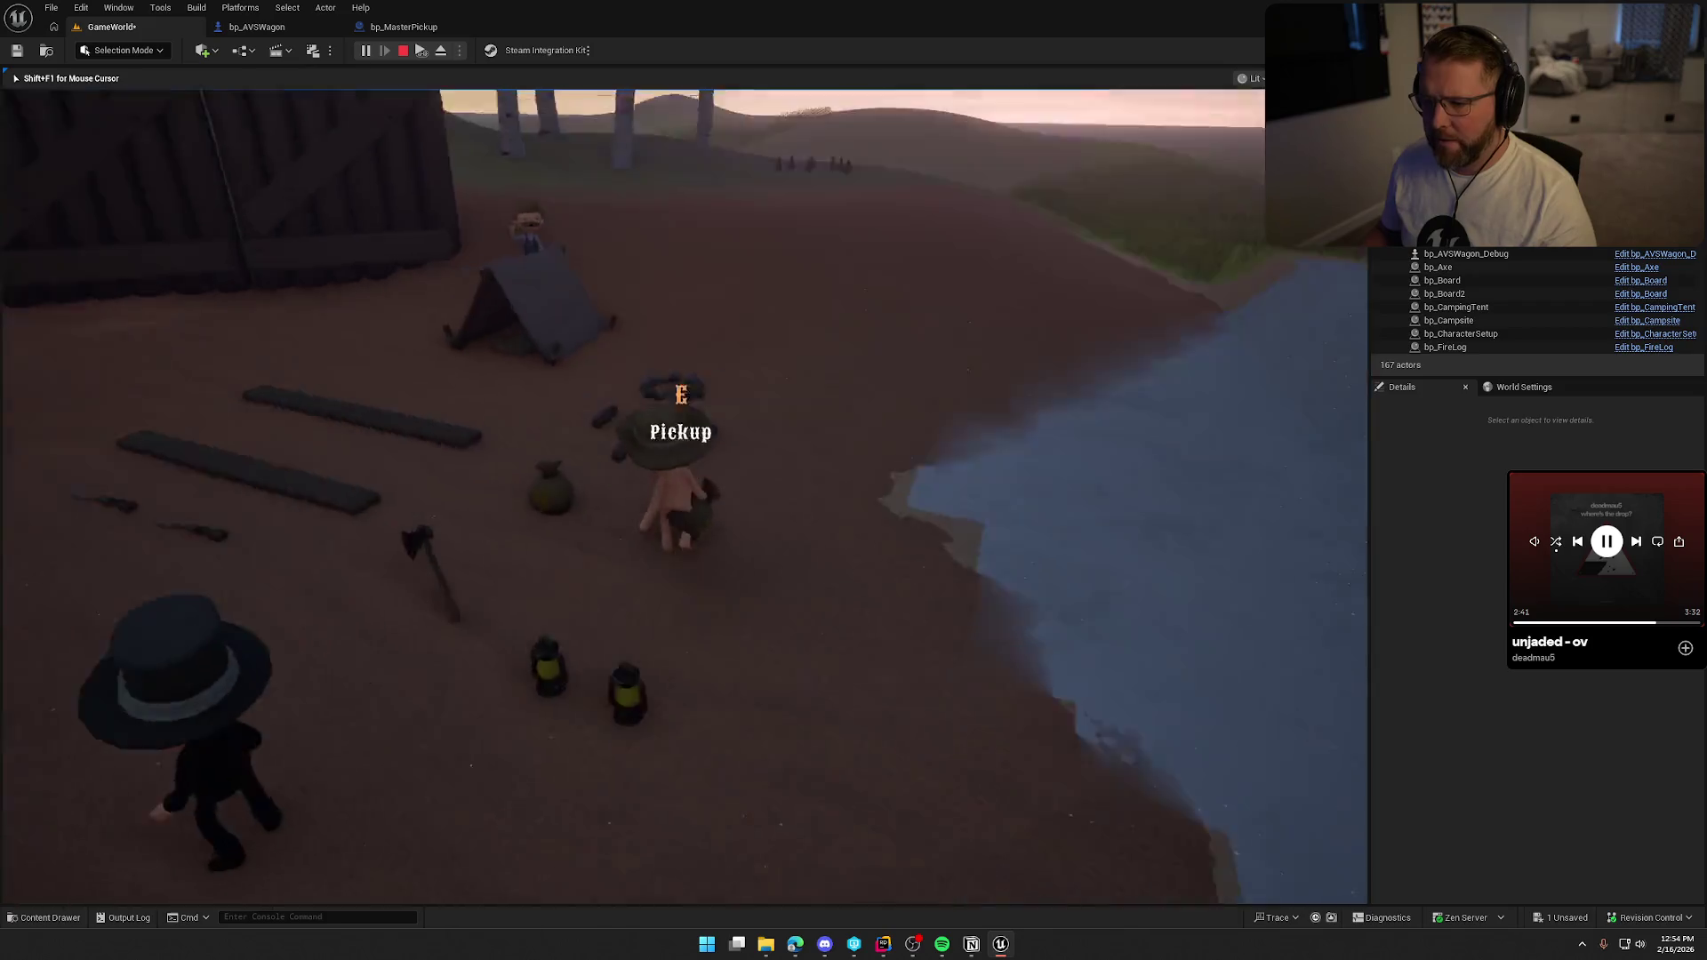
key("w")
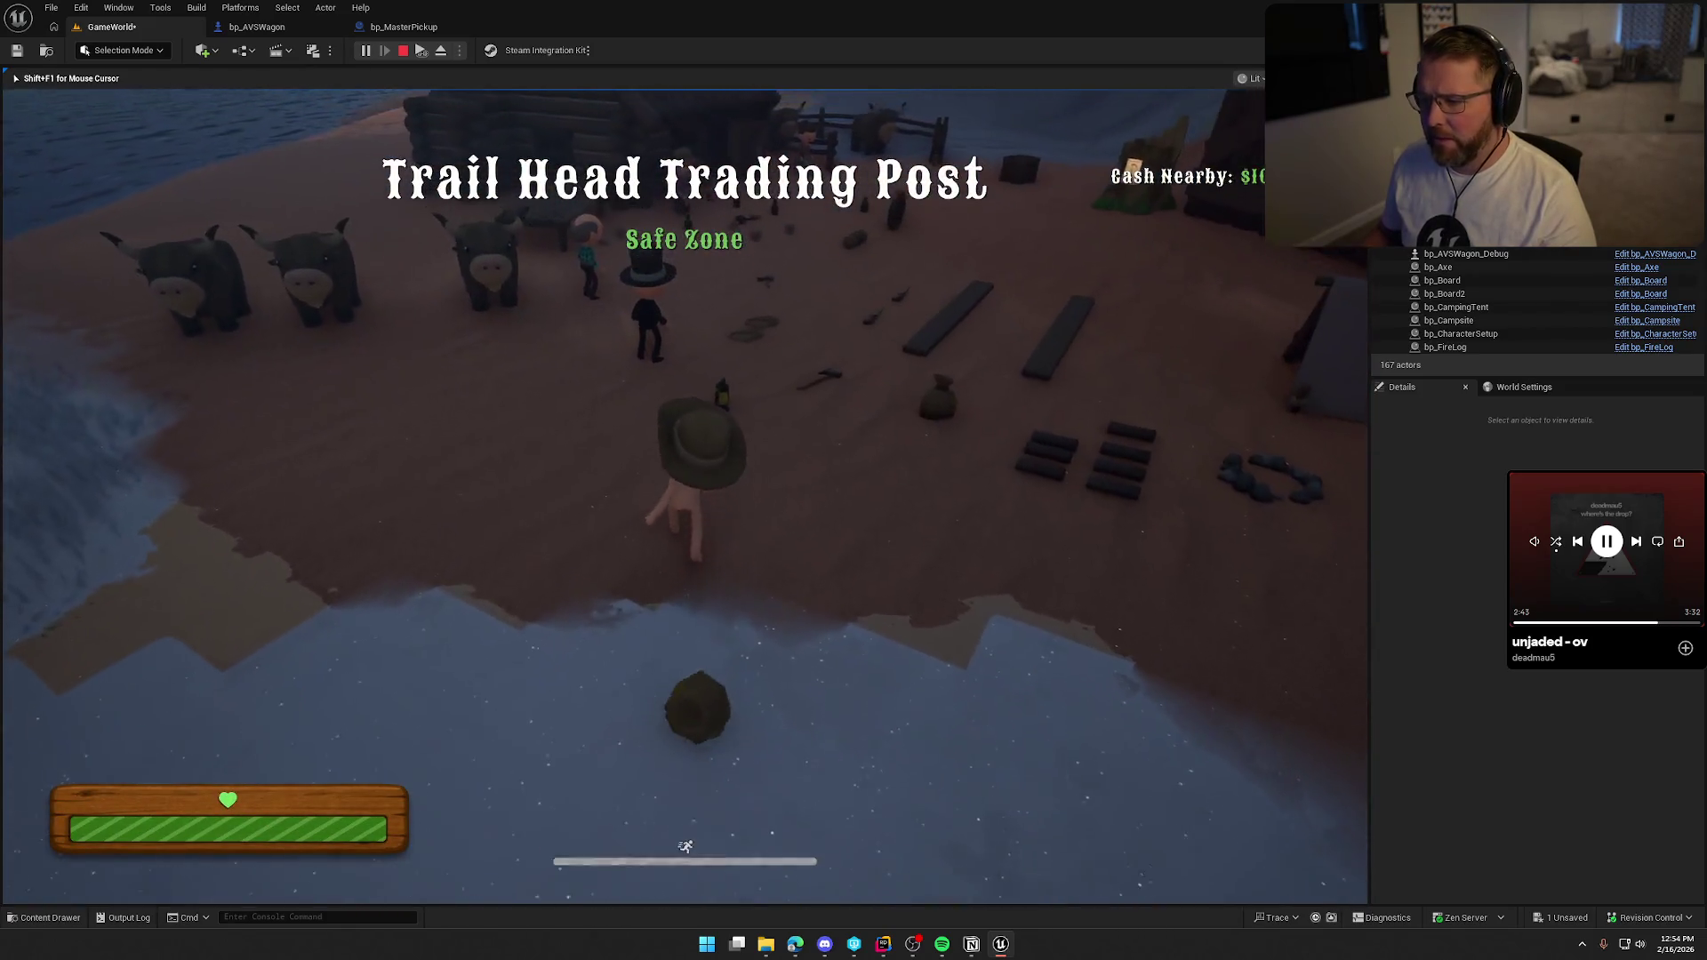
key("e")
key("shift+w")
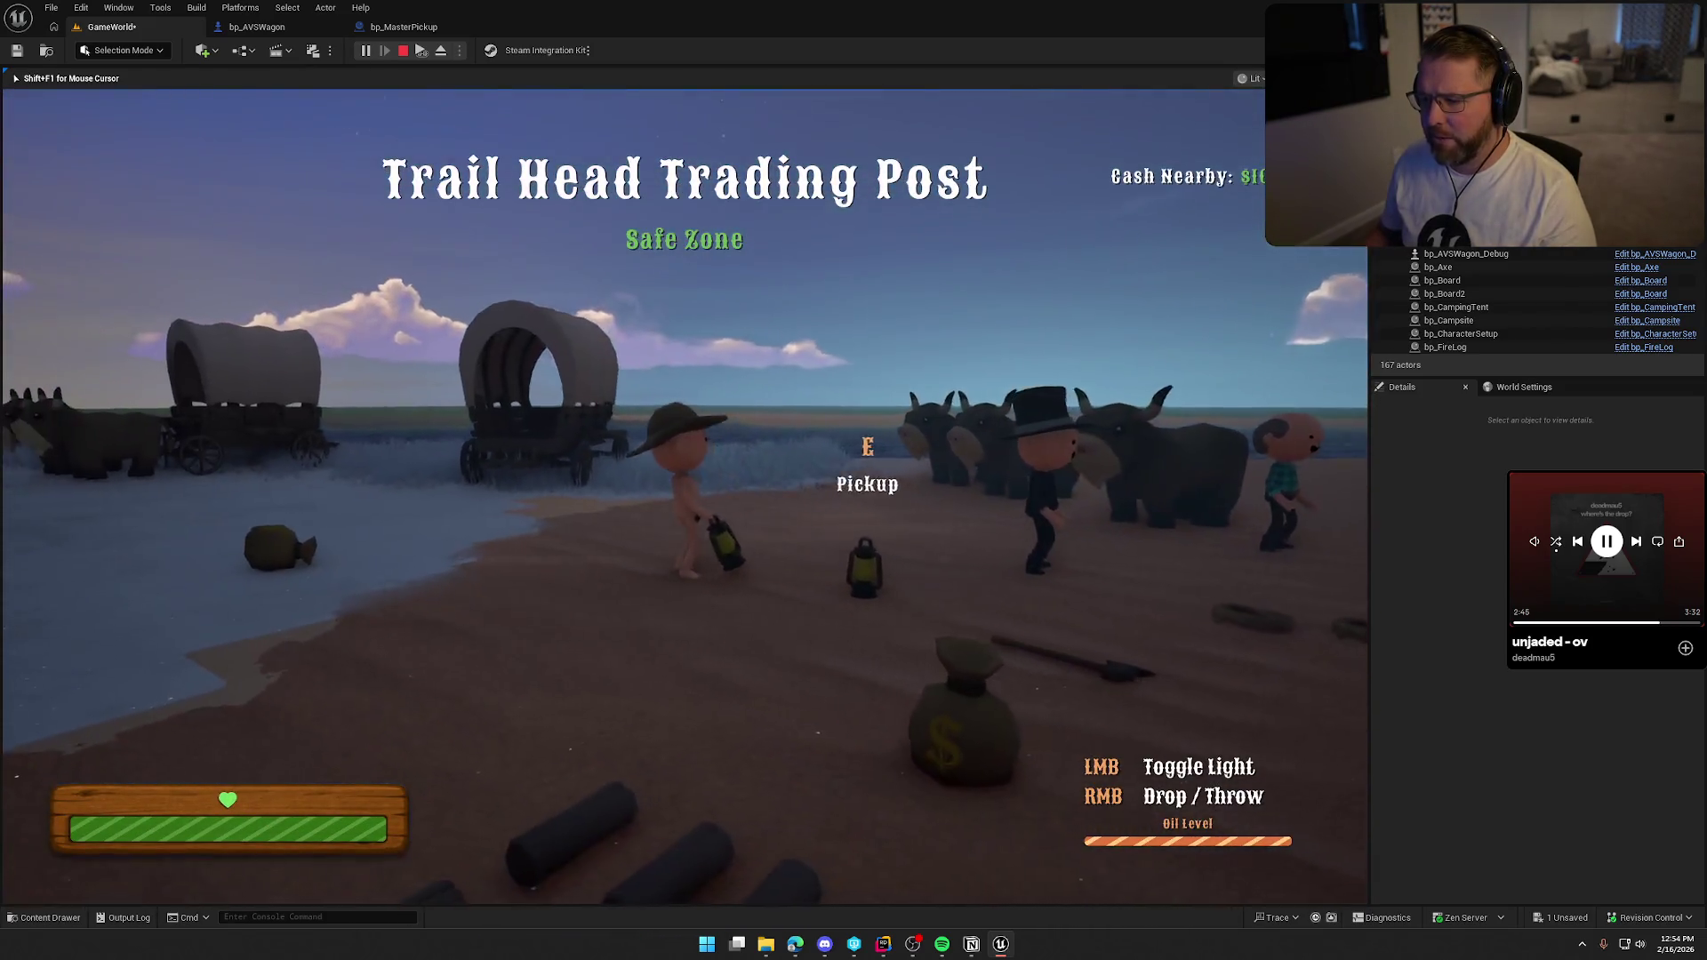
key("e")
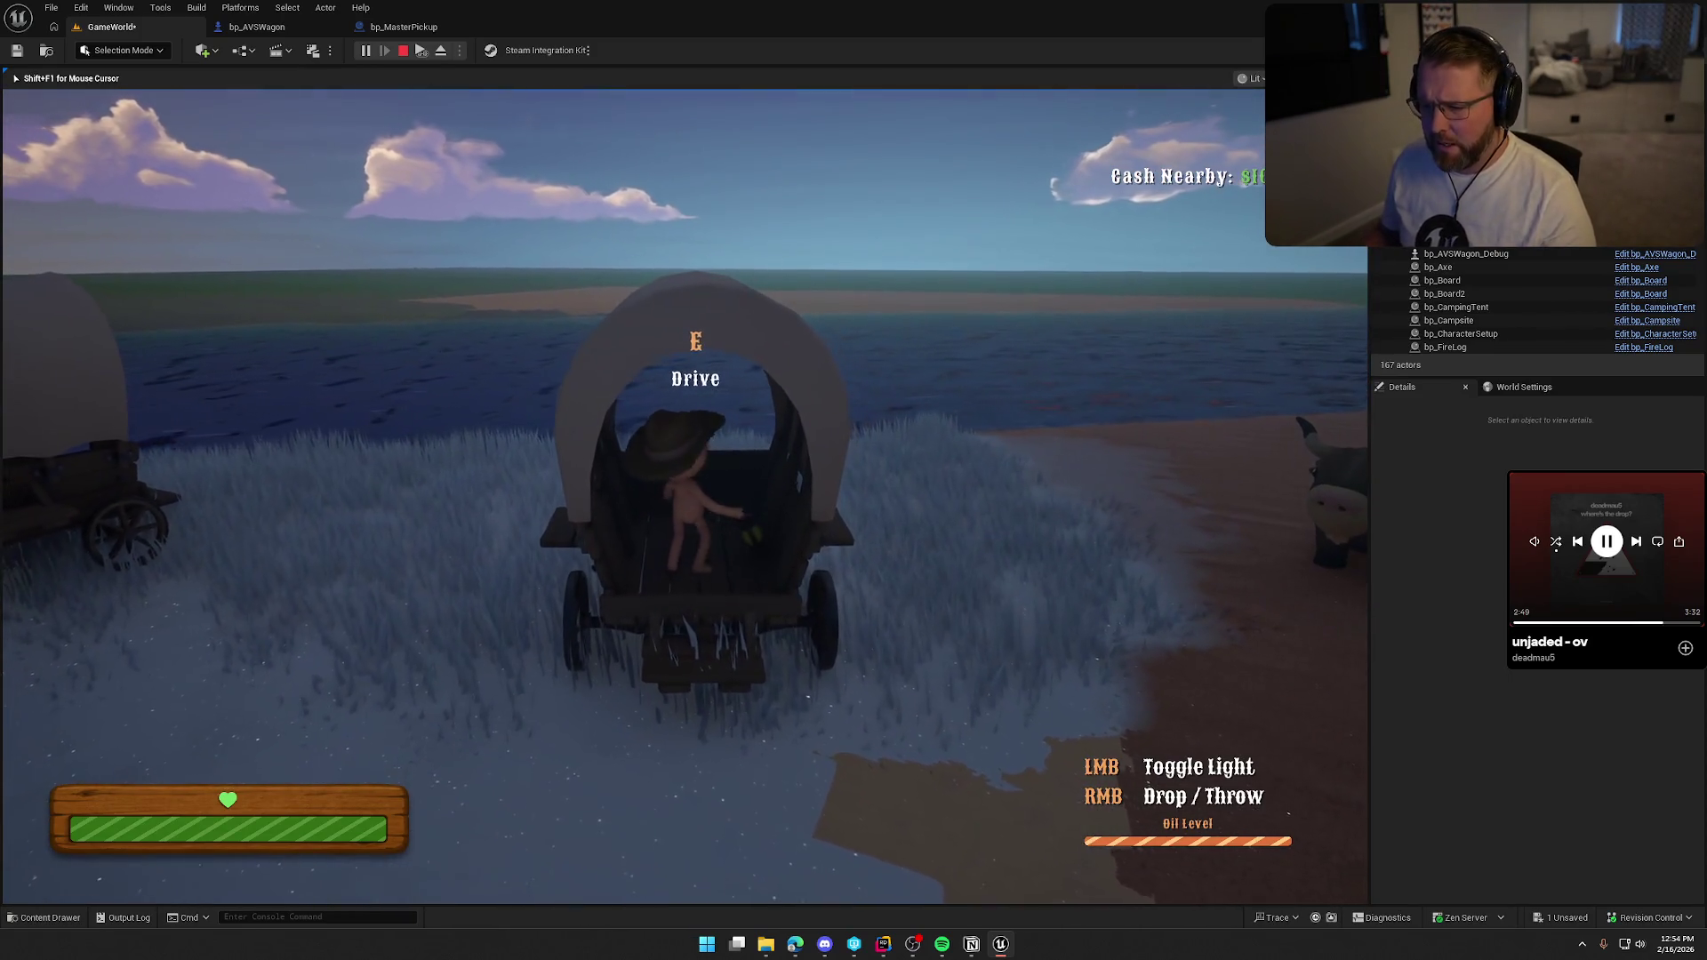
Repeatedly drop the lantern onto the wagon bed and pick it back up, then stop playing.
right_click(683, 497)
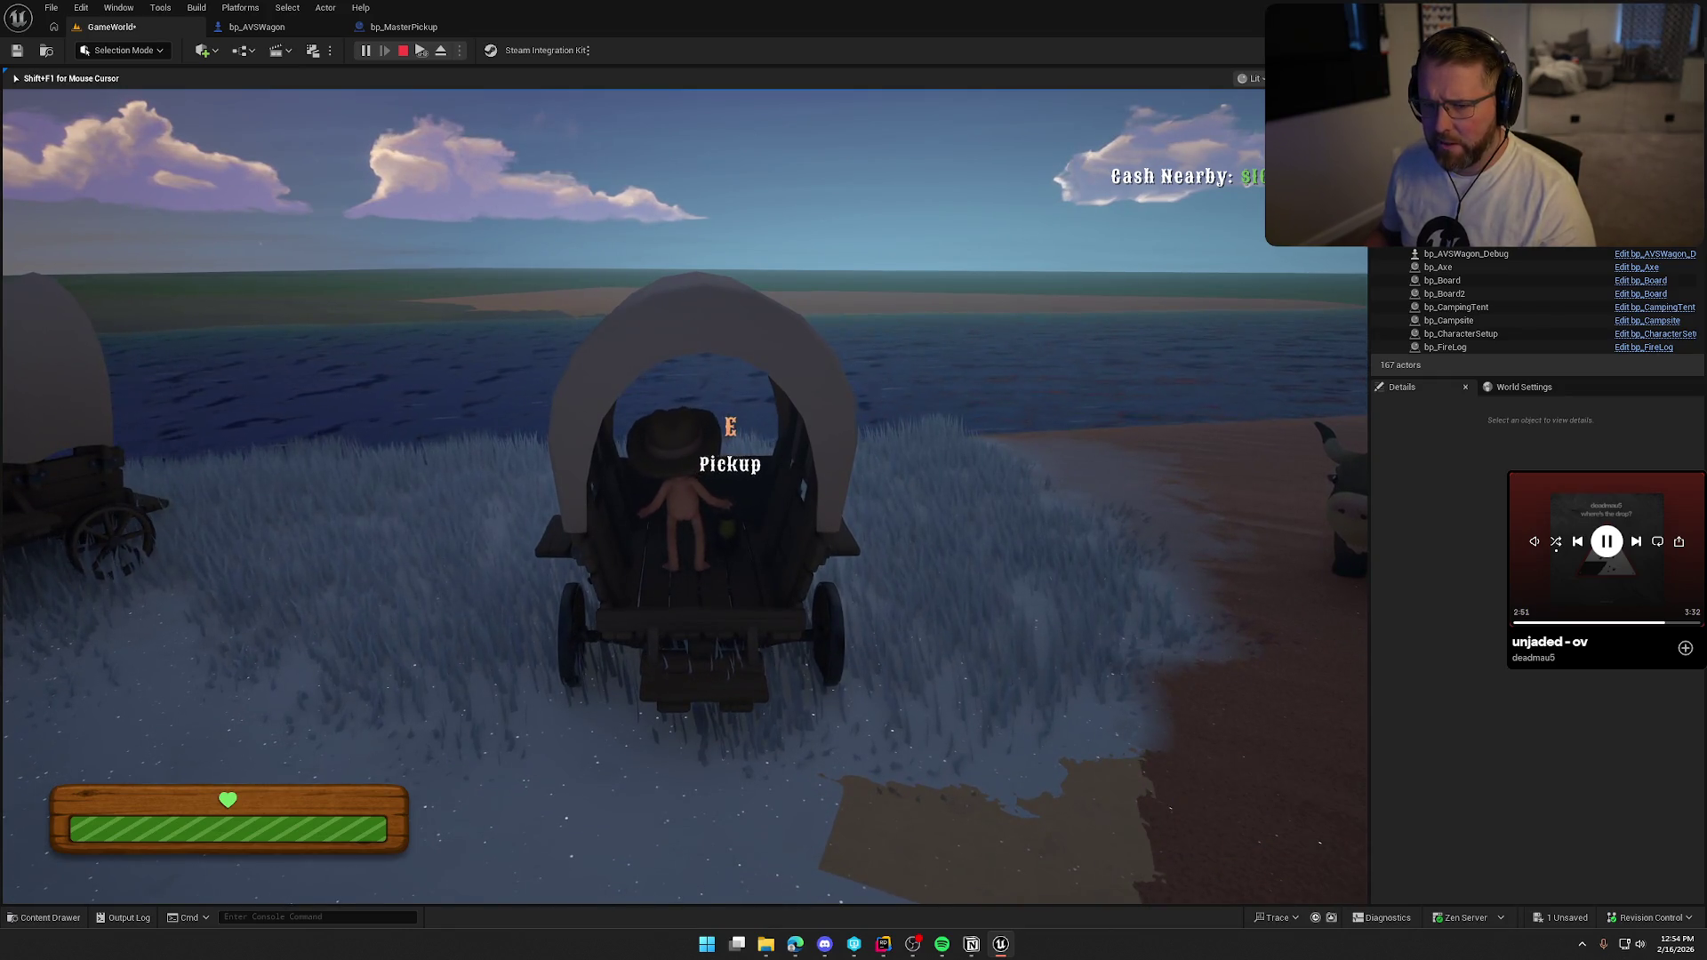
key("e")
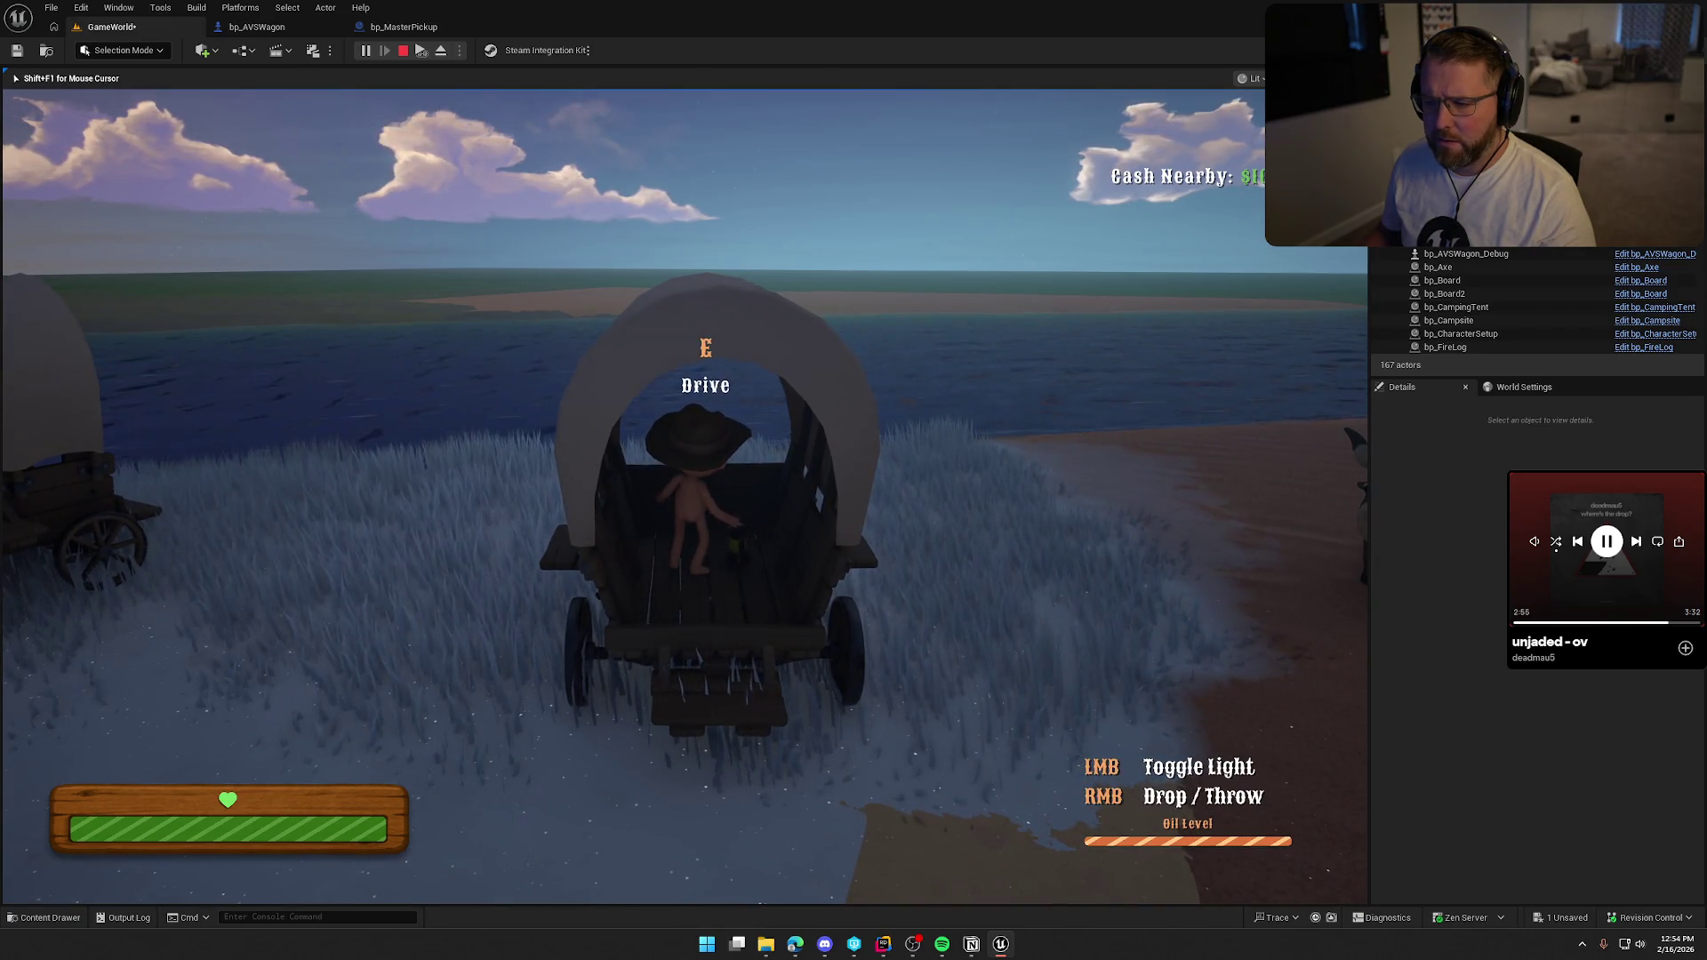
right_click(684, 497)
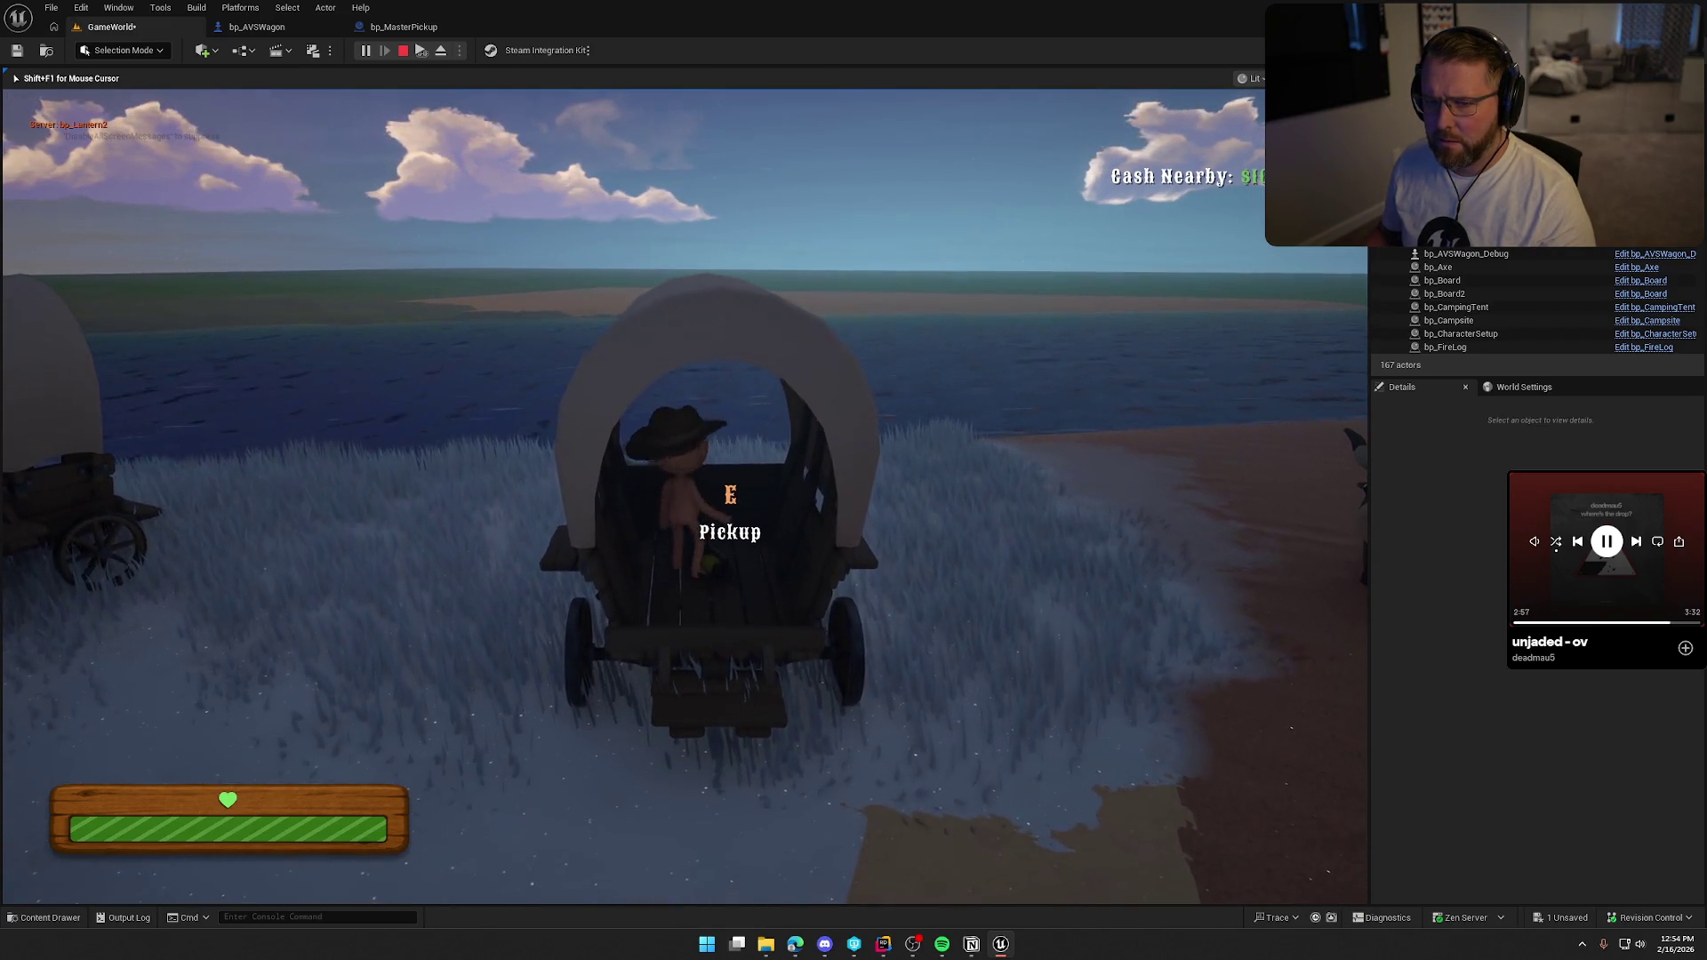
key("e")
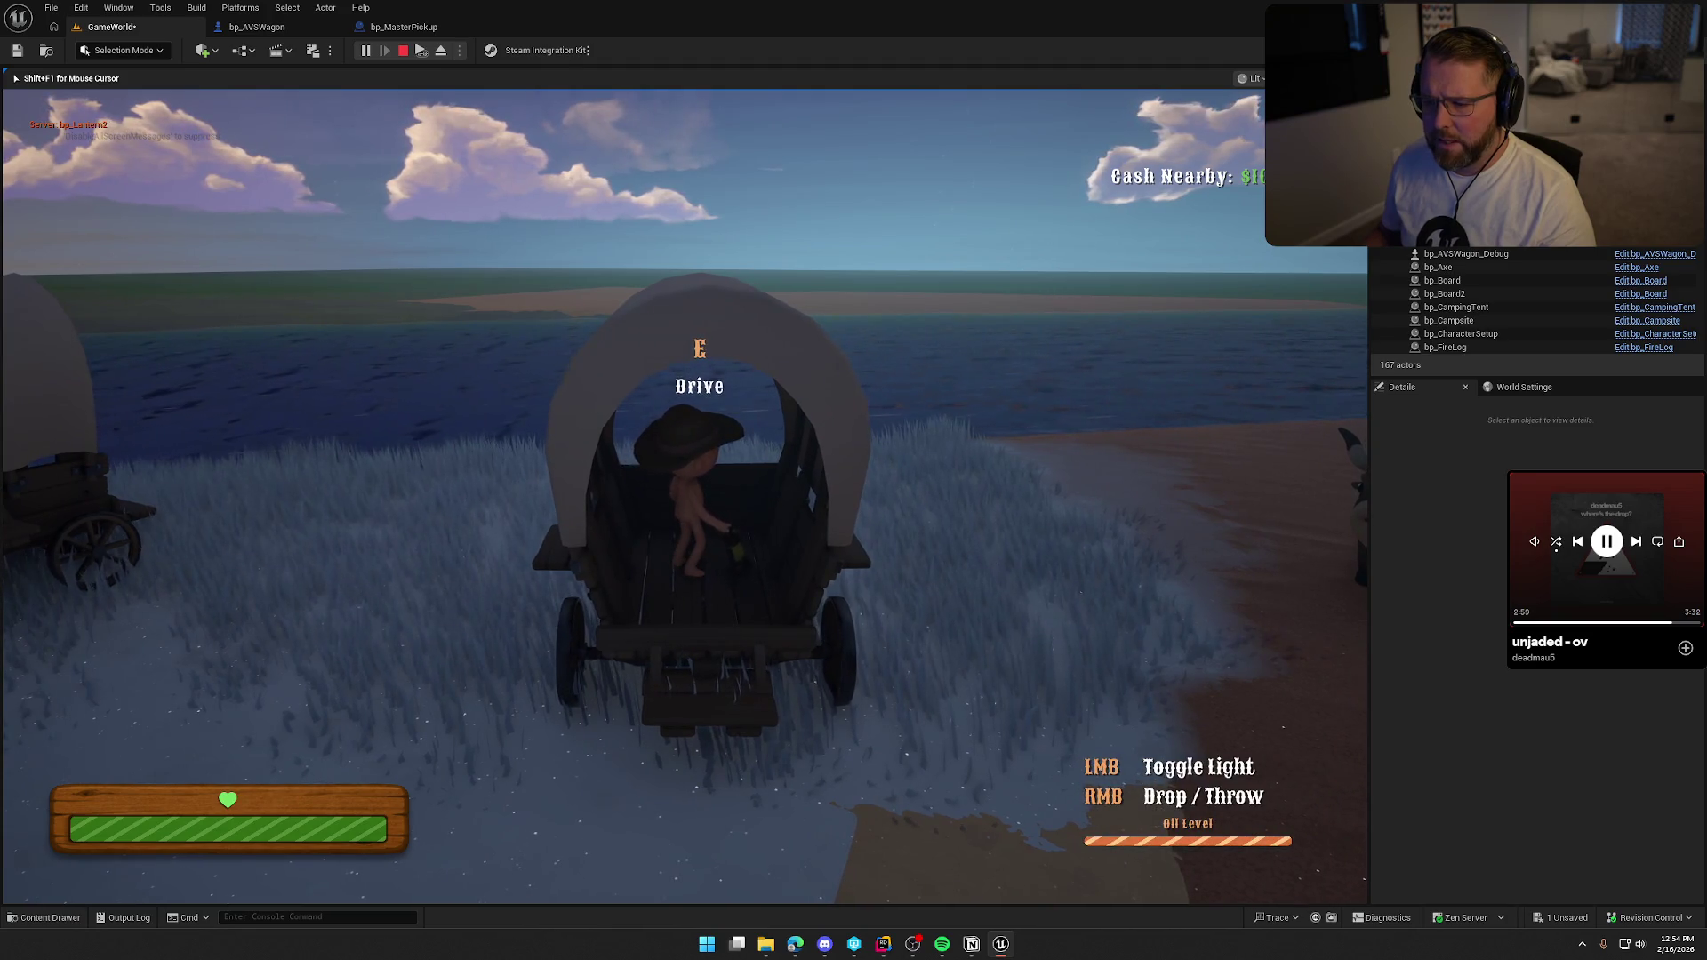
right_click(684, 497)
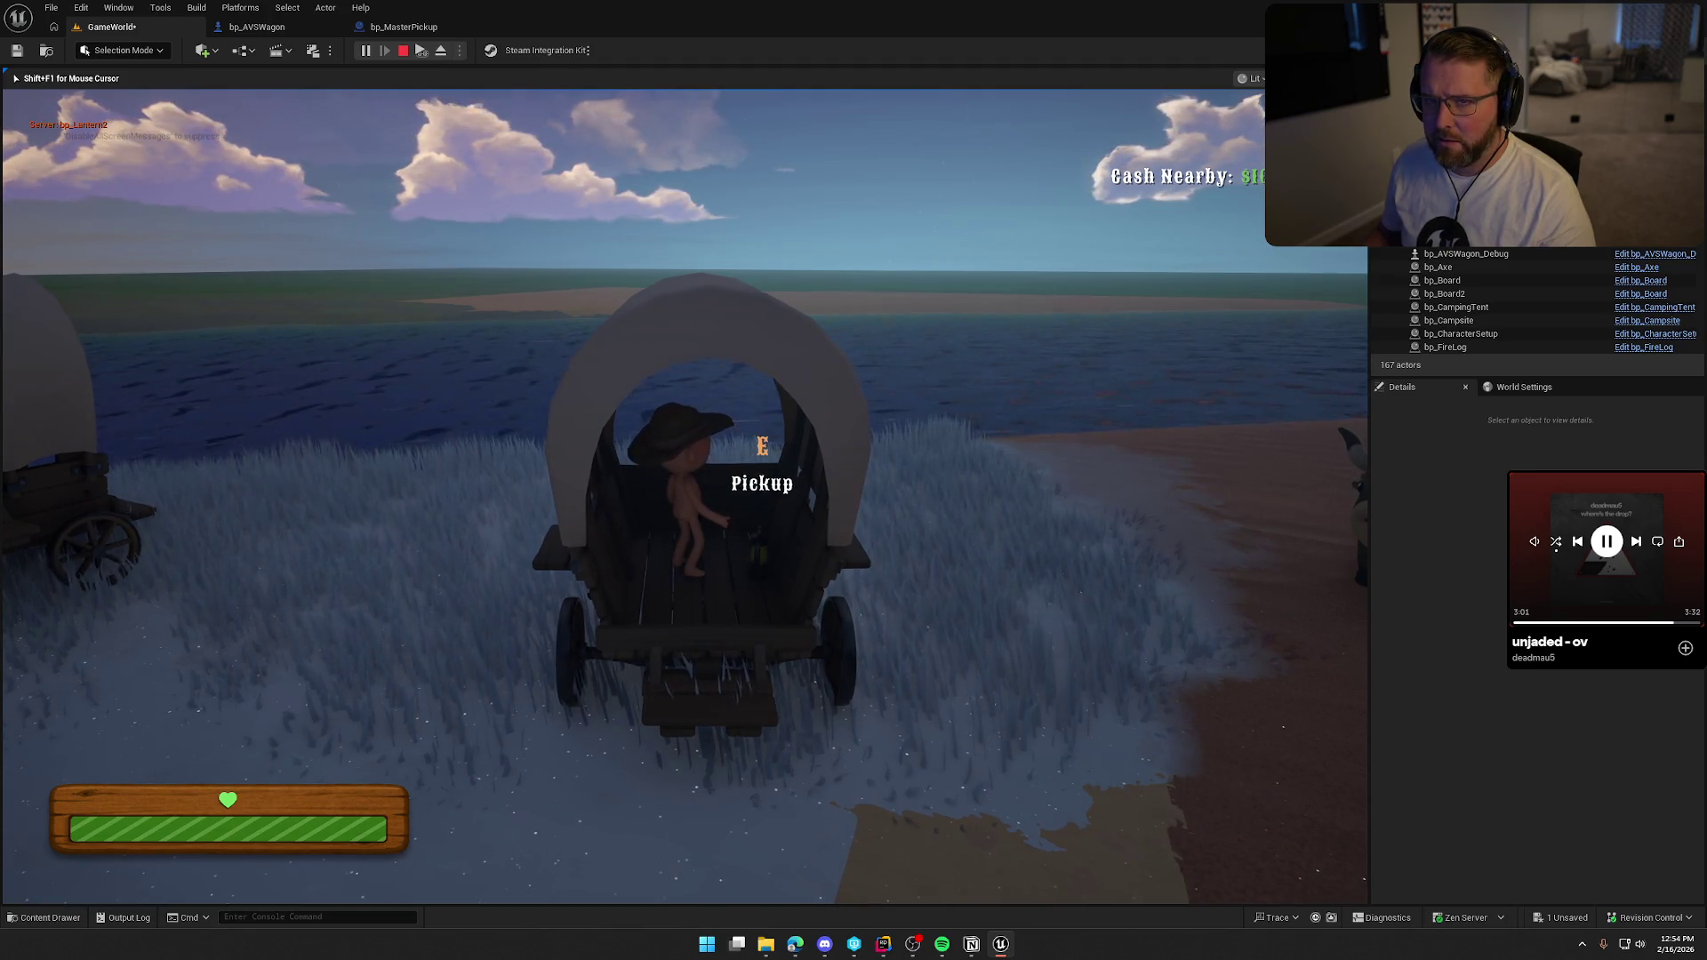
right_click(684, 497)
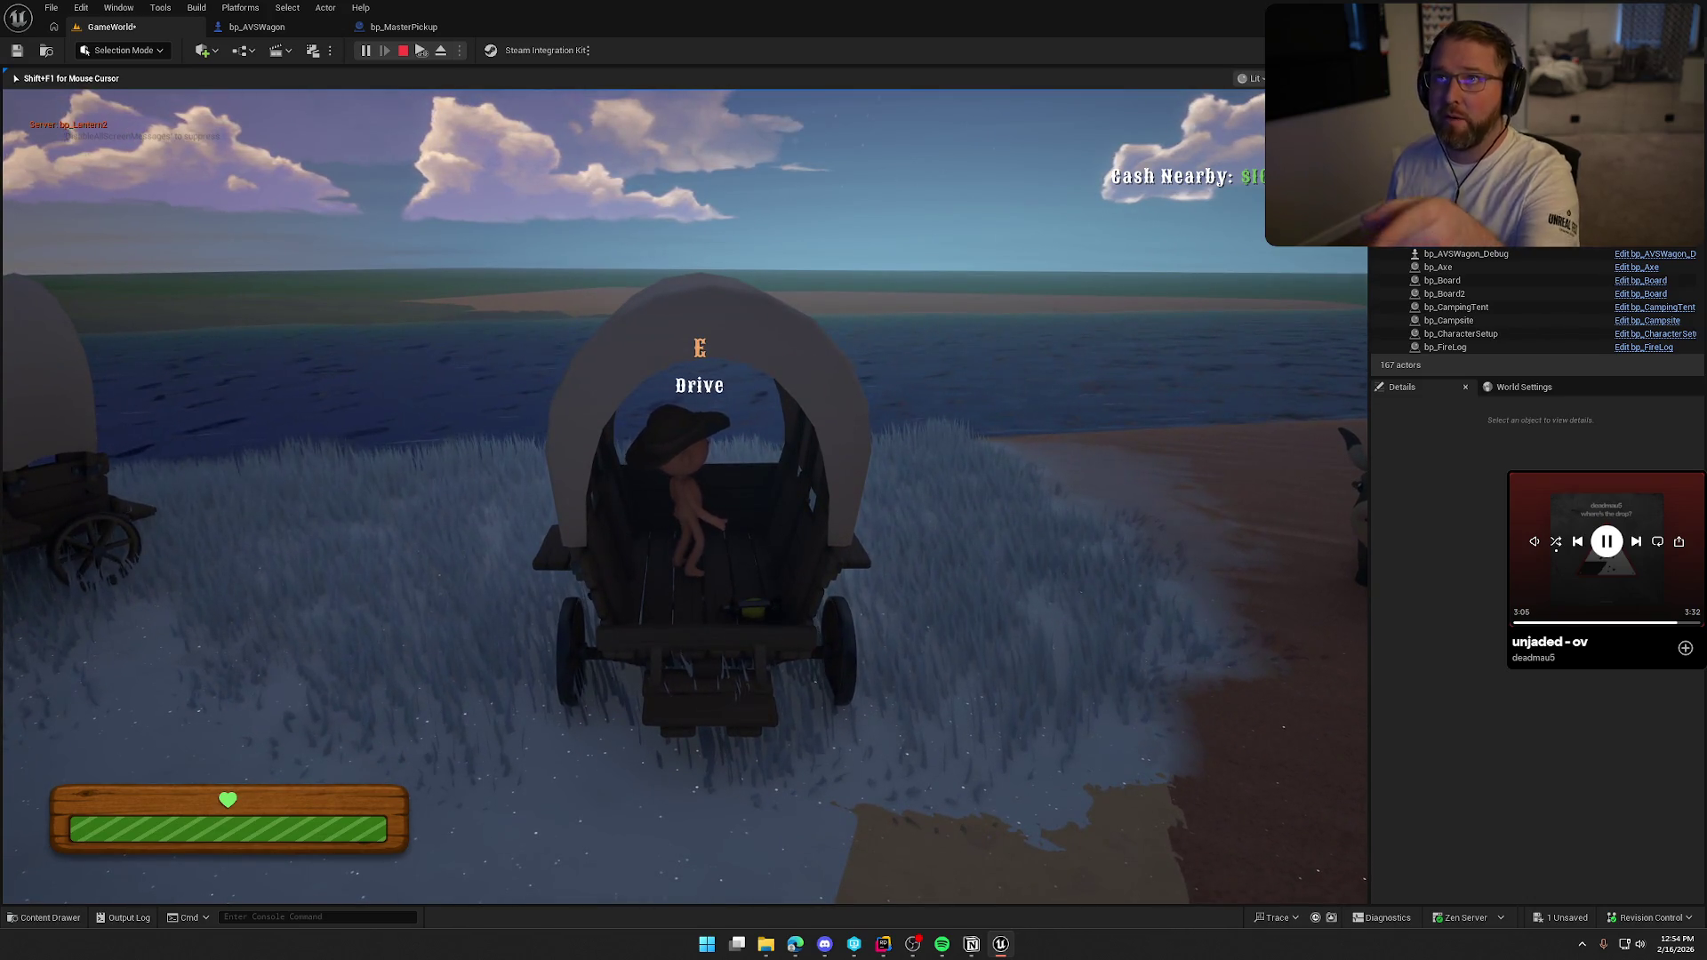
key("e")
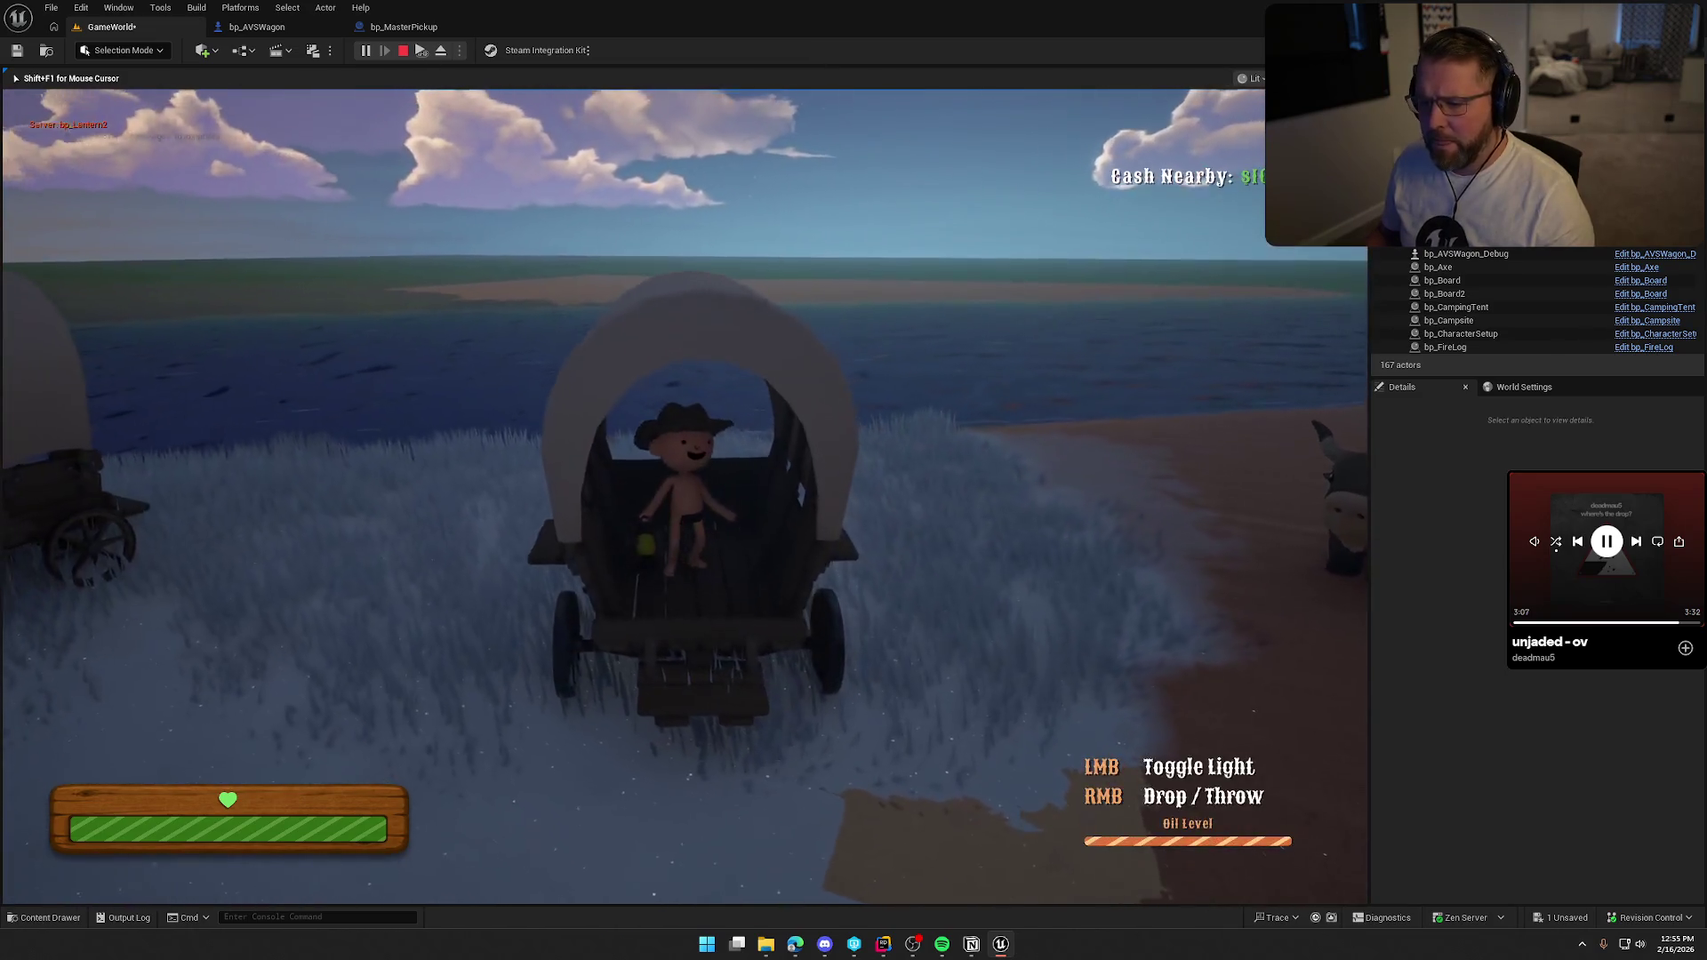
right_click(684, 497)
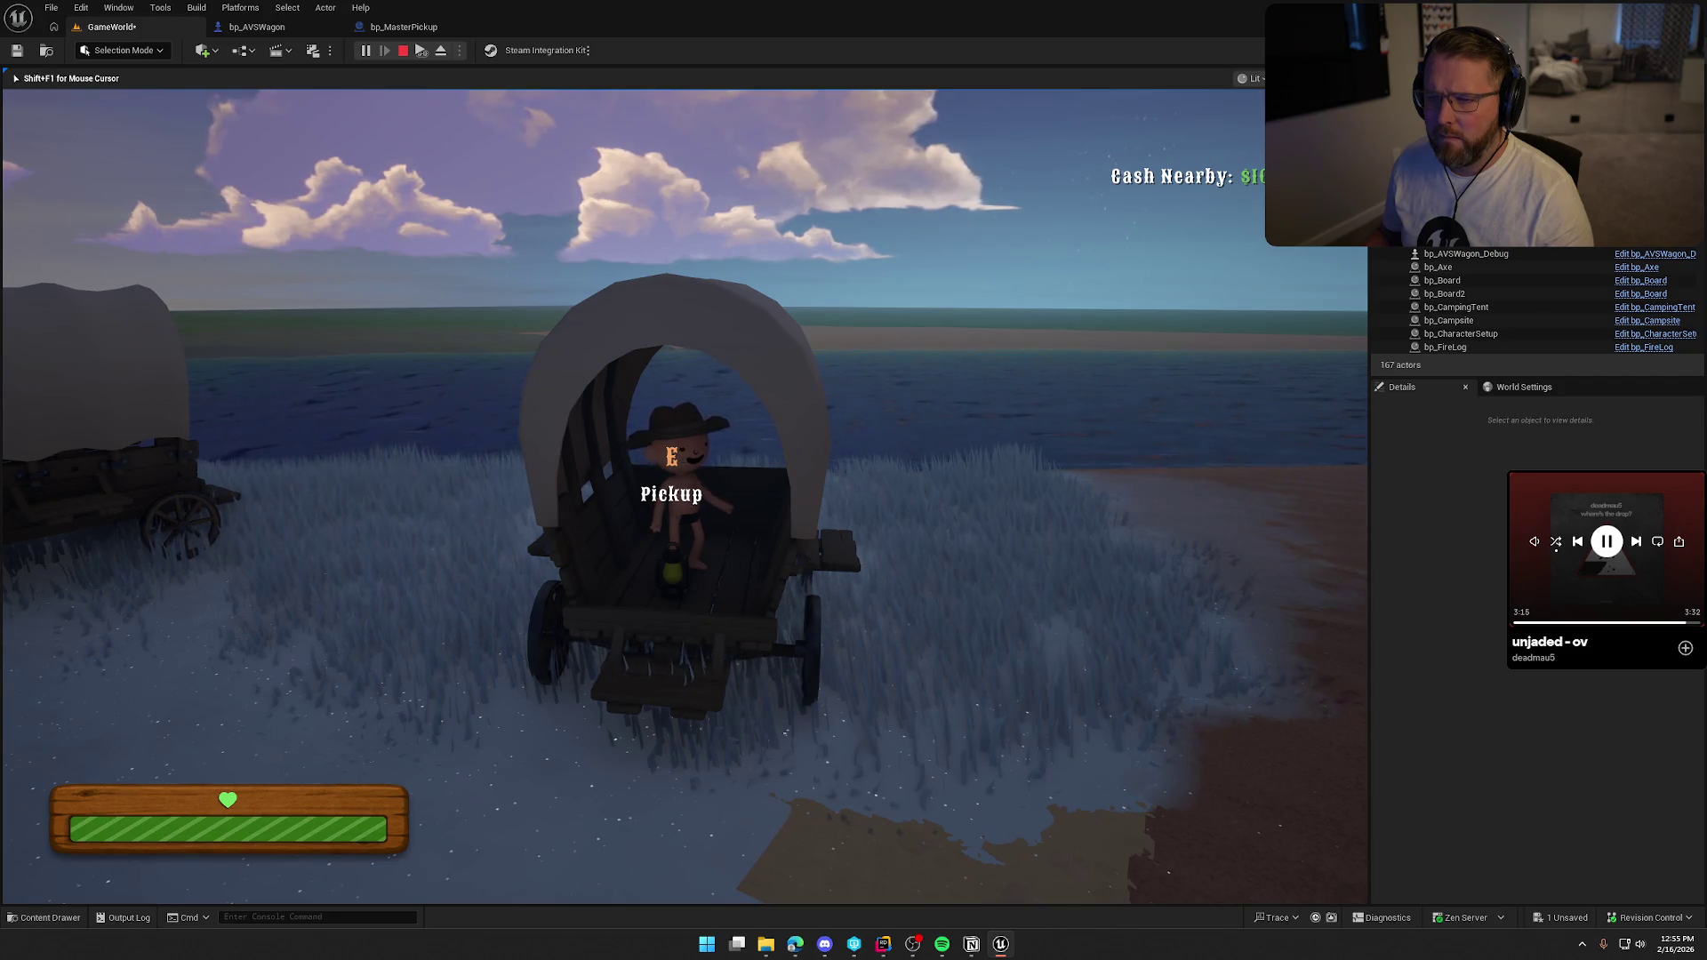
key("Escape")
left_click(404, 26)
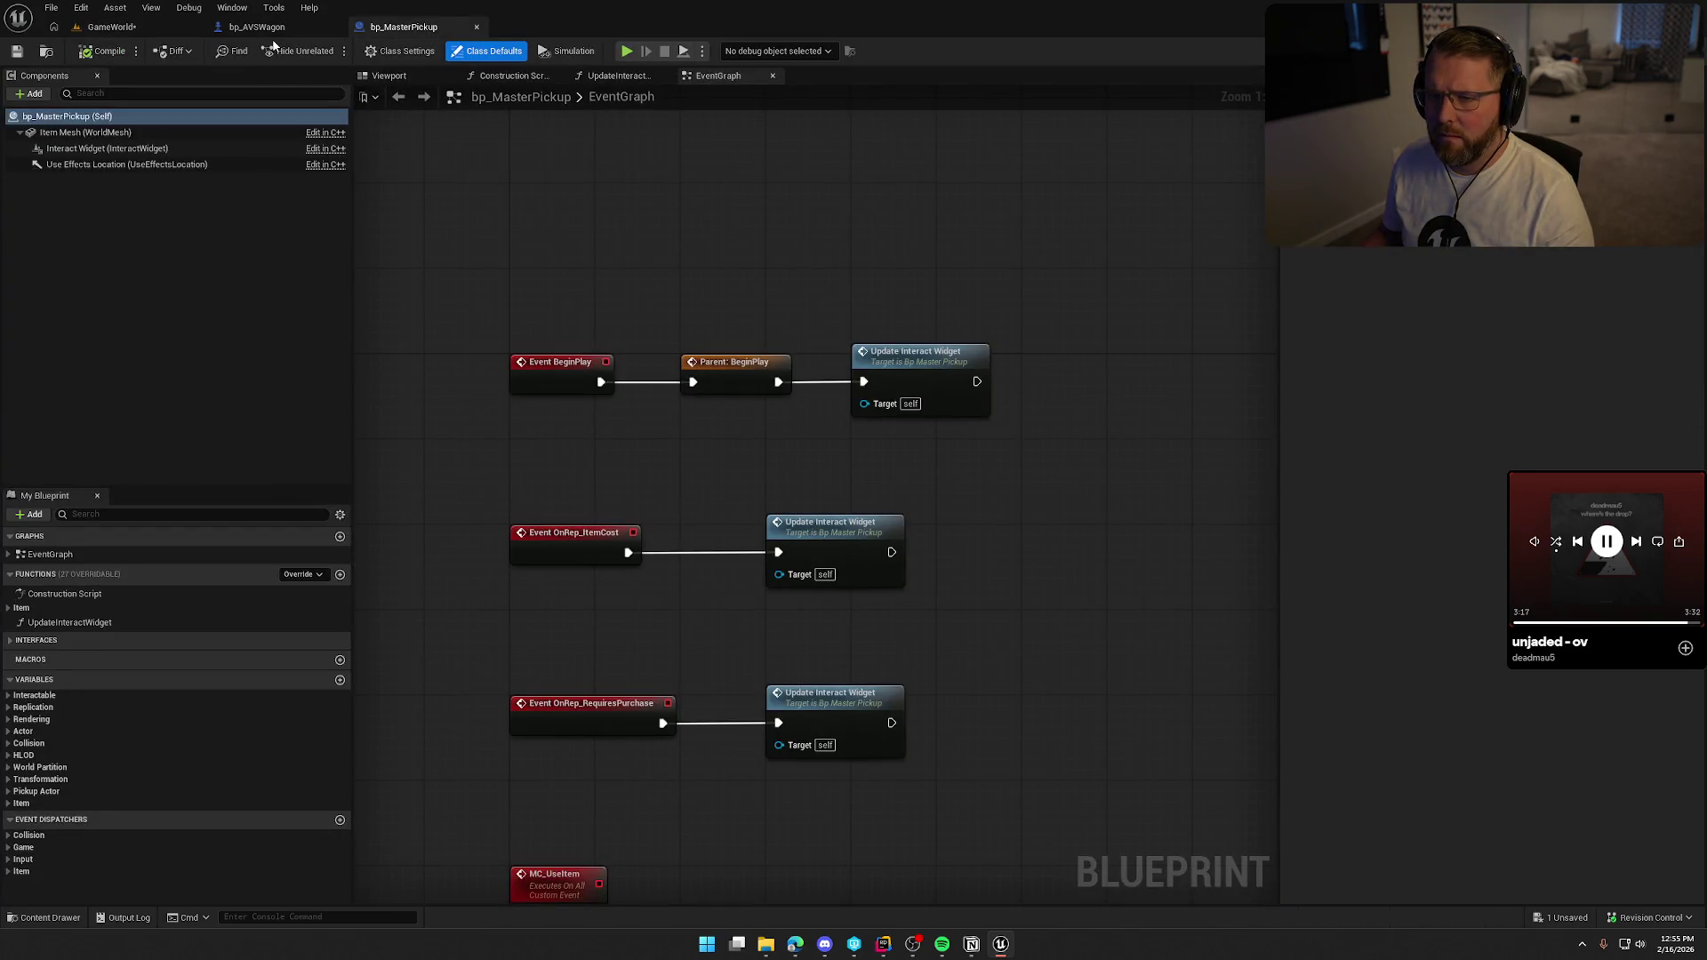
Review the overlap cast-and-print node chain in bp_AVSWagon's EventGraph.
left_click(273, 34)
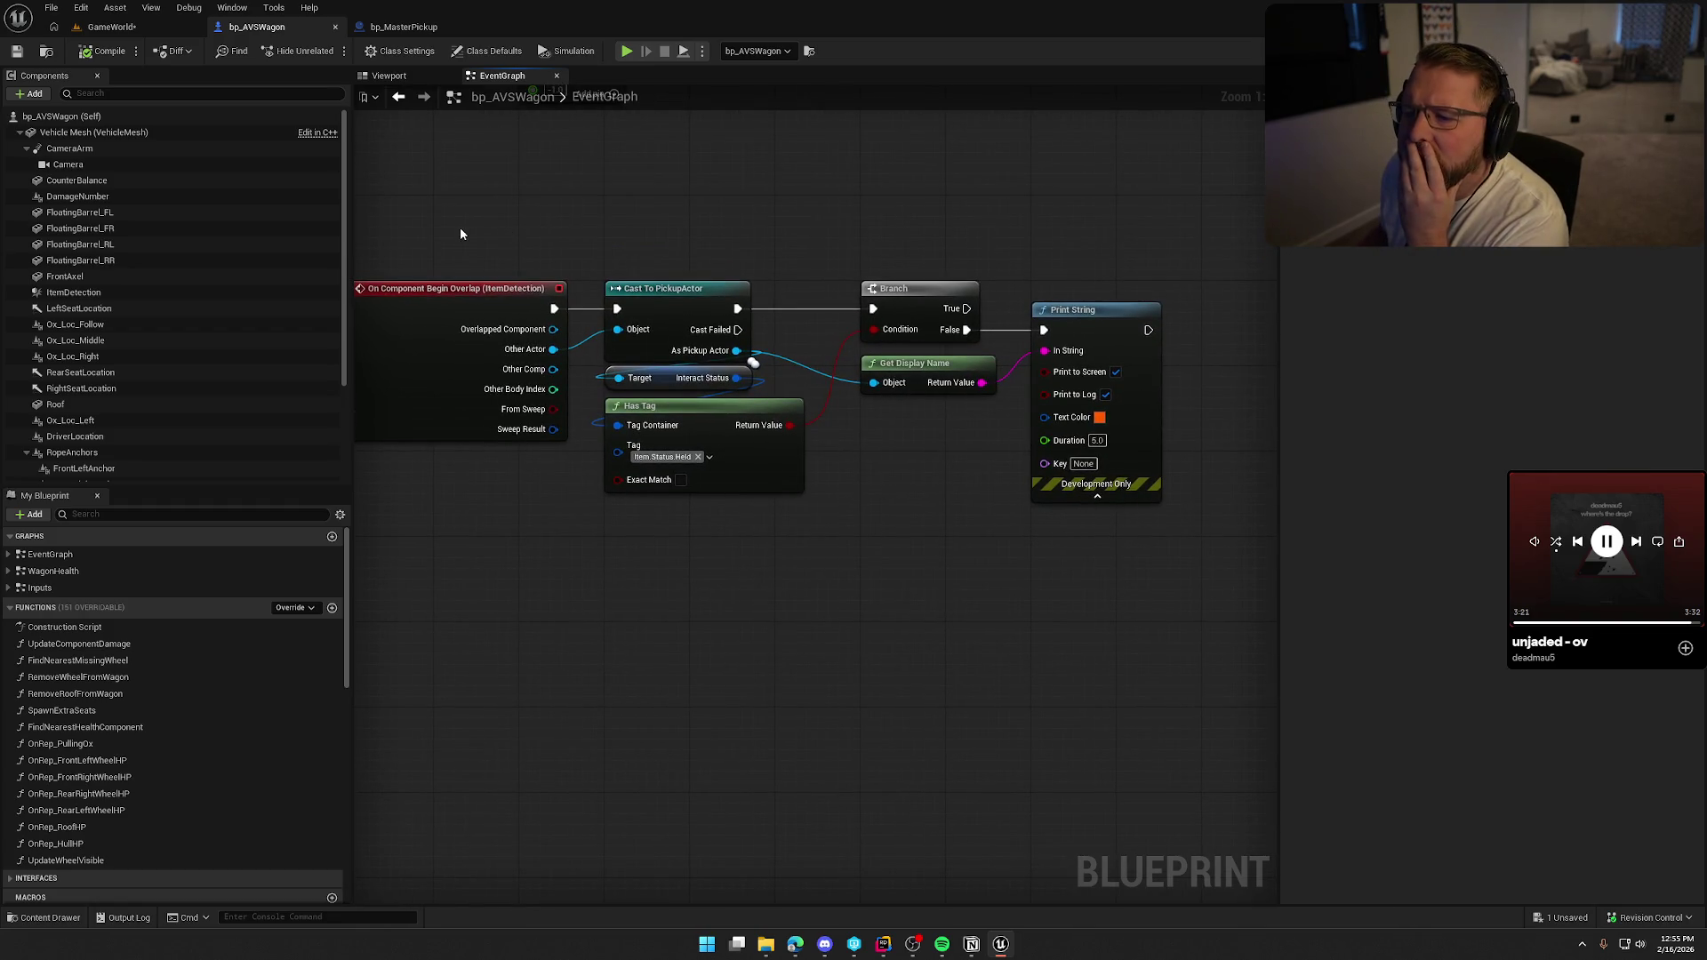
left_click_drag(470, 245, 1200, 602)
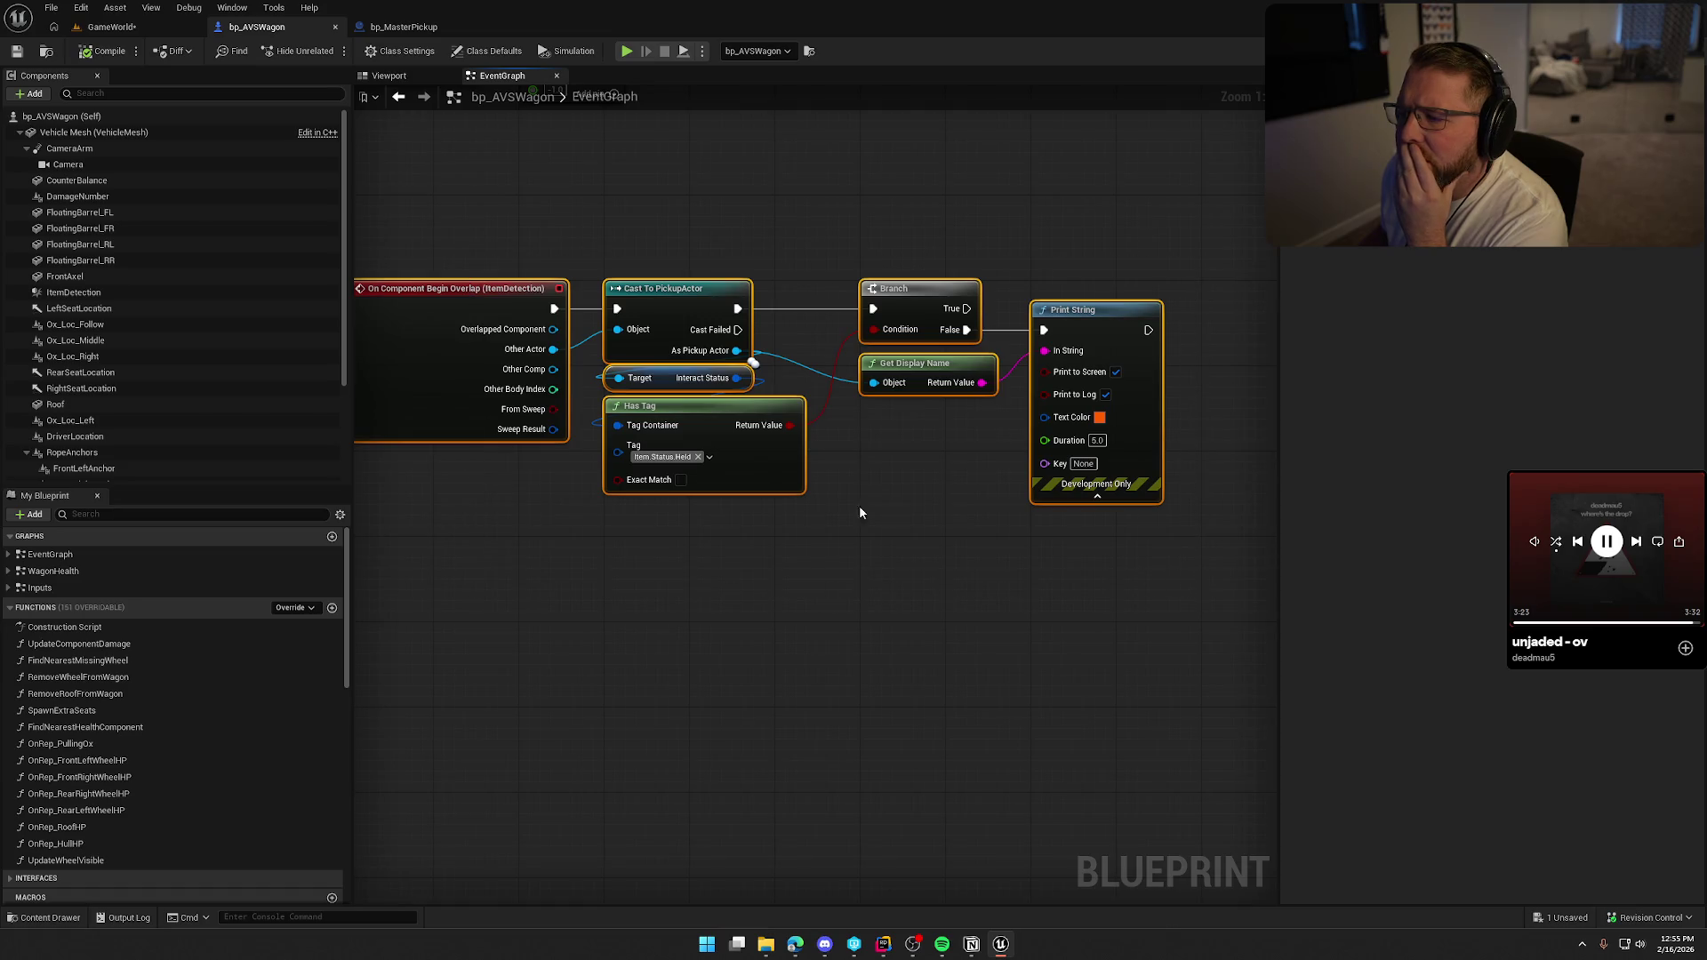
left_click(859, 505)
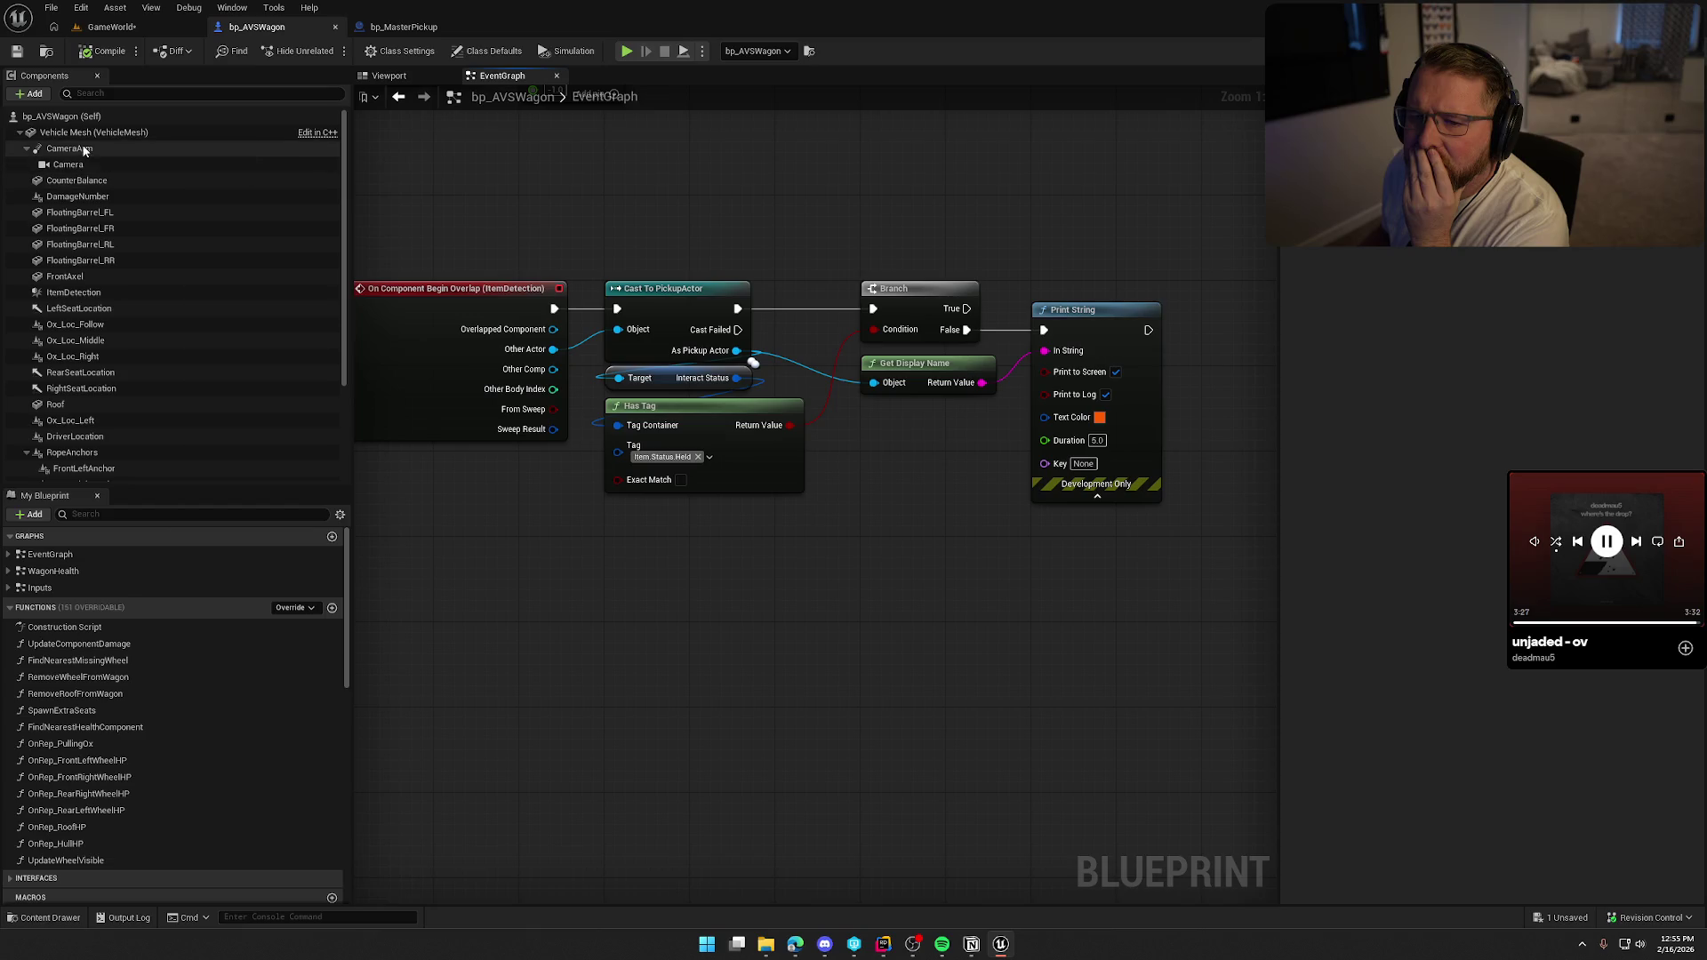
scroll(138, 342, "down", 3)
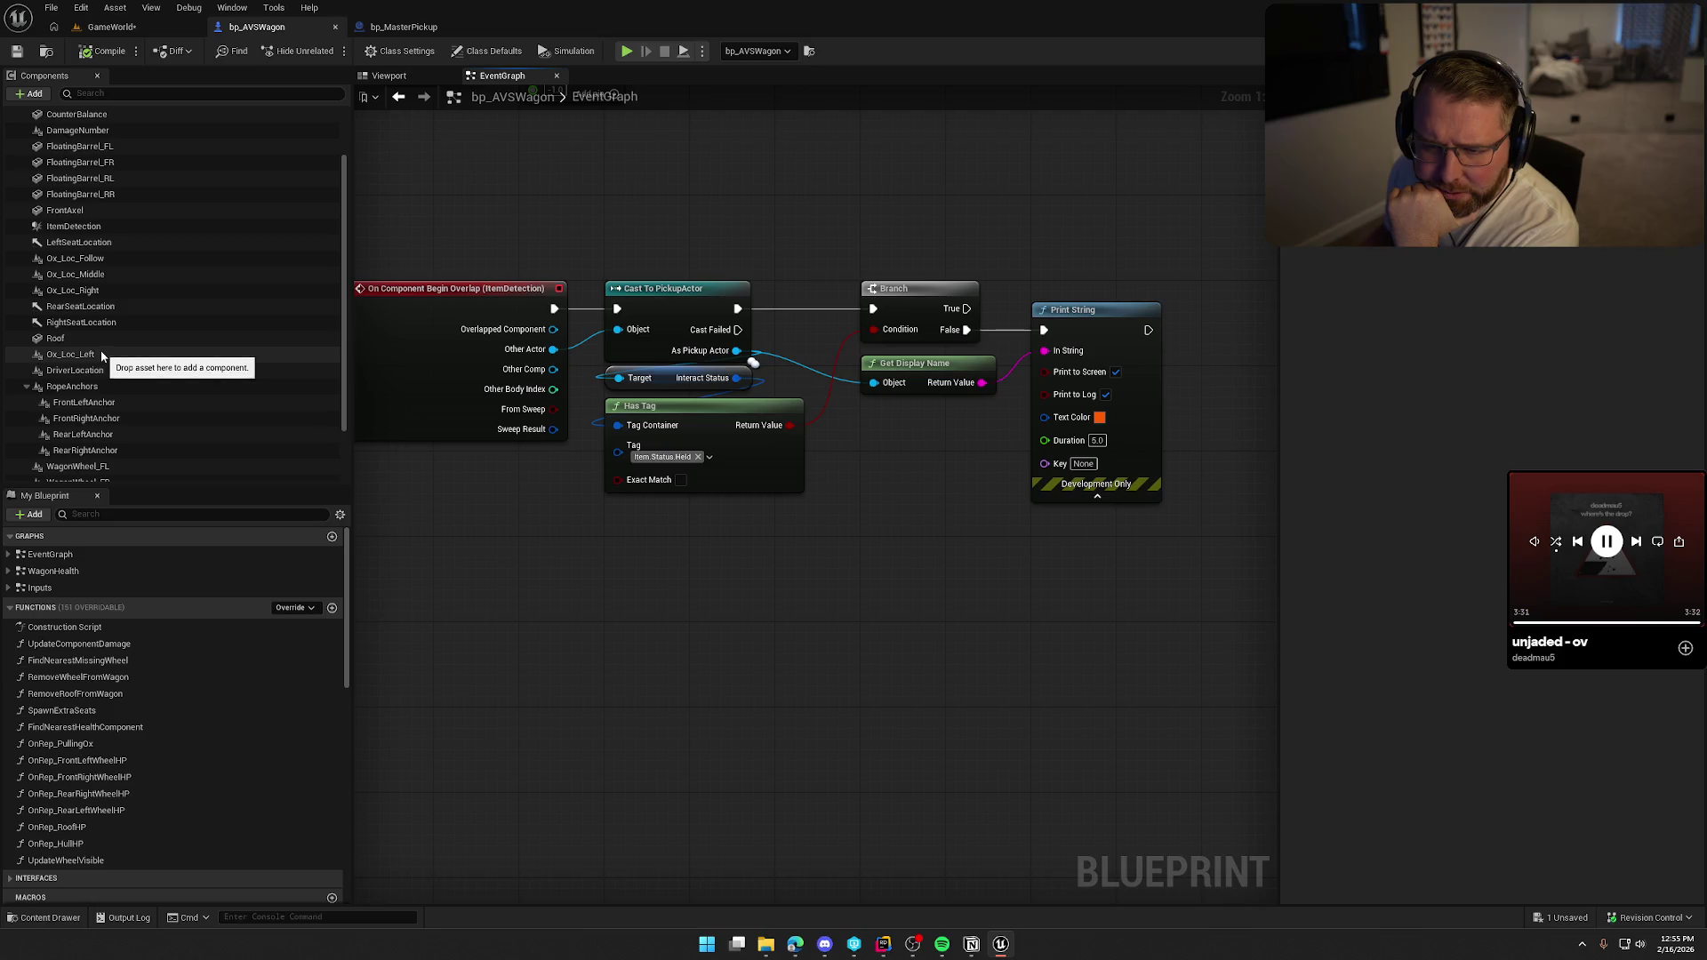
scroll(143, 355, "up", 2)
Look through ItemDetection's collision and overlap-event settings in its Details panel, then go to Rider.
left_click(80, 248)
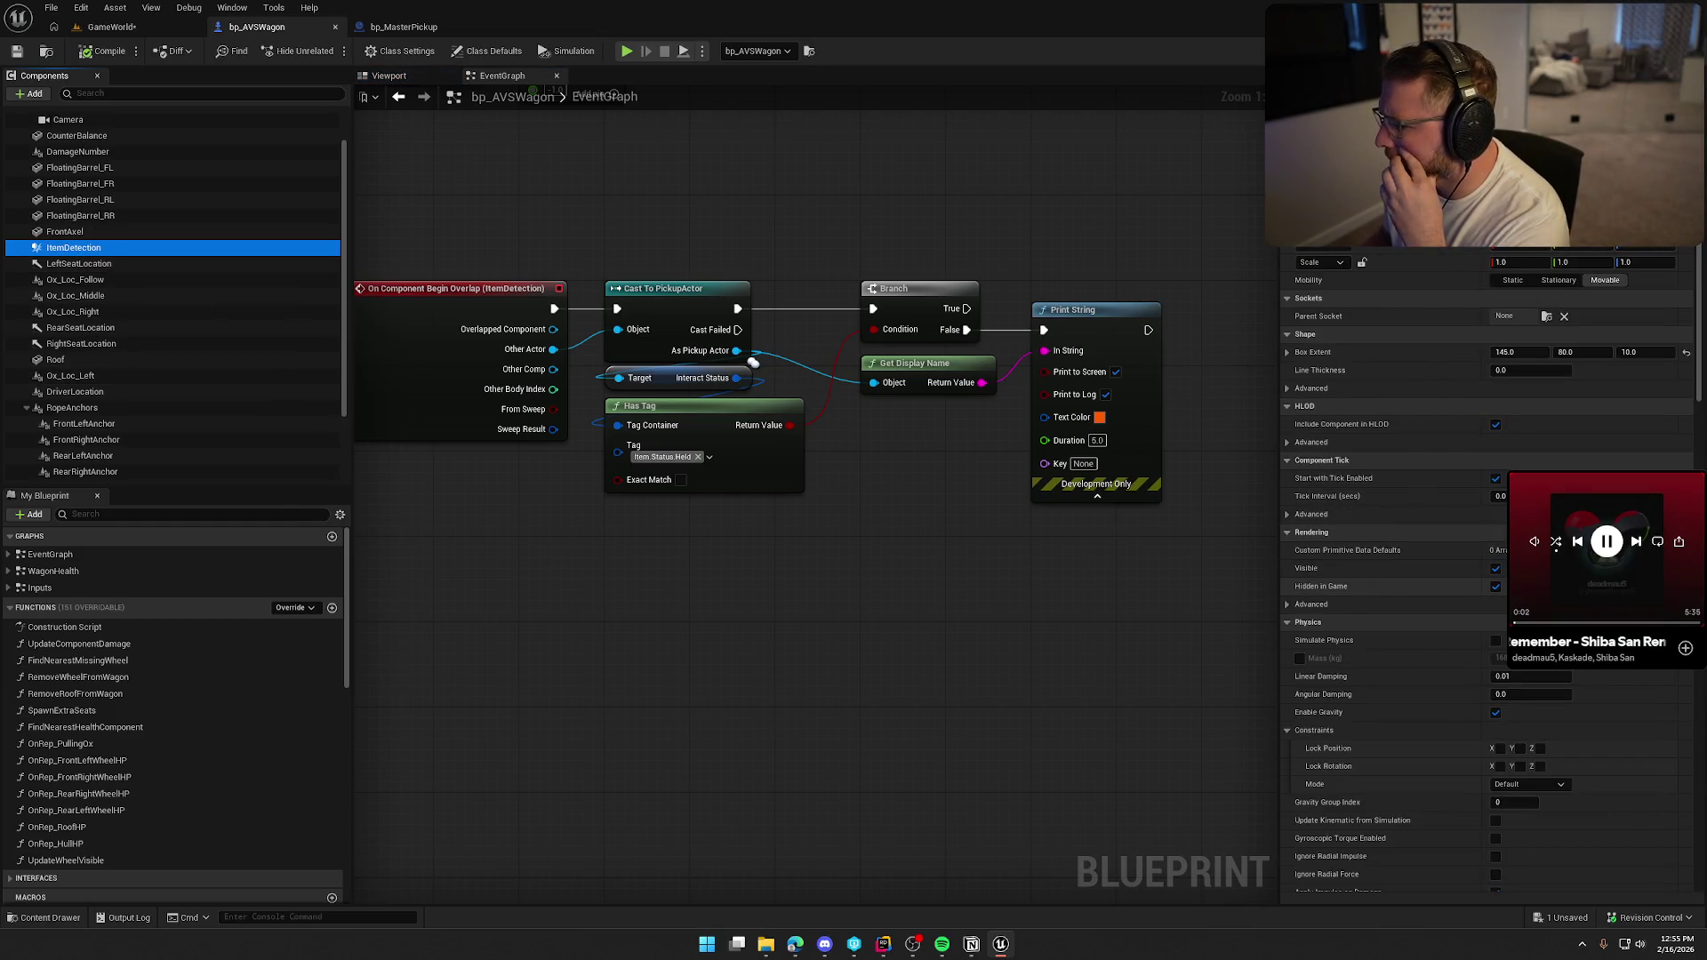
scroll(1485, 569, "down", 6)
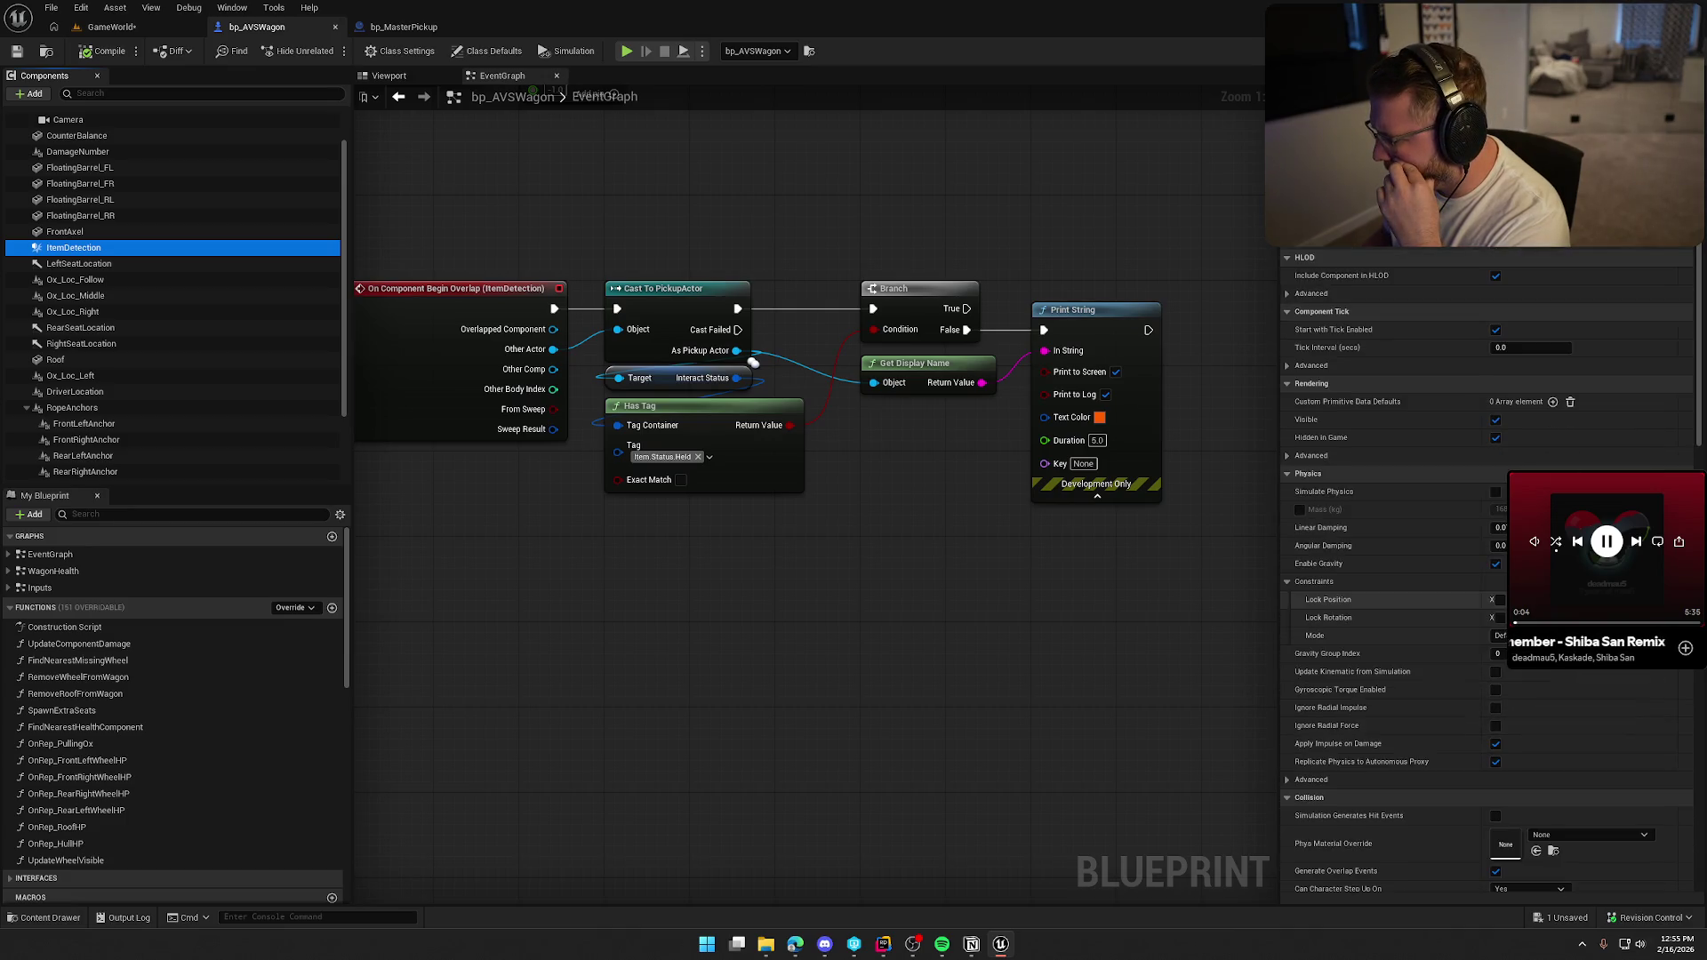
scroll(1484, 569, "down", 4)
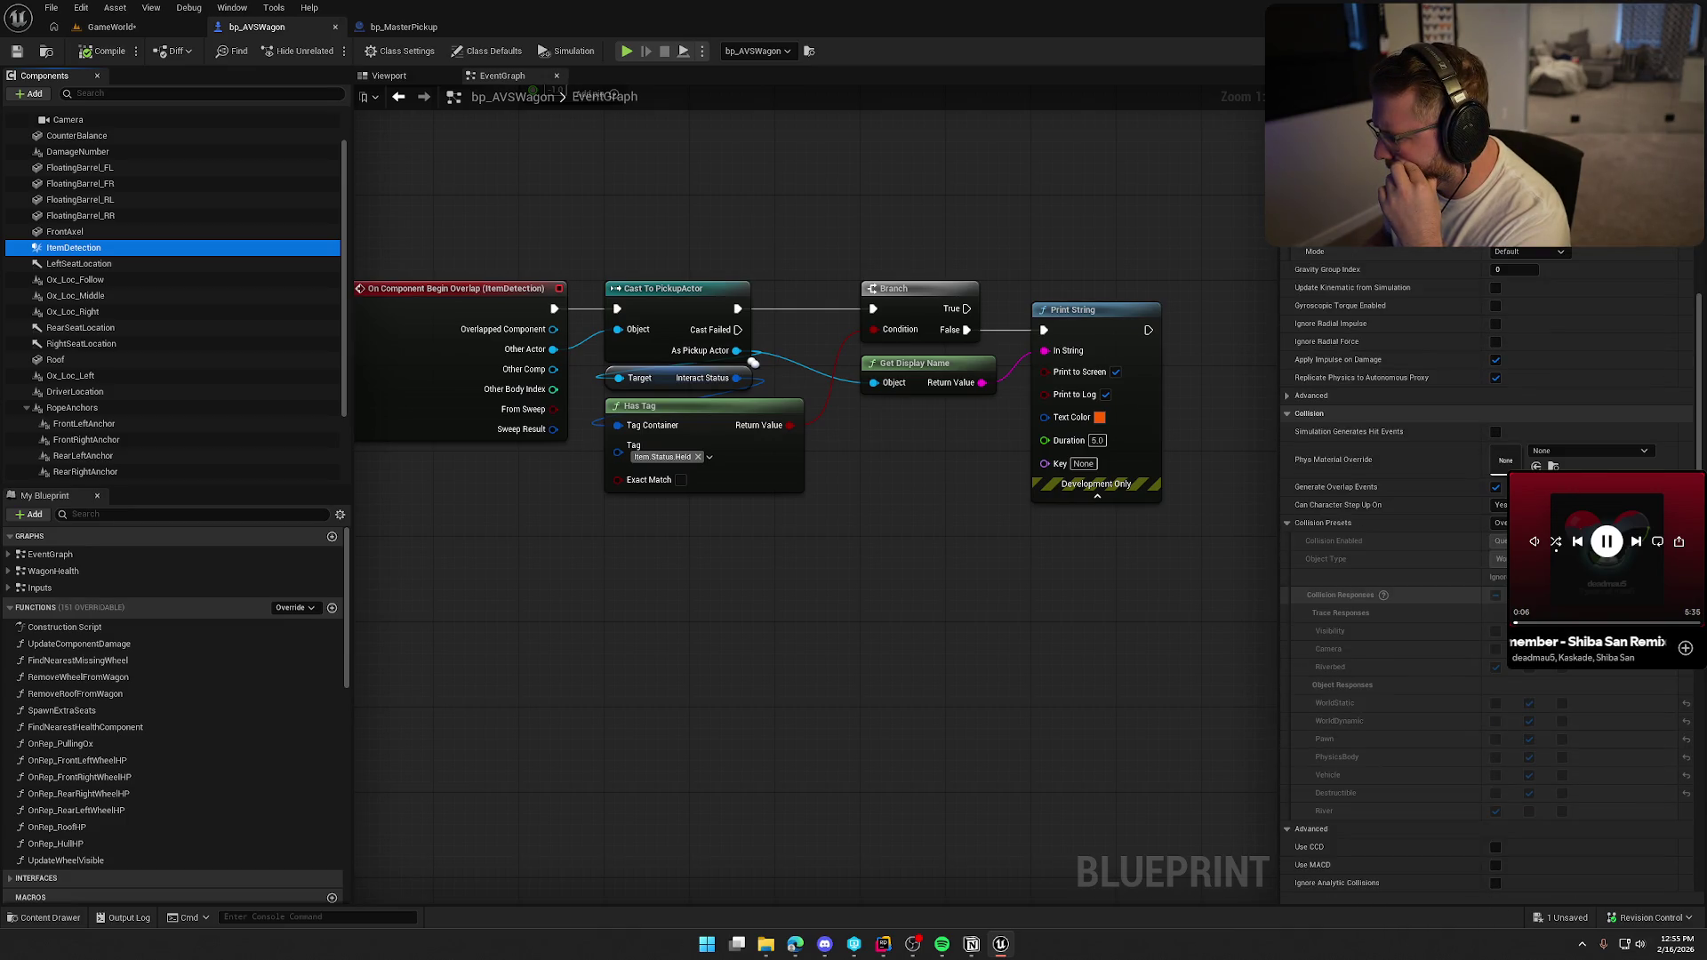
scroll(1485, 569, "down", 5)
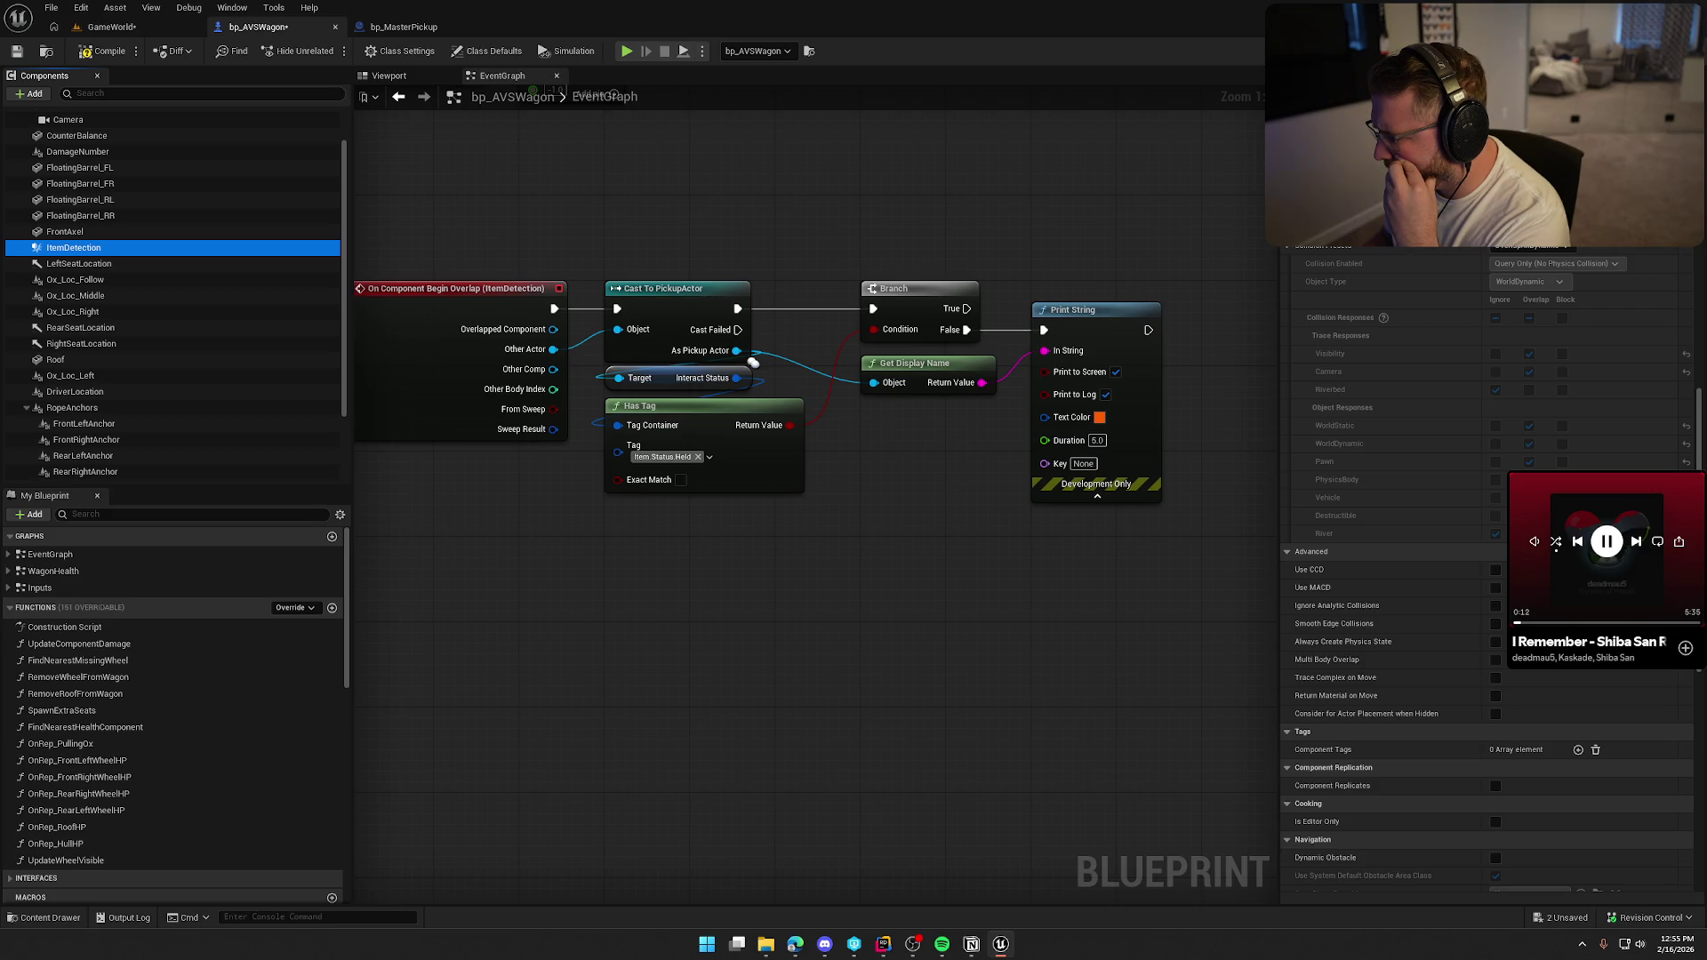
scroll(1484, 569, "down", 6)
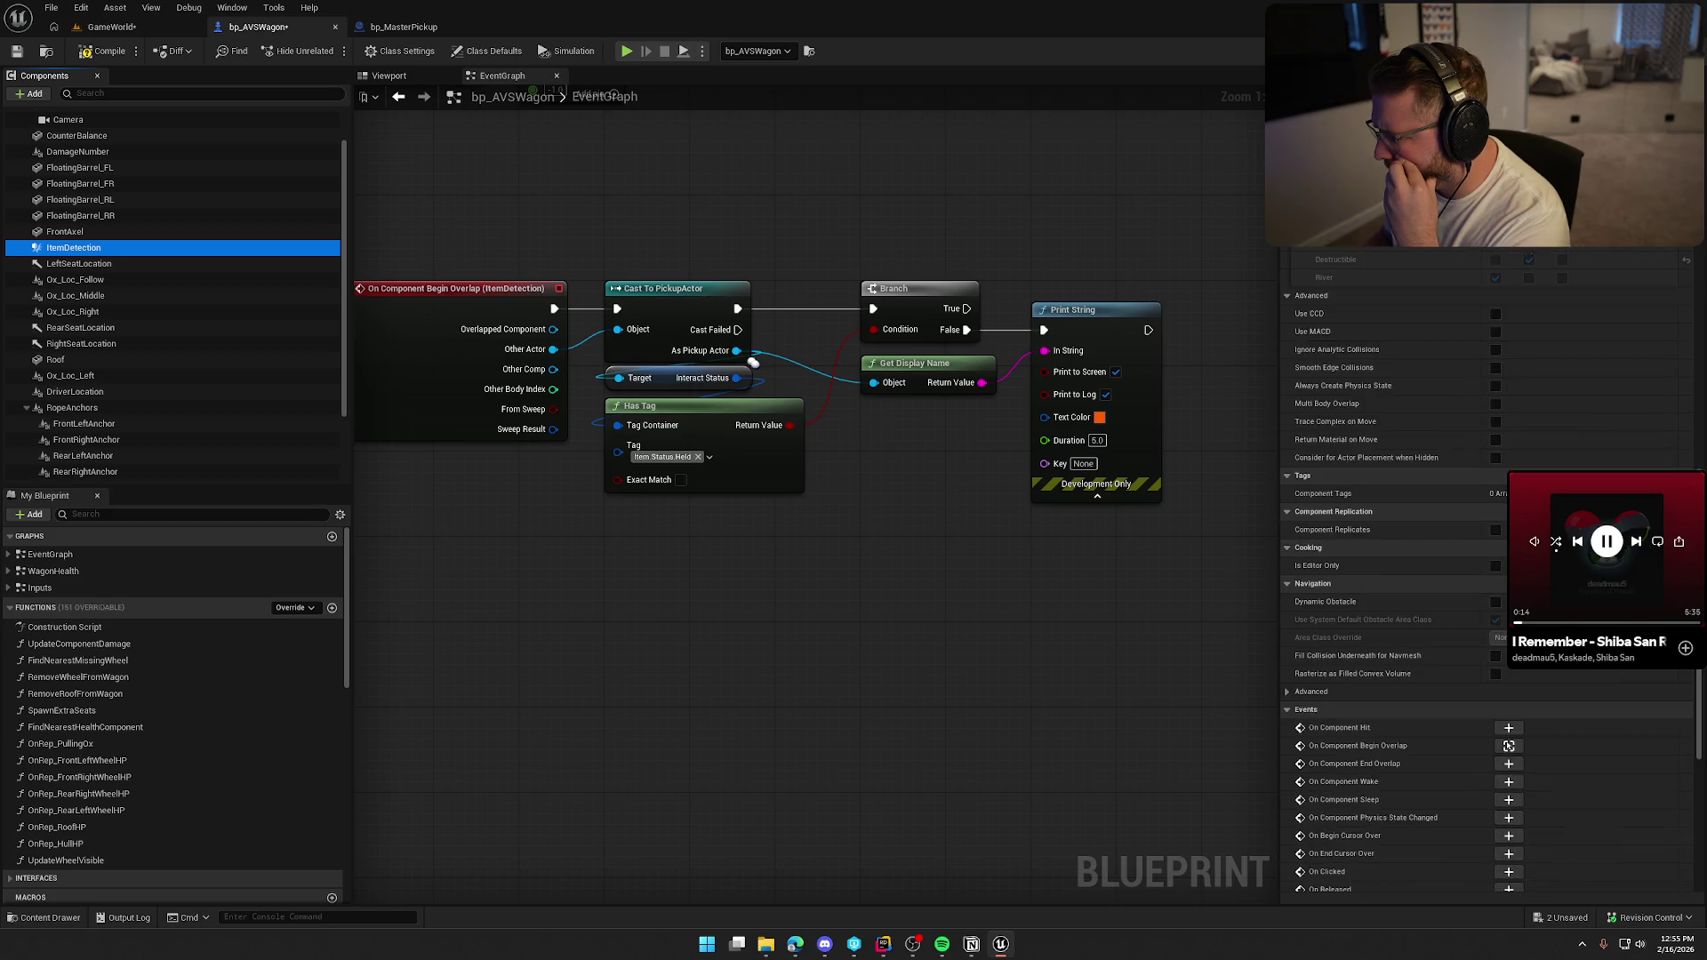
scroll(1484, 569, "down", 2)
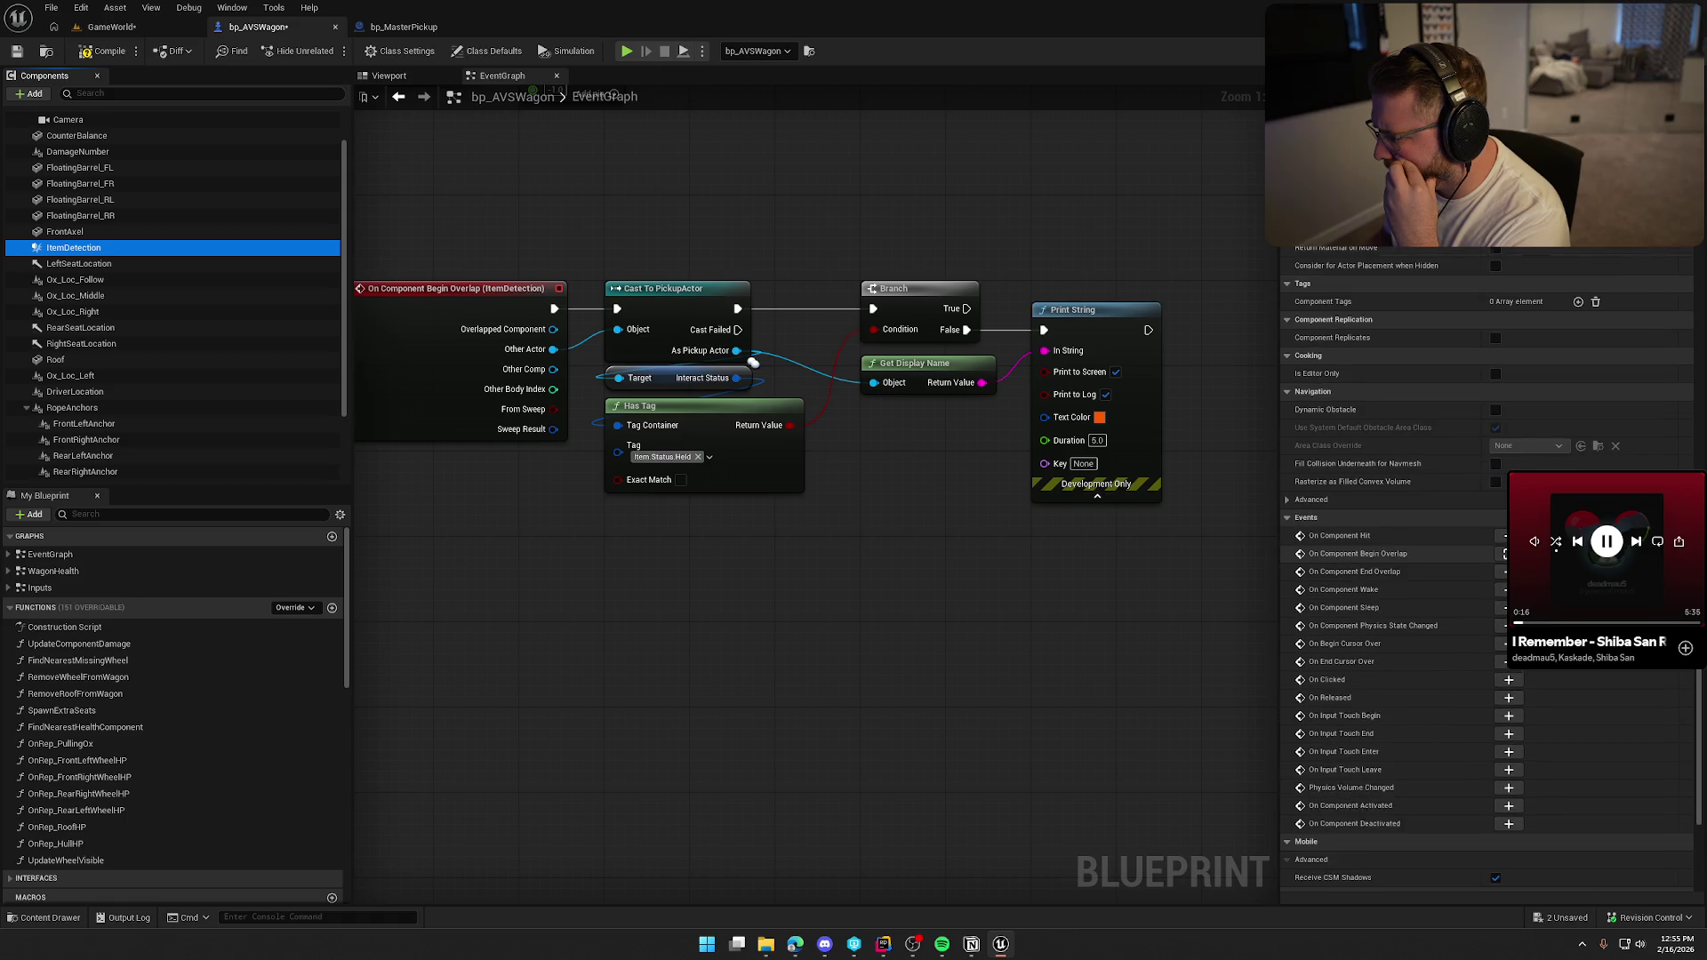
scroll(1504, 553, "down", 4)
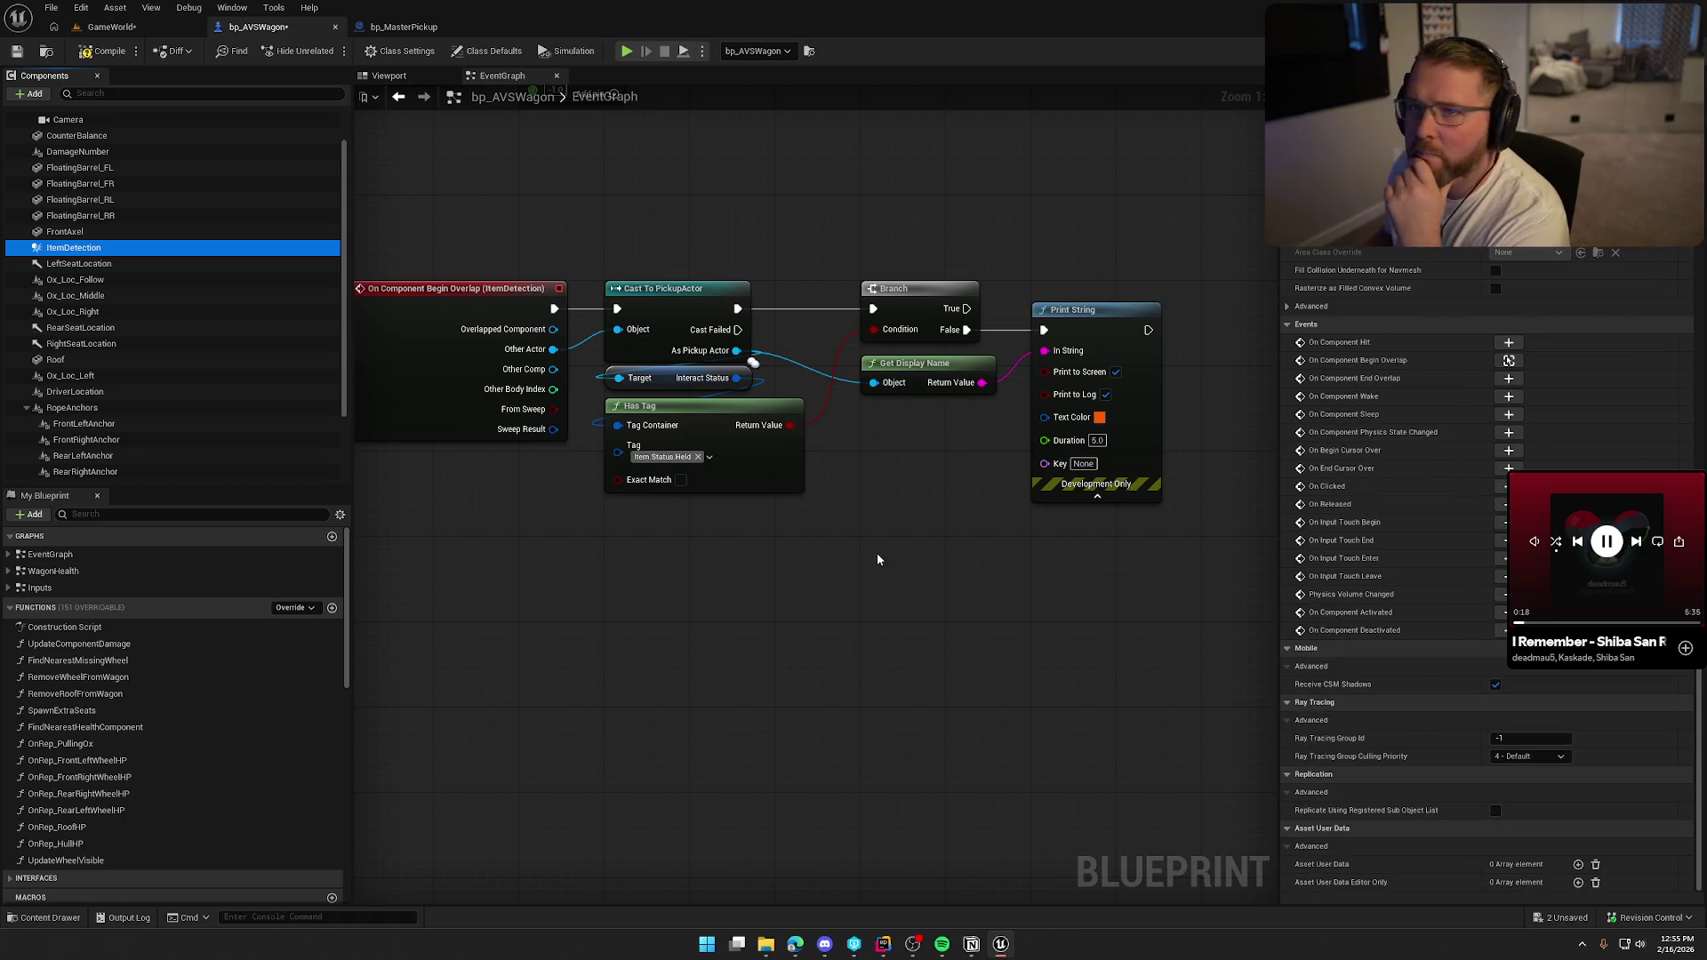
left_click(883, 944)
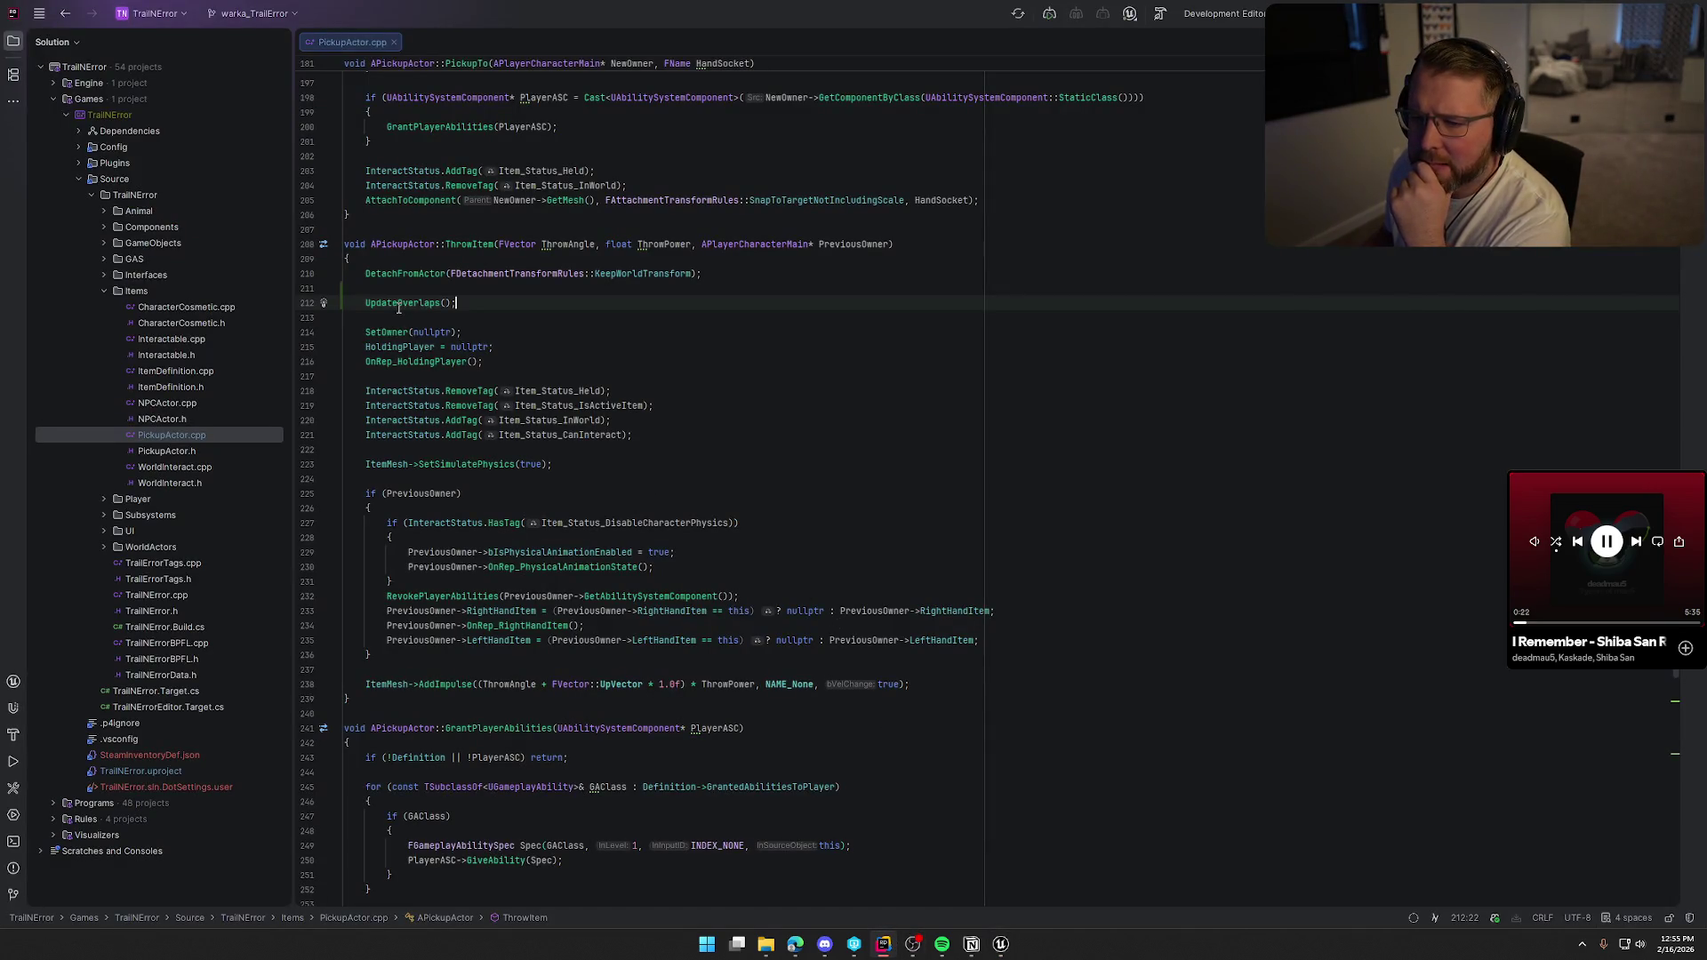
Move ThrowItem's UpdateOverlaps() call below the interact-status tag updates, just before ItemMesh->SetSimulatePhysics(true).
mouse_move(399, 307)
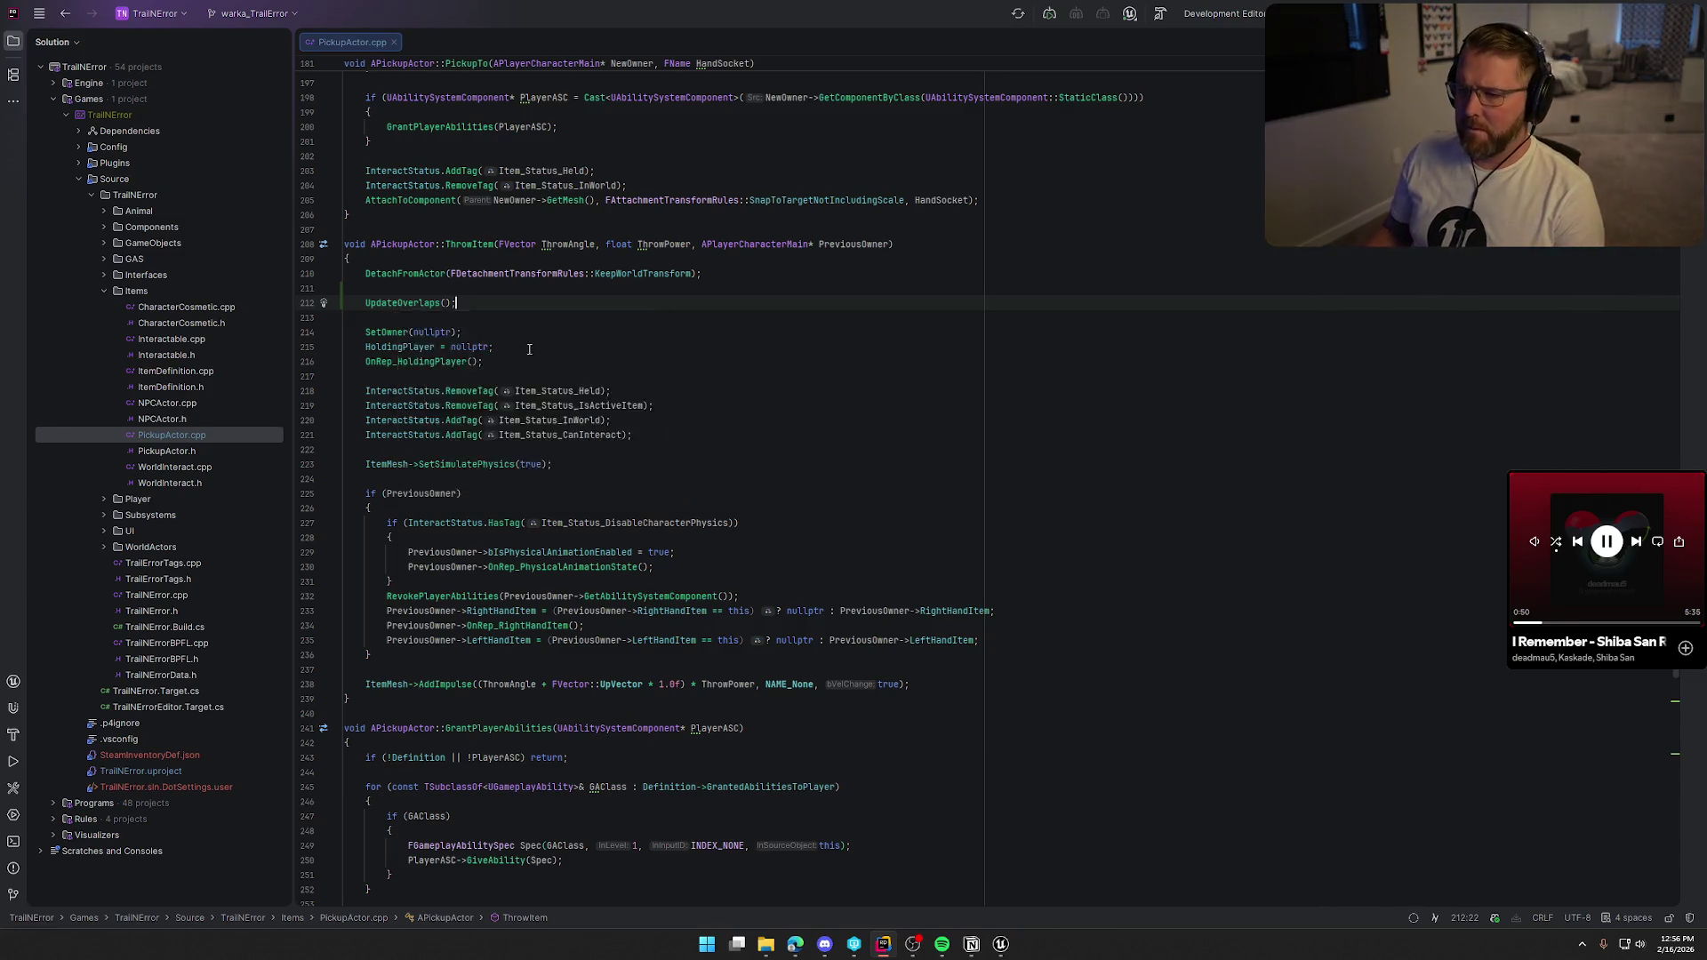
key("alt+Tab")
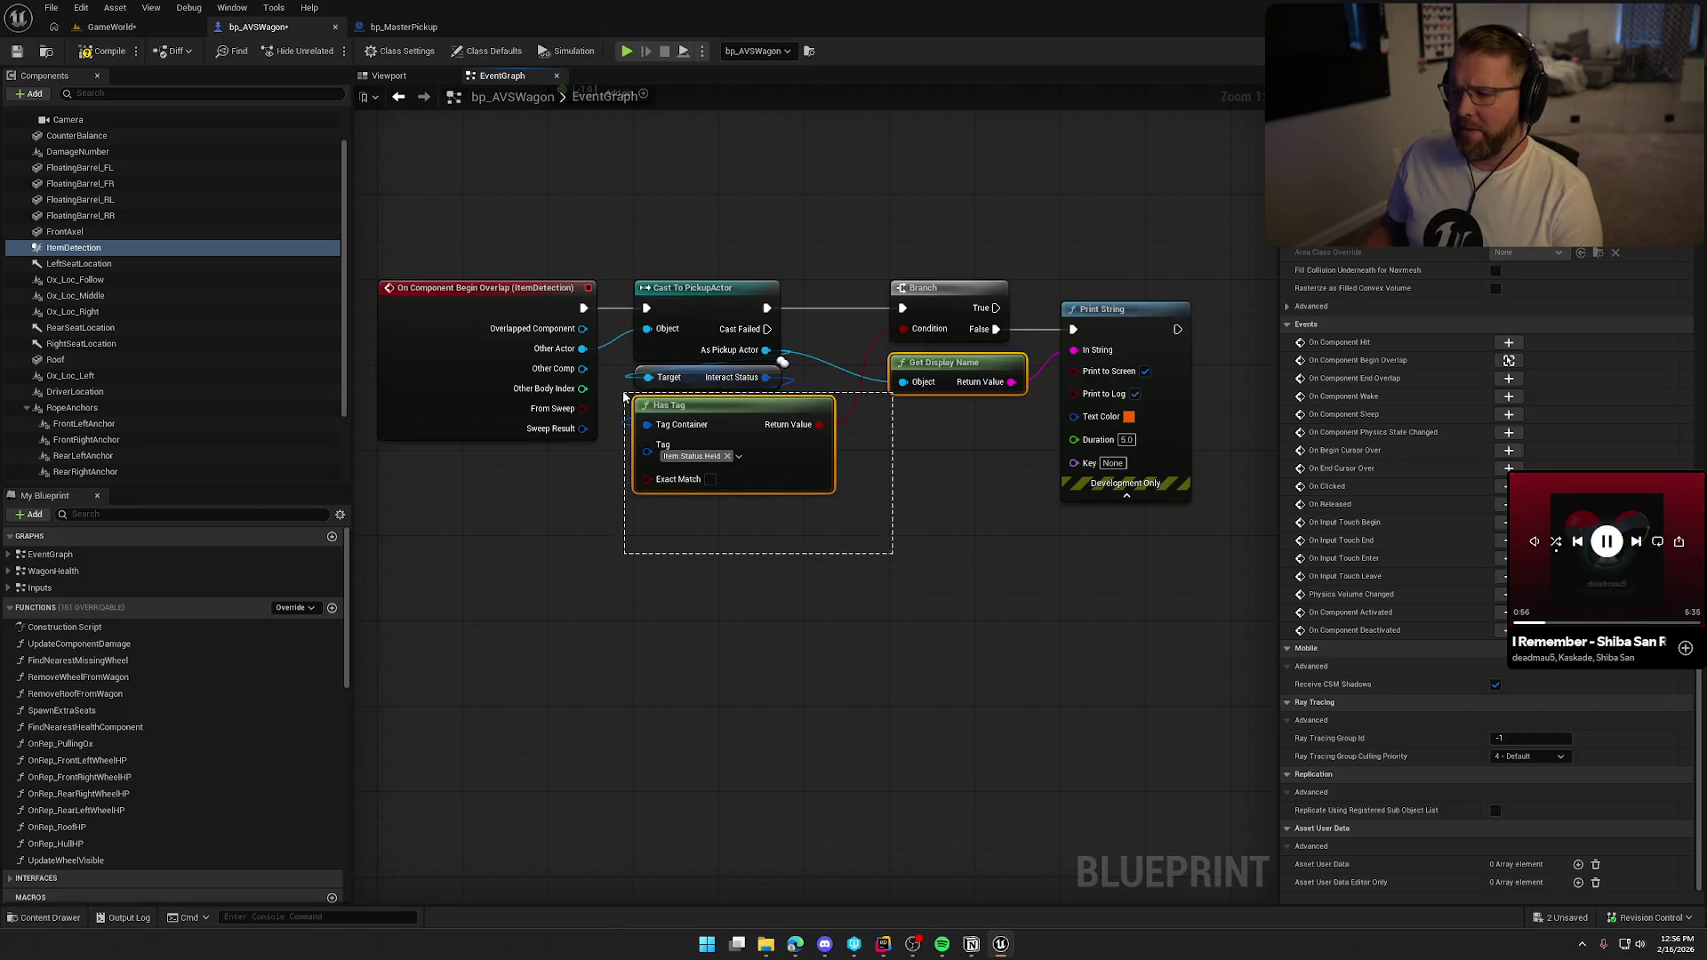
left_click(945, 616)
key("alt+Tab")
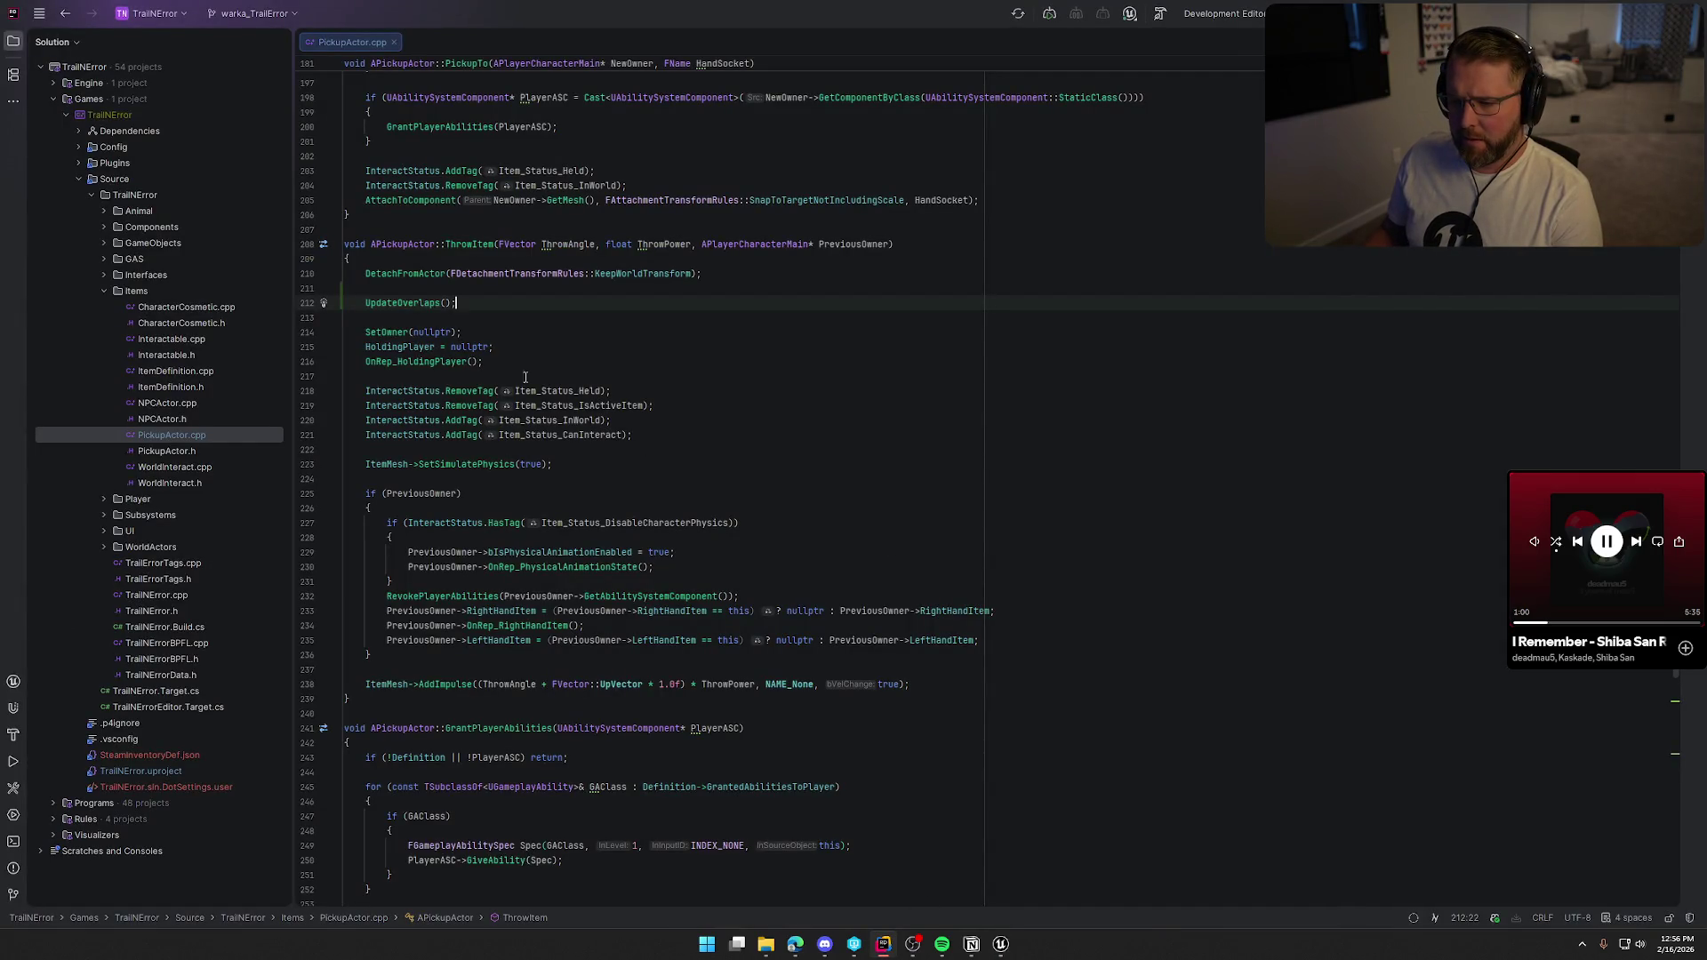
key("alt+shift+Down")
key("alt+shift+Down")
key("alt+shift+Down")
key("alt+shift+Down")
key("alt+shift+Down")
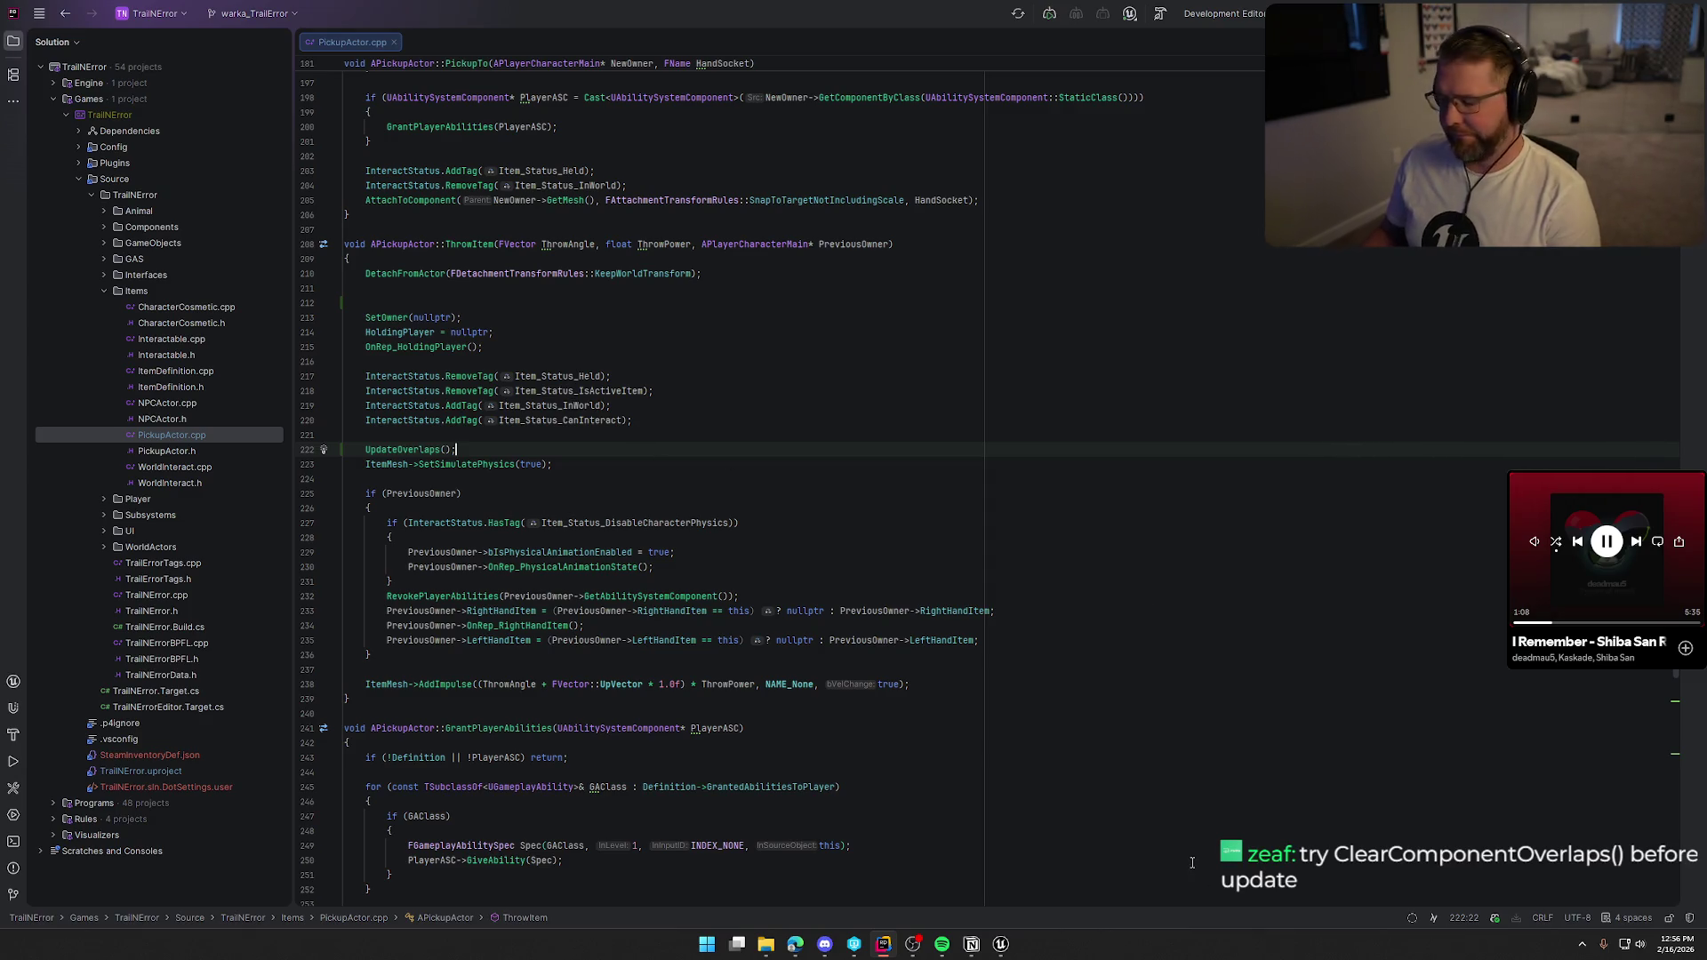
left_click(1002, 944)
left_click(109, 29)
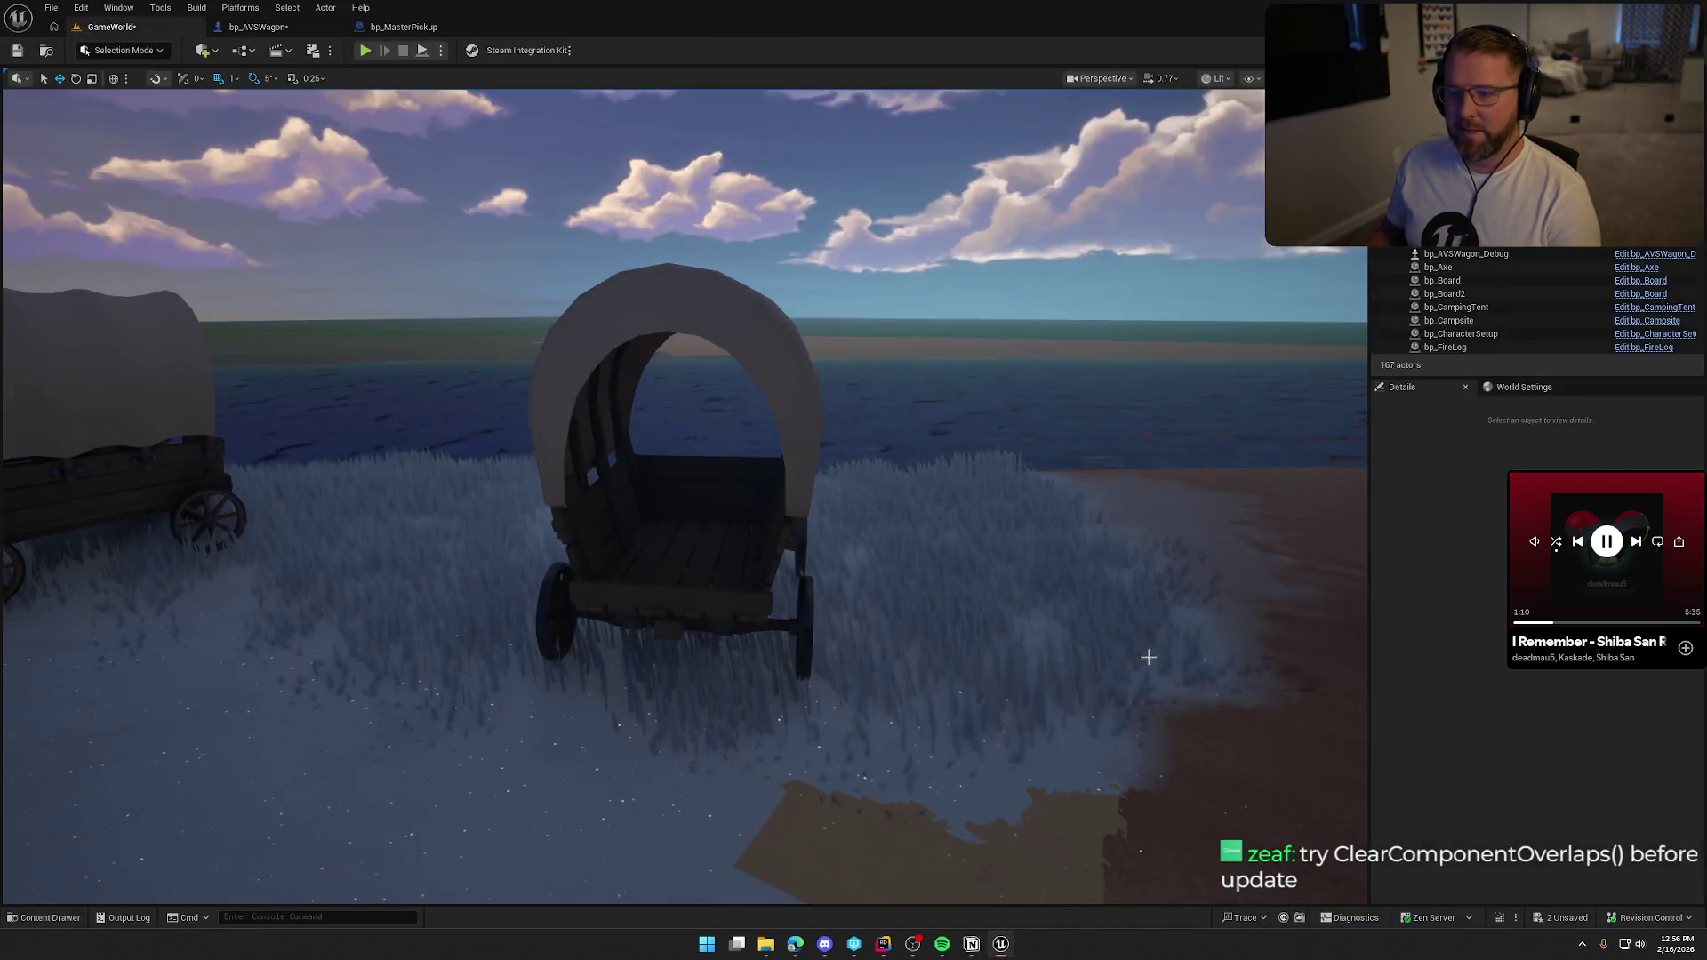
Live-recompile the C++ code and review the Has Tag and interact-status nodes in bp_AVSWagon.
key("ctrl+alt+F11")
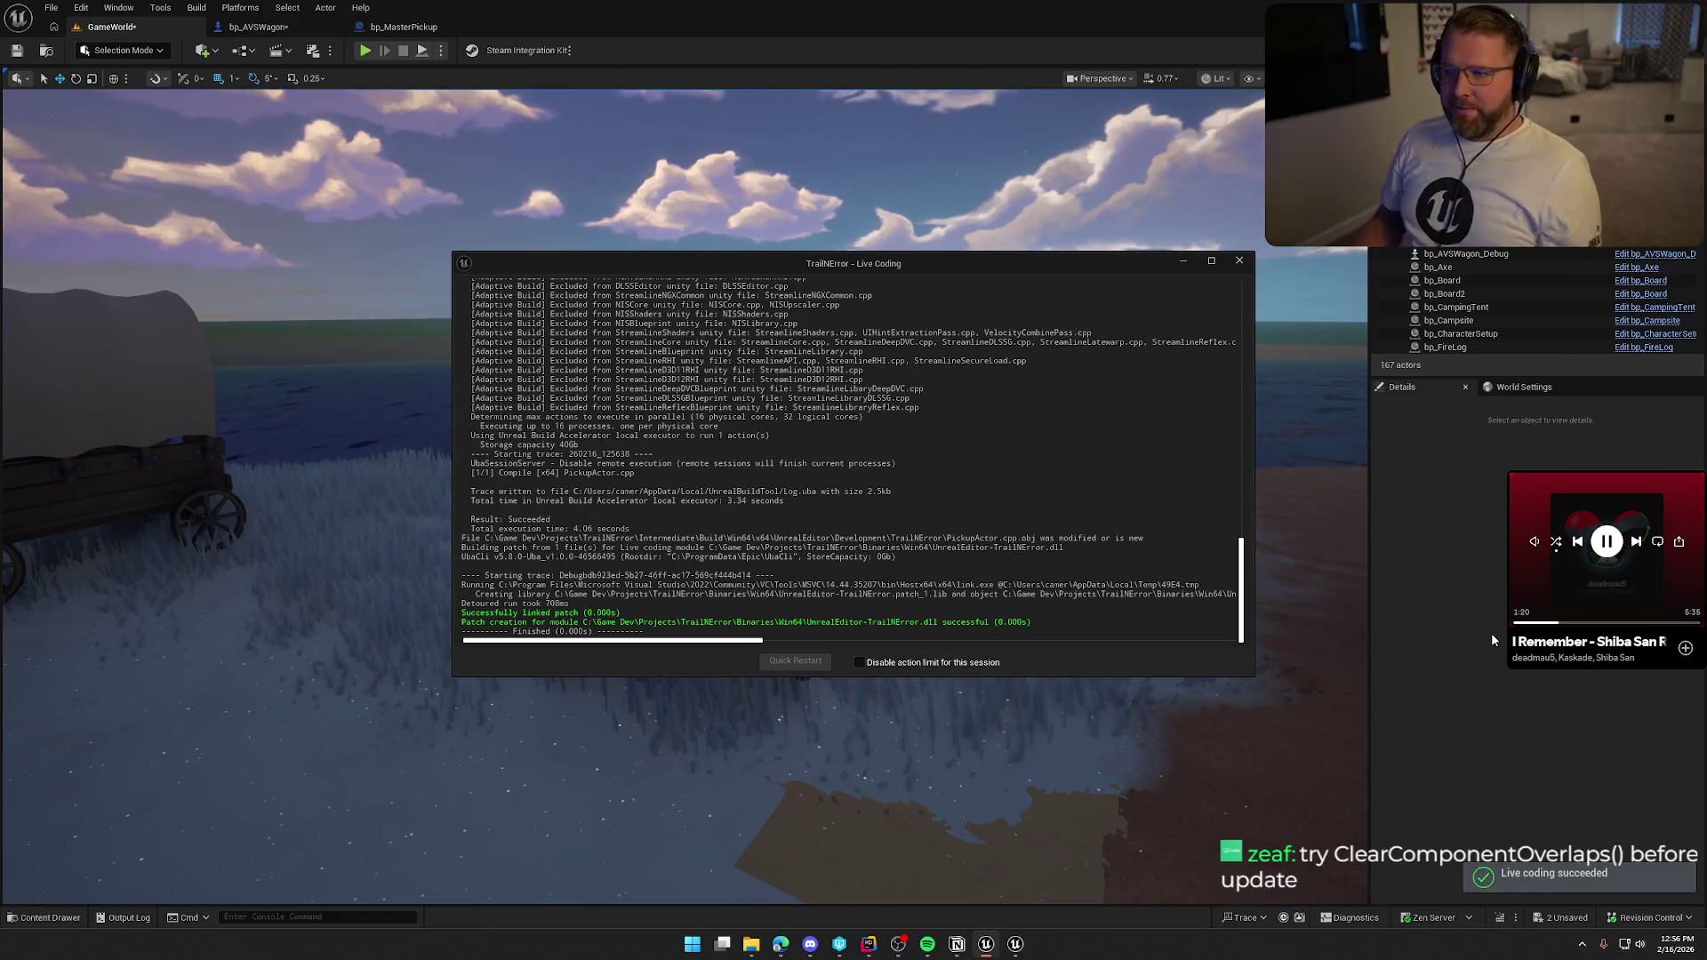
left_click(272, 28)
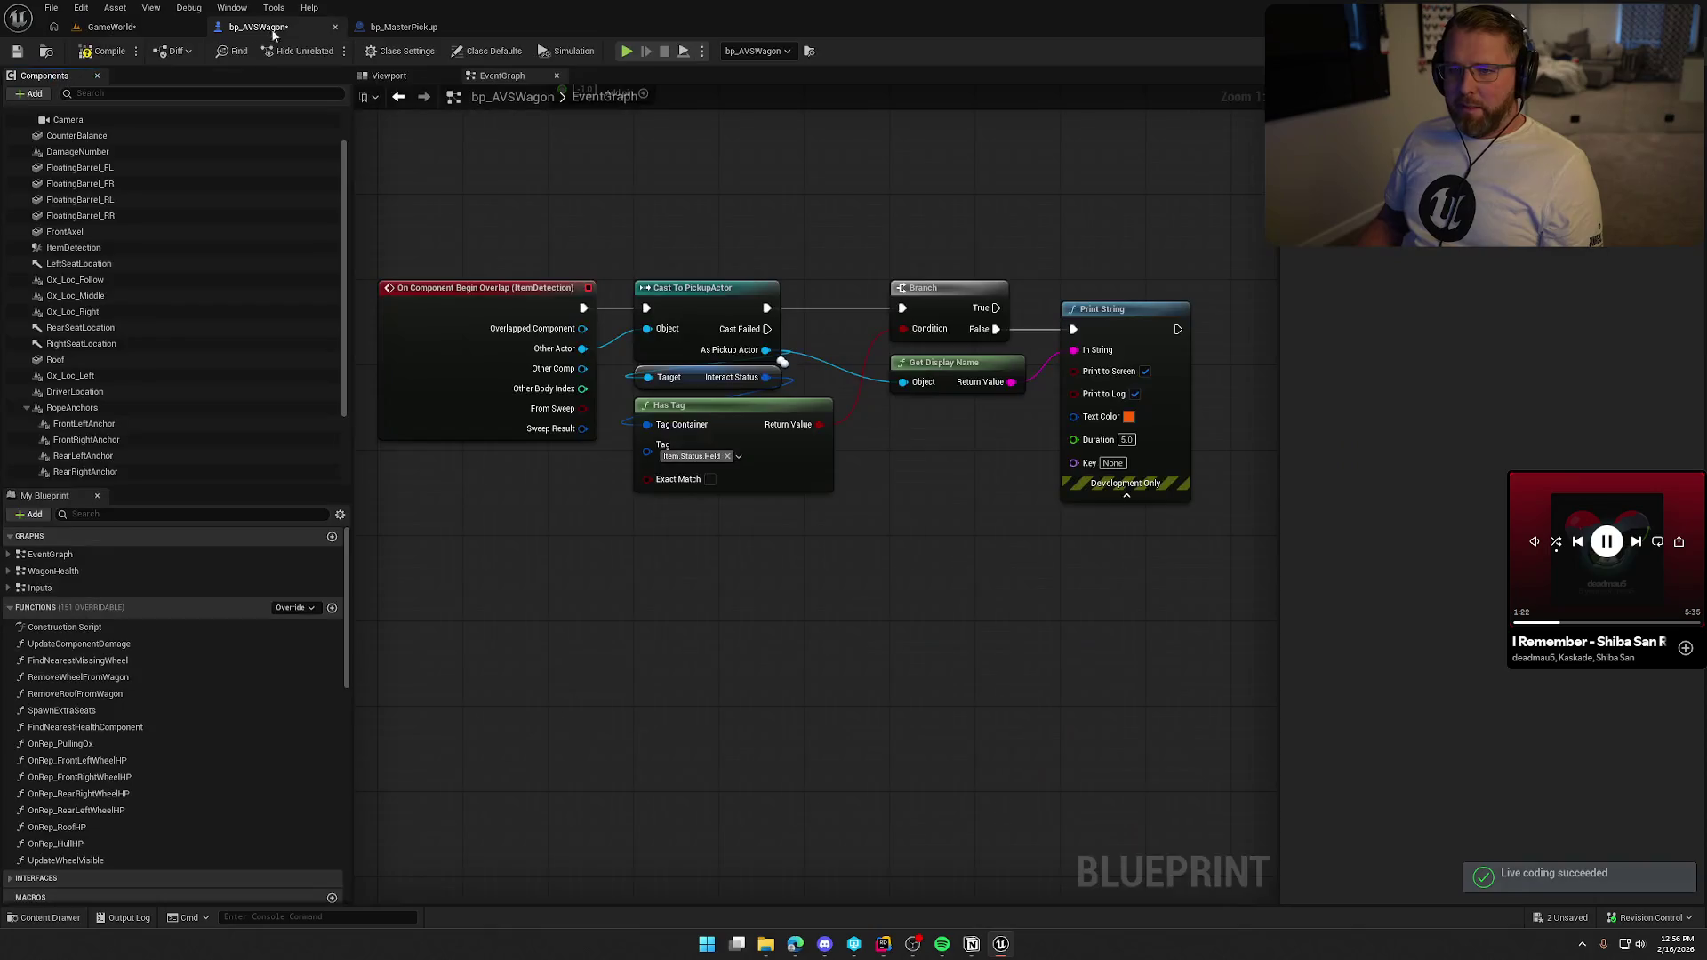
left_click_drag(770, 532, 613, 393)
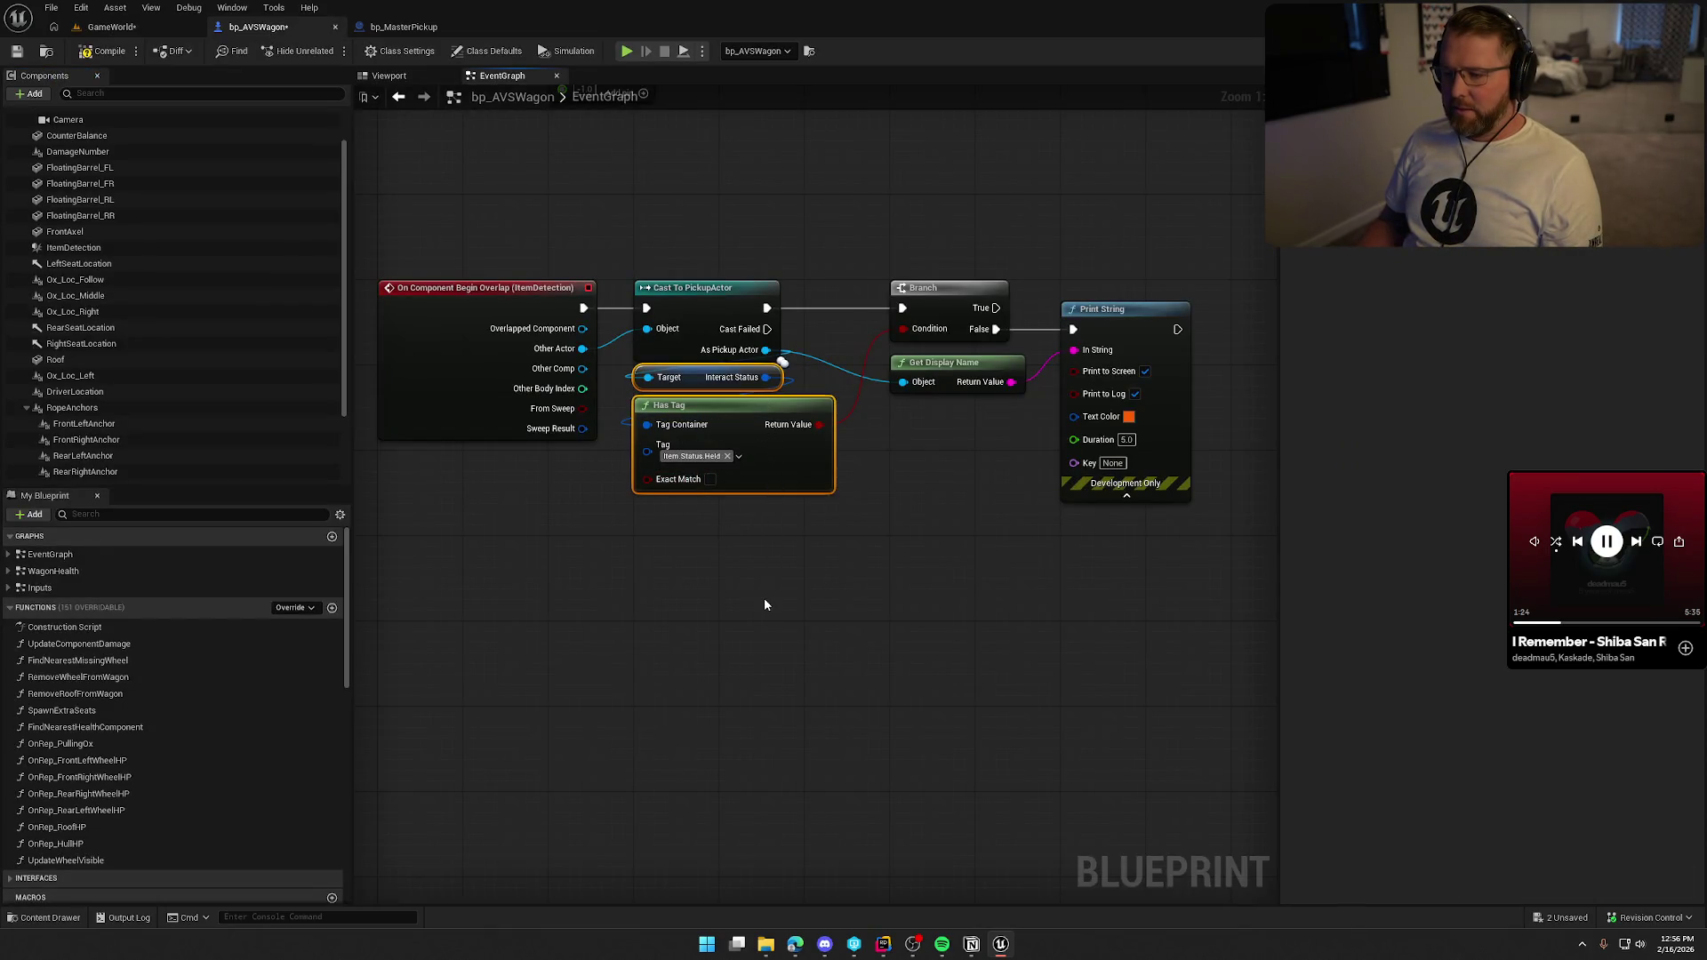
mouse_move(767, 578)
left_mouse_down()
mouse_move(1261, 579)
mouse_move(914, 584)
left_mouse_up()
key("alt+Tab")
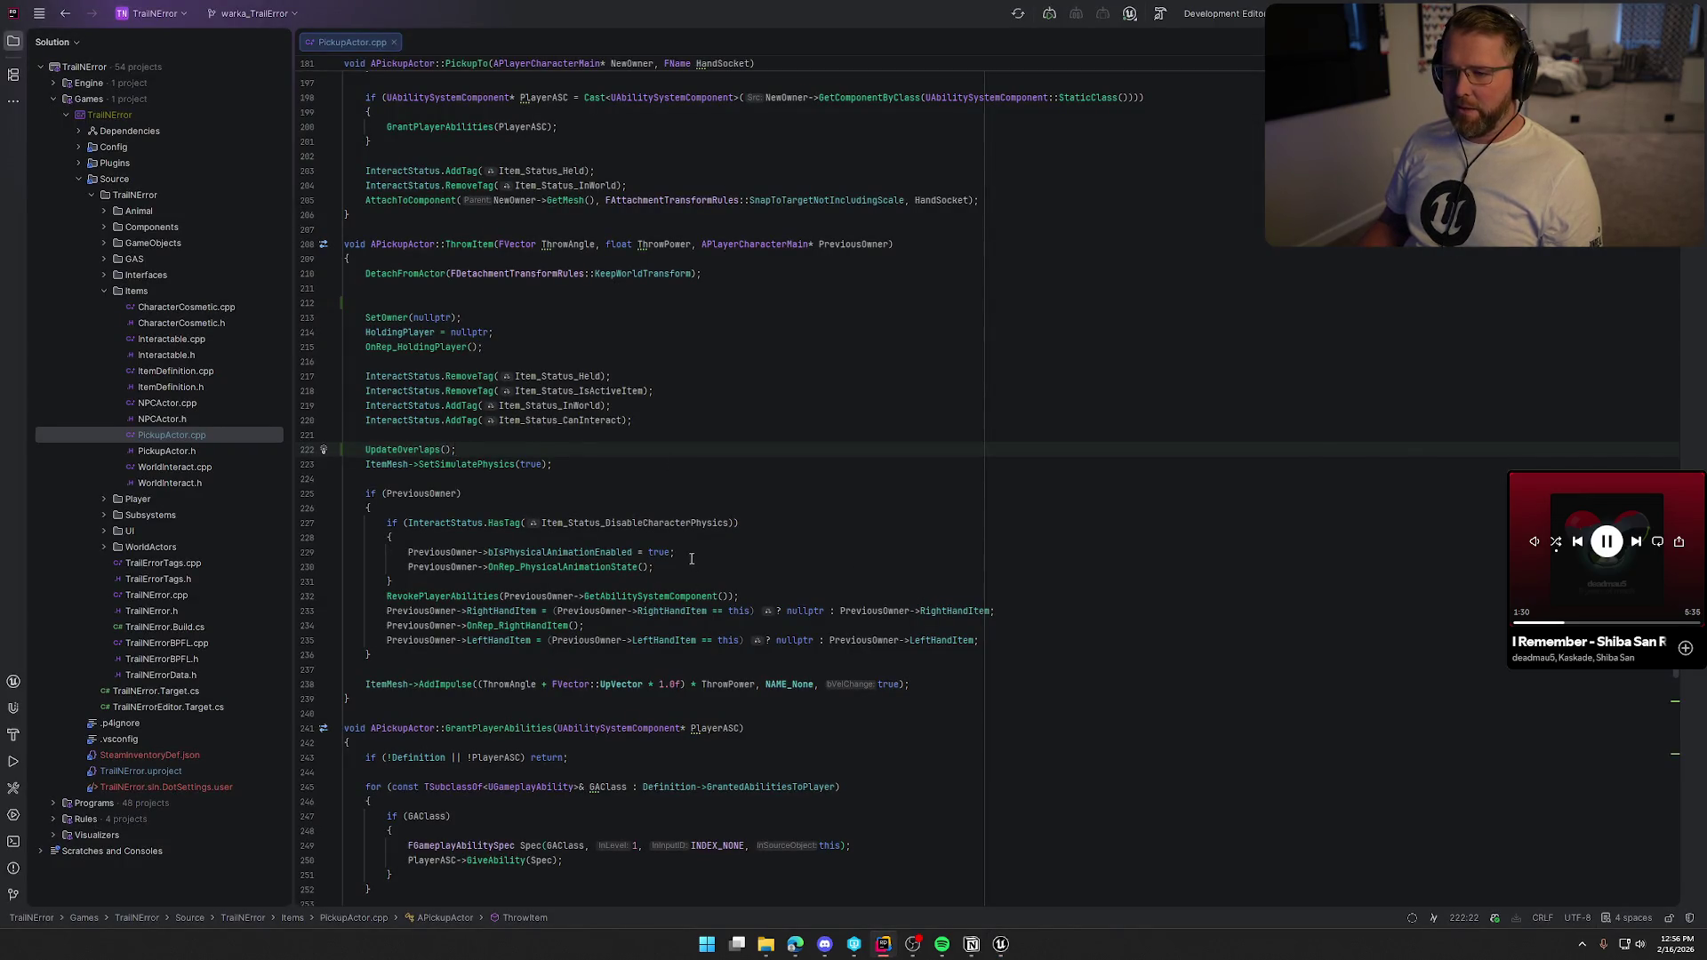
key("alt+Tab")
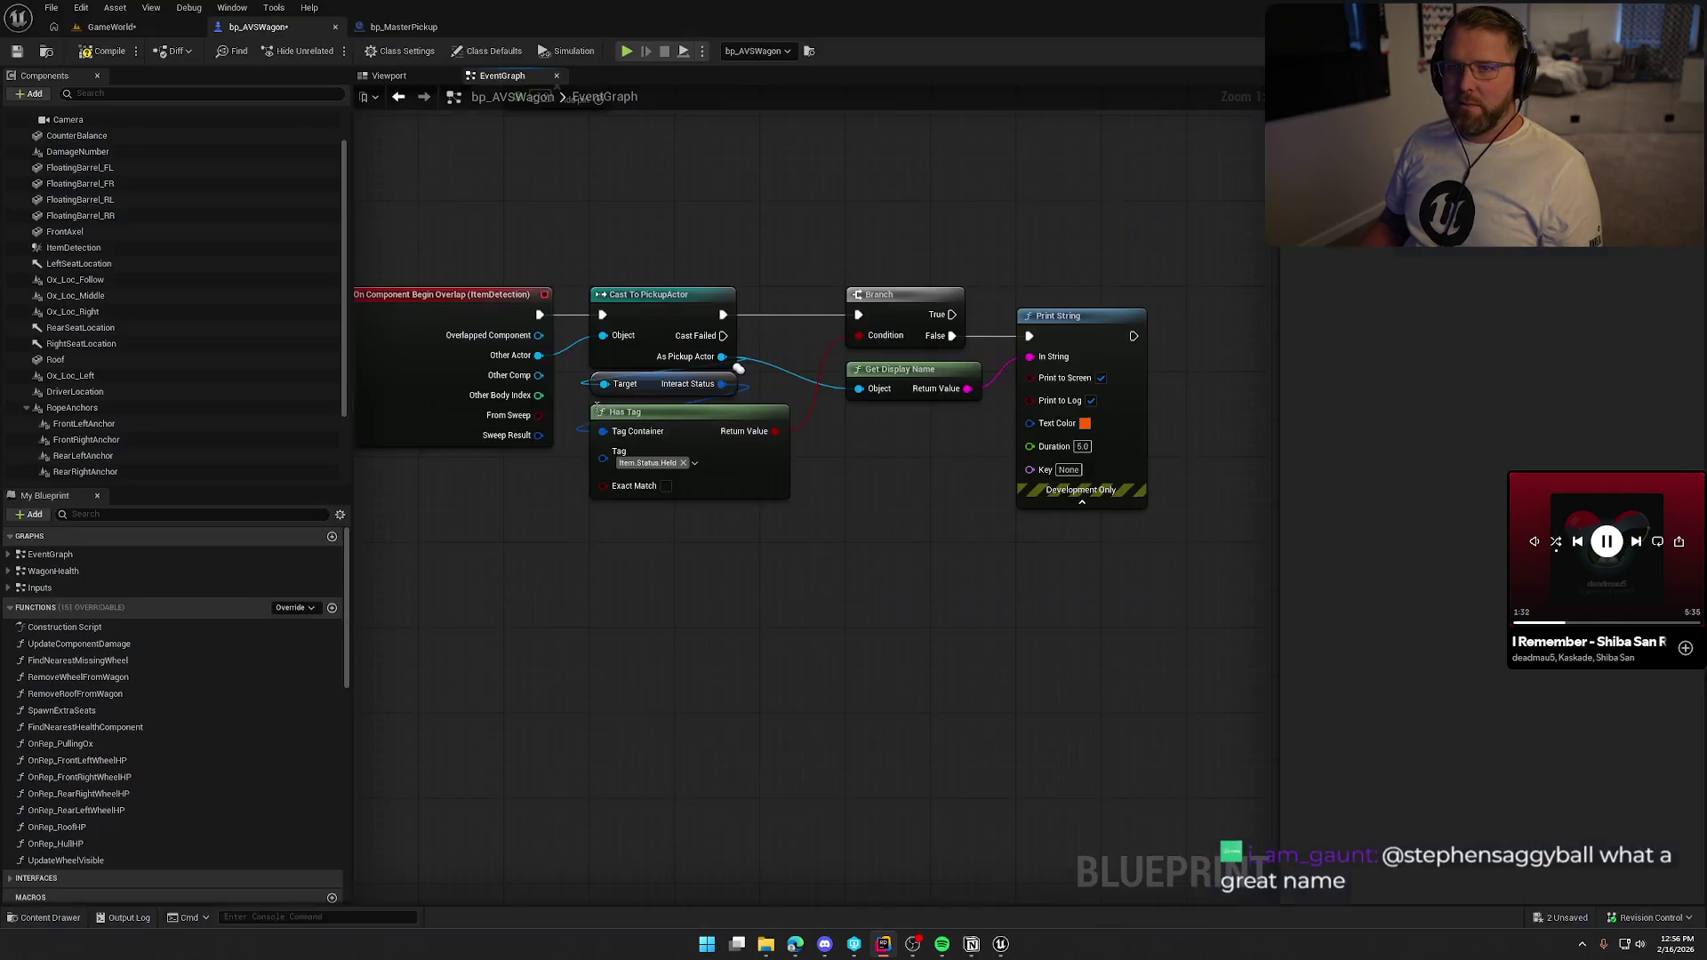
Compile the bp_AVSWagon blueprint and return to the GameWorld play session.
key("ctrl+a")
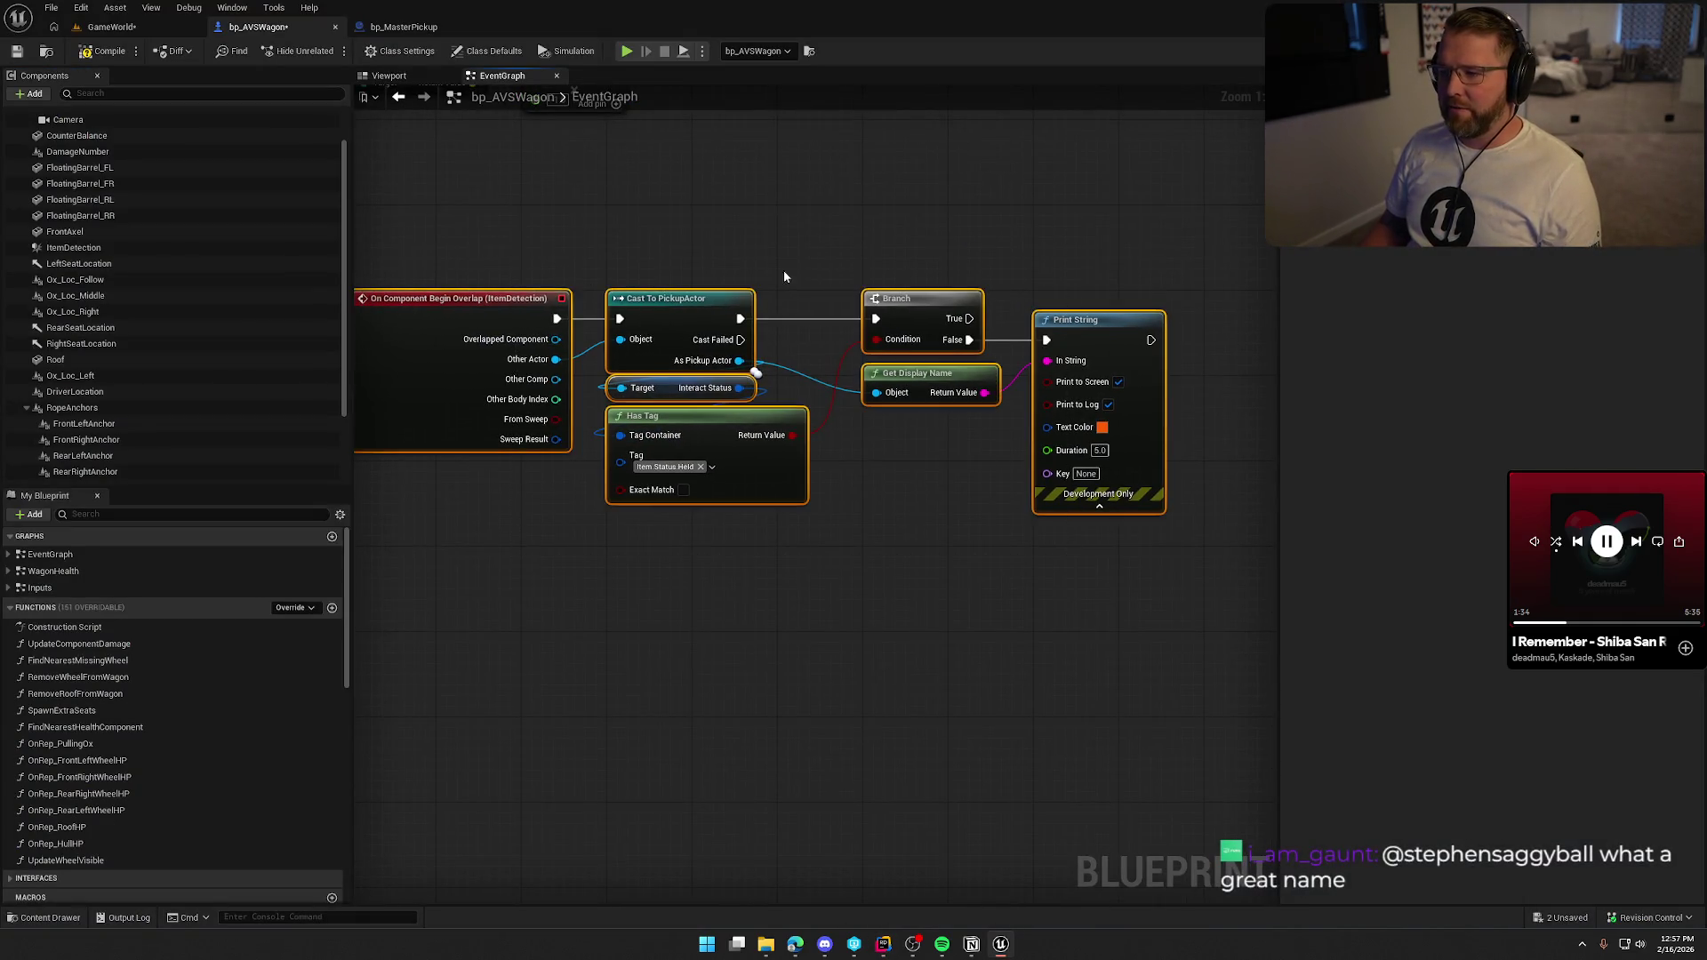
left_click(572, 180)
left_click(110, 53)
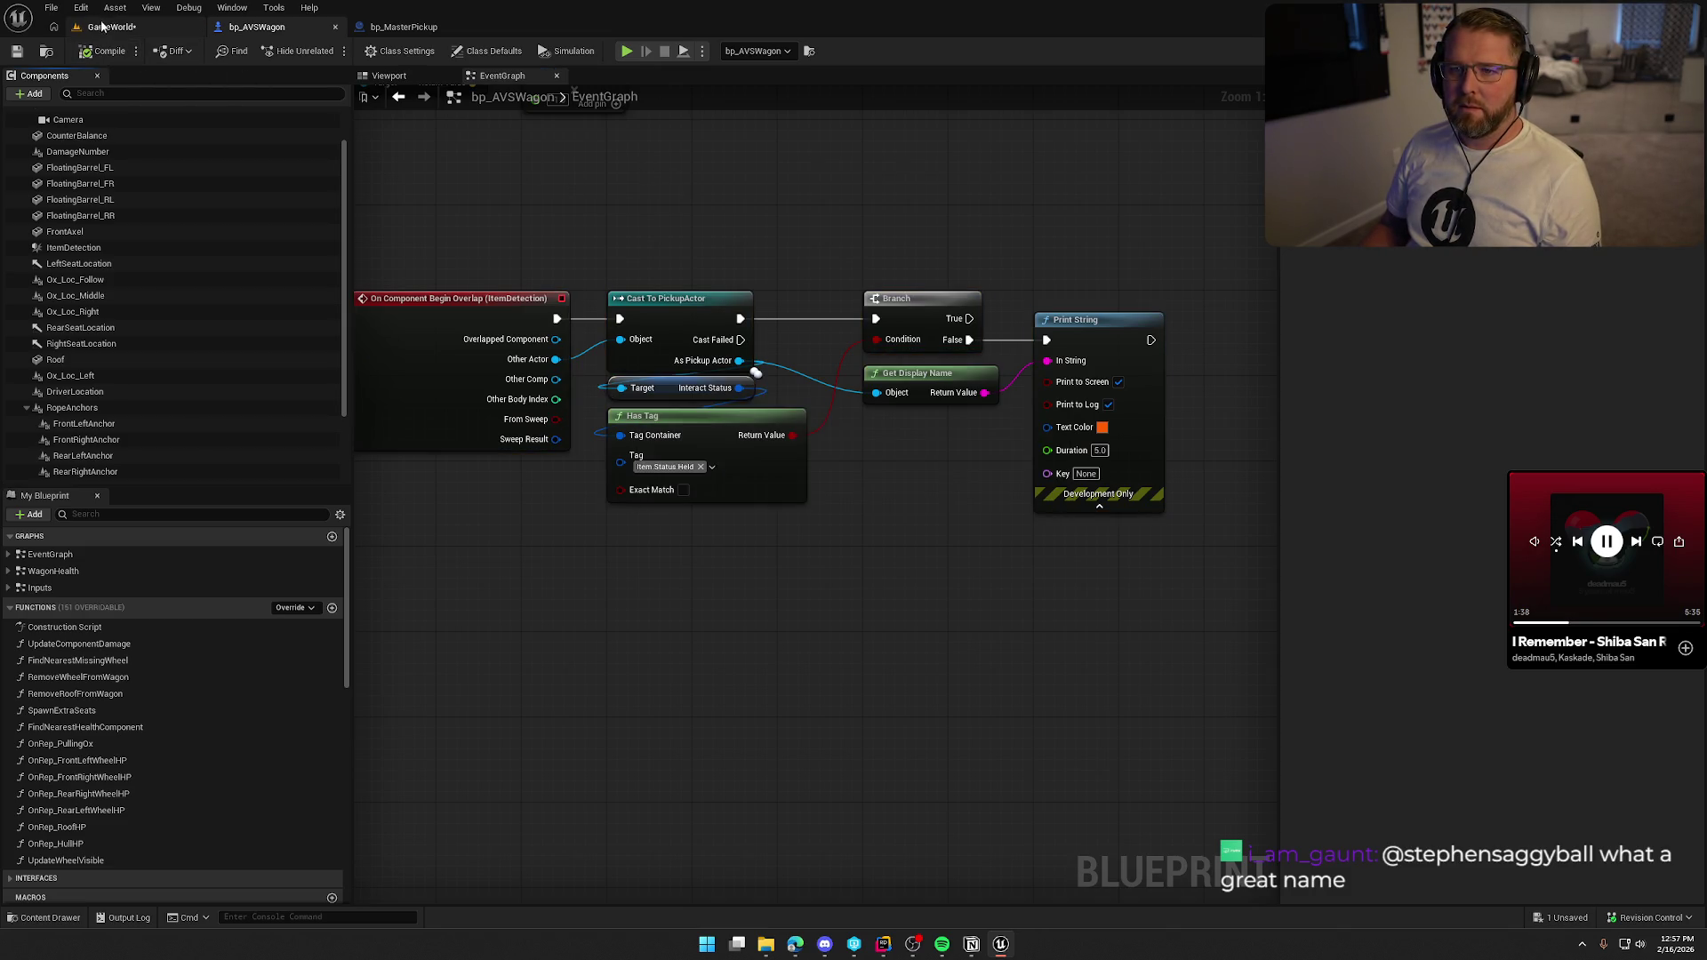
left_click(102, 27)
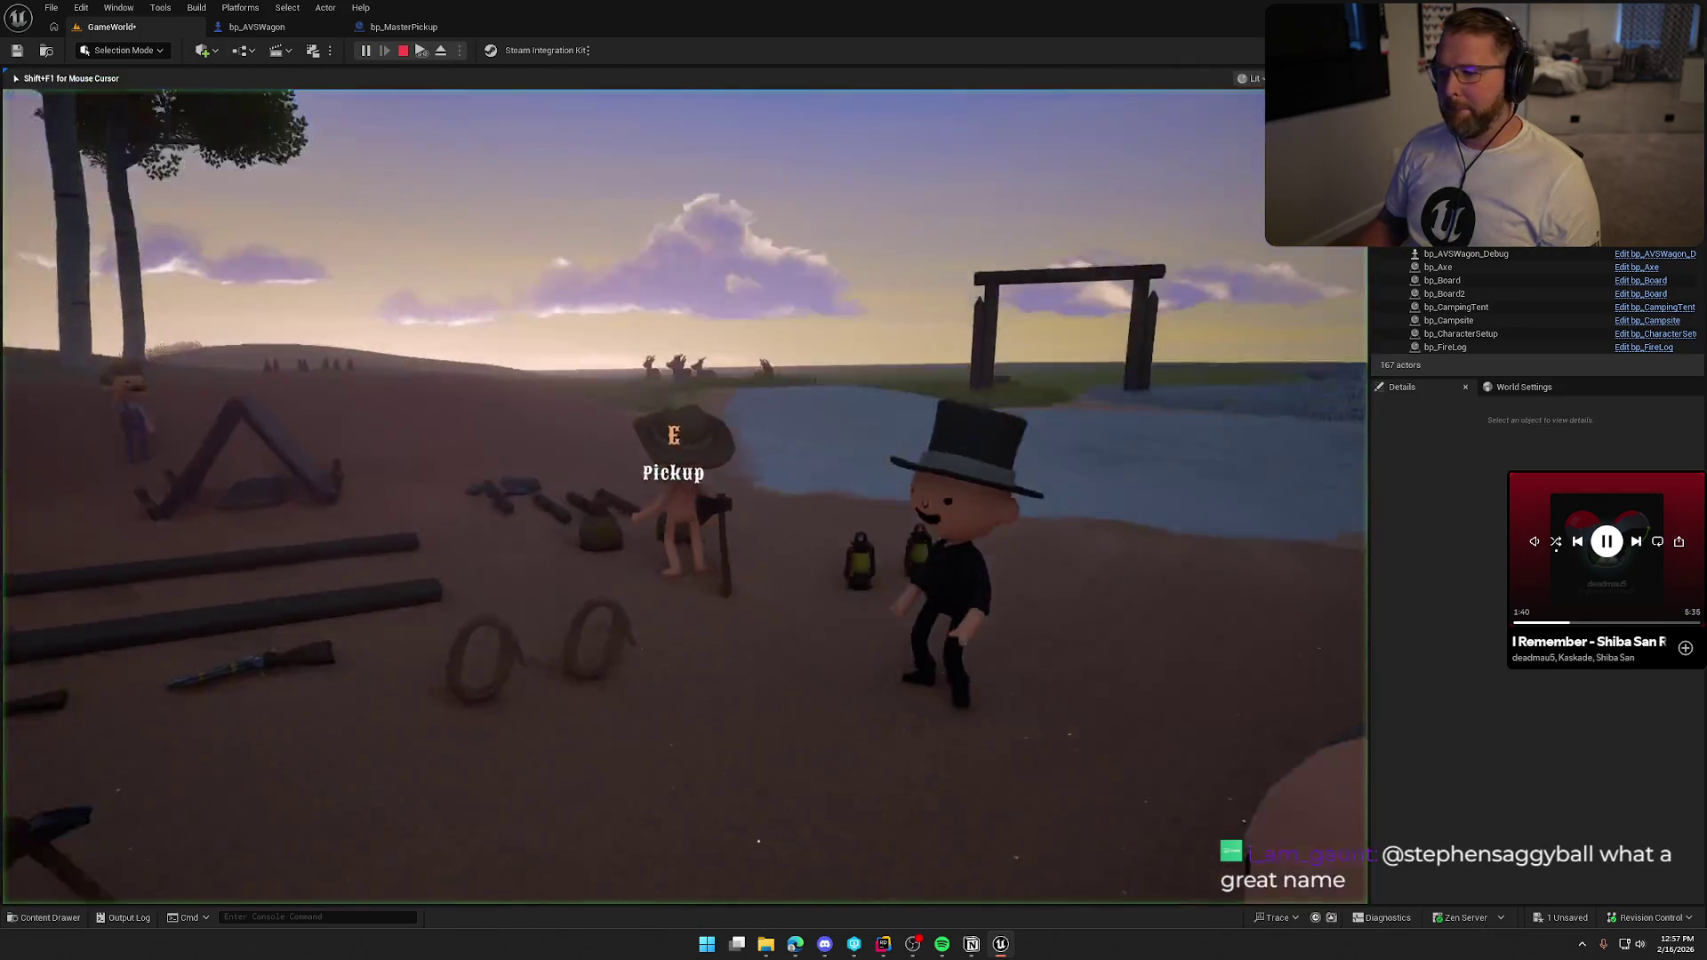
Walk the character into the covered wagon bed, back out, and toward town.
key("w")
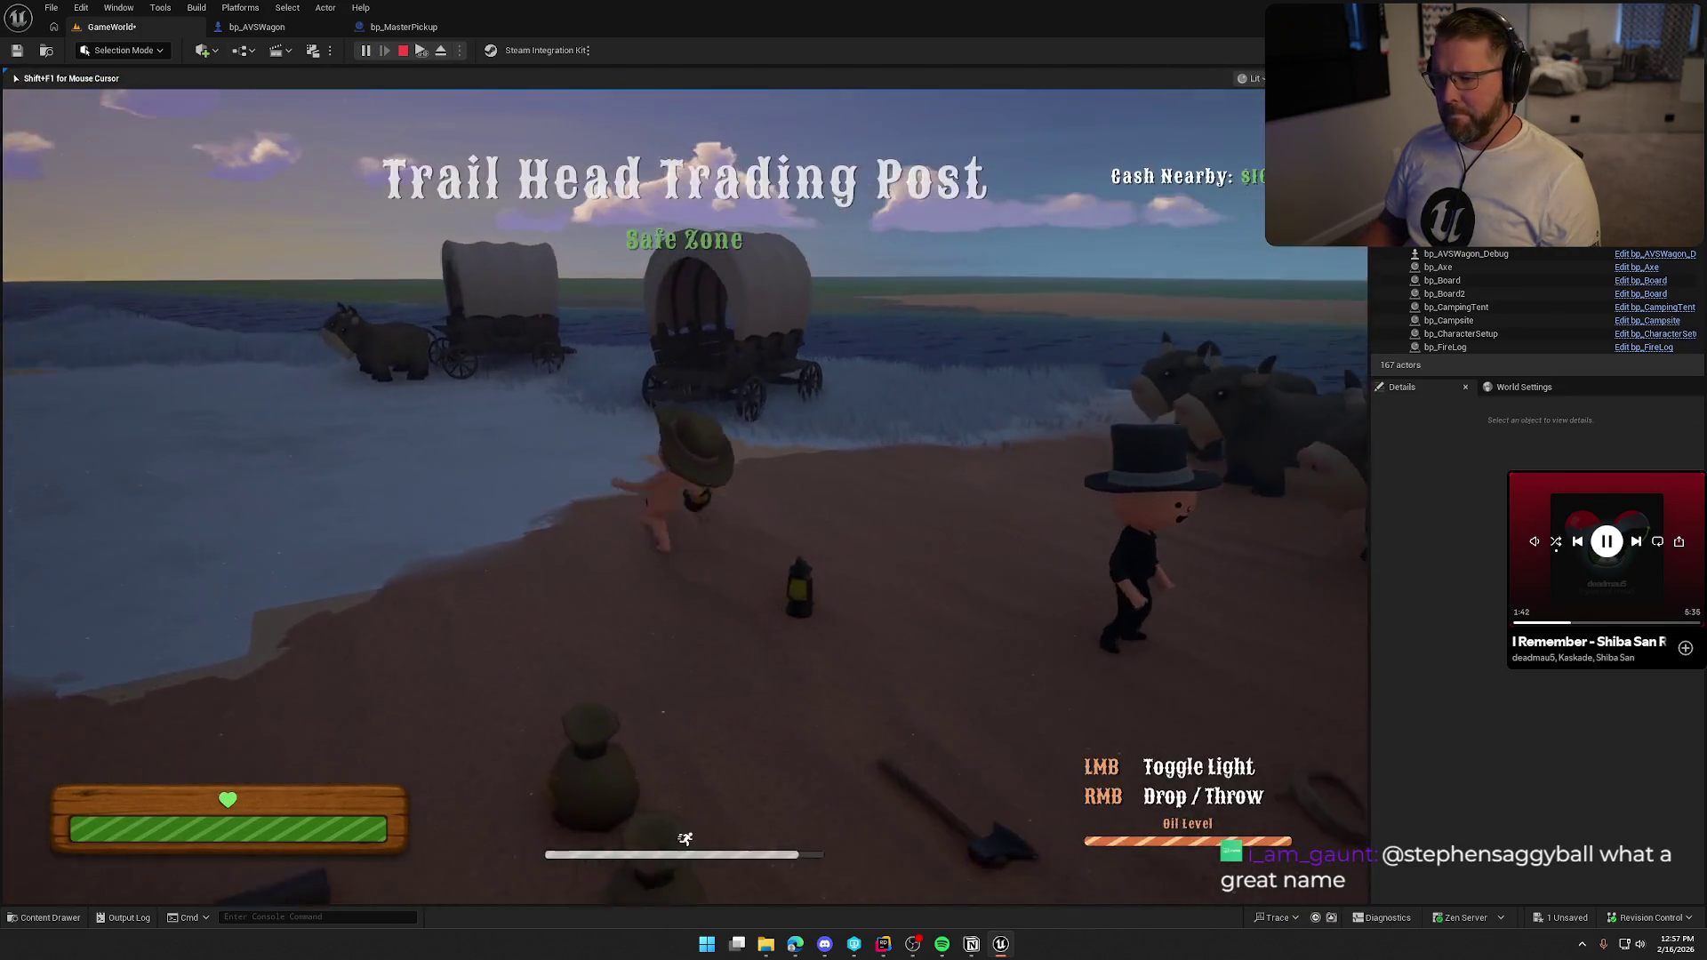
key("w")
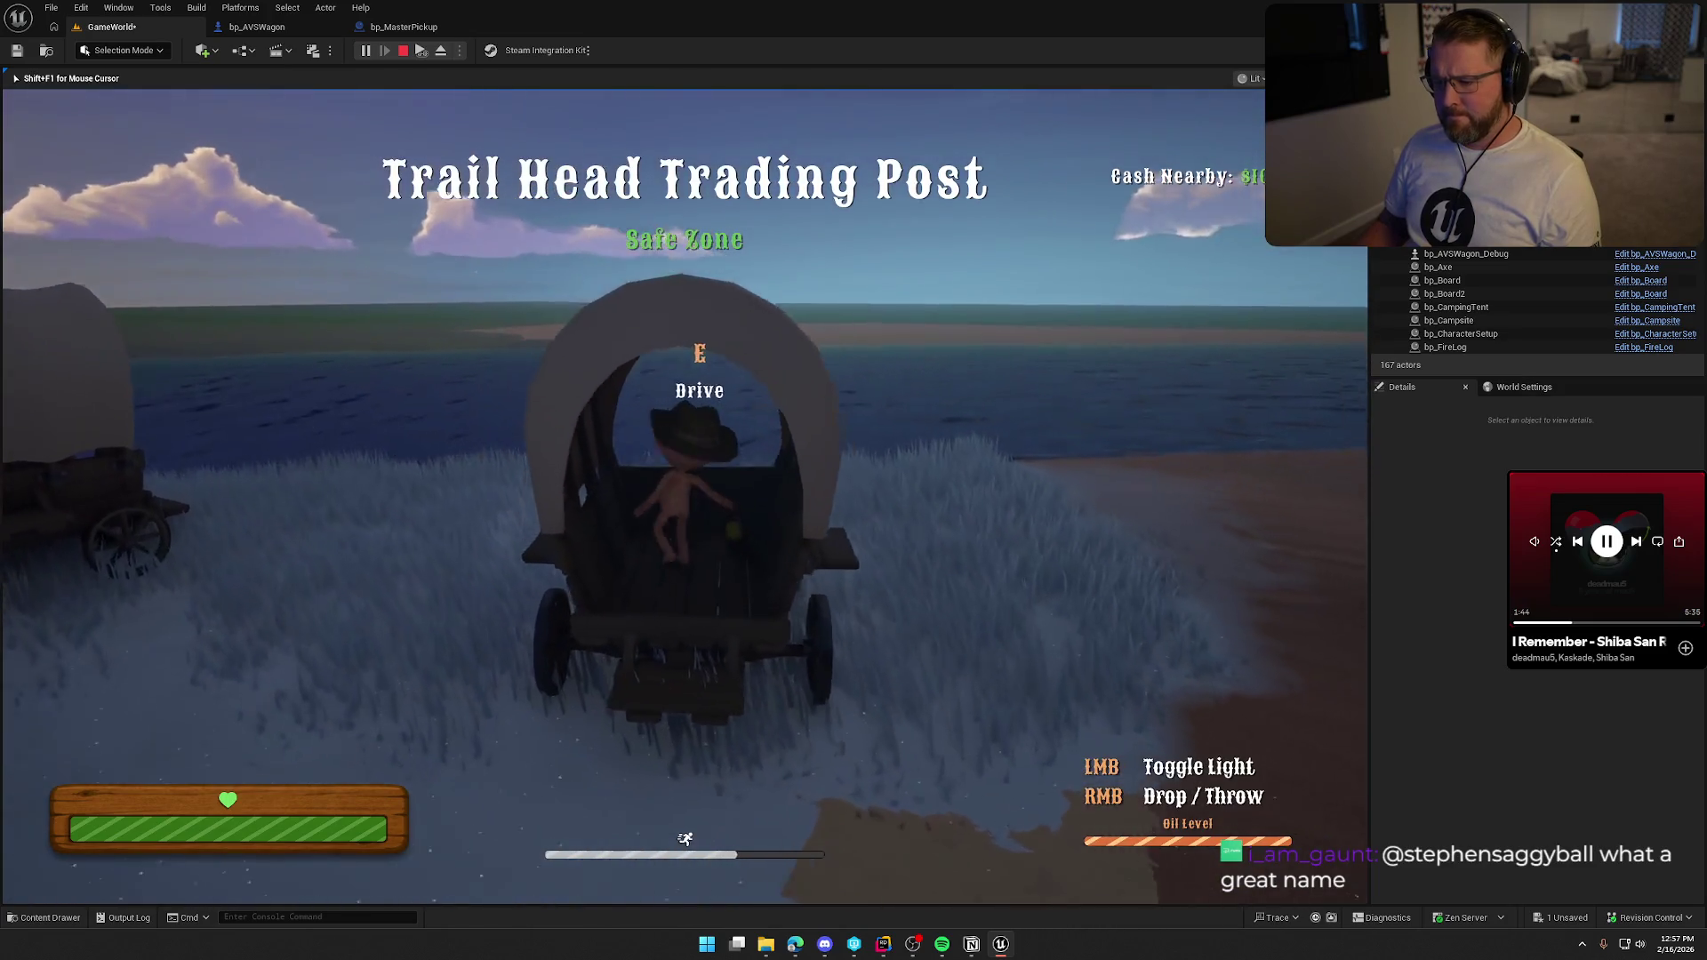
key("w")
key("w")
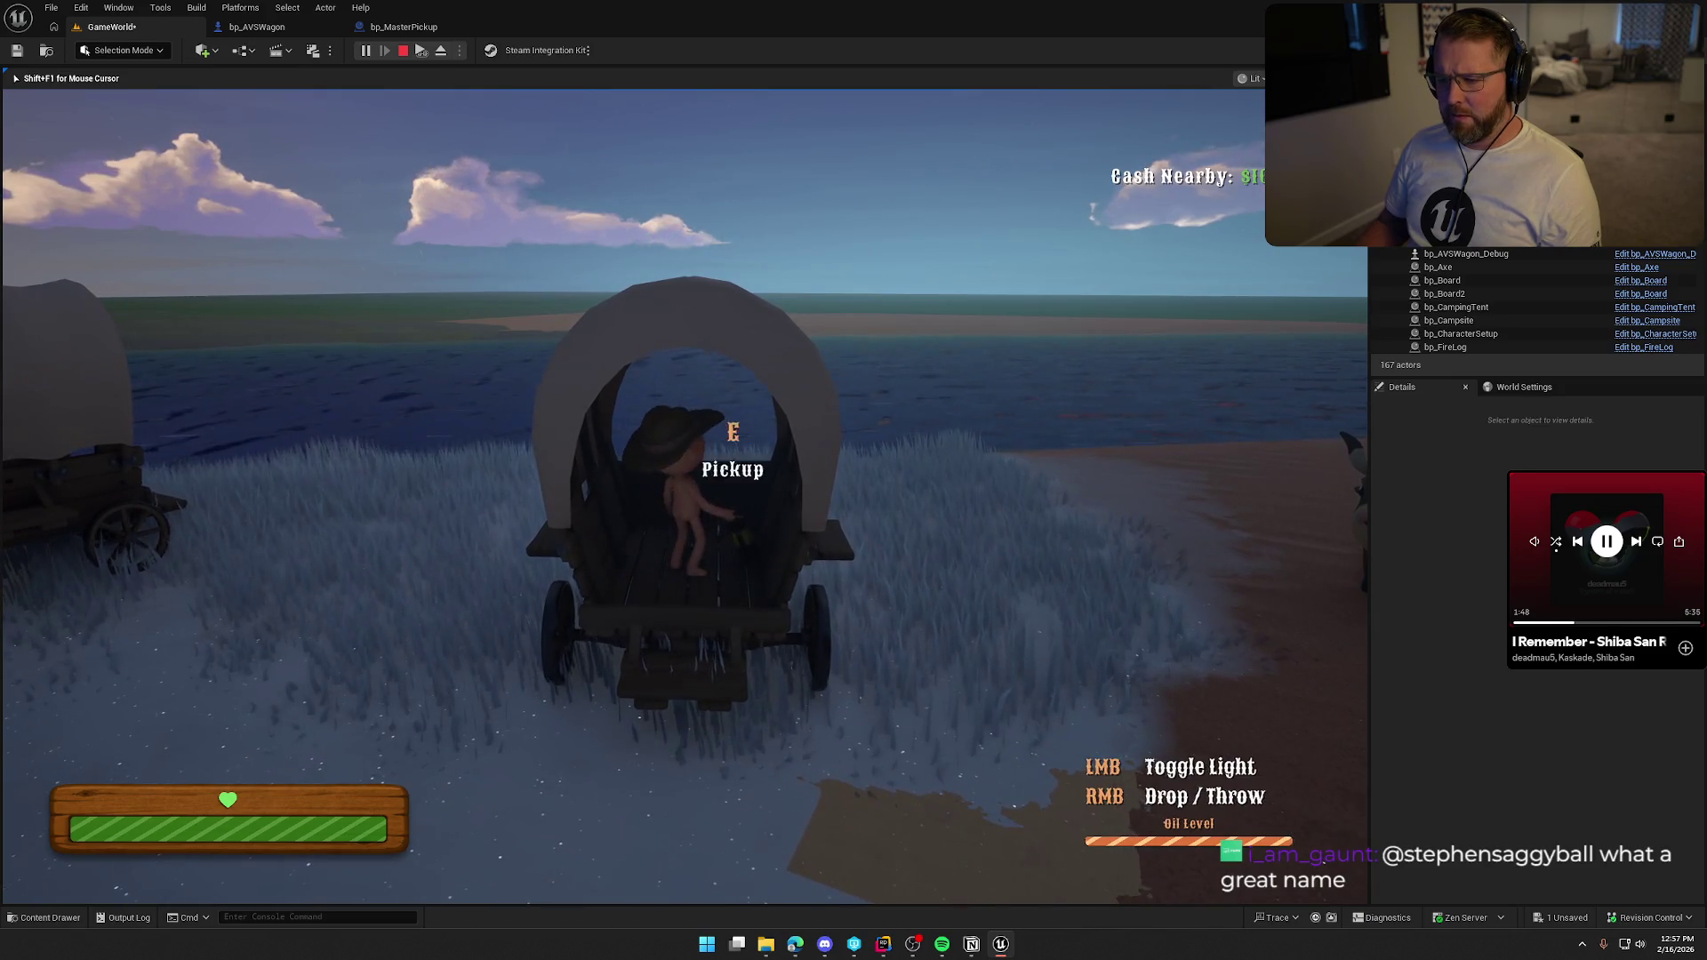
key("w")
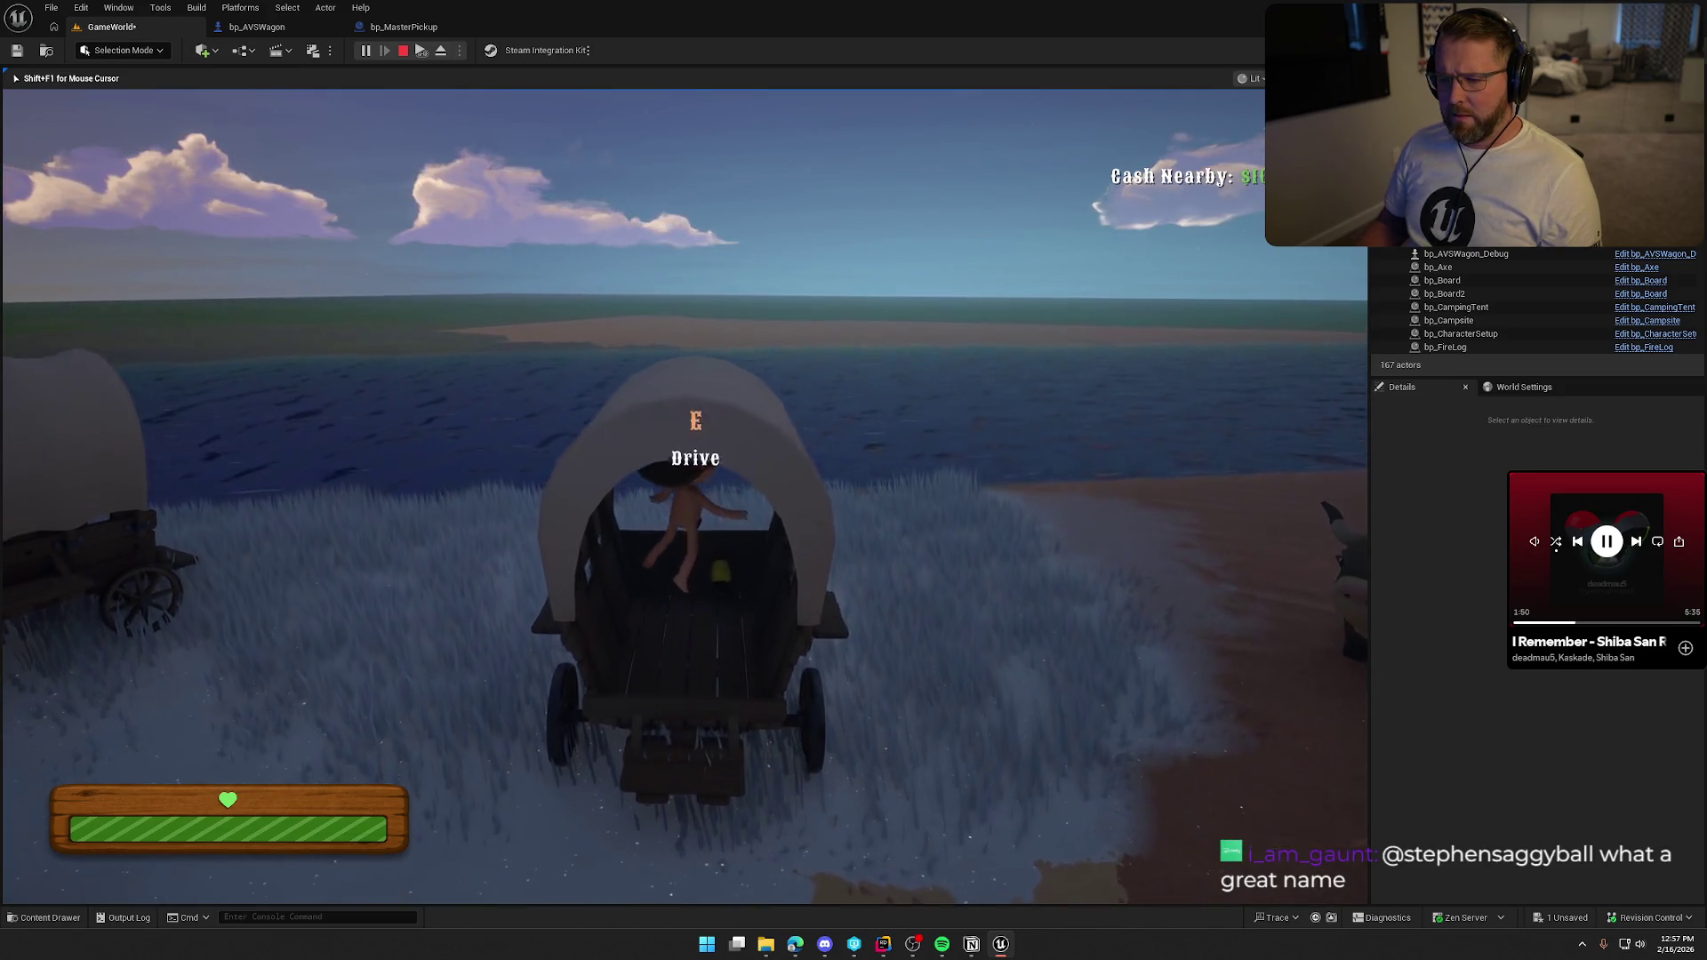
key("s")
key("s")
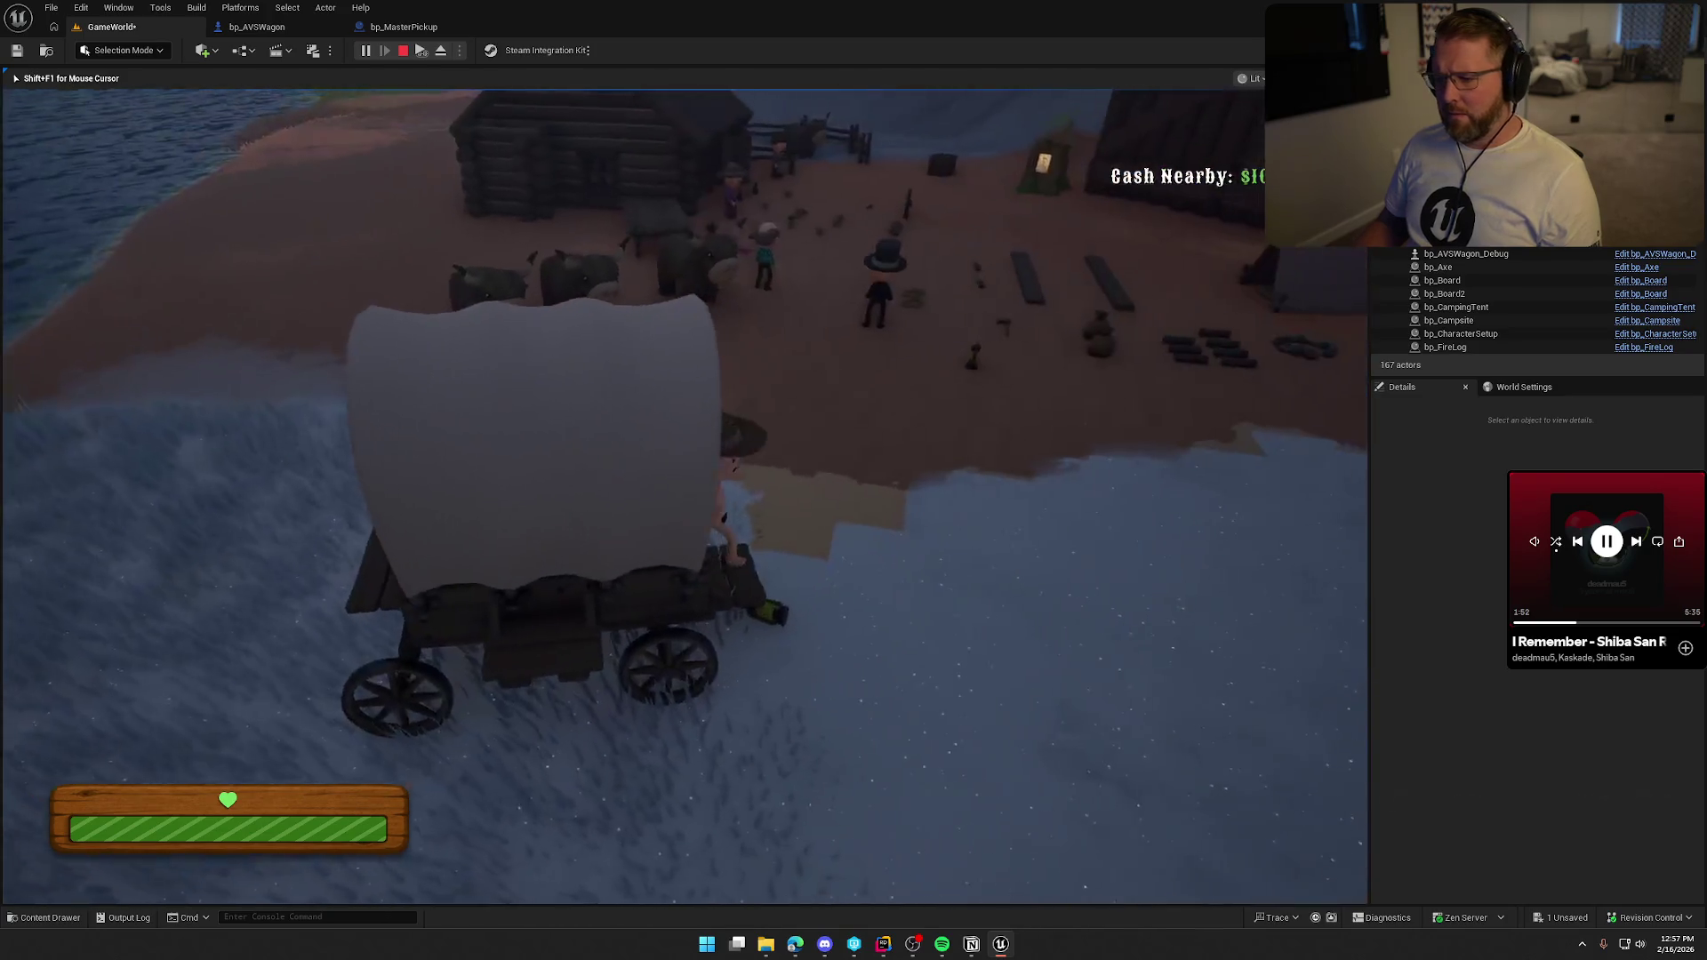
key("w")
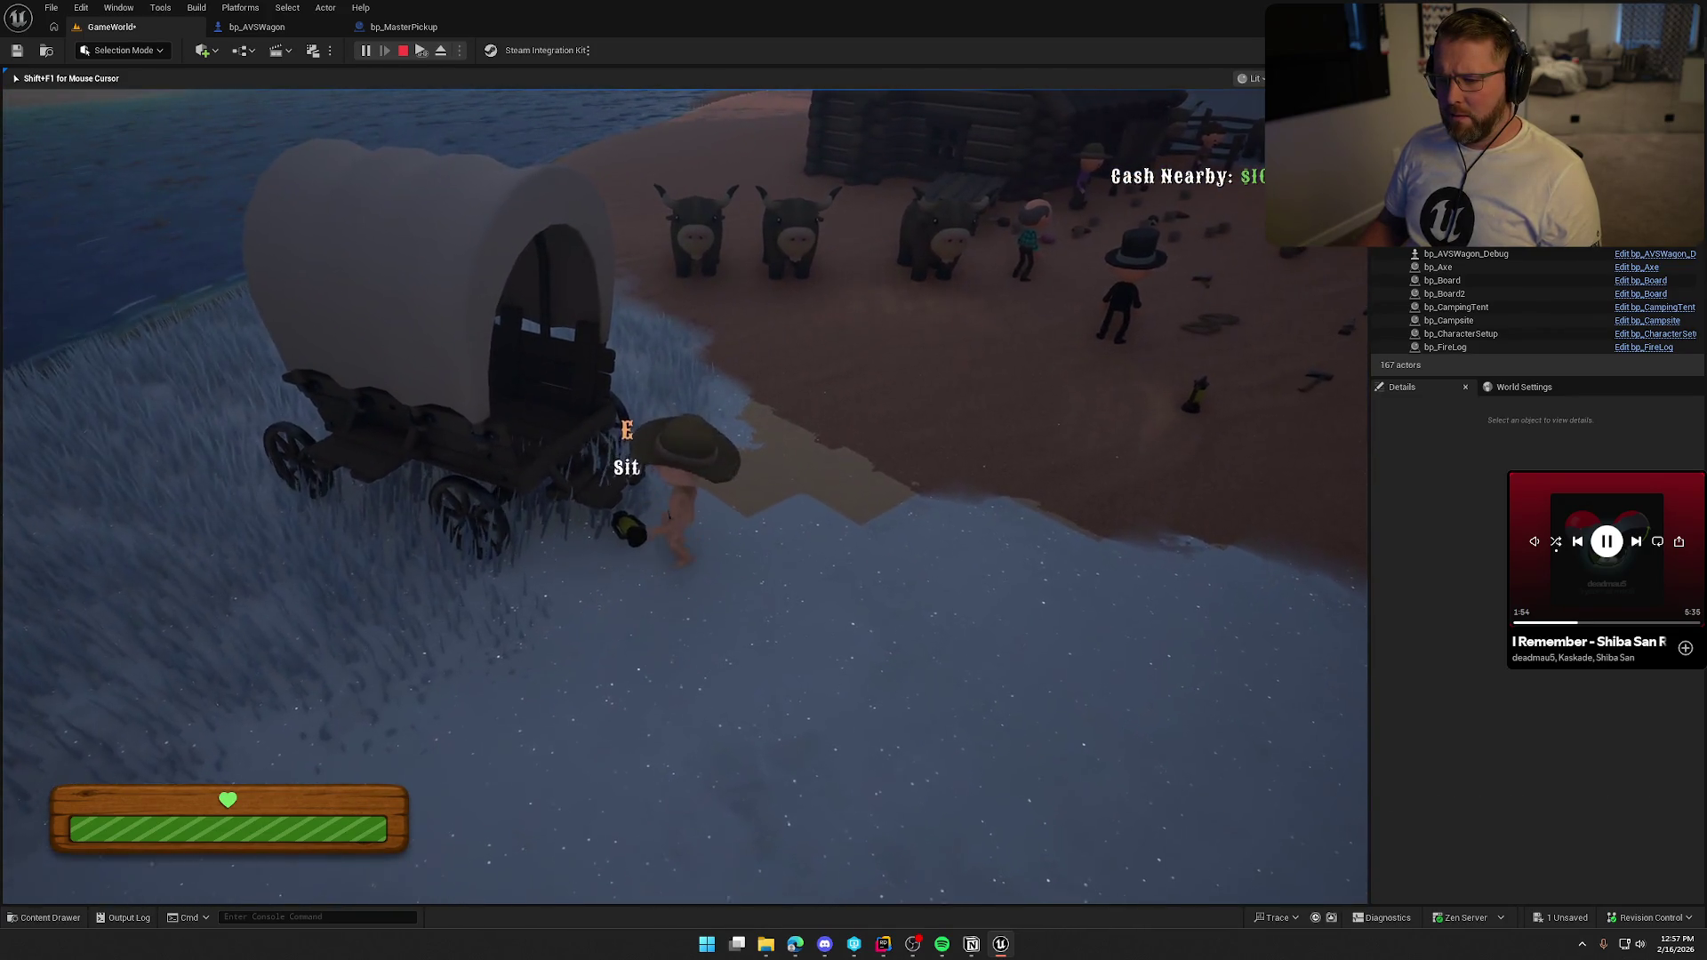
key("w")
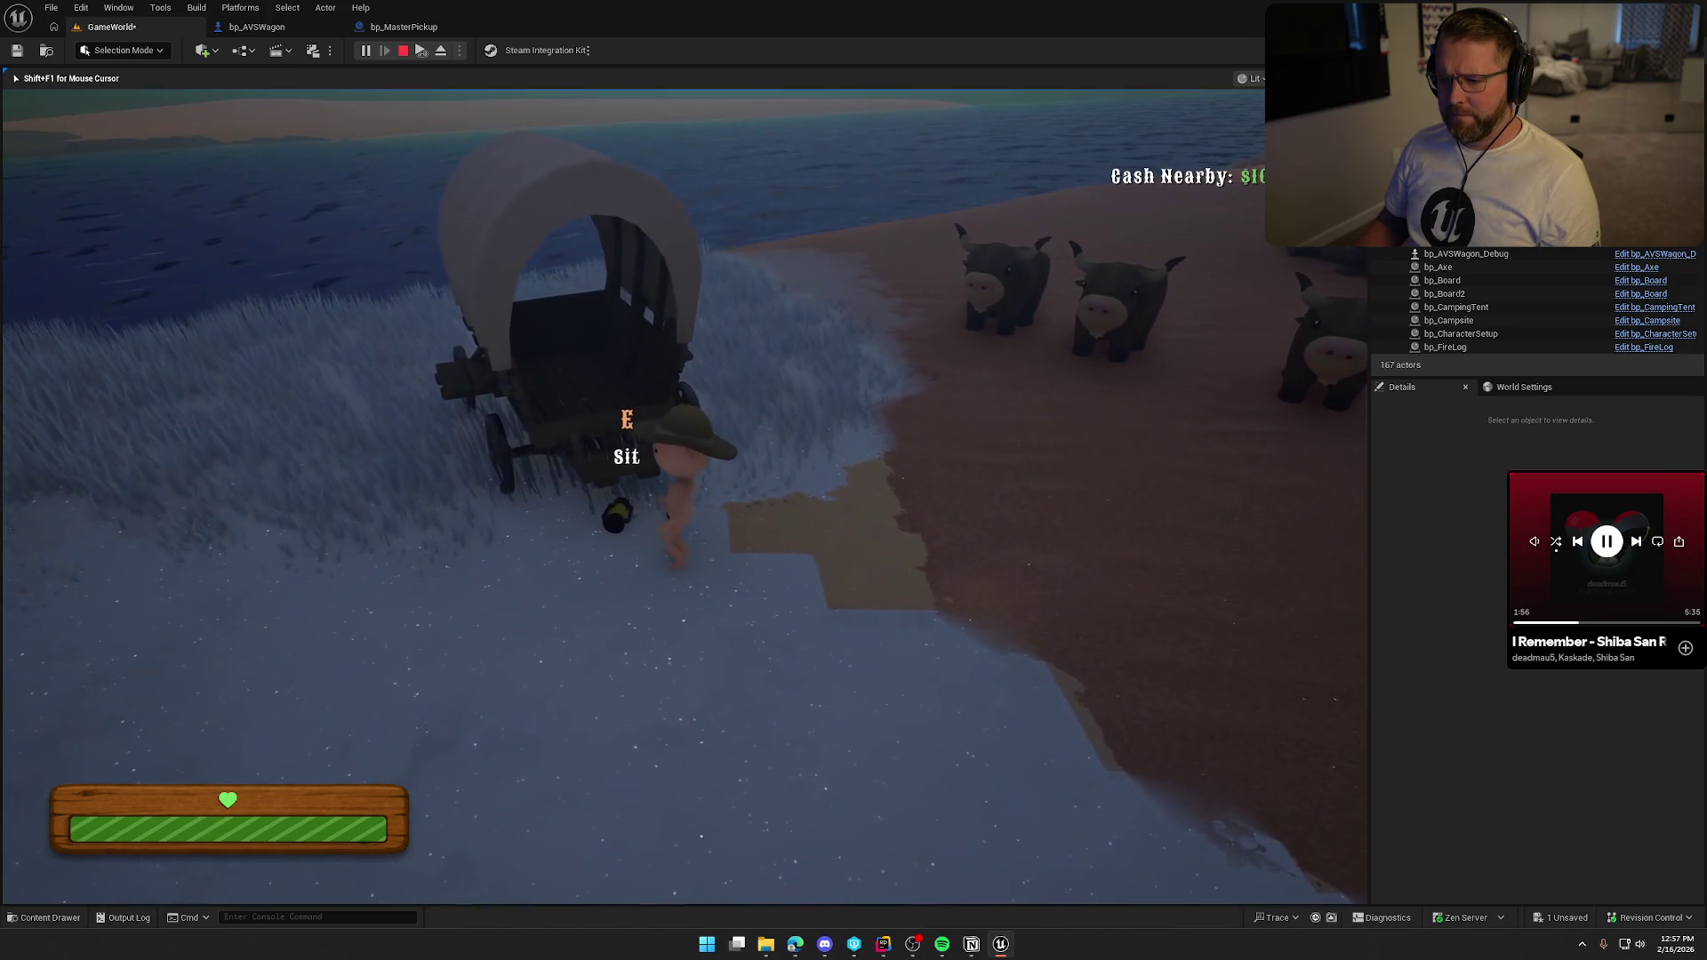
key("w")
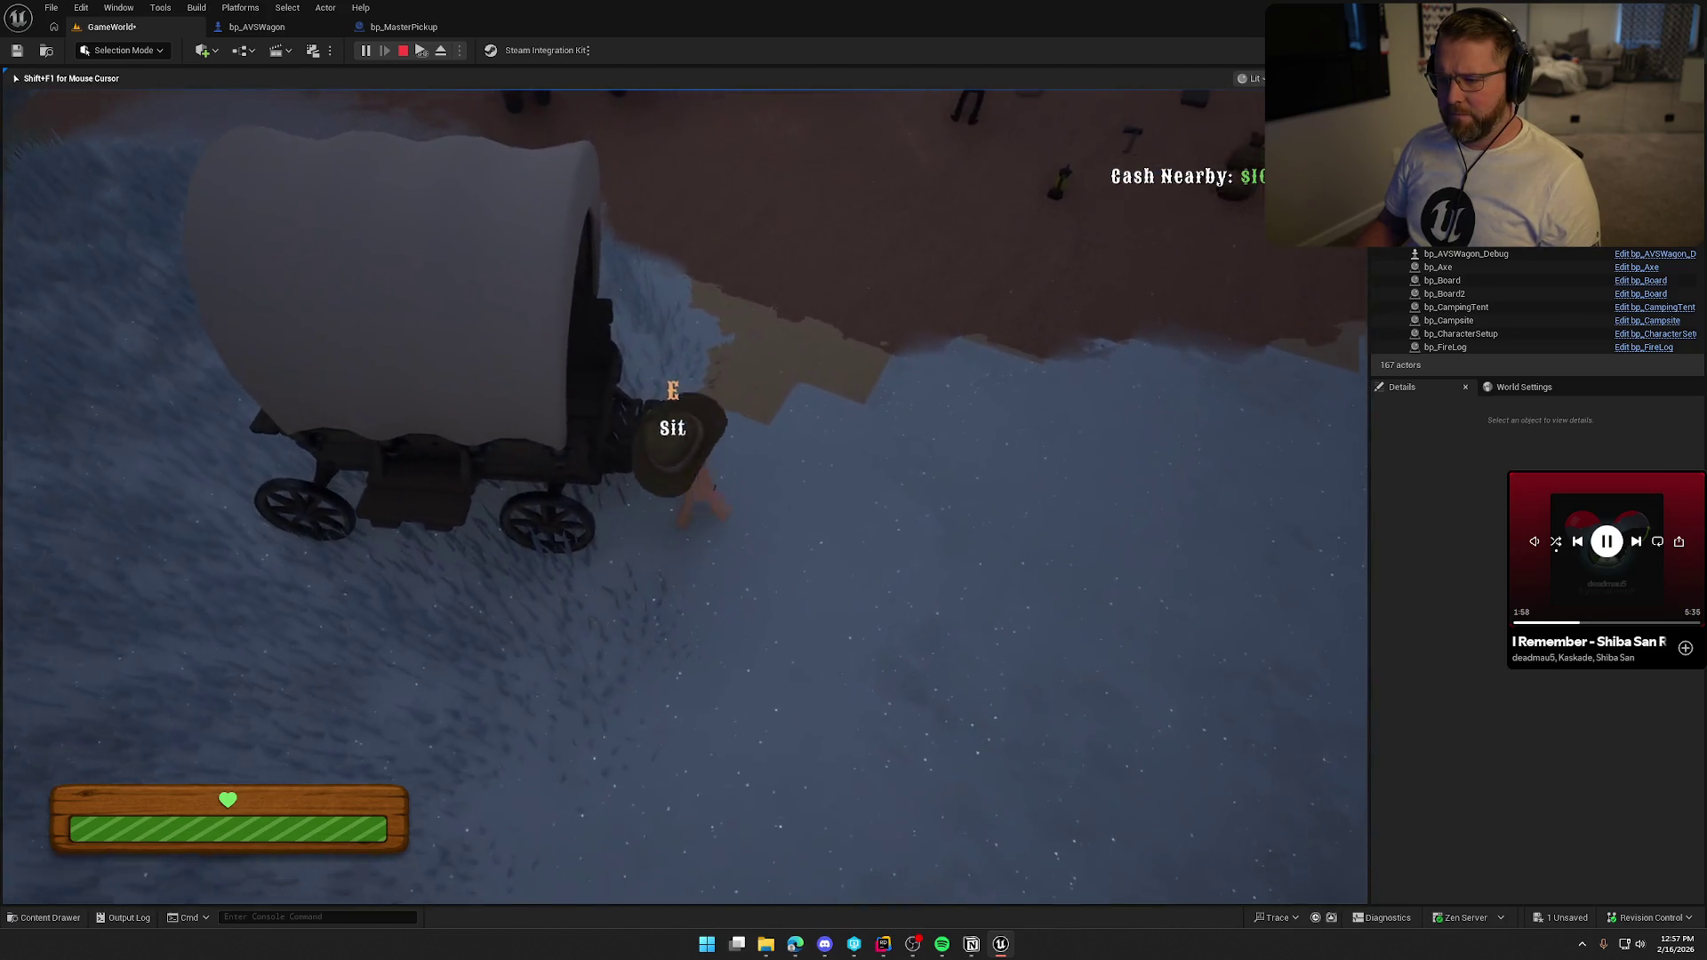
Pick up a lantern, carry it into the wagon bed, drop it, and stop play.
key("e")
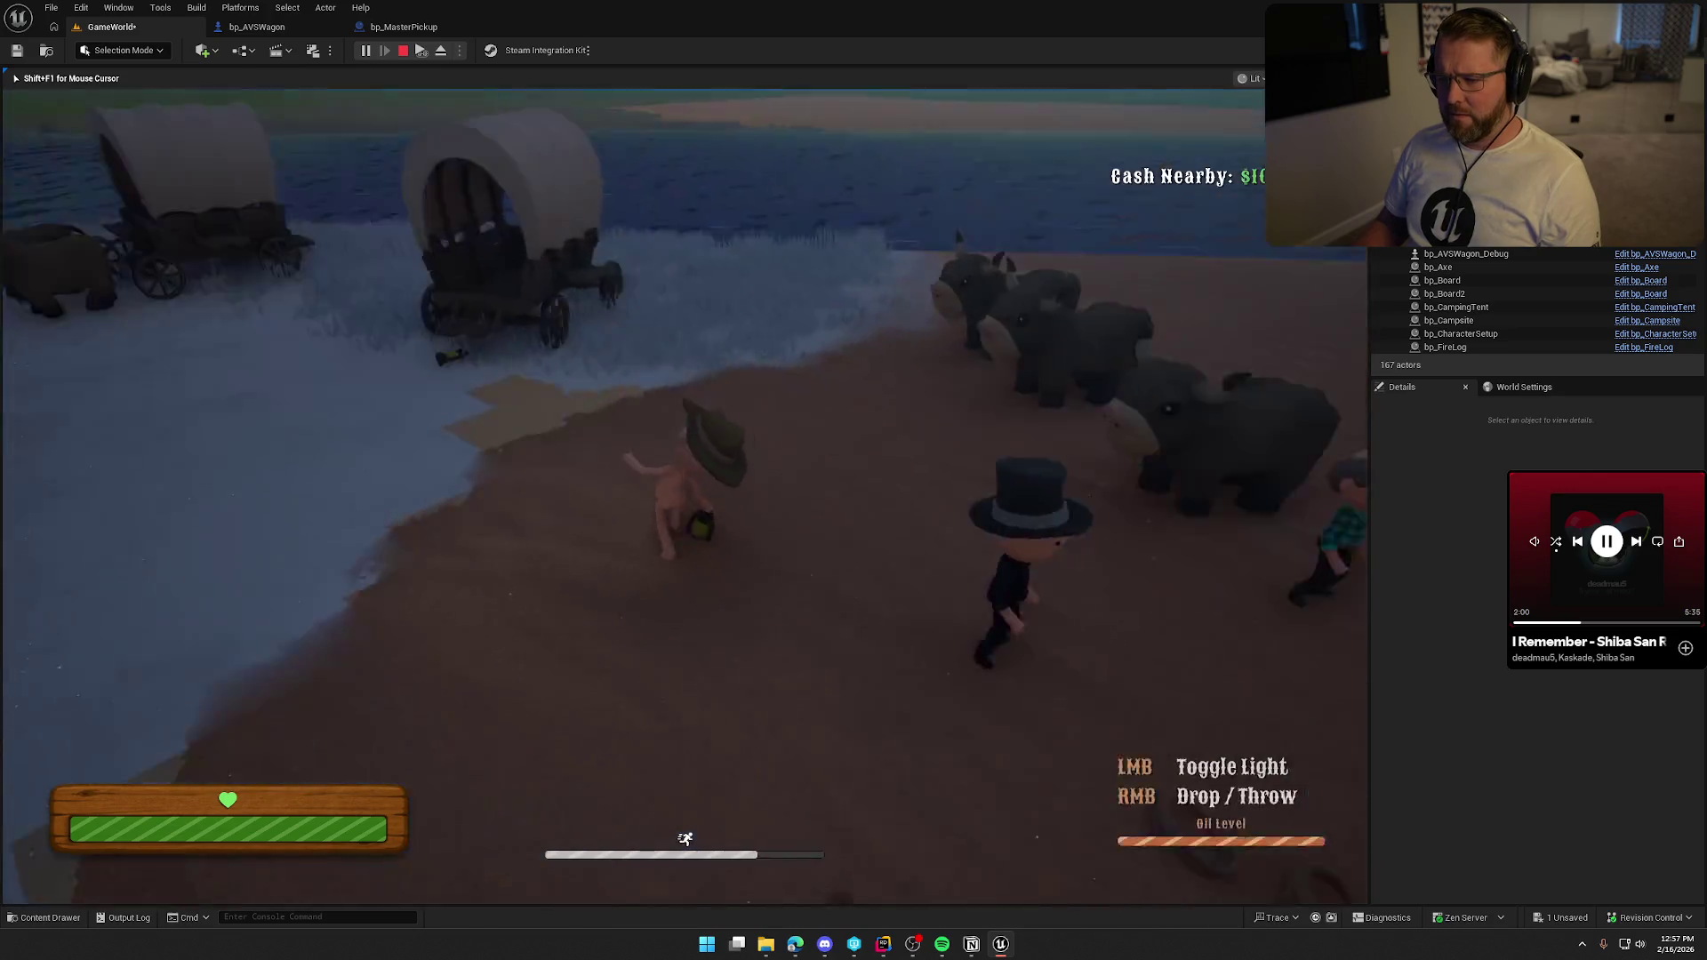
key("w")
key("e")
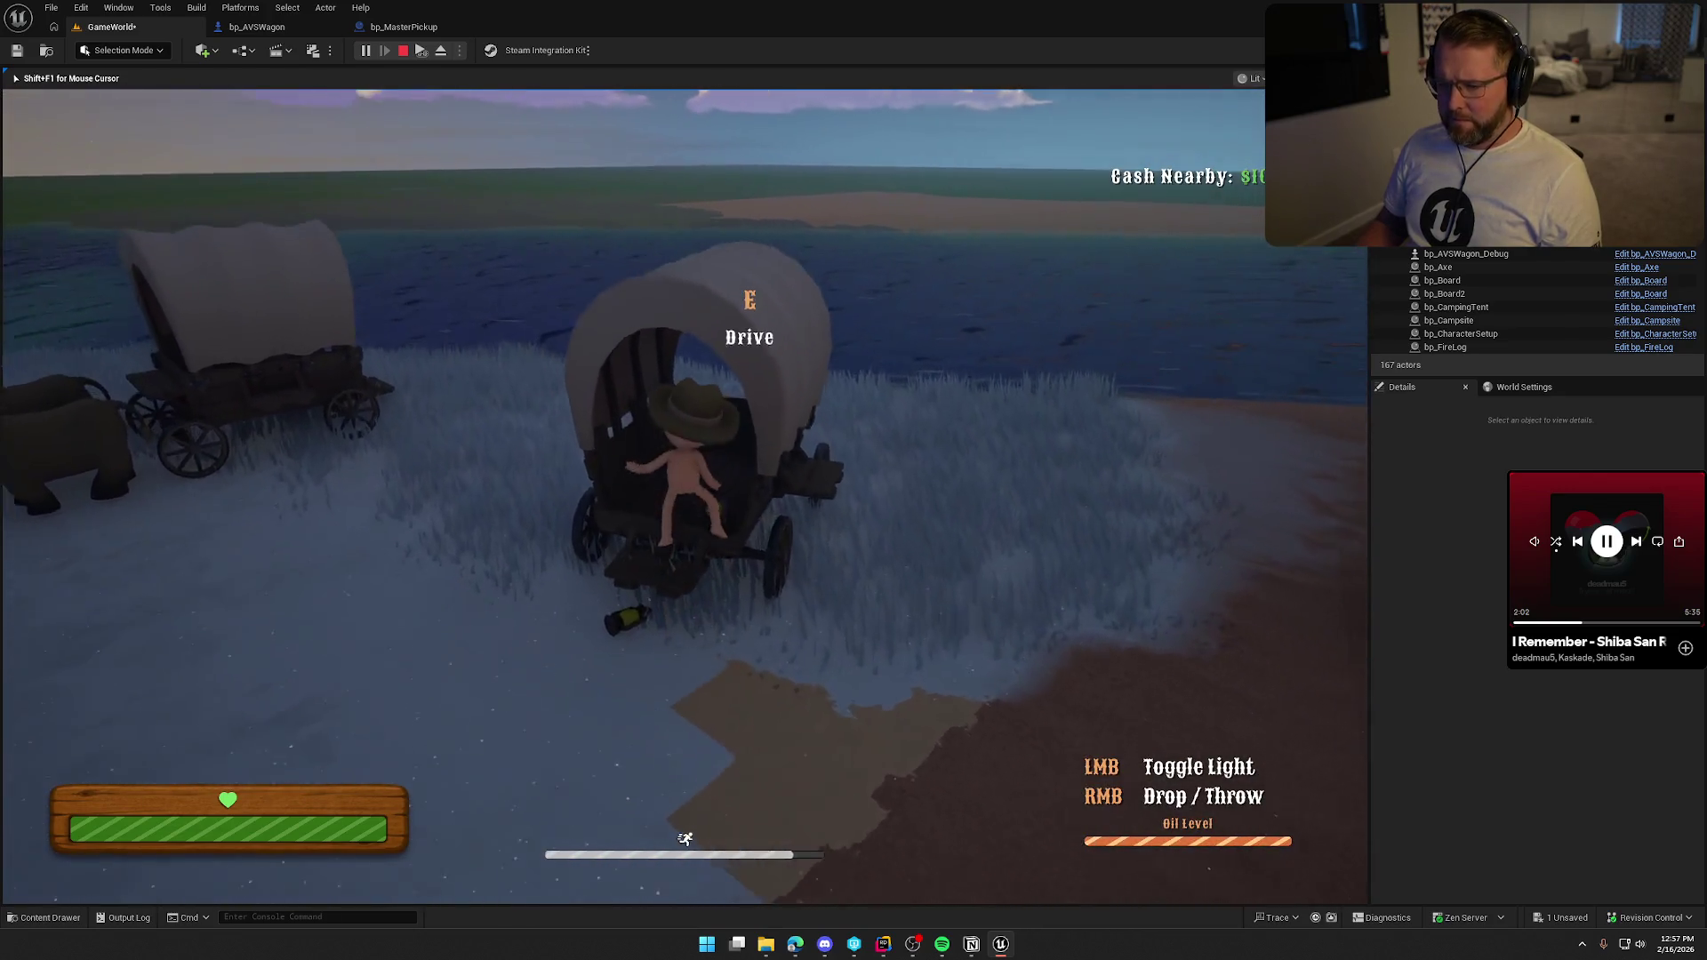
key("w")
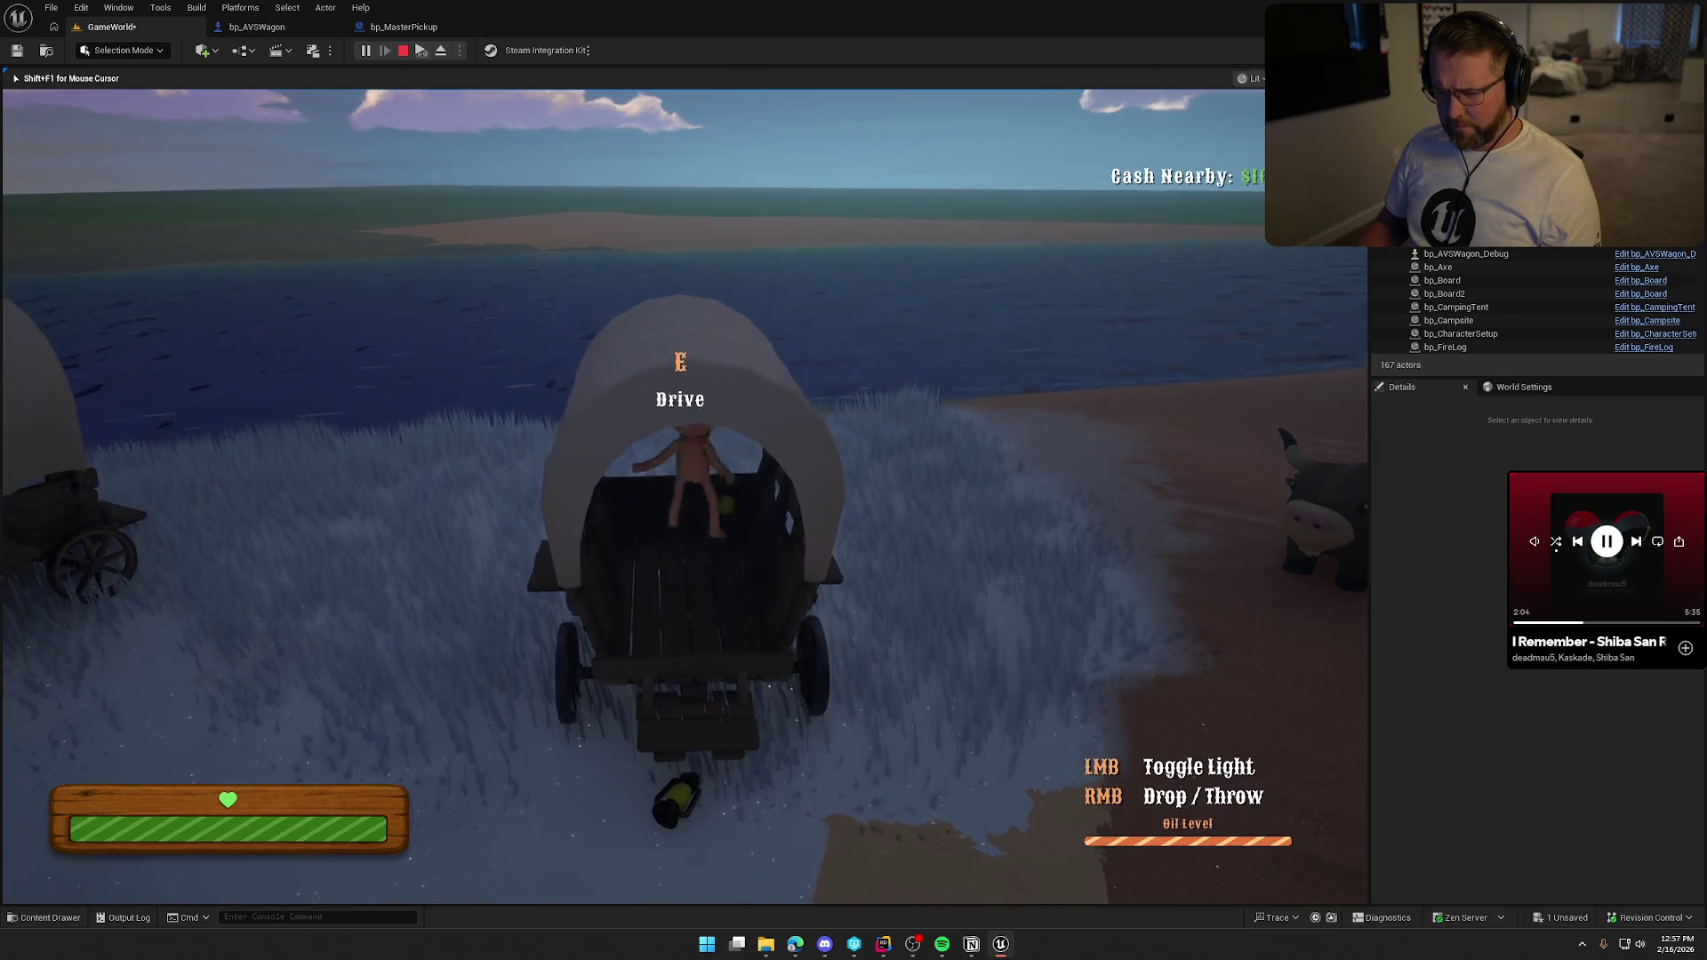
key("w")
key("w")
key("s")
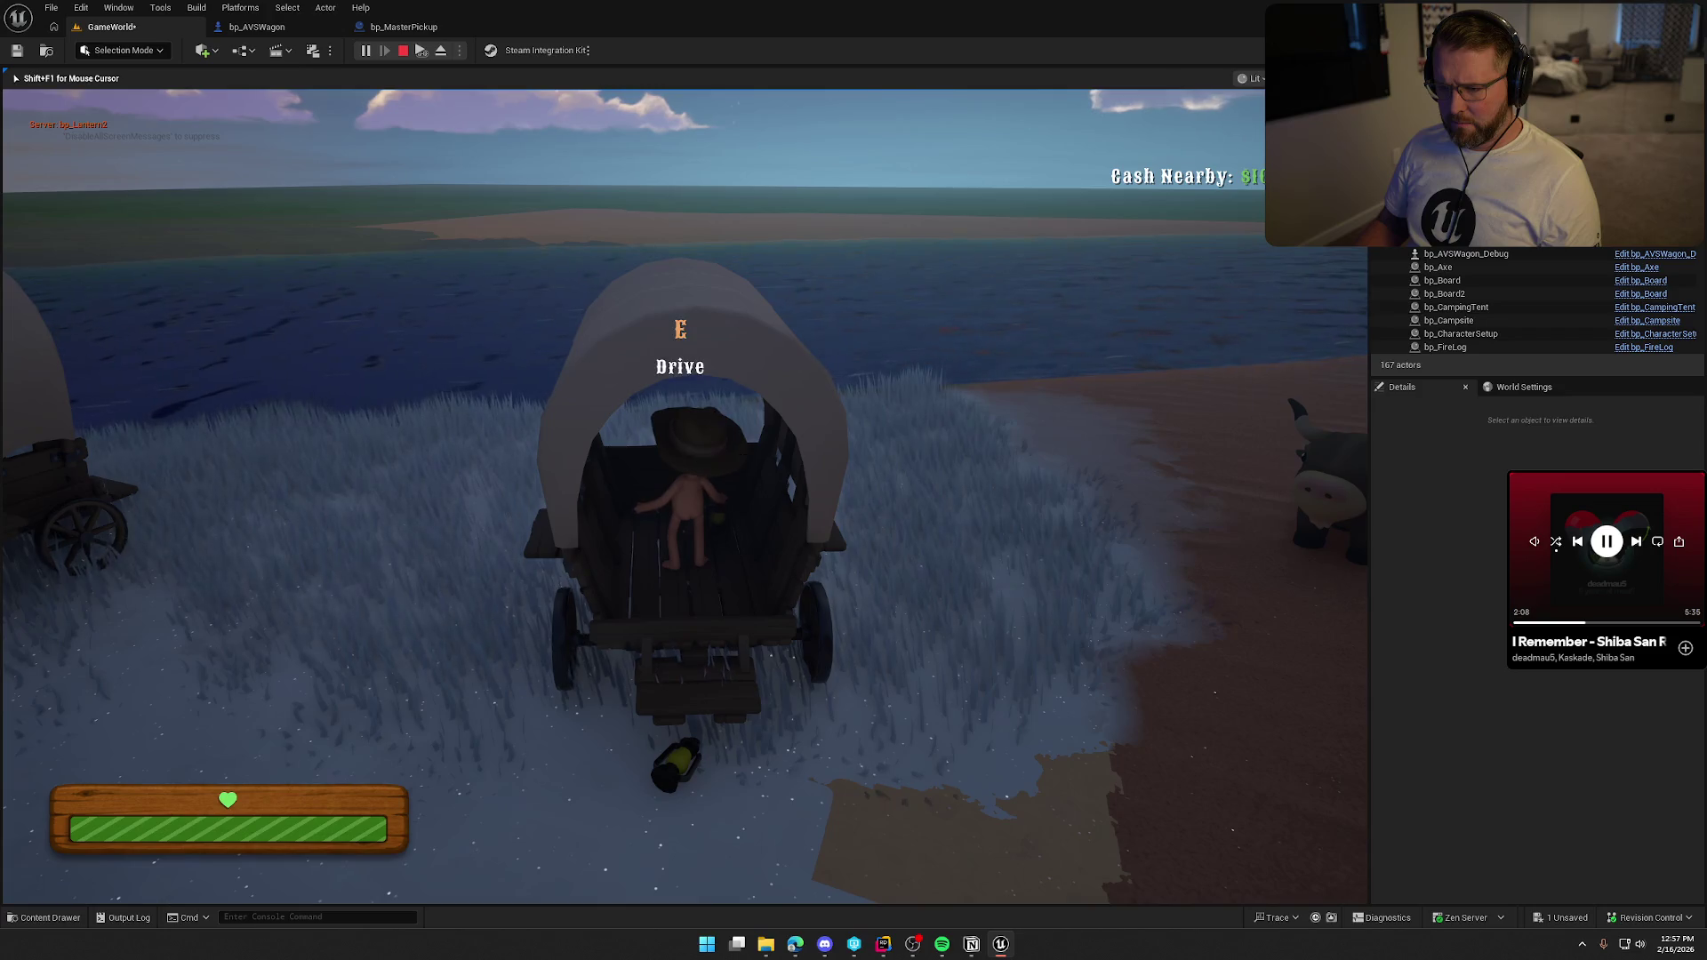
key("s")
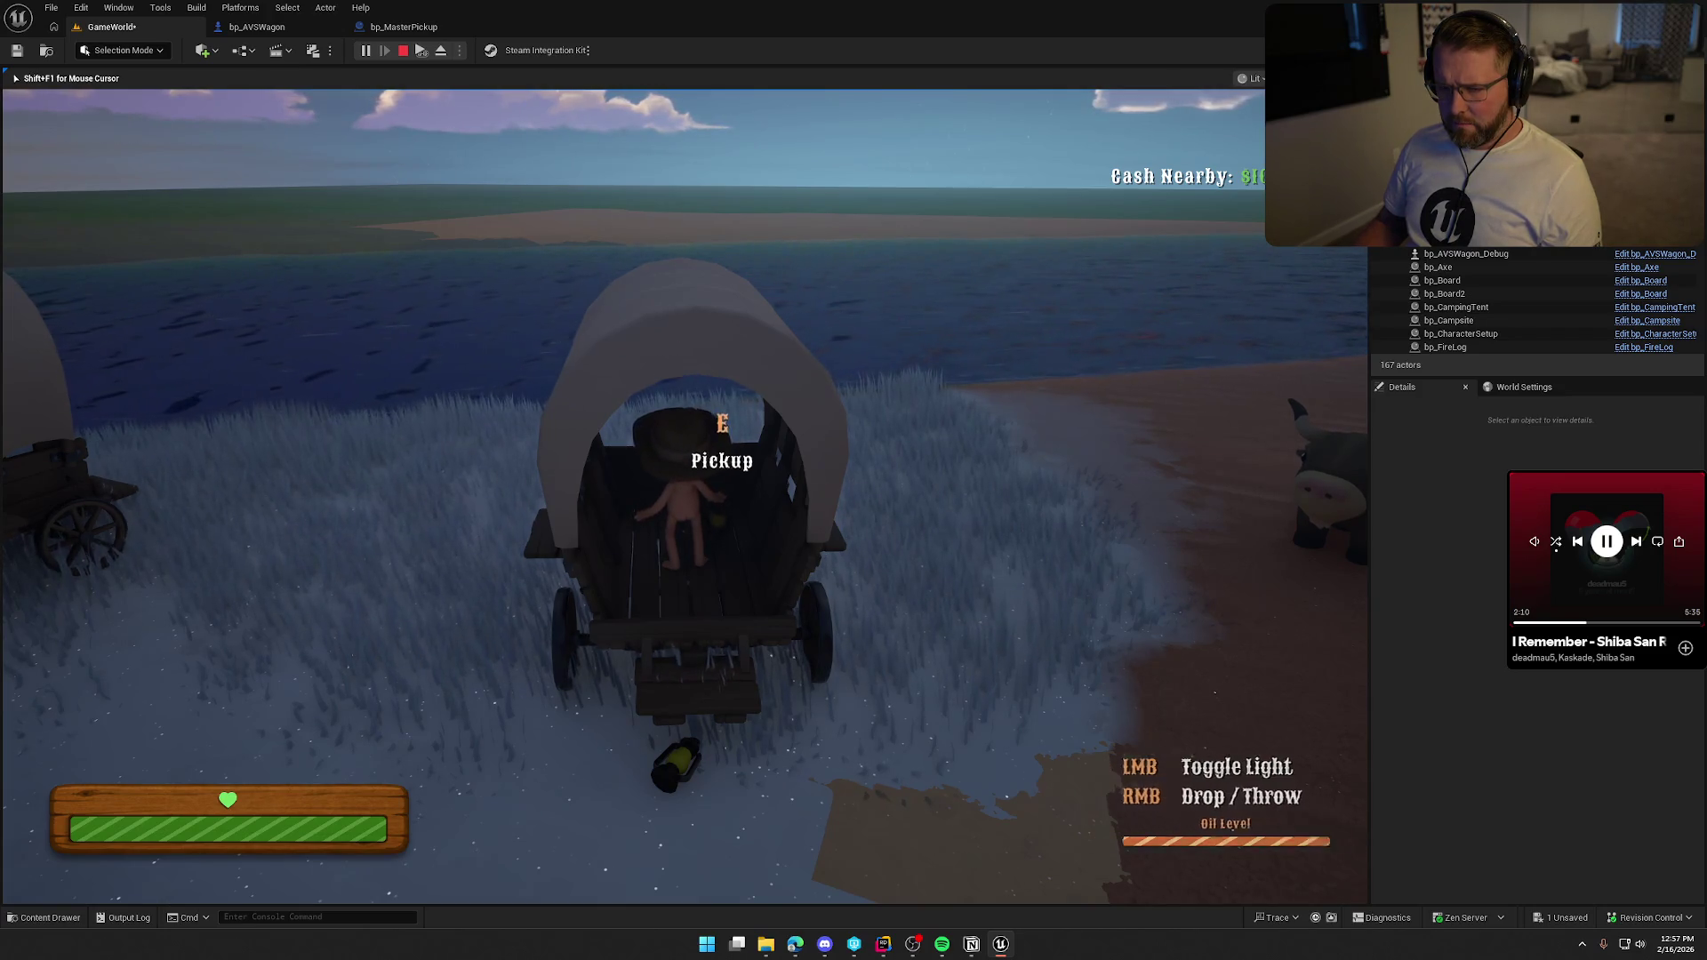
key("s")
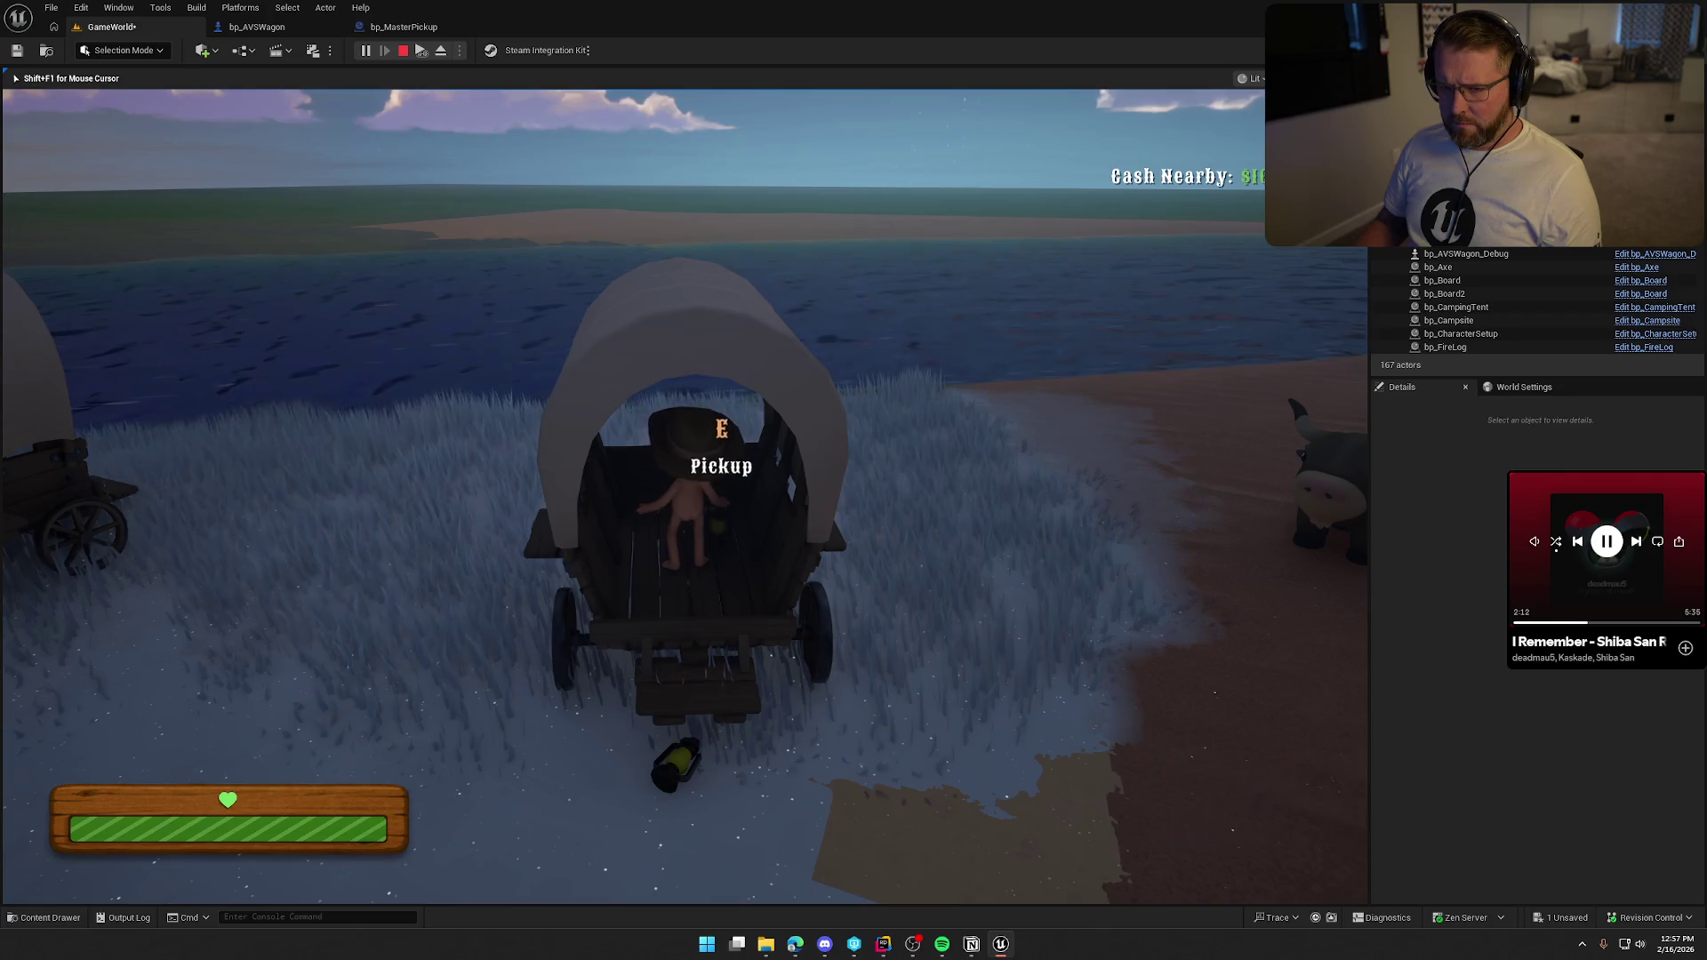
right_click(685, 496)
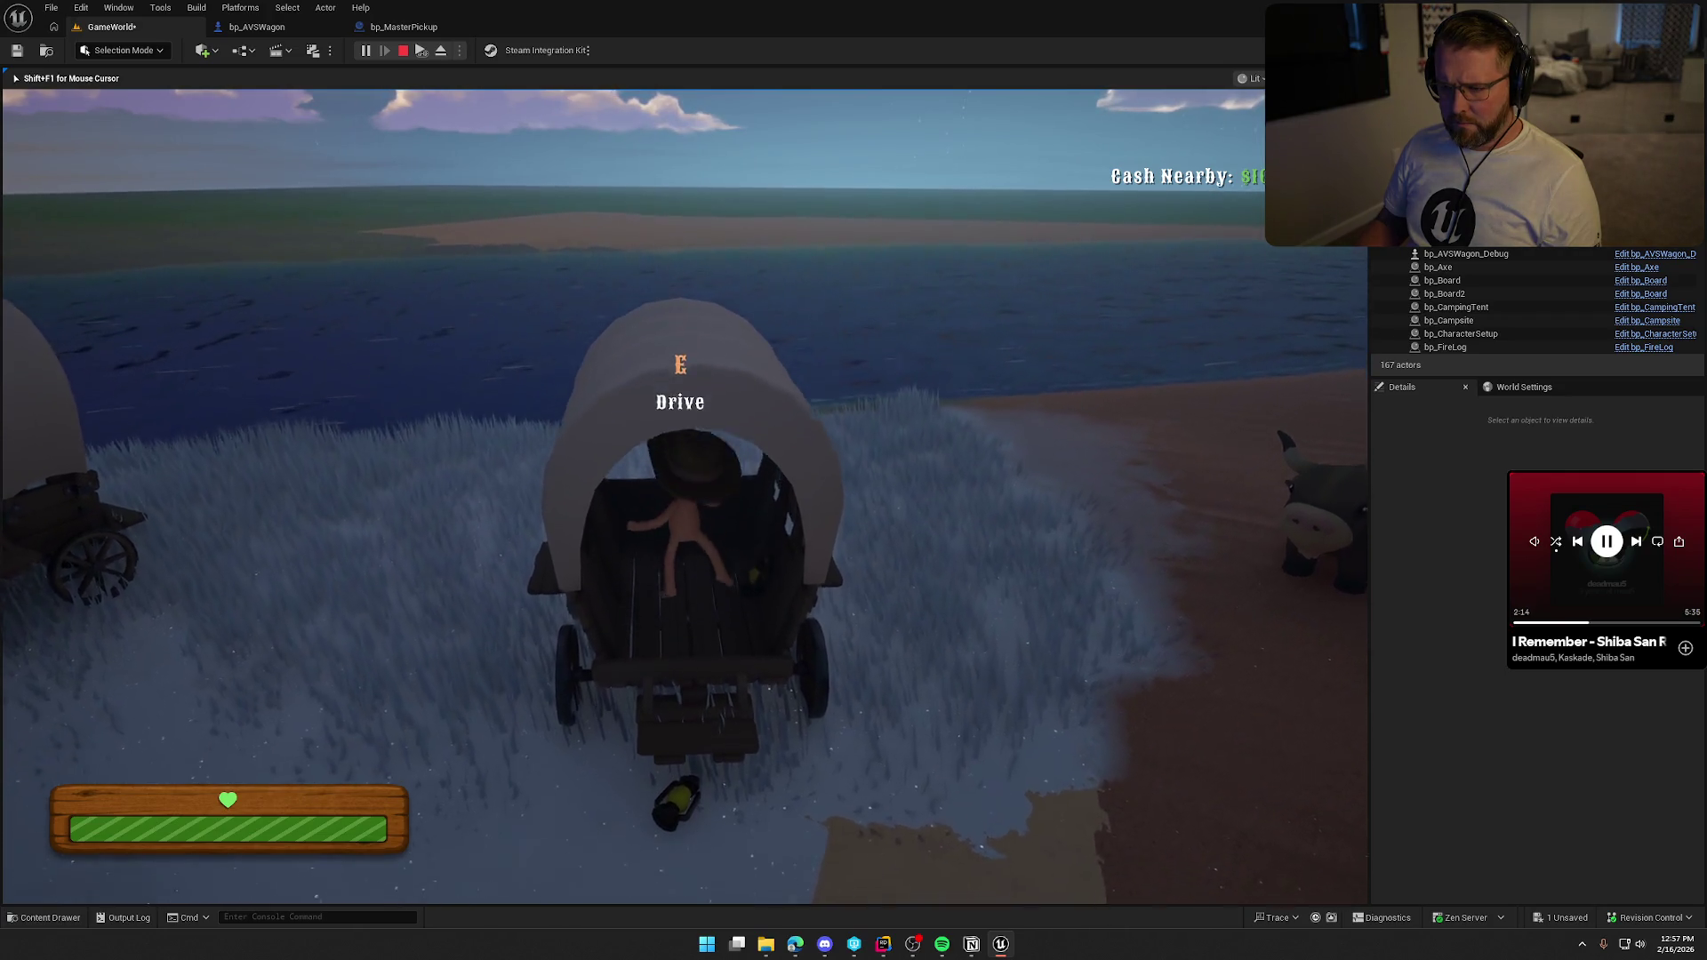
key("Escape")
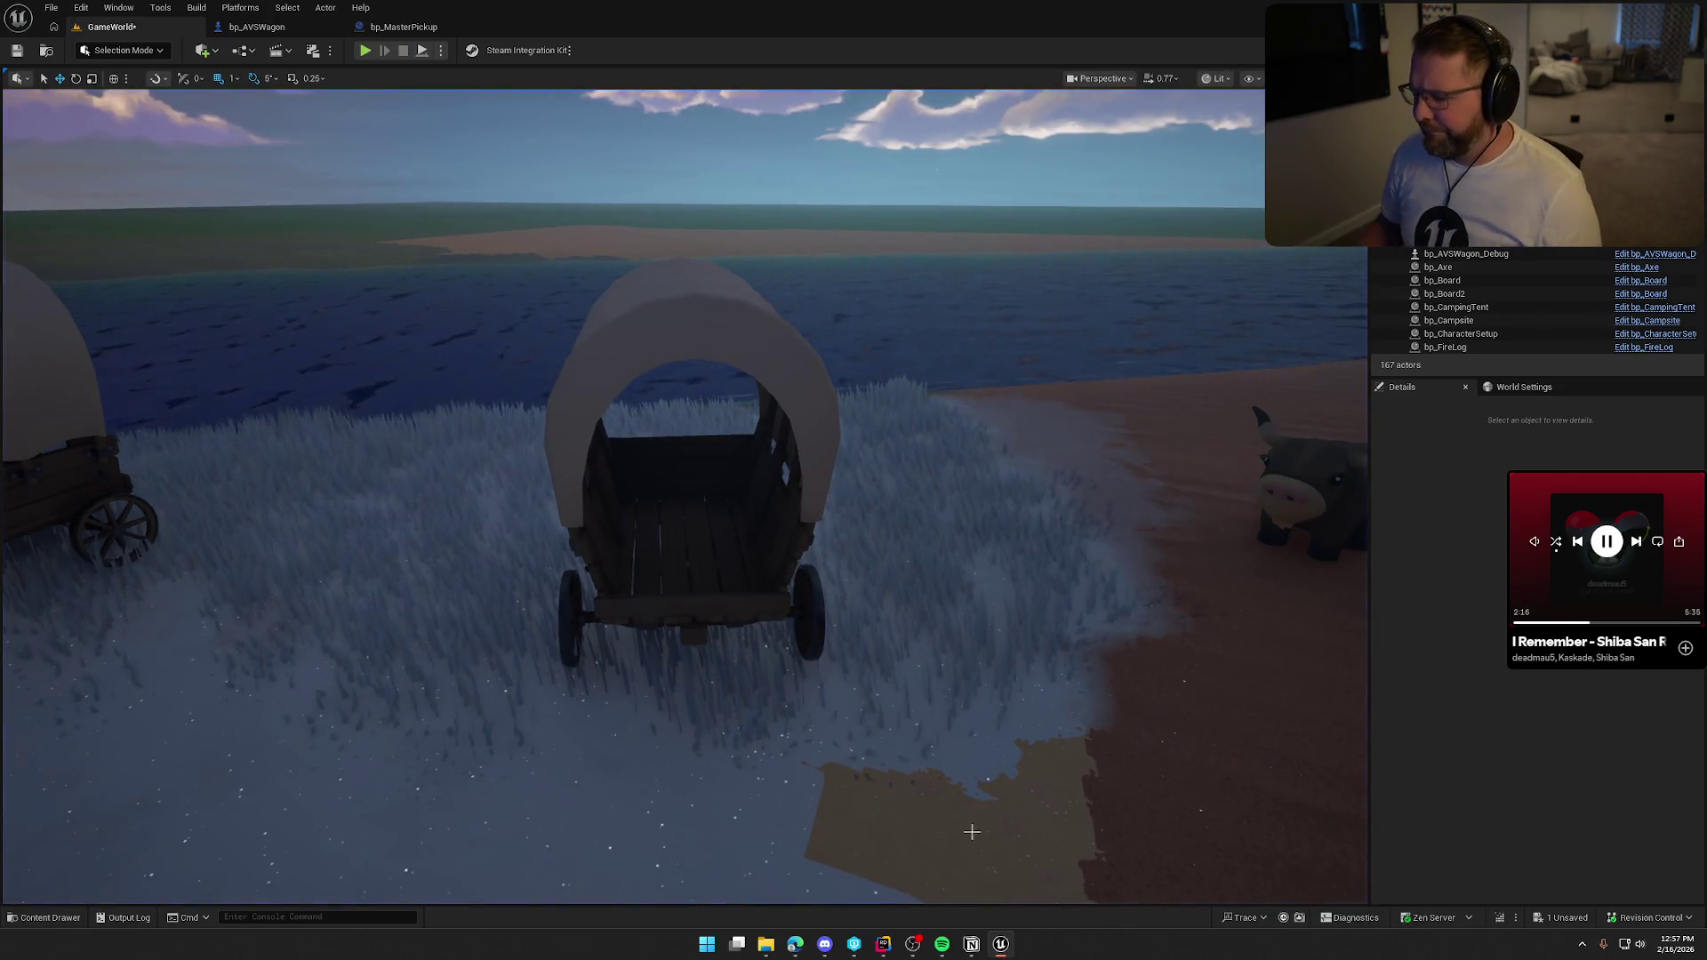
Review the PickupActor code and the bp_MasterPickup and bp_AVSWagon graphs, then return to GameWorld.
key("alt+Tab")
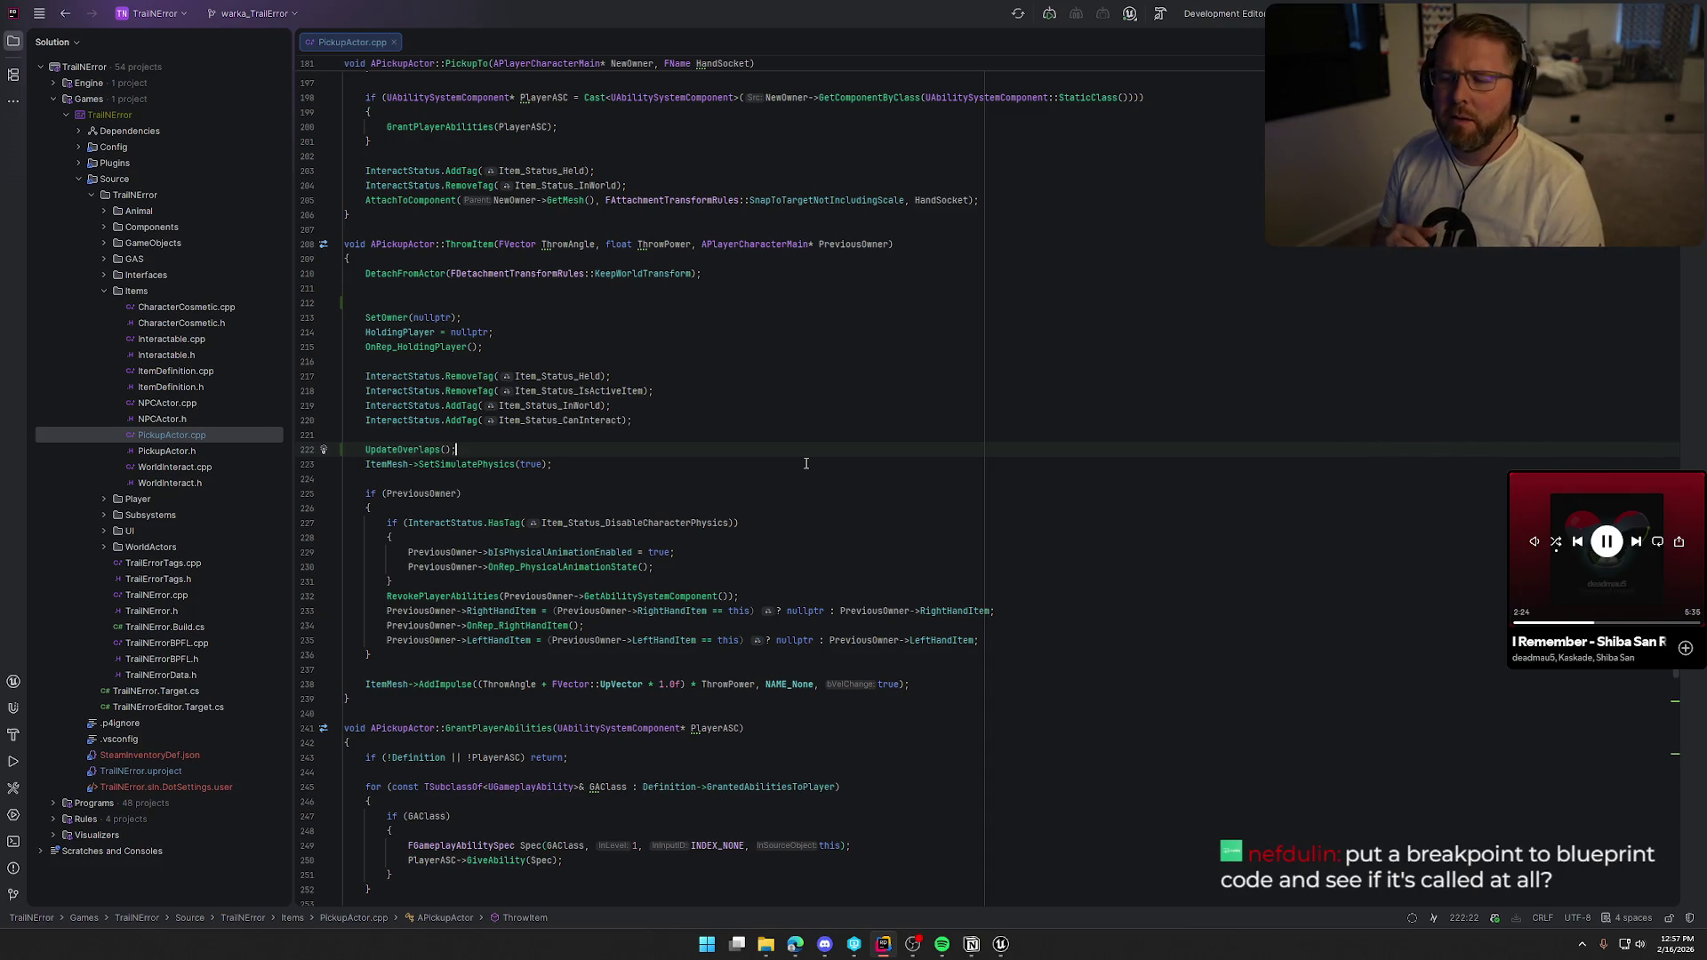
left_click(1001, 944)
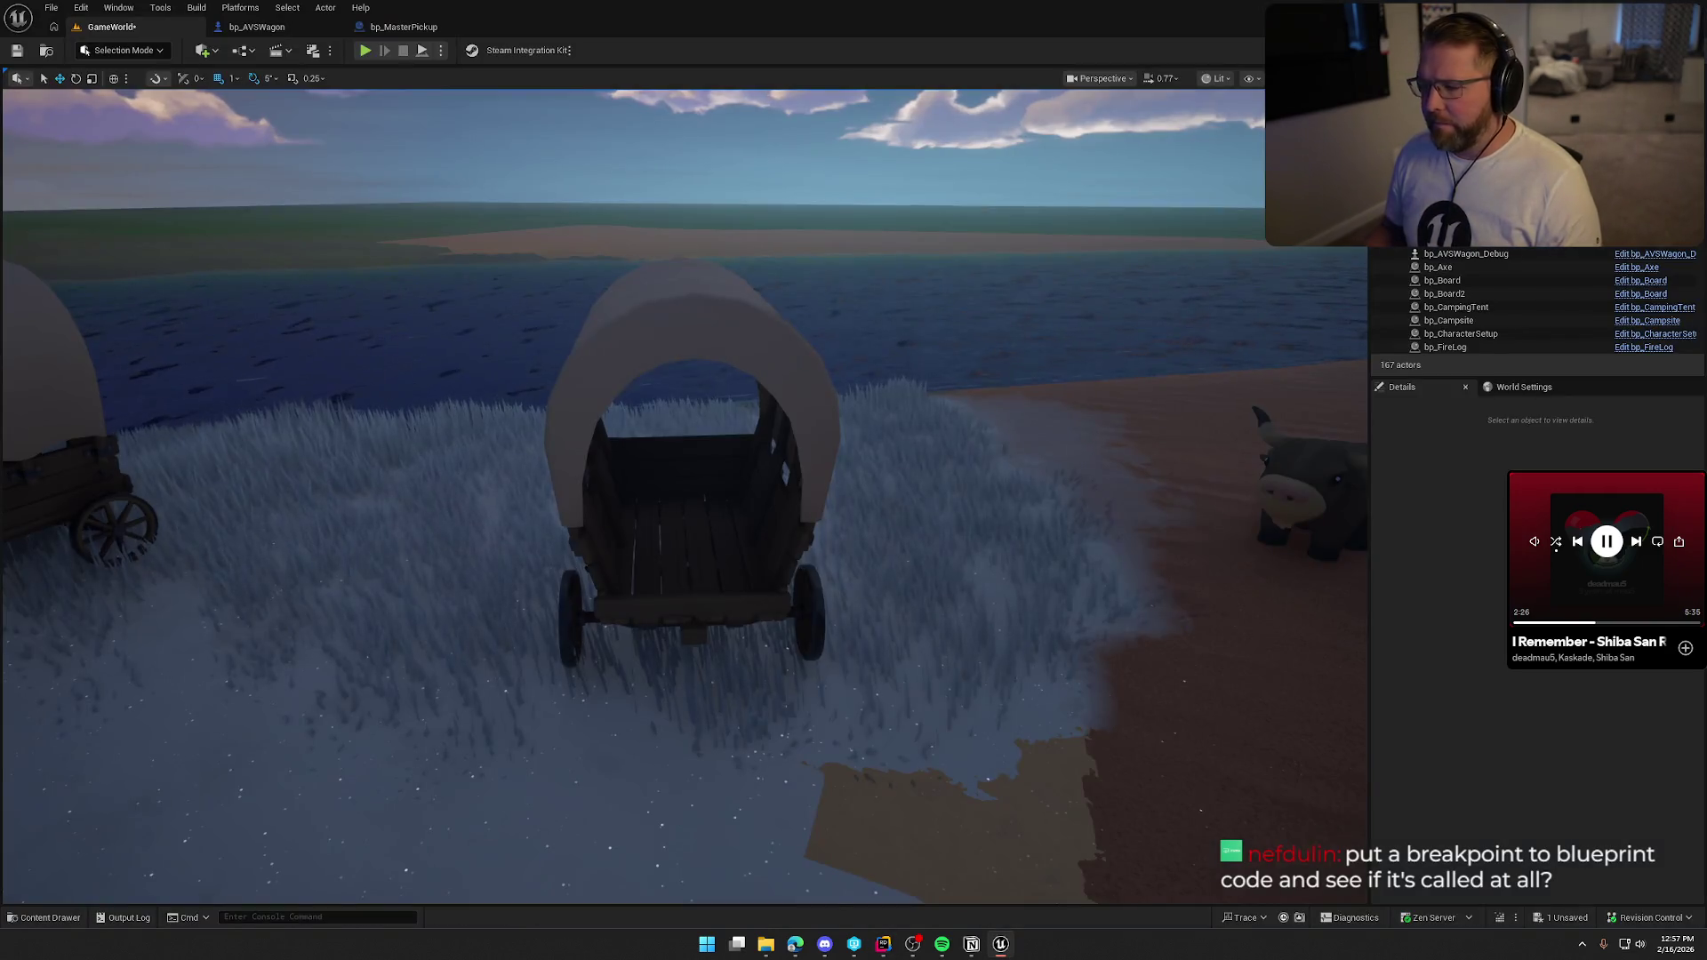
left_click(409, 26)
left_click(327, 30)
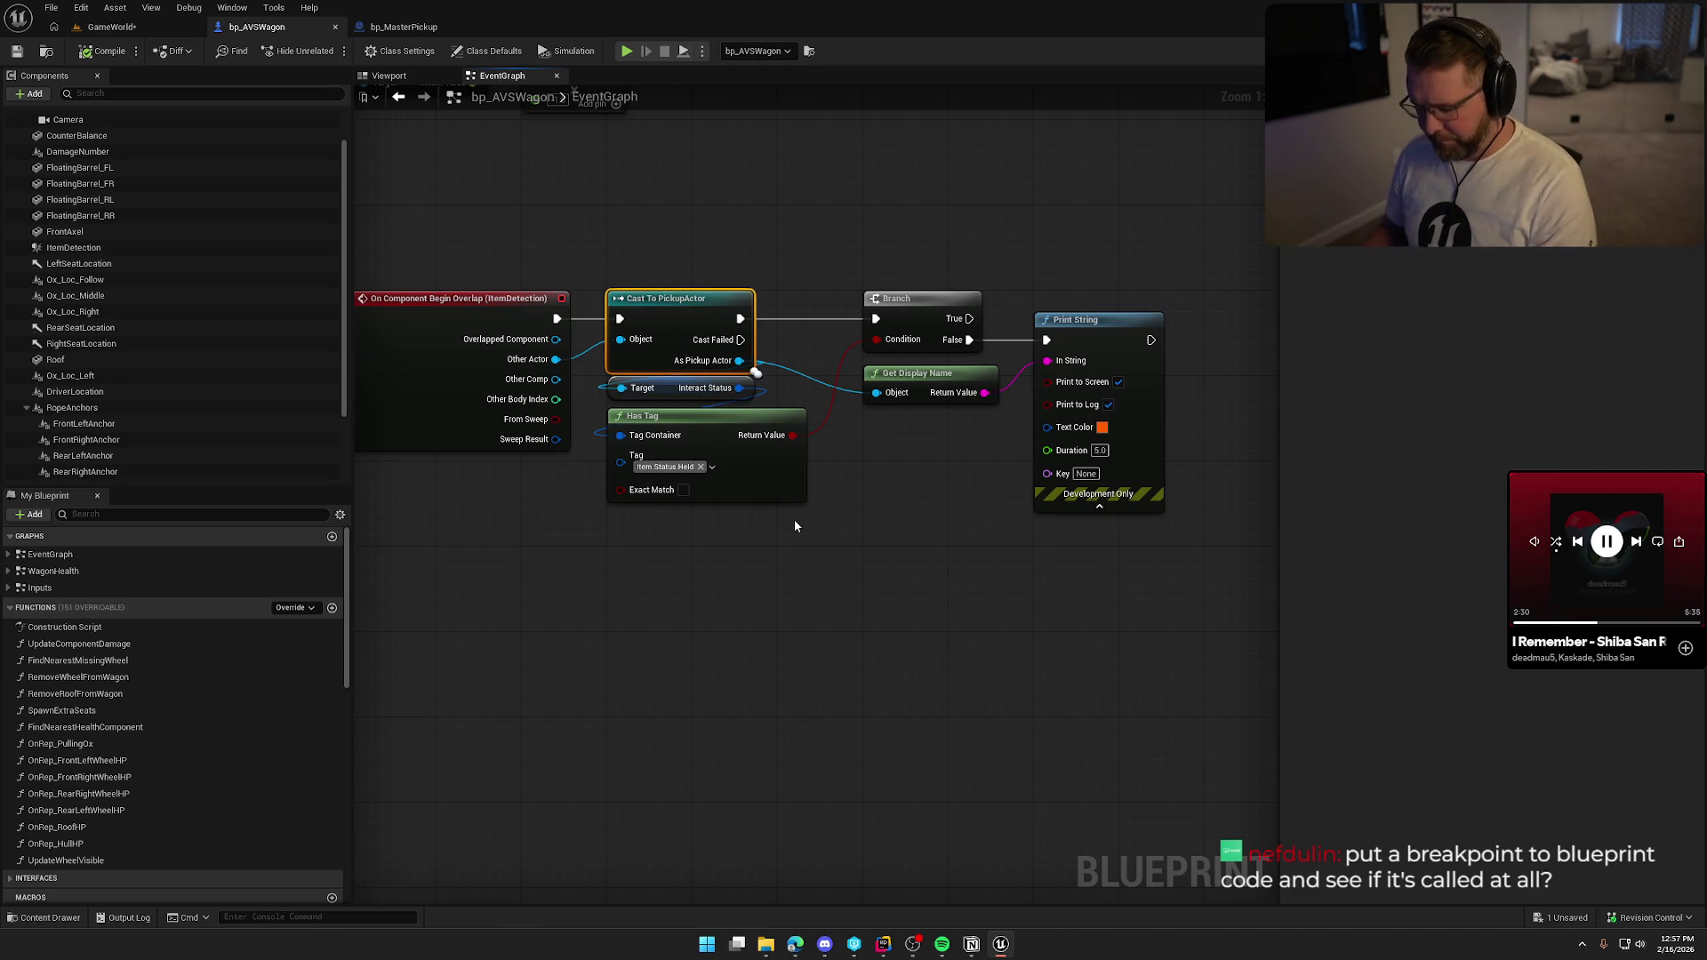
left_click(173, 30)
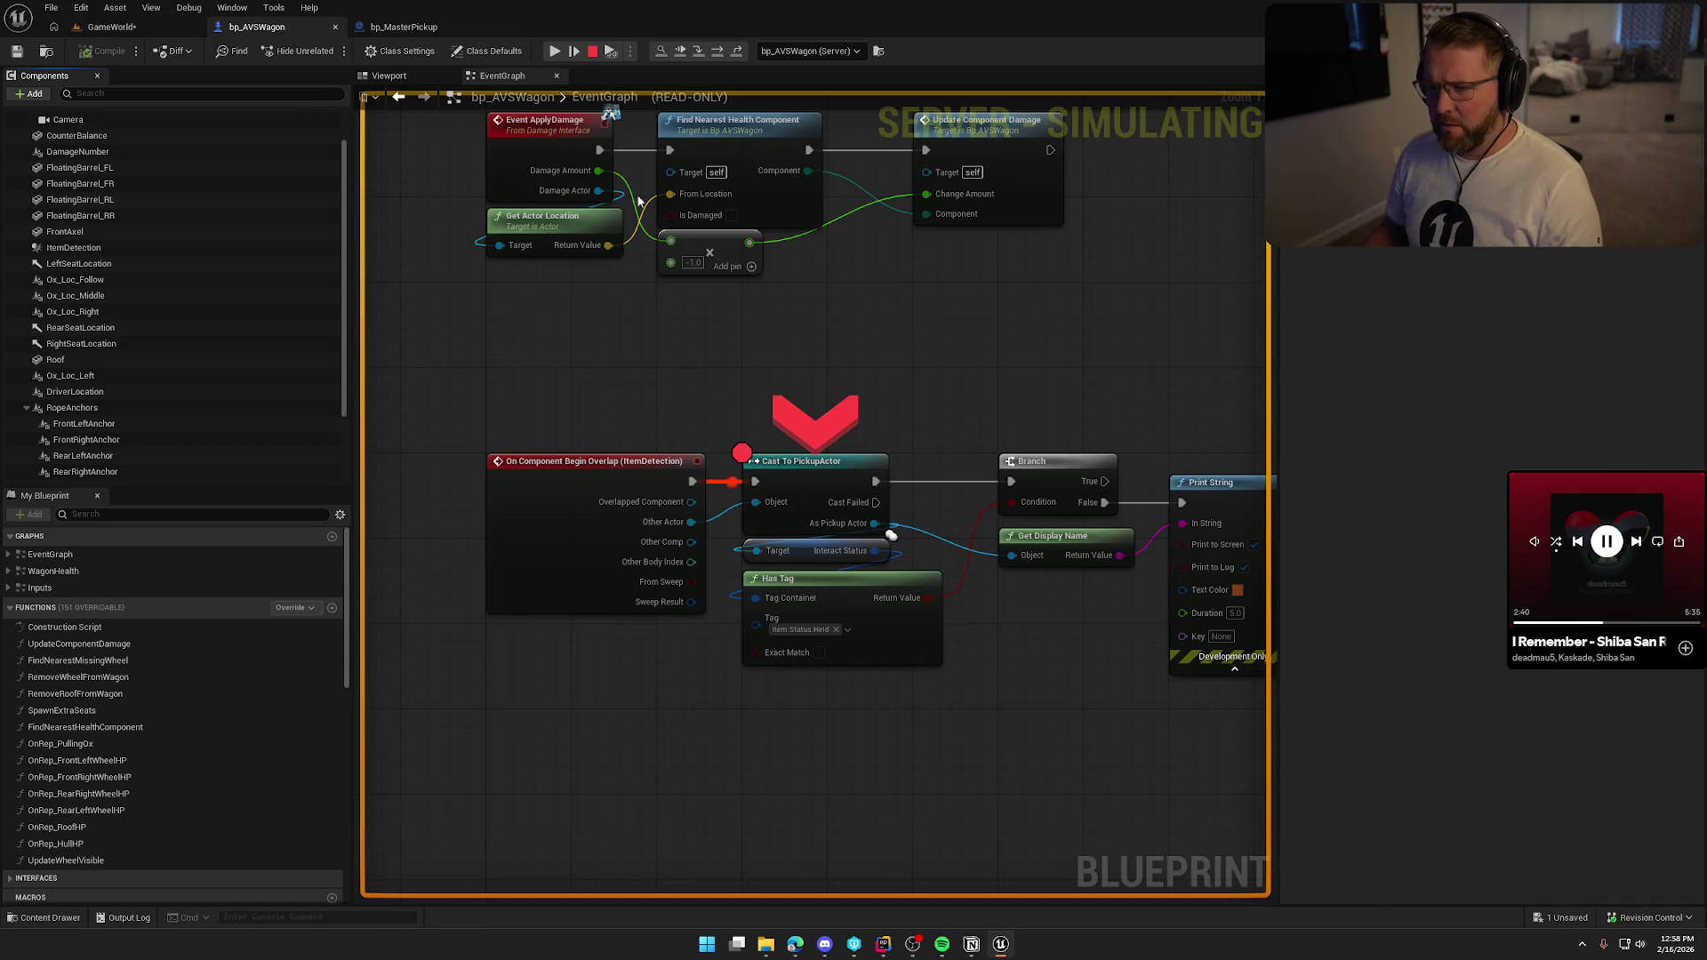
Resume past the Cast To PickupActor breakpoint and walk the character to the wagon.
left_click(681, 56)
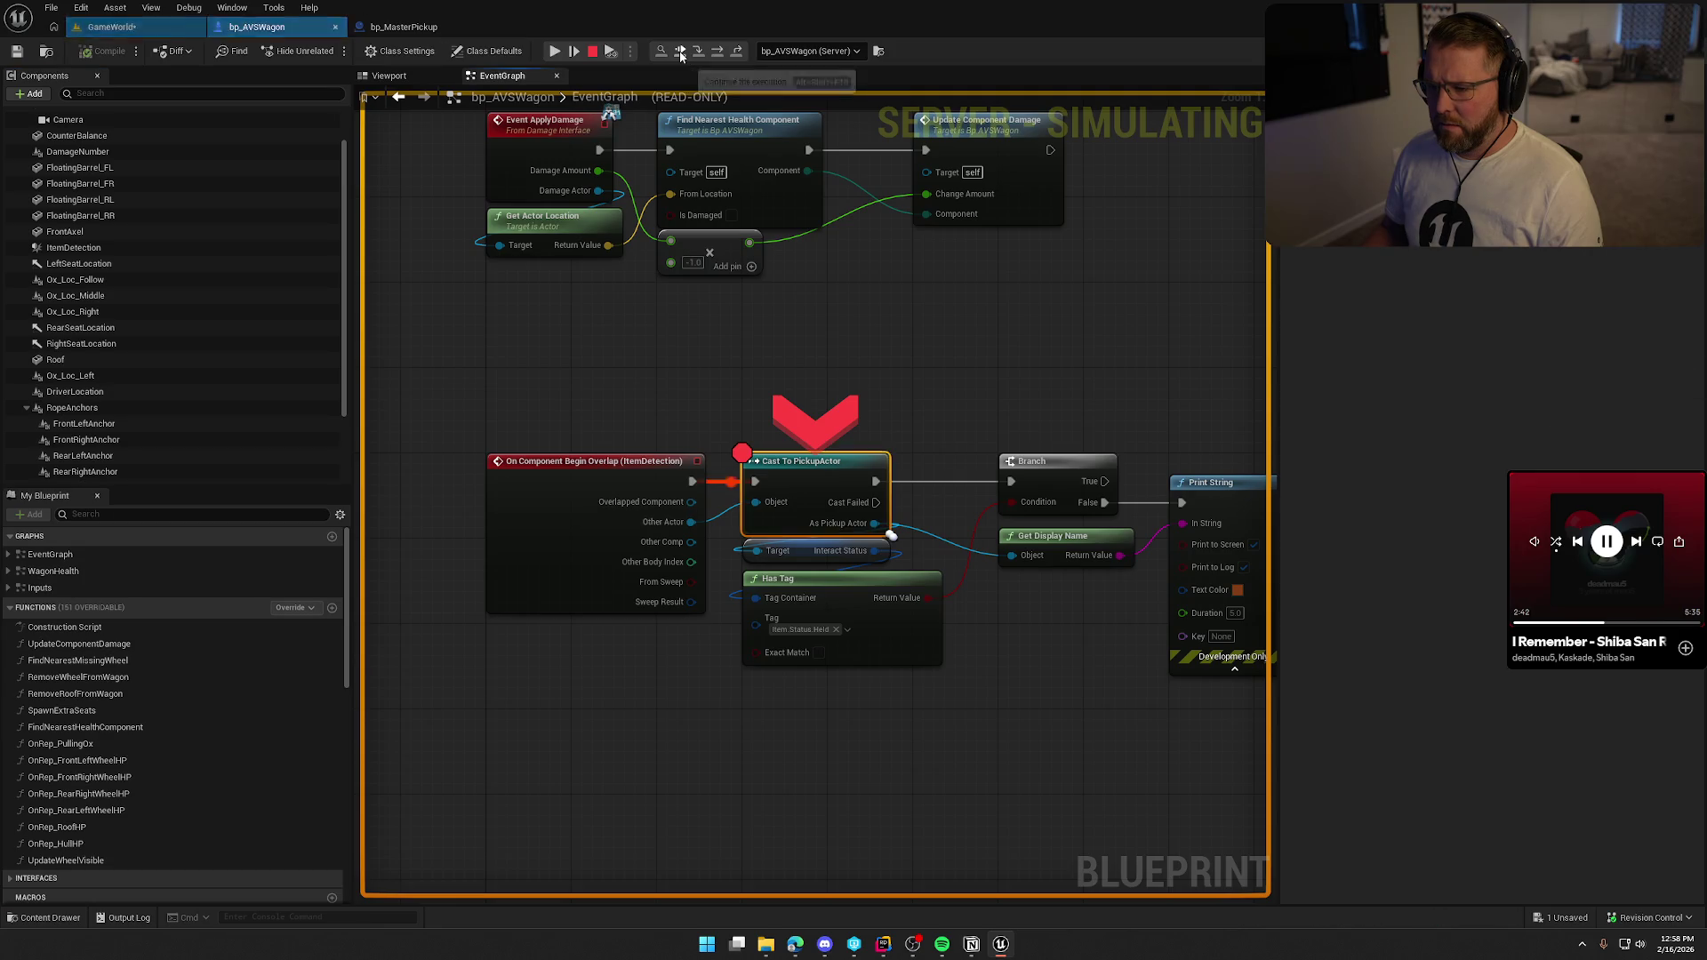
mouse_move(1058, 539)
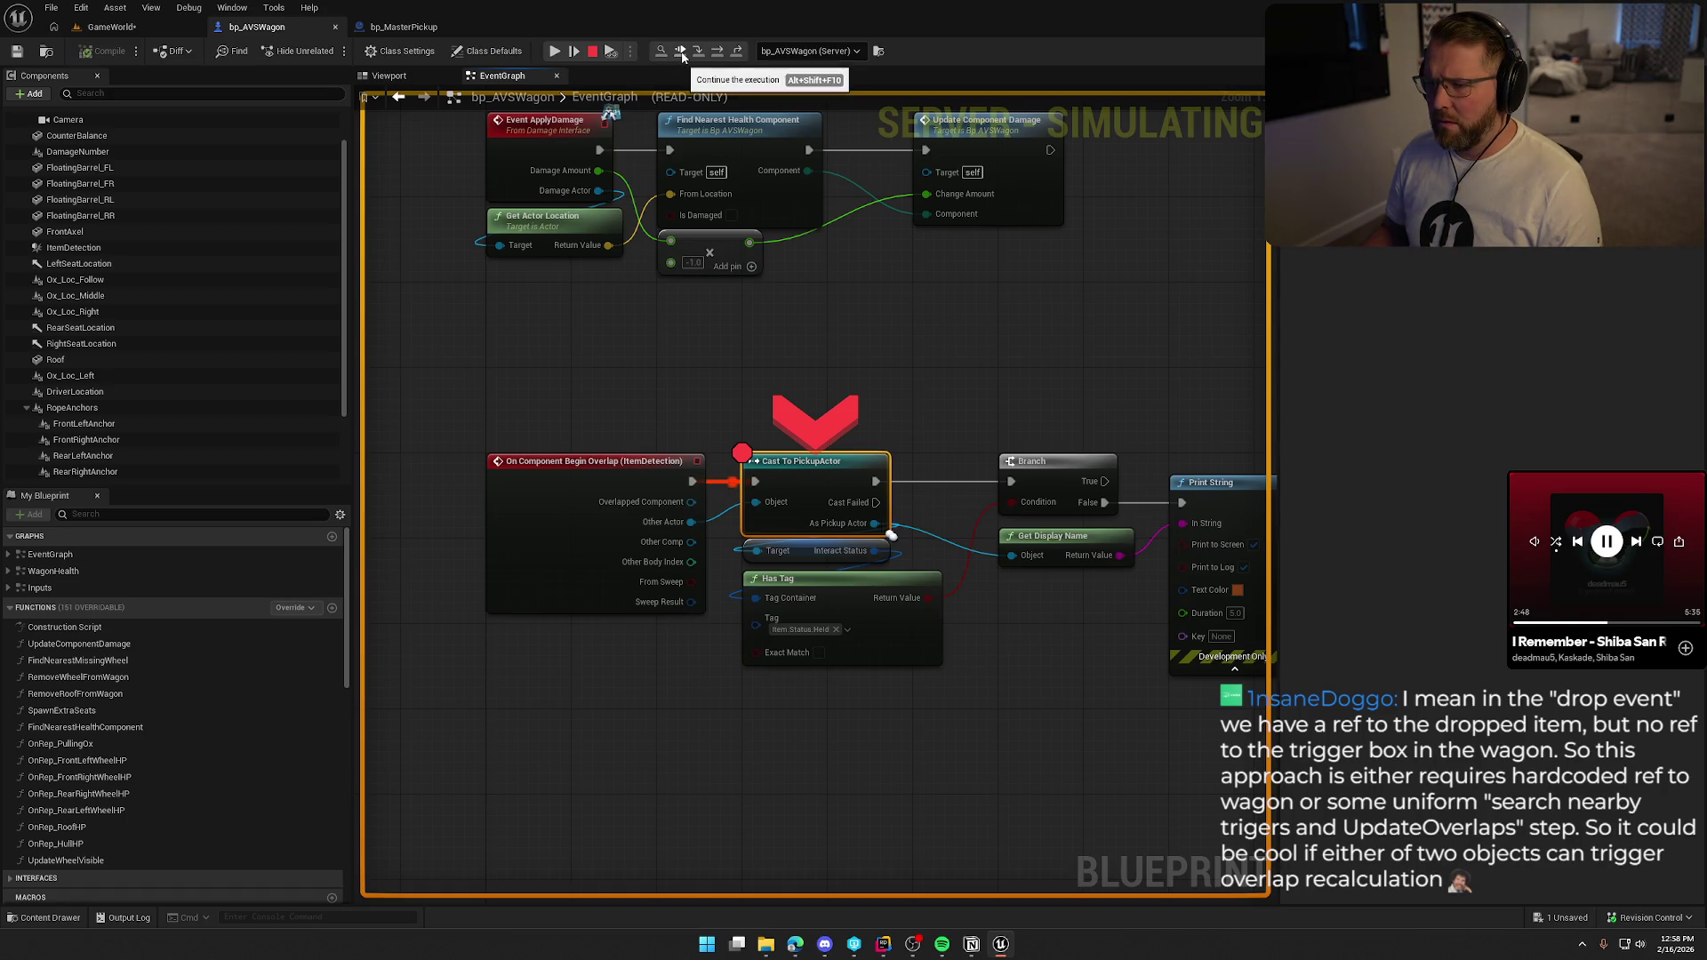
left_click(553, 52)
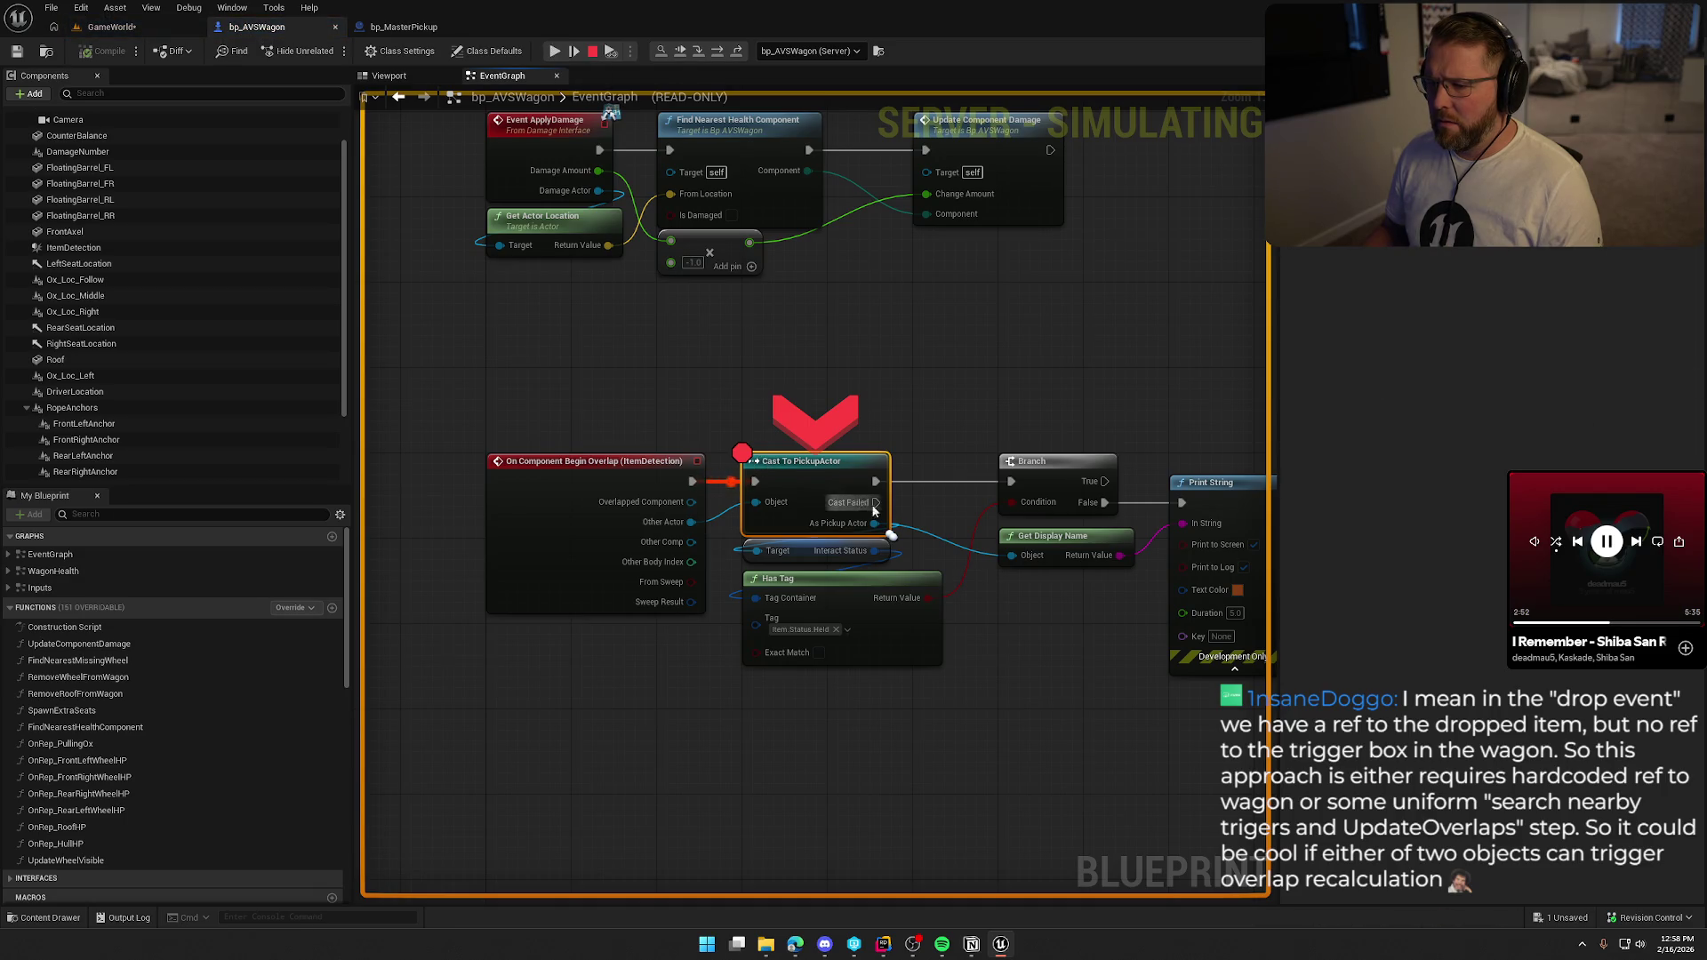
mouse_move(883, 528)
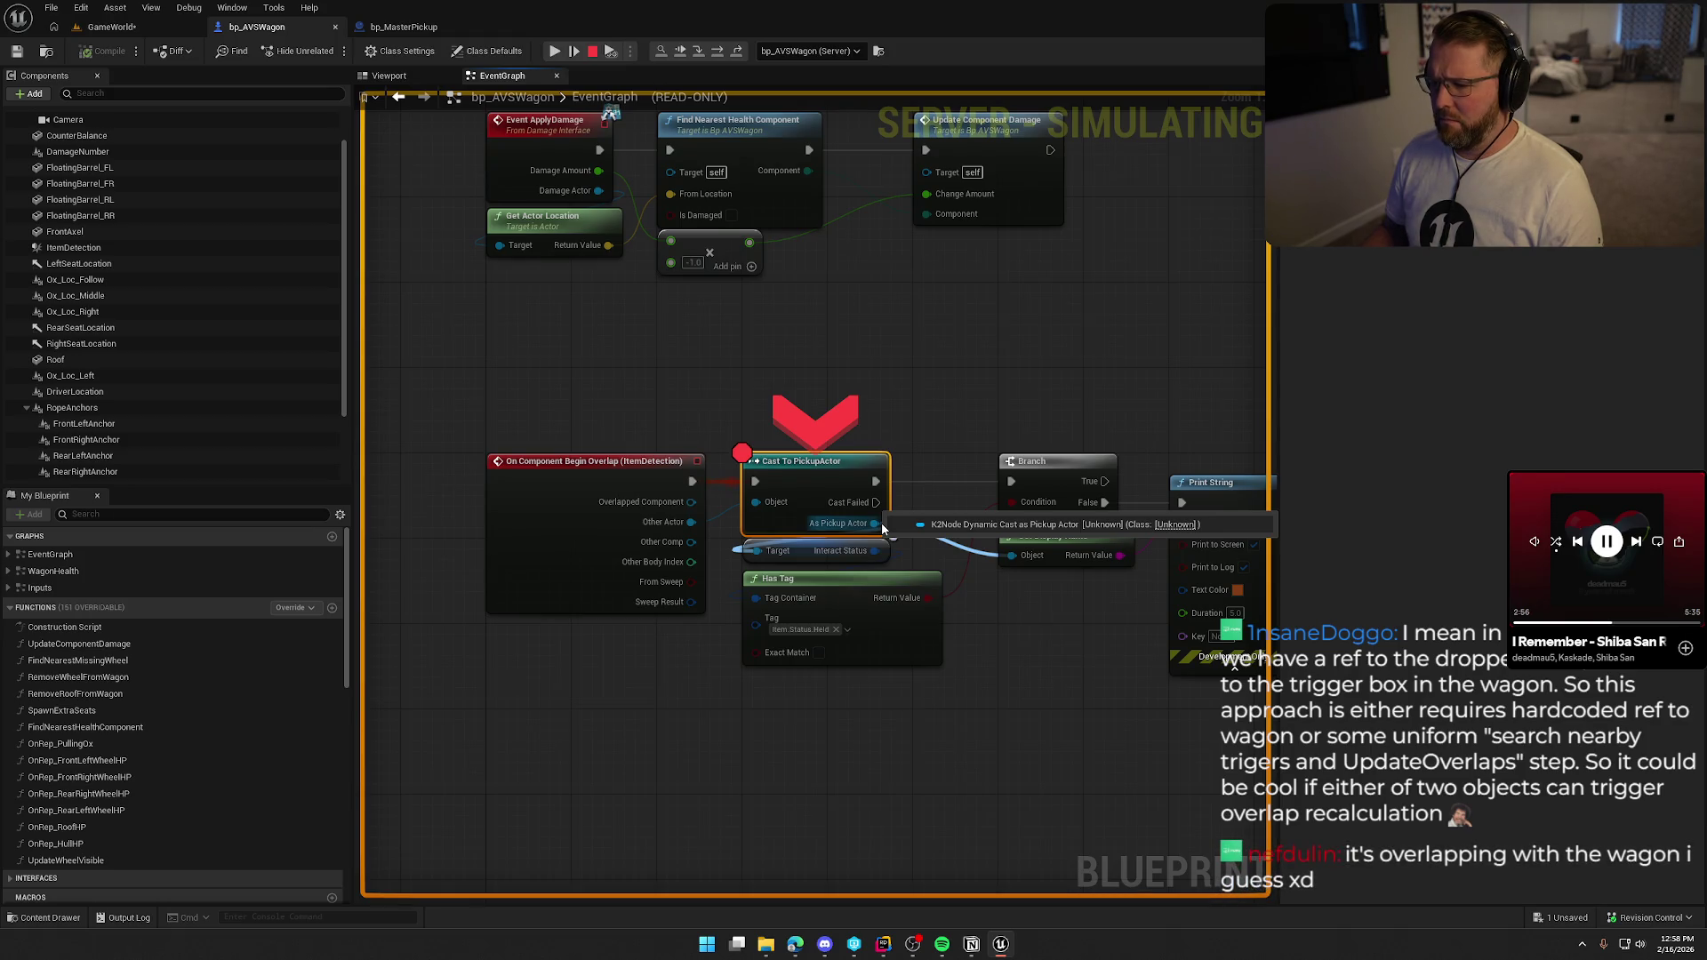
mouse_move(690, 523)
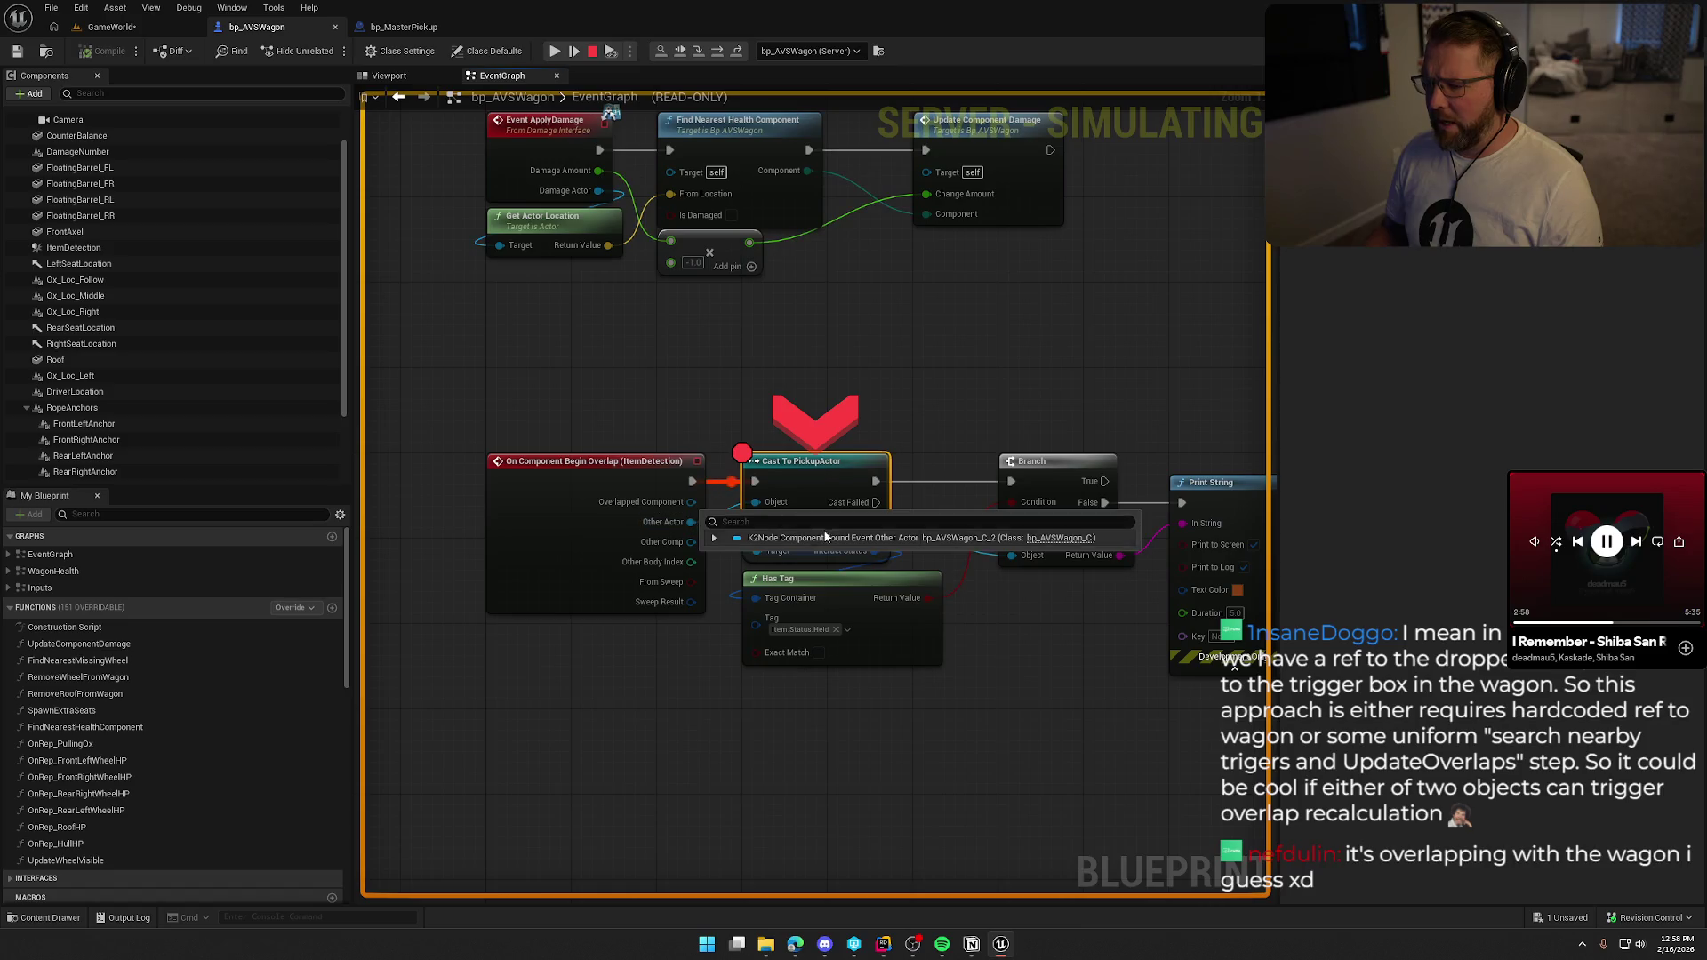
left_click(553, 52)
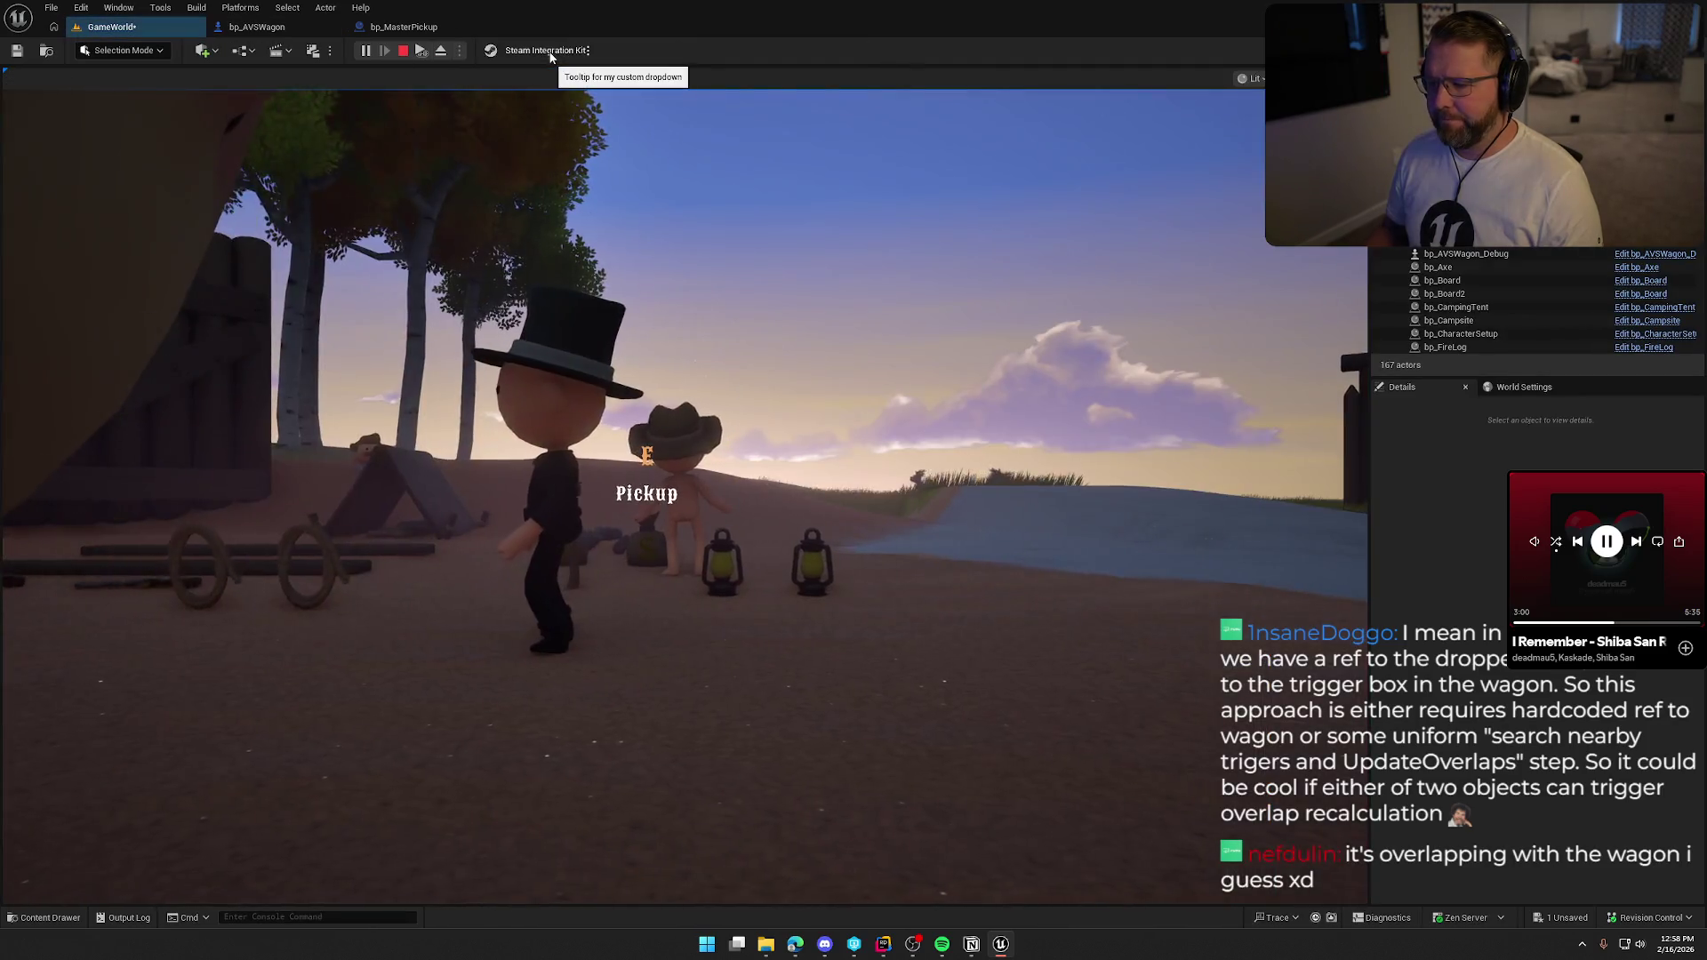
left_click(551, 267)
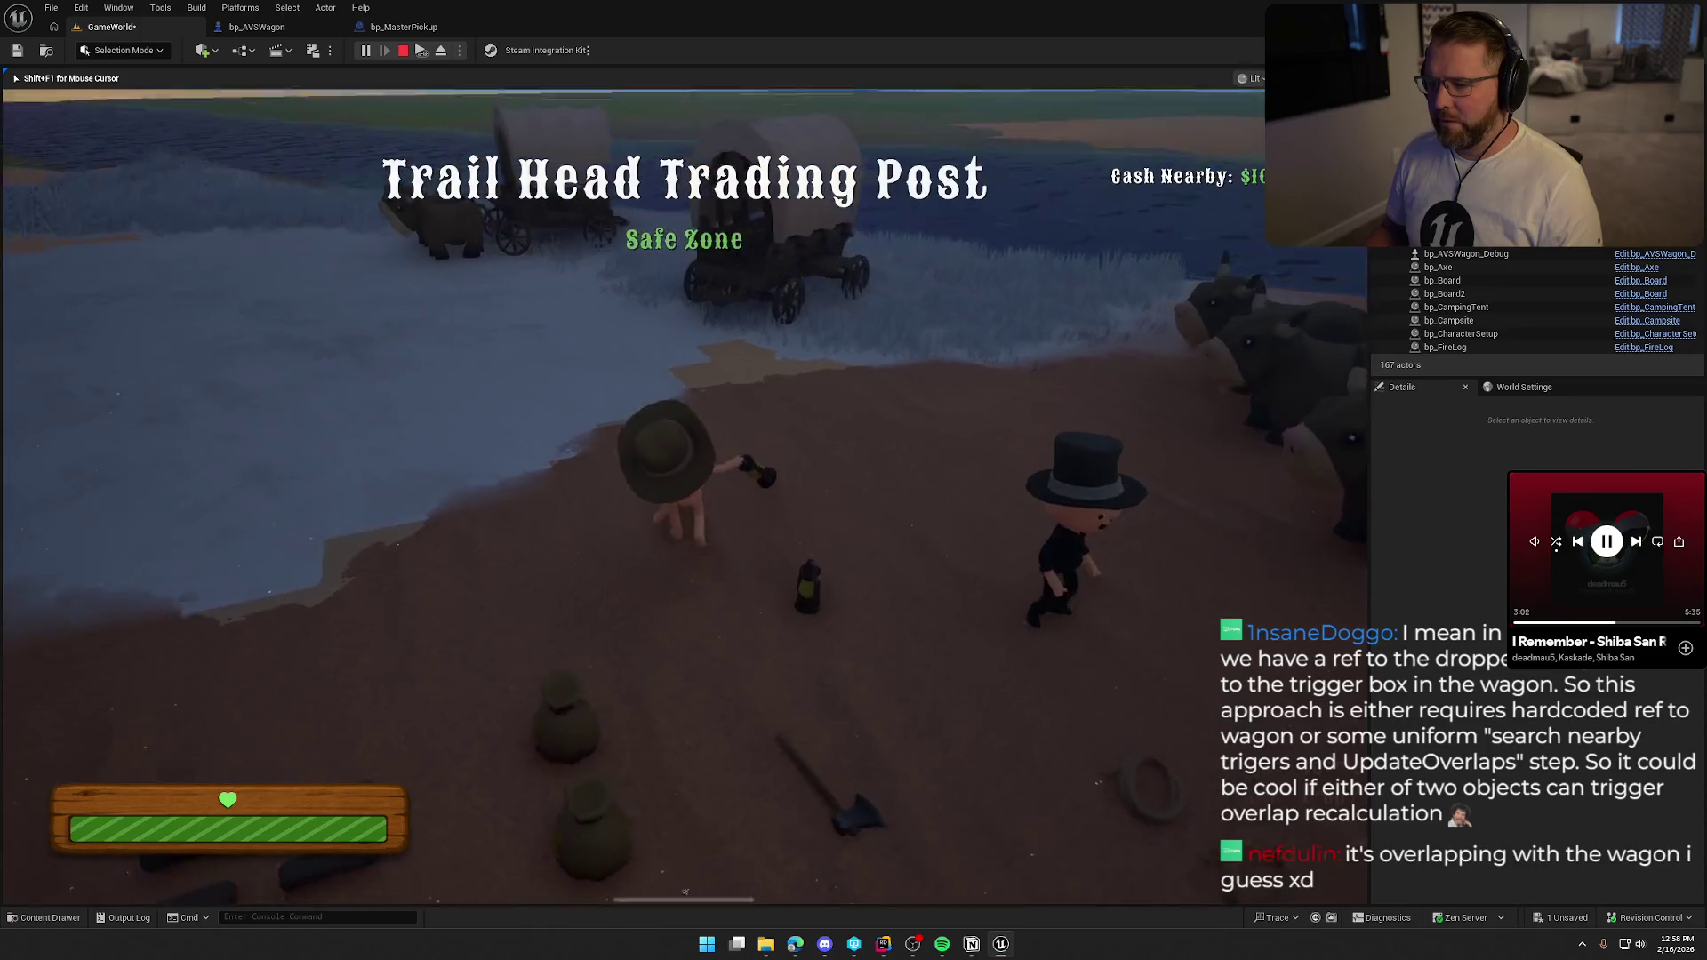
key("w")
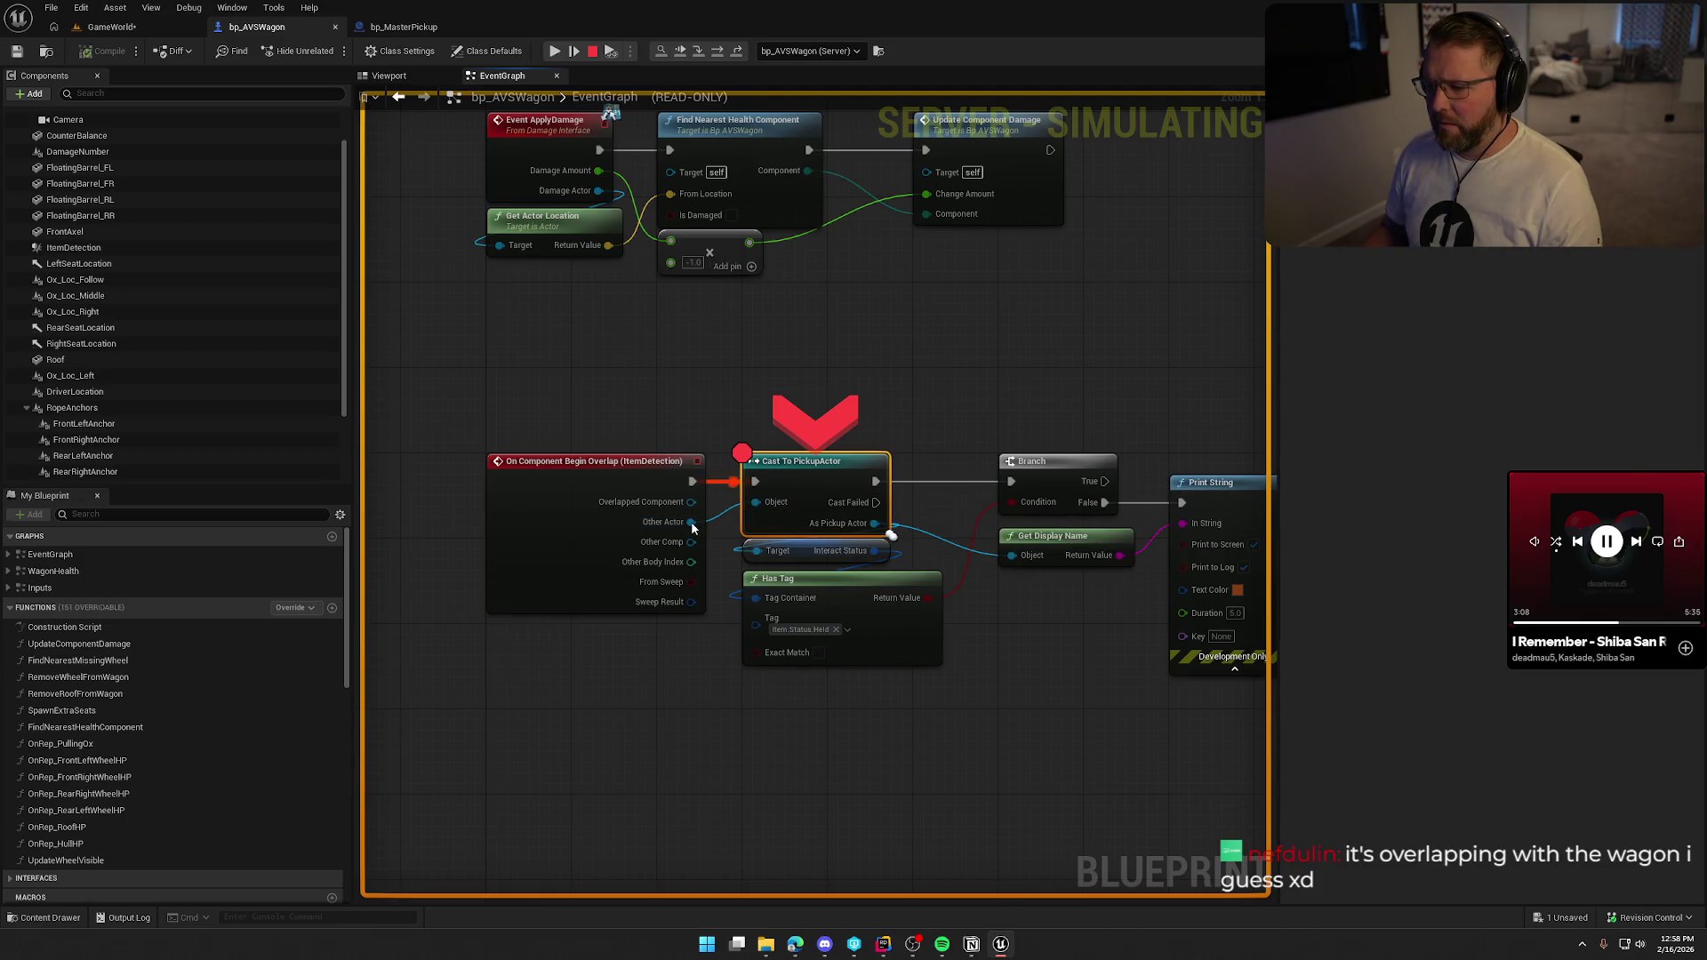
mouse_move(712, 523)
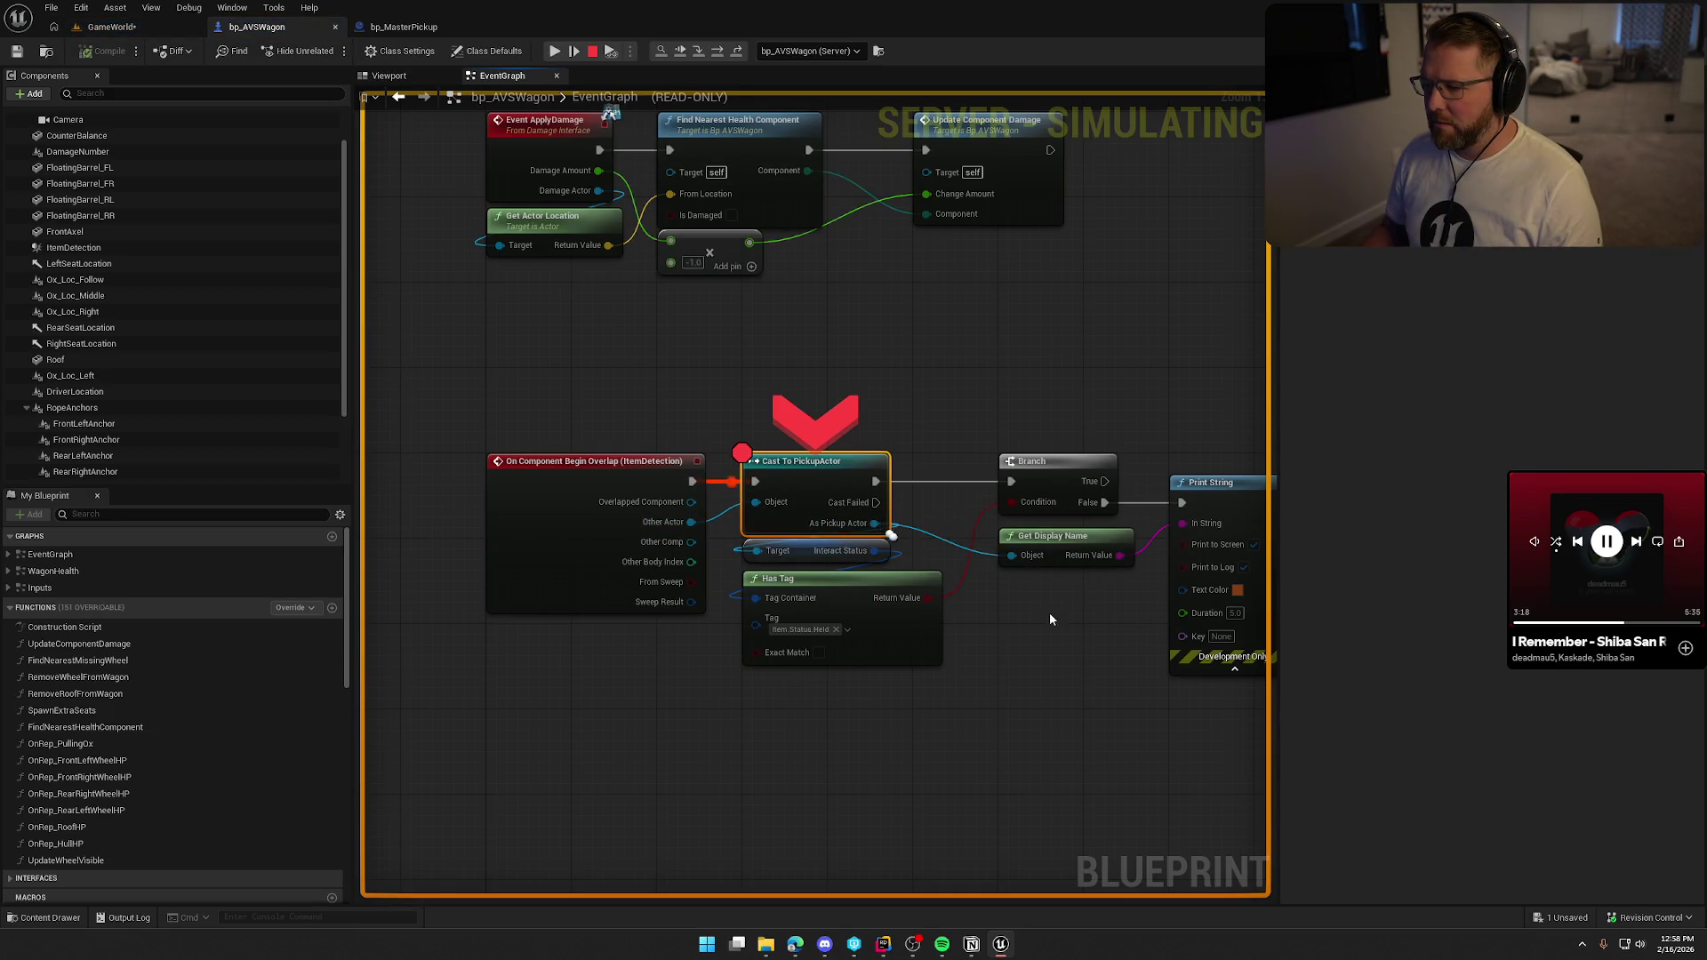
left_click(684, 55)
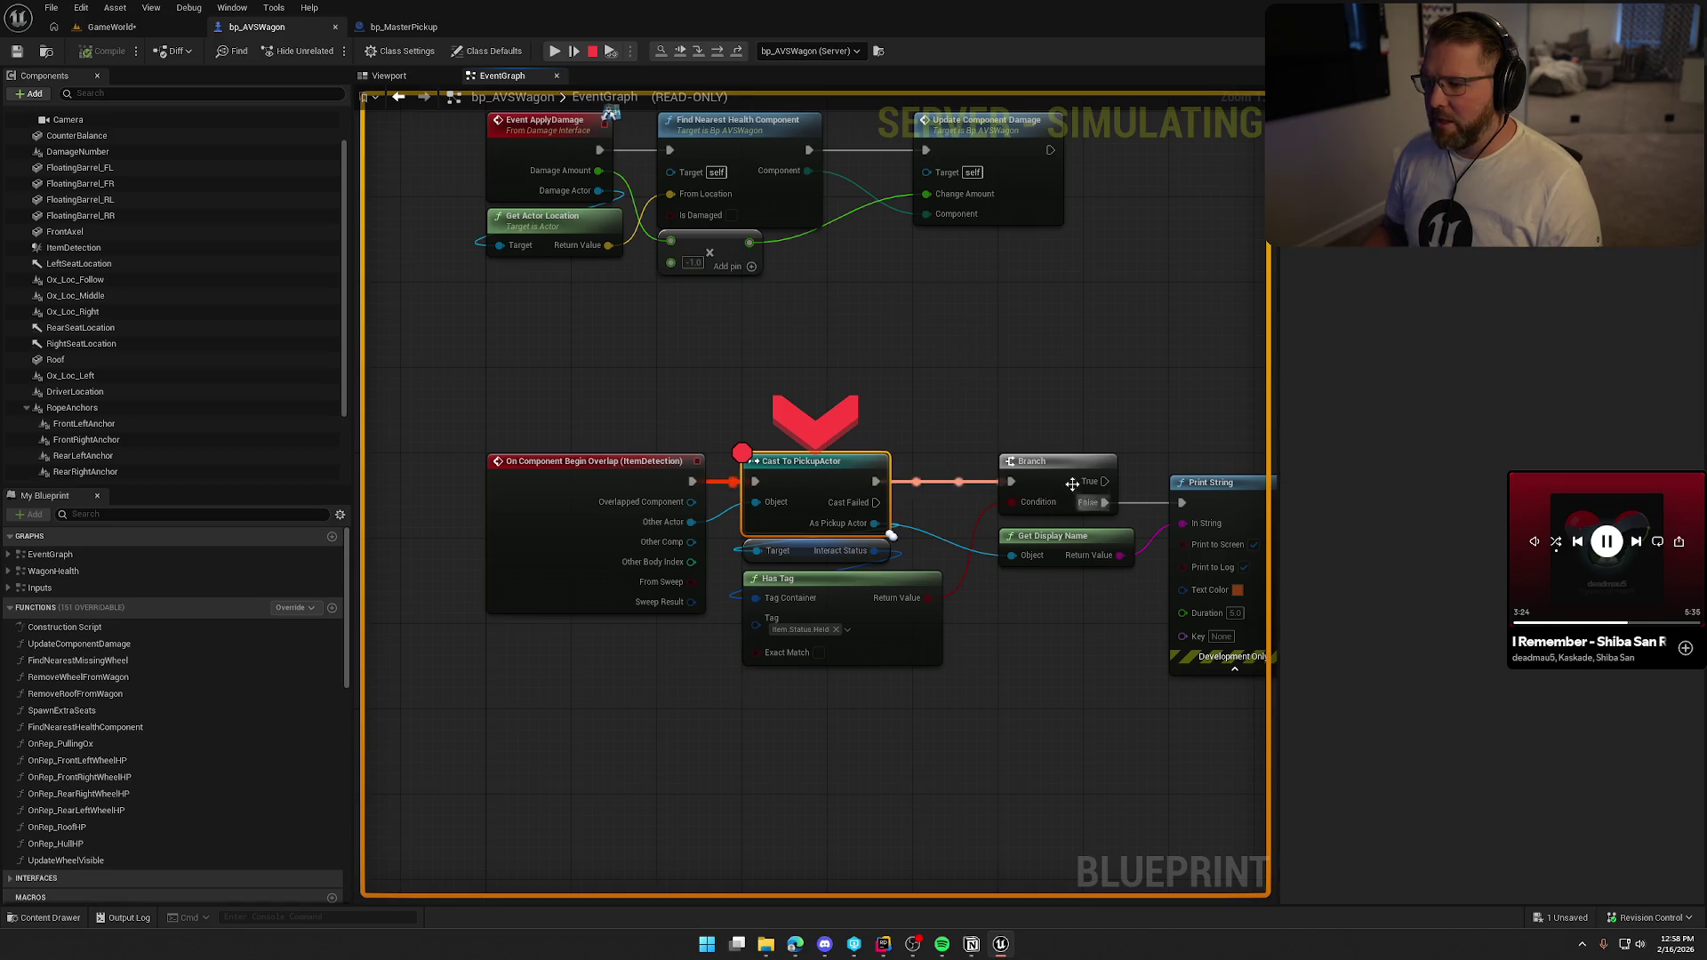
Stop the play session and set a breakpoint on the Branch node.
left_click(592, 52)
left_click(1057, 477)
key("F9")
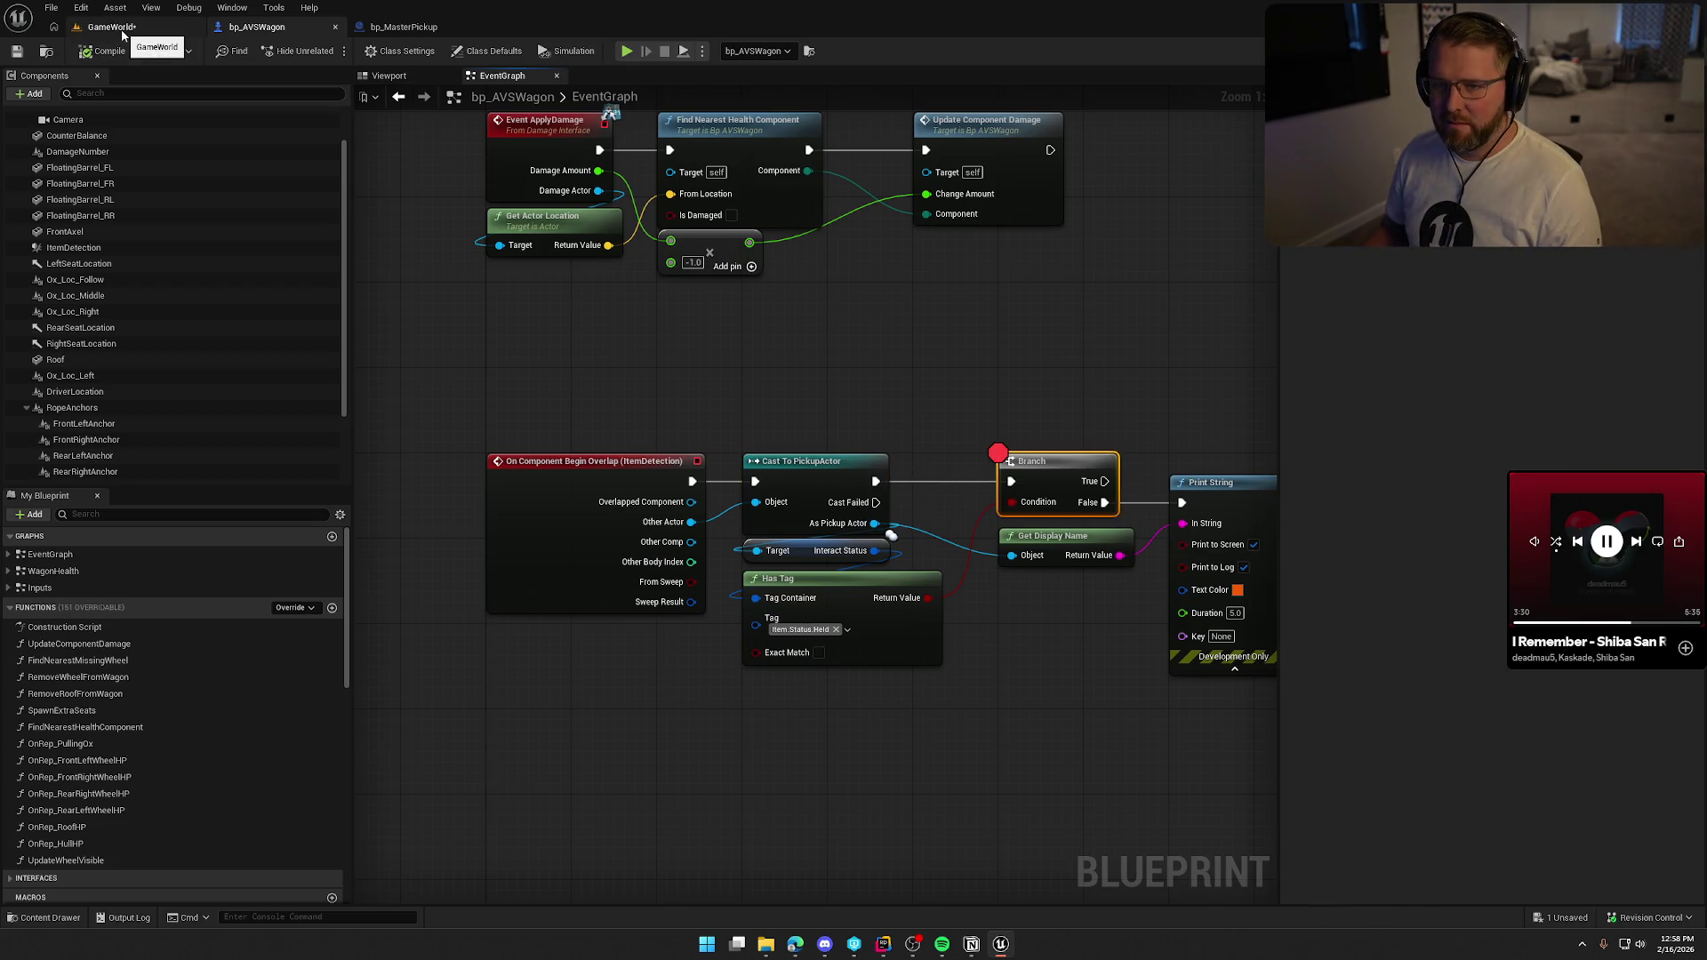
Start a new play session from GameWorld and carry the lantern toward the wagon.
left_click(122, 33)
key("alt+p")
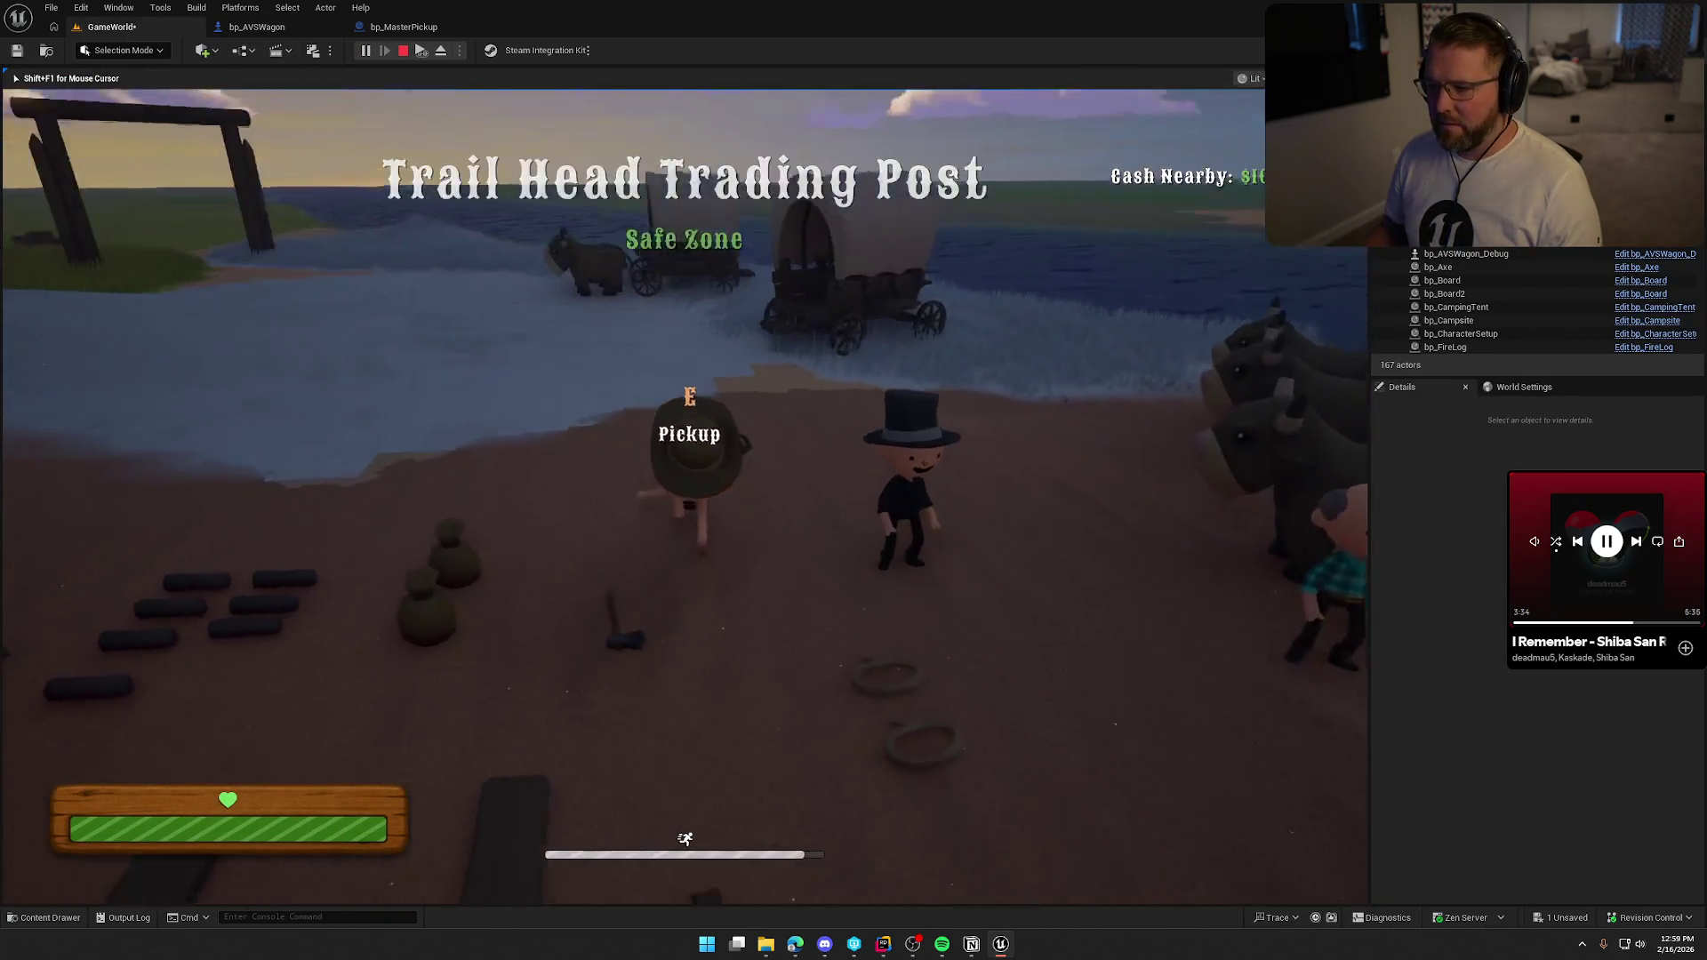
key("e")
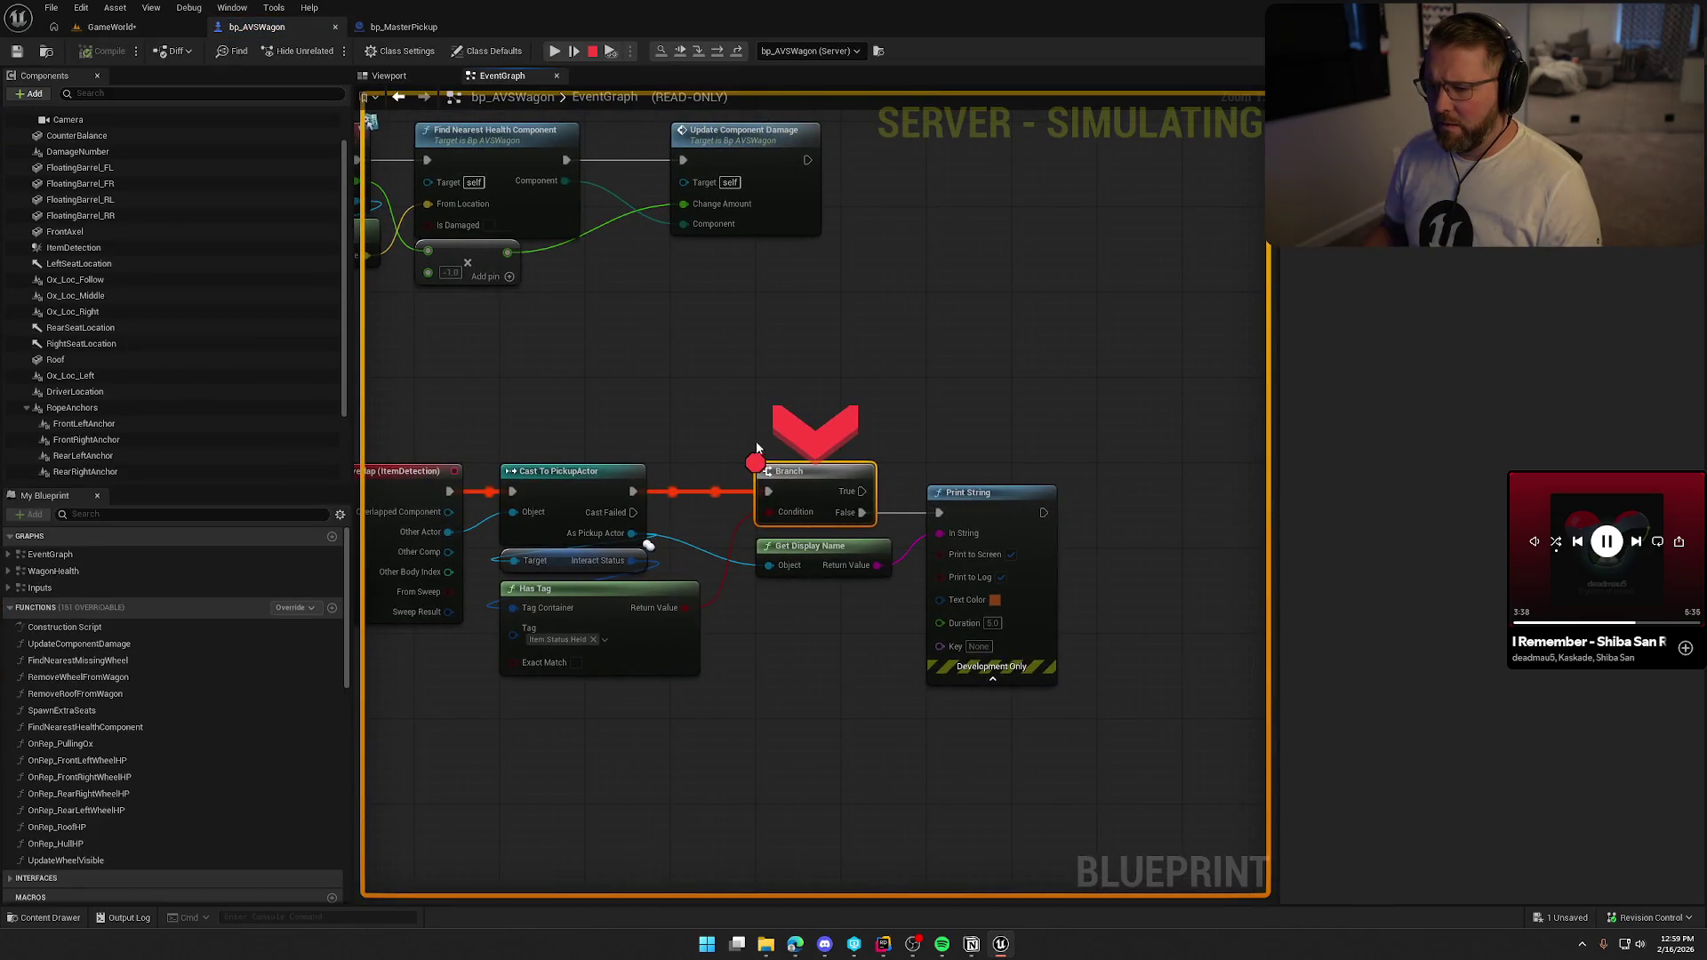
Inspect the Get Display Name and Branch pin values at the breakpoint, then resume.
mouse_move(627, 533)
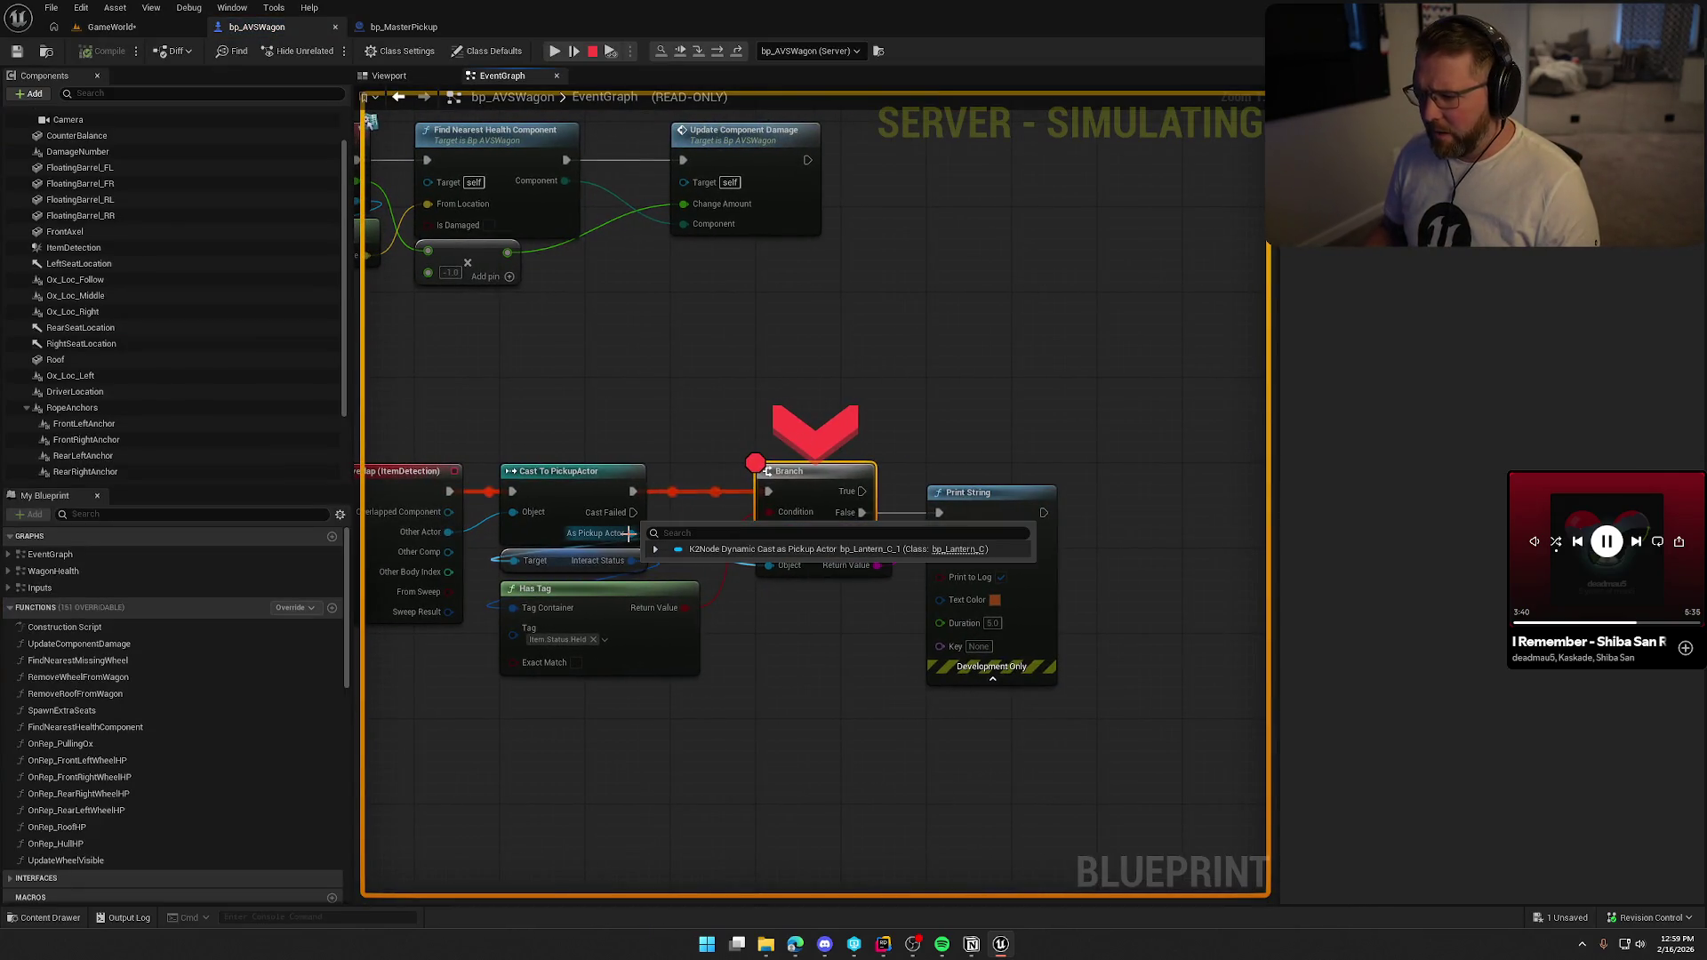
left_click_drag(697, 748, 878, 703)
mouse_move(960, 521)
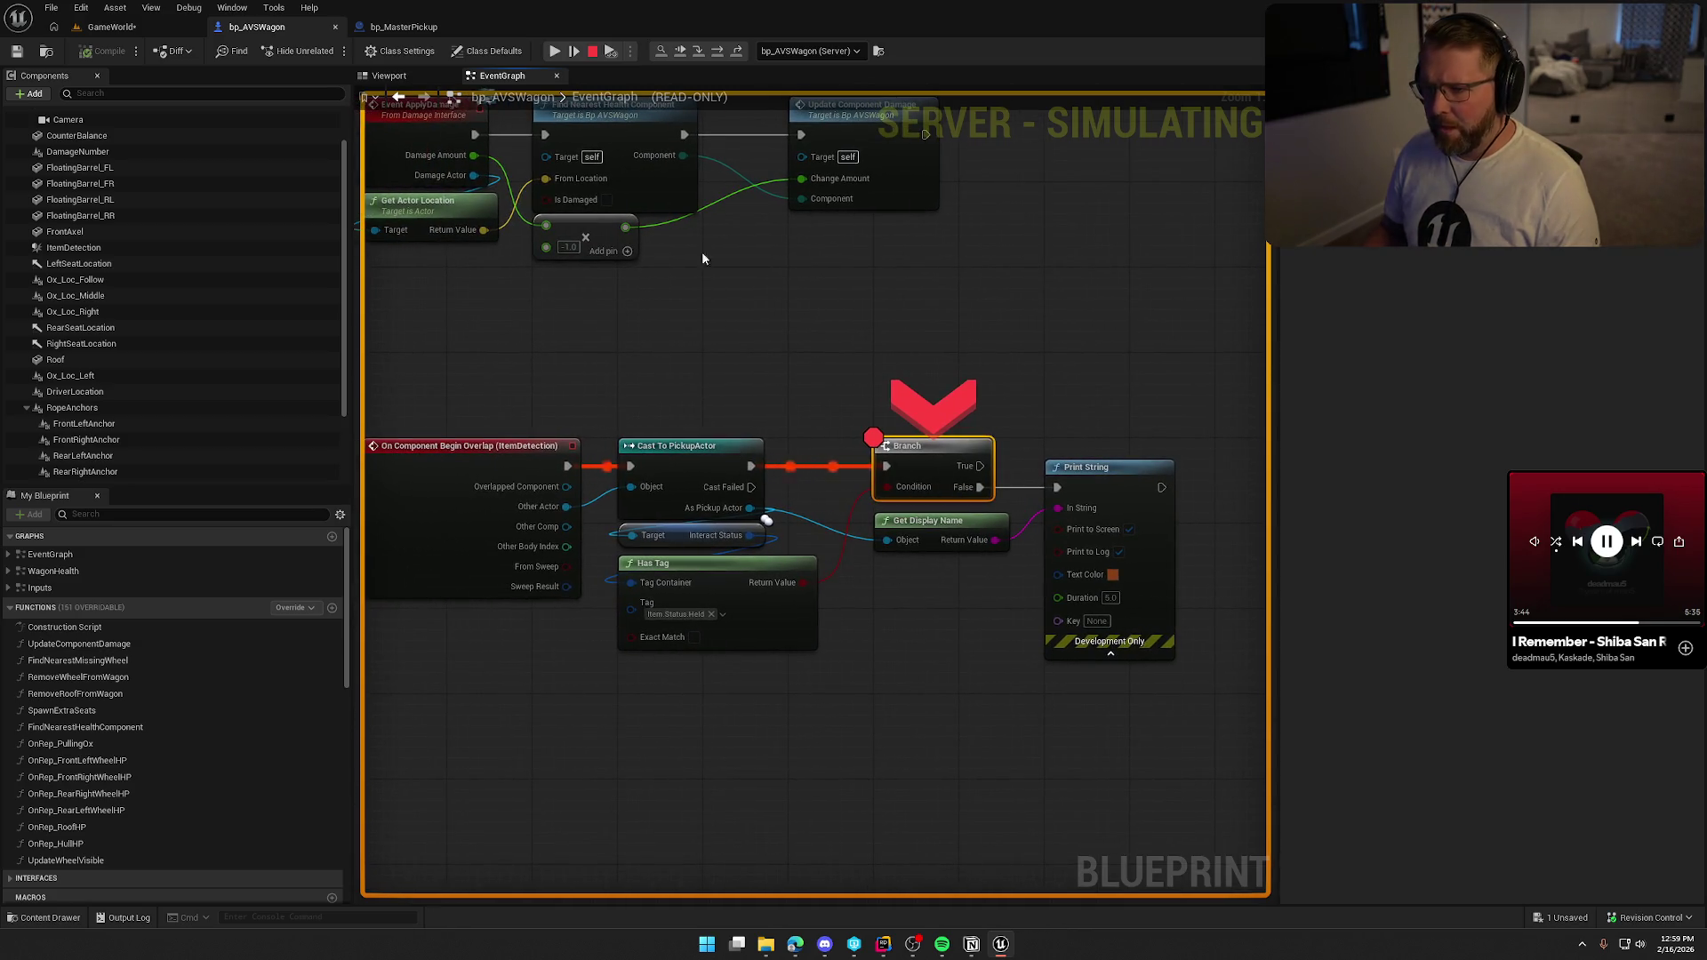
left_click_drag(890, 499, 772, 524)
mouse_move(772, 525)
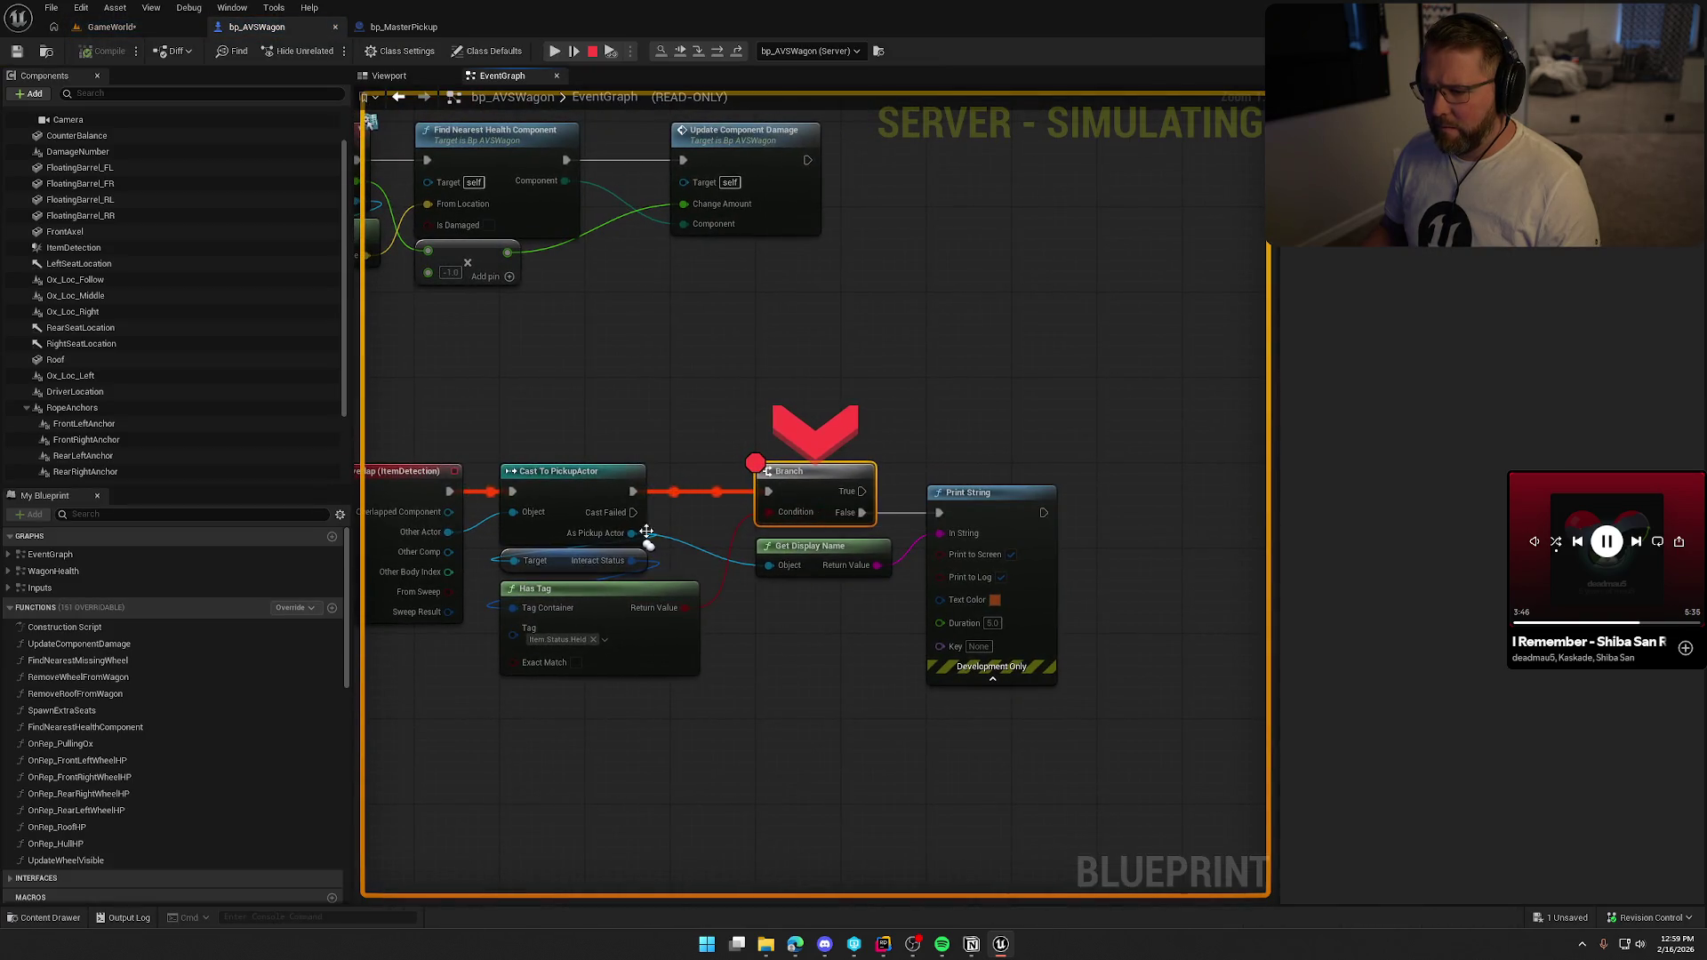
left_click(553, 53)
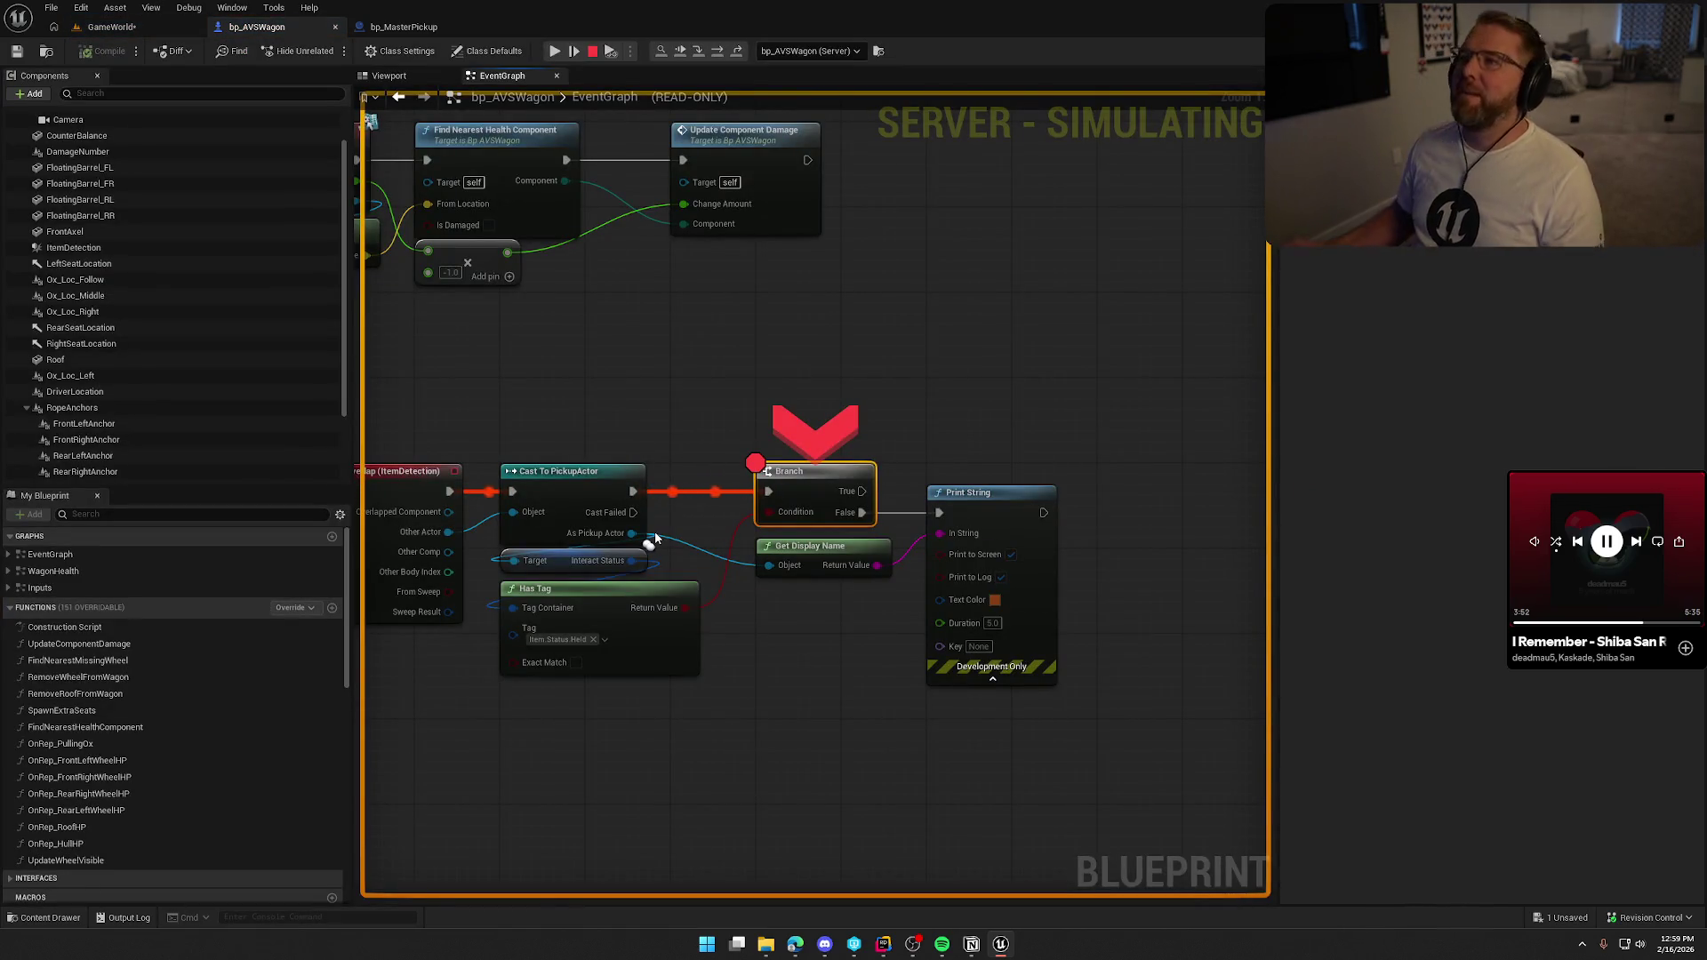
left_click(555, 52)
Drop and re-pick the lantern in the wagon several times, leaving it dropped, then stop play.
left_click(691, 386)
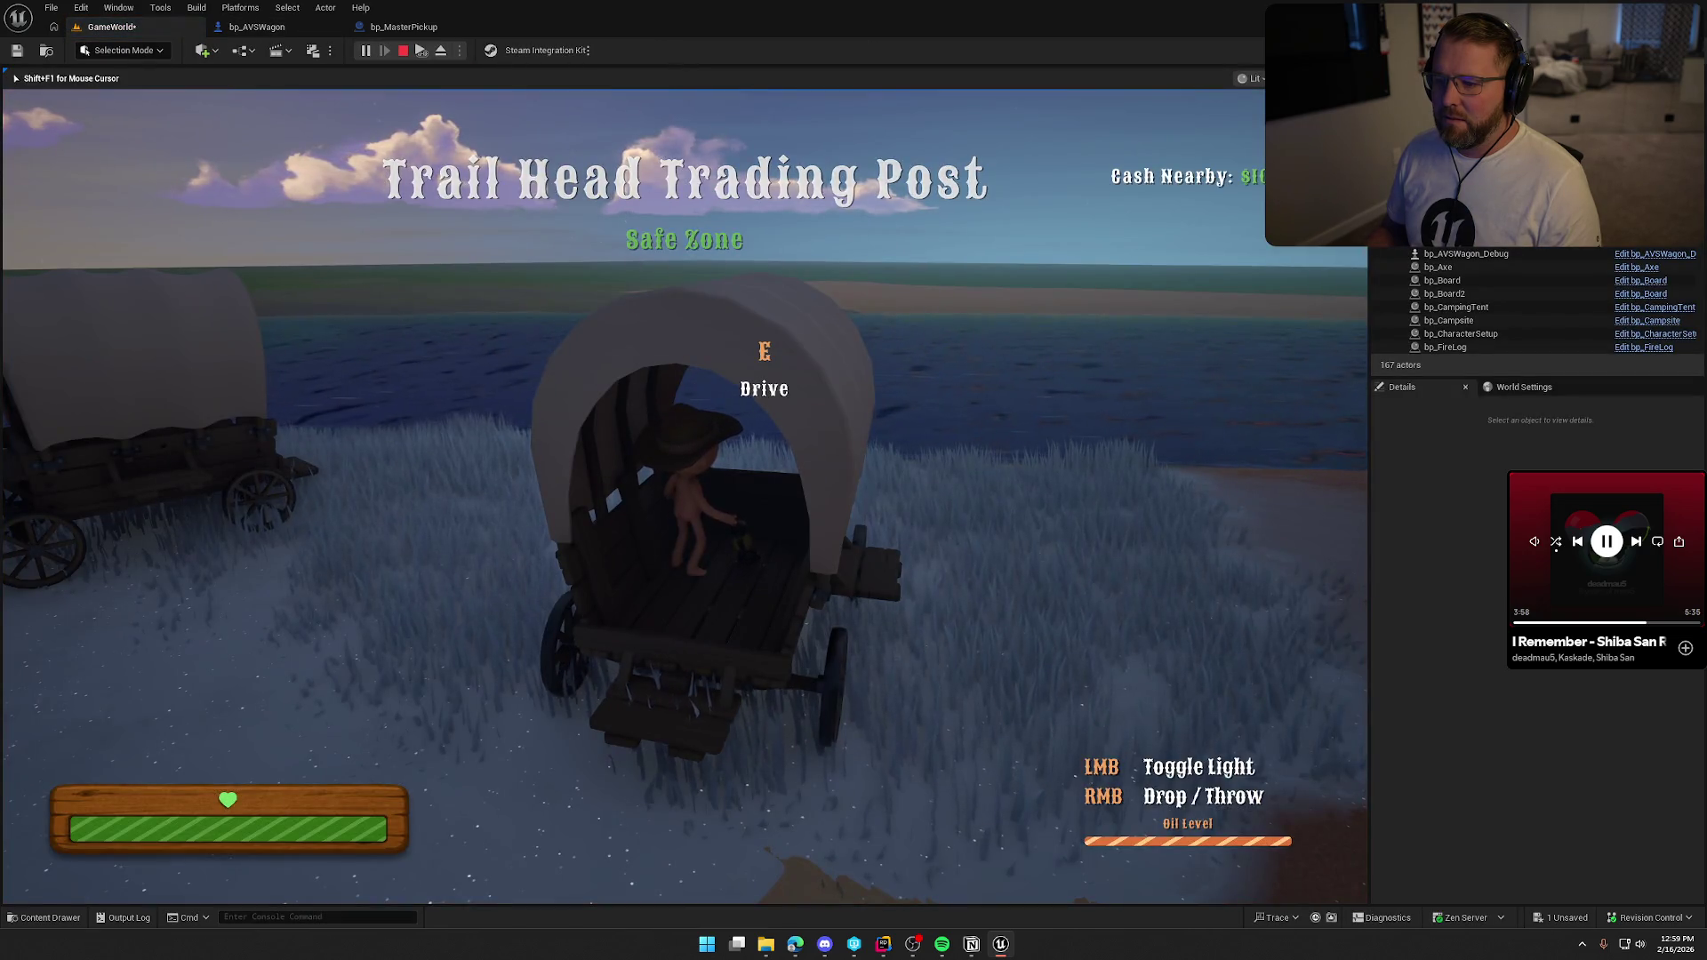
right_click(692, 385)
key("e")
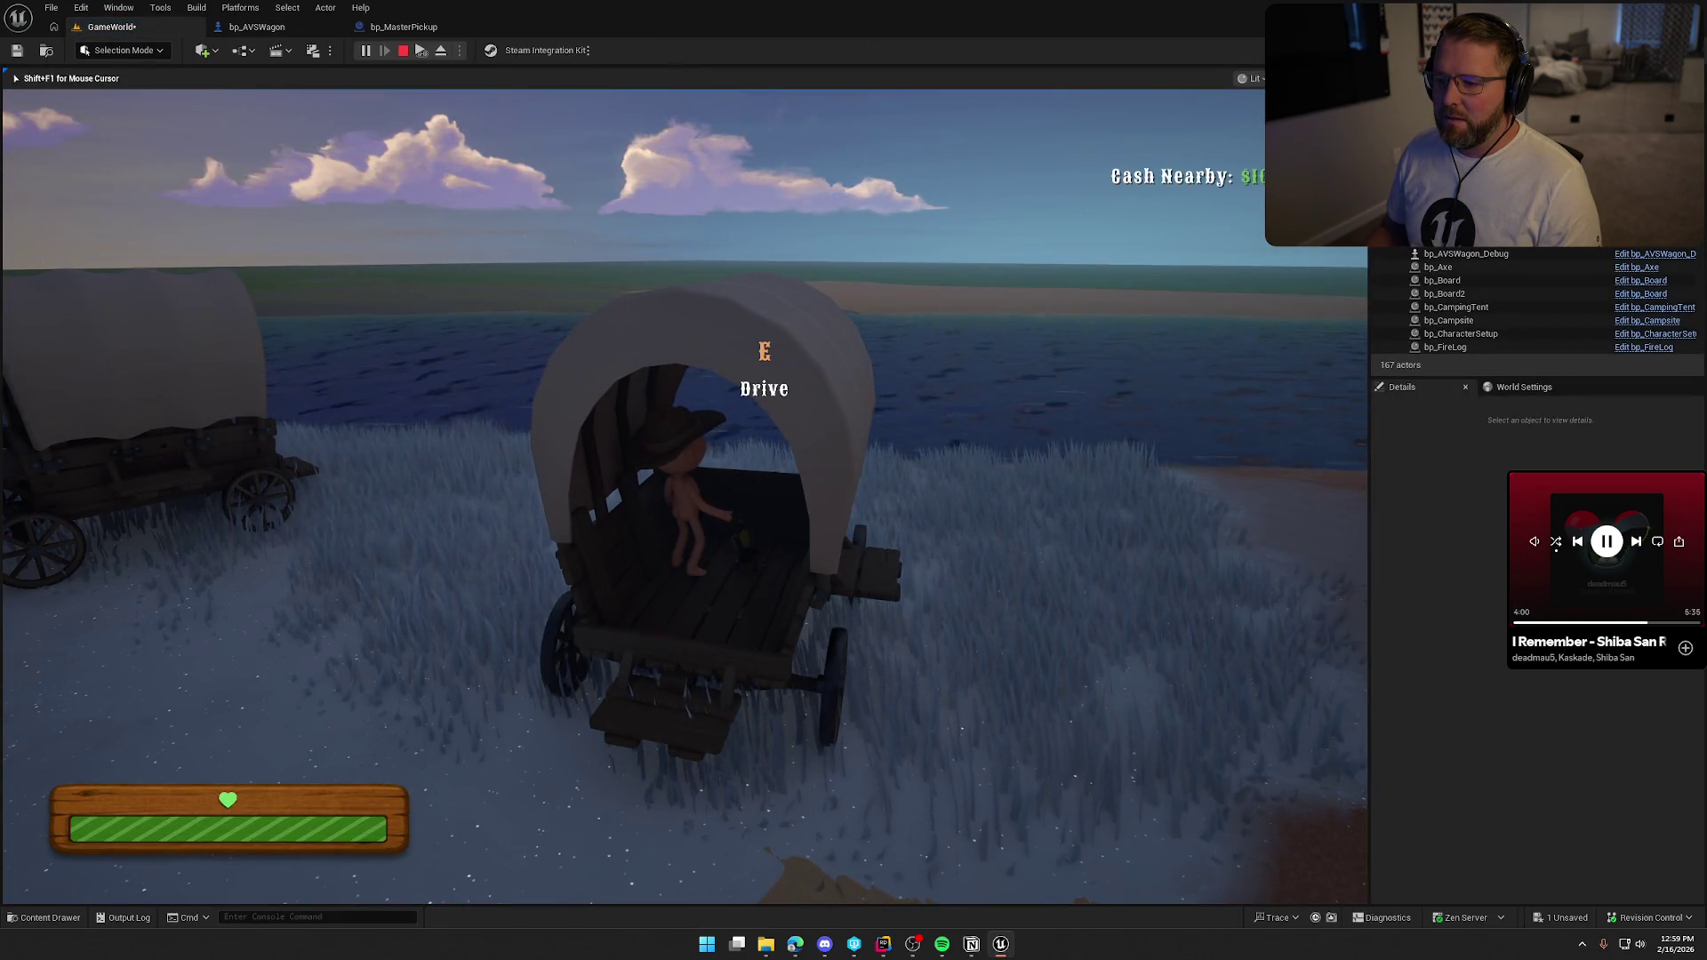
right_click(692, 386)
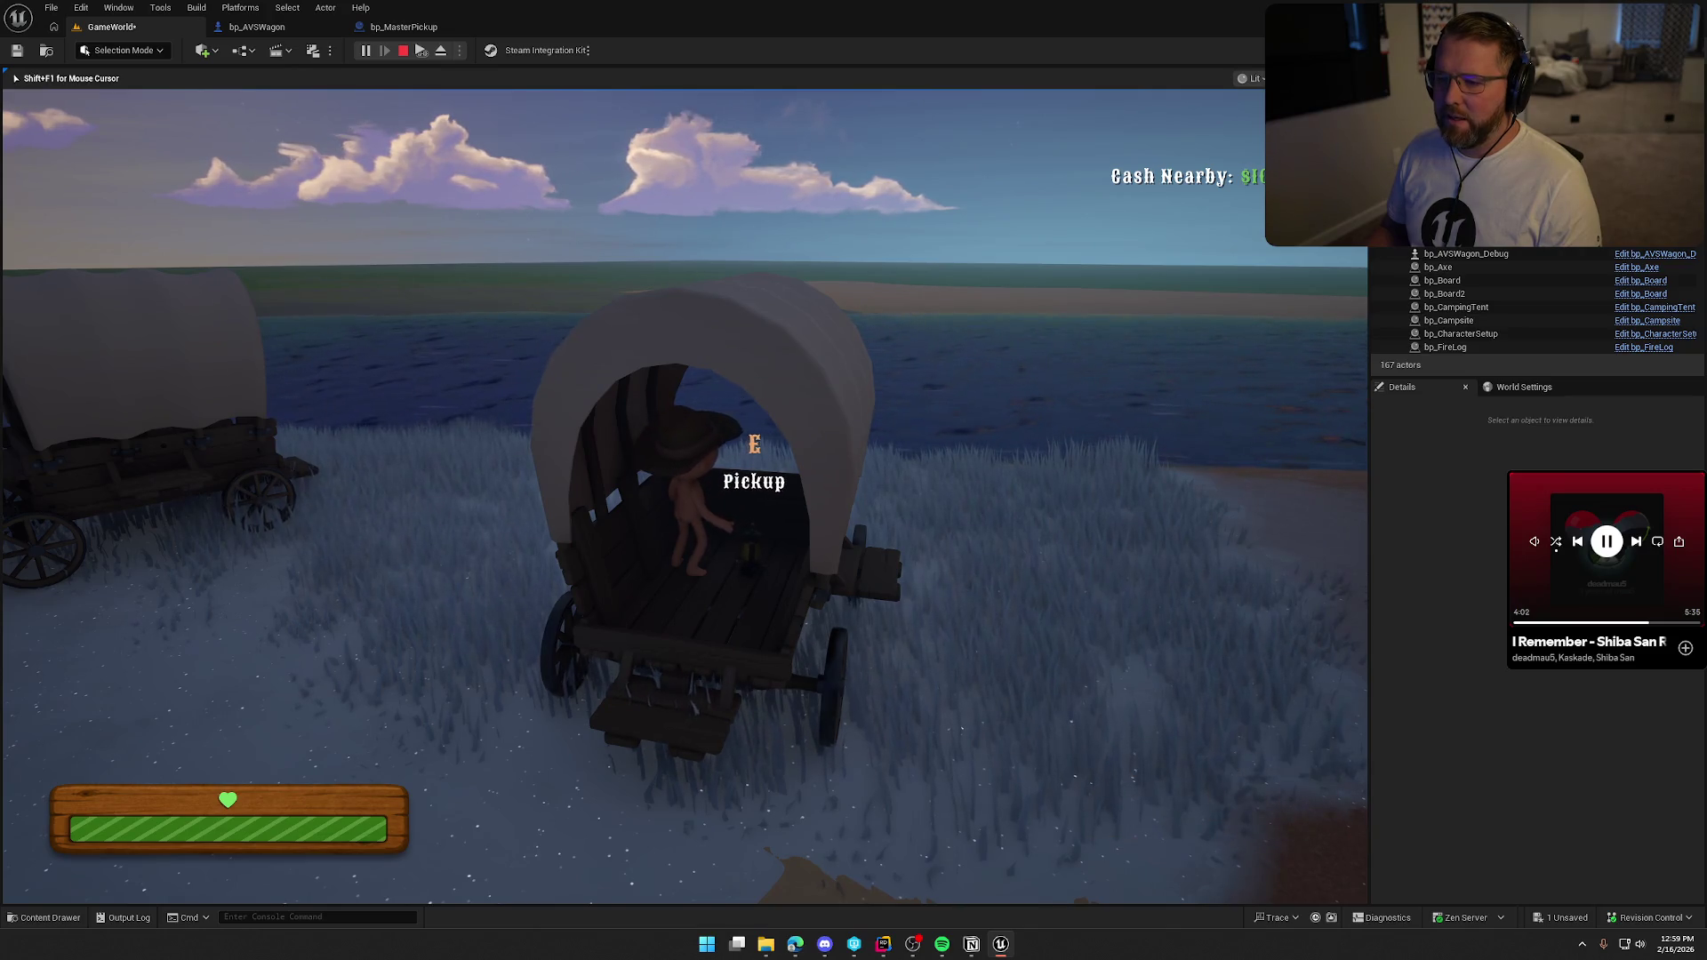
key("e")
right_click(692, 386)
key("e")
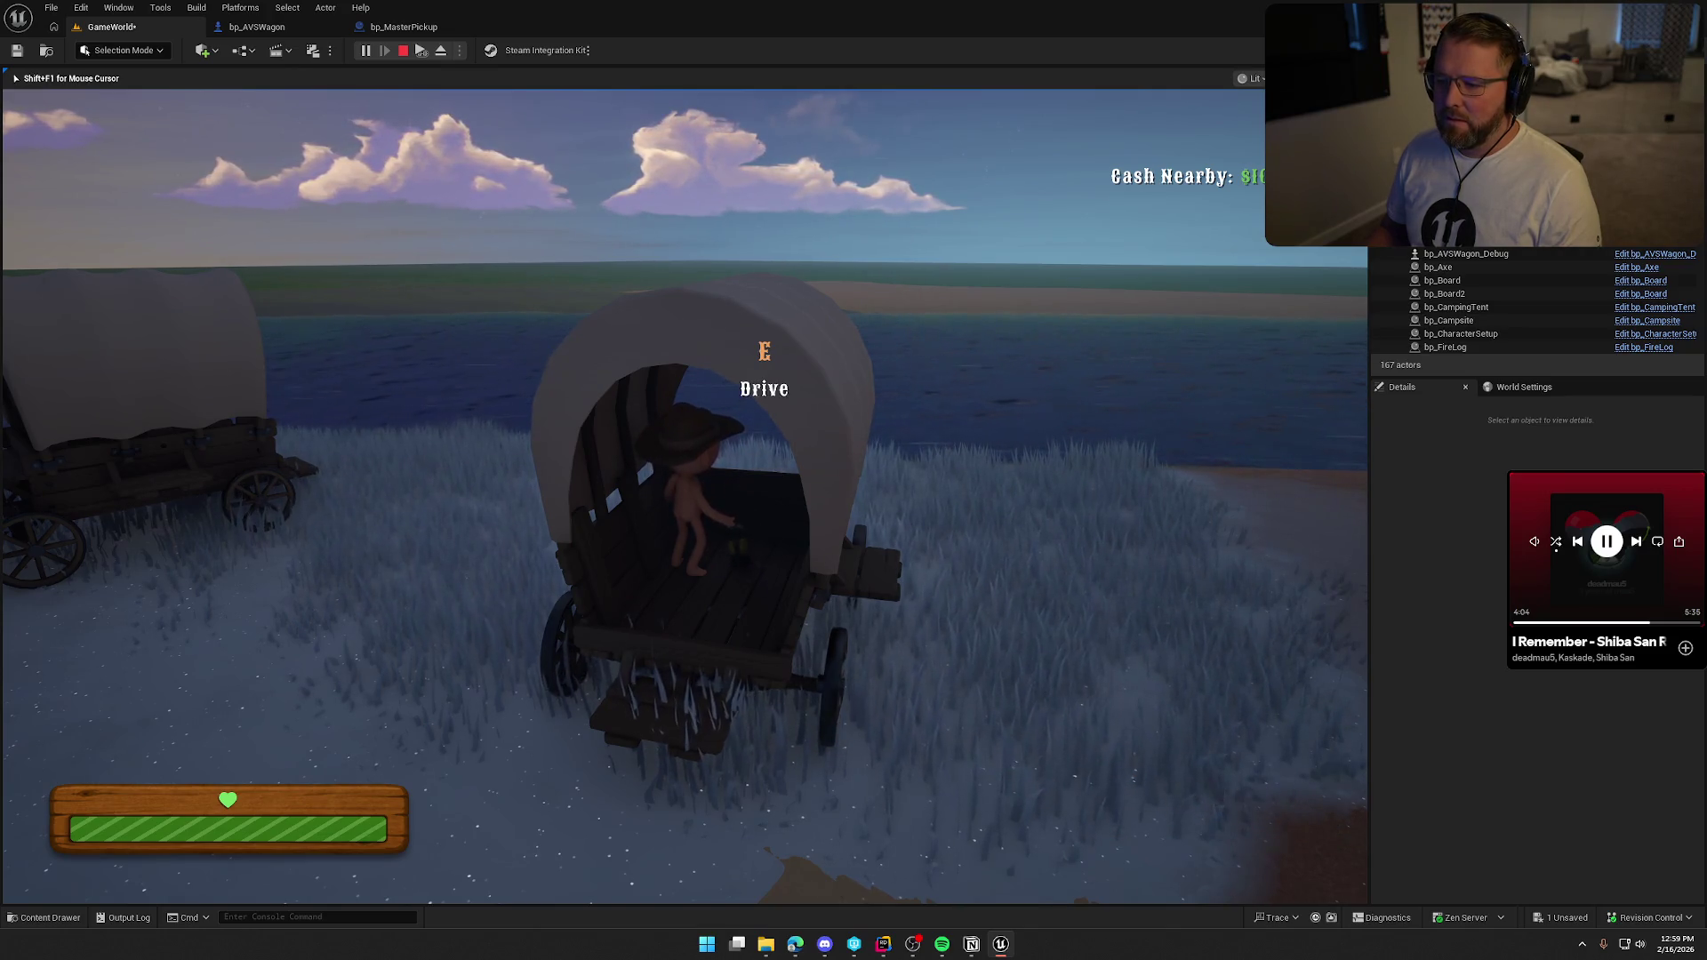
right_click(693, 388)
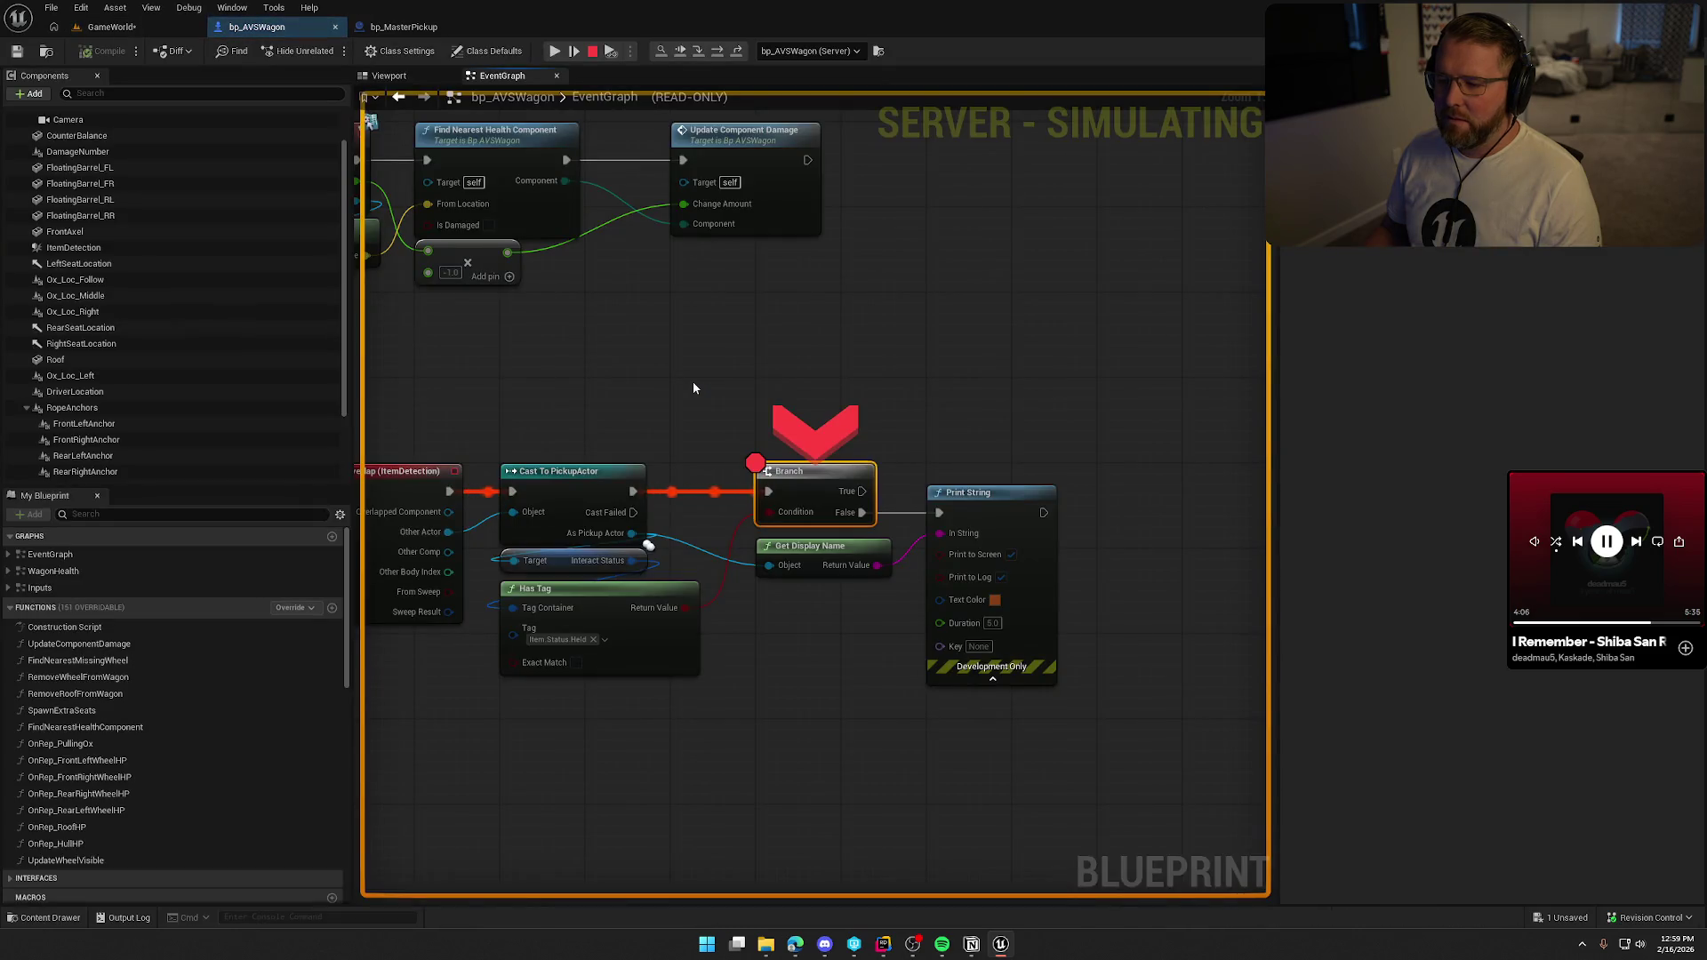
key("Escape")
Remove the breakpoint from the Branch node in the overlap graph.
left_click_drag(641, 380, 764, 337)
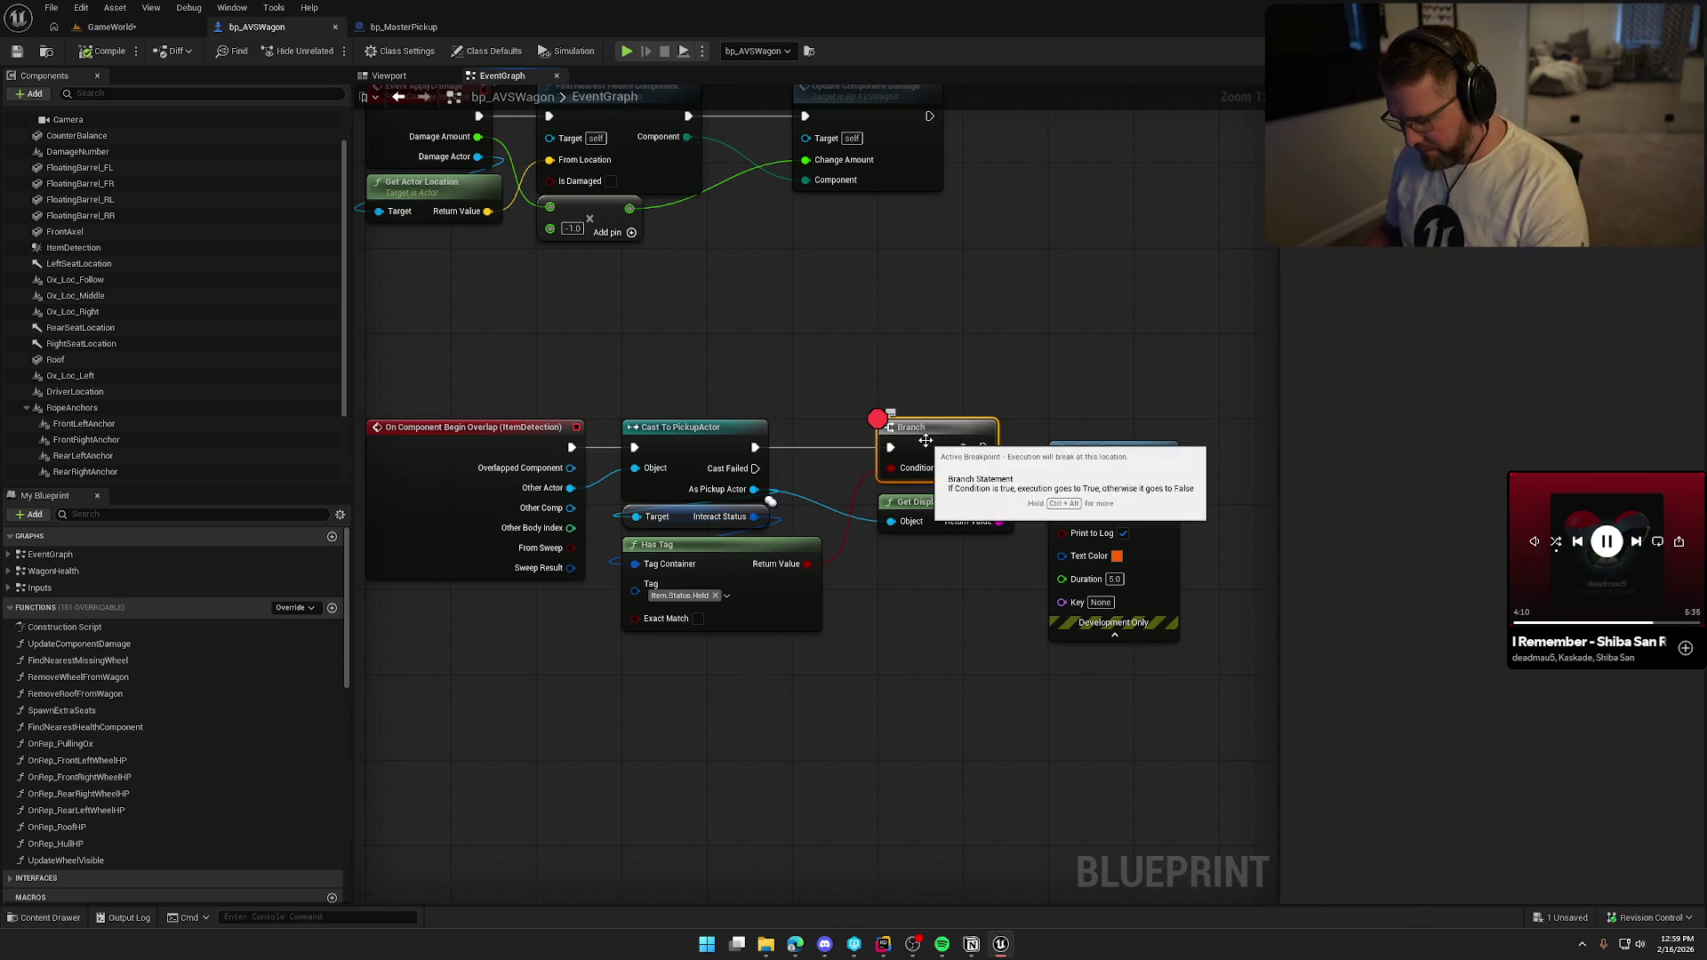
key("F9")
left_click(875, 294)
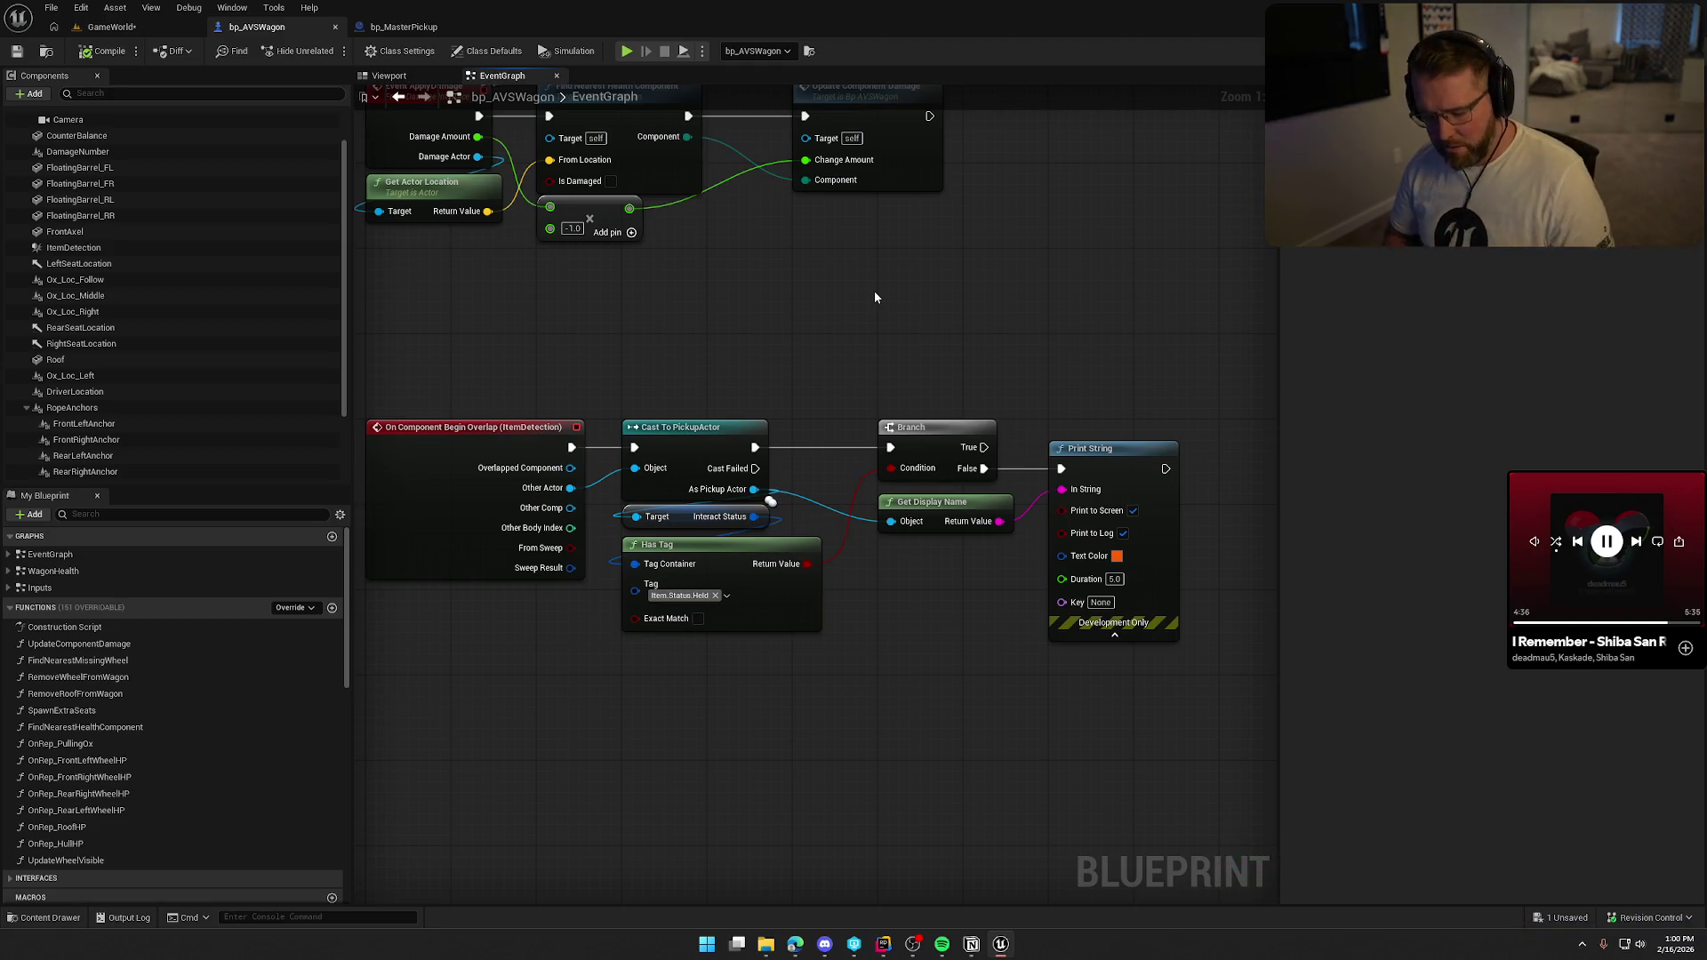
Review the UpdateOverlaps() call on line 222 of PickupActor.cpp in Rider.
key("alt+Tab")
left_click_drag(367, 449, 455, 449)
key("alt+1")
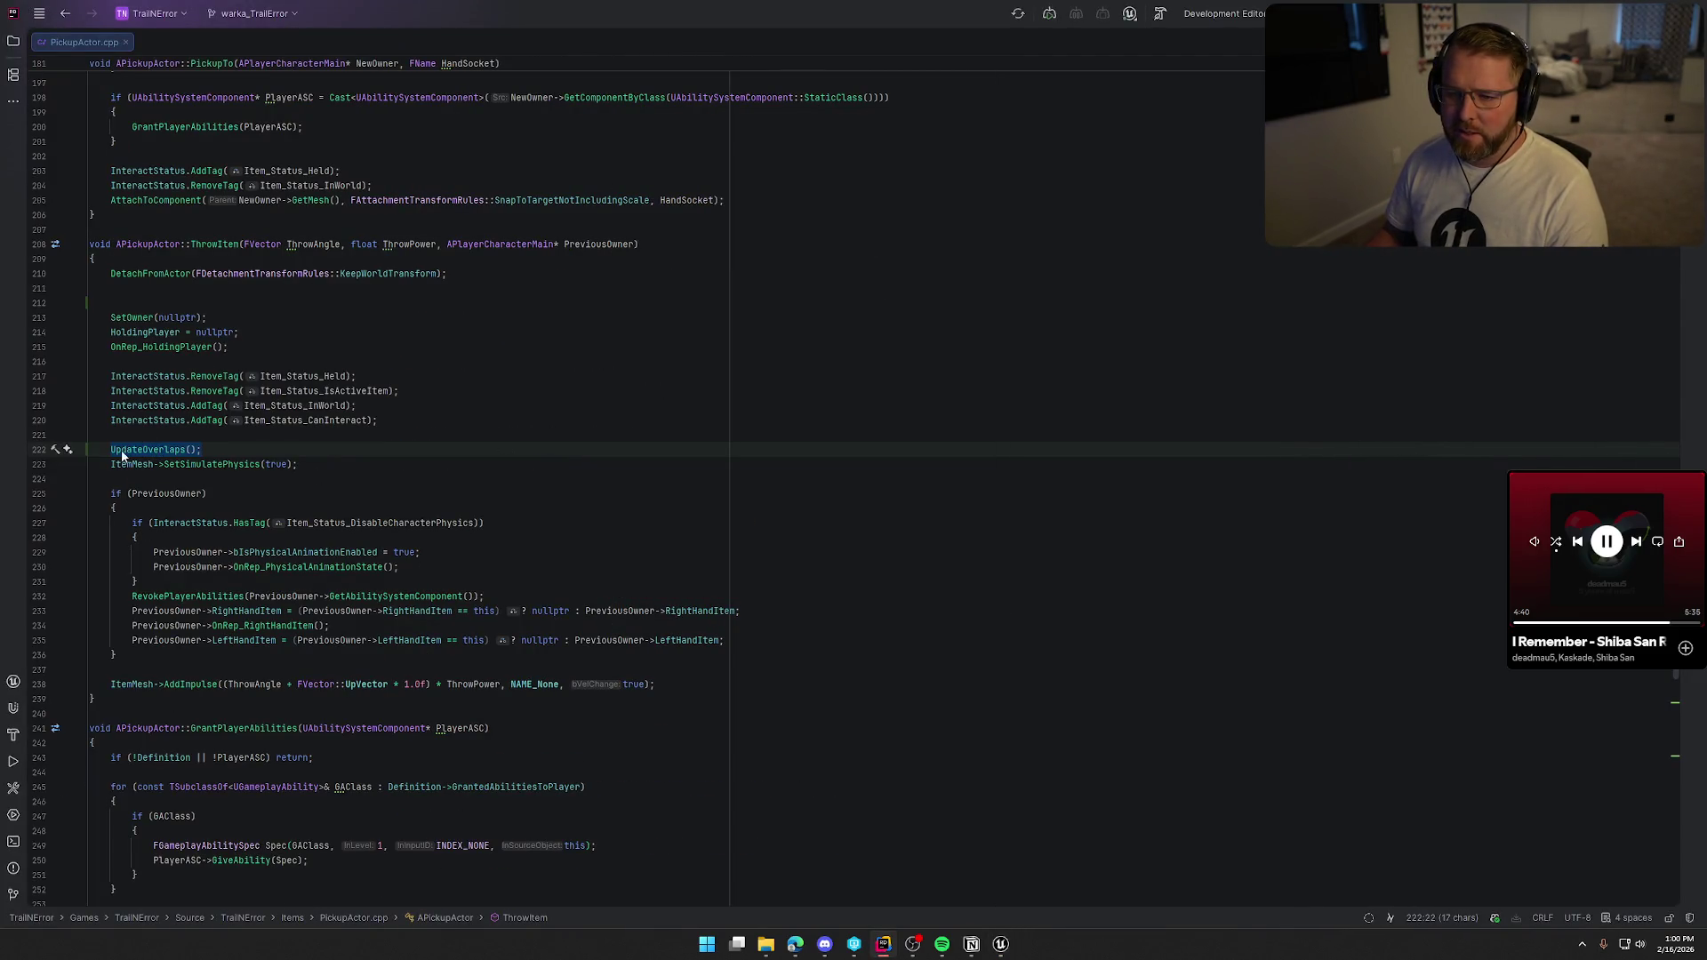
left_click(212, 449)
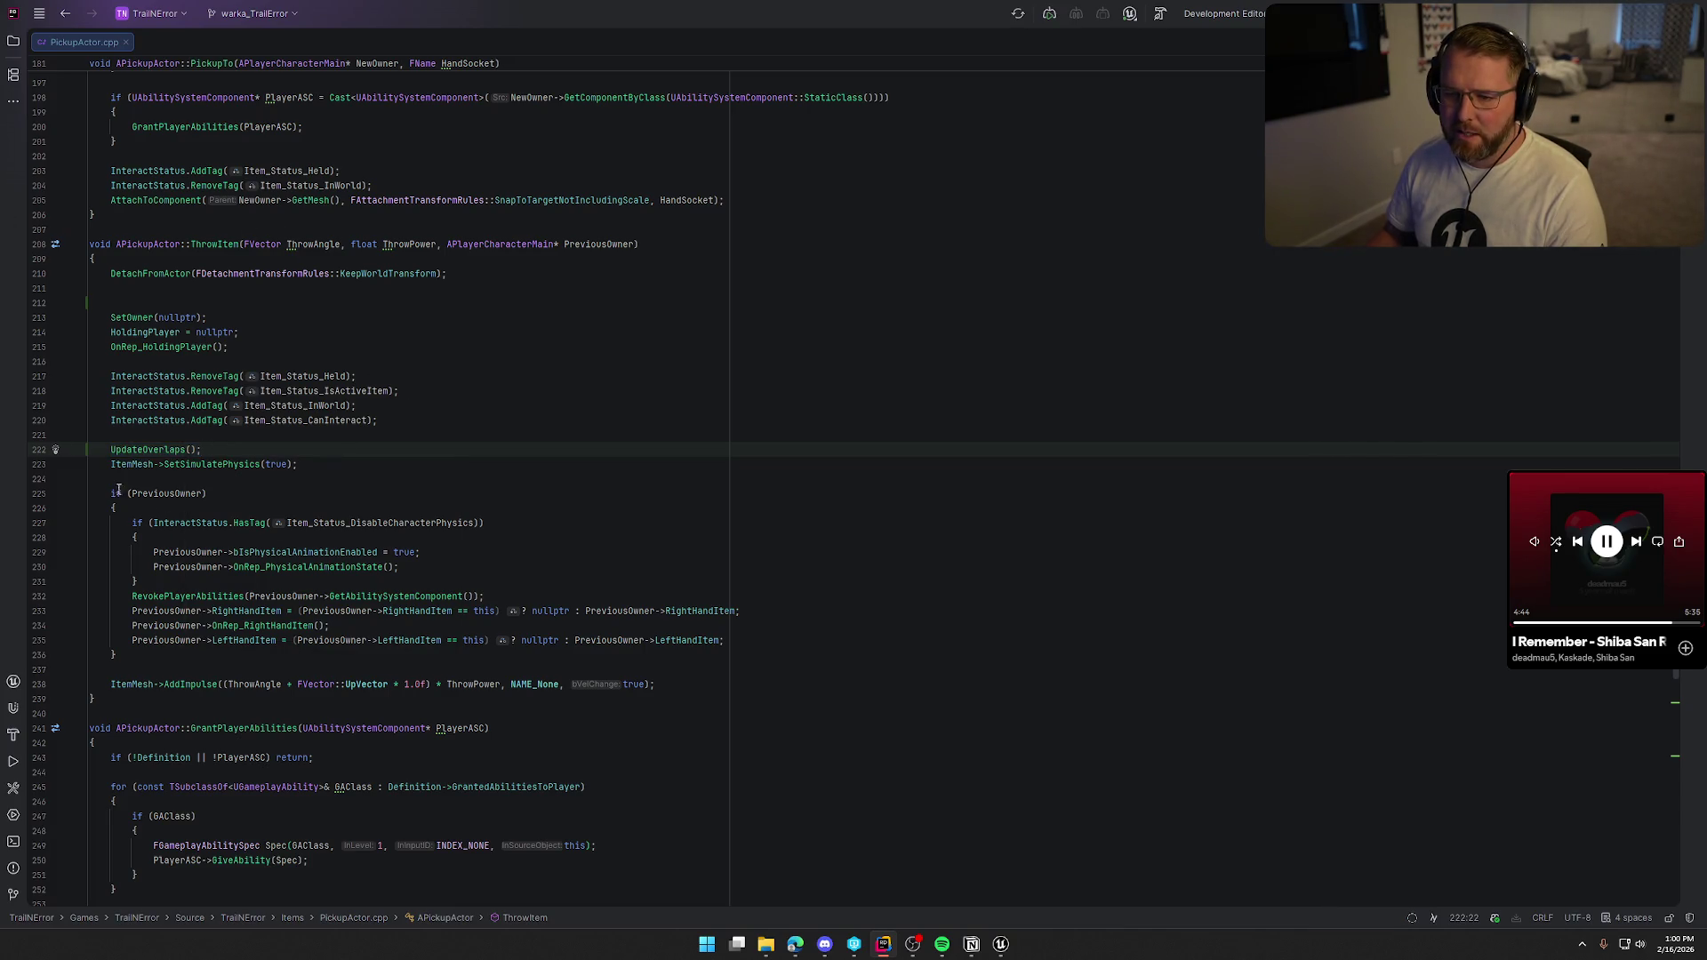
left_click(138, 449)
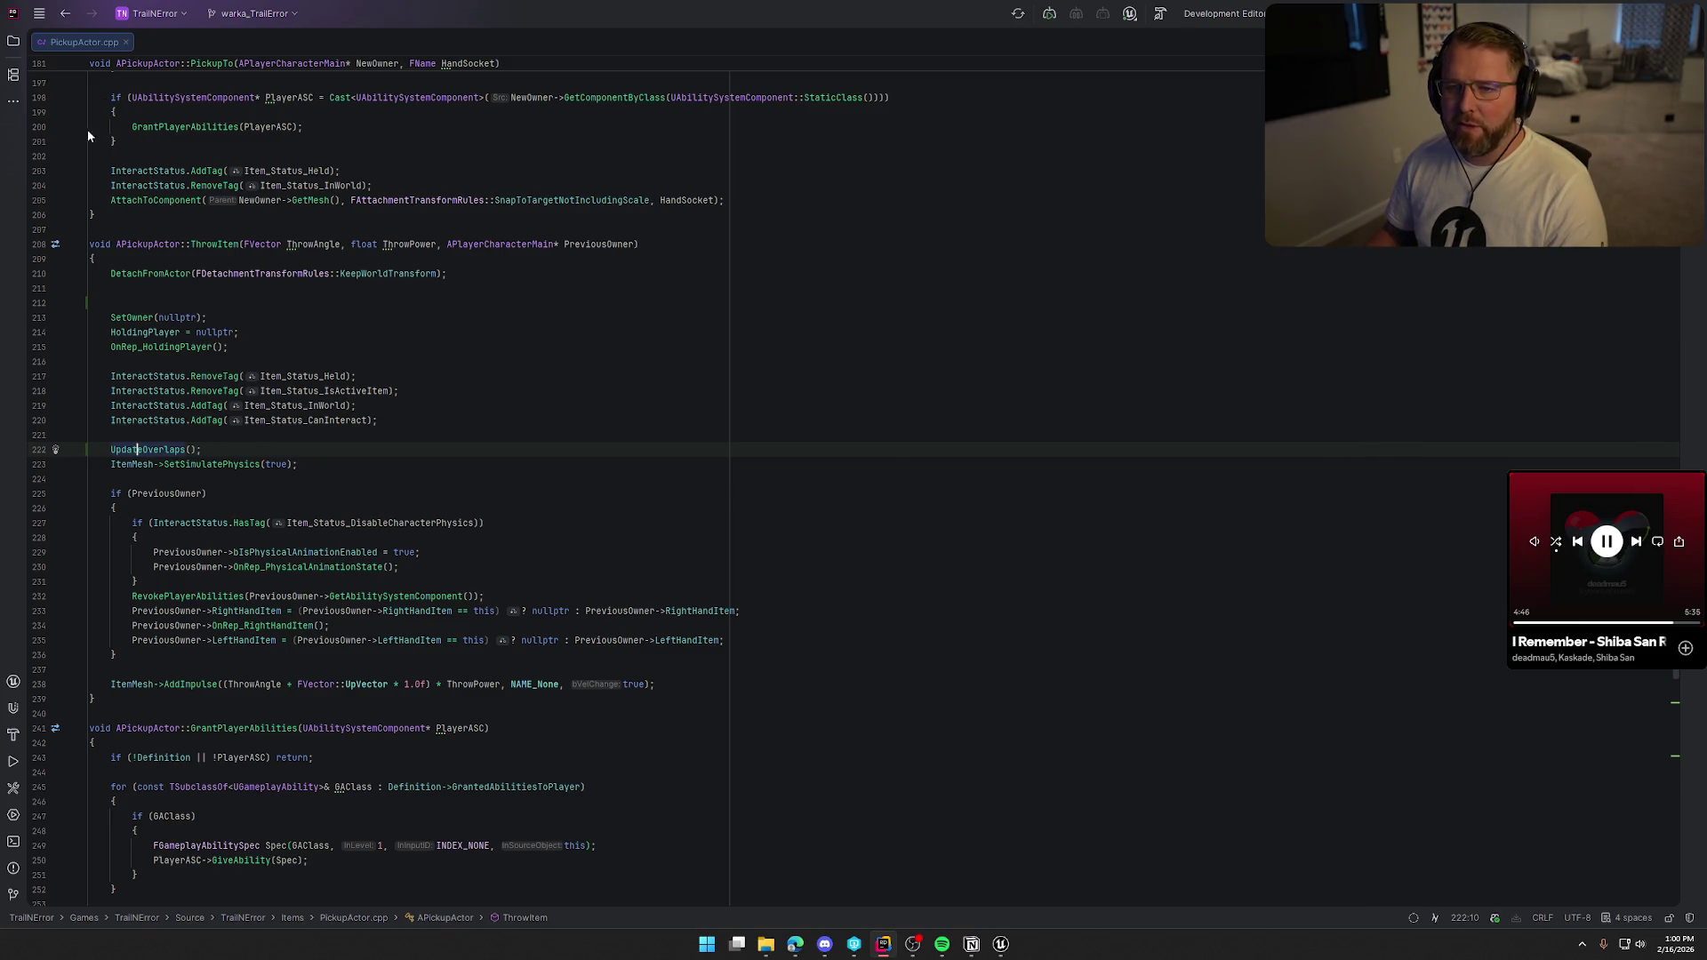
Check the five-node overlap chain in bp_AVSWagon, then add a blank line above UpdateOverlaps().
left_click(1000, 944)
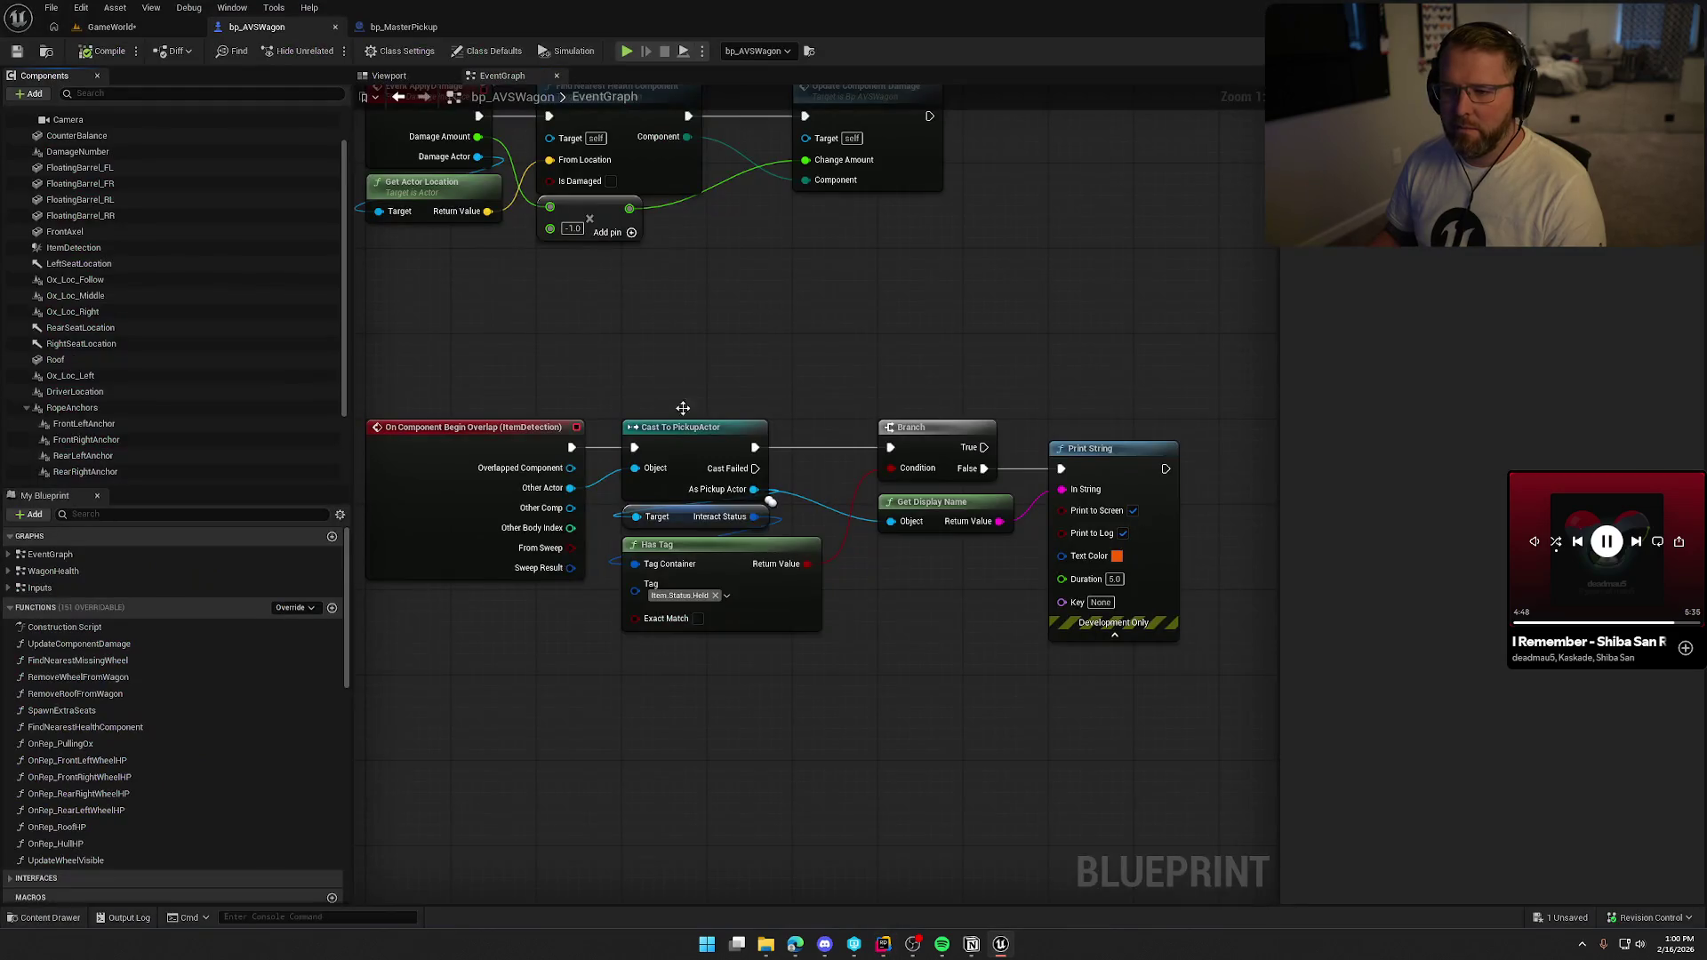
left_click_drag(510, 282, 1192, 617)
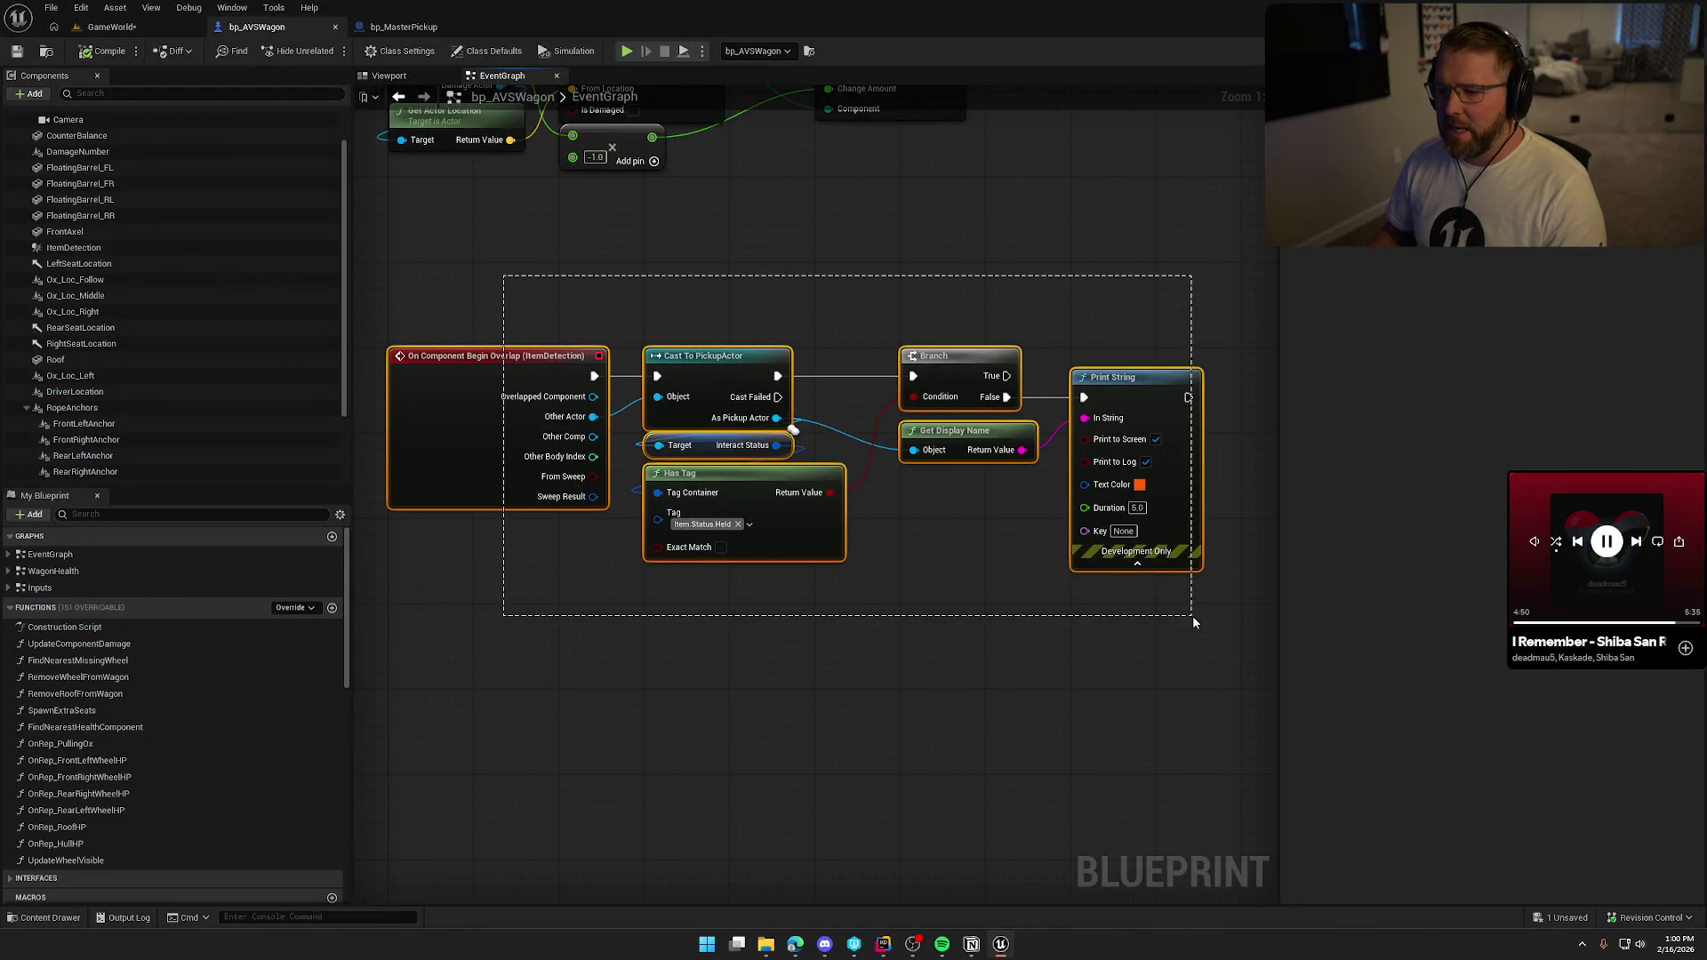
left_click_drag(498, 267, 1202, 663)
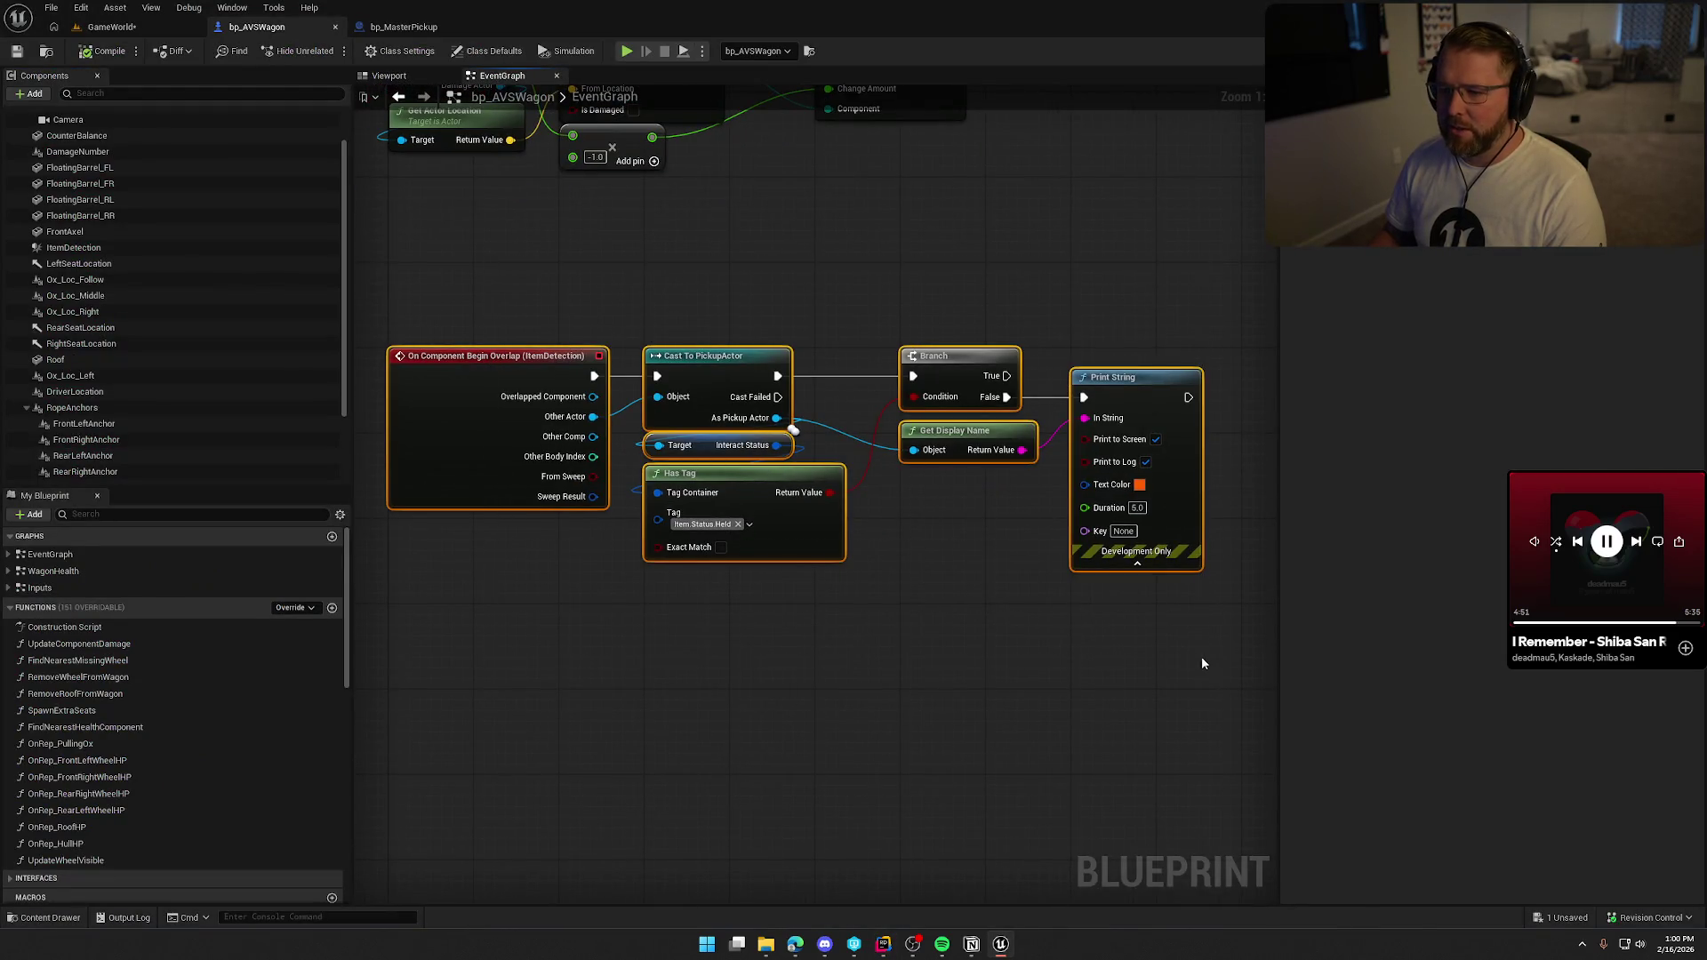
left_click(564, 275)
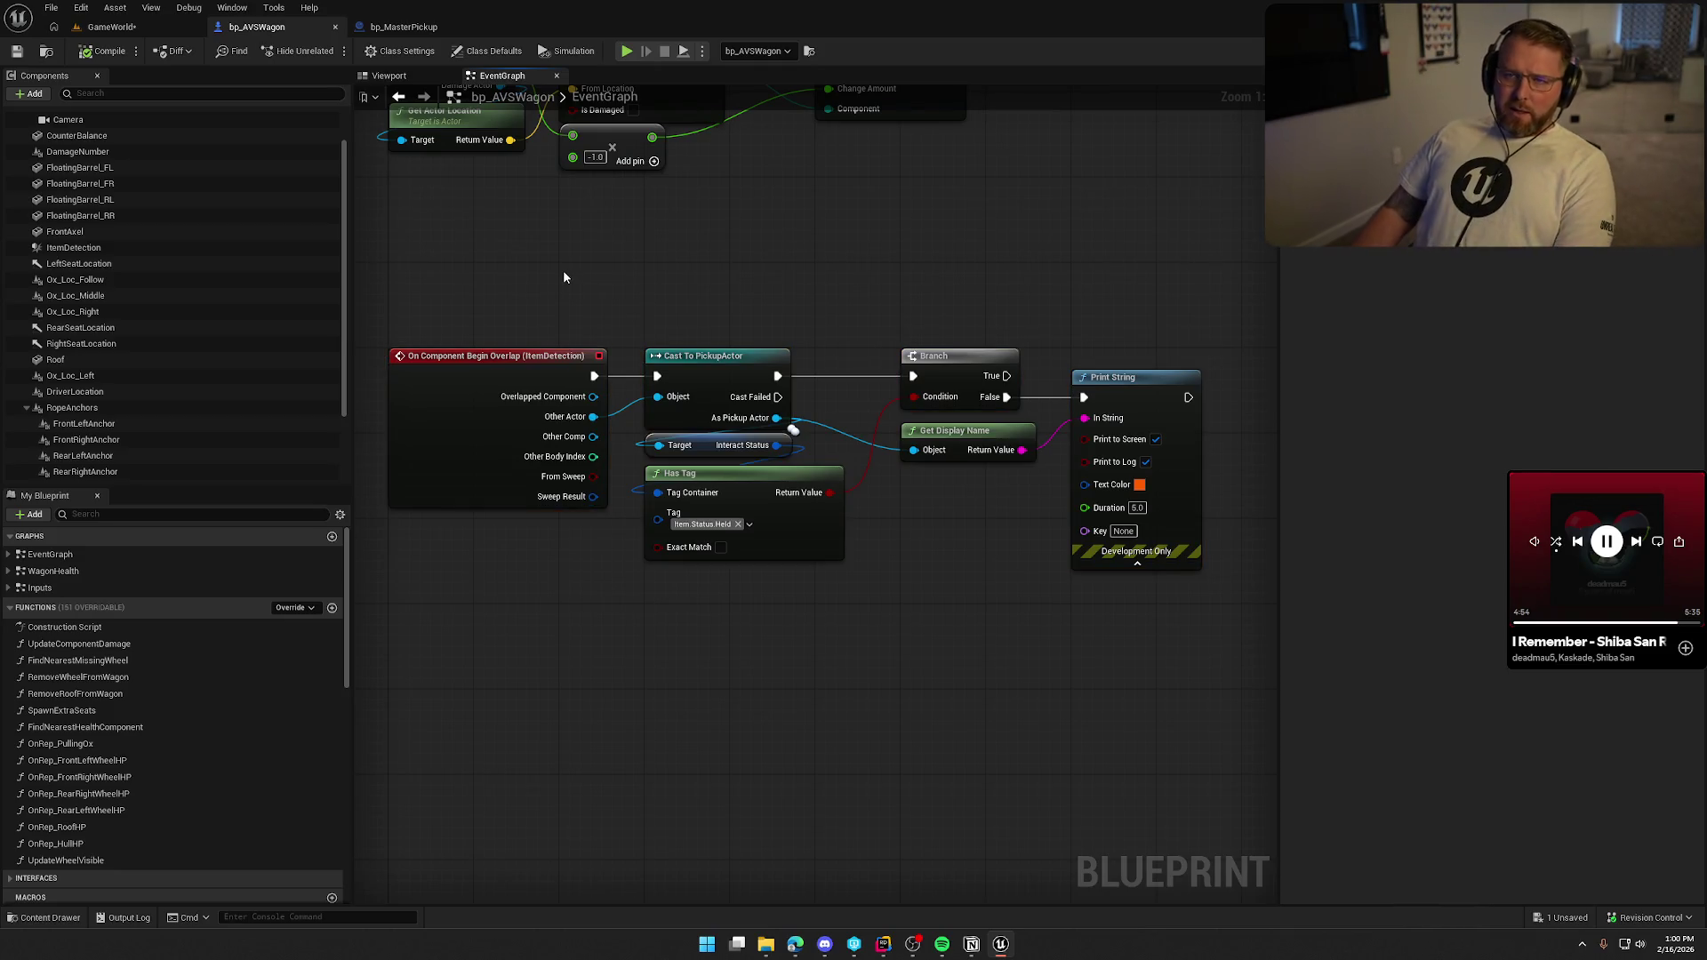
left_click(883, 946)
left_click(132, 442)
key("Return")
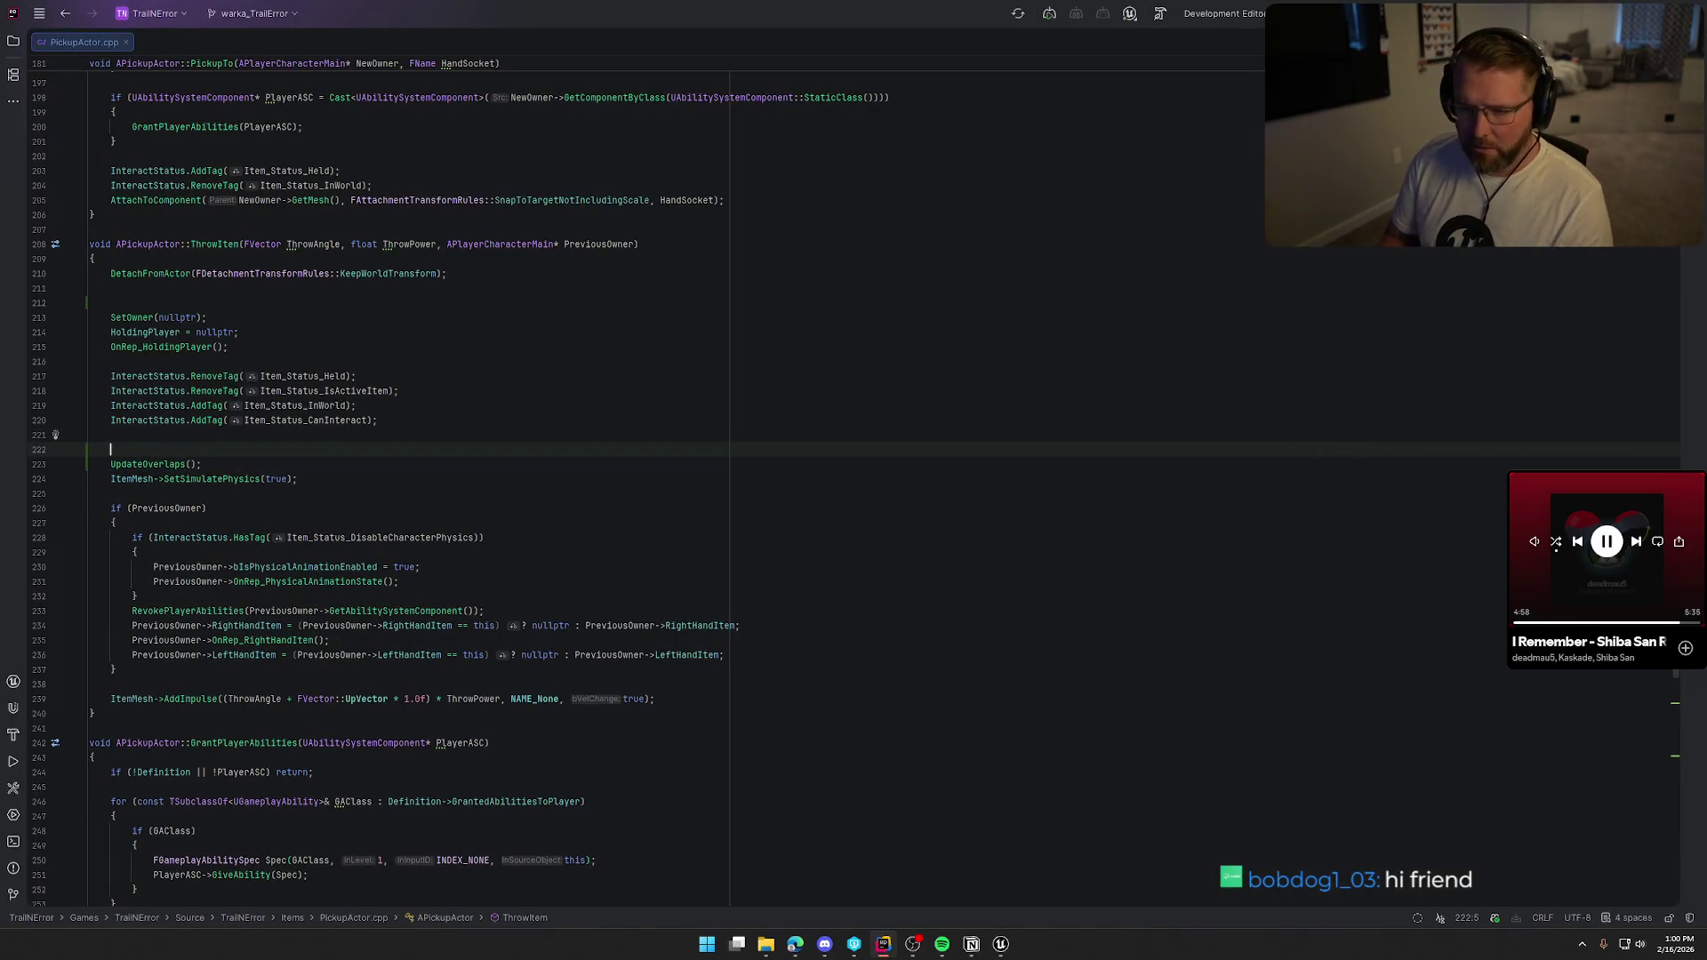
Add a ClearComponentOverlaps() call before UpdateOverlaps() in ThrowItem.
type("ClearOv")
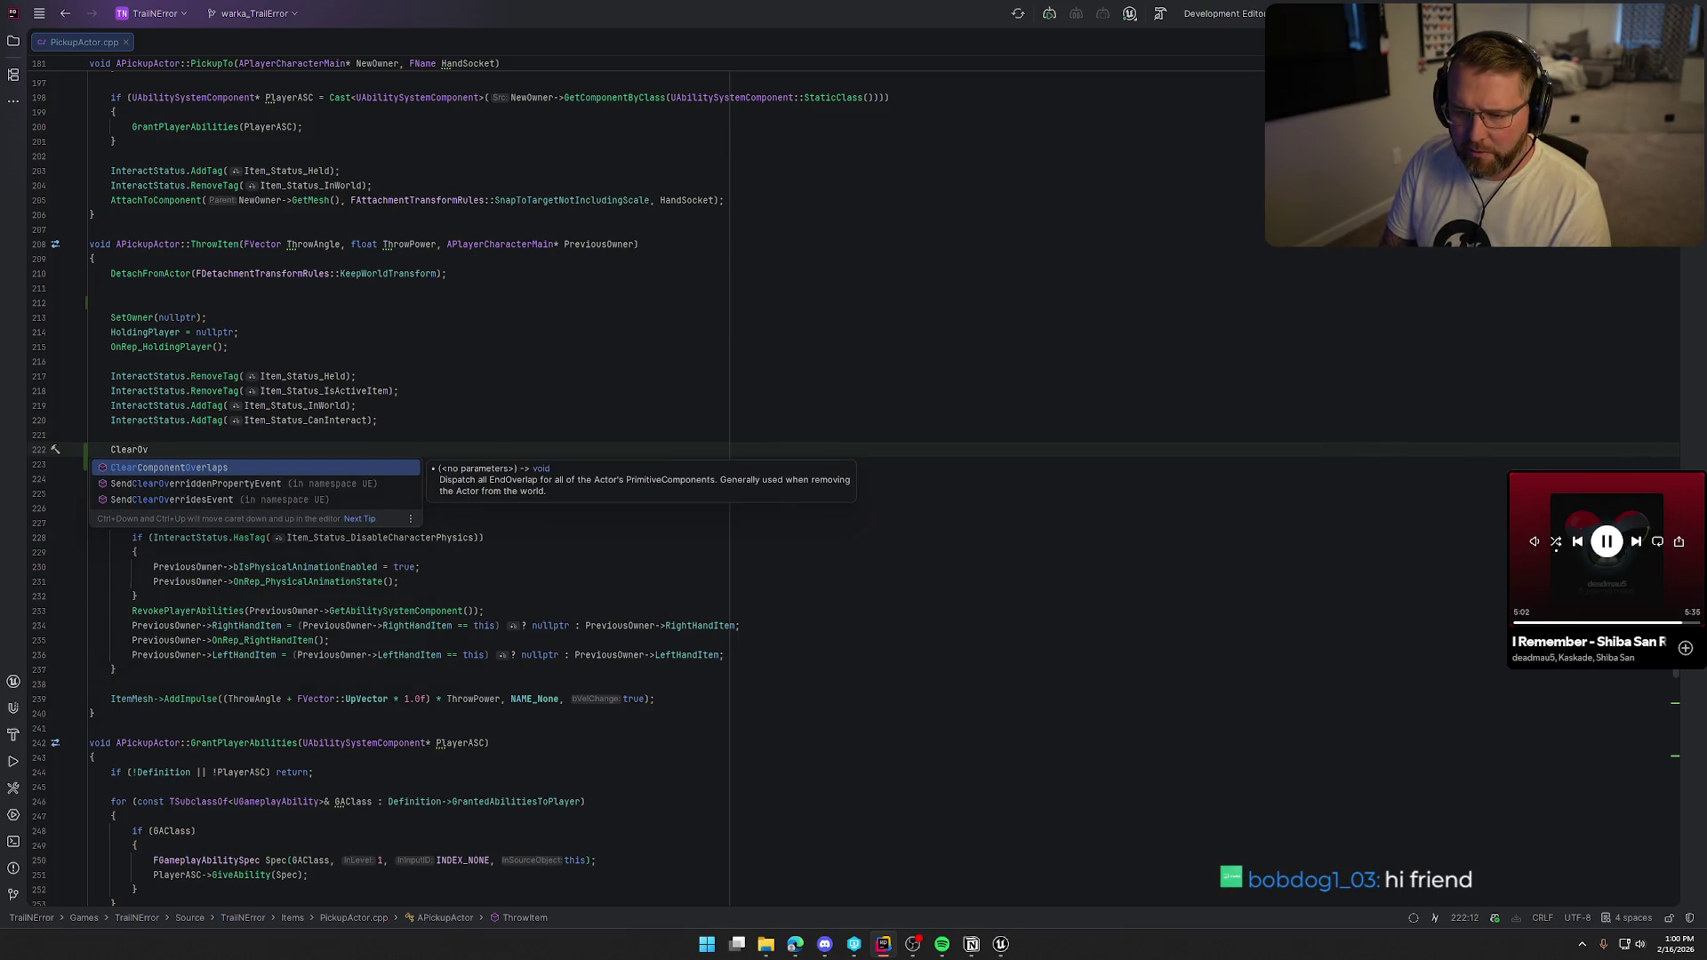
key("Return")
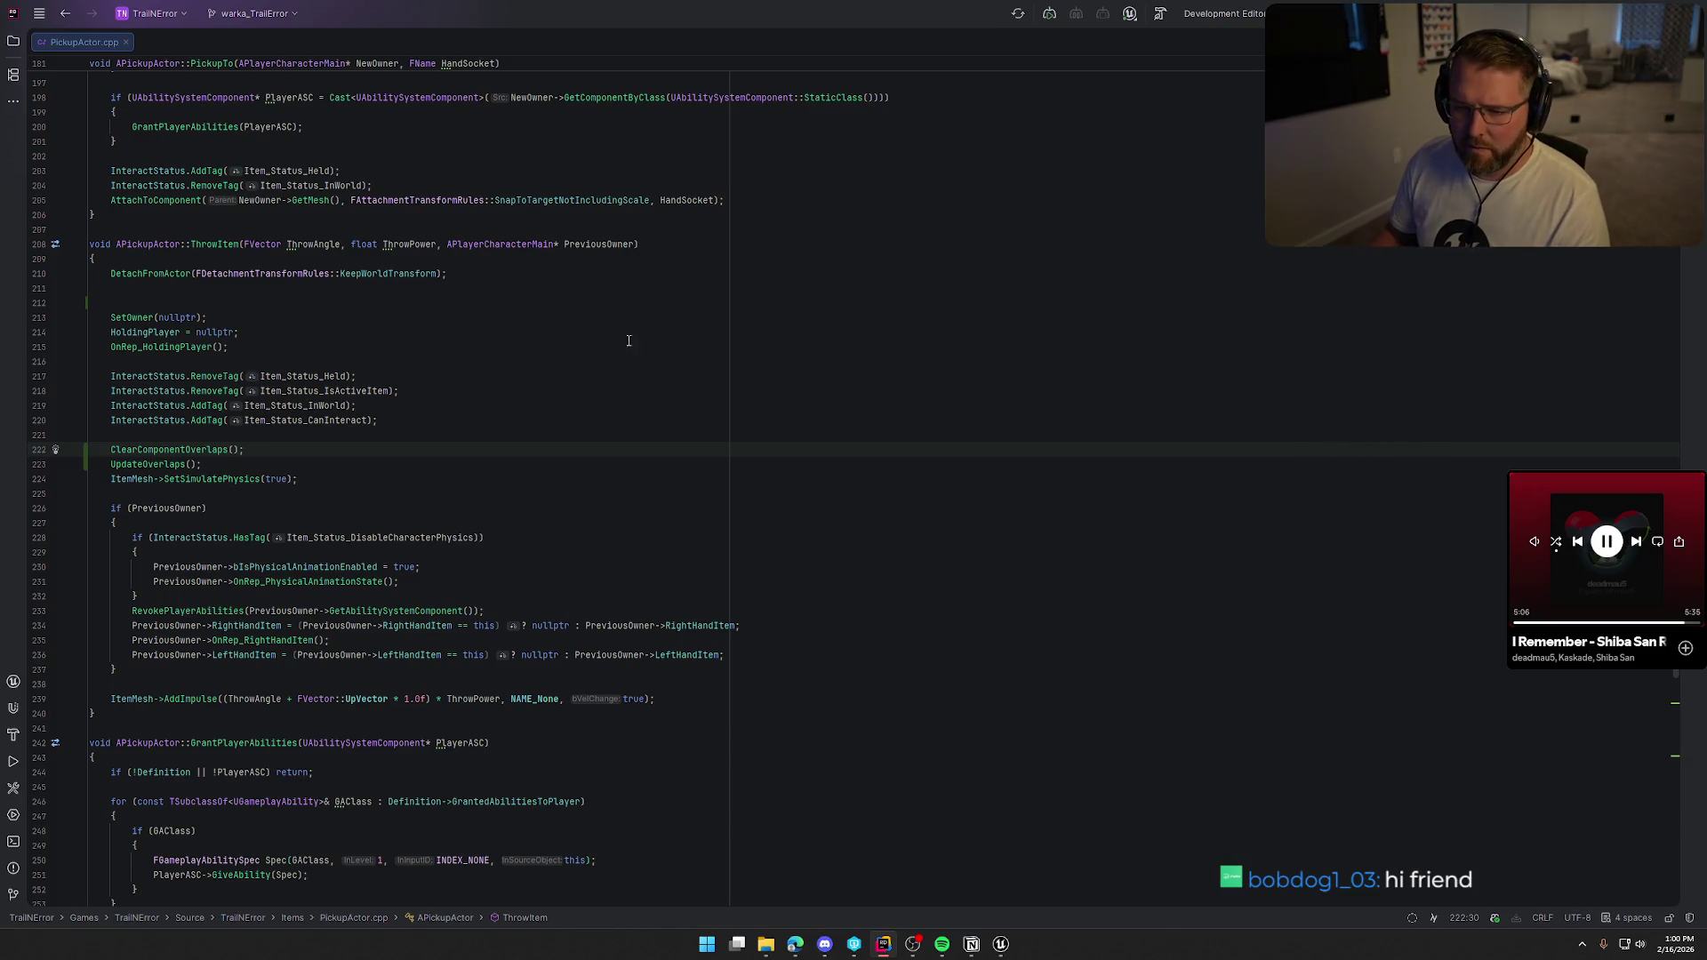
mouse_move(145, 455)
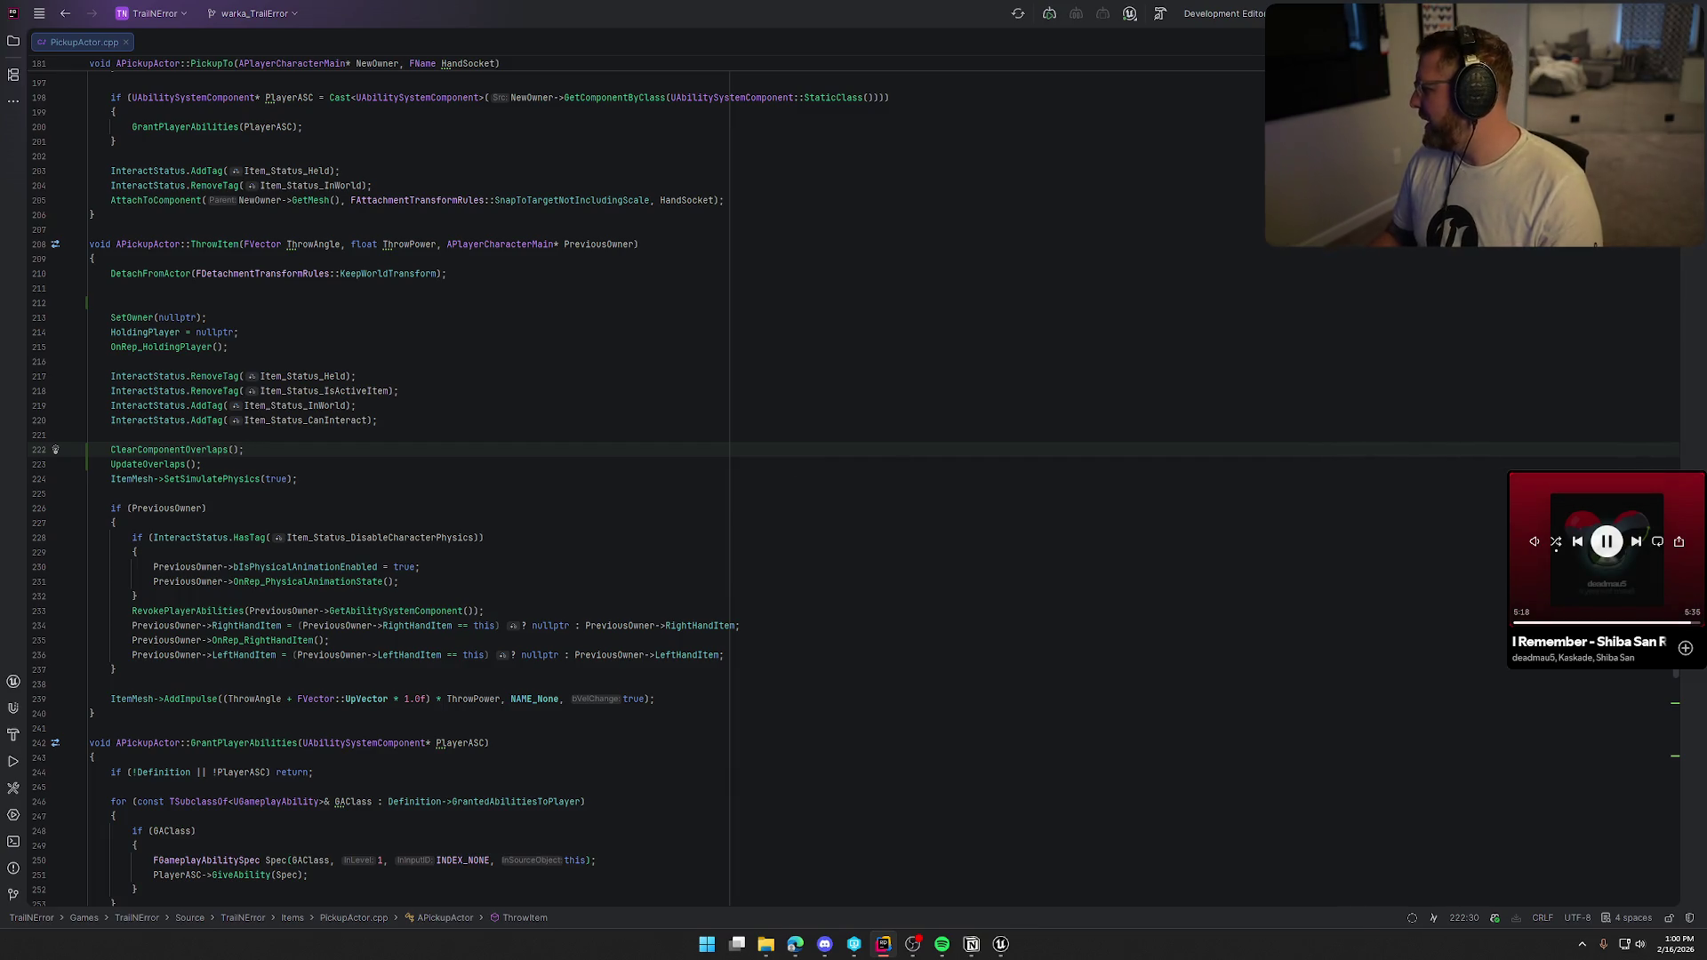
Bring the Unreal bp_AVSWagon event graph back to the front.
key("alt+Tab")
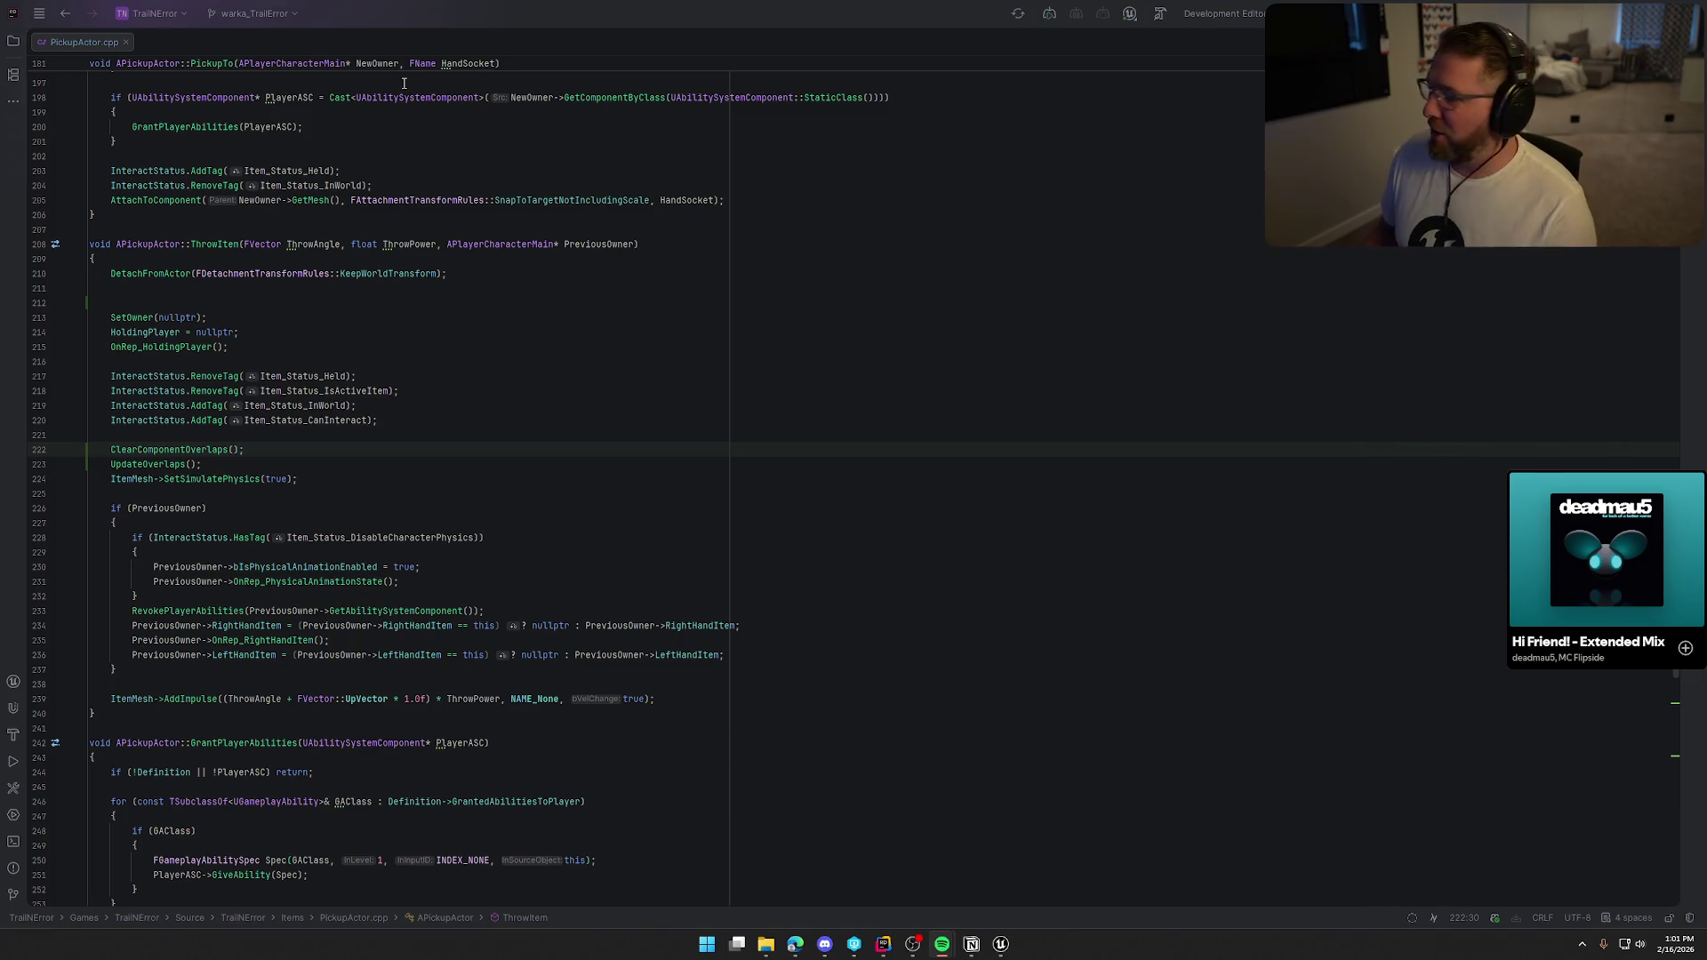
left_click(302, 437)
left_click(1001, 944)
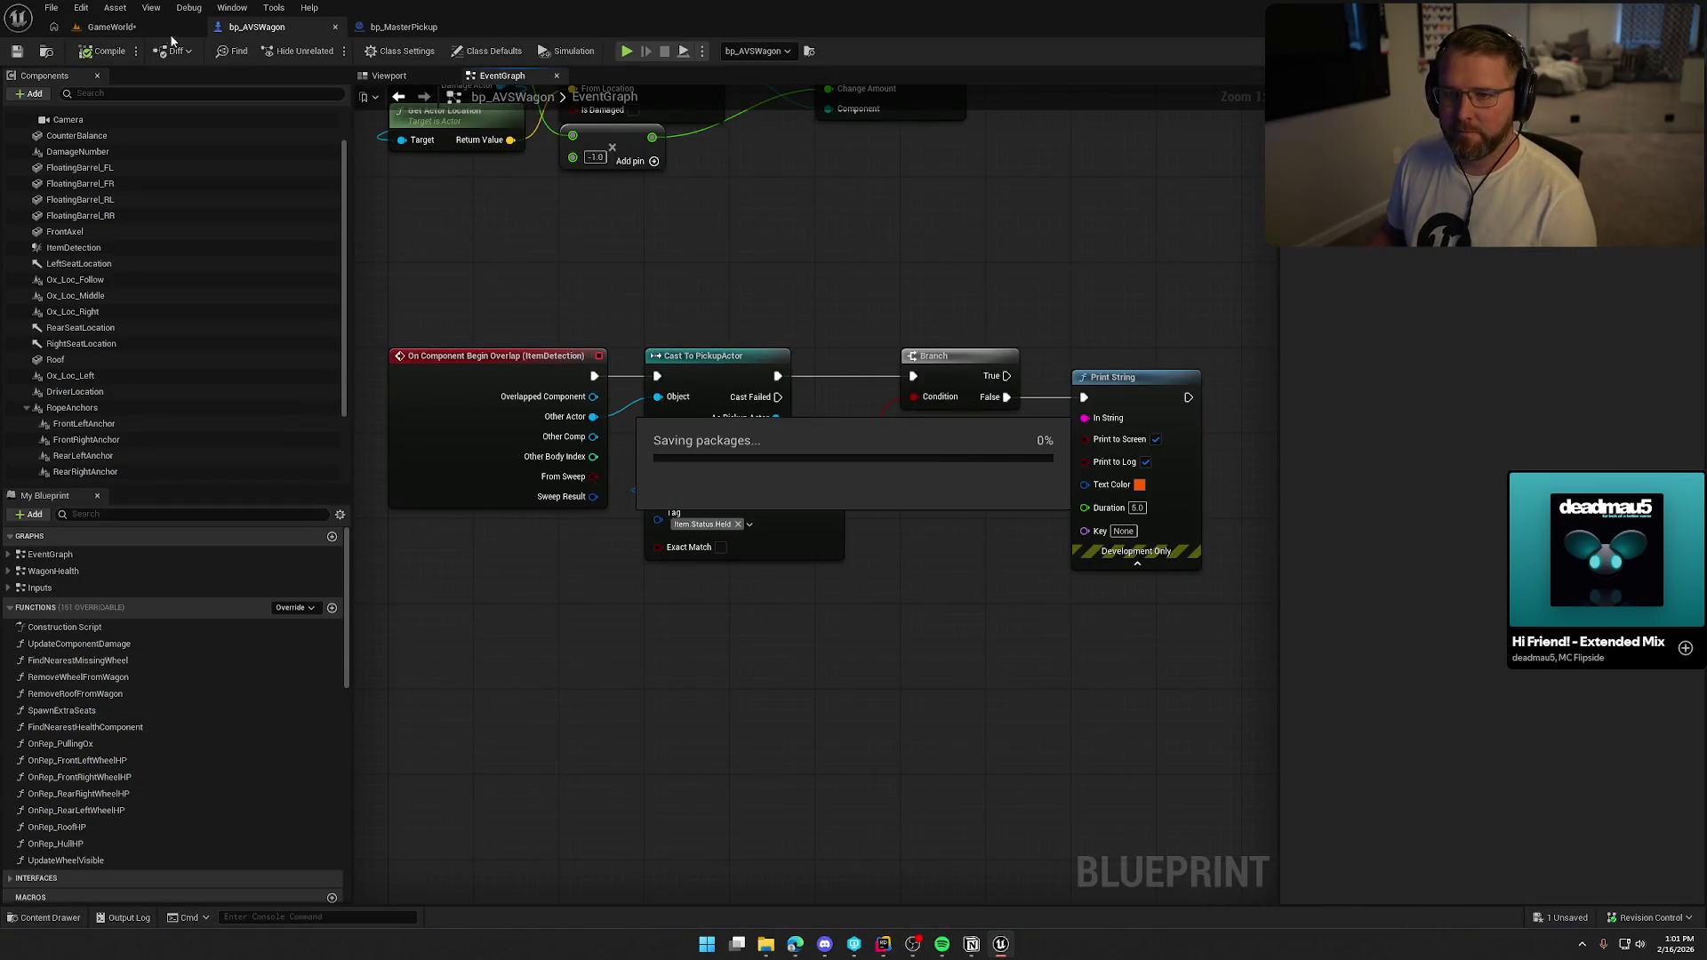
Live-recompile the ClearComponentOverlaps change from GameWorld and close the Live Coding window after linking.
left_click(136, 26)
key("ctrl+alt+F11")
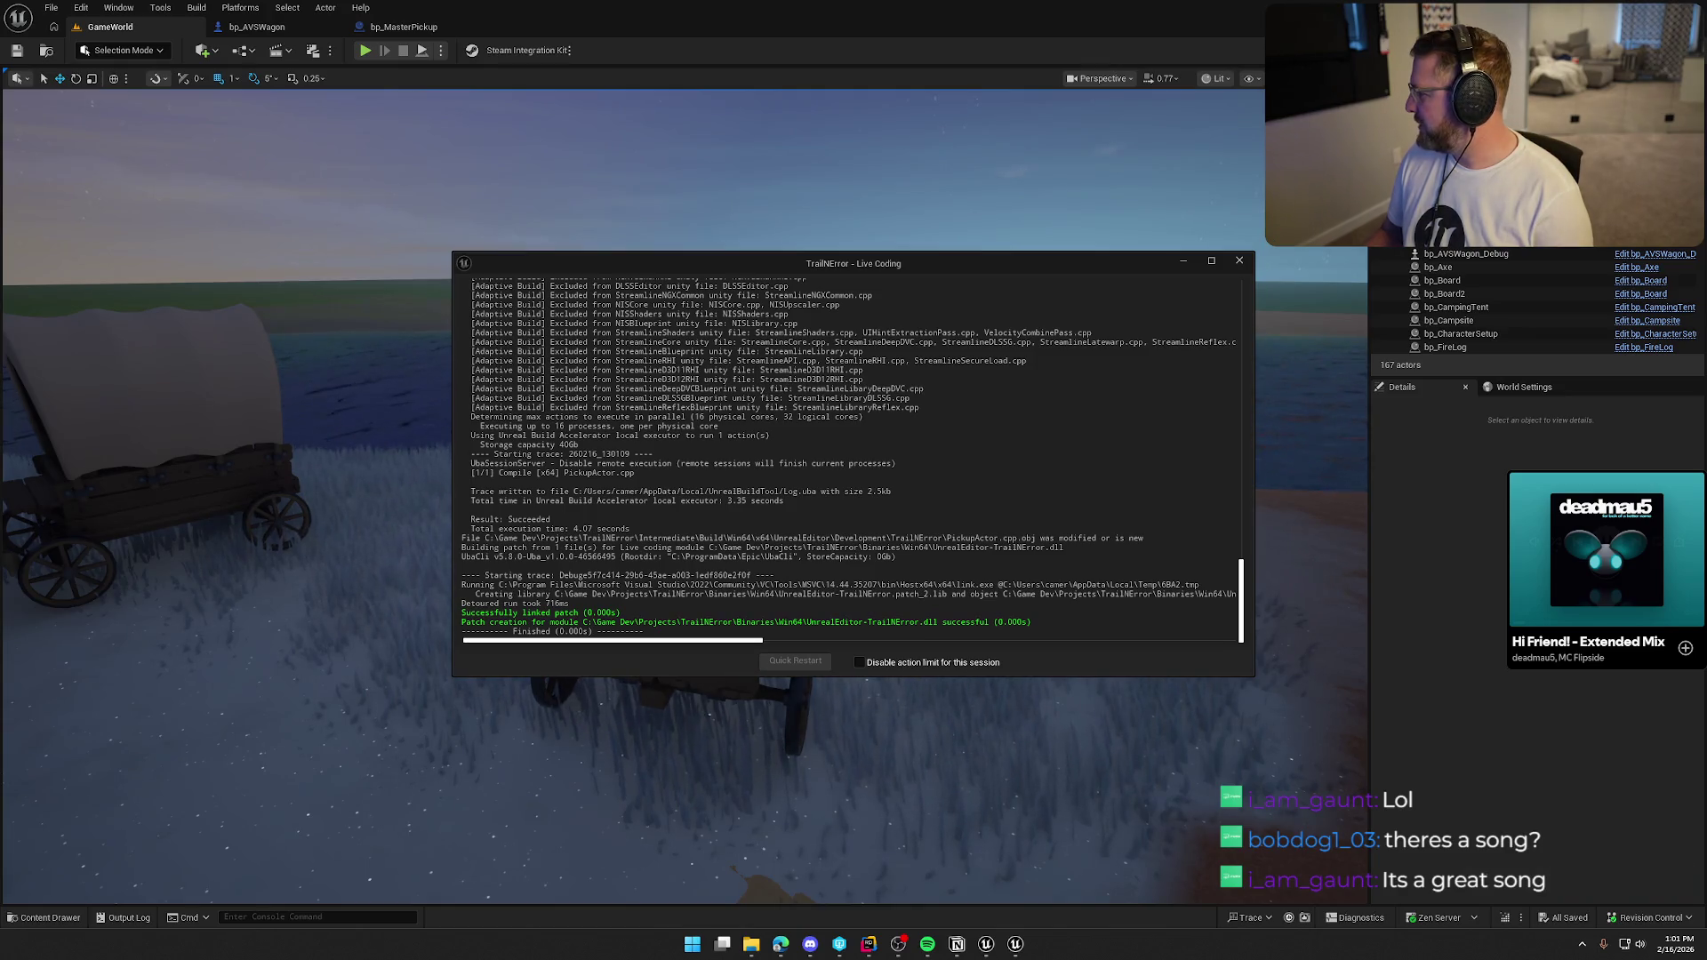
mouse_move(1605, 551)
left_click(1534, 508)
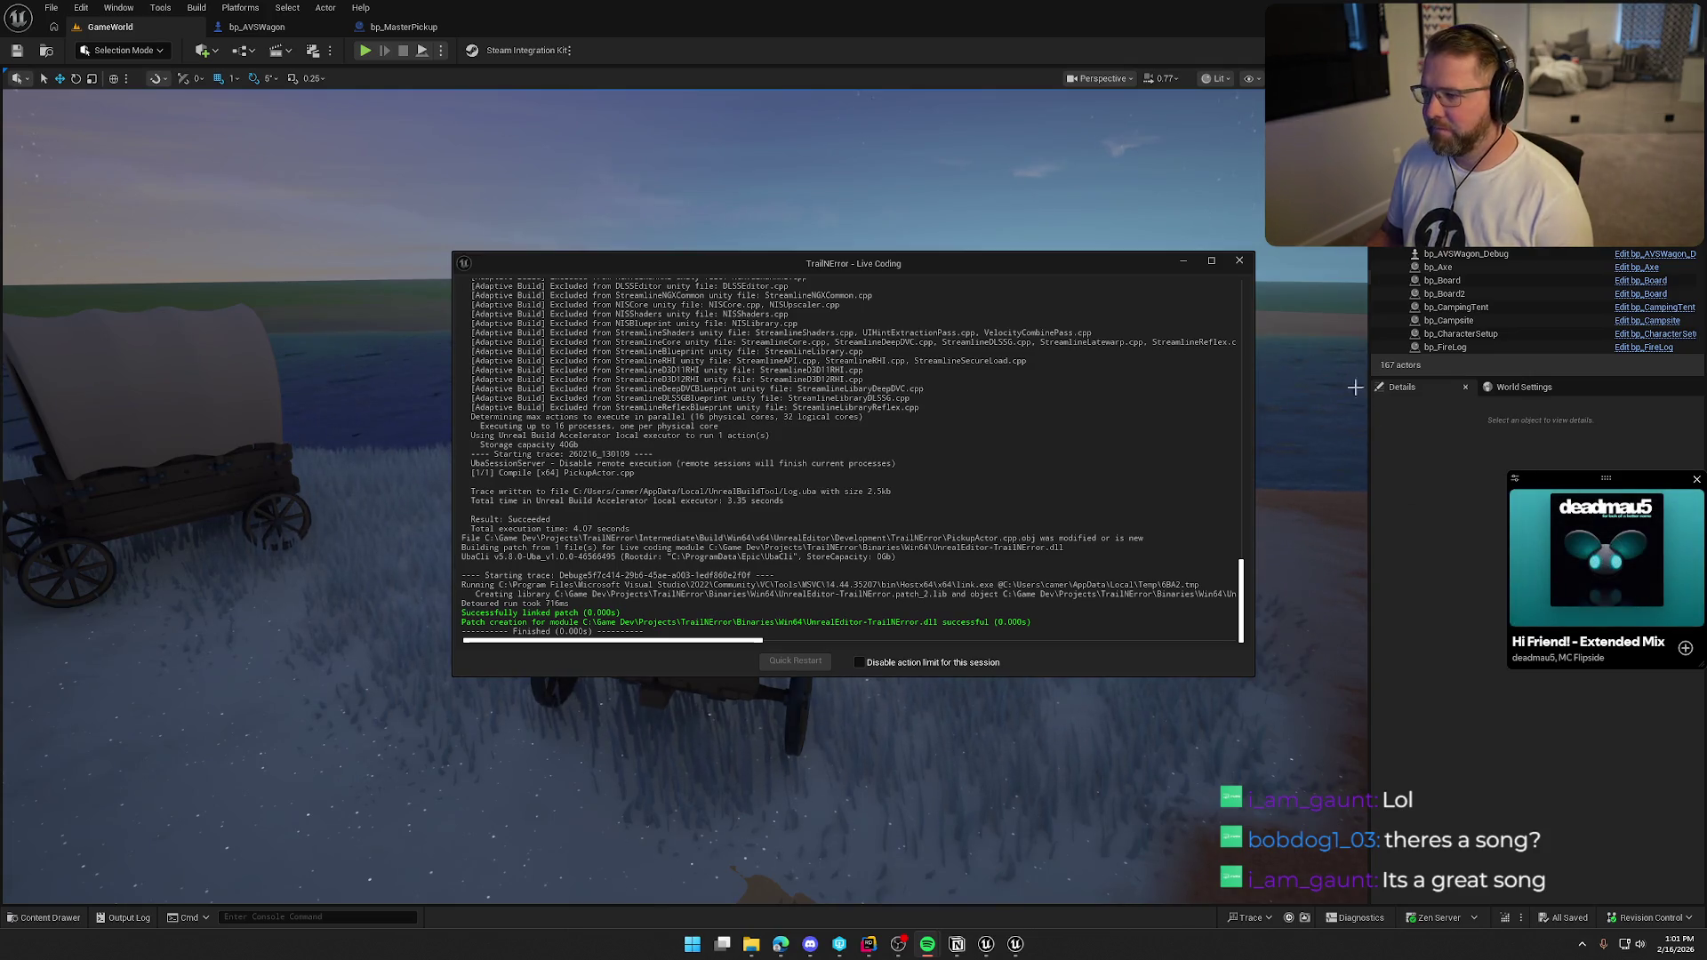
left_click(1240, 260)
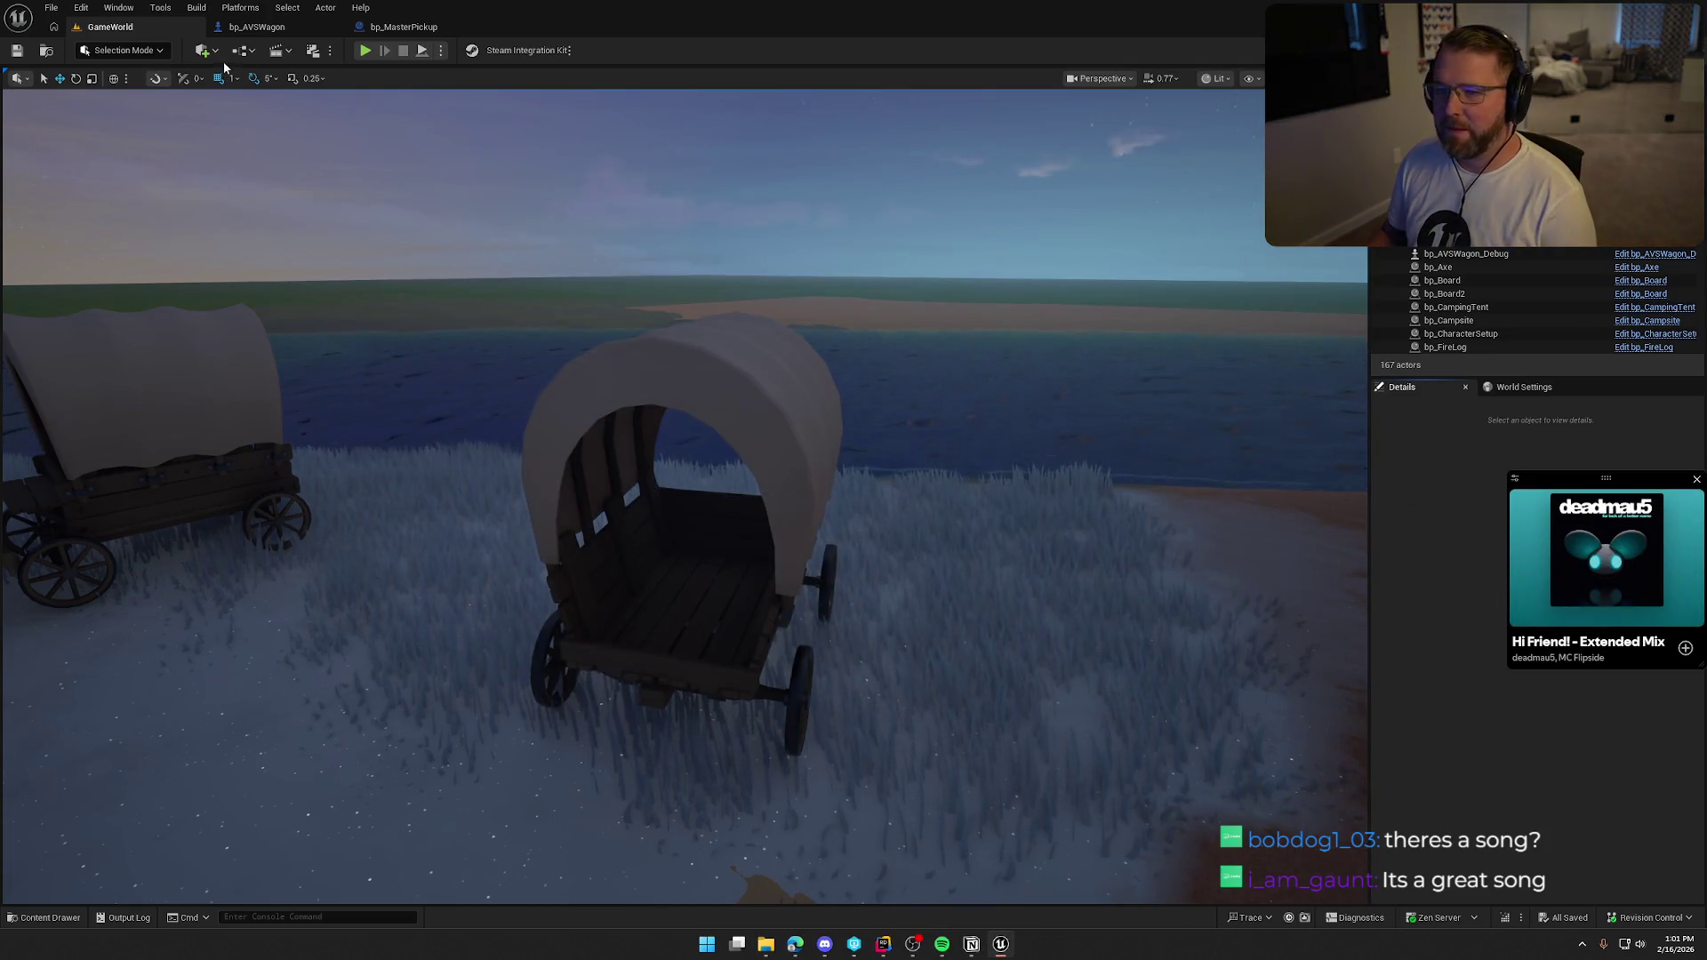
left_click(365, 53)
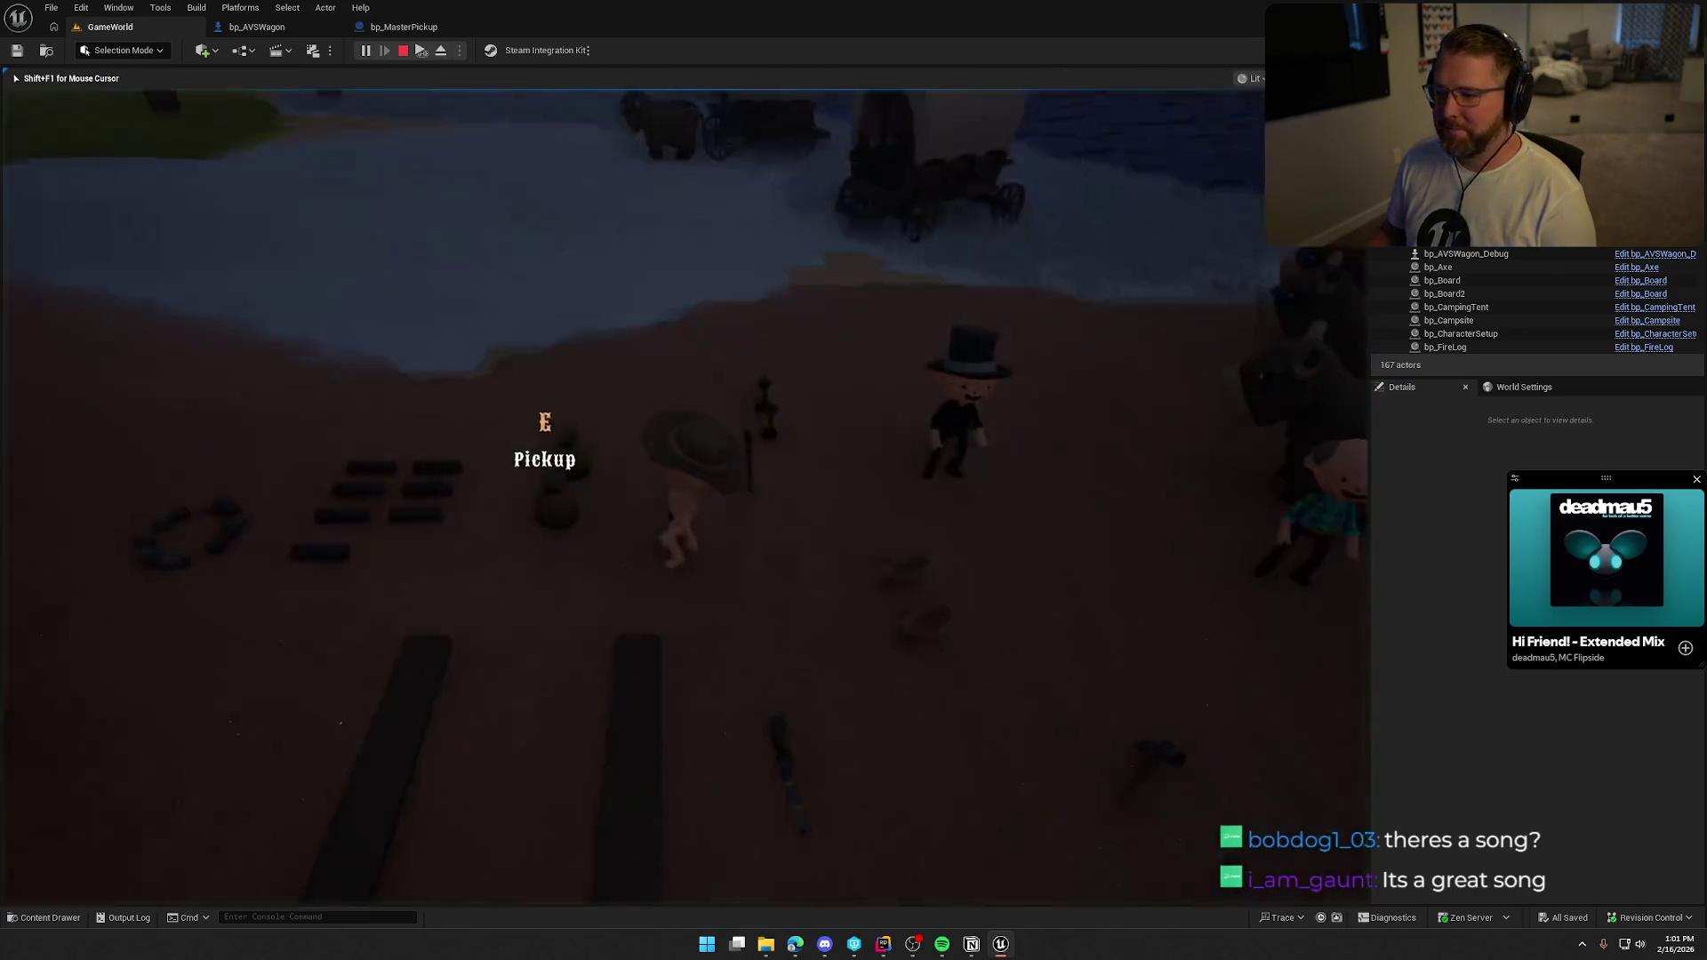
key("e")
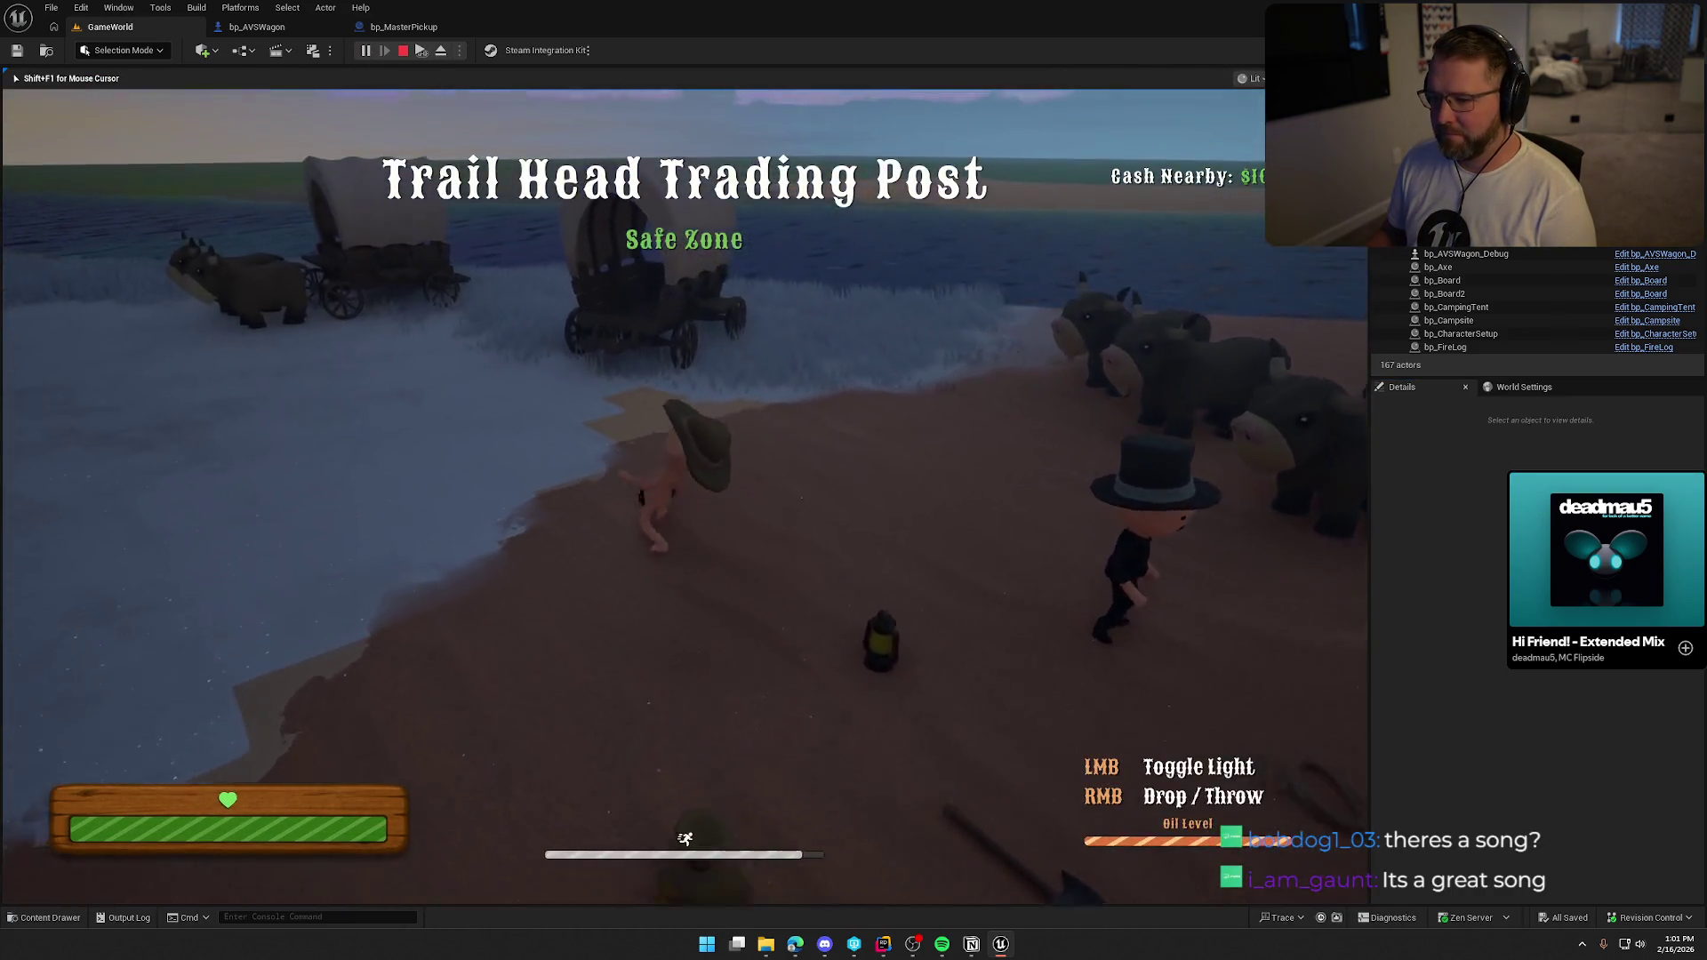
key("w")
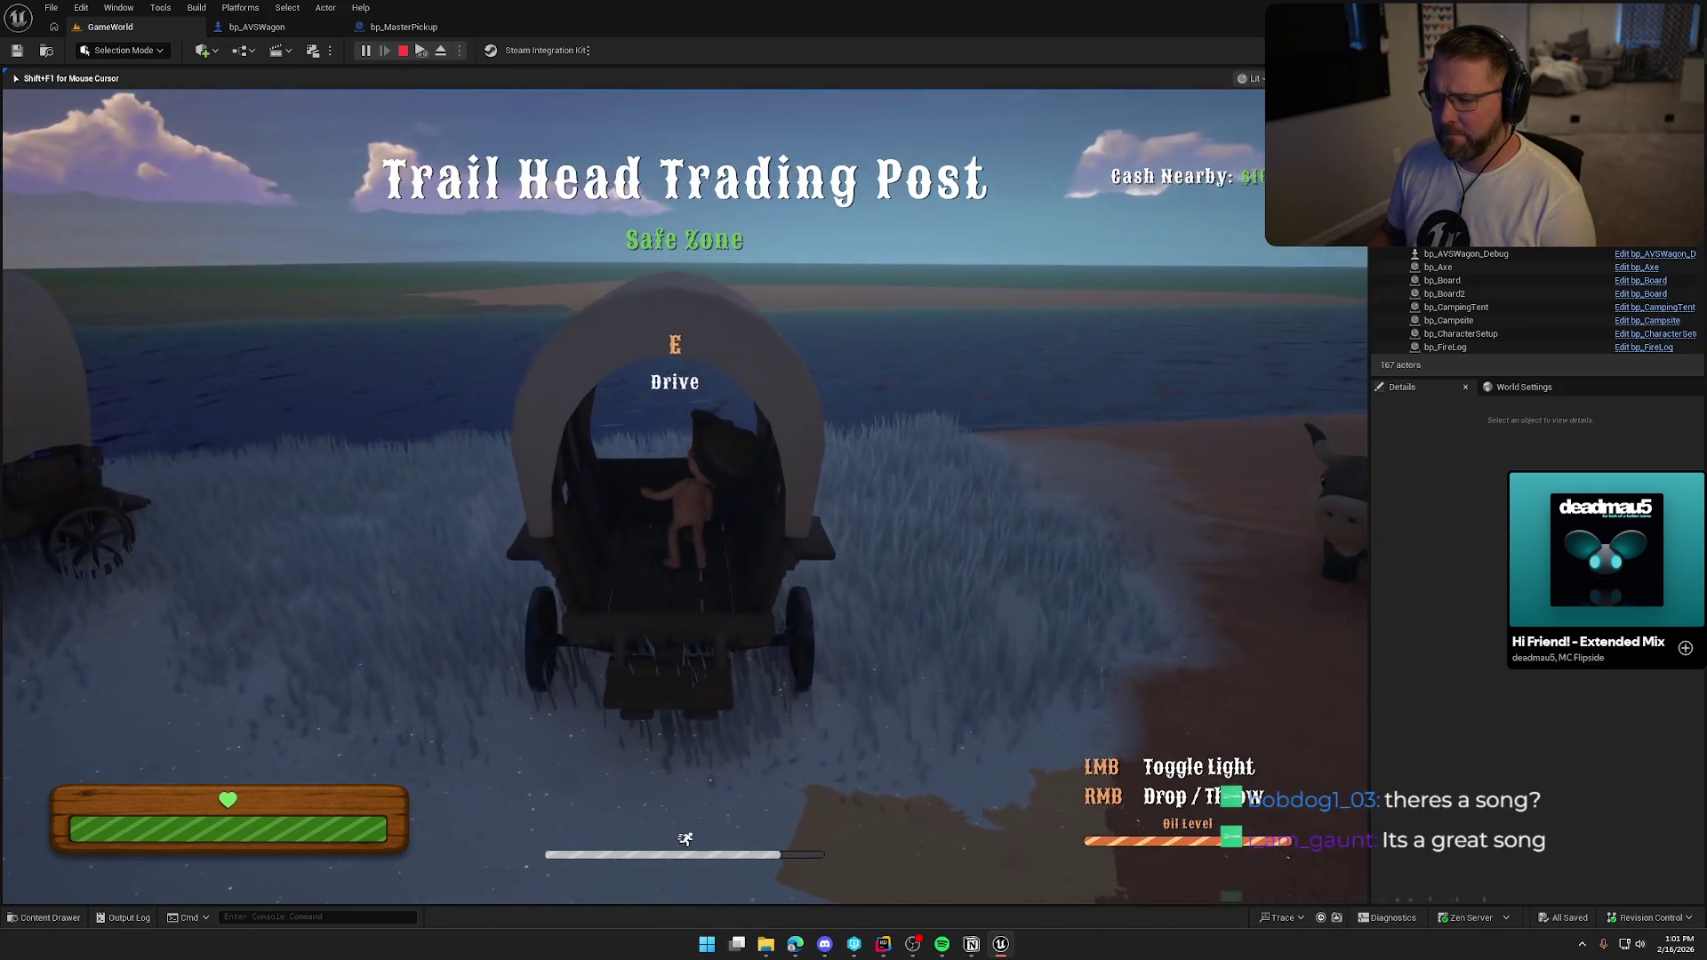
right_click(685, 498)
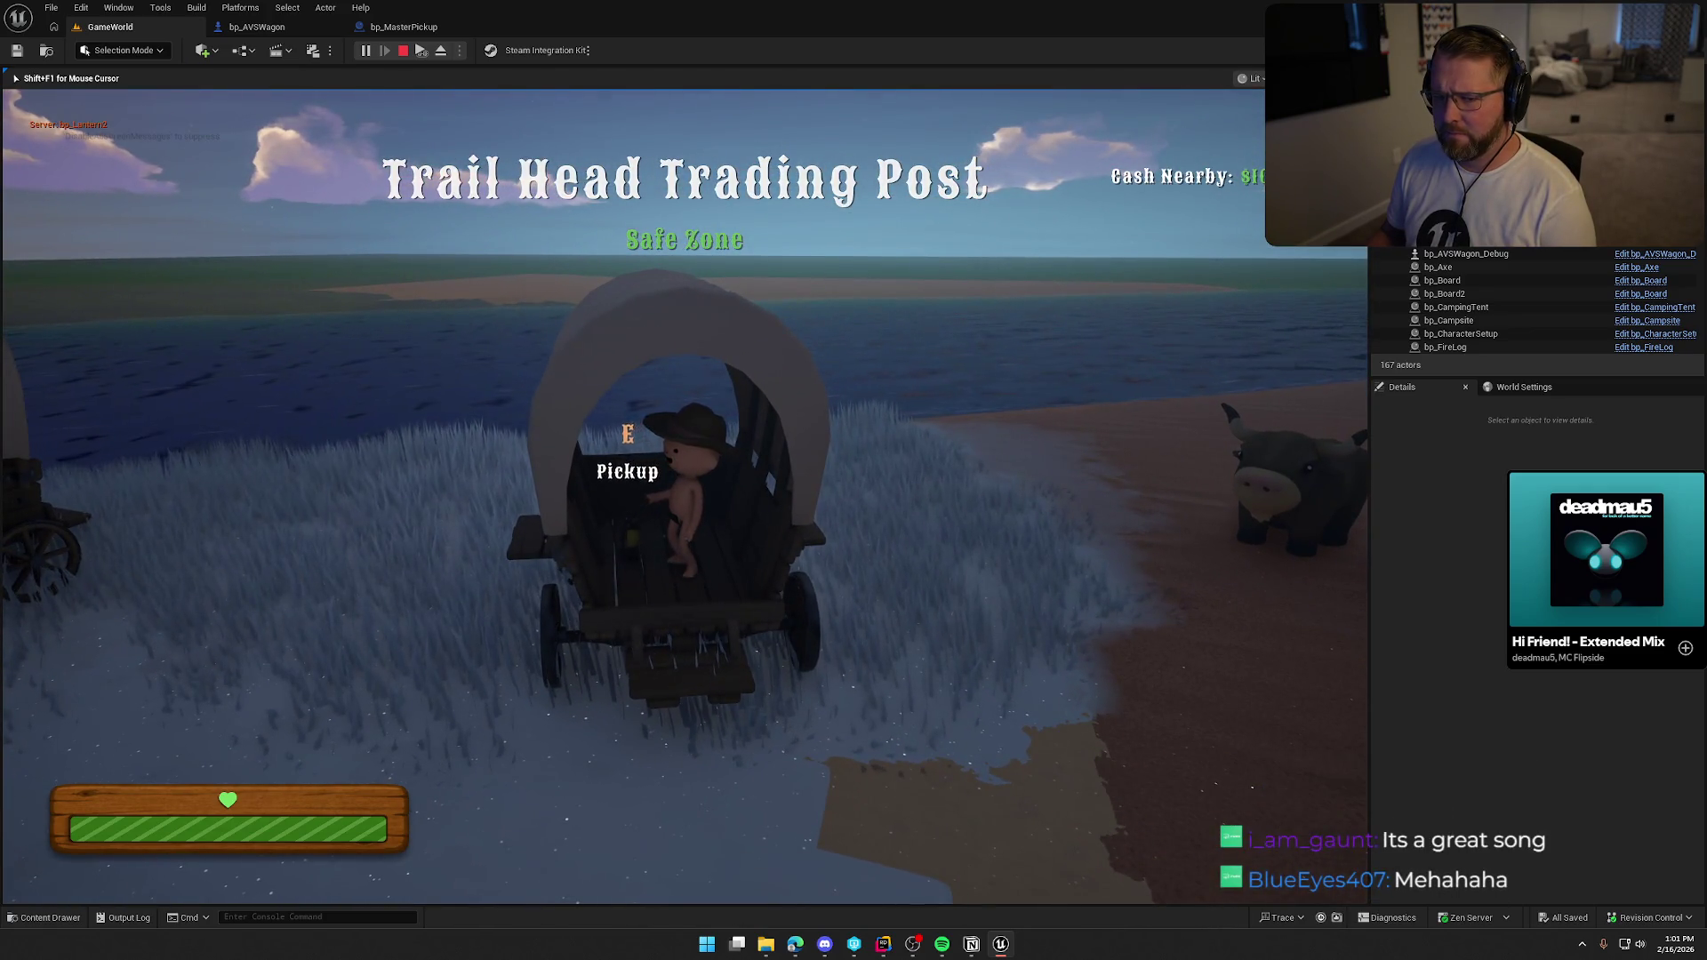
key("e")
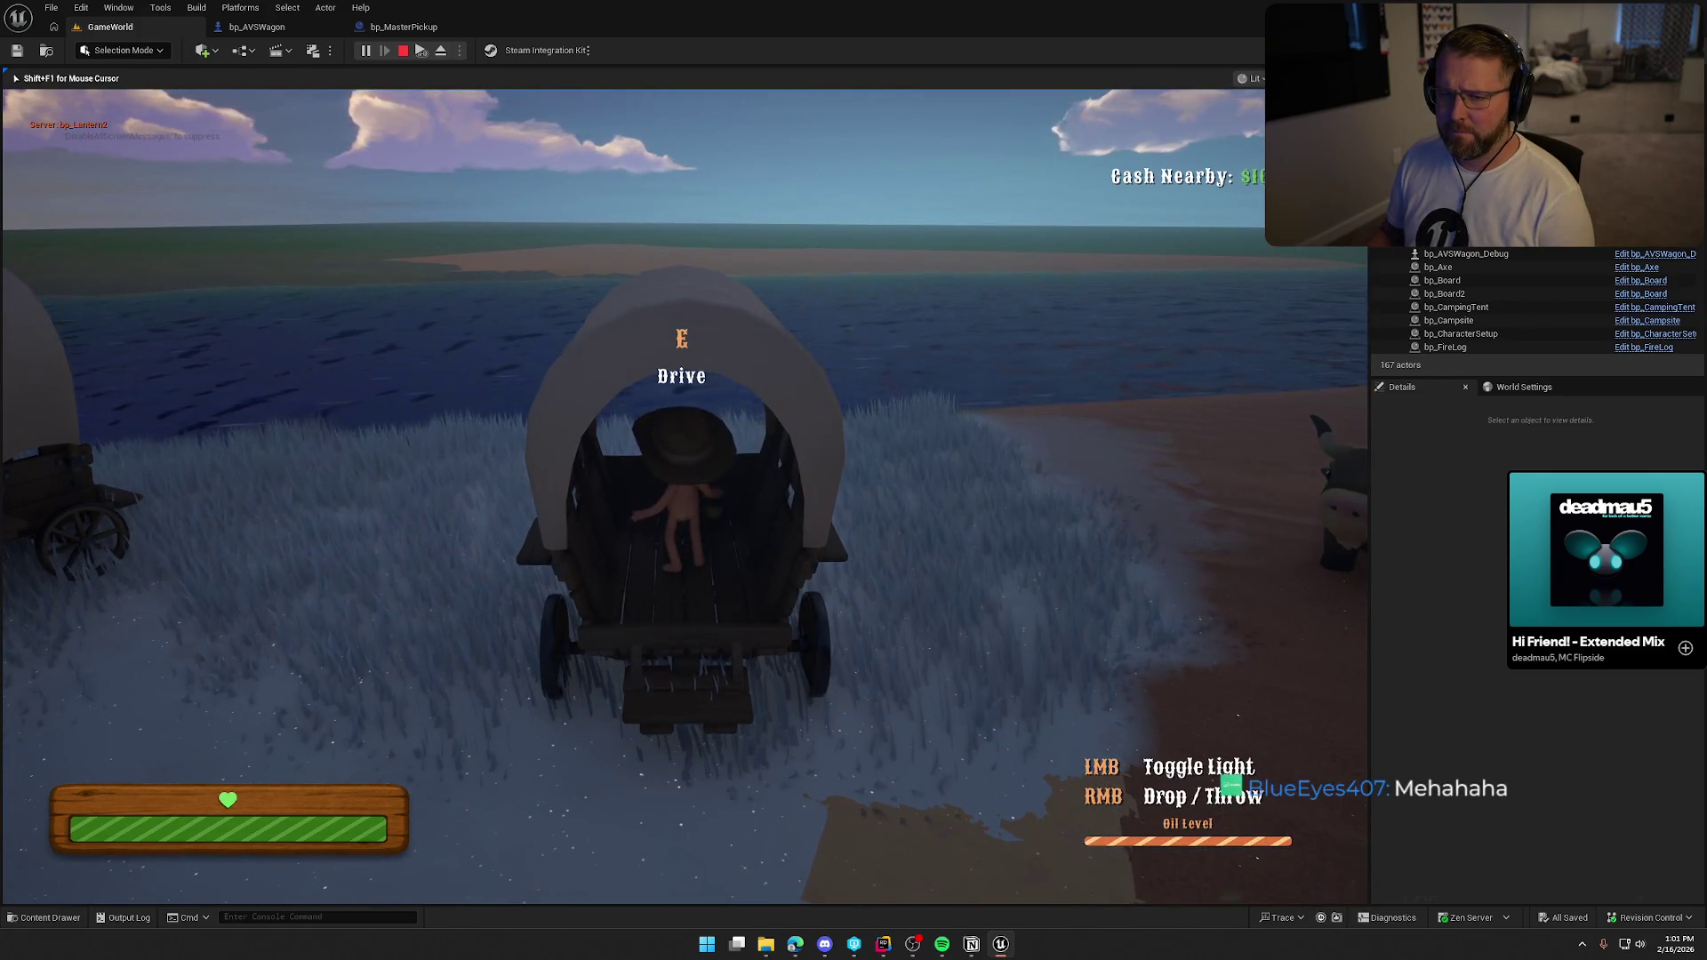
right_click(685, 497)
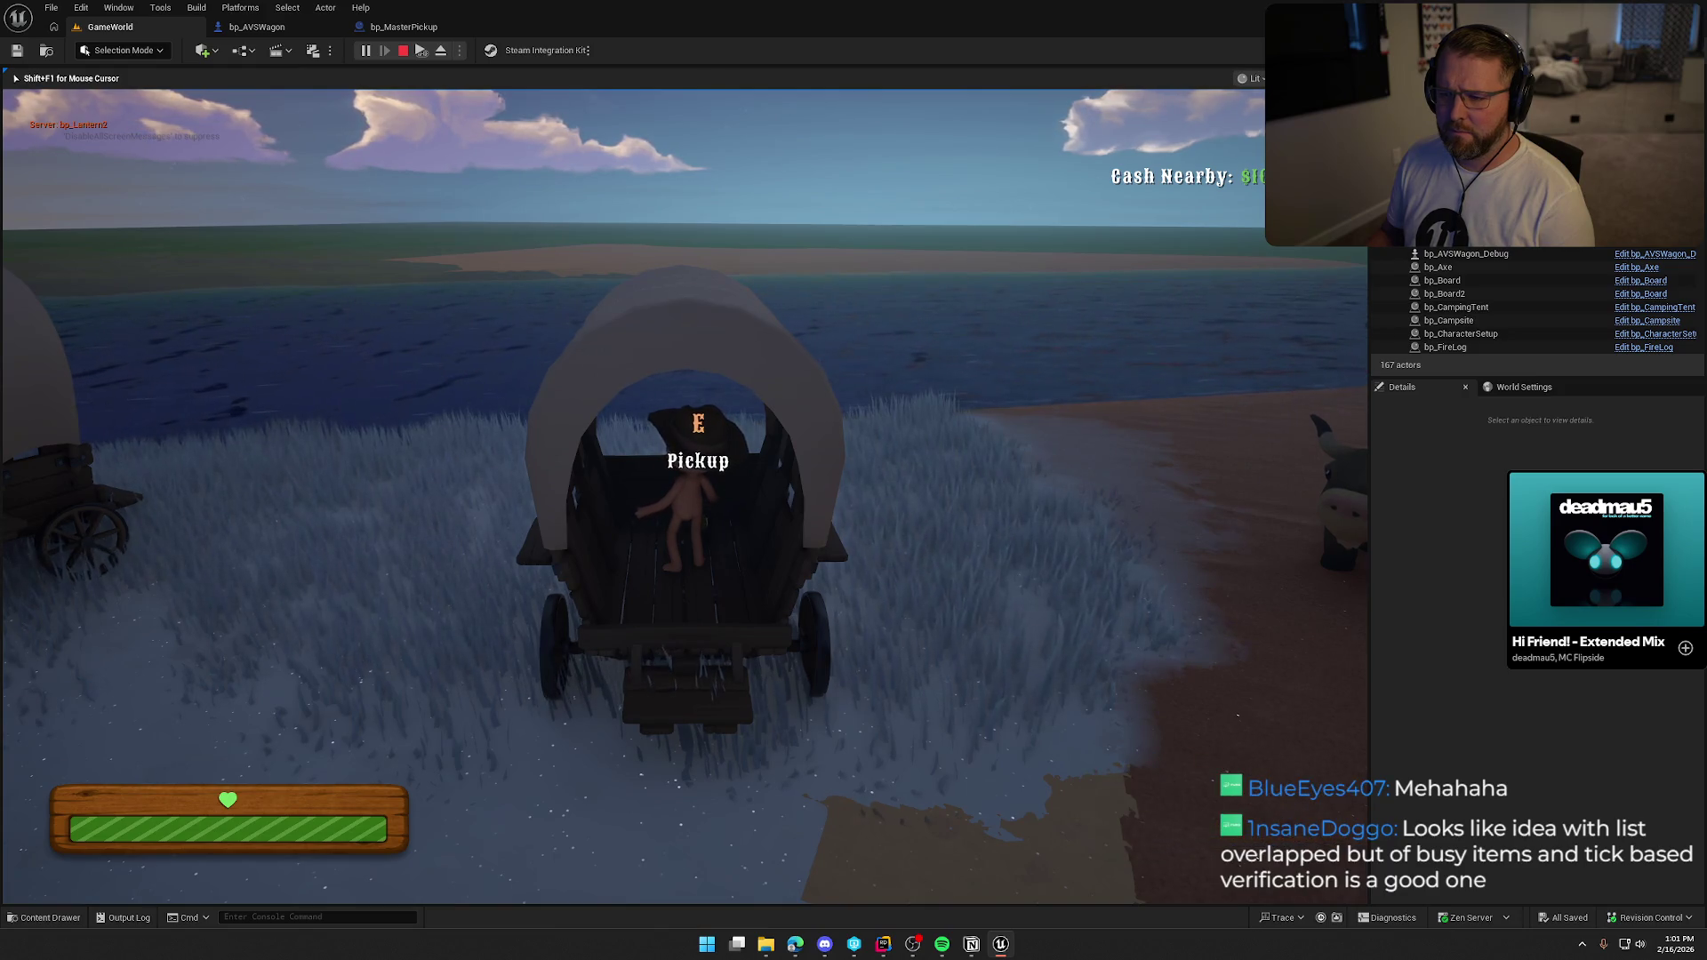
key("shift+s")
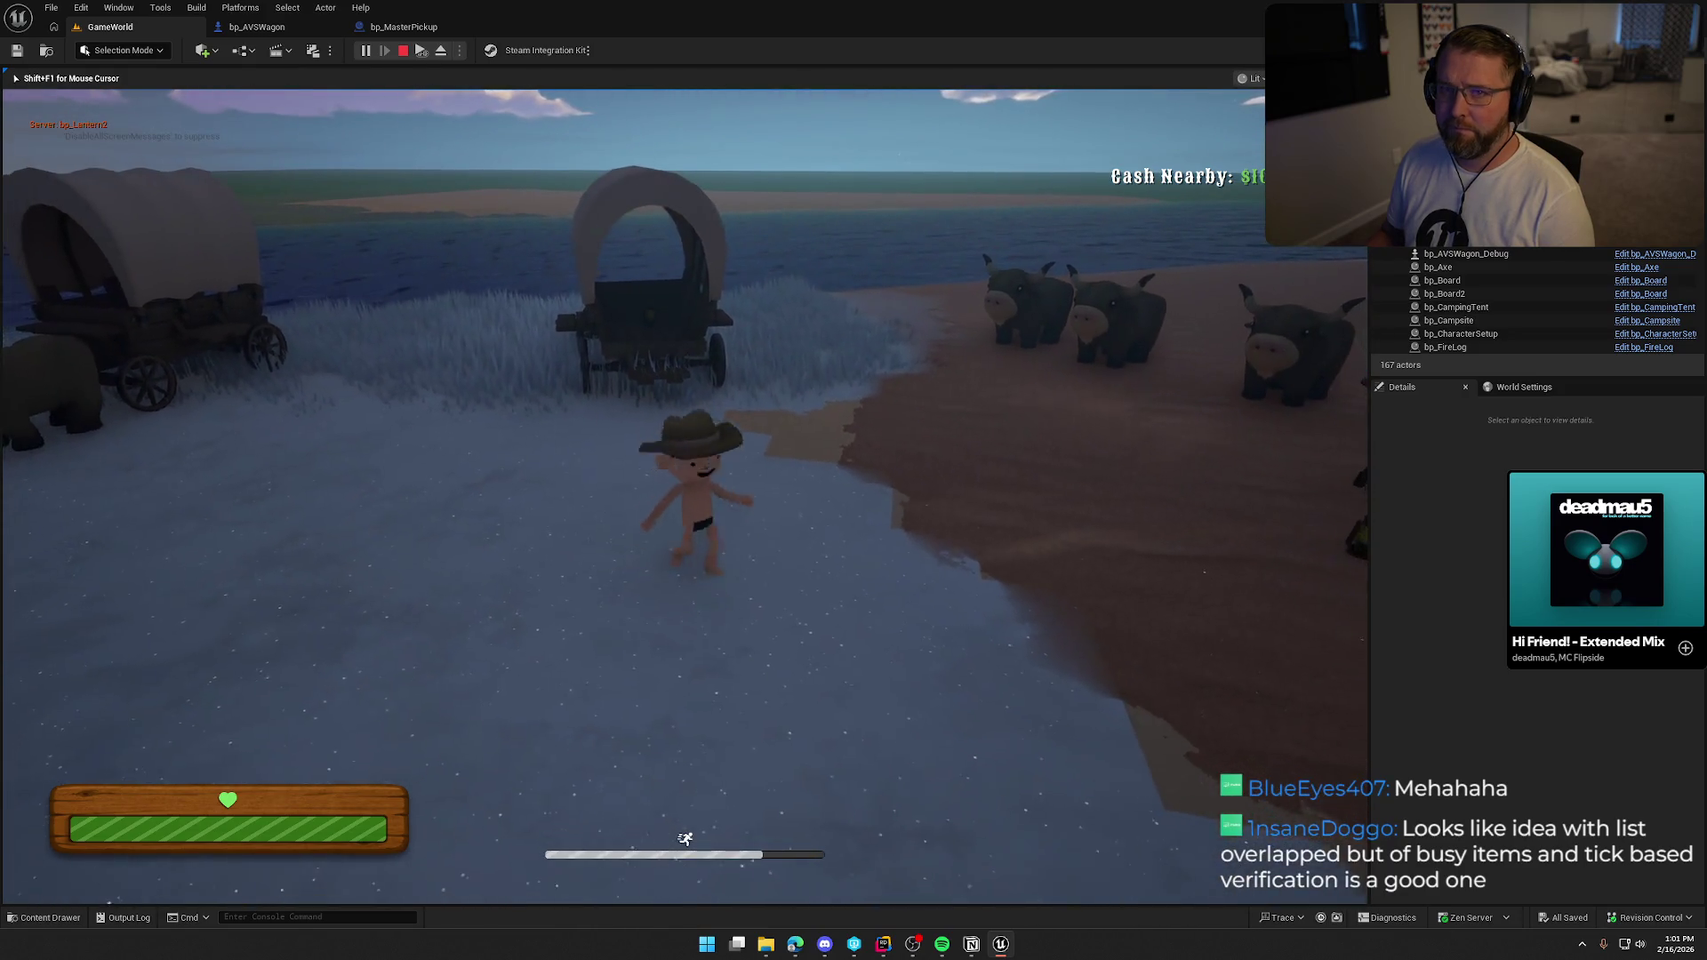
key("w")
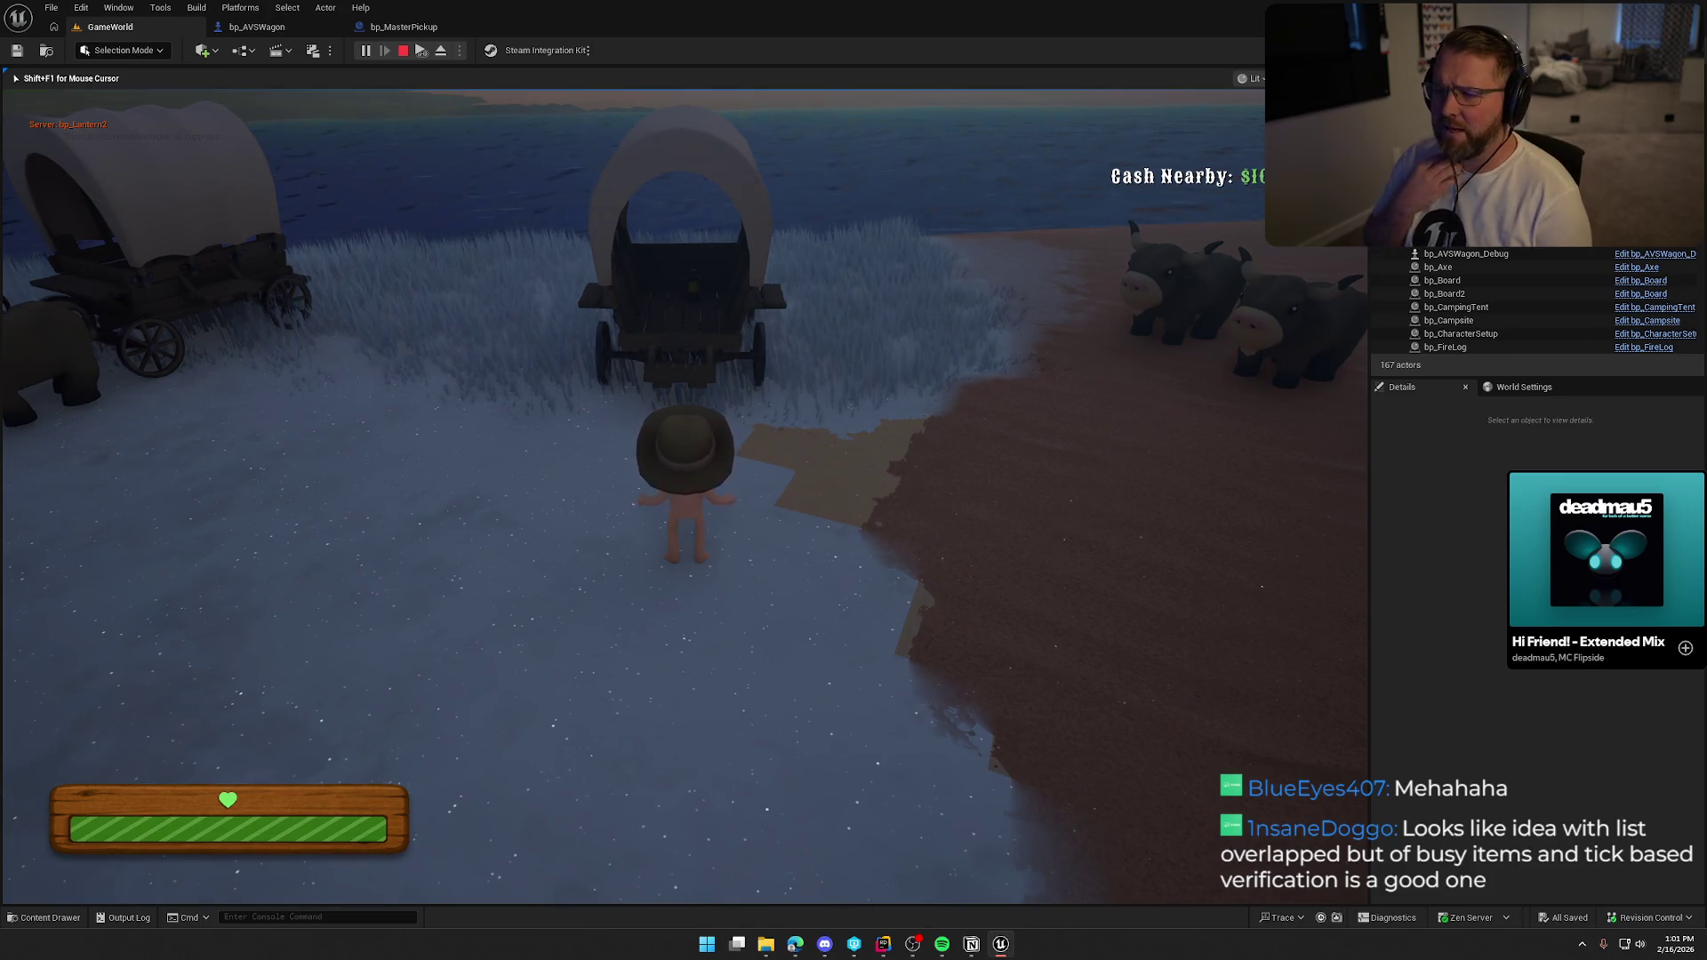
key("Escape")
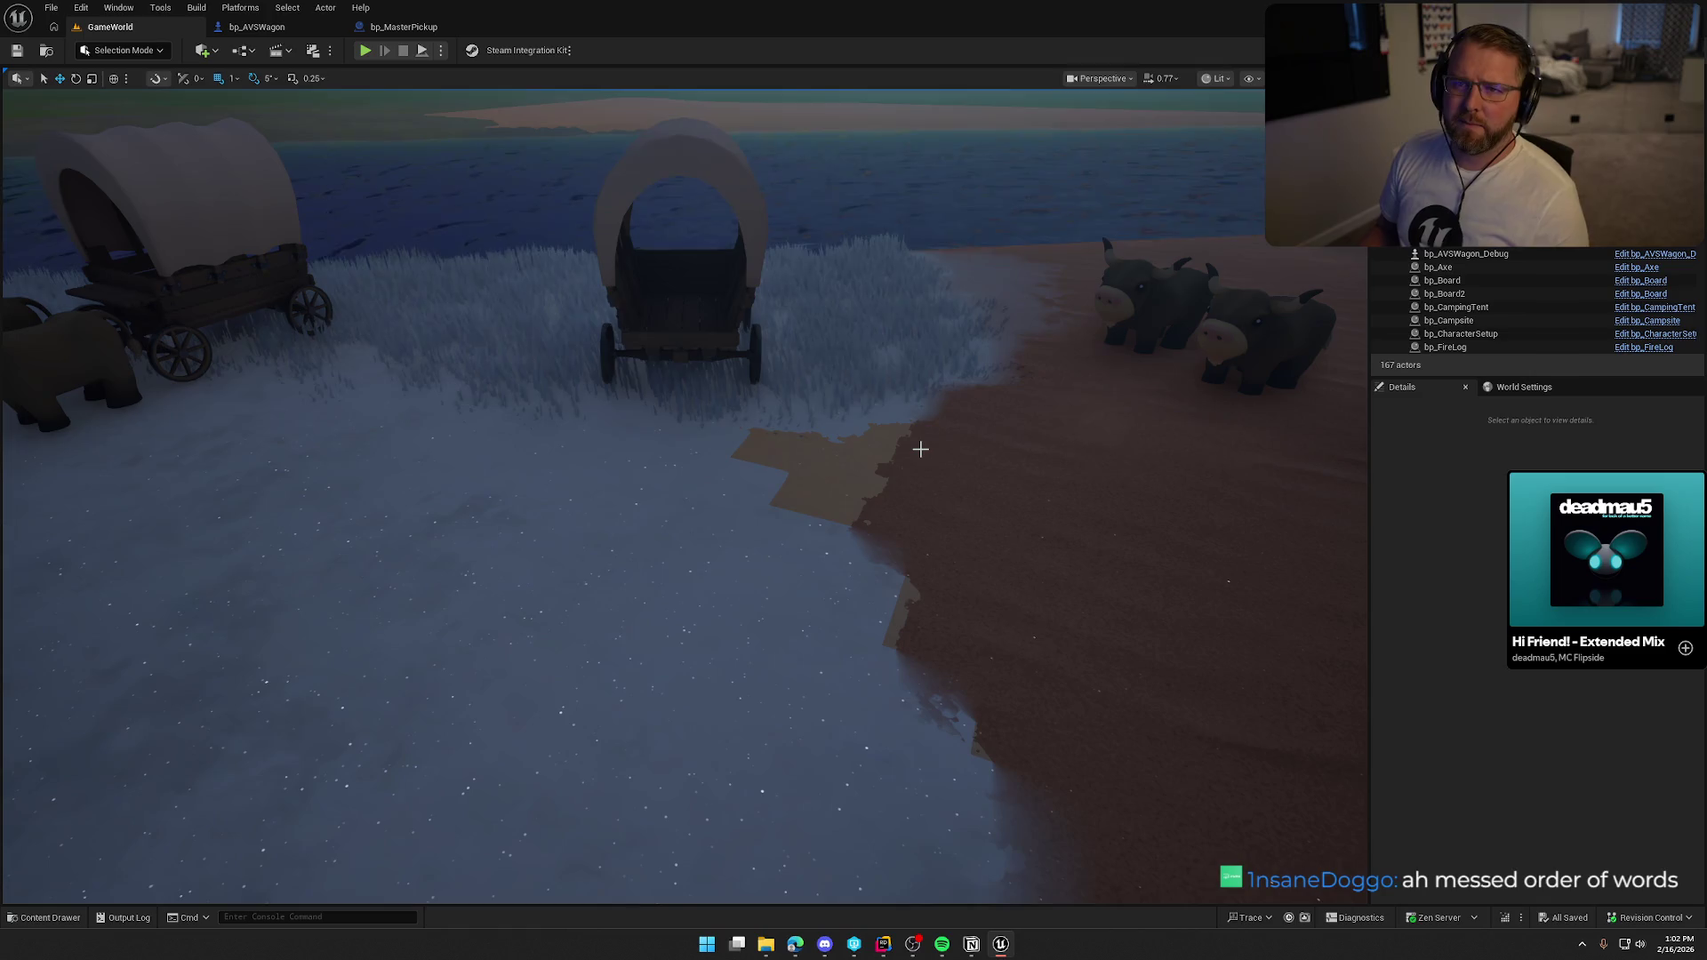
Fly the view to the trading post and start Play in Editor.
left_click_drag(989, 508, 1001, 502)
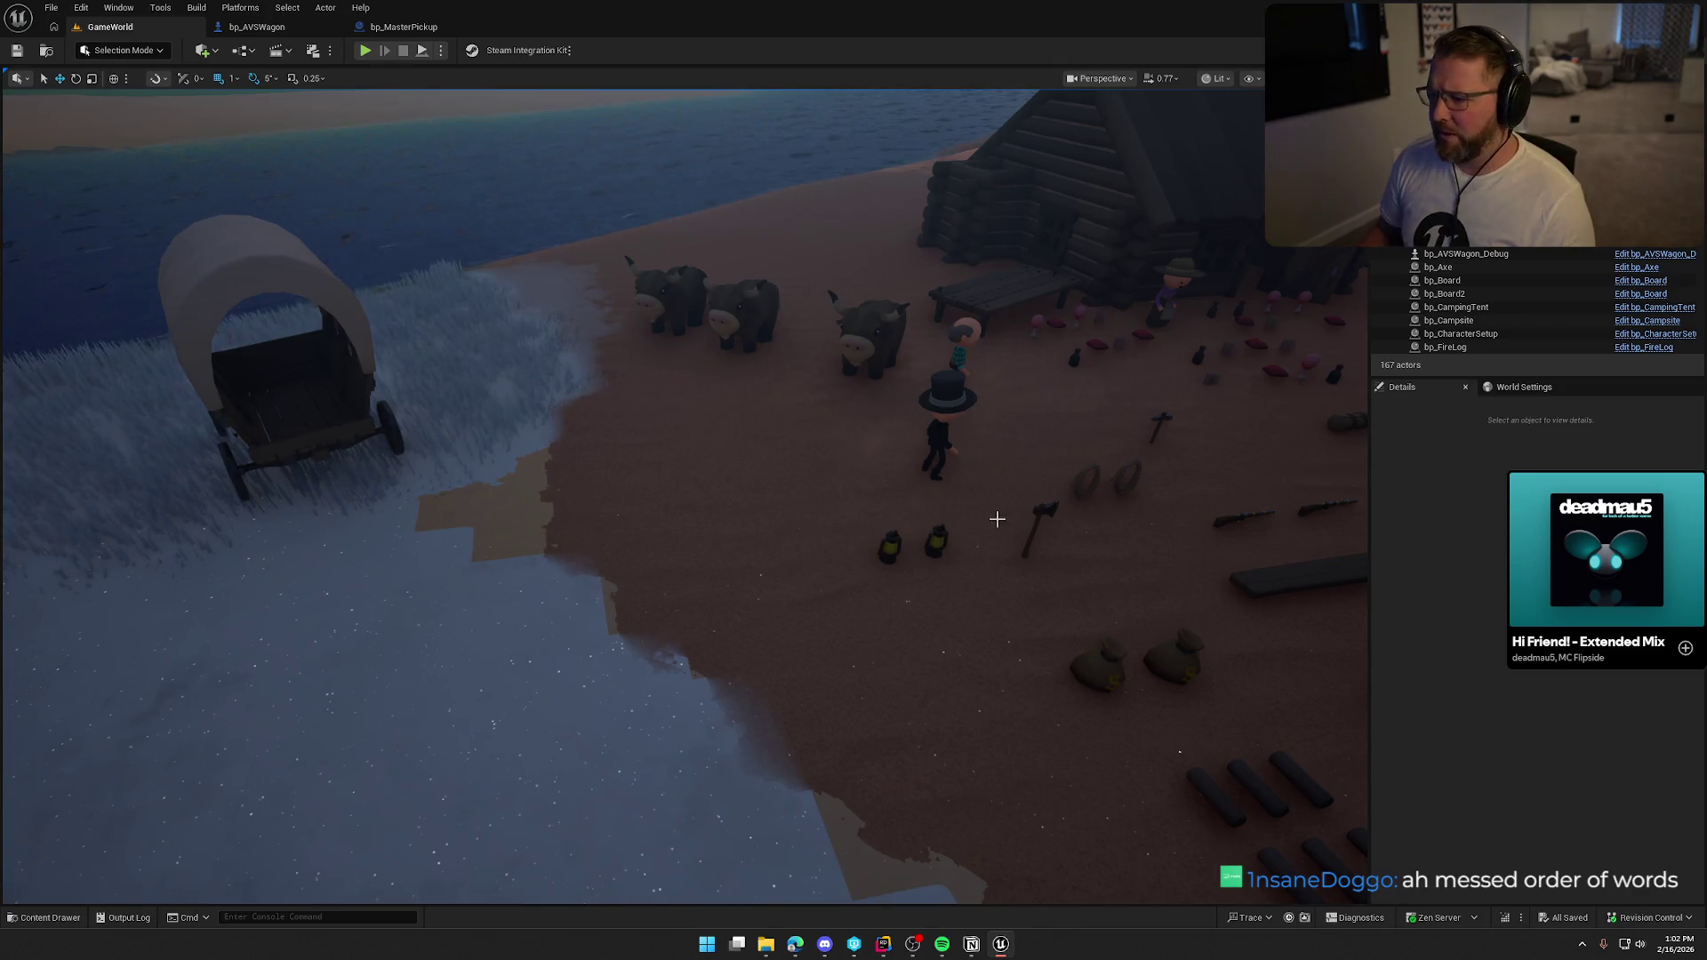
key("alt+p")
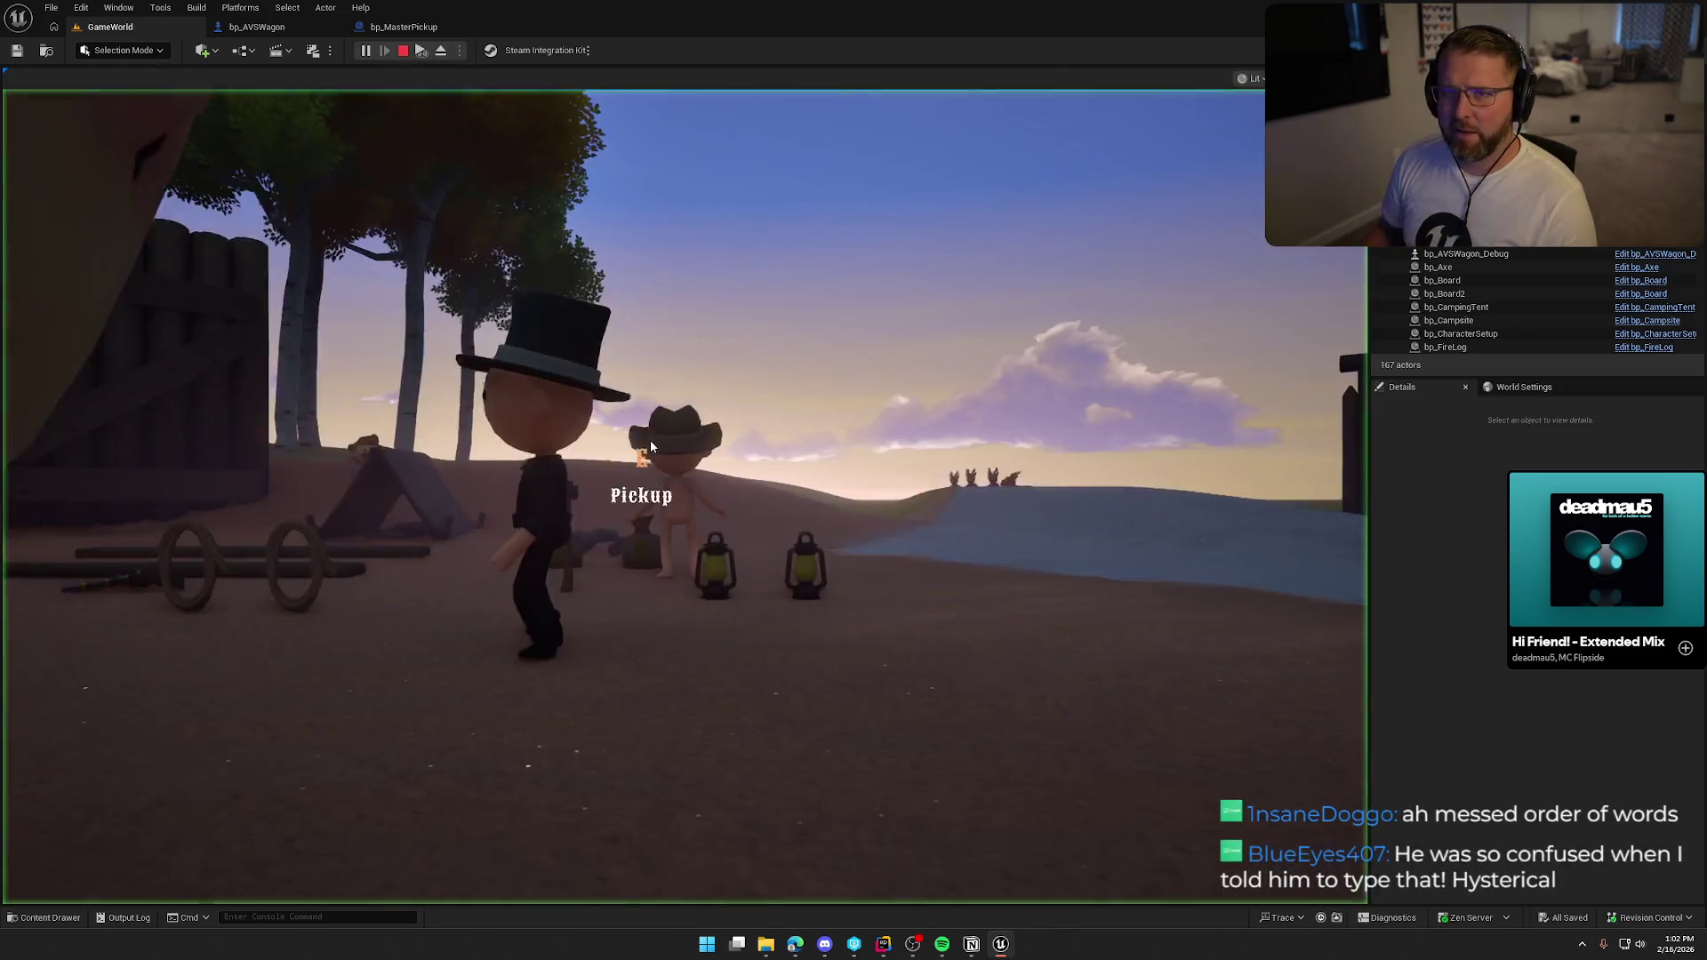
Carry the money bag into the wagon, drop and re-pick it twice, leave it dropped, end play.
key("shift+w")
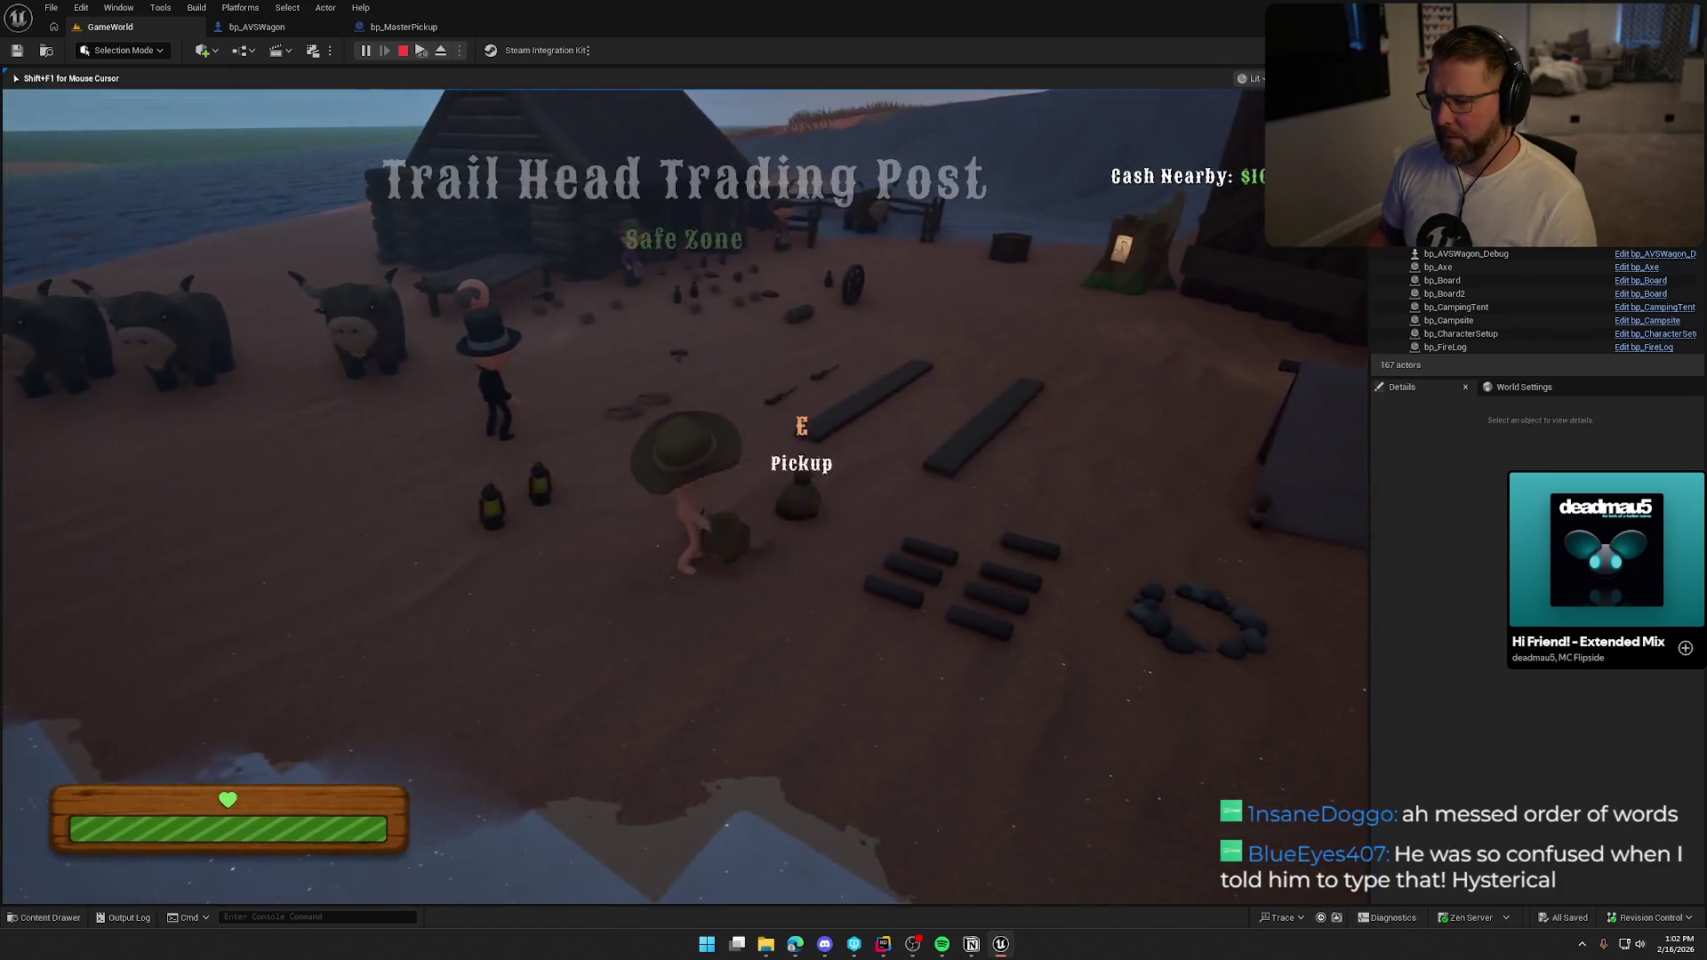
key("shift+w")
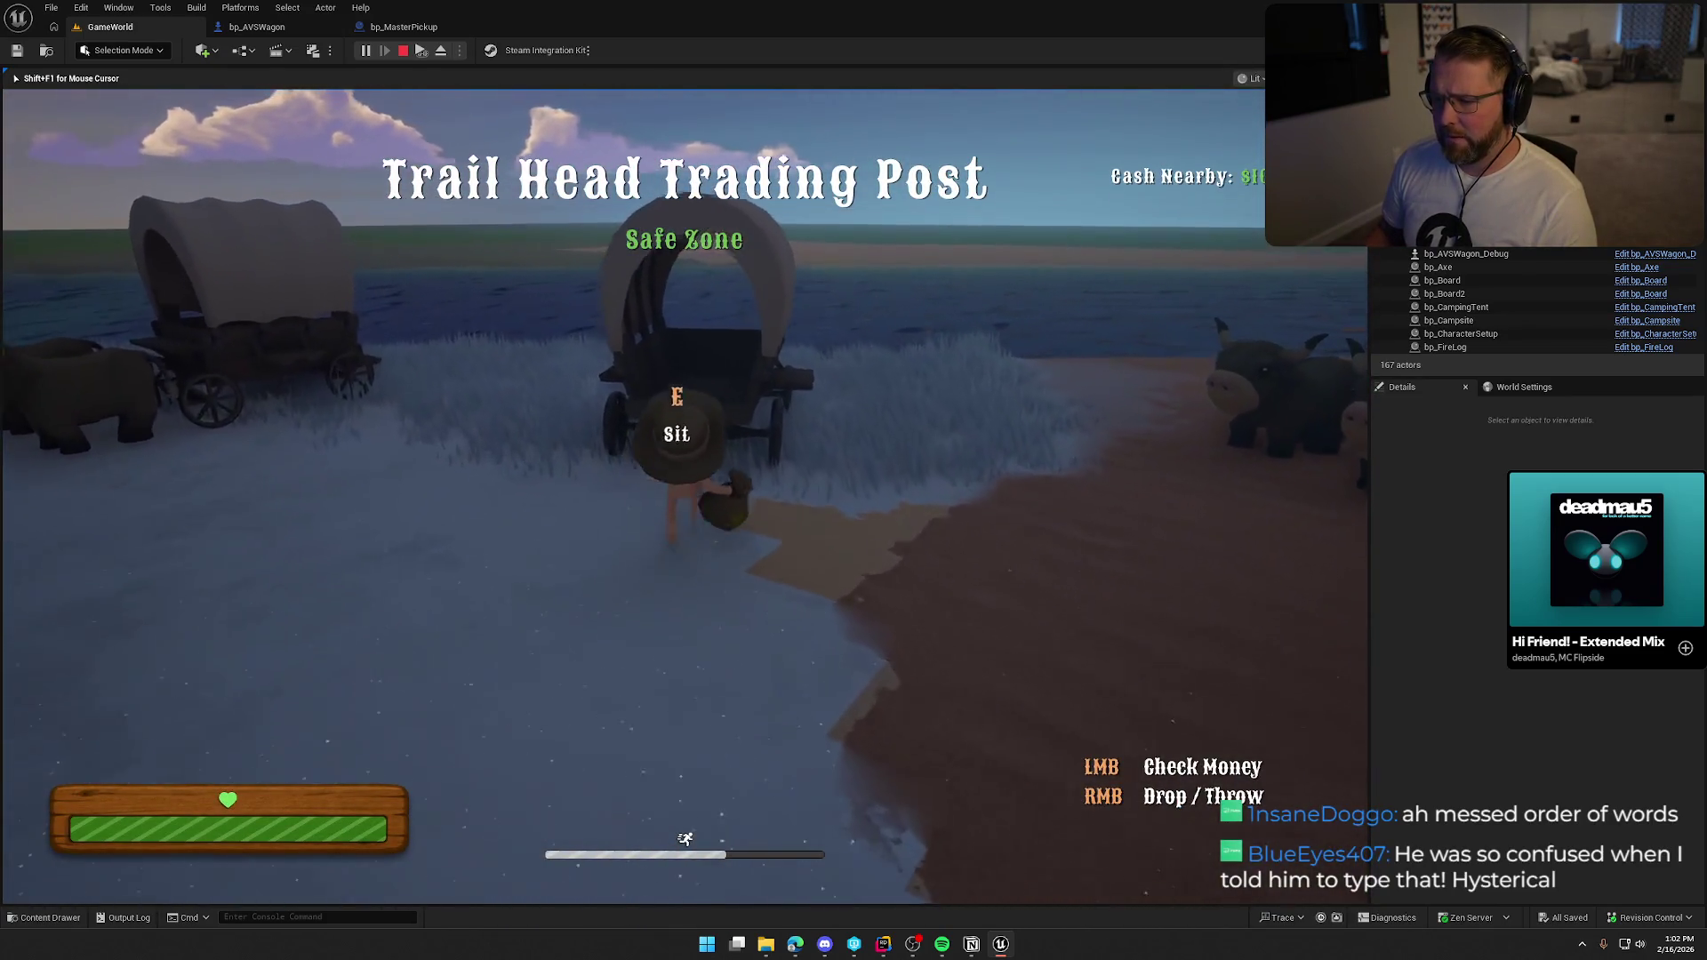
key("w")
right_click(685, 496)
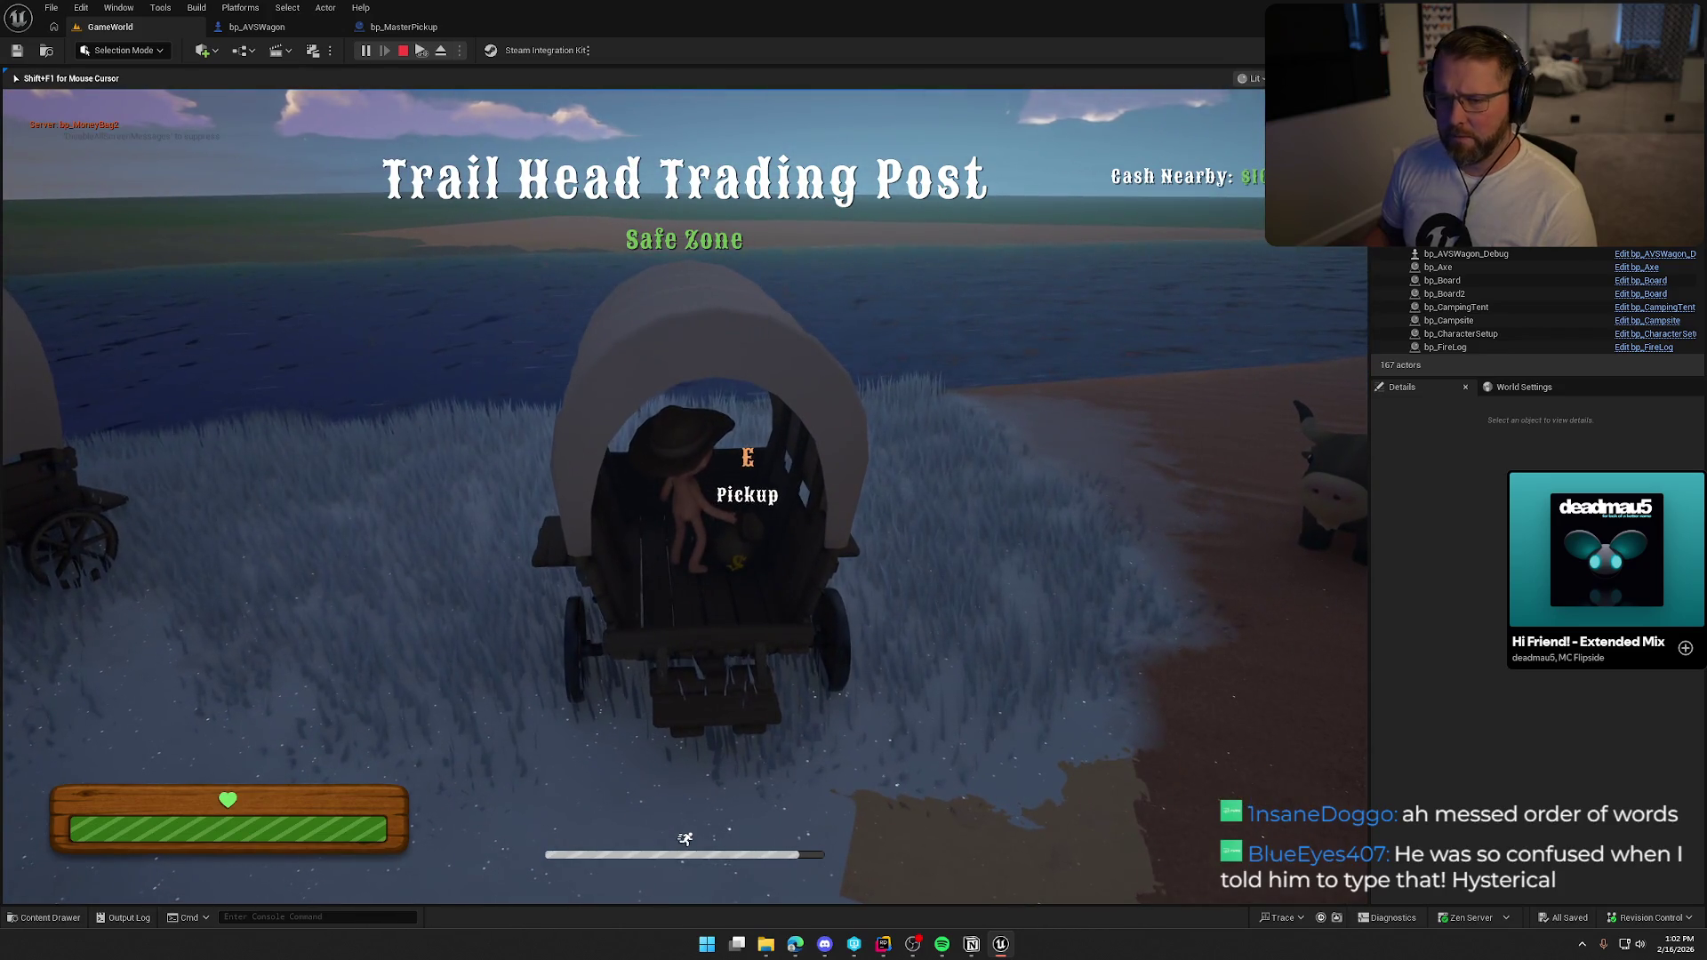
key("e")
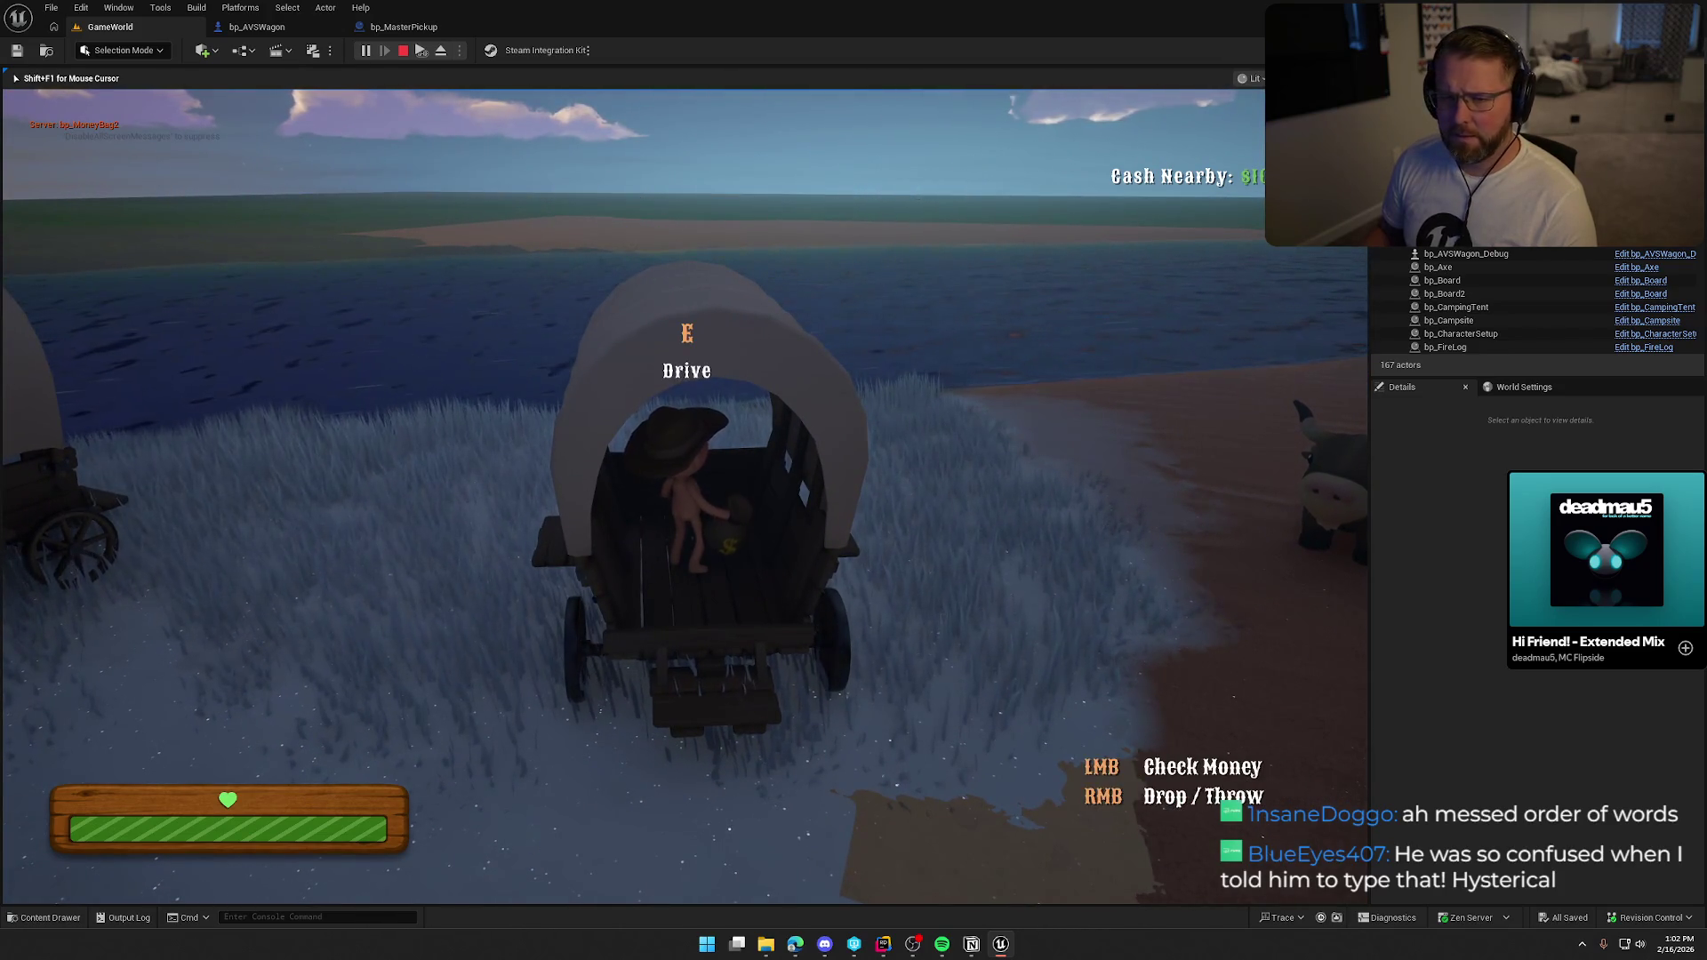
right_click(684, 496)
key("e")
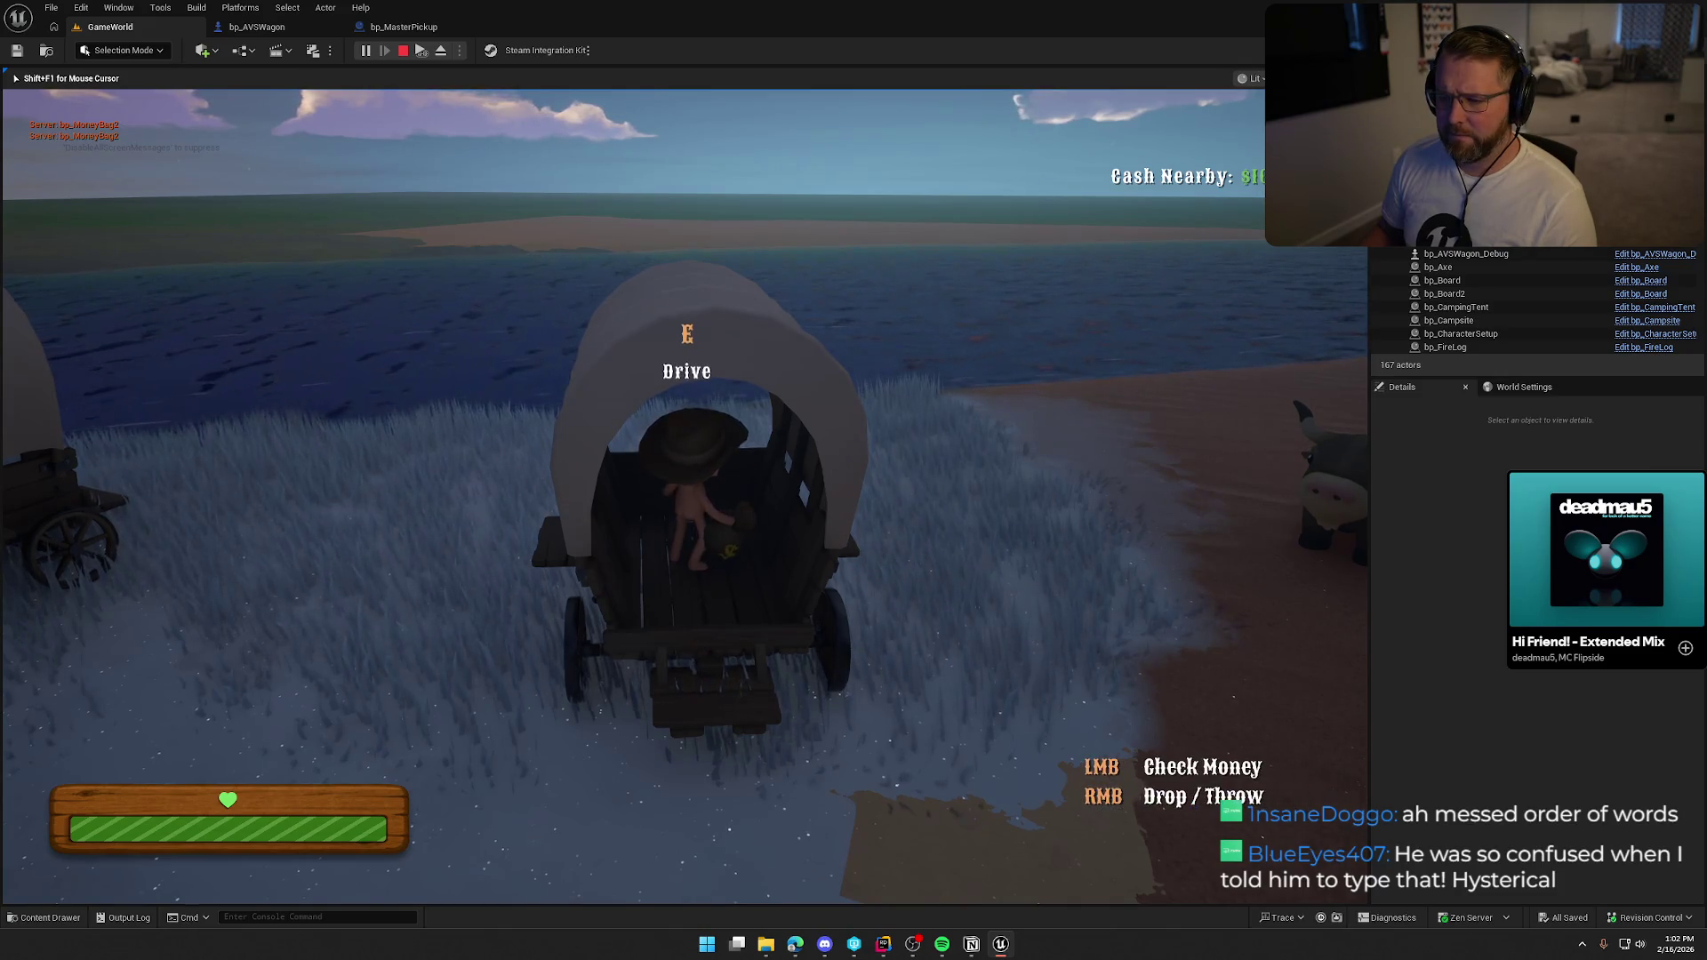
right_click(685, 496)
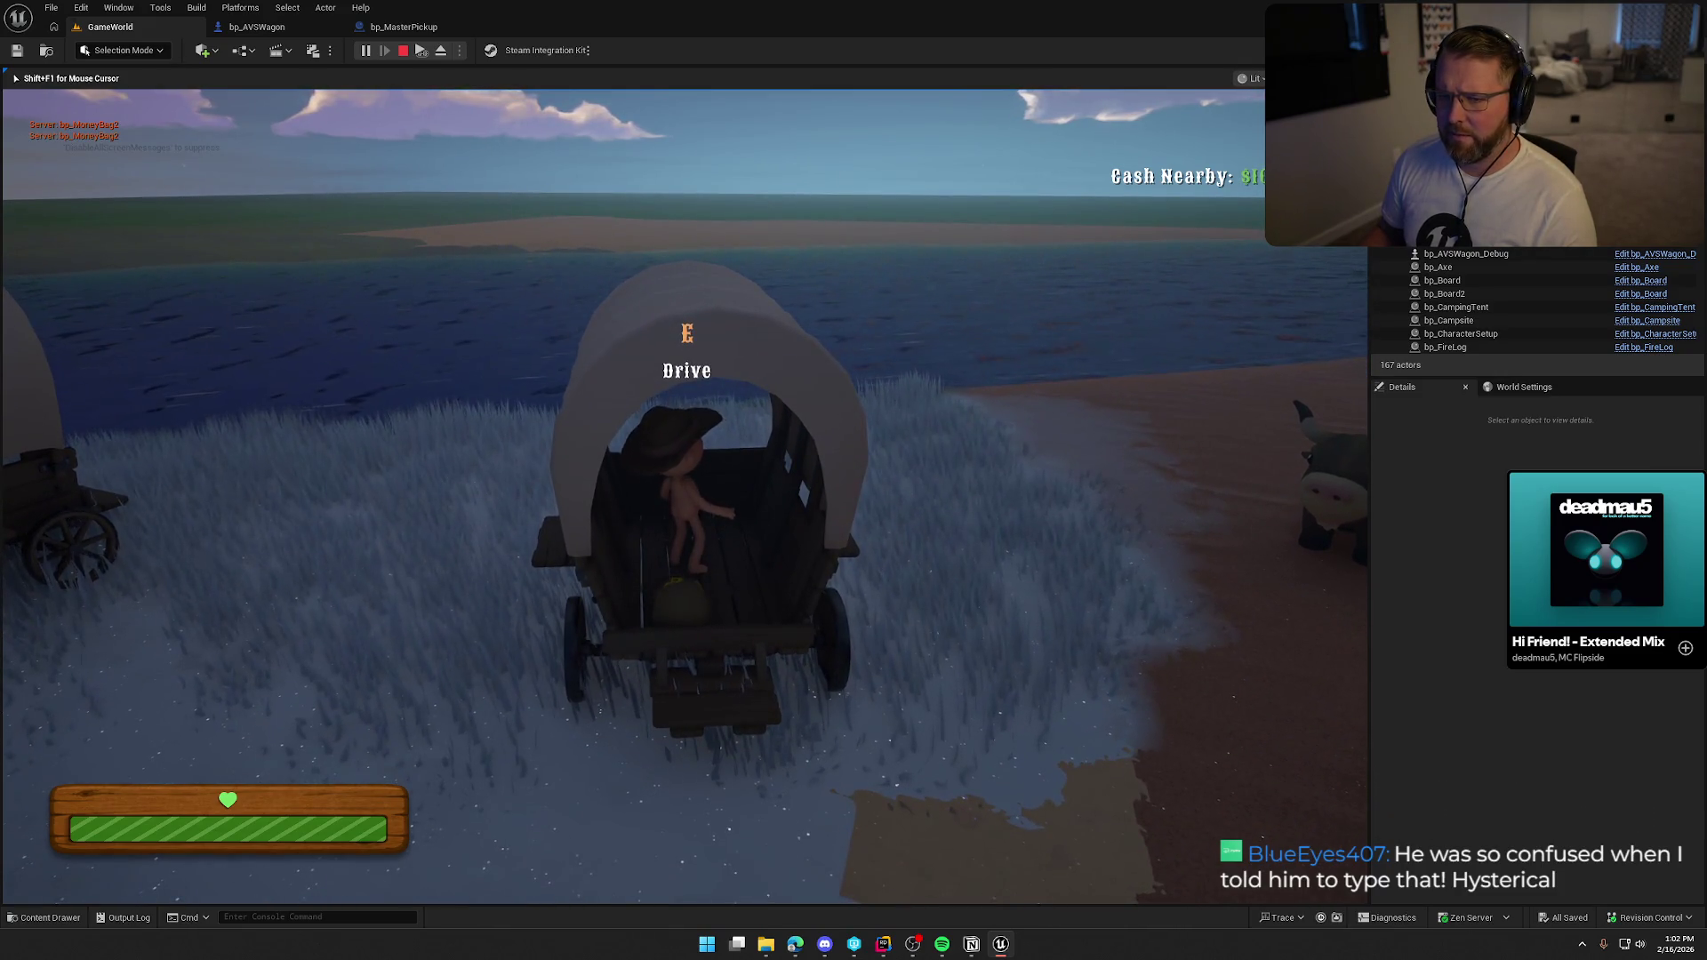
key("s")
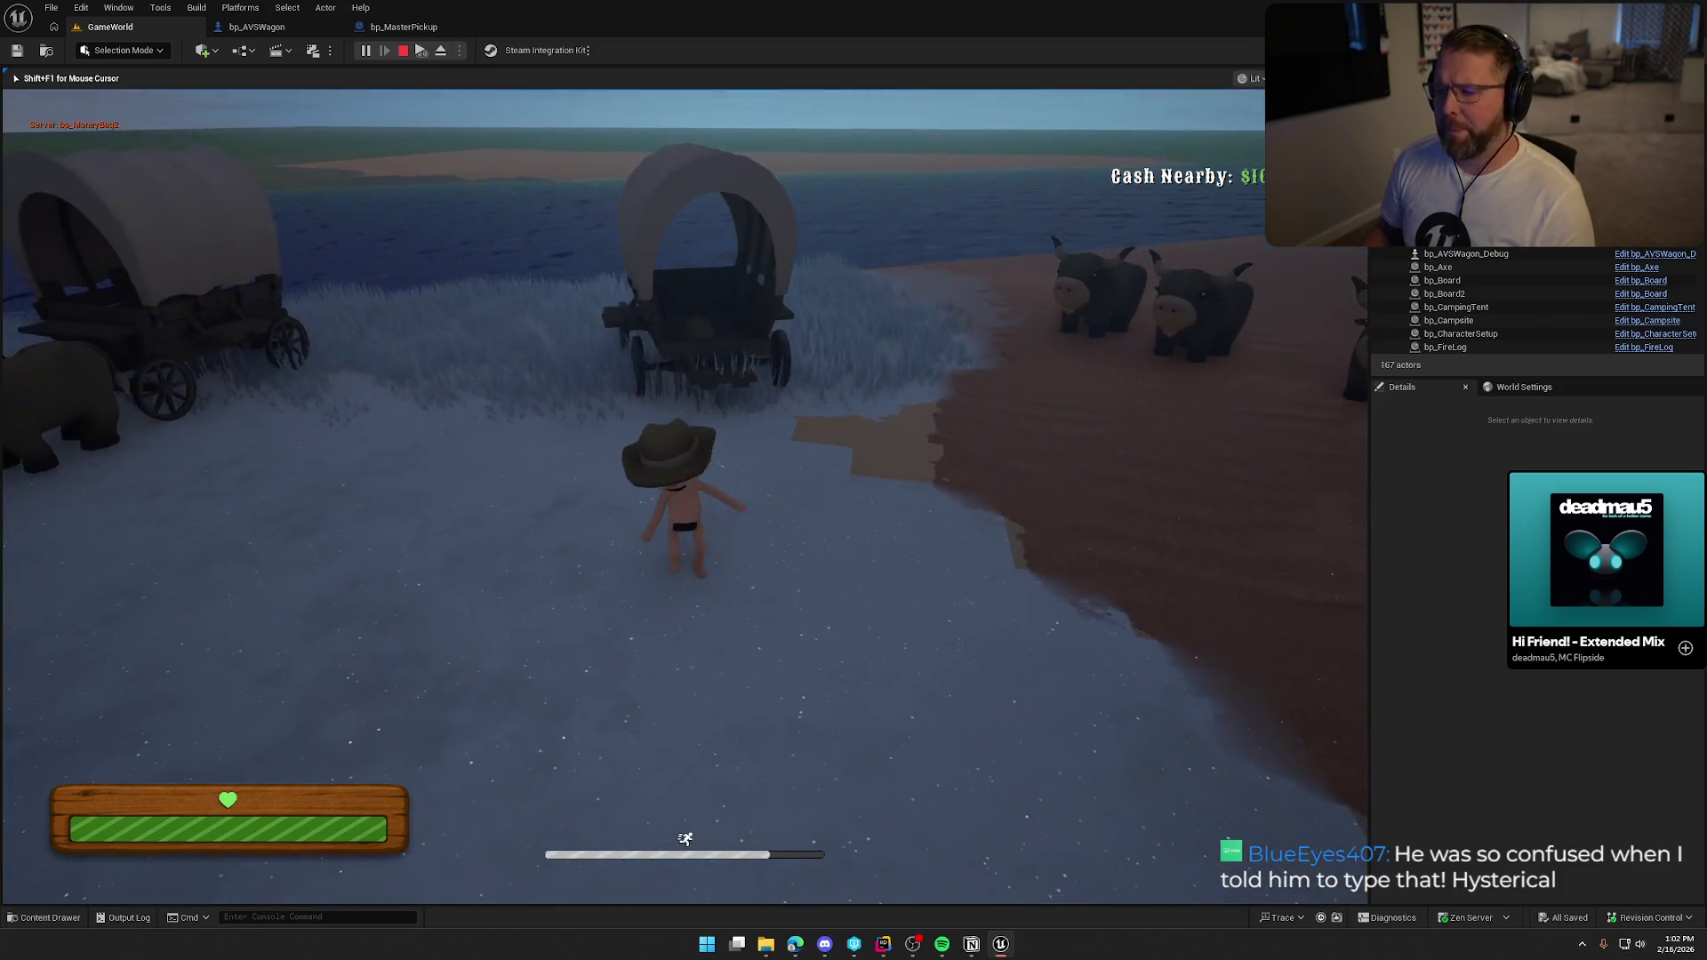
key("Escape")
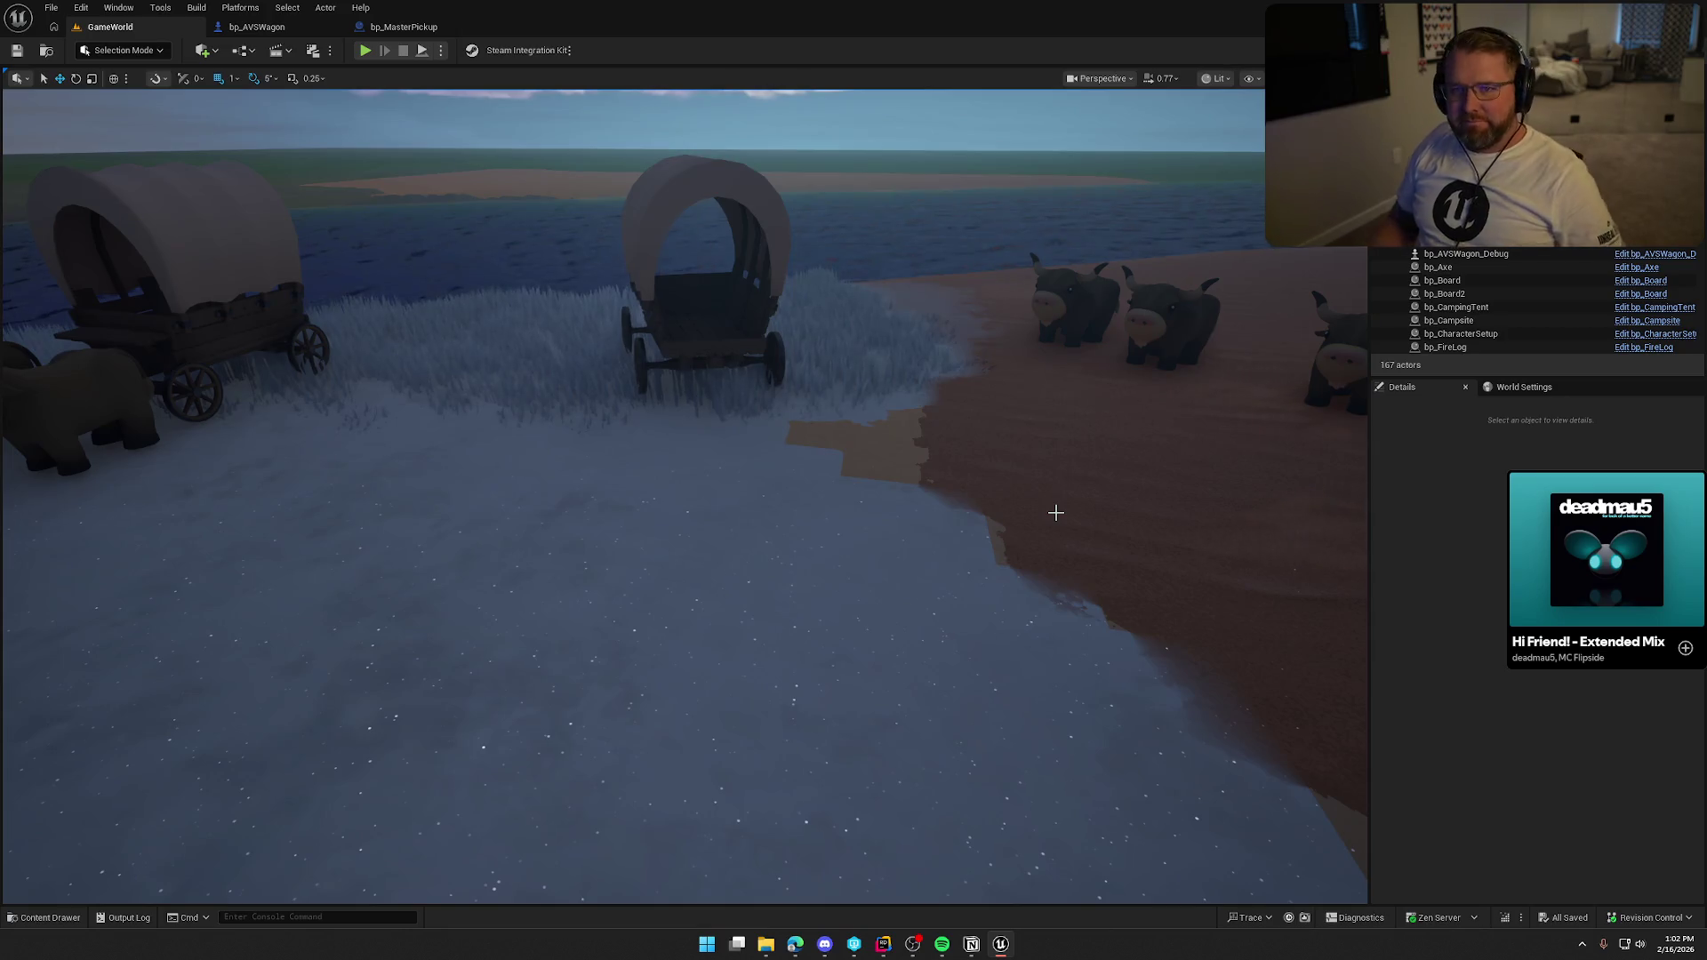
Pull the viewport back over the cabin and camp, then switch to the bp_MasterPickup blueprint graph.
left_click_drag(916, 434, 861, 482)
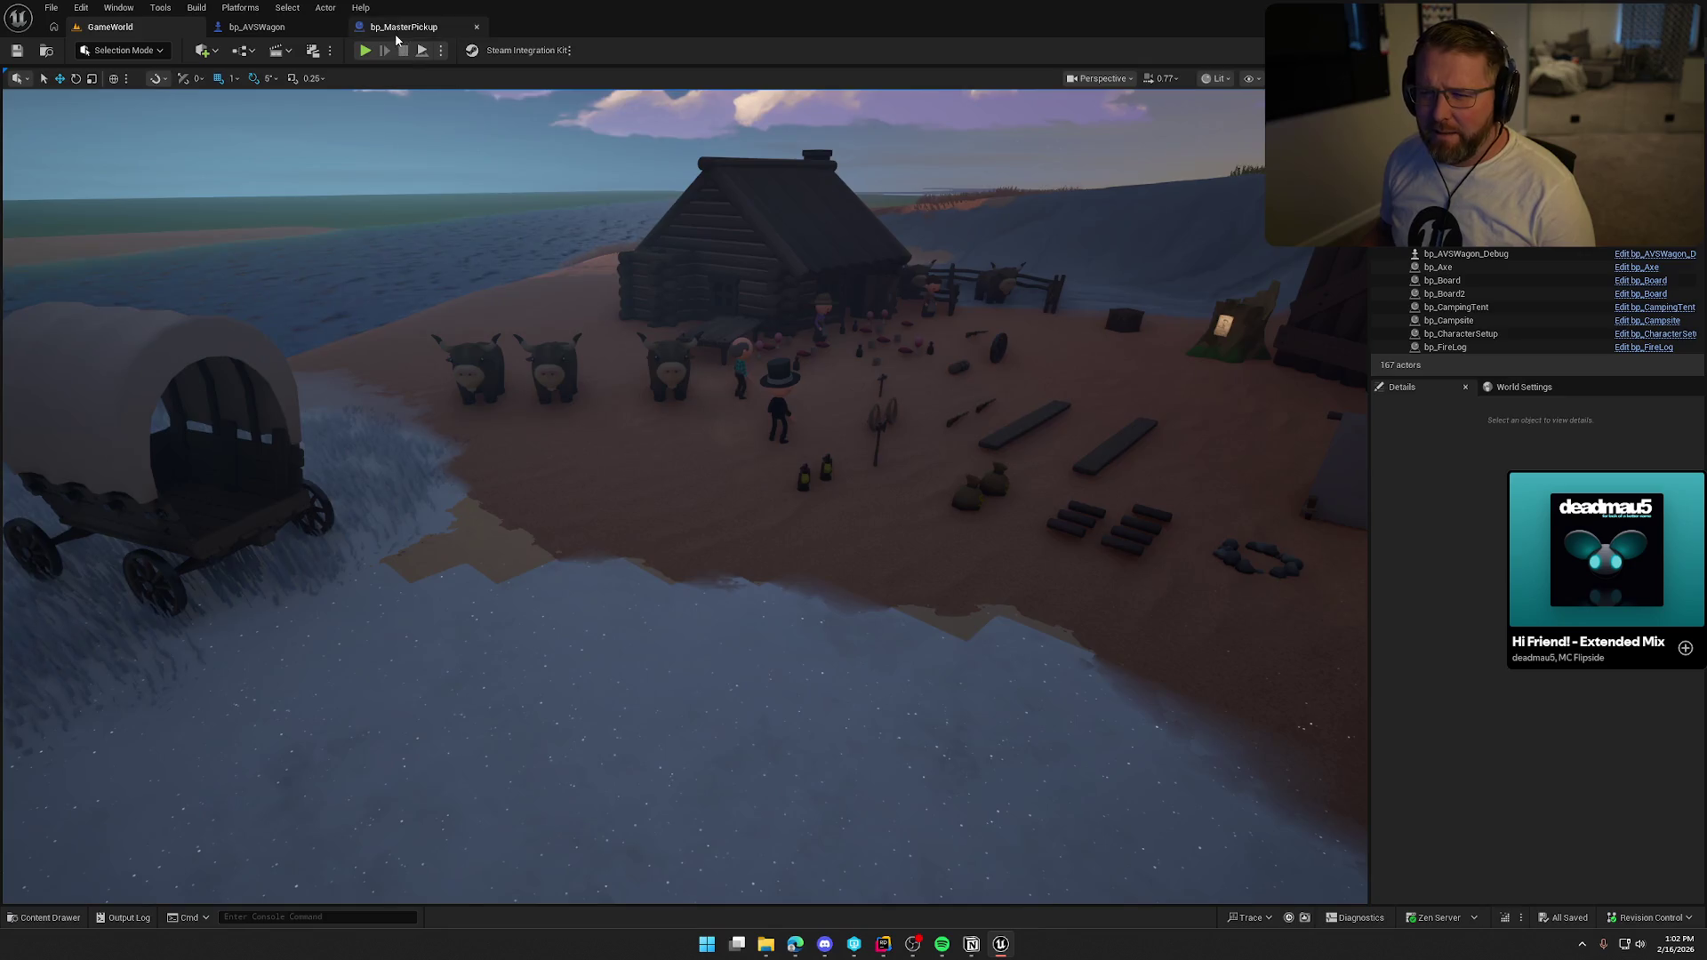
left_click(397, 34)
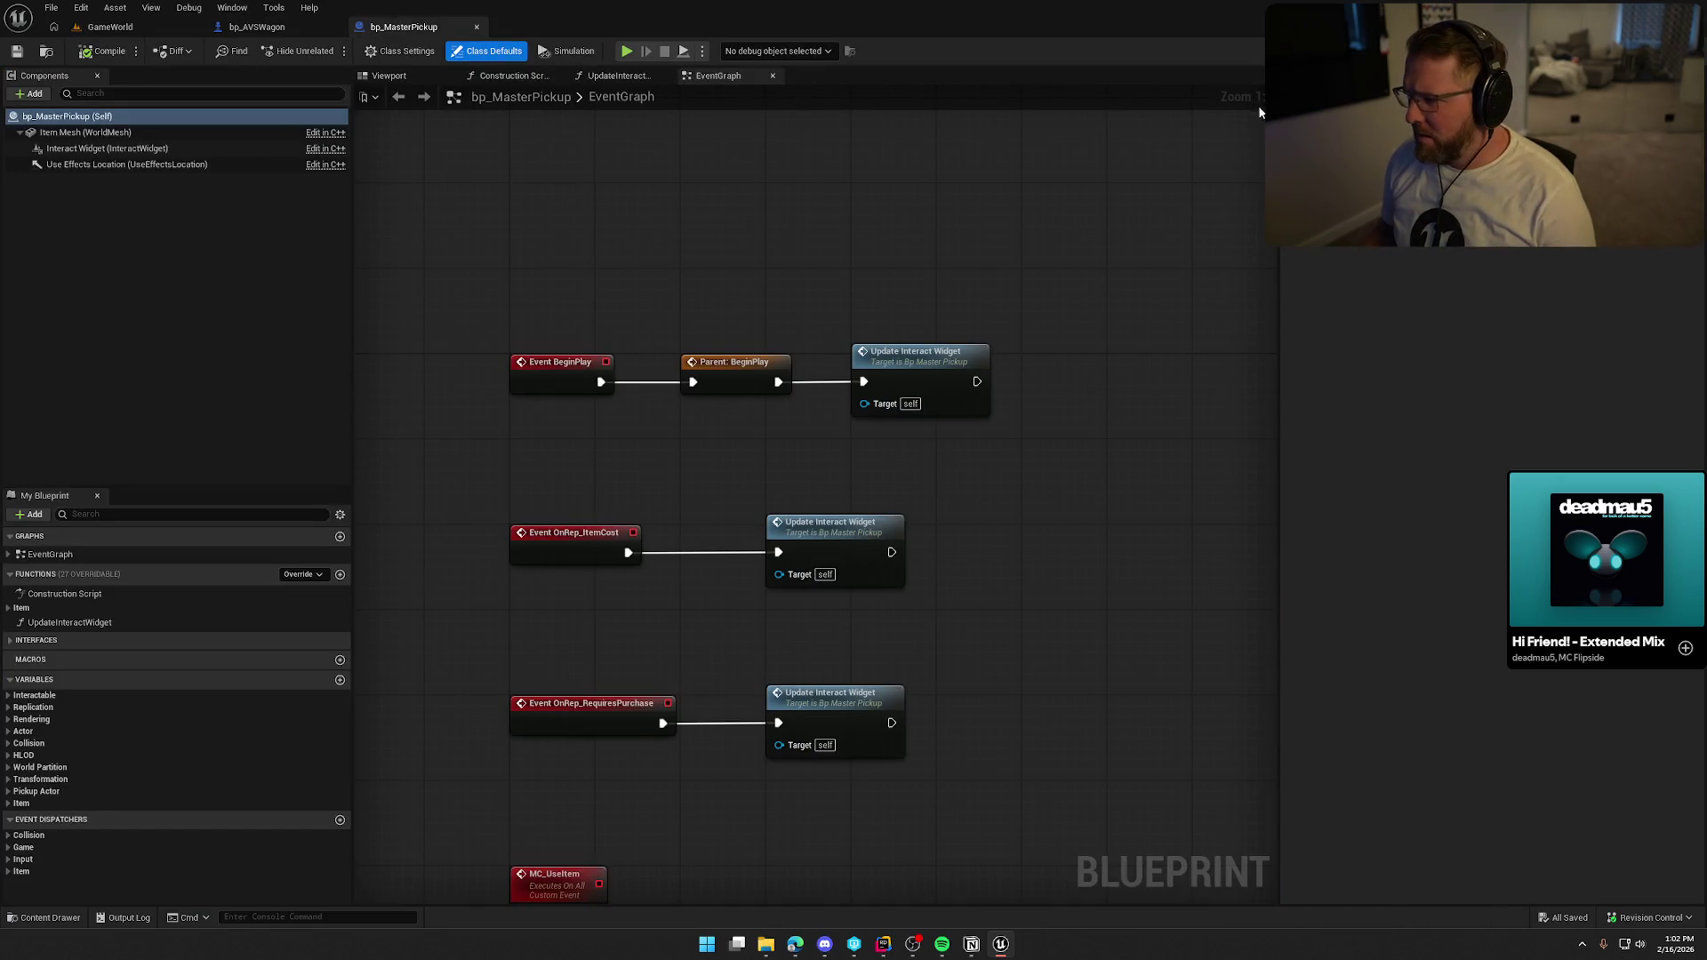
Close bp_MasterPickup, frame the ItemDetection overlap chain, and drag a wire from As Pickup Actor.
middle_click(405, 30)
left_click_drag(735, 296, 737, 220)
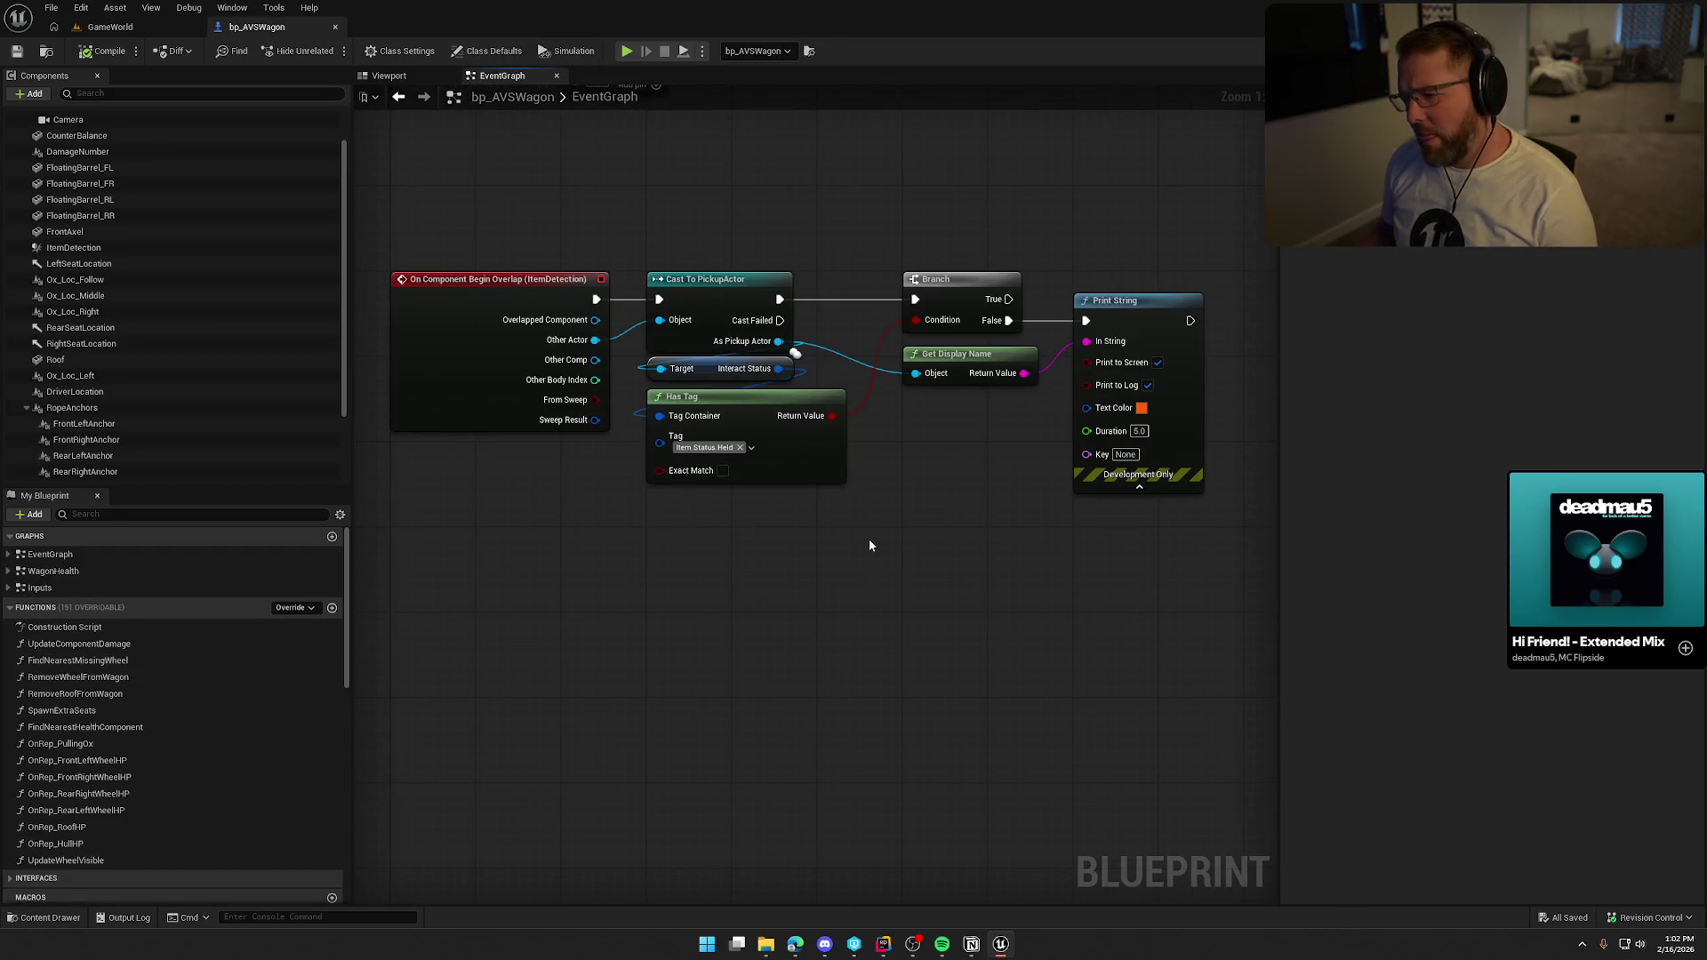
left_click_drag(869, 544, 780, 545)
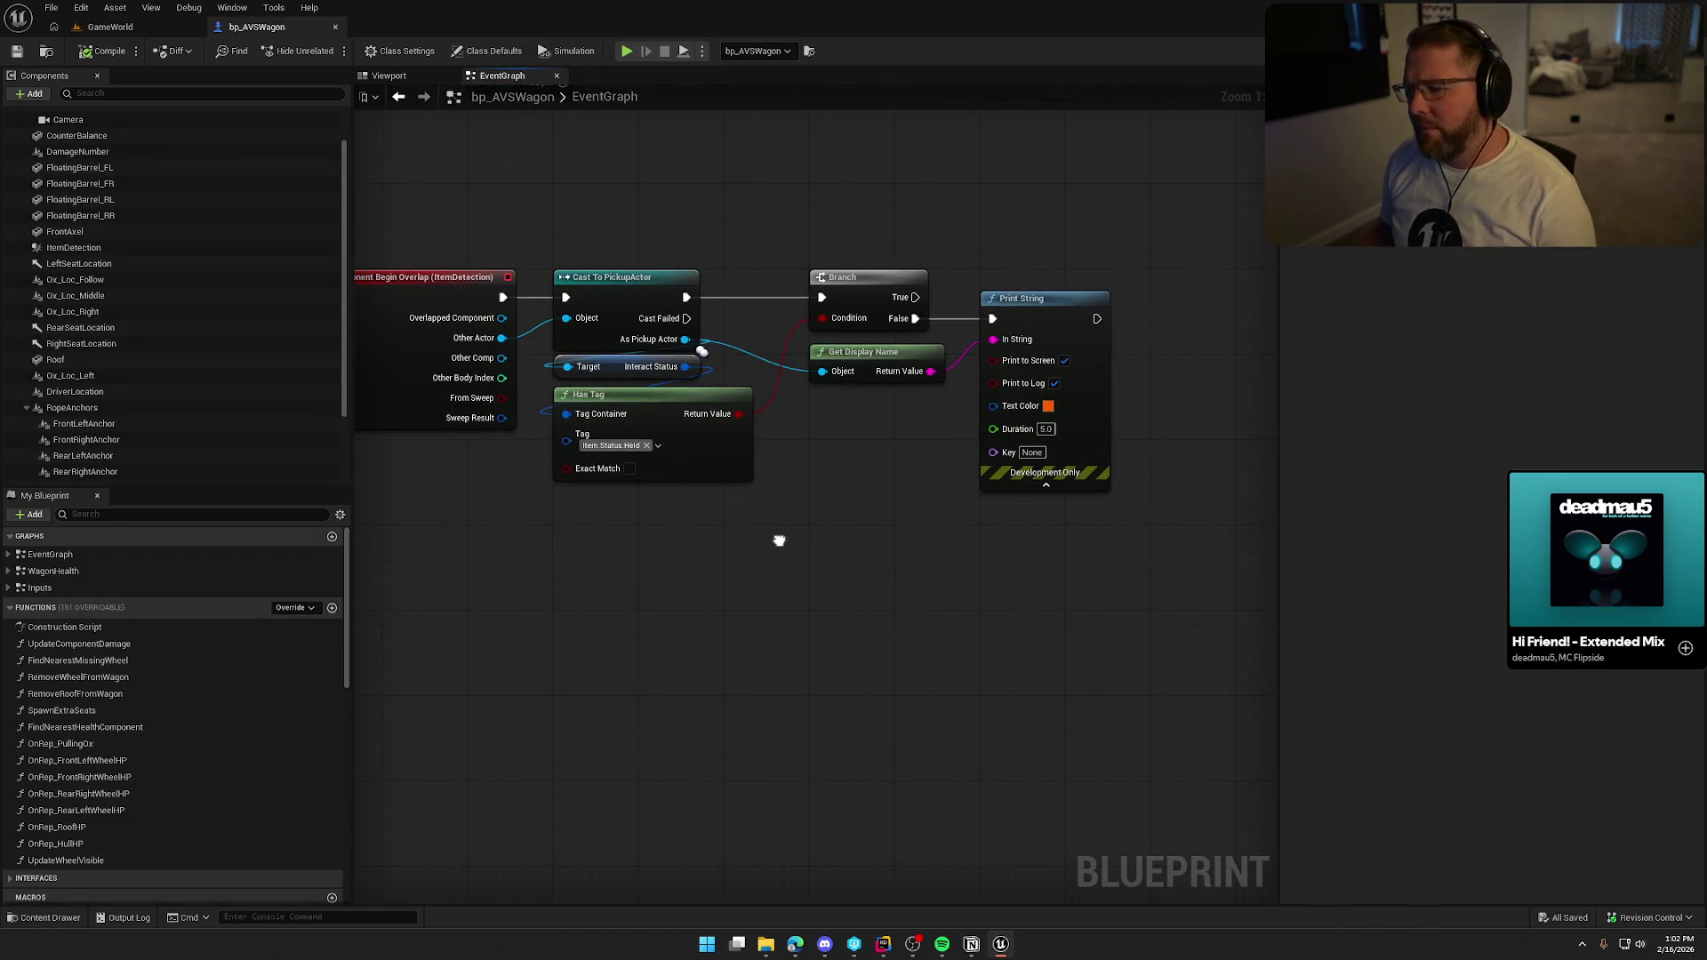
left_click_drag(987, 281, 925, 366)
scroll(1011, 609, "down", 1)
scroll(1109, 630, "up", 1)
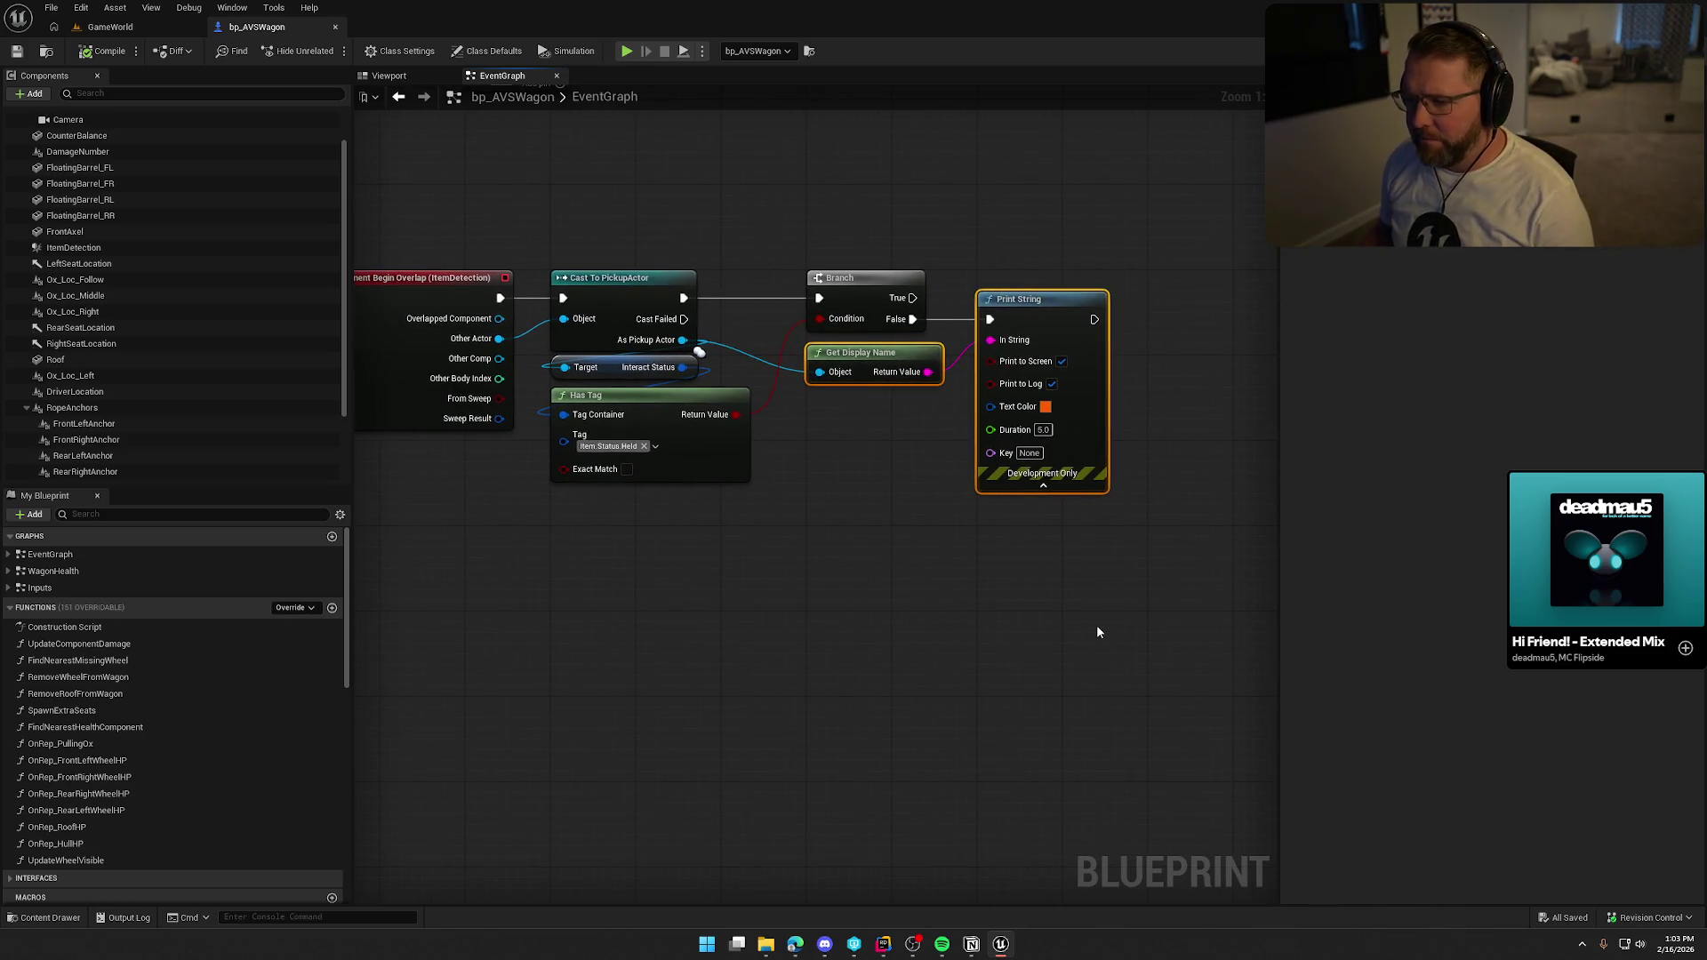
left_click_drag(1023, 604, 951, 595)
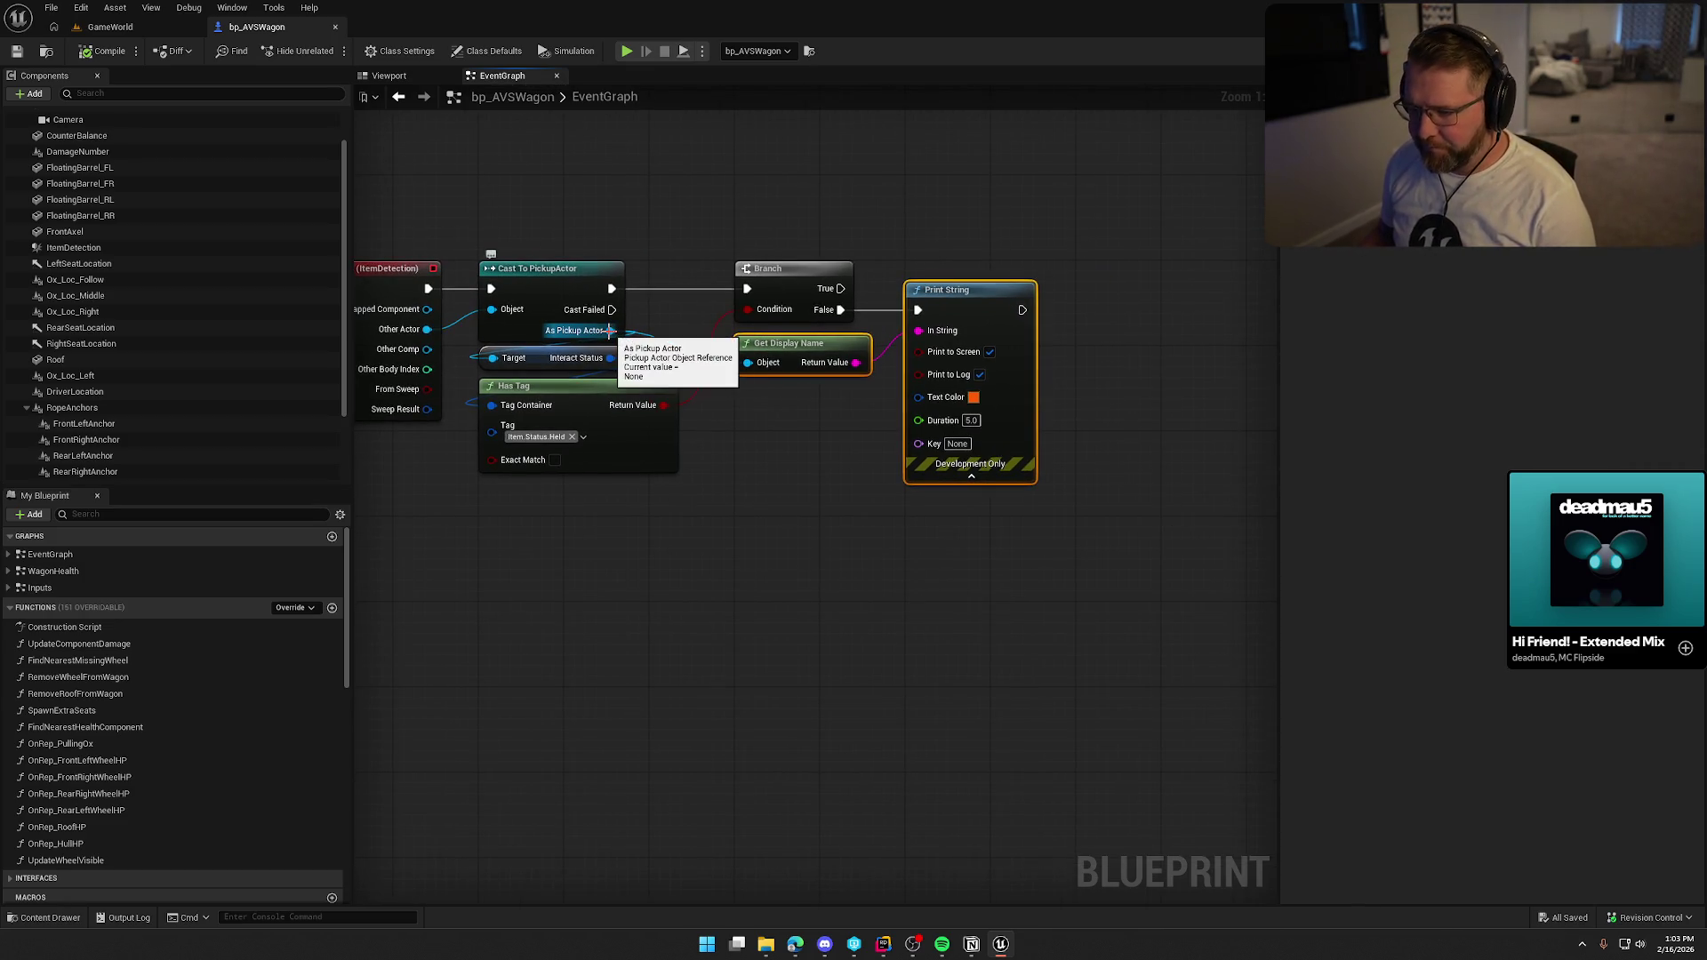
left_click_drag(609, 330, 814, 486)
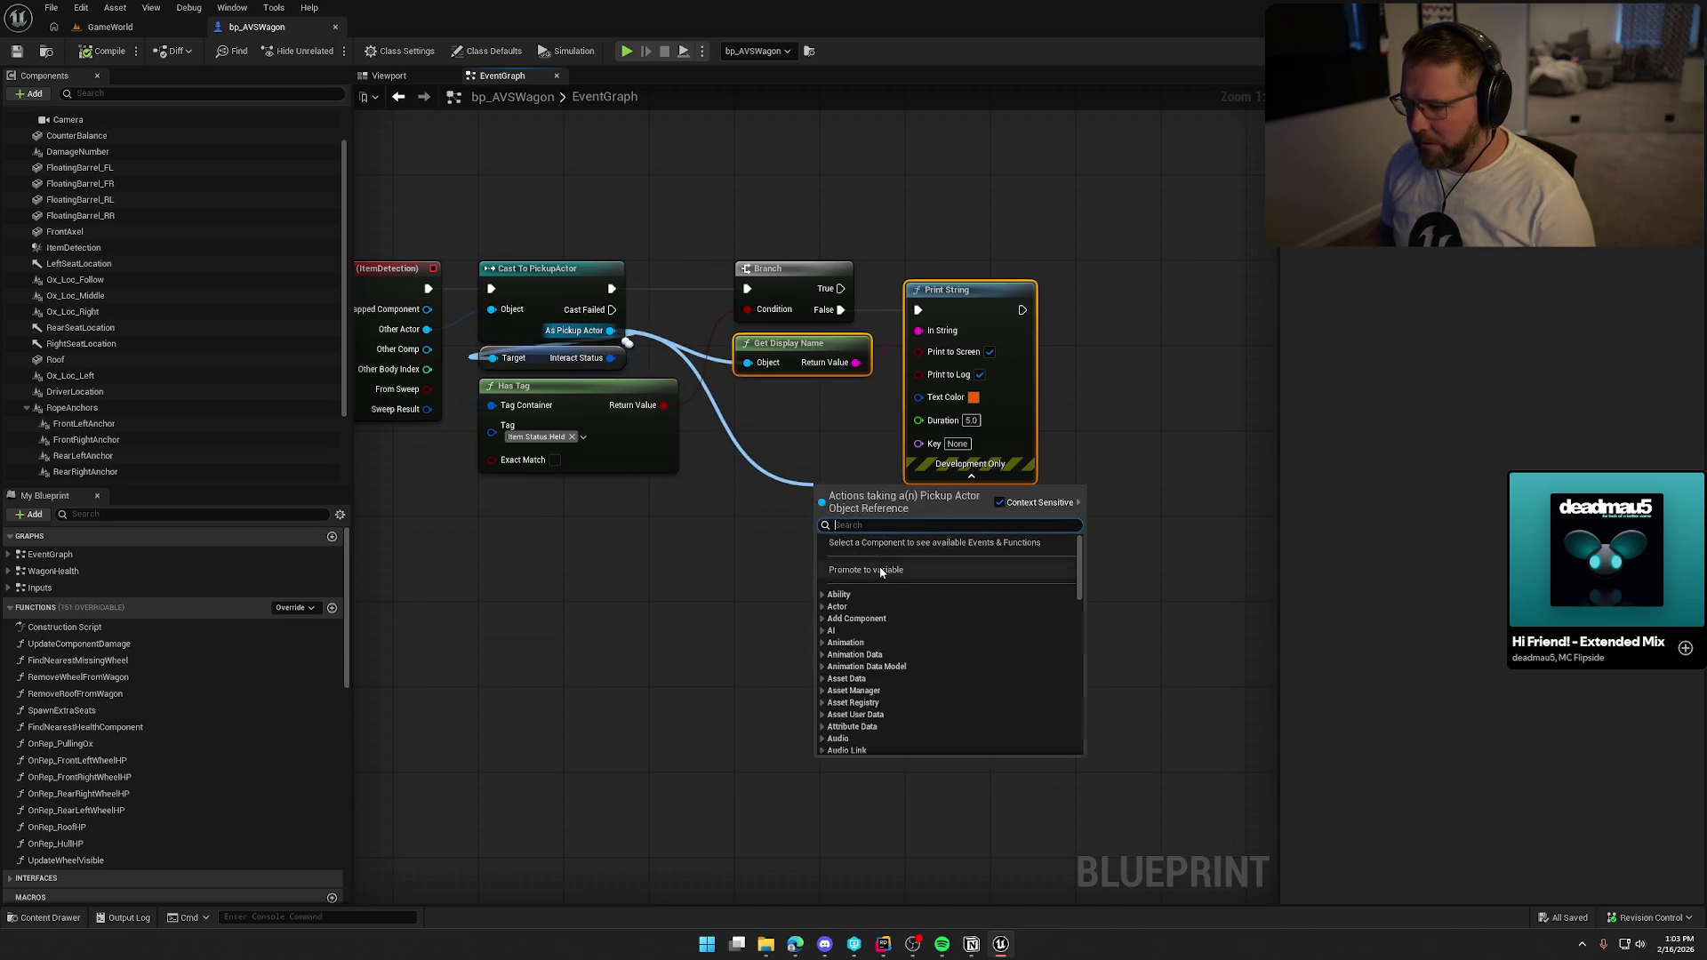
Promote the As Pickup Actor output to a new variable named CargoItems and compile.
left_click(819, 558)
type("Car")
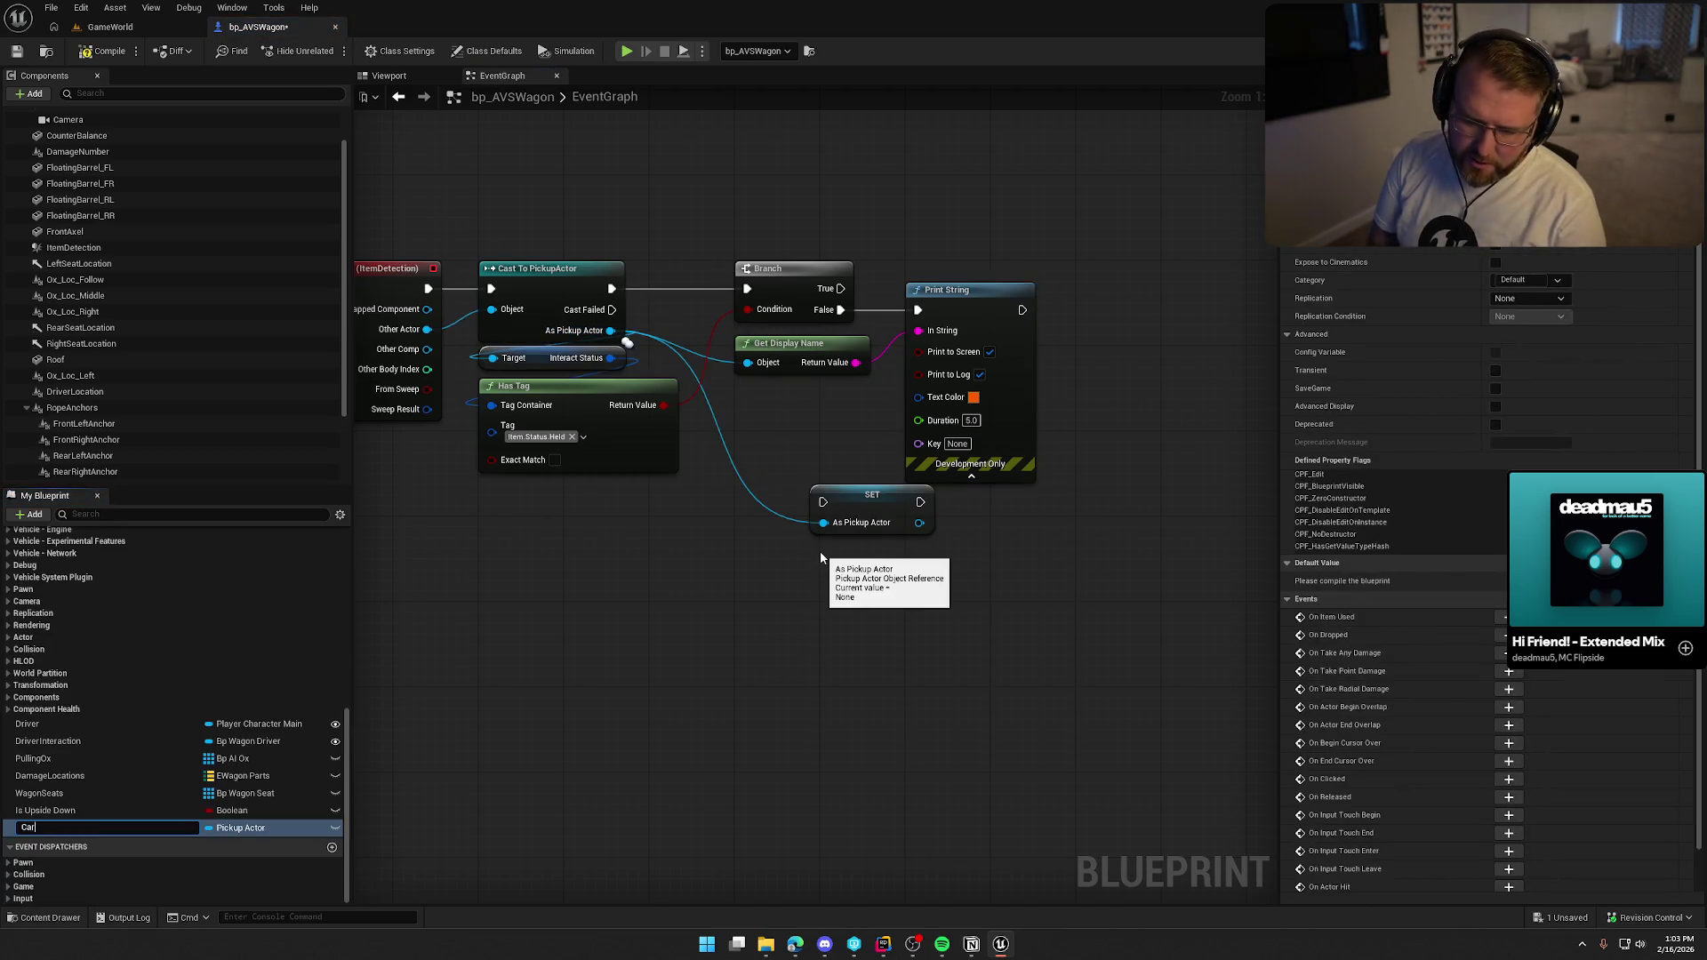
type("goItems")
key("Return")
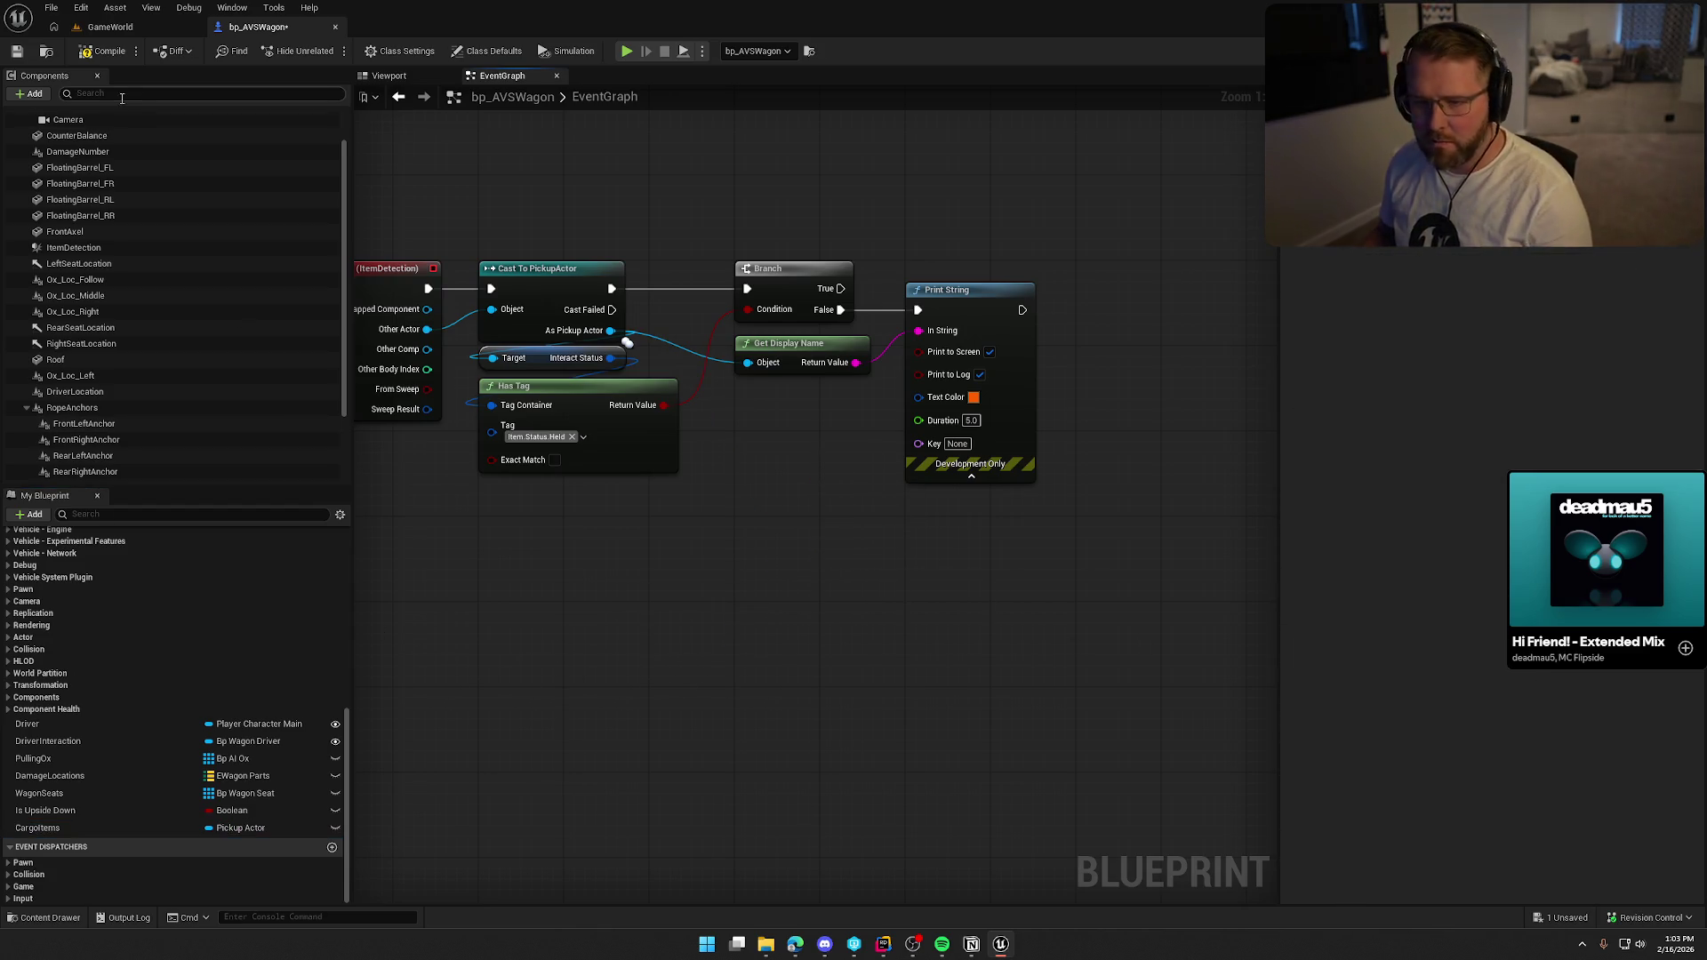
key("F7")
Make CargoItems a RepNotify-replicated array, compile, and delete the Get Display Name and Print String nodes.
left_click(120, 826)
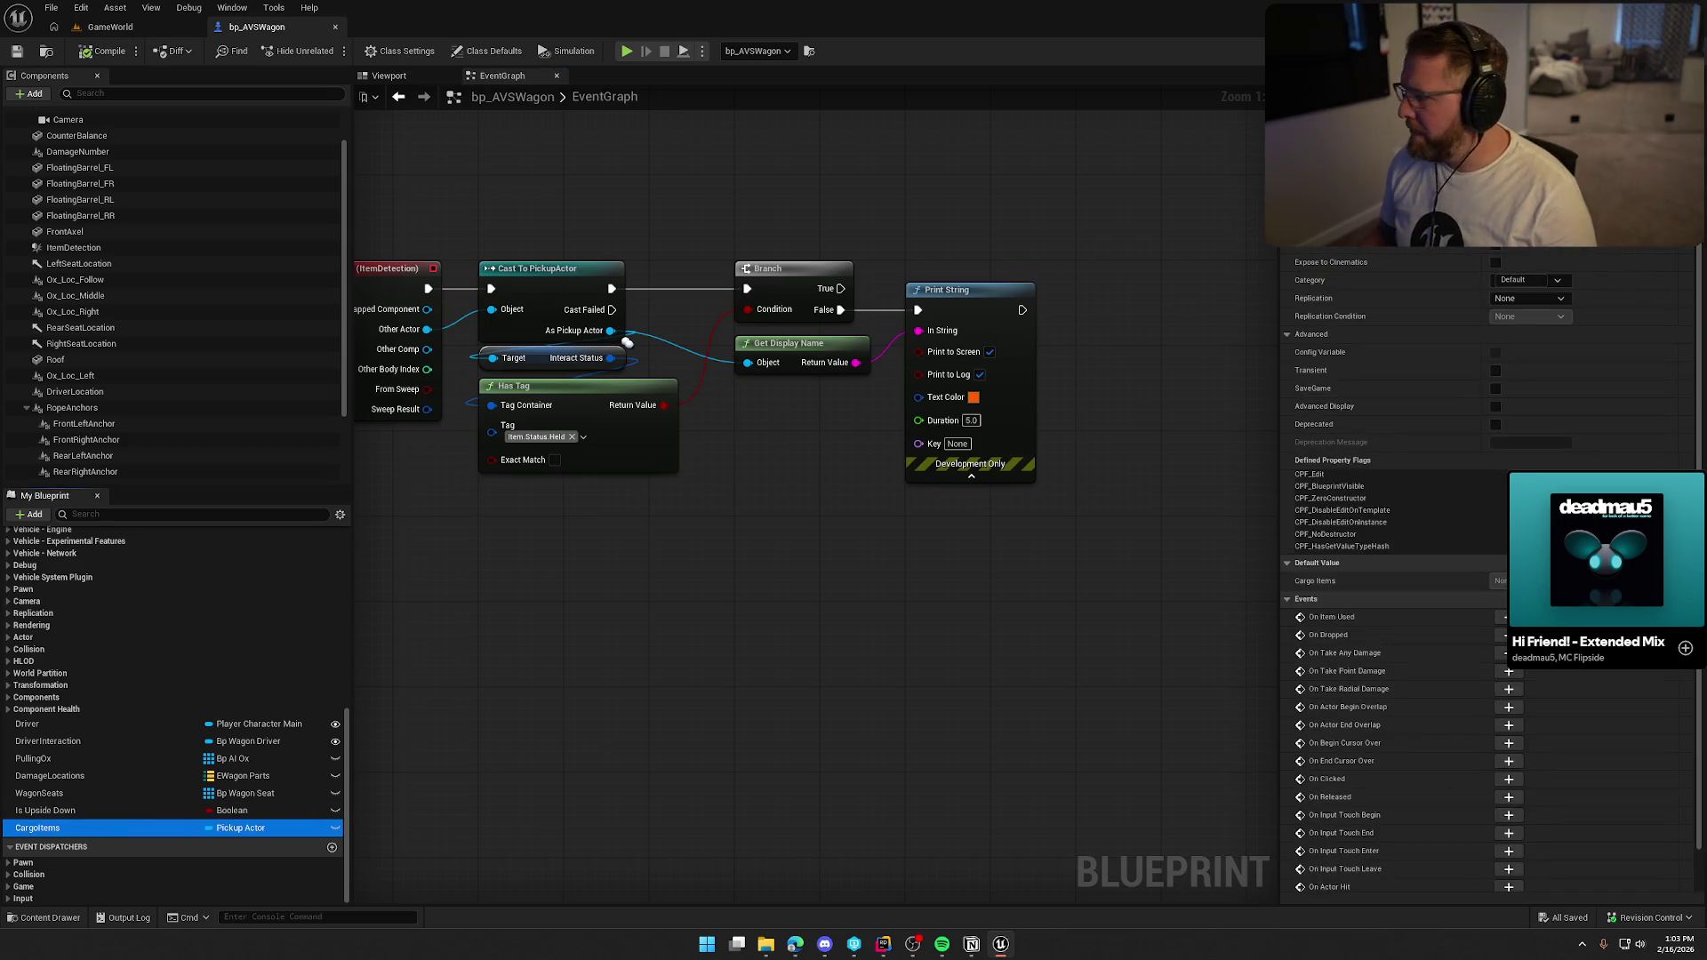
left_click(1568, 296)
left_click(1562, 281)
left_click(1561, 325)
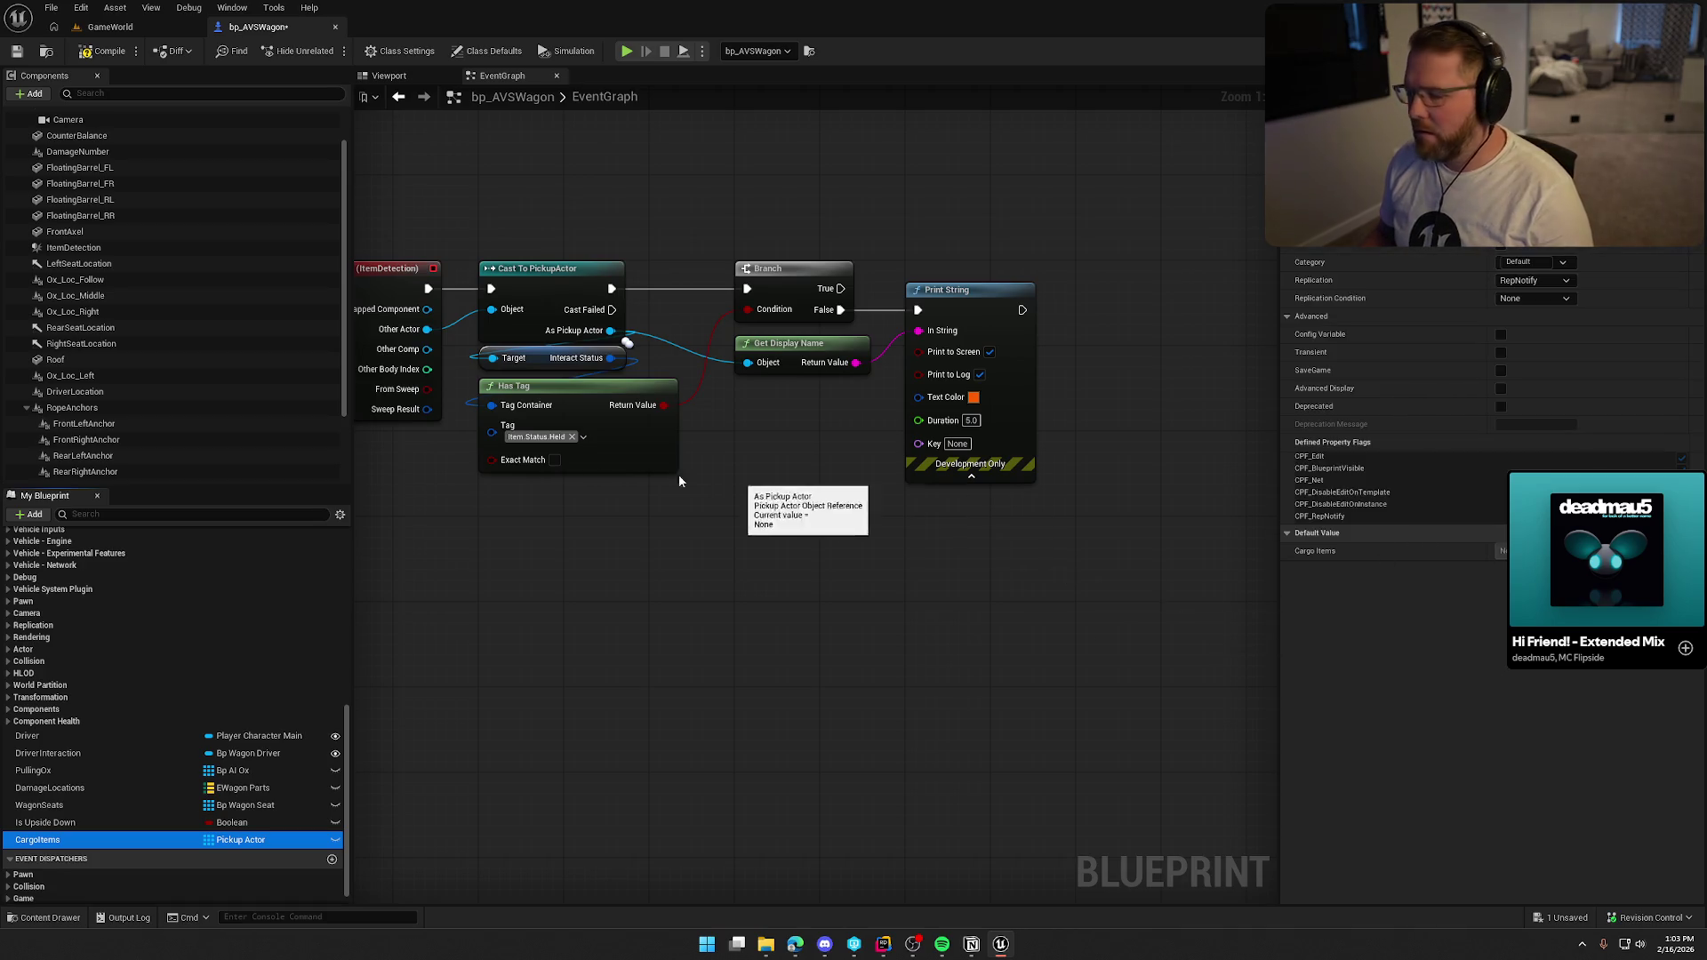
left_click(104, 50)
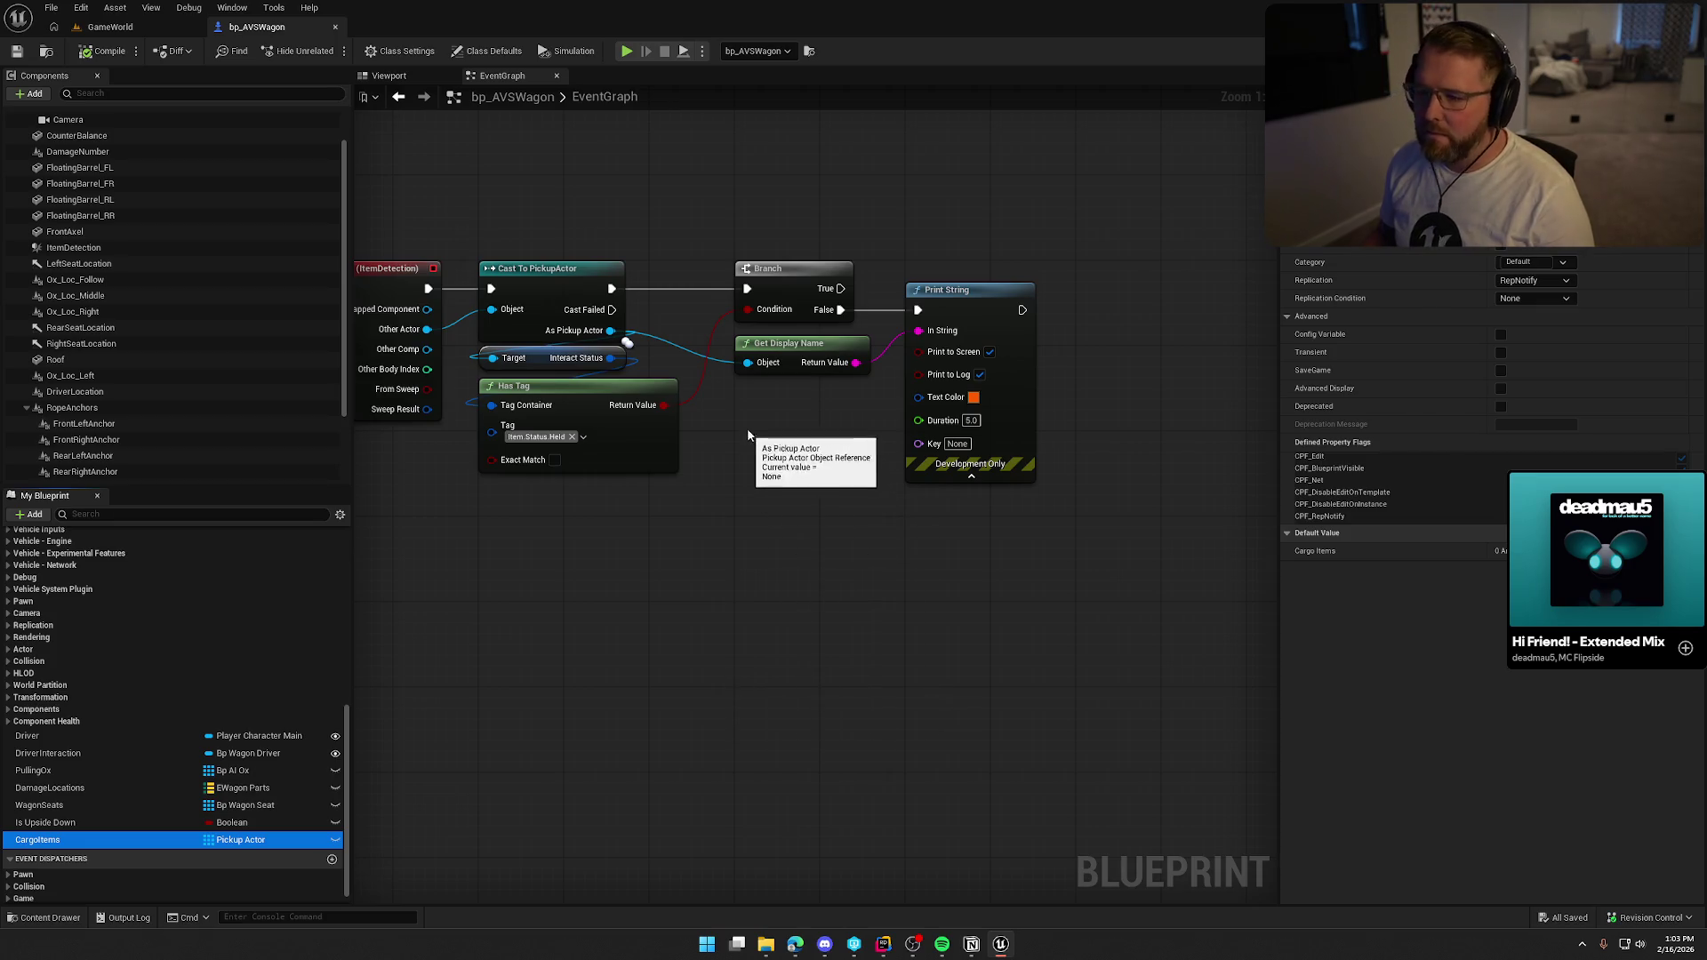
left_click_drag(985, 244, 738, 373)
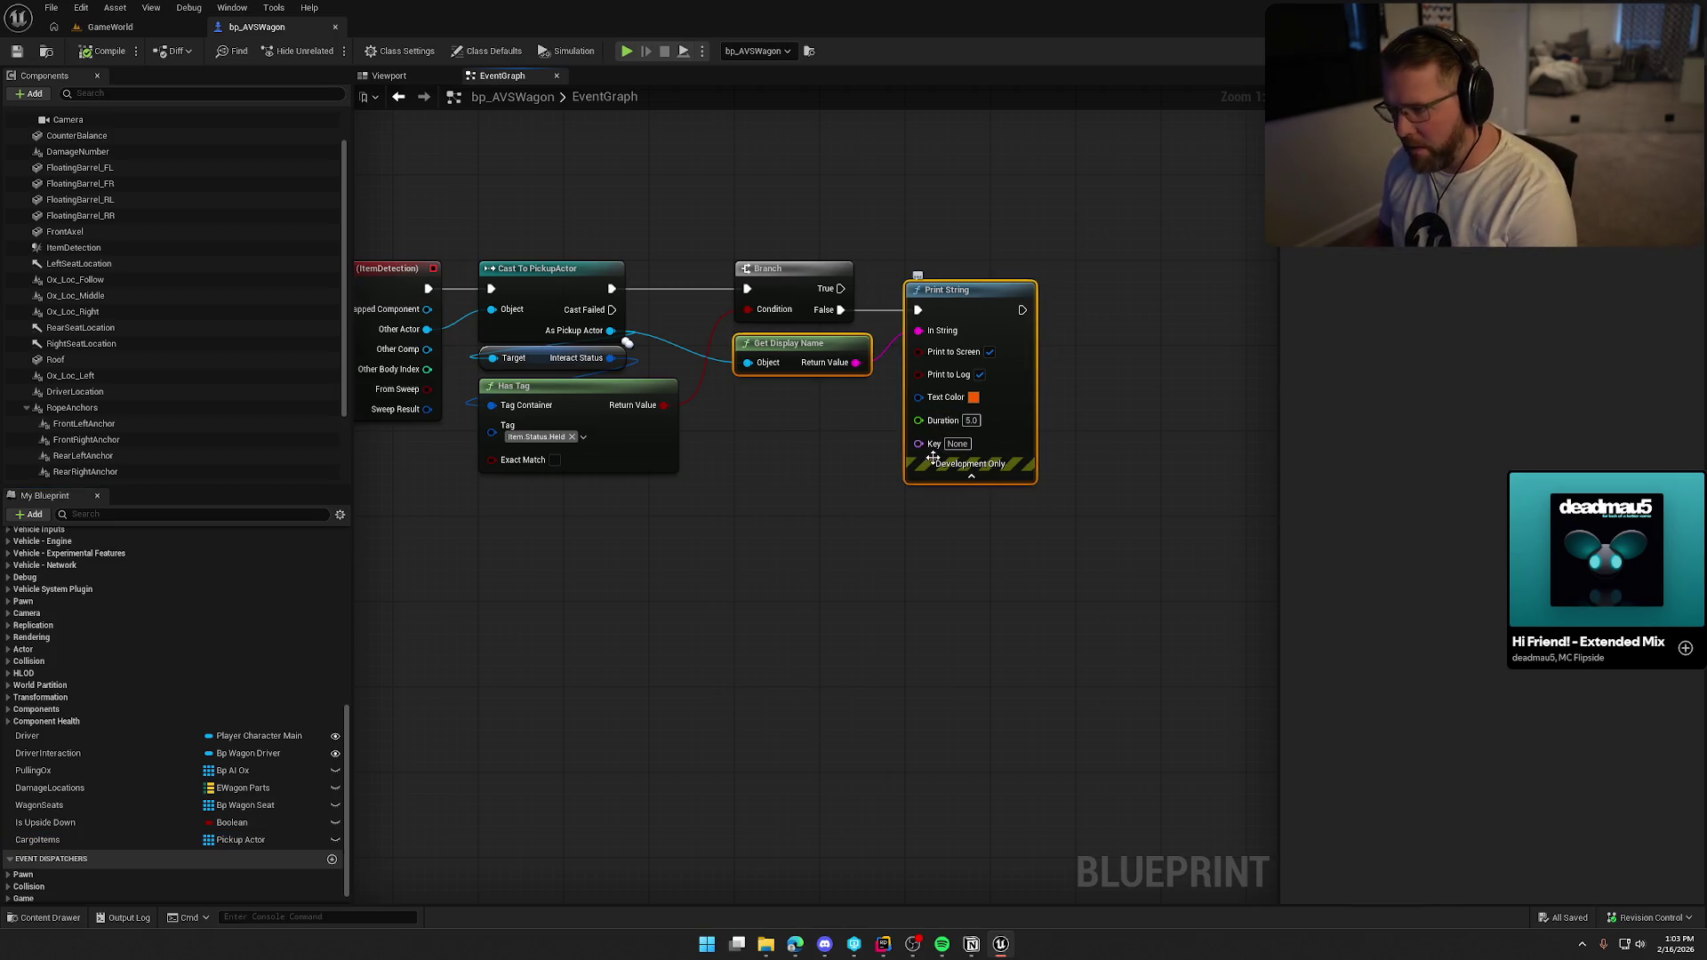
key("Delete")
Compile, then add a CargoItems Array Add node driven by the Branch False output.
left_click(130, 53)
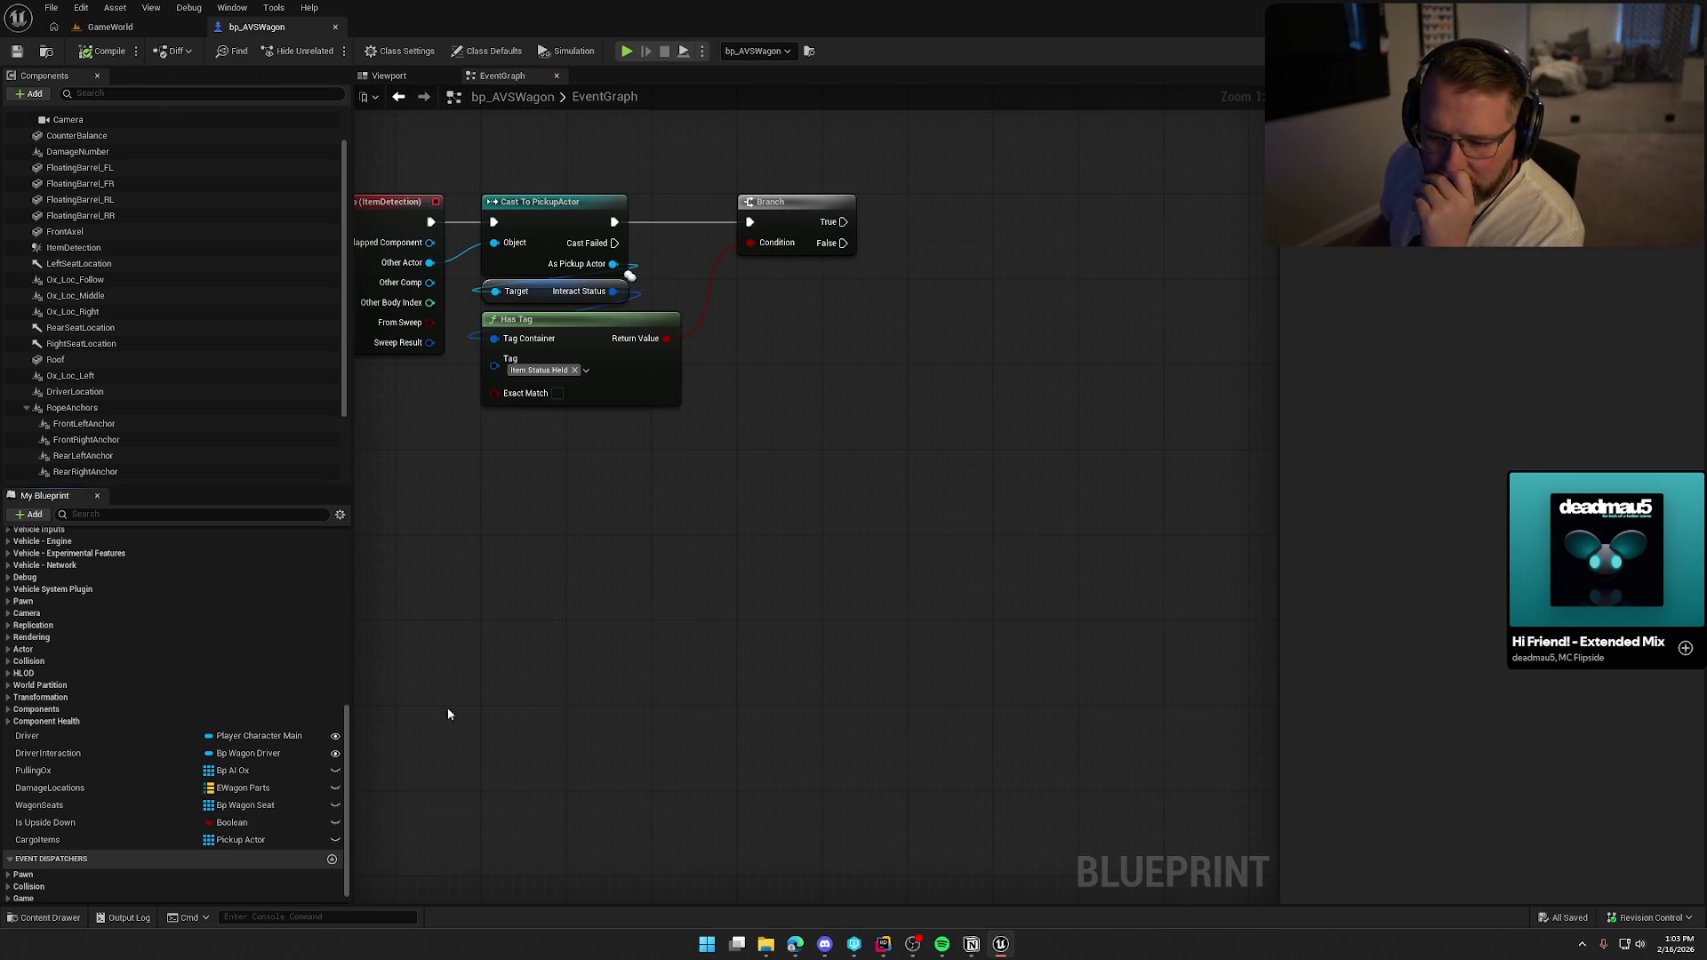
mouse_move(37, 840)
left_mouse_down()
mouse_move(834, 407)
mouse_move(772, 285)
mouse_move(930, 299)
left_mouse_up()
type("add")
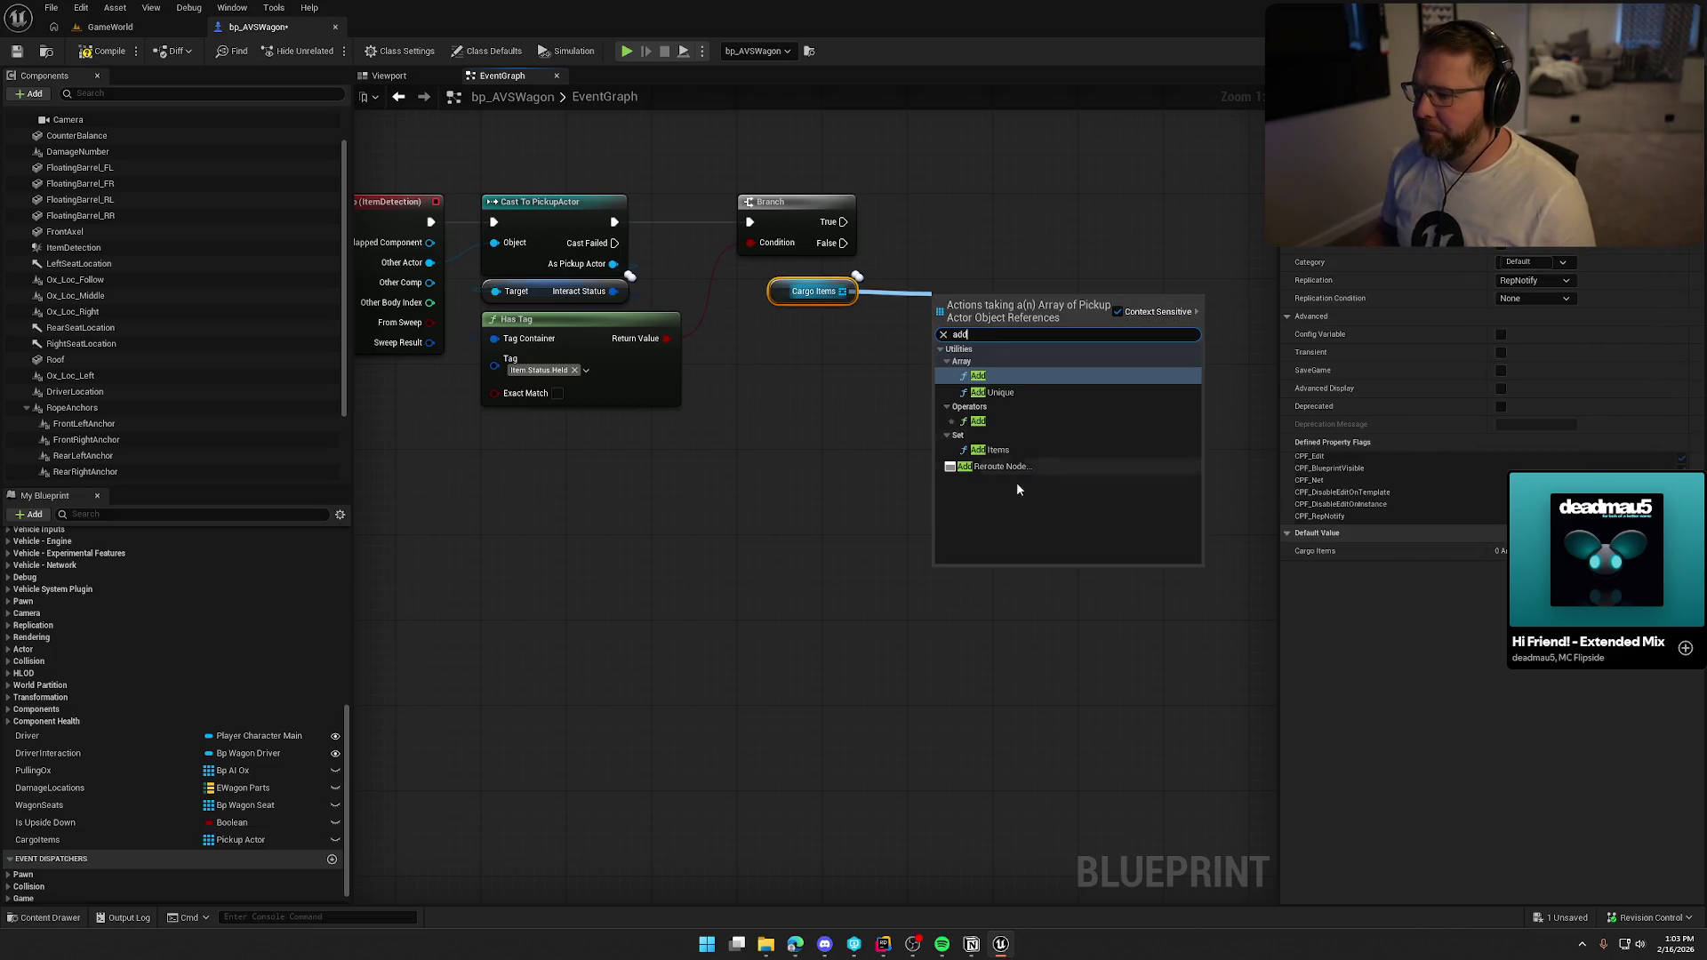
left_click(977, 375)
left_click_drag(941, 307, 844, 249)
right_click(941, 227)
key("Escape")
Place the Add node after the Branch with the CargoItems getter beneath it, and save.
mouse_move(978, 322)
left_mouse_down()
mouse_move(958, 257)
mouse_move(613, 263)
left_mouse_up()
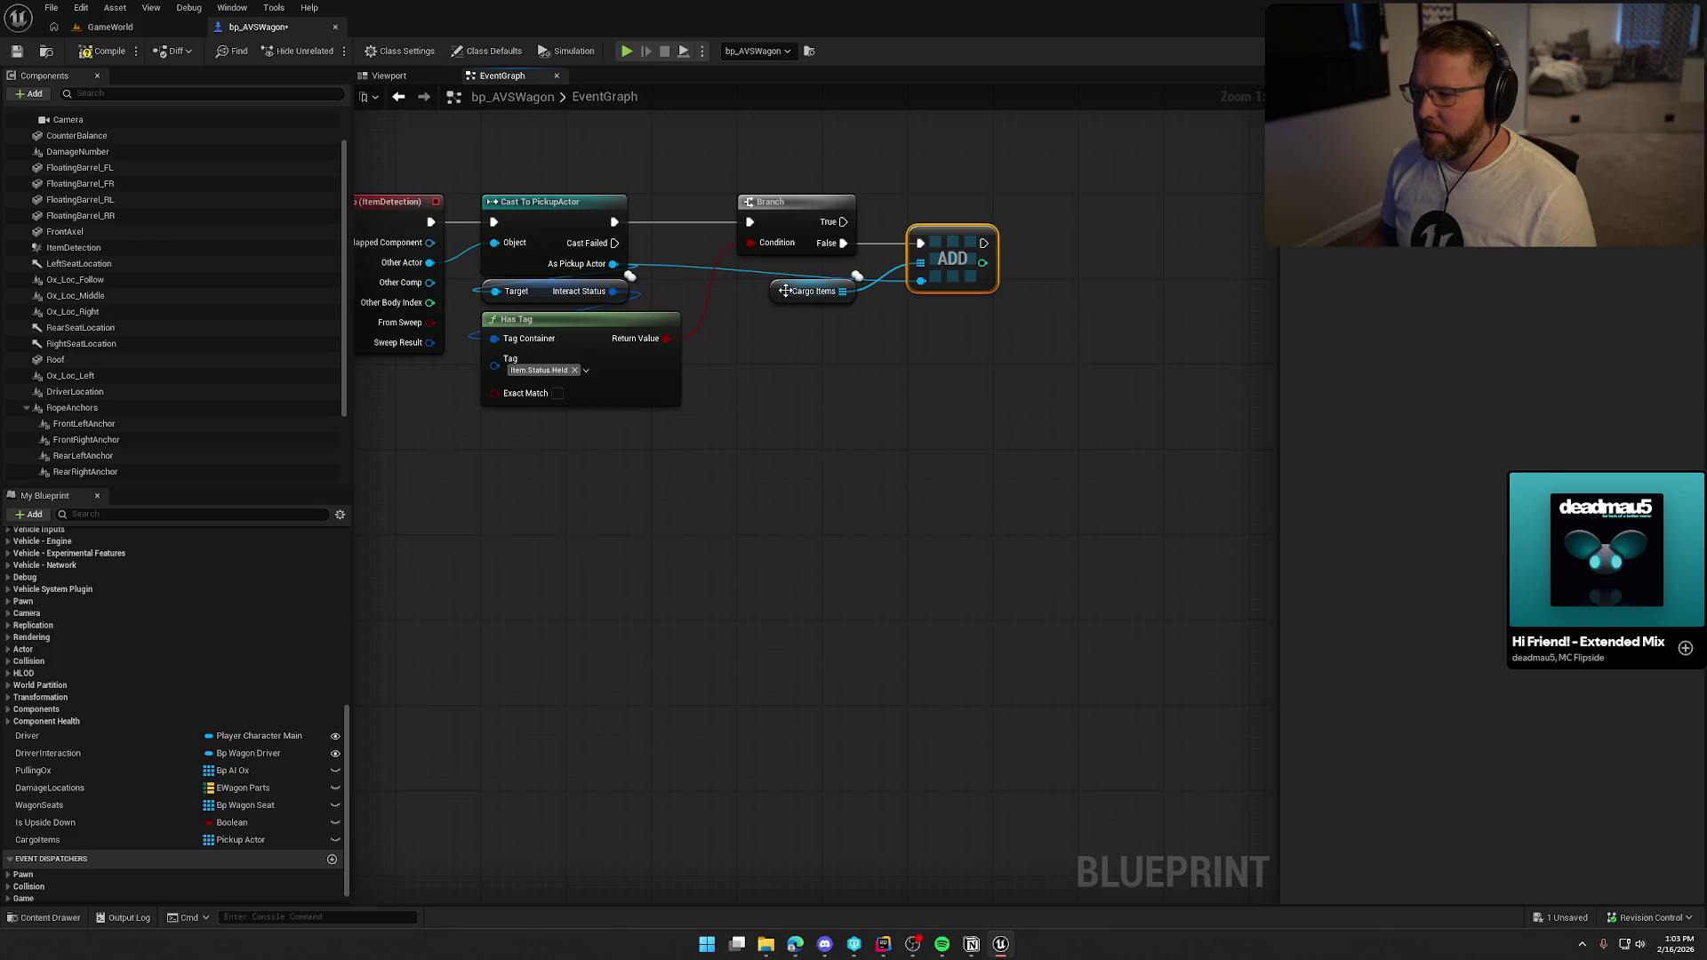
left_click_drag(785, 290, 923, 302)
left_click_drag(962, 405, 877, 389)
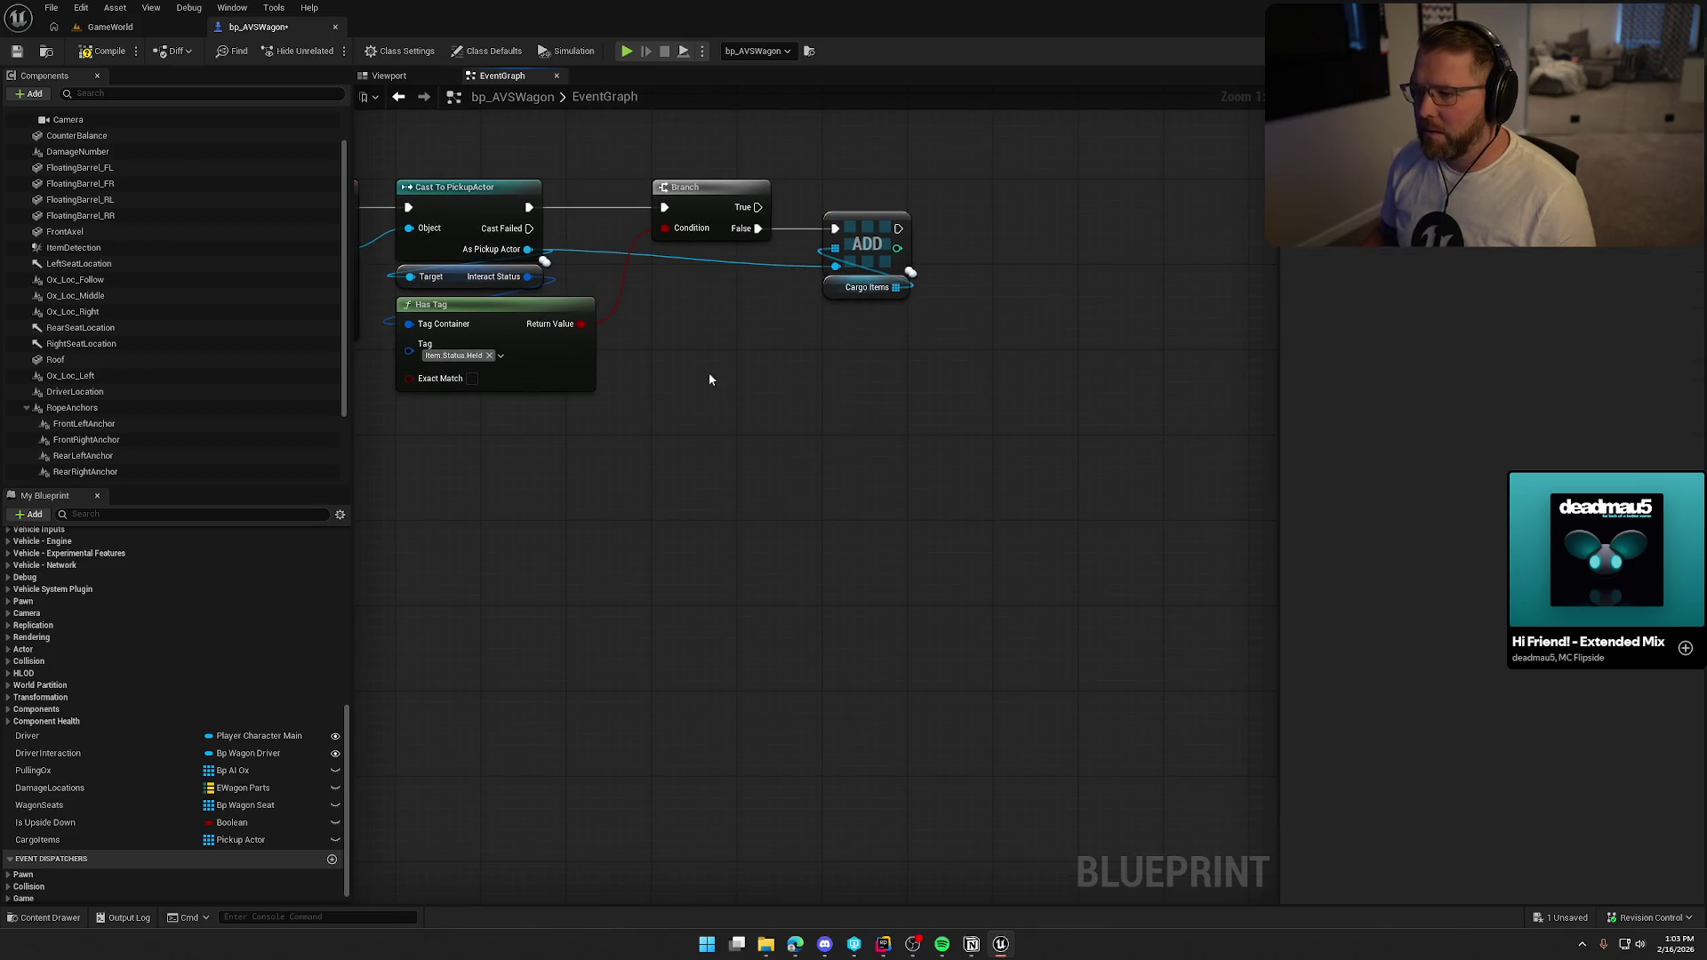
key("ctrl+s")
left_click_drag(653, 504, 843, 488)
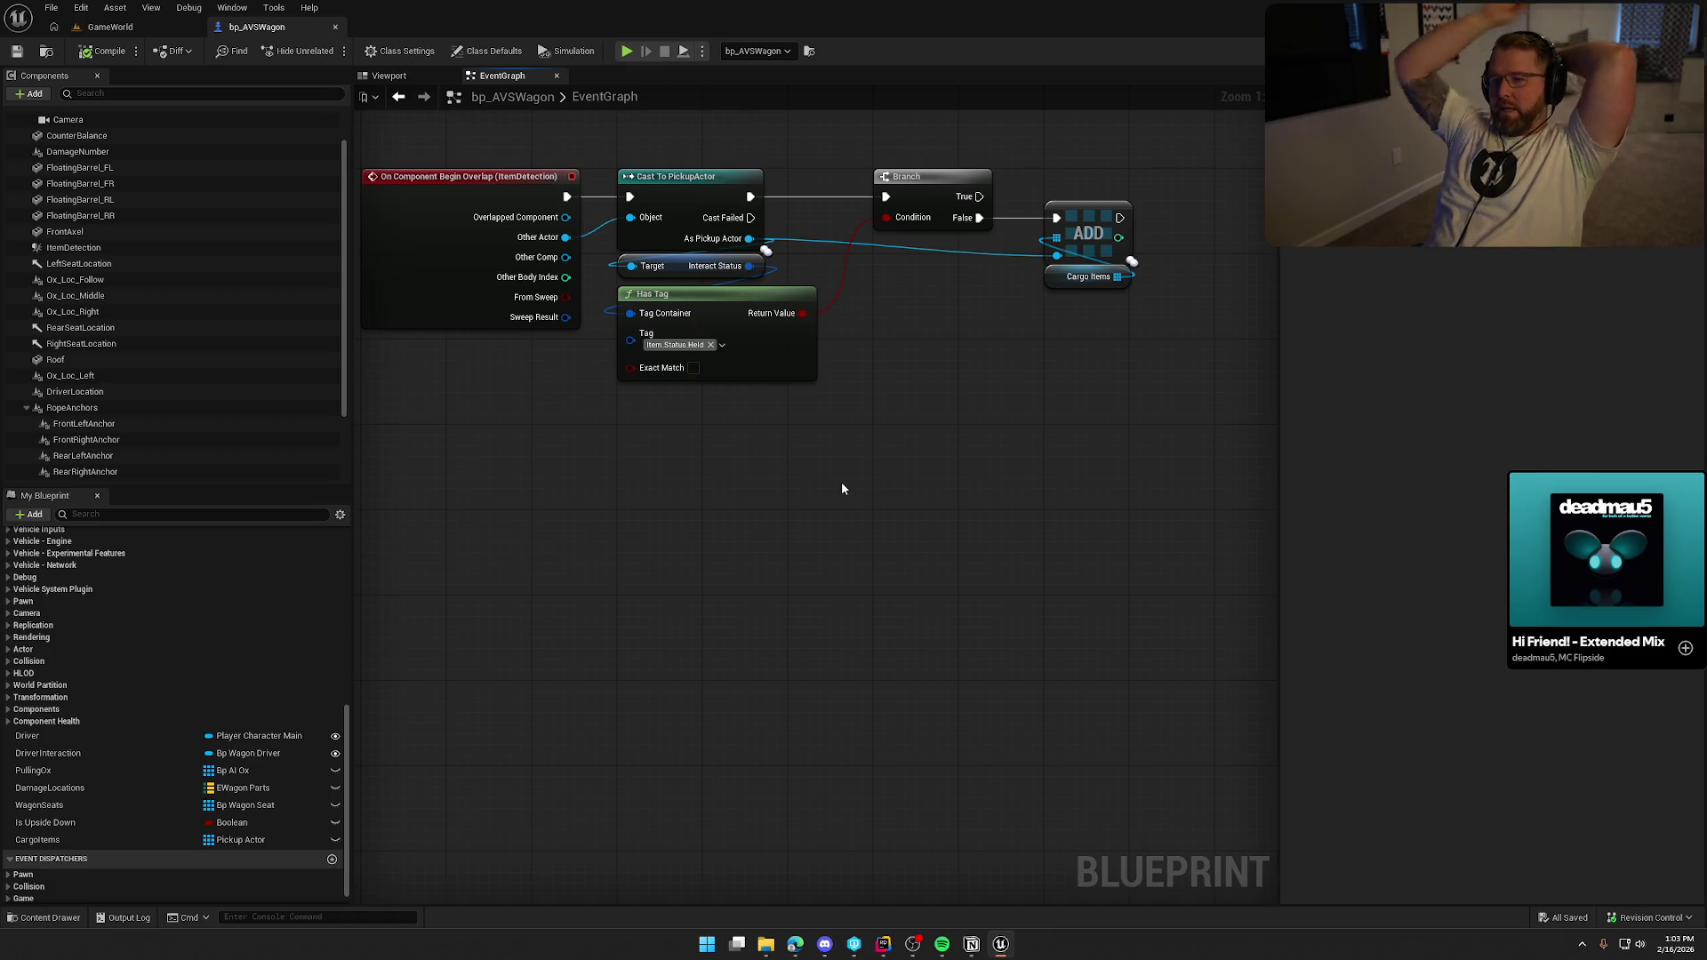
left_click(79, 248)
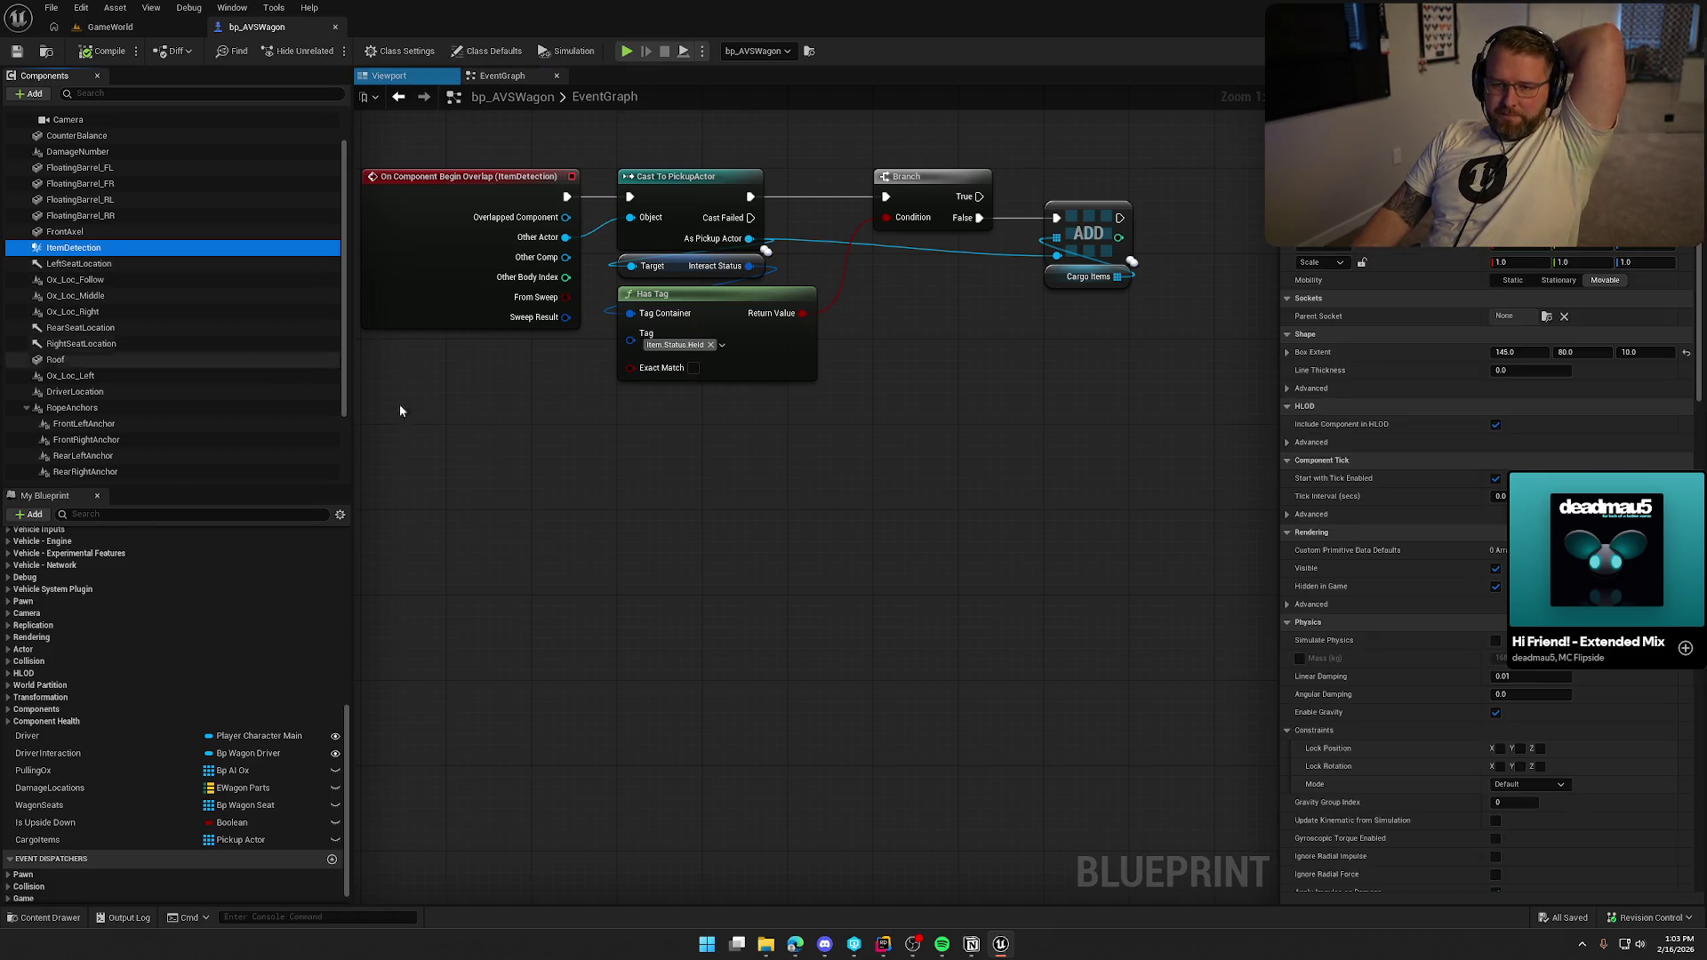
Add an On Component End Overlap event for the ItemDetection component.
scroll(1610, 426, "down", 1)
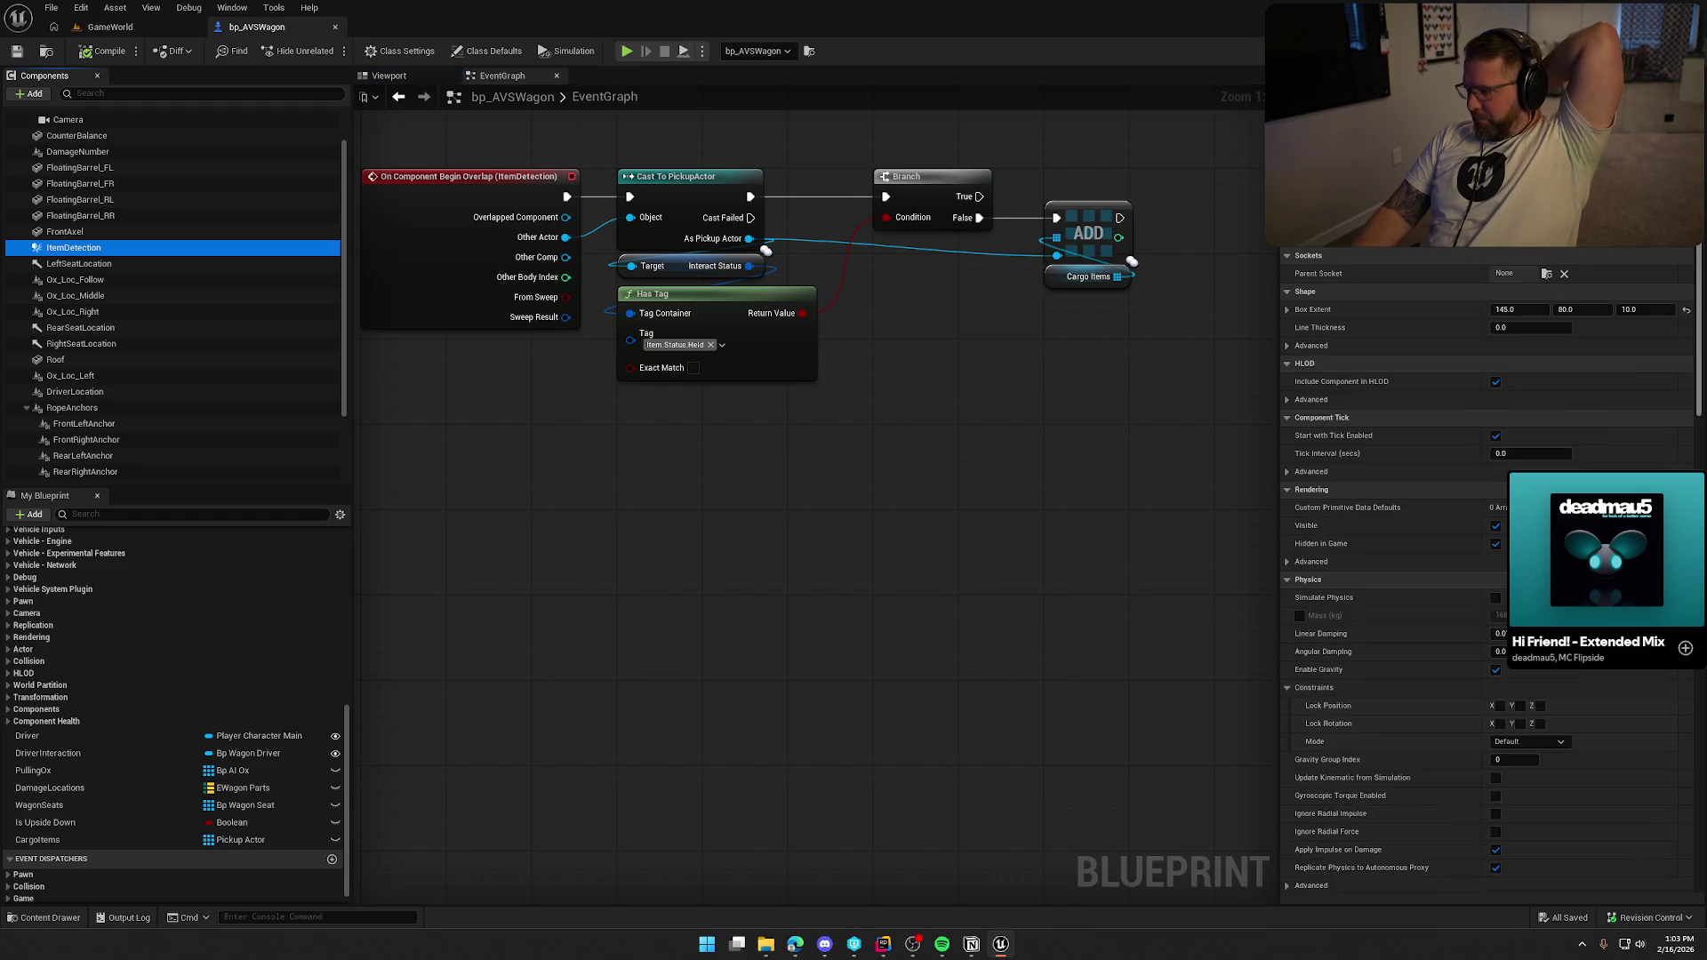
scroll(1610, 426, "down", 10)
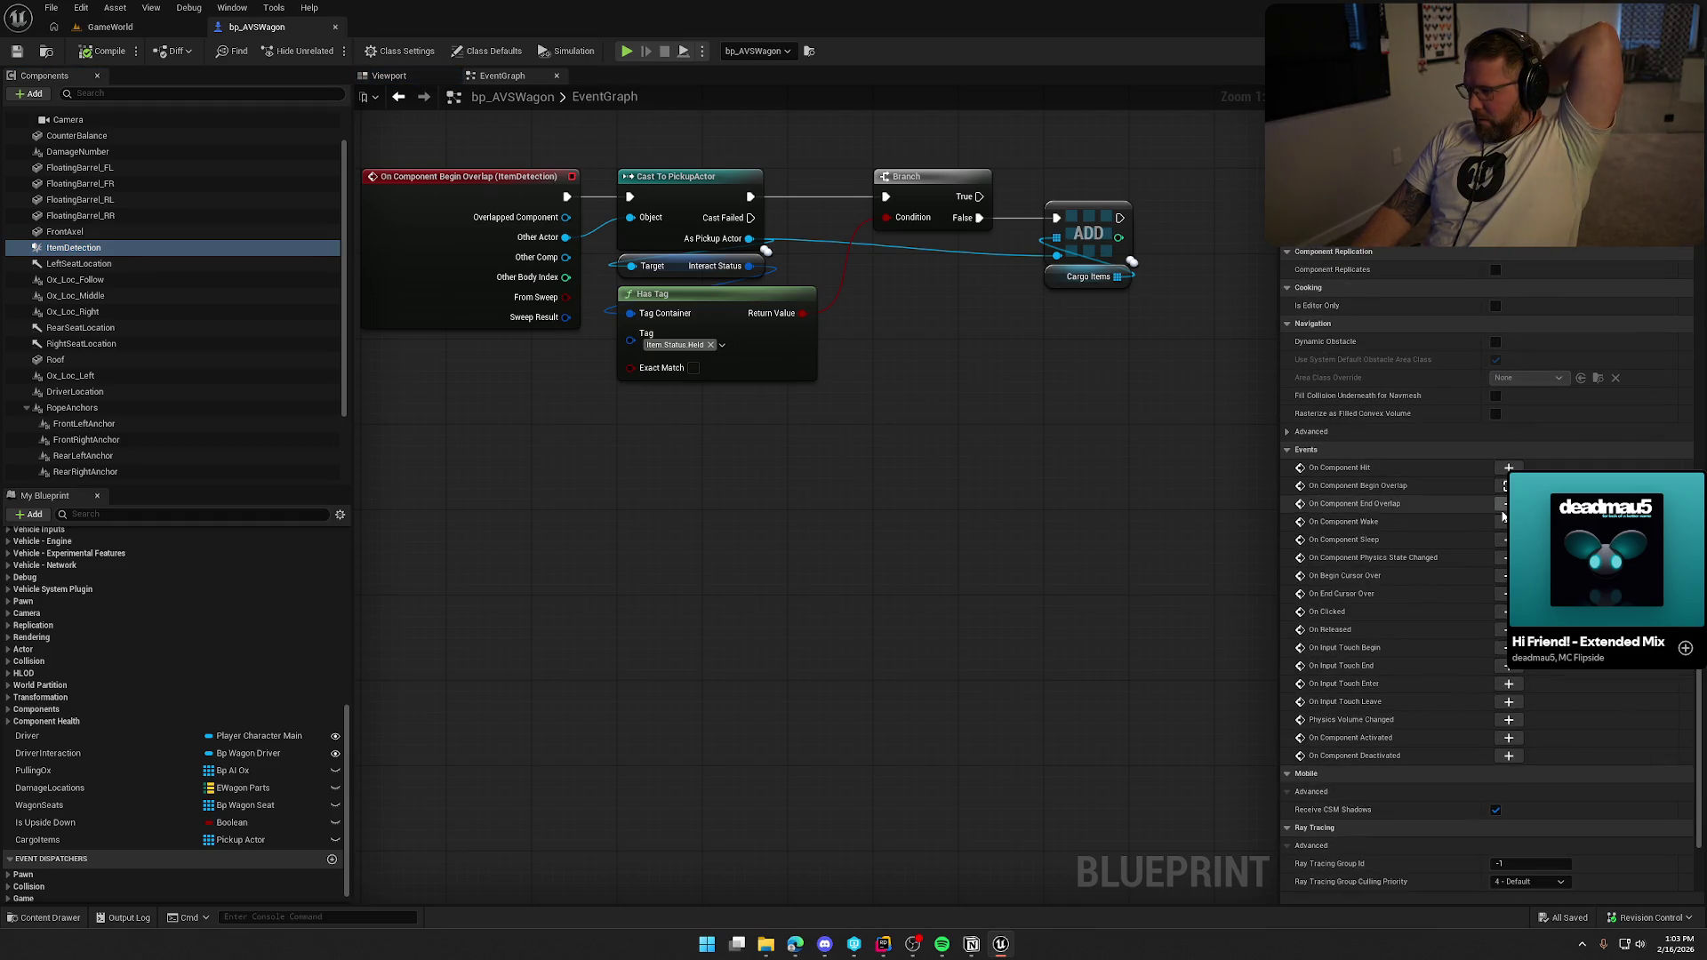
left_click(1505, 503)
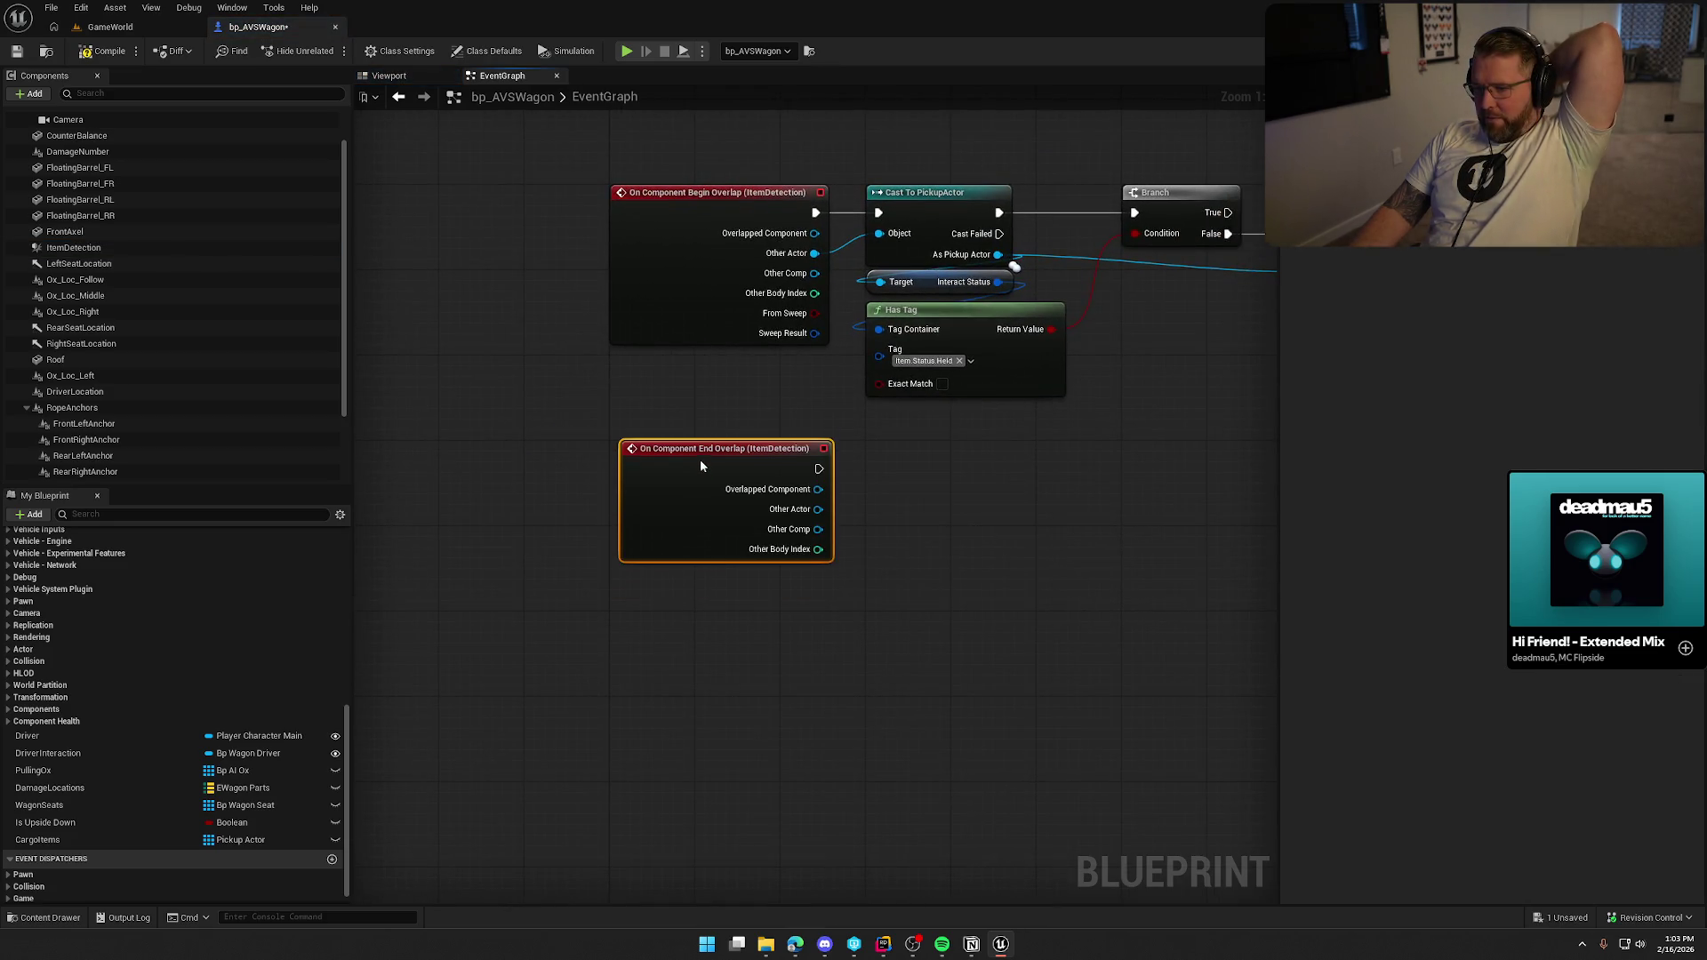
left_click(911, 537)
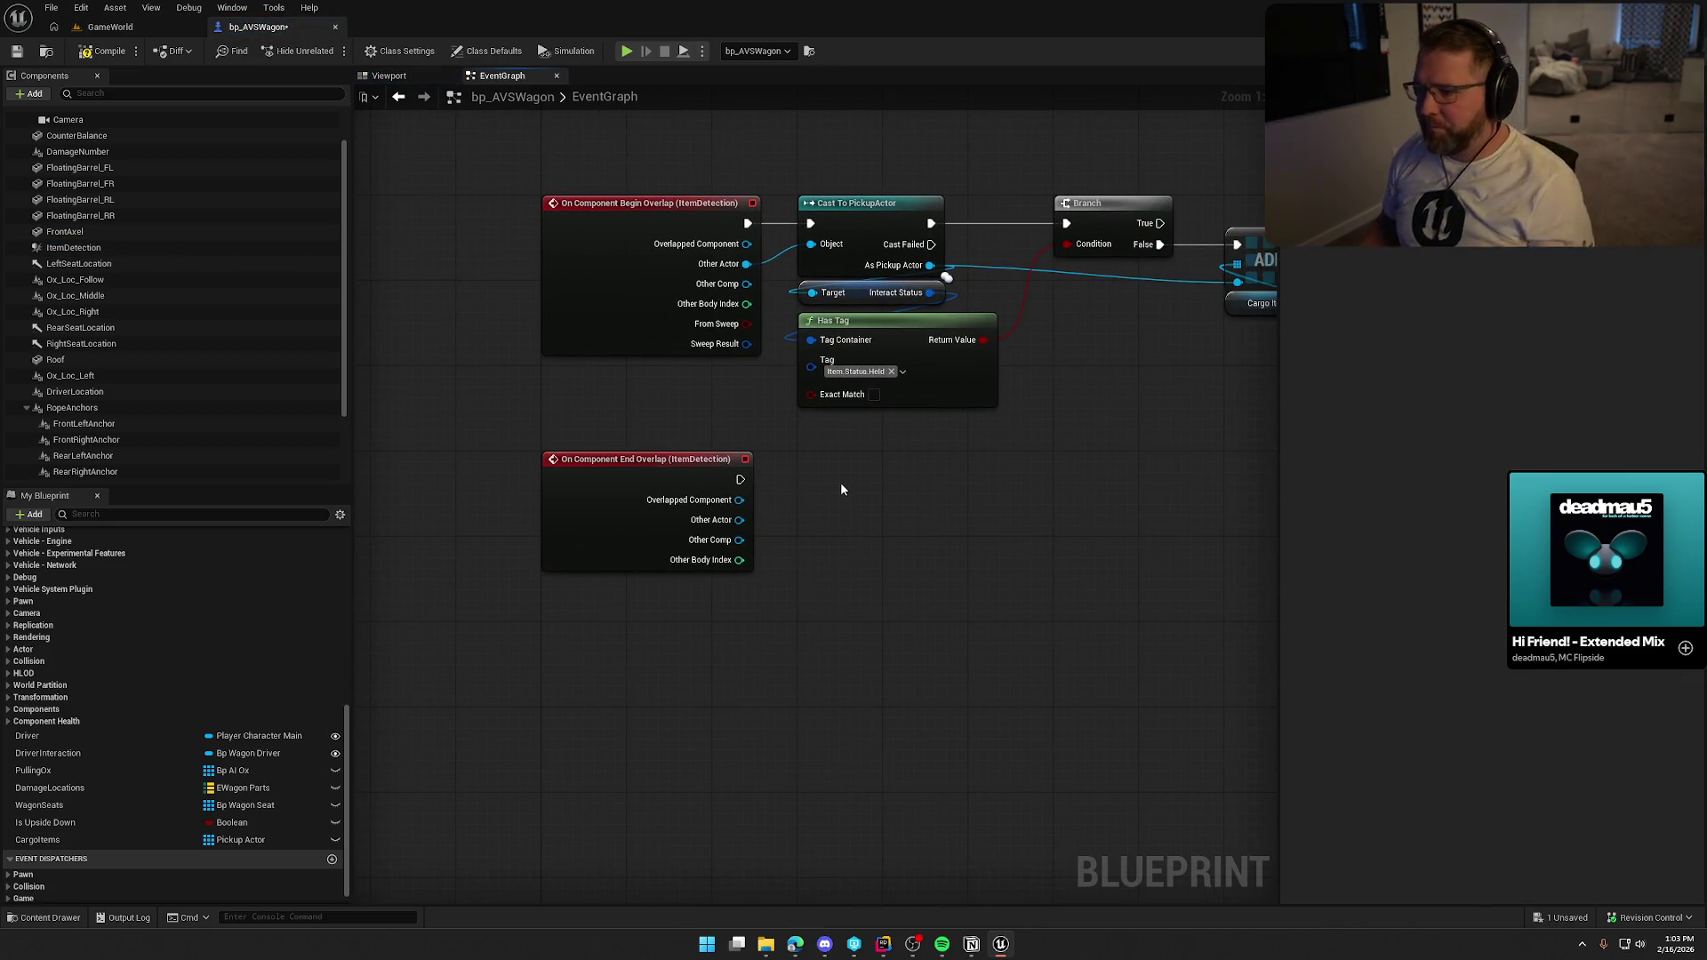
left_click_drag(847, 475, 742, 446)
Copy the Cast To PickupActor and Interact Status nodes, wiring the end-overlap exec and Other Actor into the copy.
left_click(735, 182)
left_click(764, 263, "ctrl")
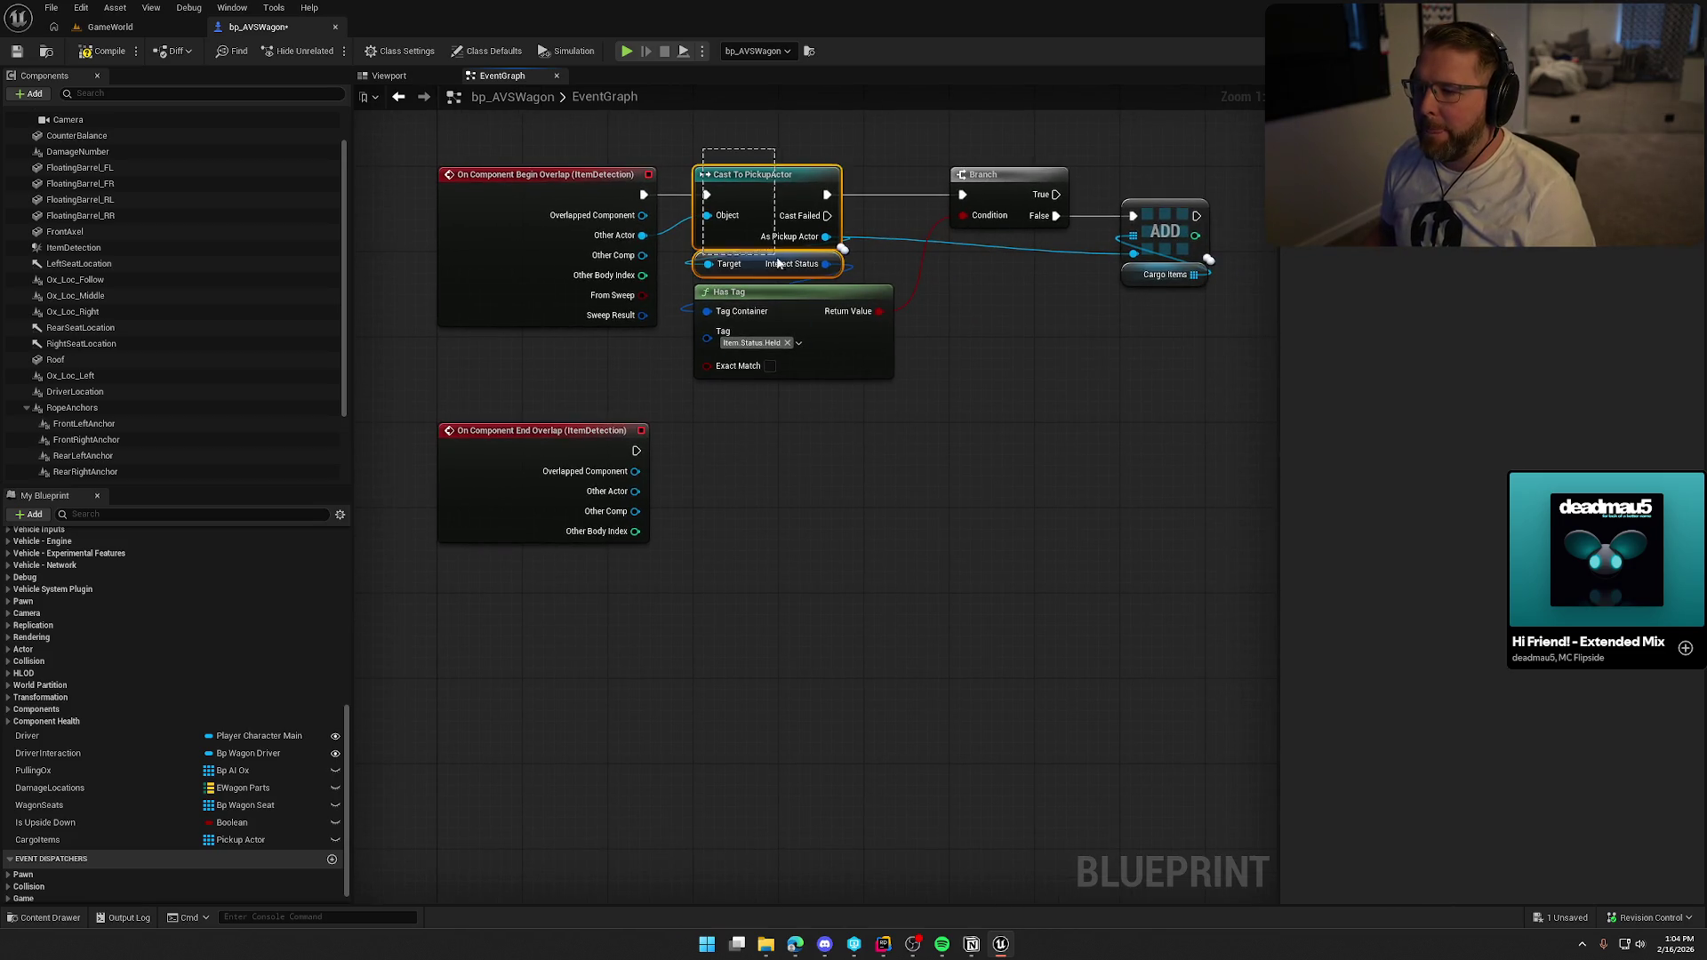
key("ctrl+c")
key("ctrl+v")
left_click_drag(738, 451, 636, 451)
left_click_drag(737, 474, 634, 491)
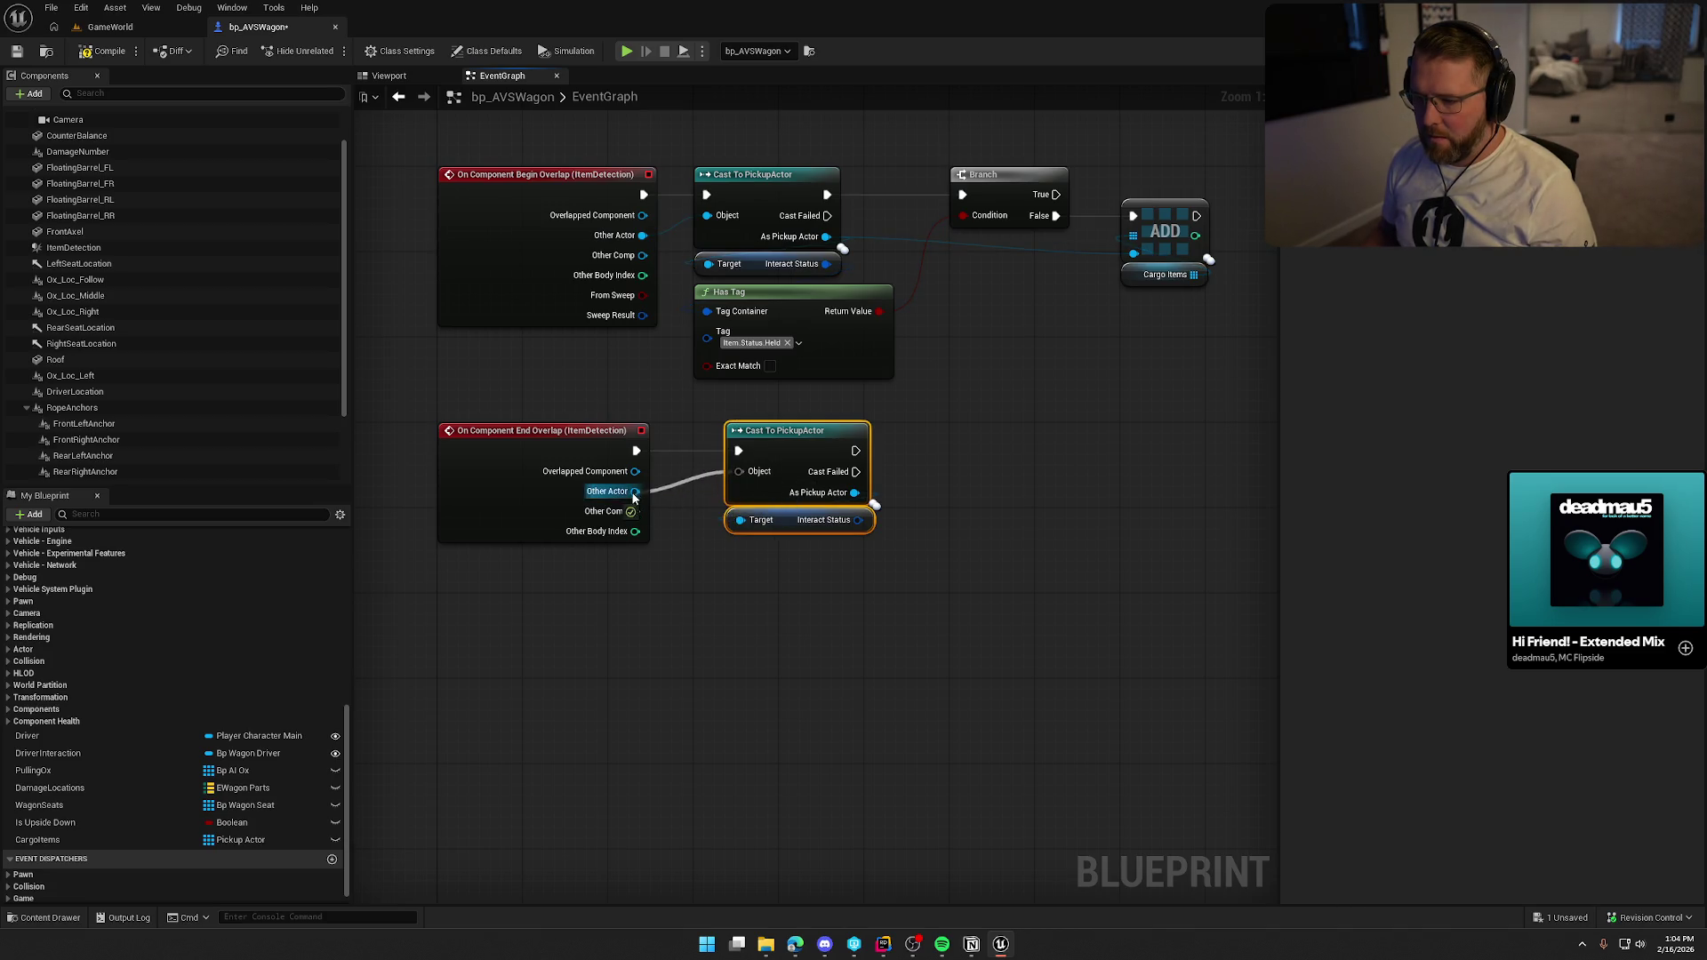
left_click_drag(780, 455, 769, 454)
left_click(782, 578)
left_click_drag(791, 592, 739, 505)
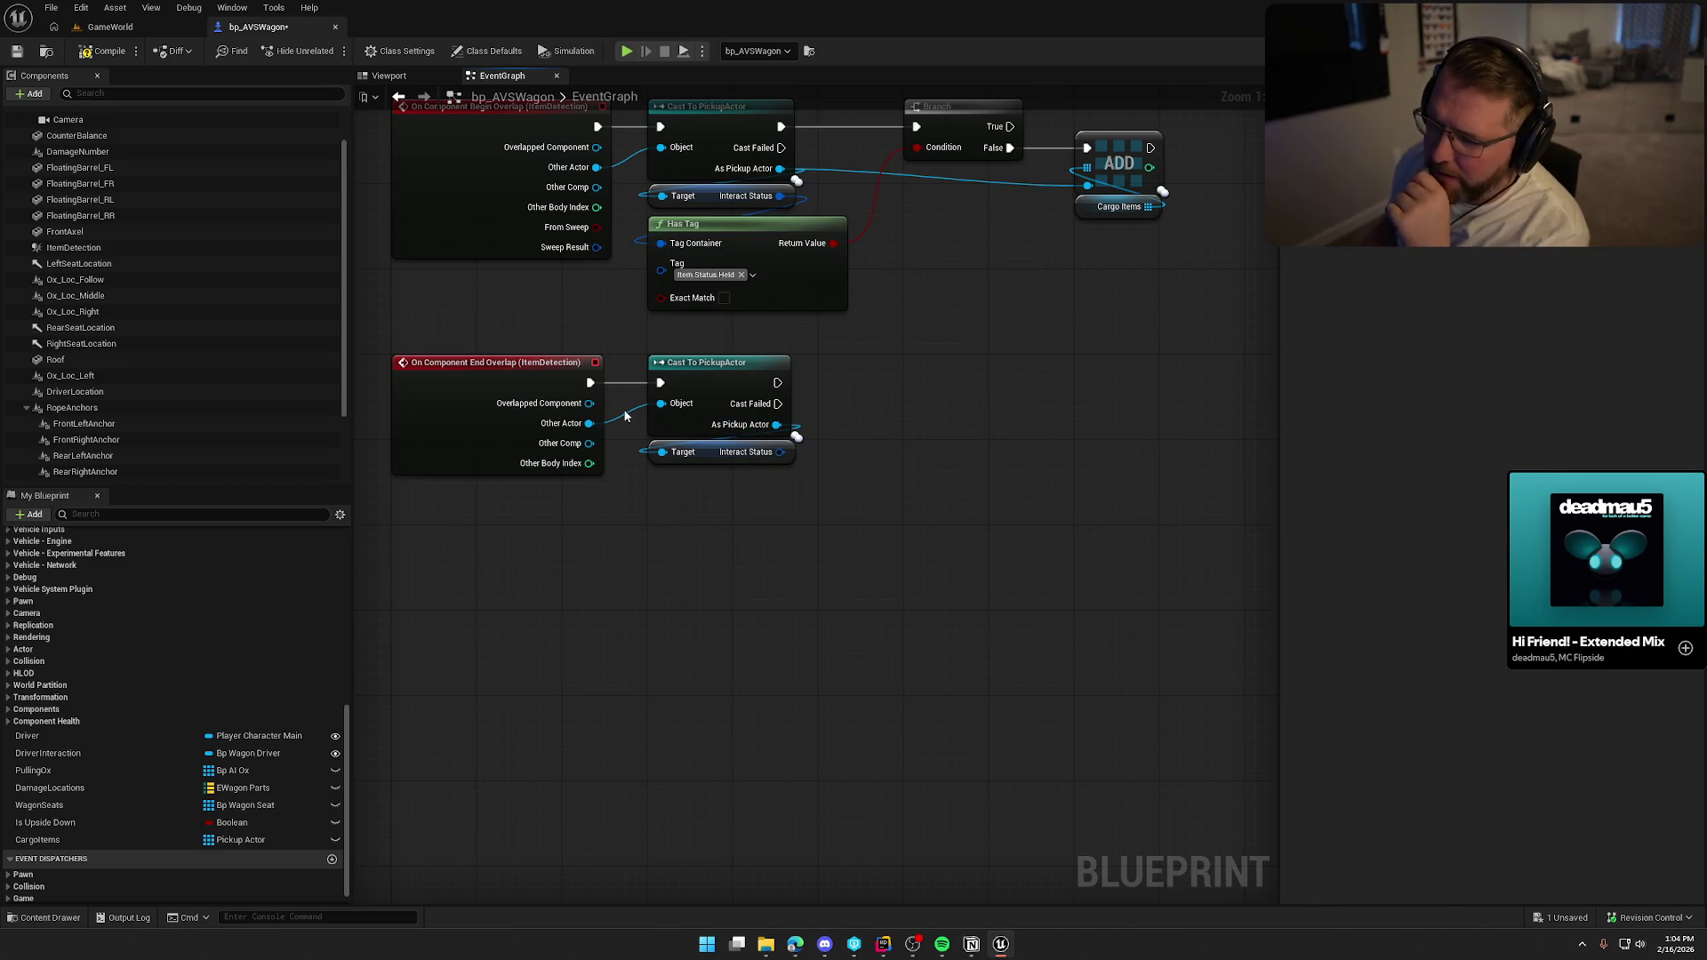
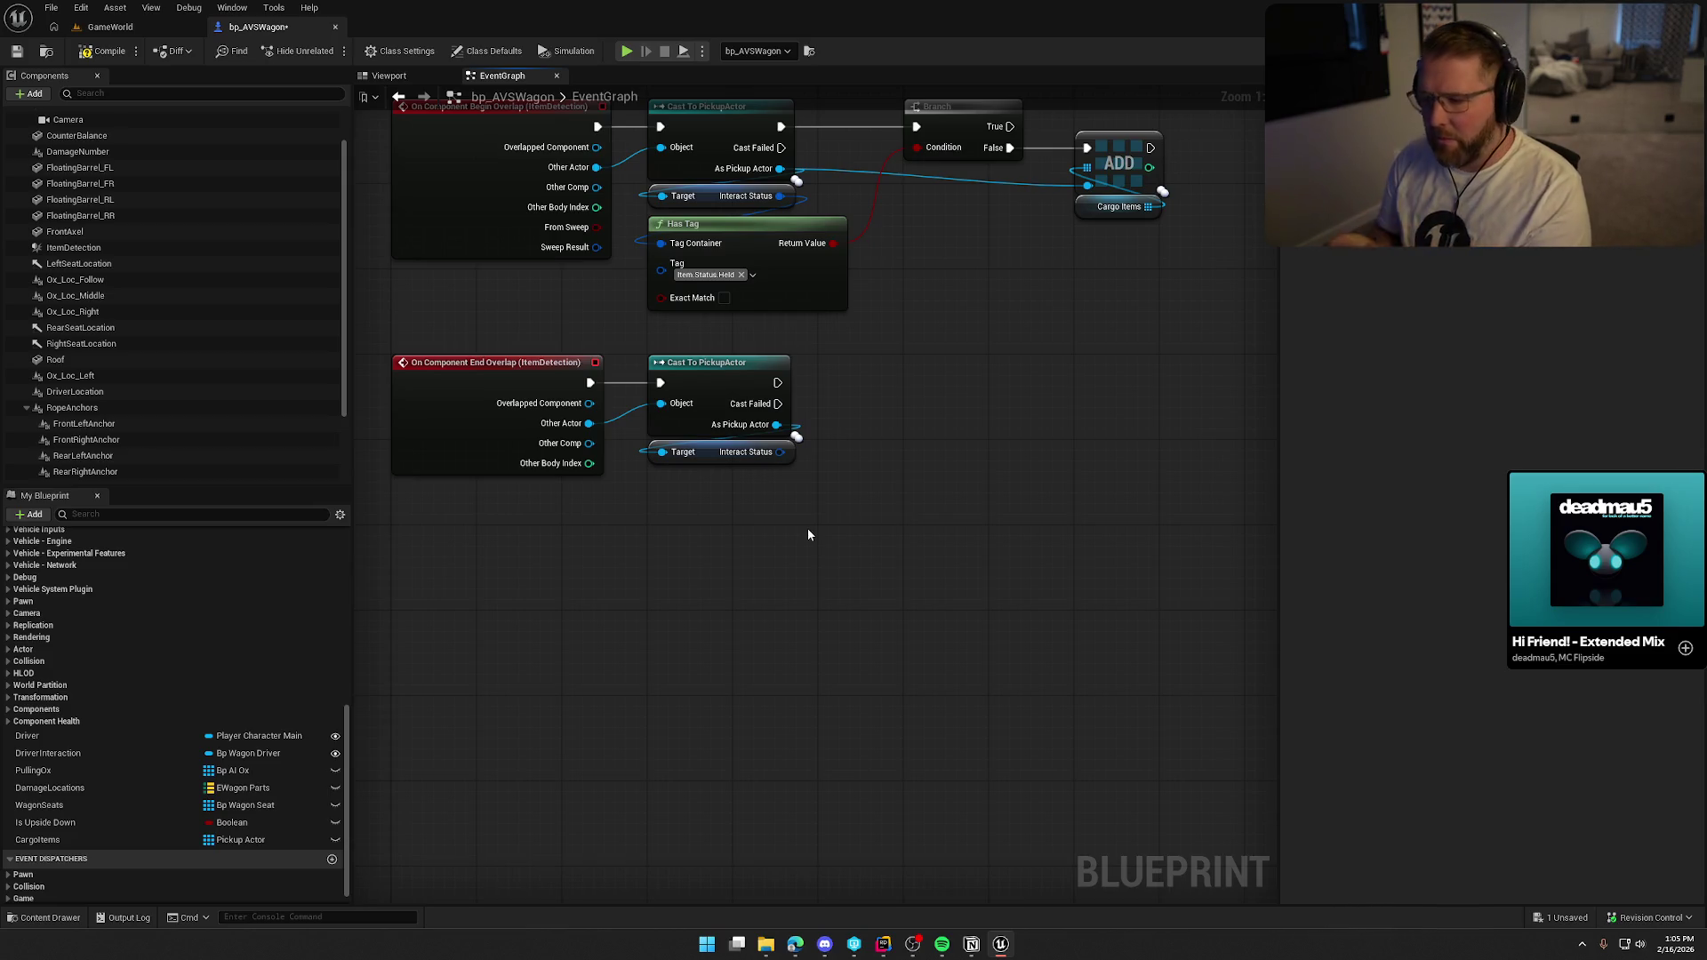
Replace the Interact Status node with a Remove Item node on Cargo Items.
left_click(703, 456)
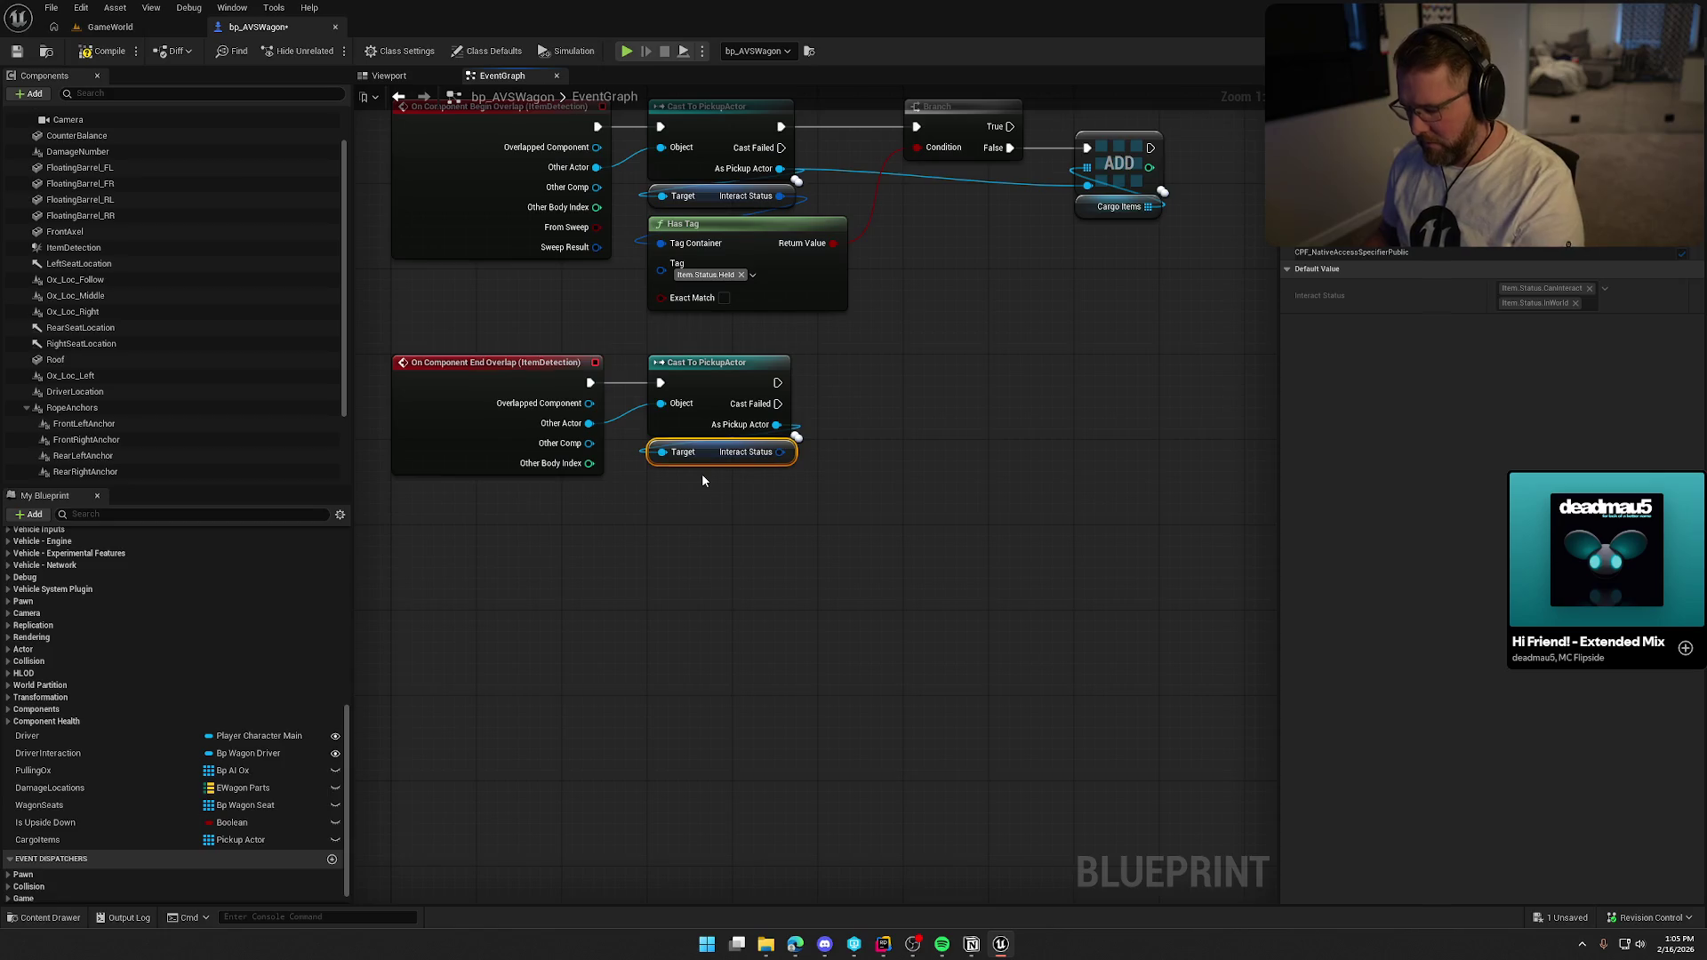
key("Delete")
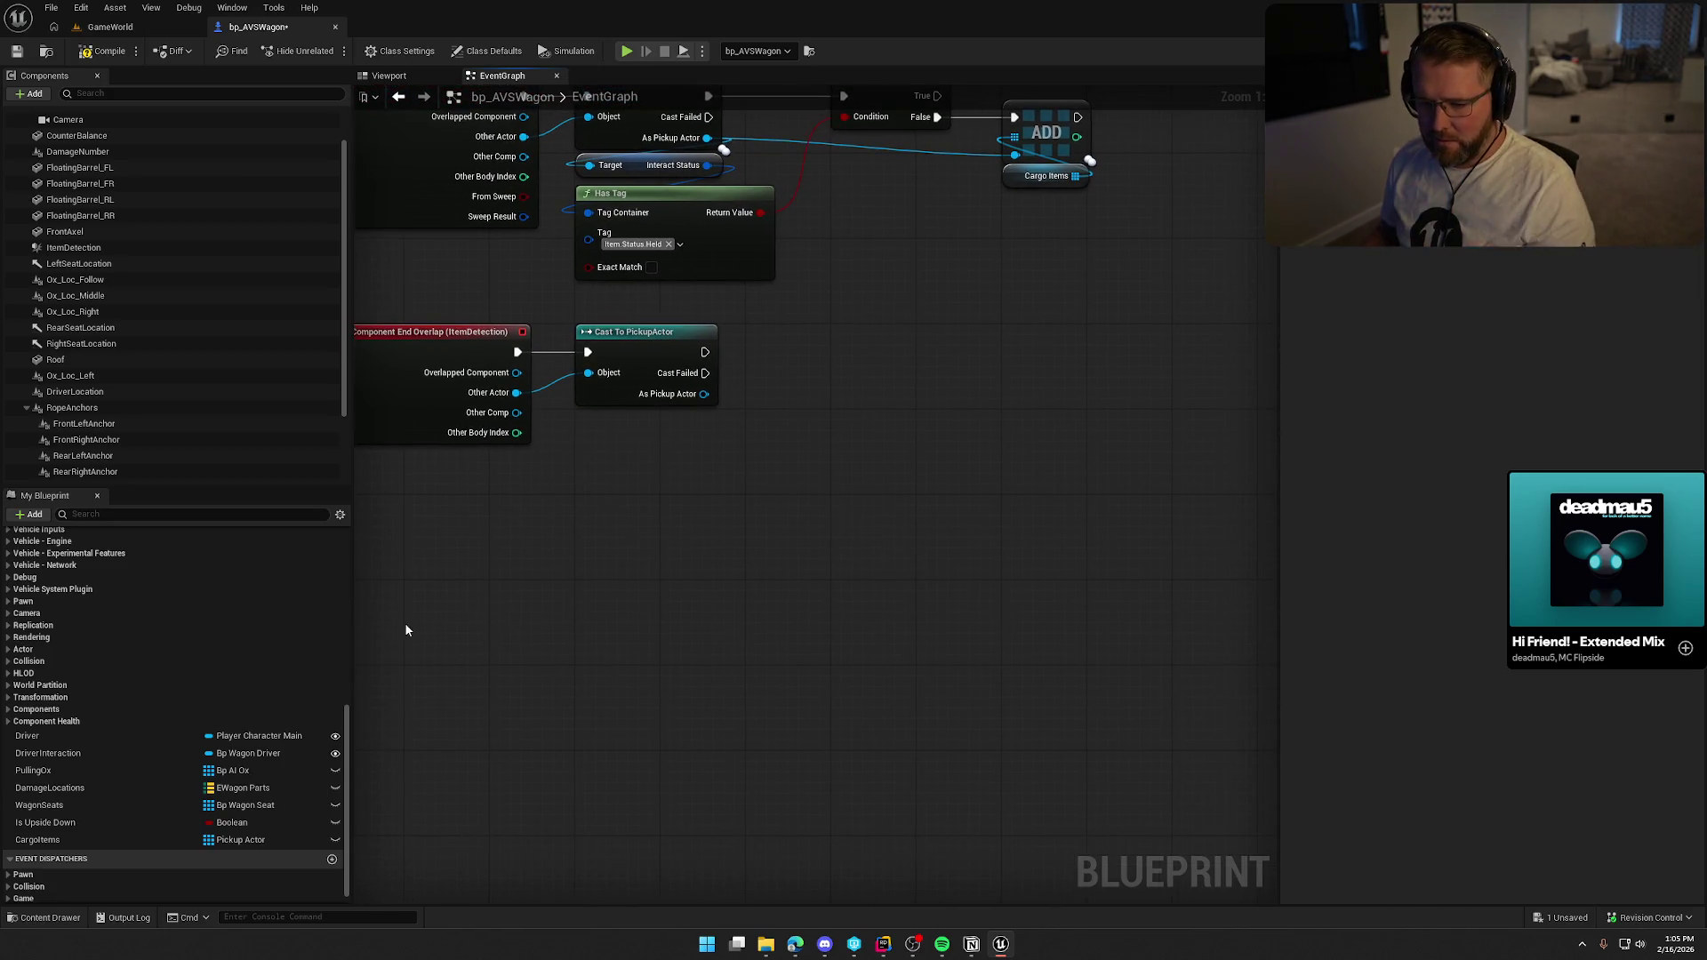
mouse_move(37, 839)
left_mouse_down()
mouse_move(719, 505)
mouse_move(688, 428)
mouse_move(816, 427)
left_mouse_up()
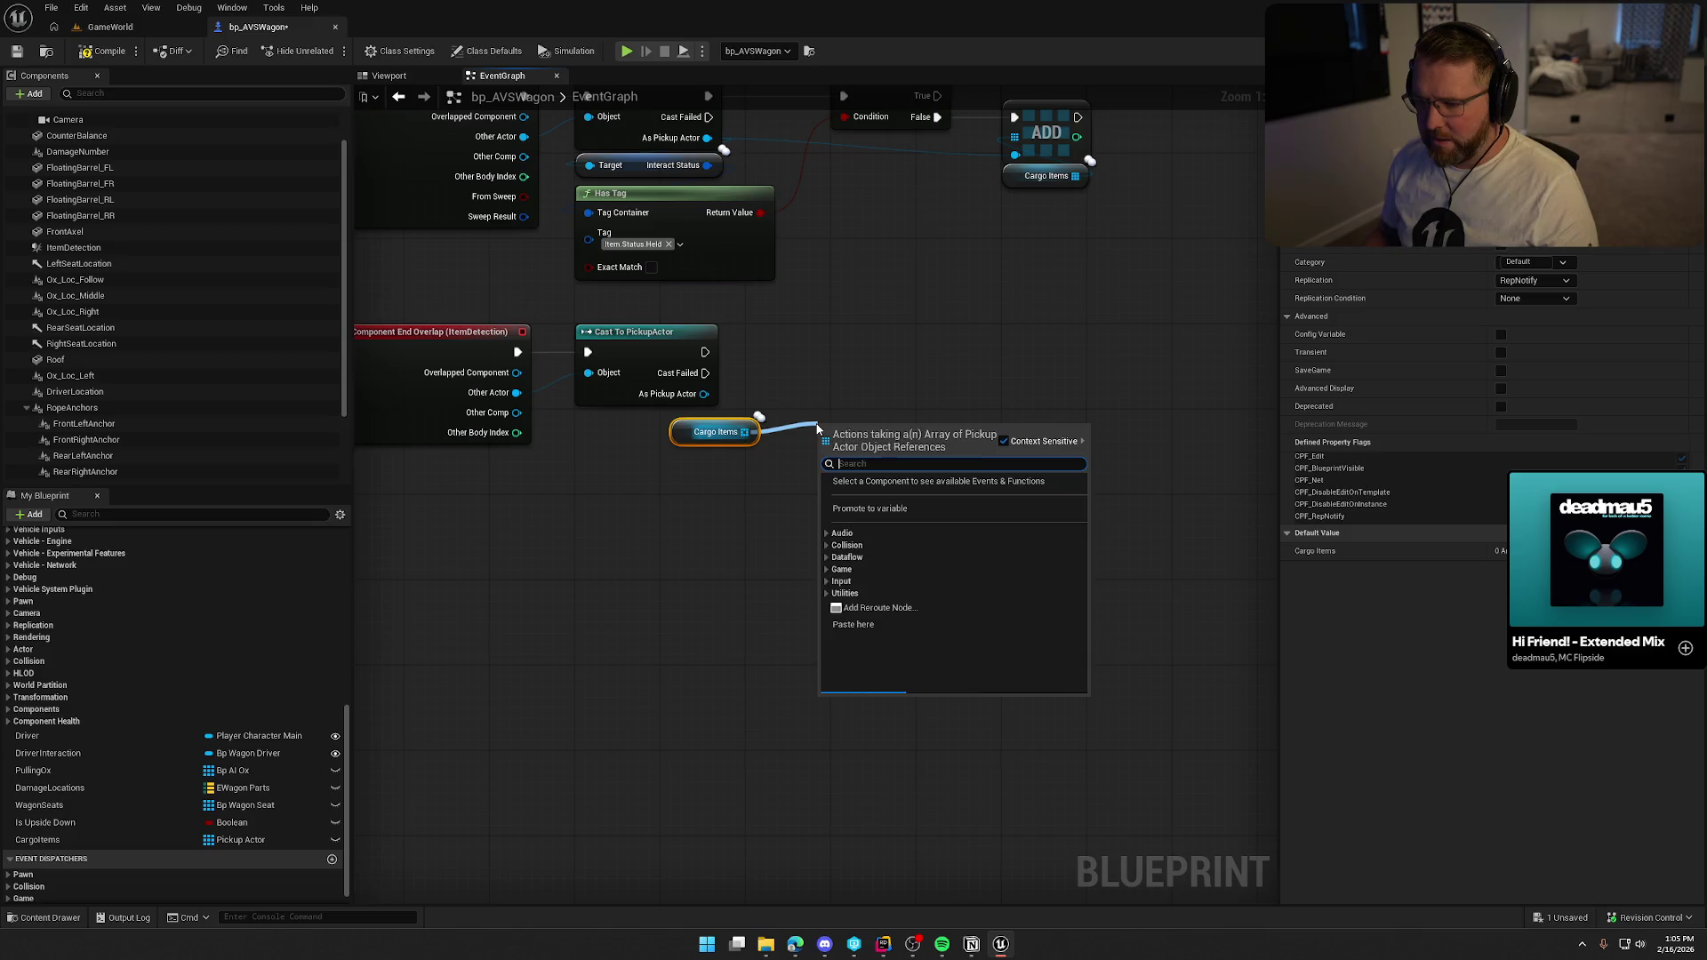
type("remove")
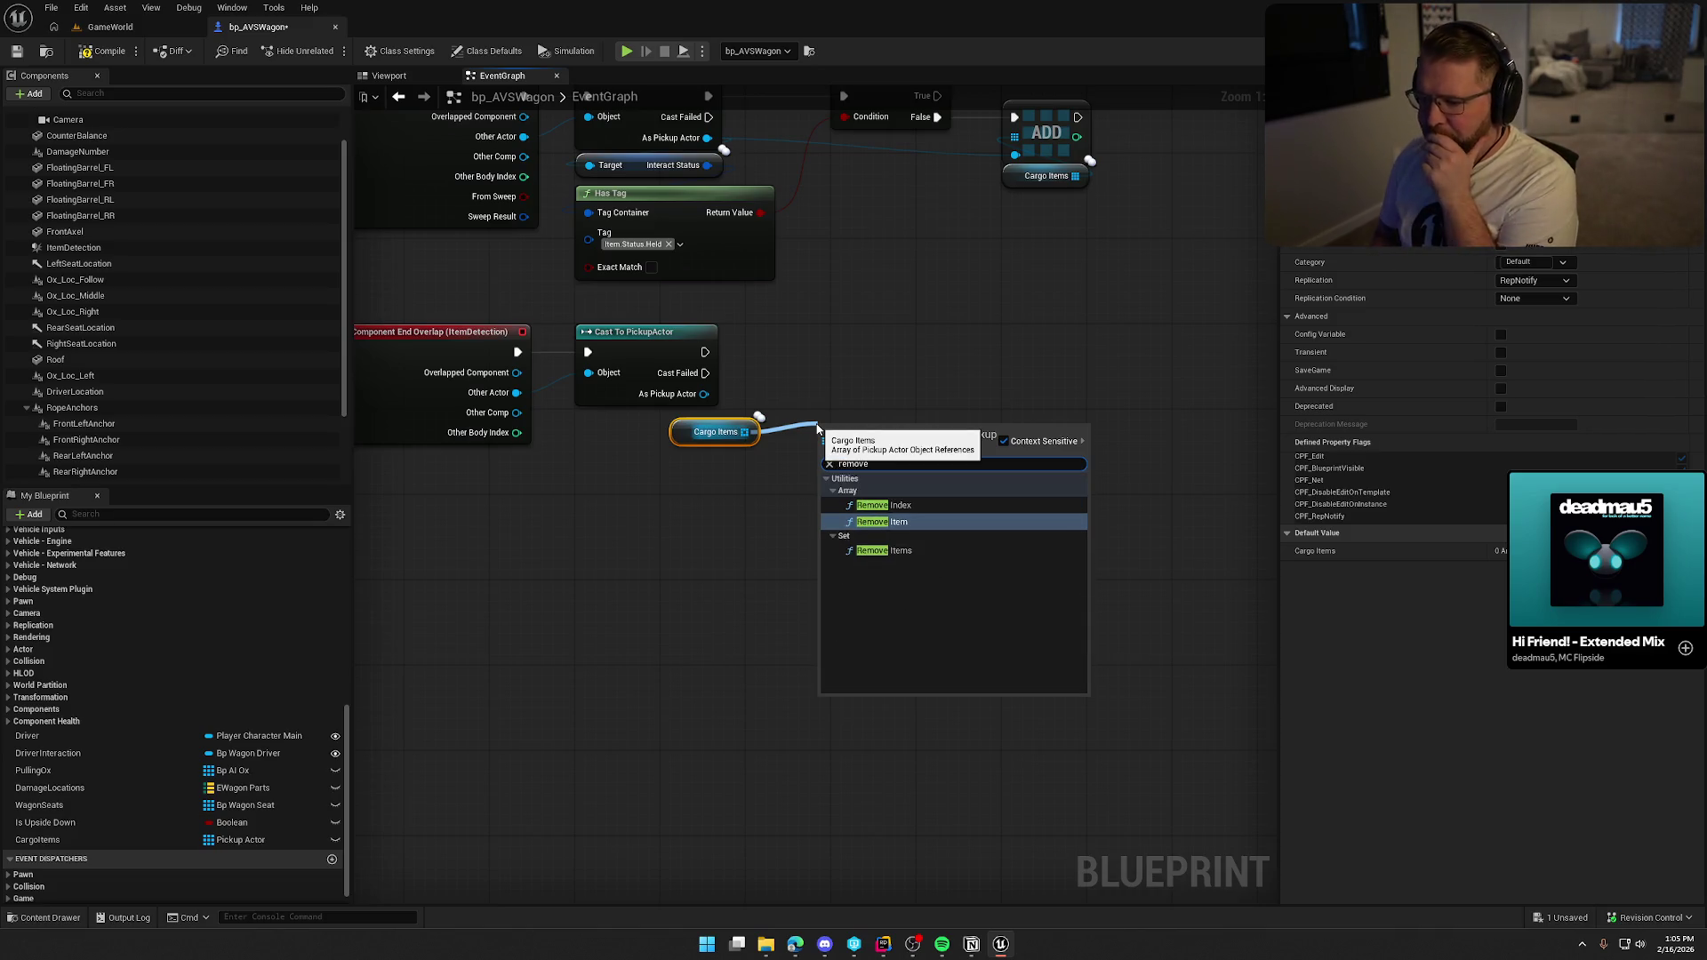
key("Return")
Run Remove Item after Cast To PickupActor and tidy the end-overlap nodes.
left_click_drag(754, 431, 763, 520)
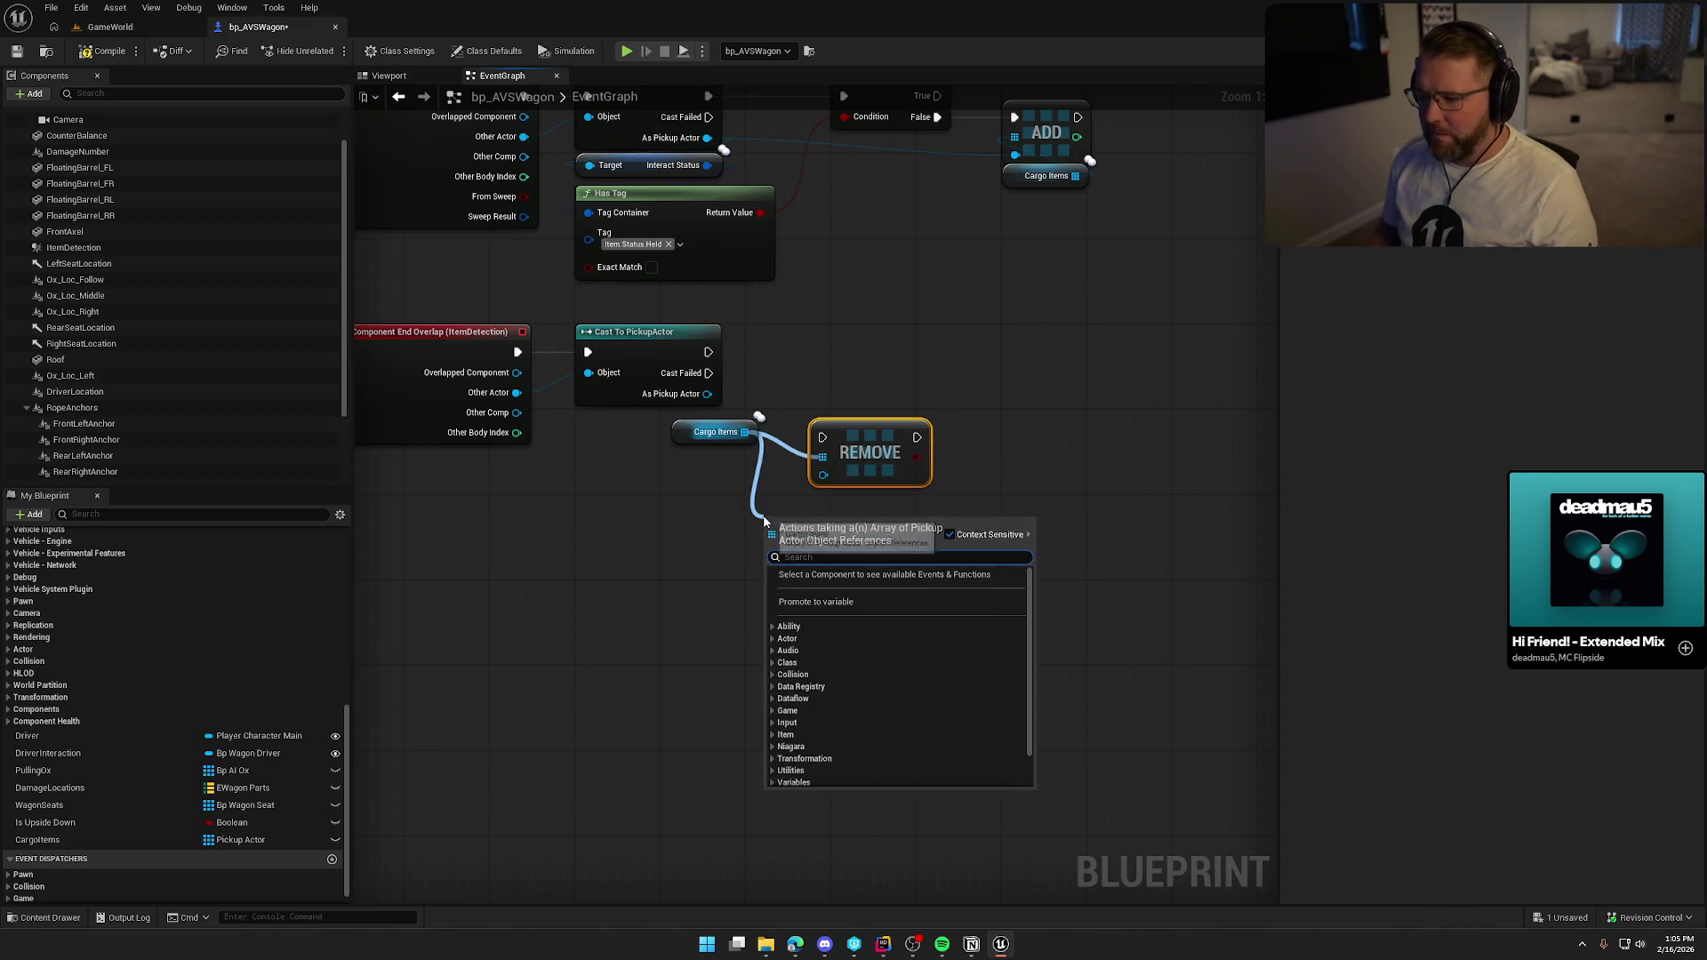
type("f")
left_click(778, 502)
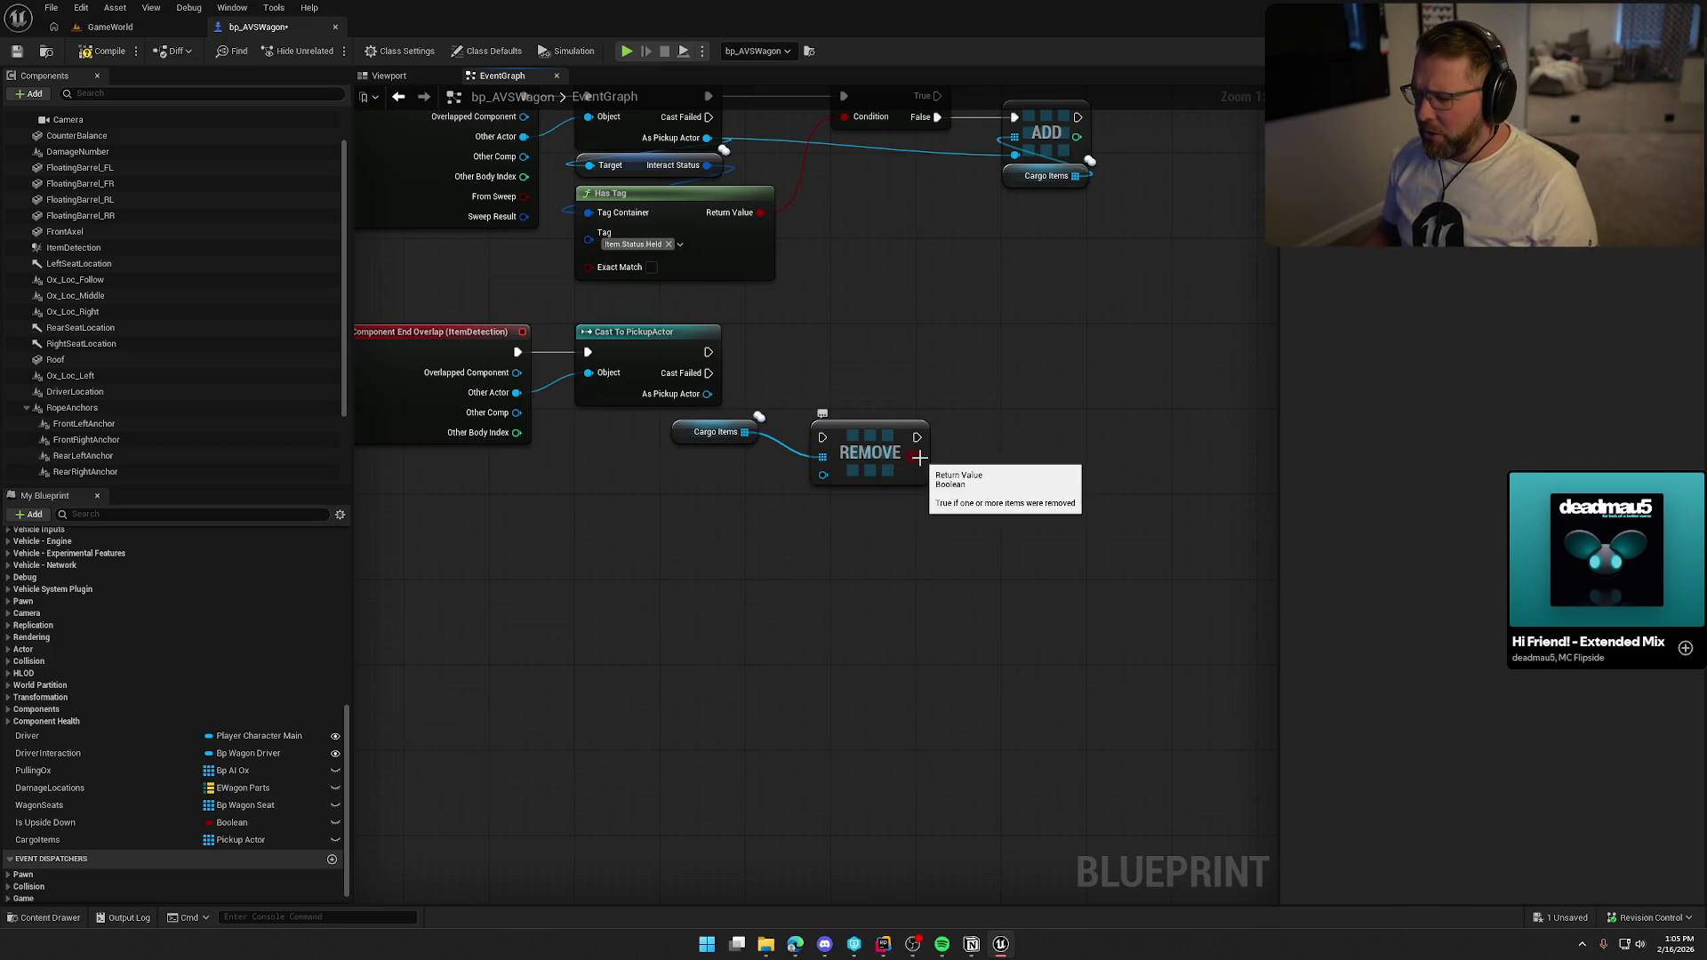
mouse_move(707, 352)
left_mouse_down()
mouse_move(814, 438)
mouse_move(800, 355)
mouse_move(811, 367)
left_mouse_up()
mouse_move(696, 437)
left_mouse_down()
mouse_move(778, 429)
mouse_move(853, 636)
mouse_move(446, 483)
mouse_move(429, 574)
left_mouse_up()
mouse_move(473, 486)
left_mouse_down()
mouse_move(526, 505)
mouse_move(498, 468)
mouse_move(345, 521)
left_mouse_up()
Save the blueprint and review the Branch, ADD and REMOVE overlap logic.
left_click(1009, 425)
key("ctrl+s")
mouse_move(999, 383)
left_mouse_down()
mouse_move(685, 459)
mouse_move(759, 479)
left_mouse_up()
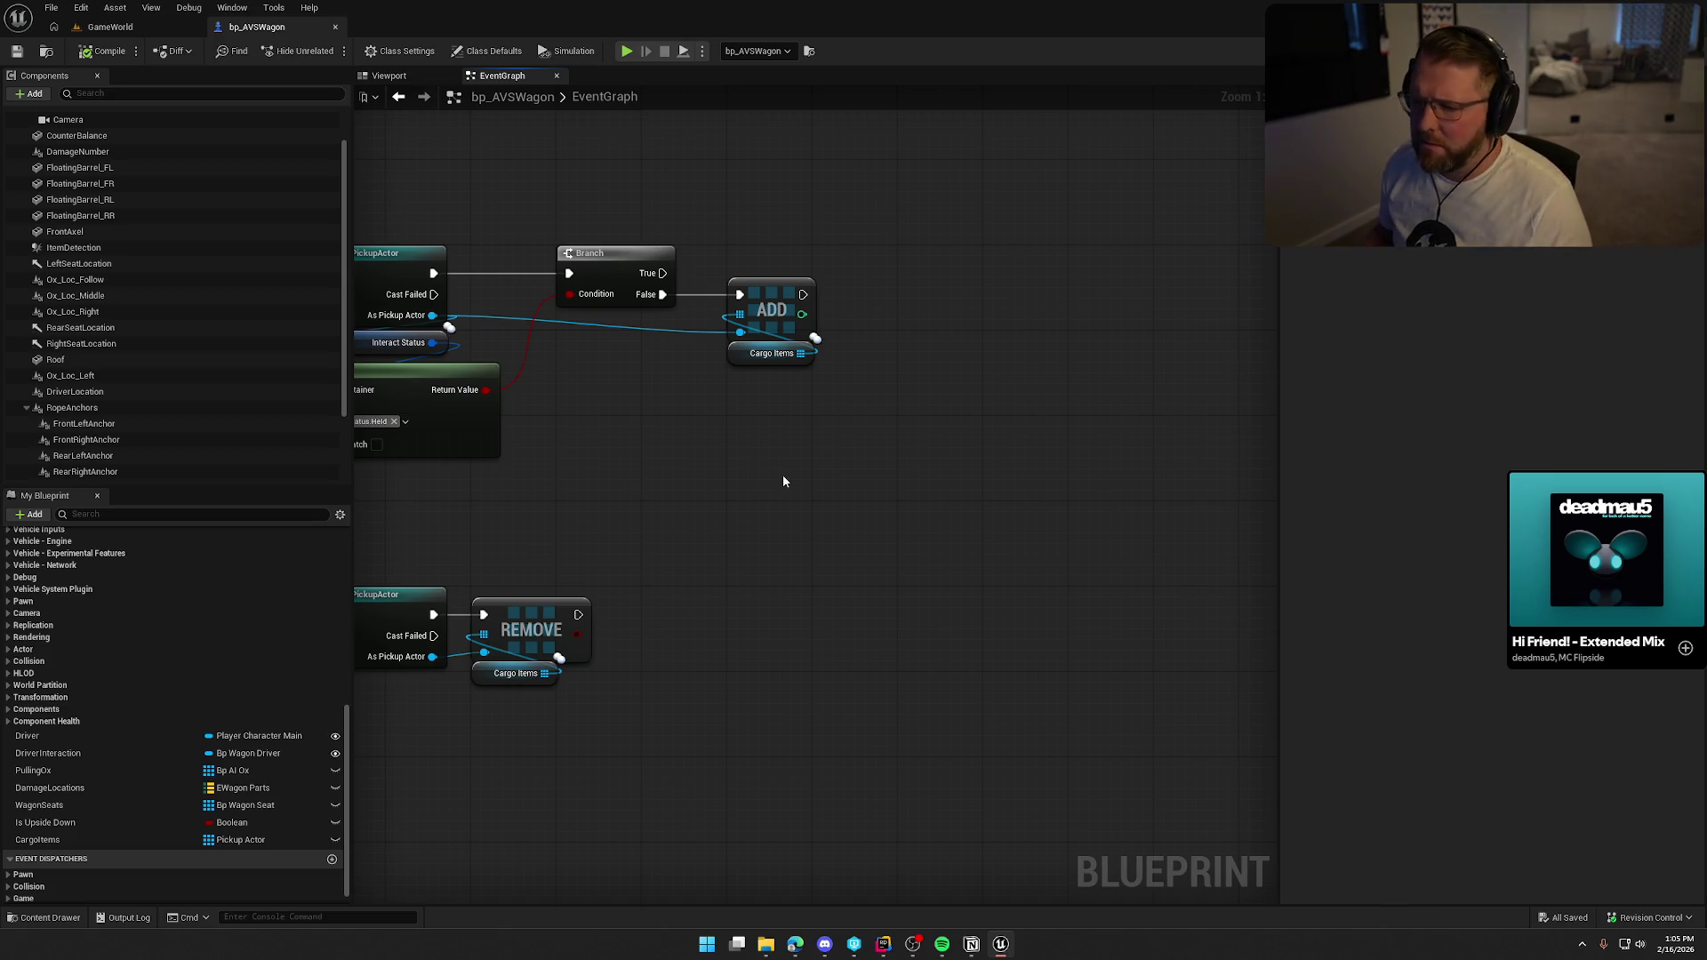
mouse_move(765, 464)
left_mouse_down()
mouse_move(1047, 427)
mouse_move(758, 474)
left_mouse_up()
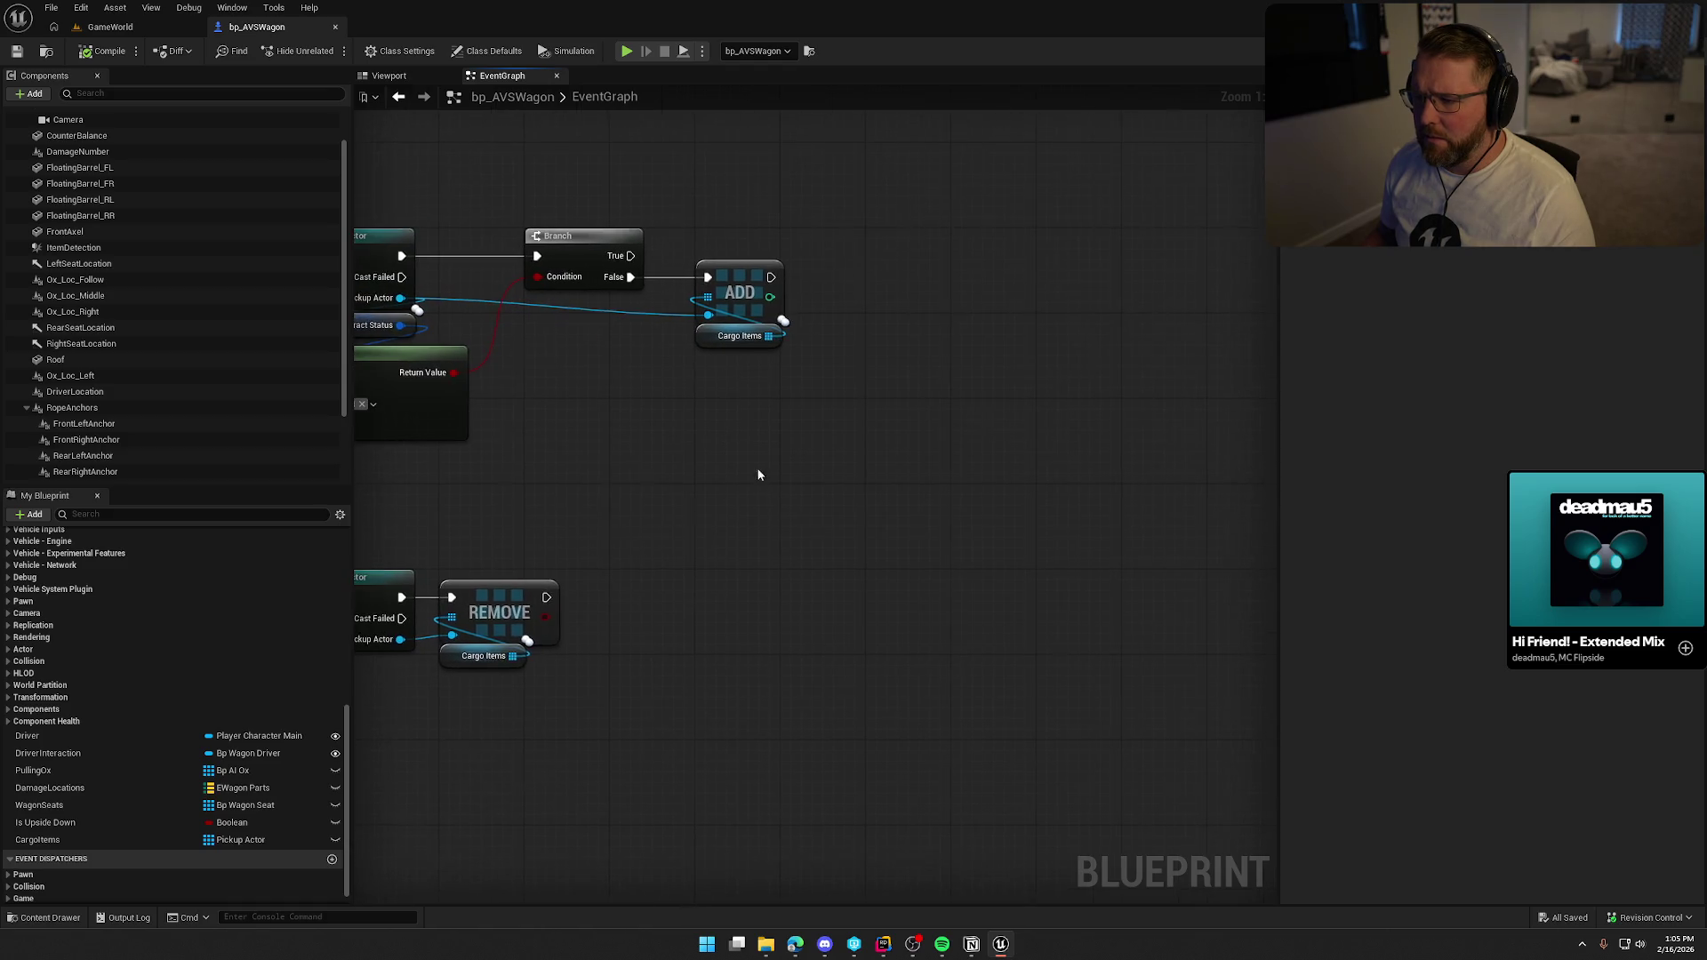
left_click_drag(751, 416, 828, 421)
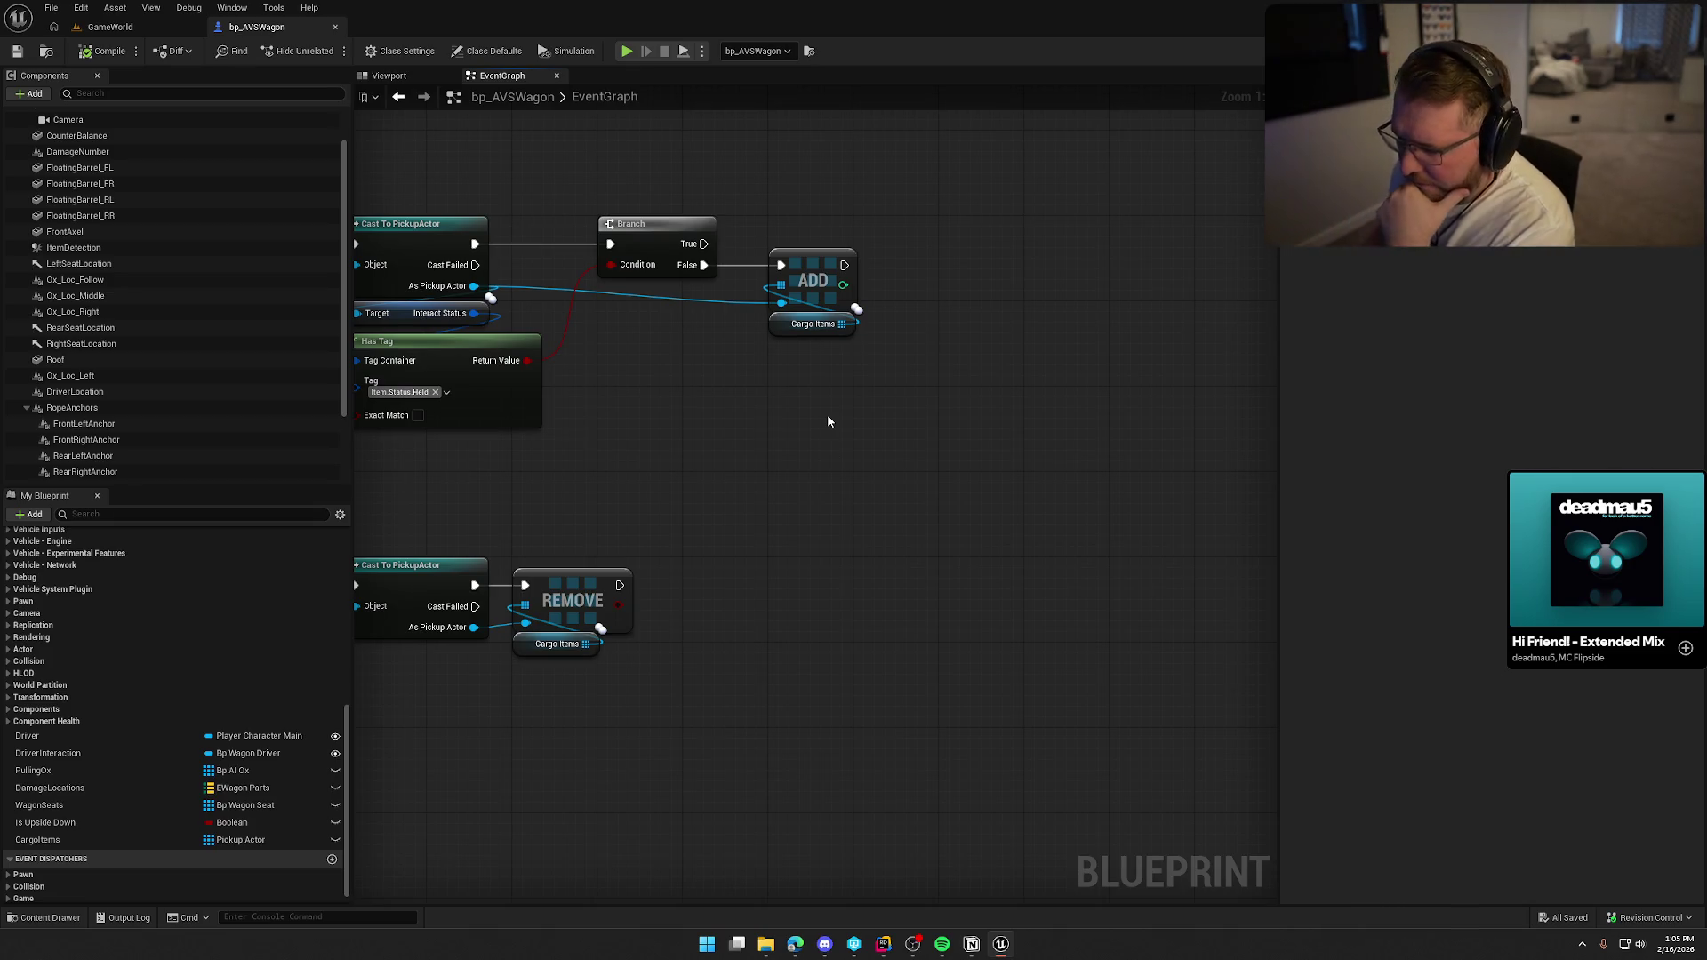
left_click(883, 944)
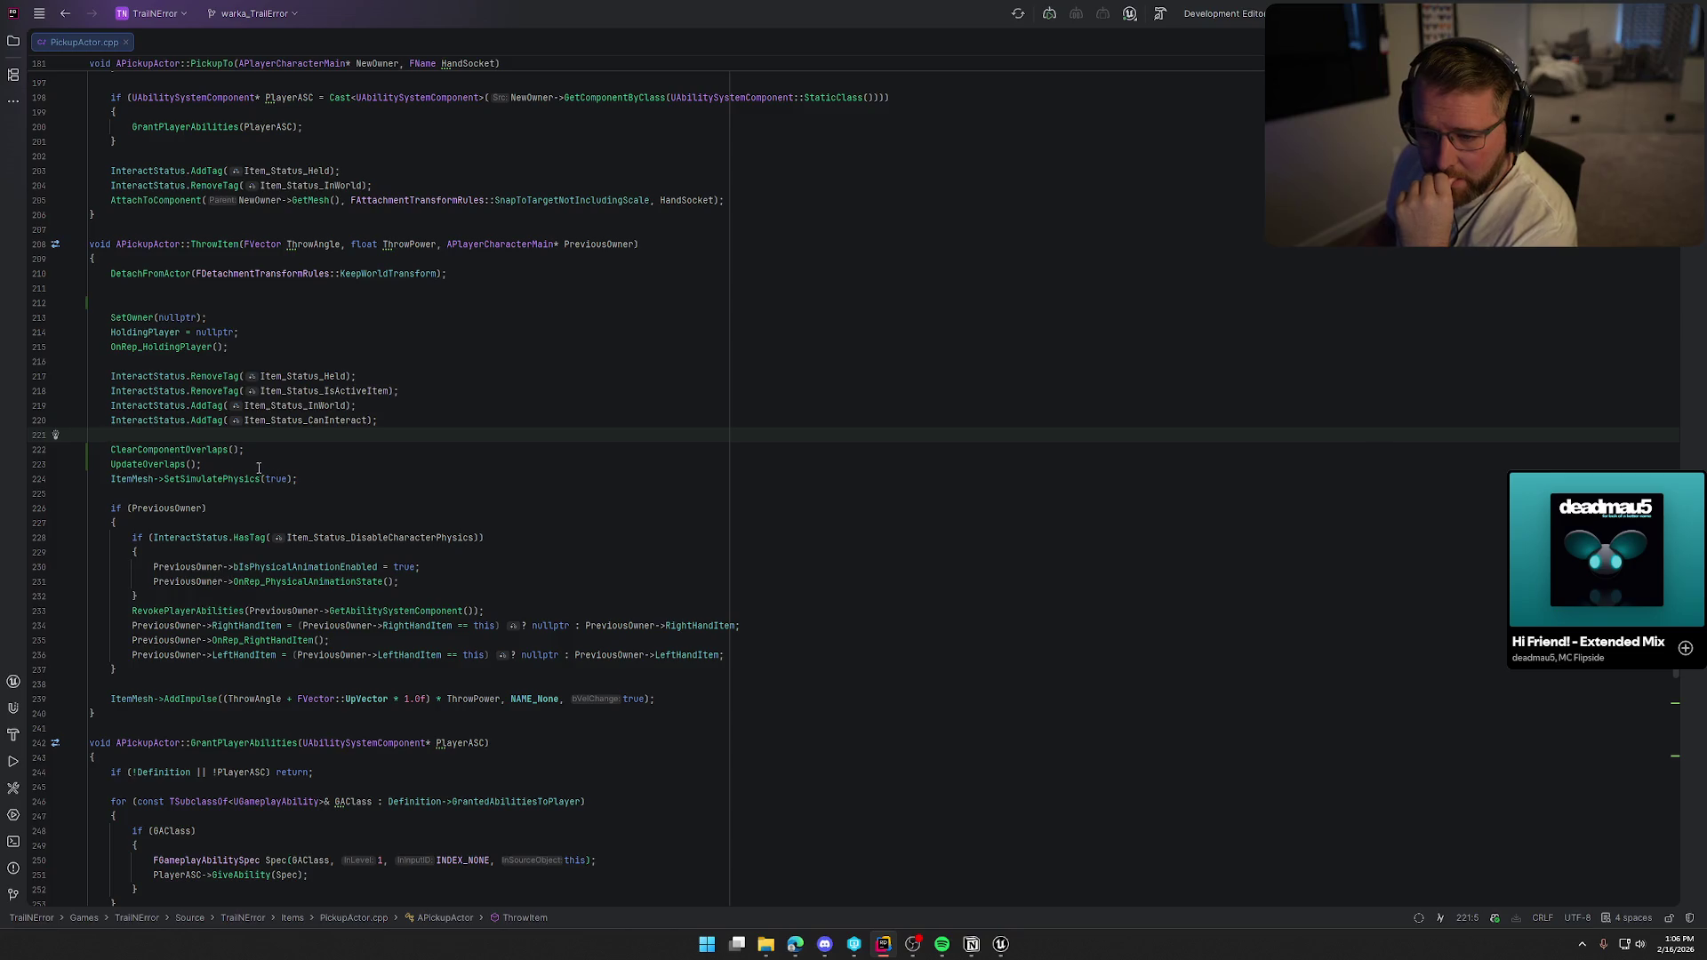
Inspect the SetSimulatePhysics(false) call in PickupTo within PickupActor.cpp.
scroll(289, 455, "up", 10)
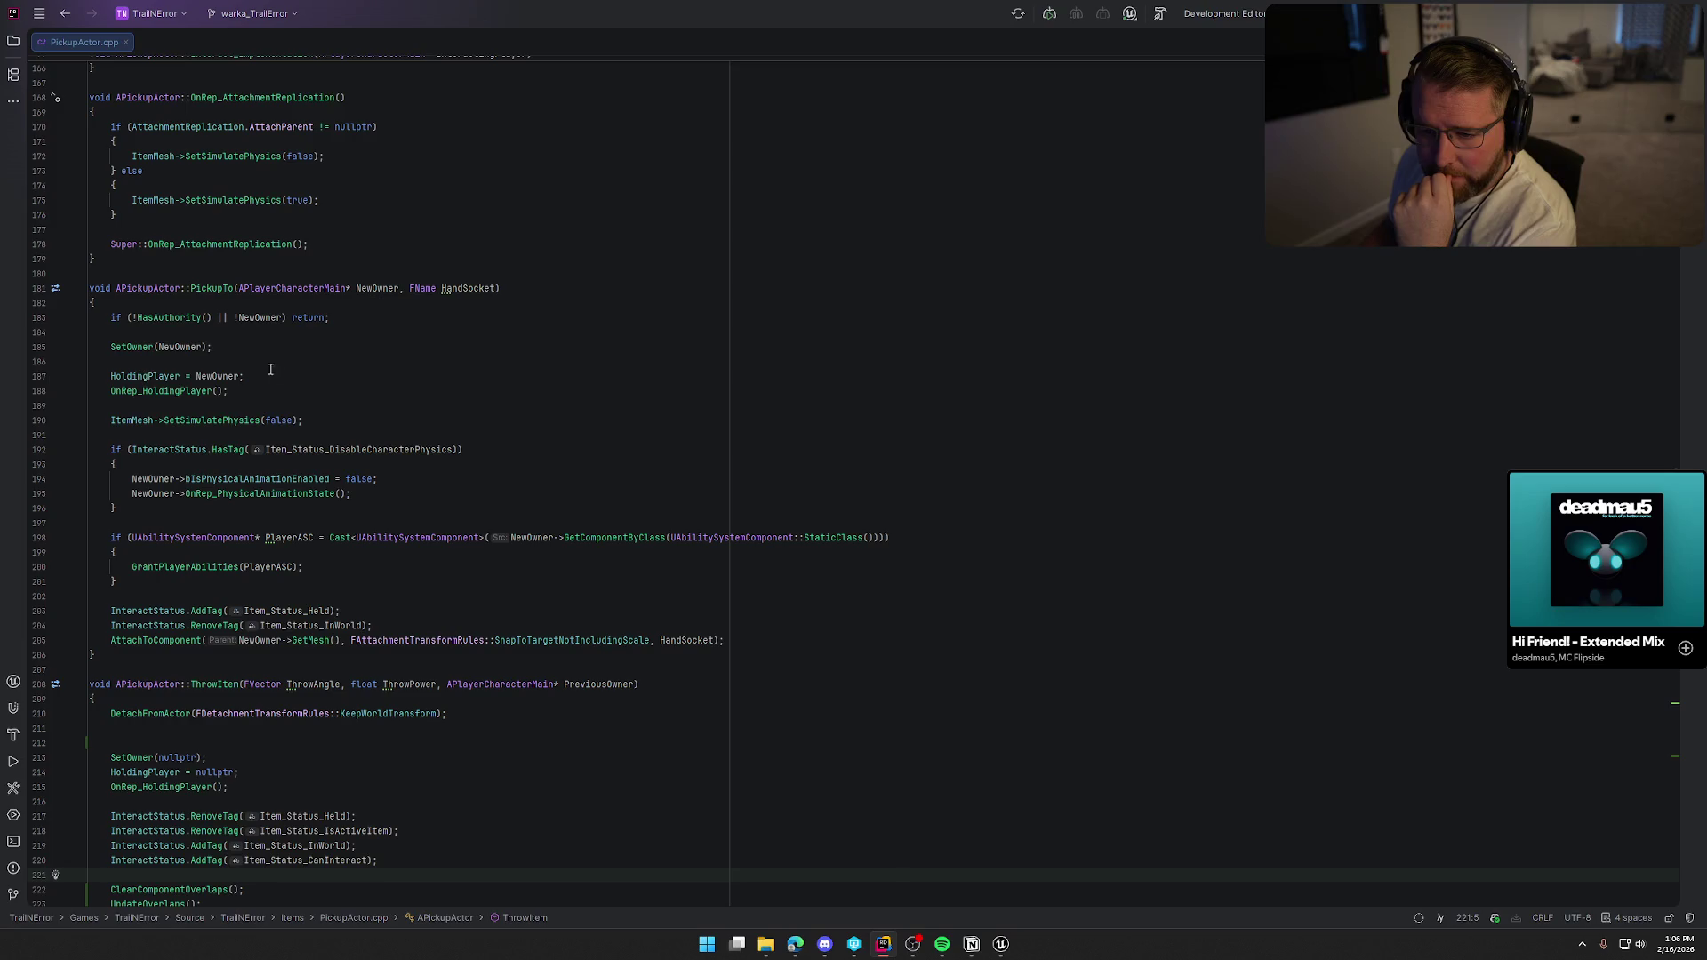
left_click(338, 421)
scroll(400, 569, "down", 1)
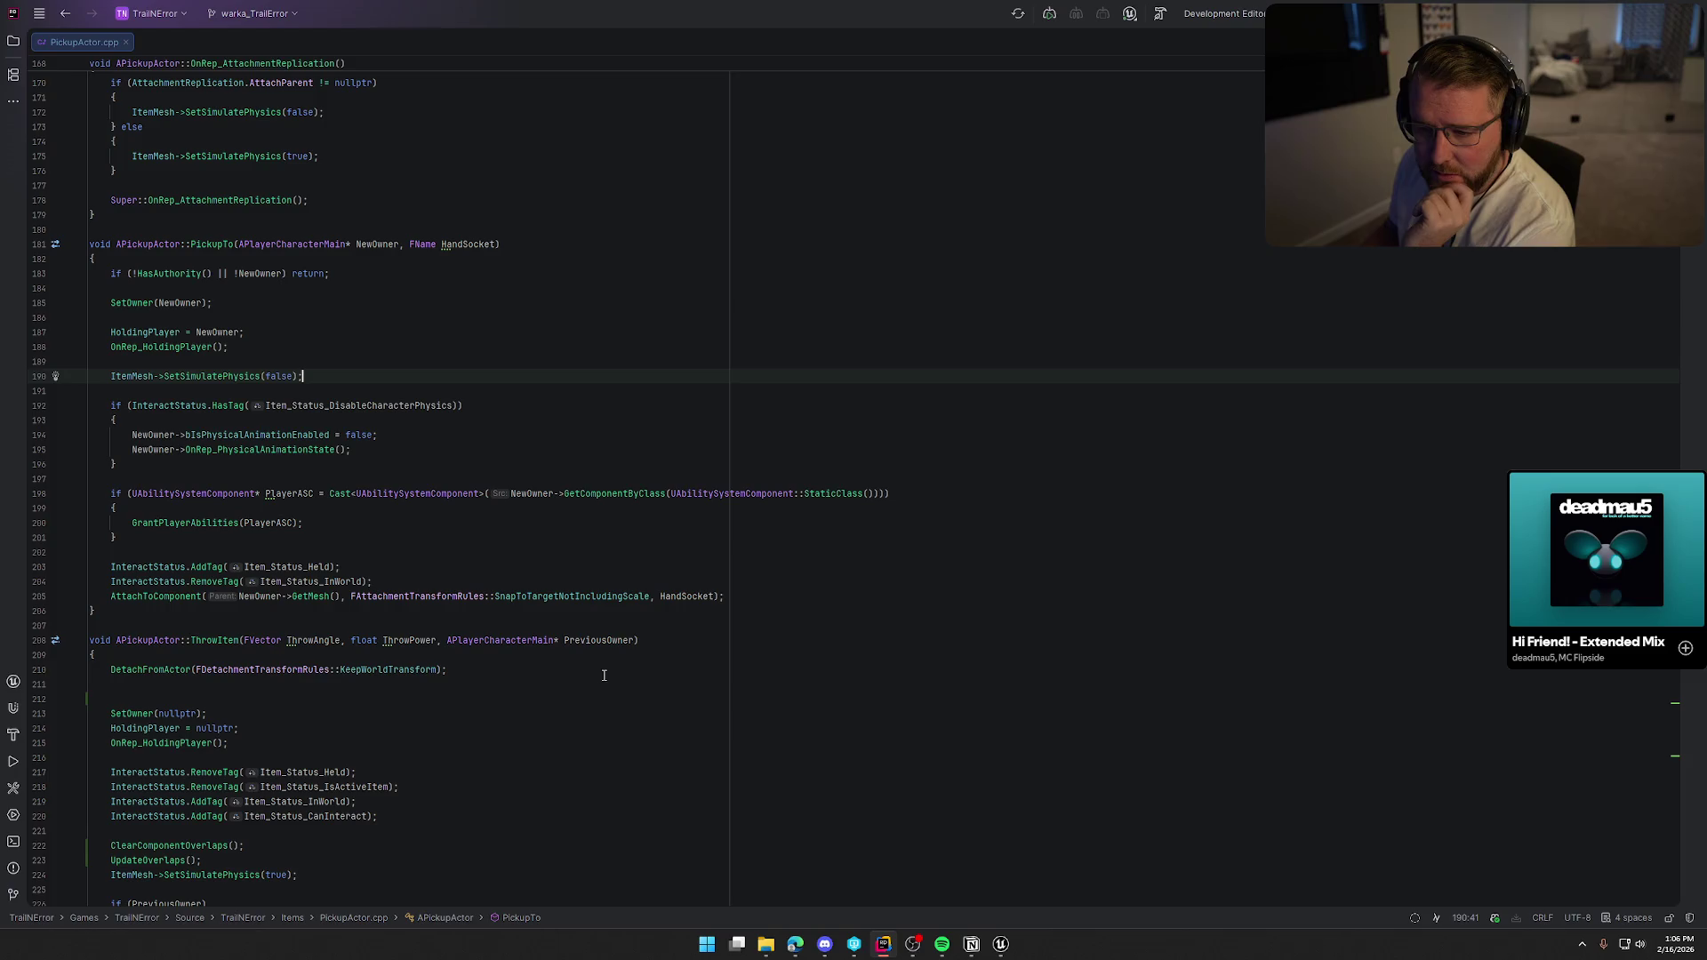
scroll(609, 780, "down", 4)
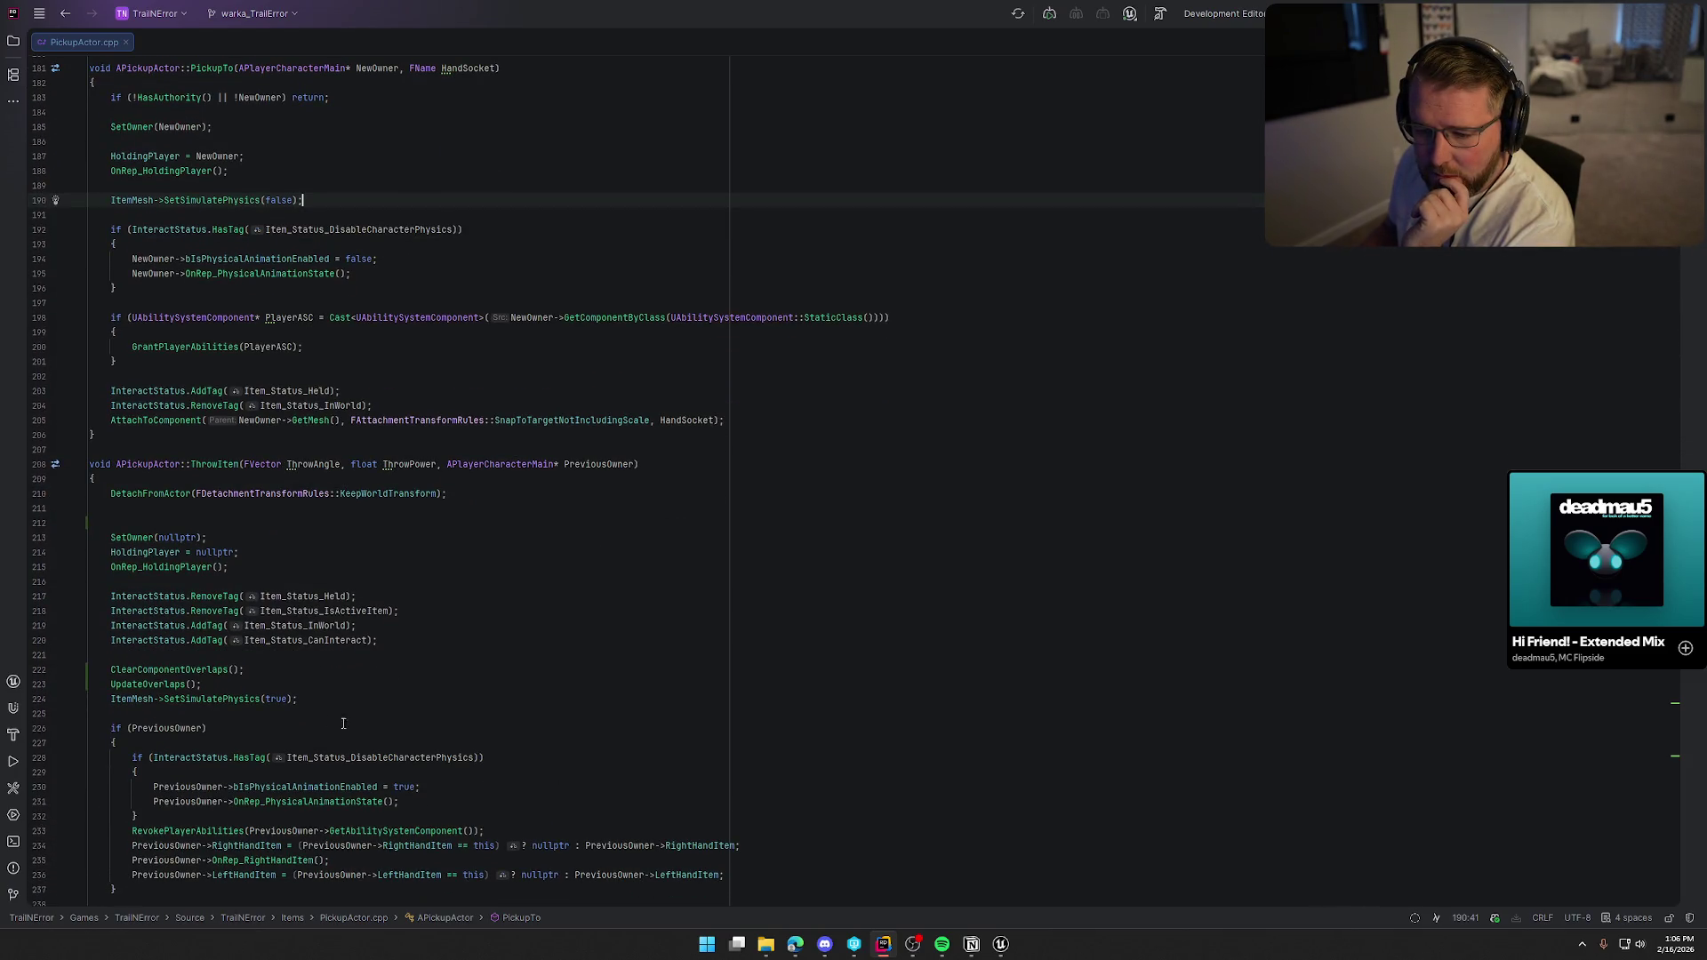
scroll(468, 730, "up", 3)
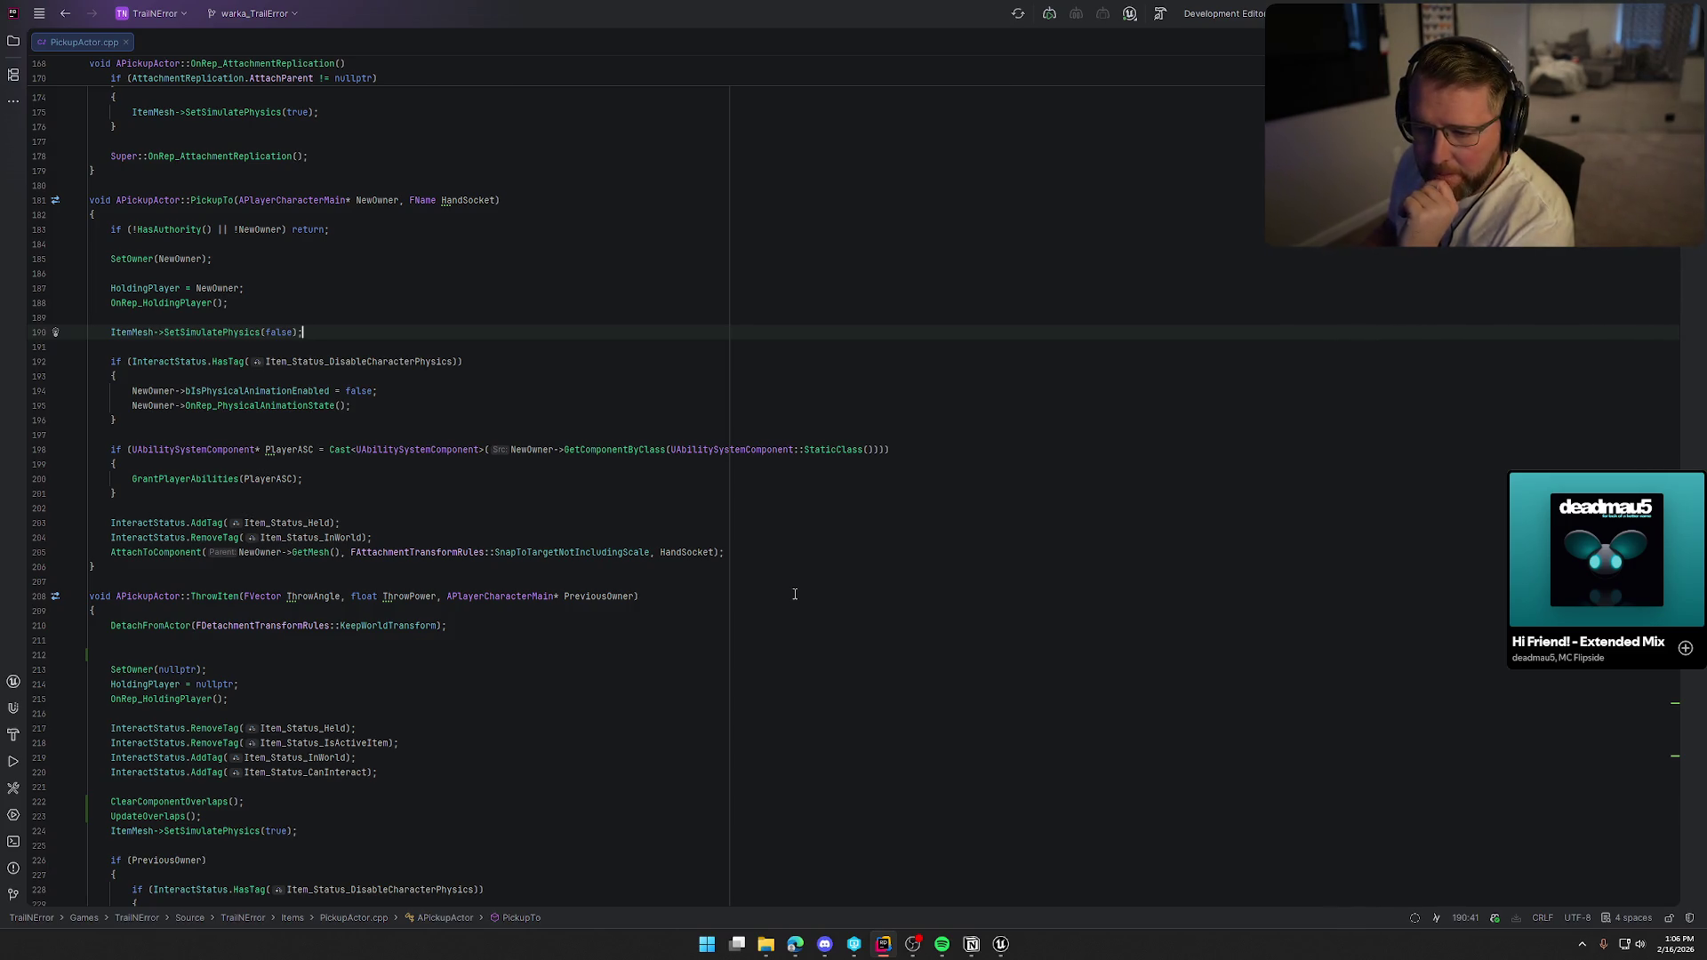
Jump to the OnRep_HoldingPlayer definition, then go back to the Unreal blueprint.
left_click(169, 304)
key("F12")
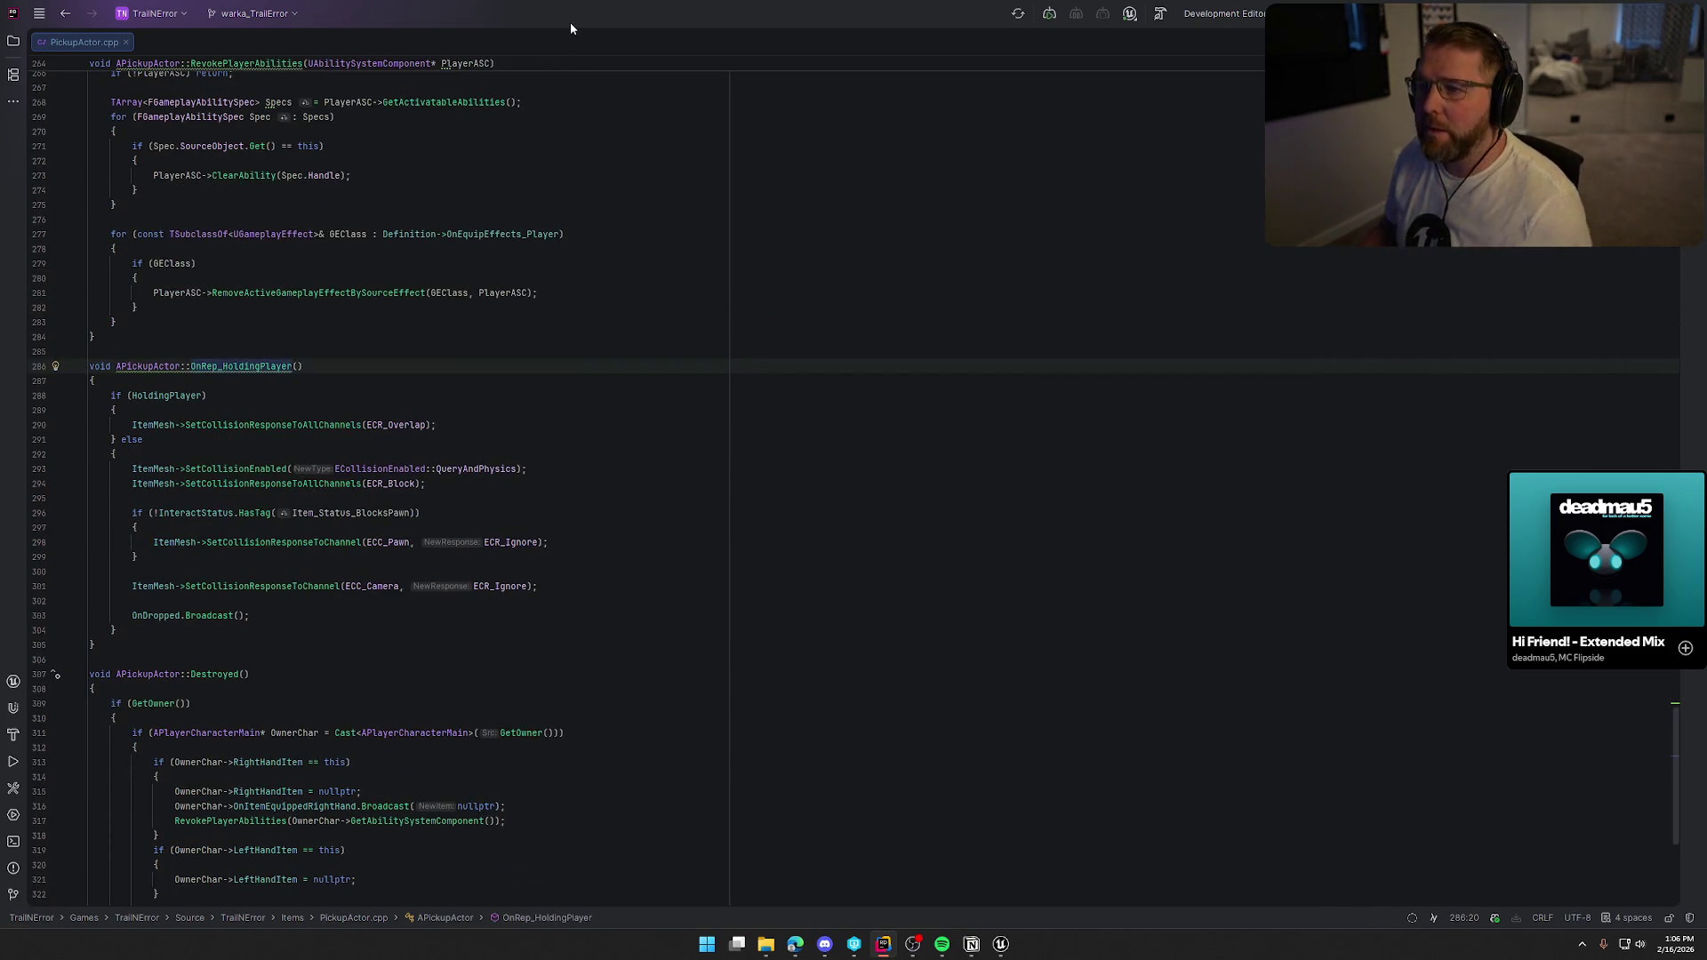
key("alt+Tab")
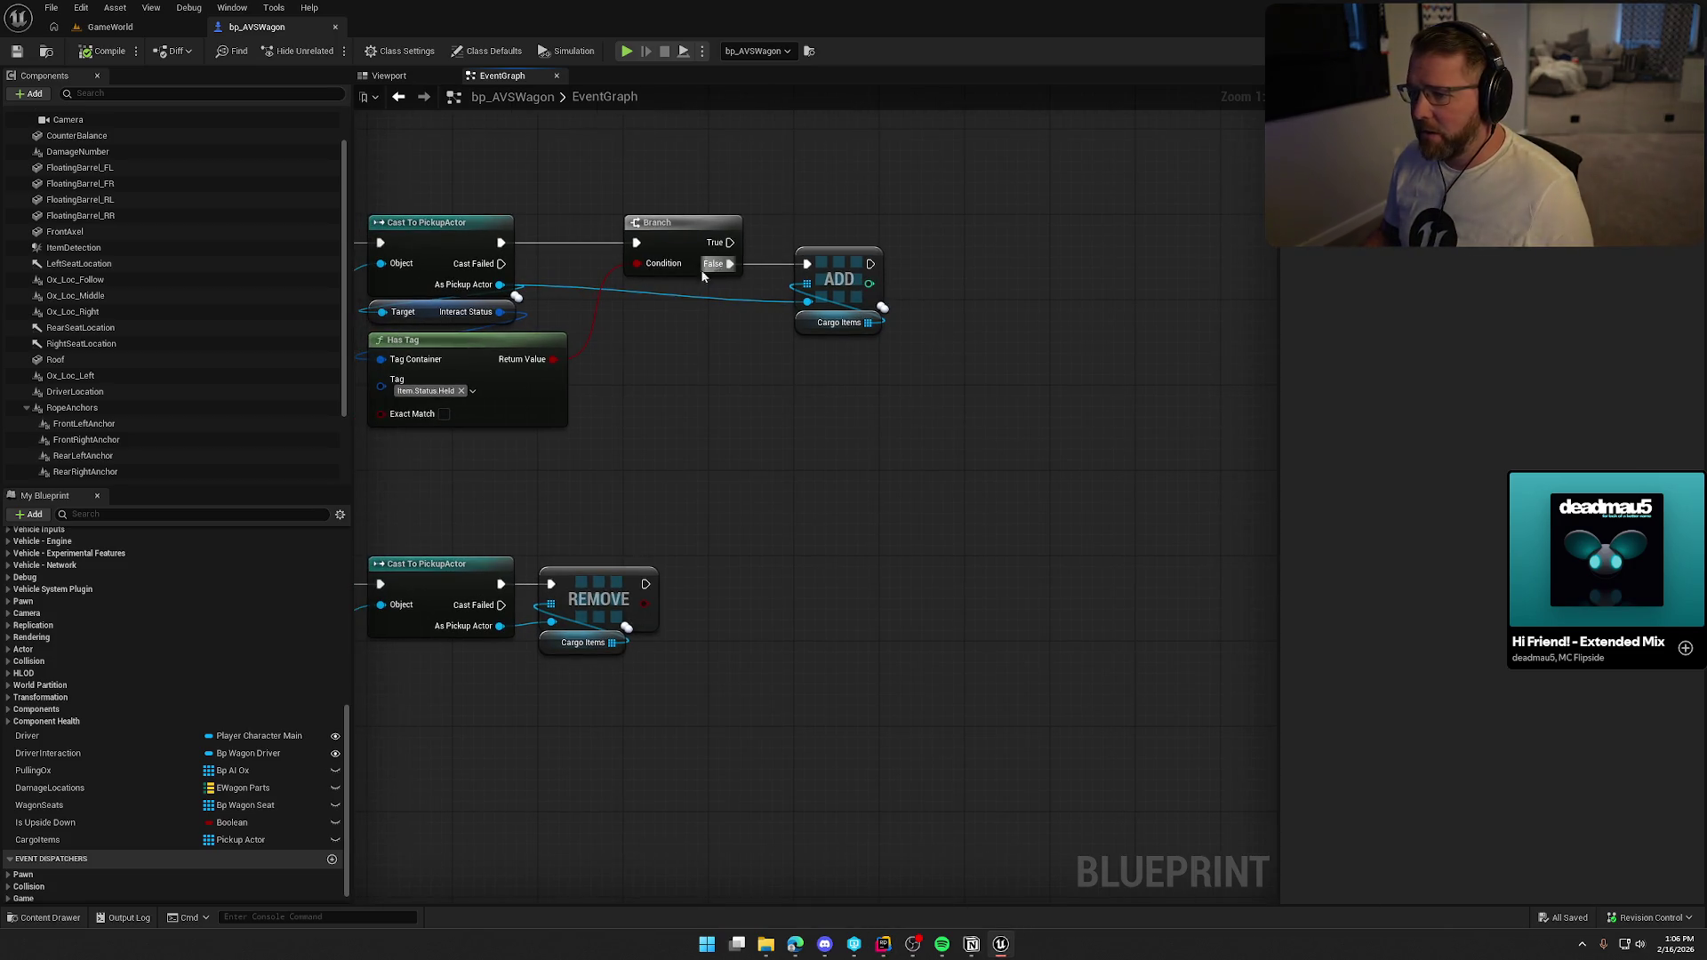
After ADD, disable physics on the pickup's Item Mesh with Set Simulate Physics unchecked.
mouse_move(500, 284)
left_mouse_down()
mouse_move(1049, 290)
mouse_move(969, 287)
left_mouse_up()
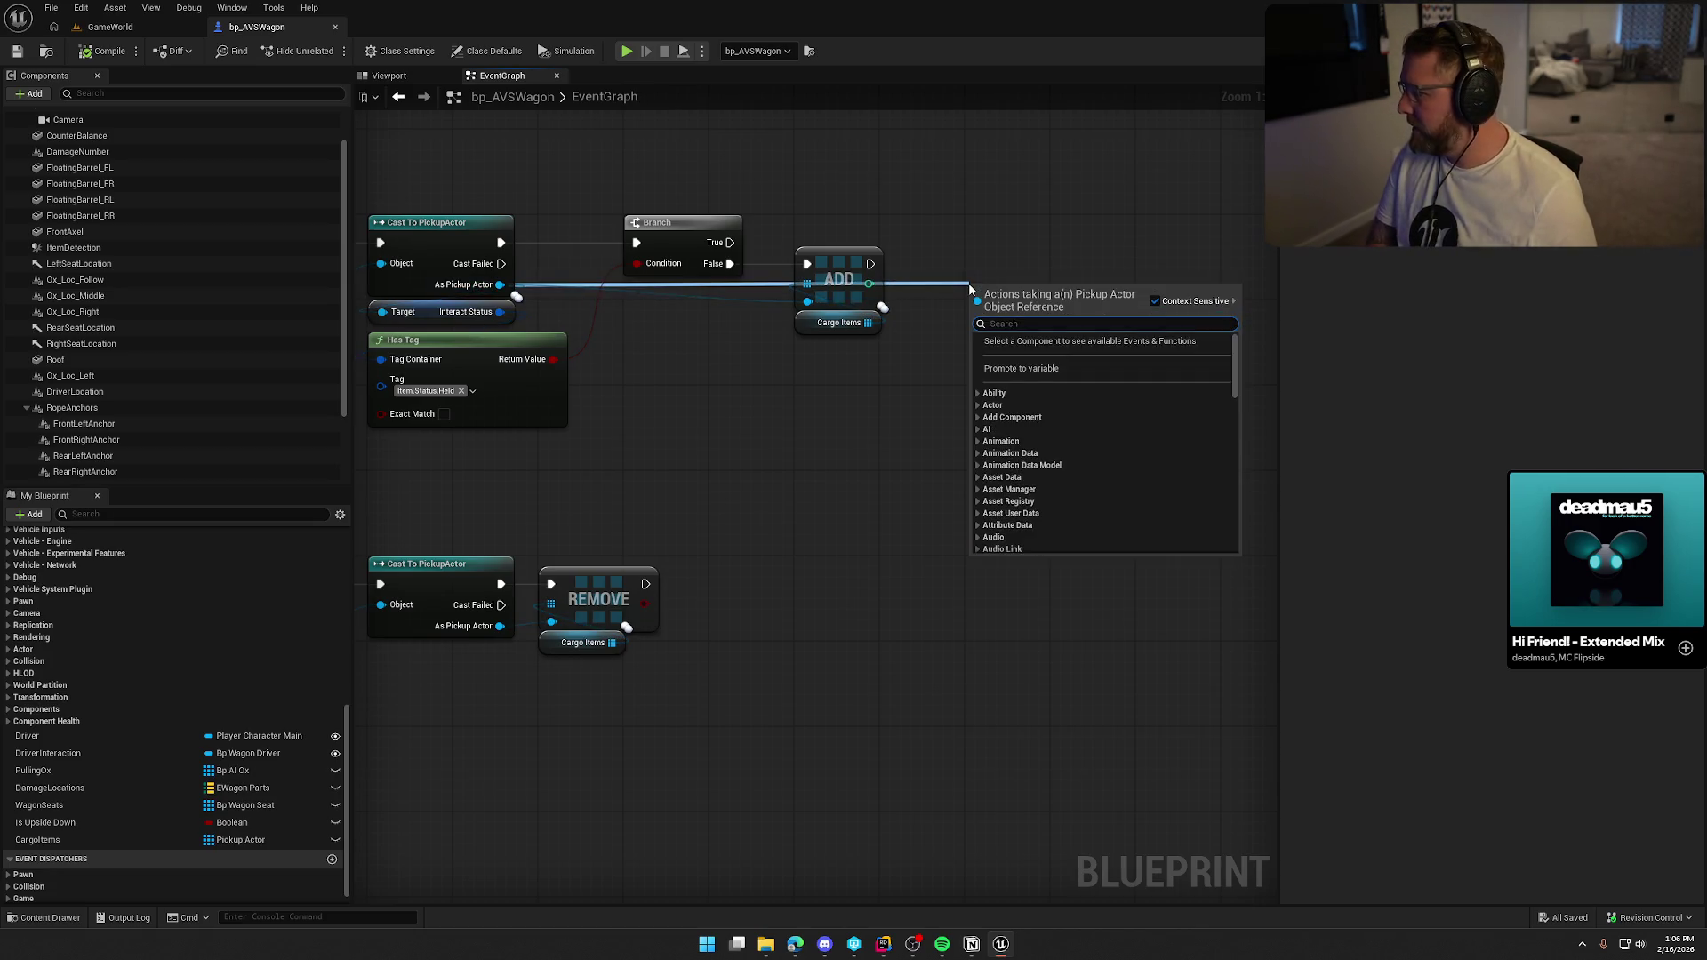
type("get item")
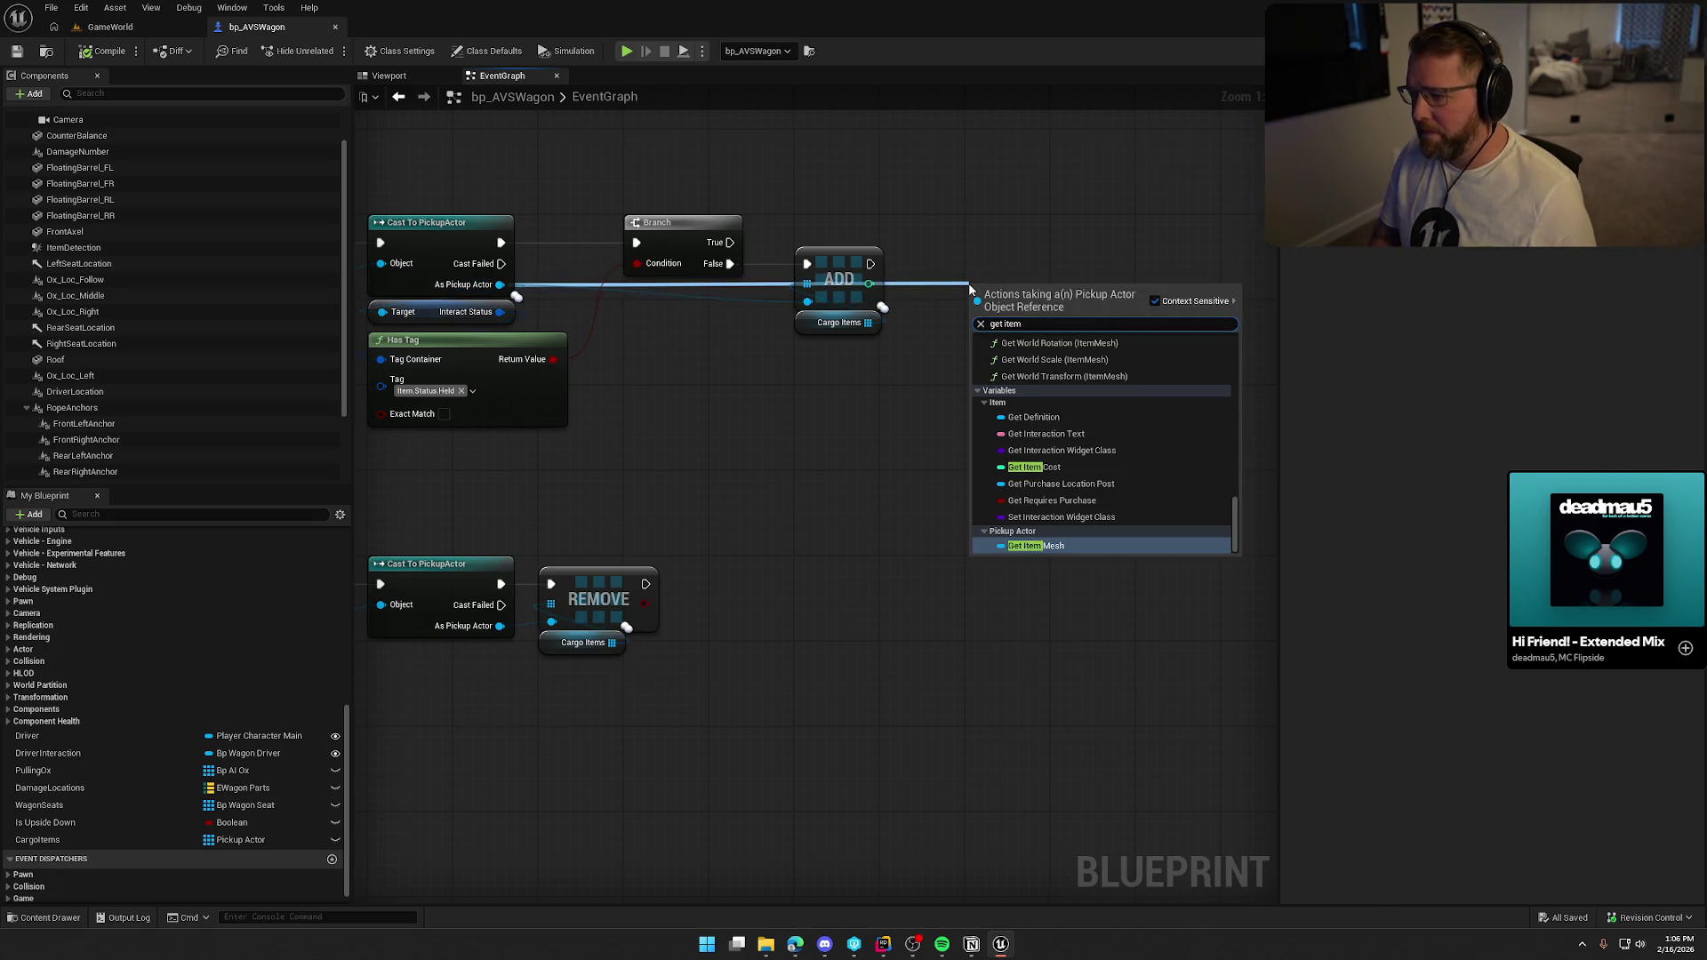
key("Return")
mouse_move(1031, 291)
left_mouse_down()
mouse_move(851, 355)
mouse_move(938, 363)
mouse_move(870, 263)
left_mouse_up()
type("set simulate")
key("Return")
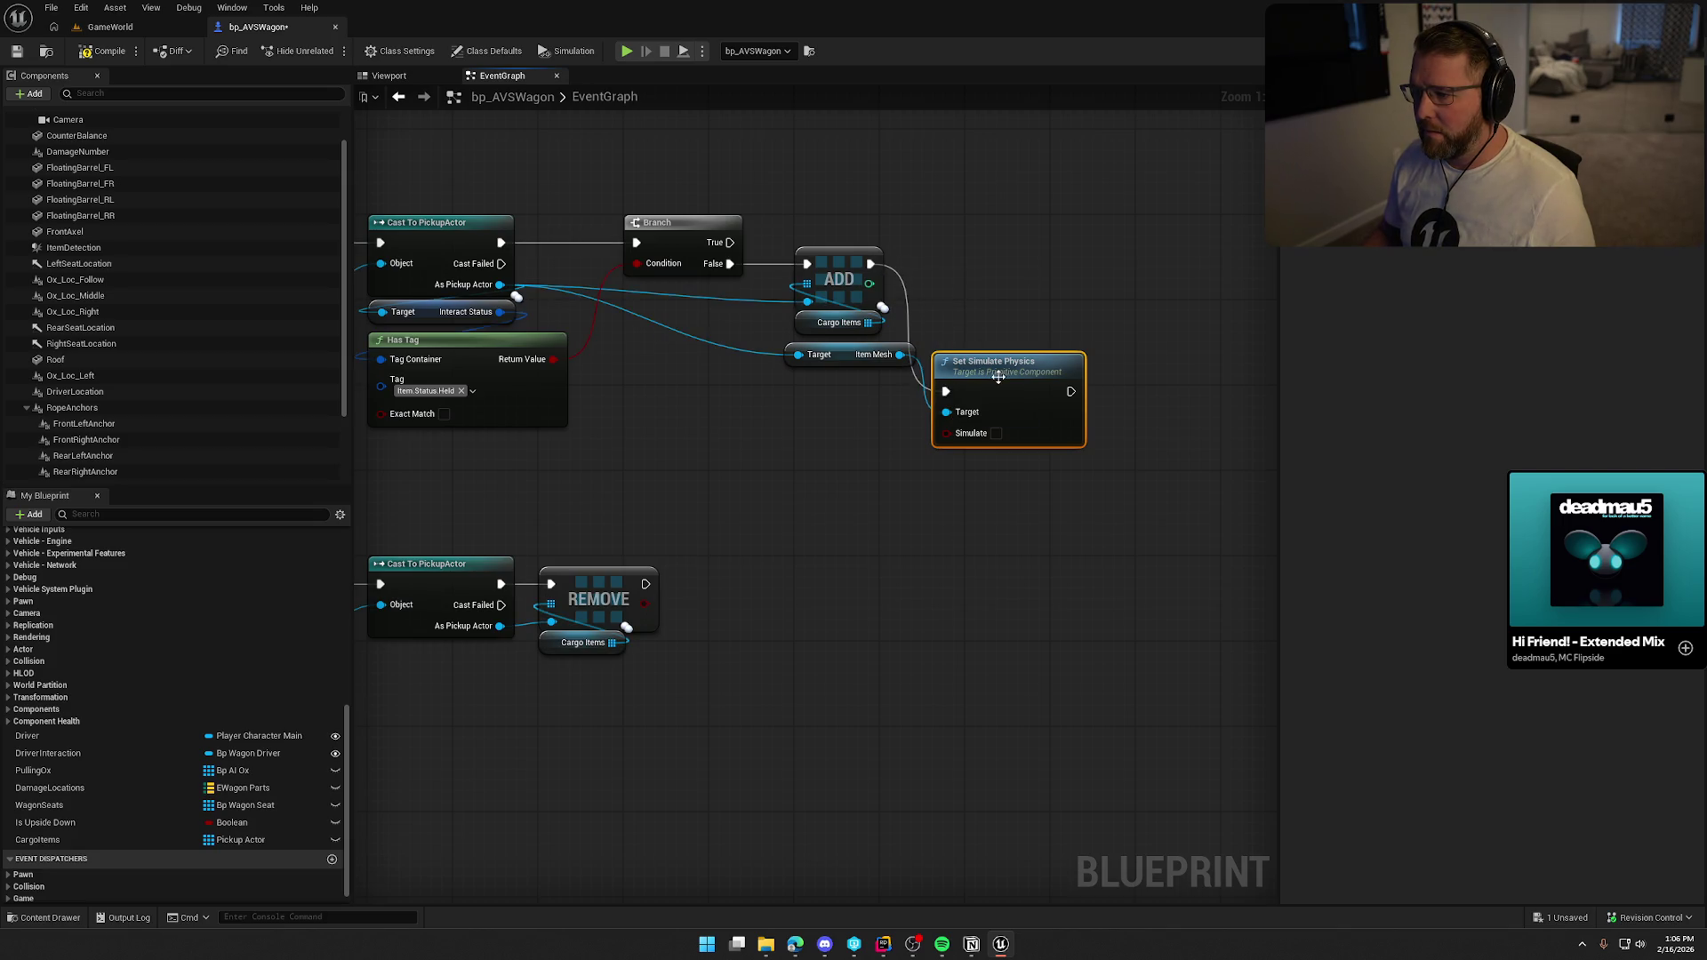
left_click_drag(1001, 381, 1033, 253)
left_click(832, 354)
right_click(781, 407)
key("Escape")
left_click_drag(853, 365, 854, 354)
left_click_drag(895, 427, 690, 431)
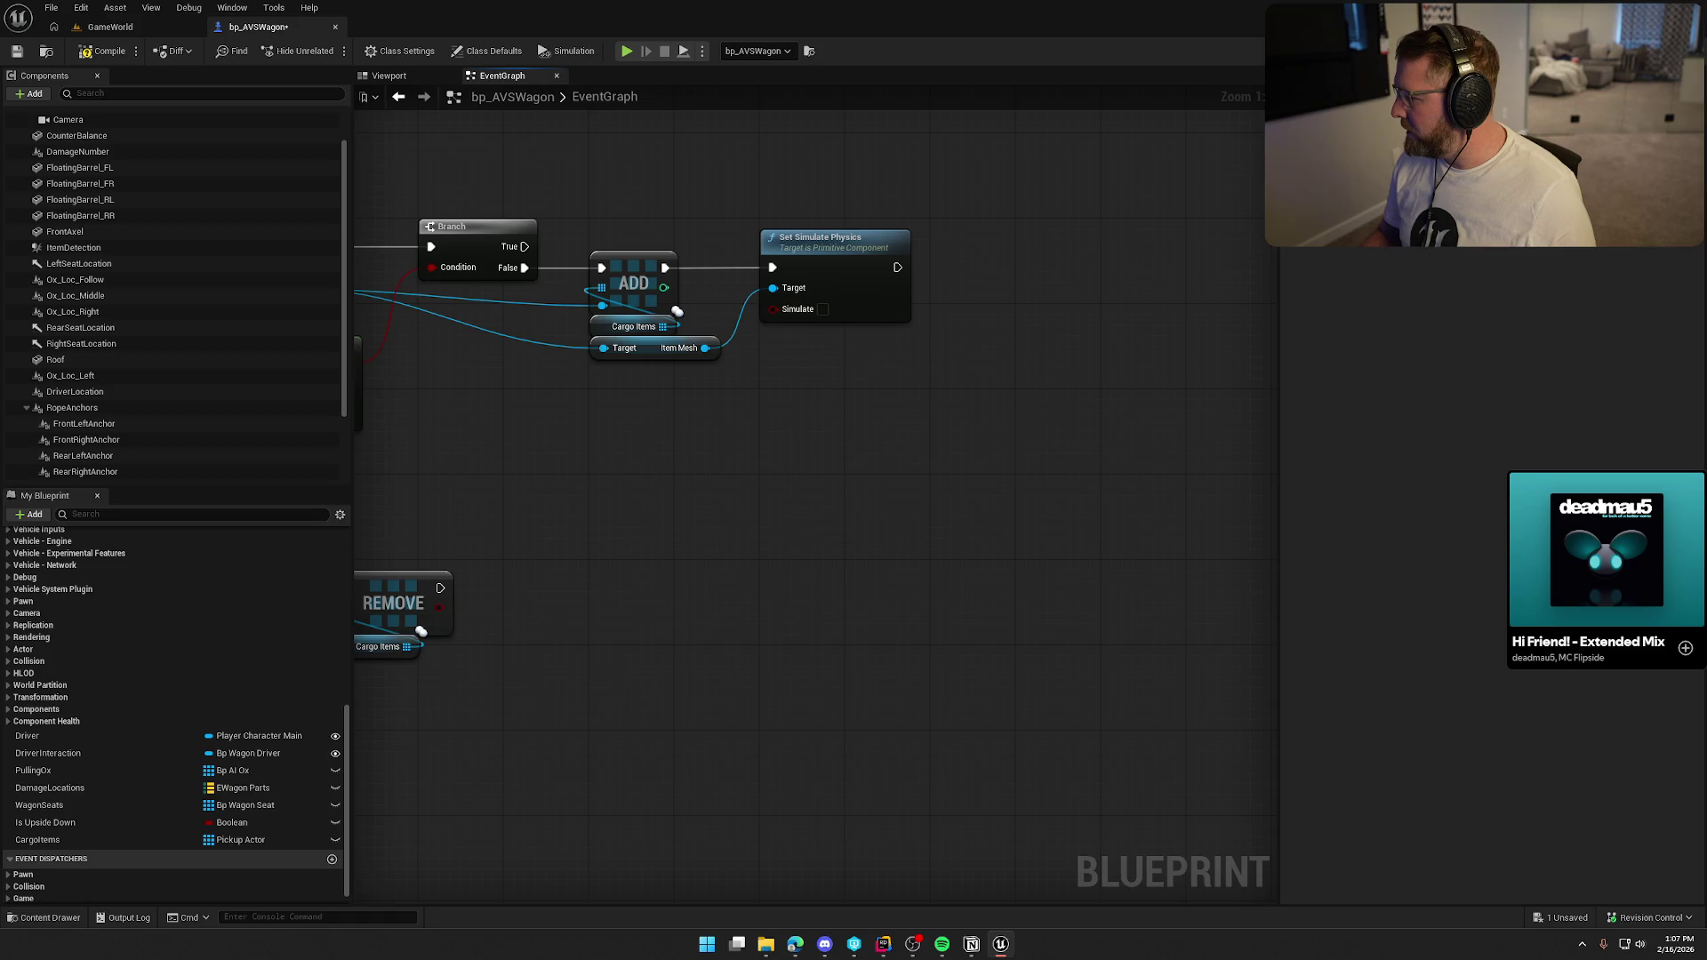
Attach the pickup actor to the wagon's Vehicle Mesh after Set Simulate Physics.
left_click_drag(404, 264, 943, 350)
type("attach")
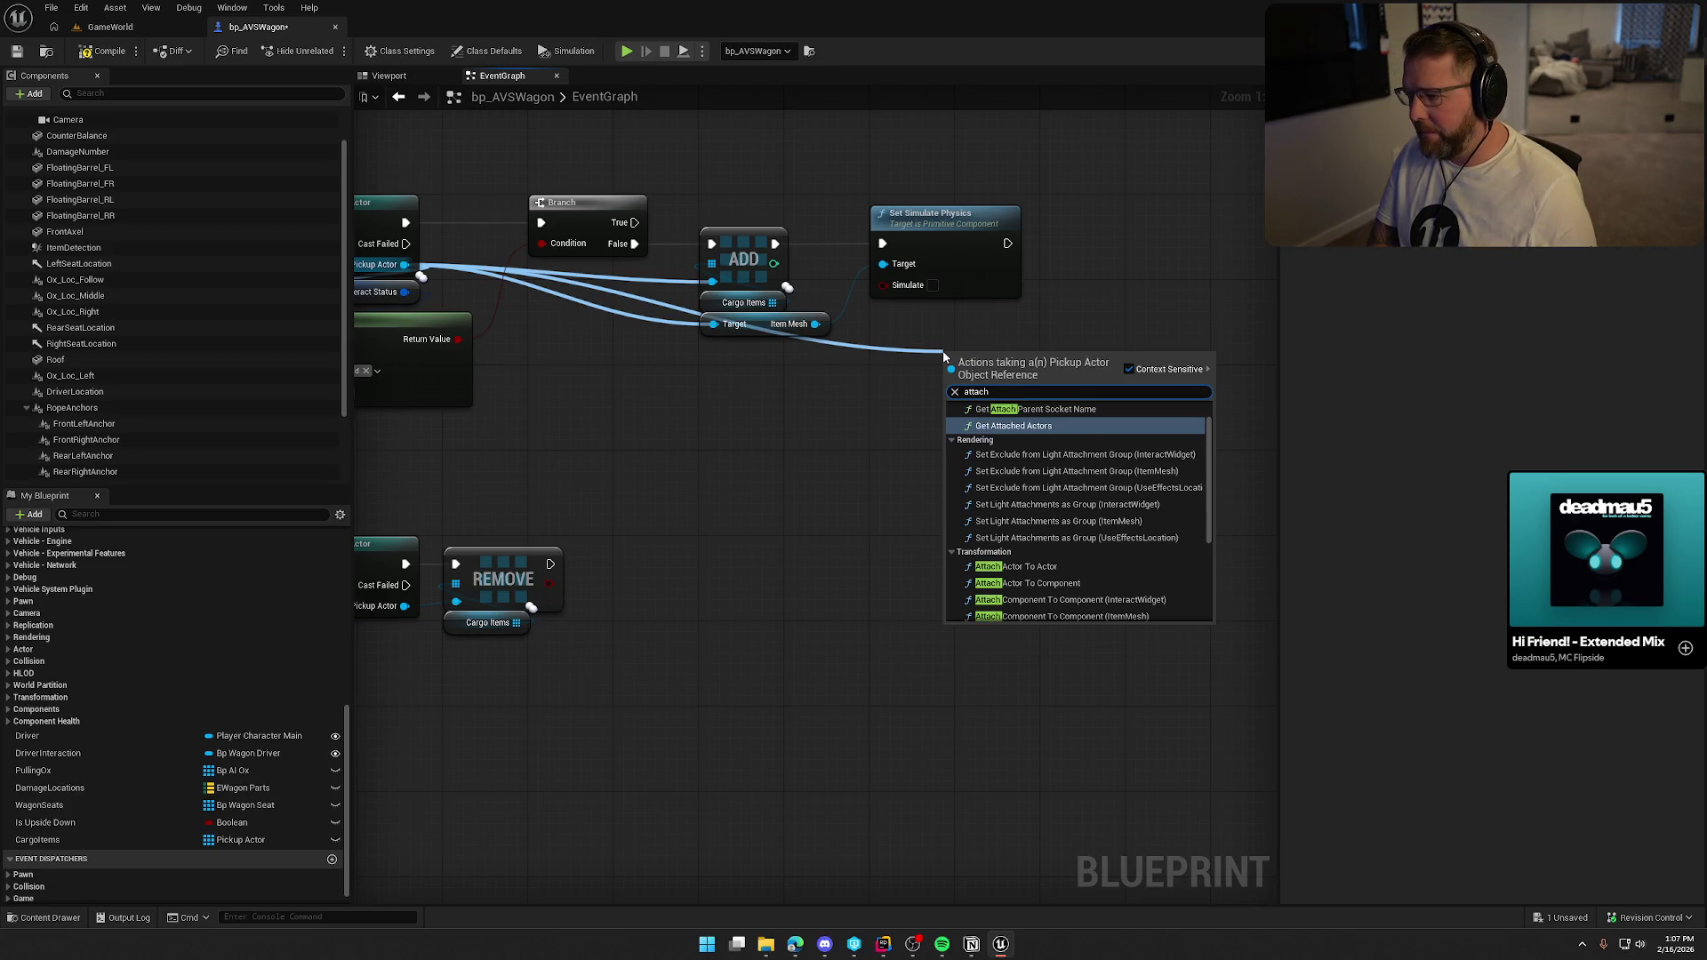
type(" actor to comp")
key("Return")
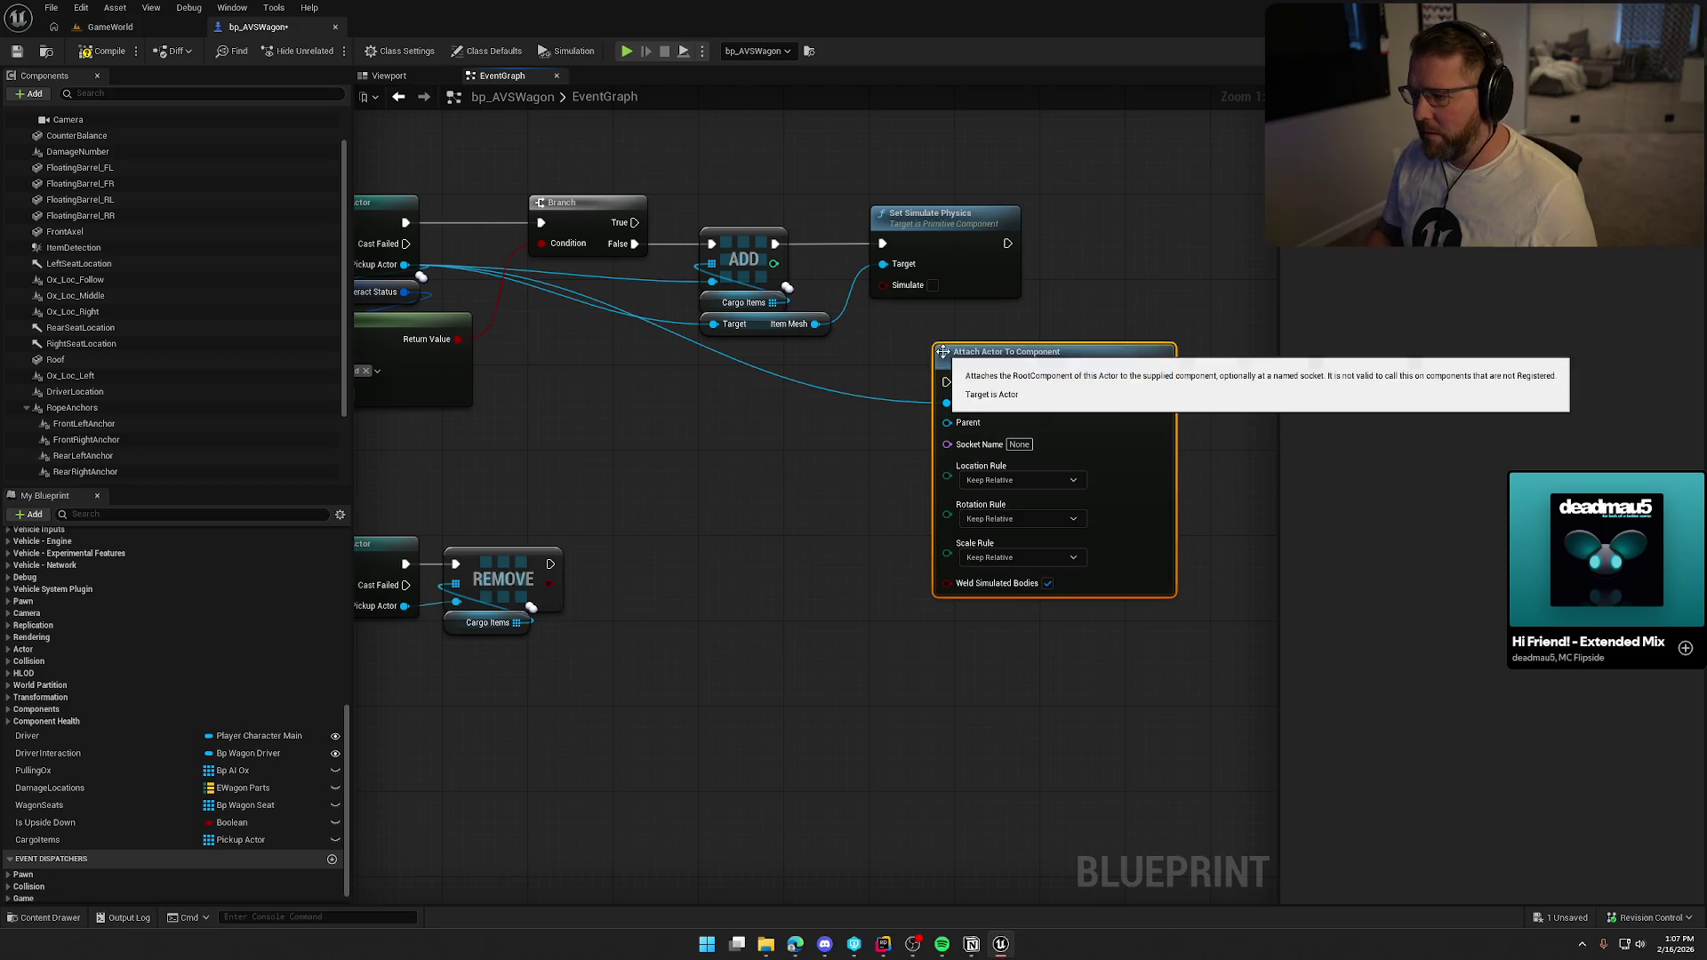
mouse_move(946, 382)
left_mouse_down()
mouse_move(1022, 264)
mouse_move(1007, 243)
left_mouse_up()
left_click_drag(1038, 365, 1147, 225)
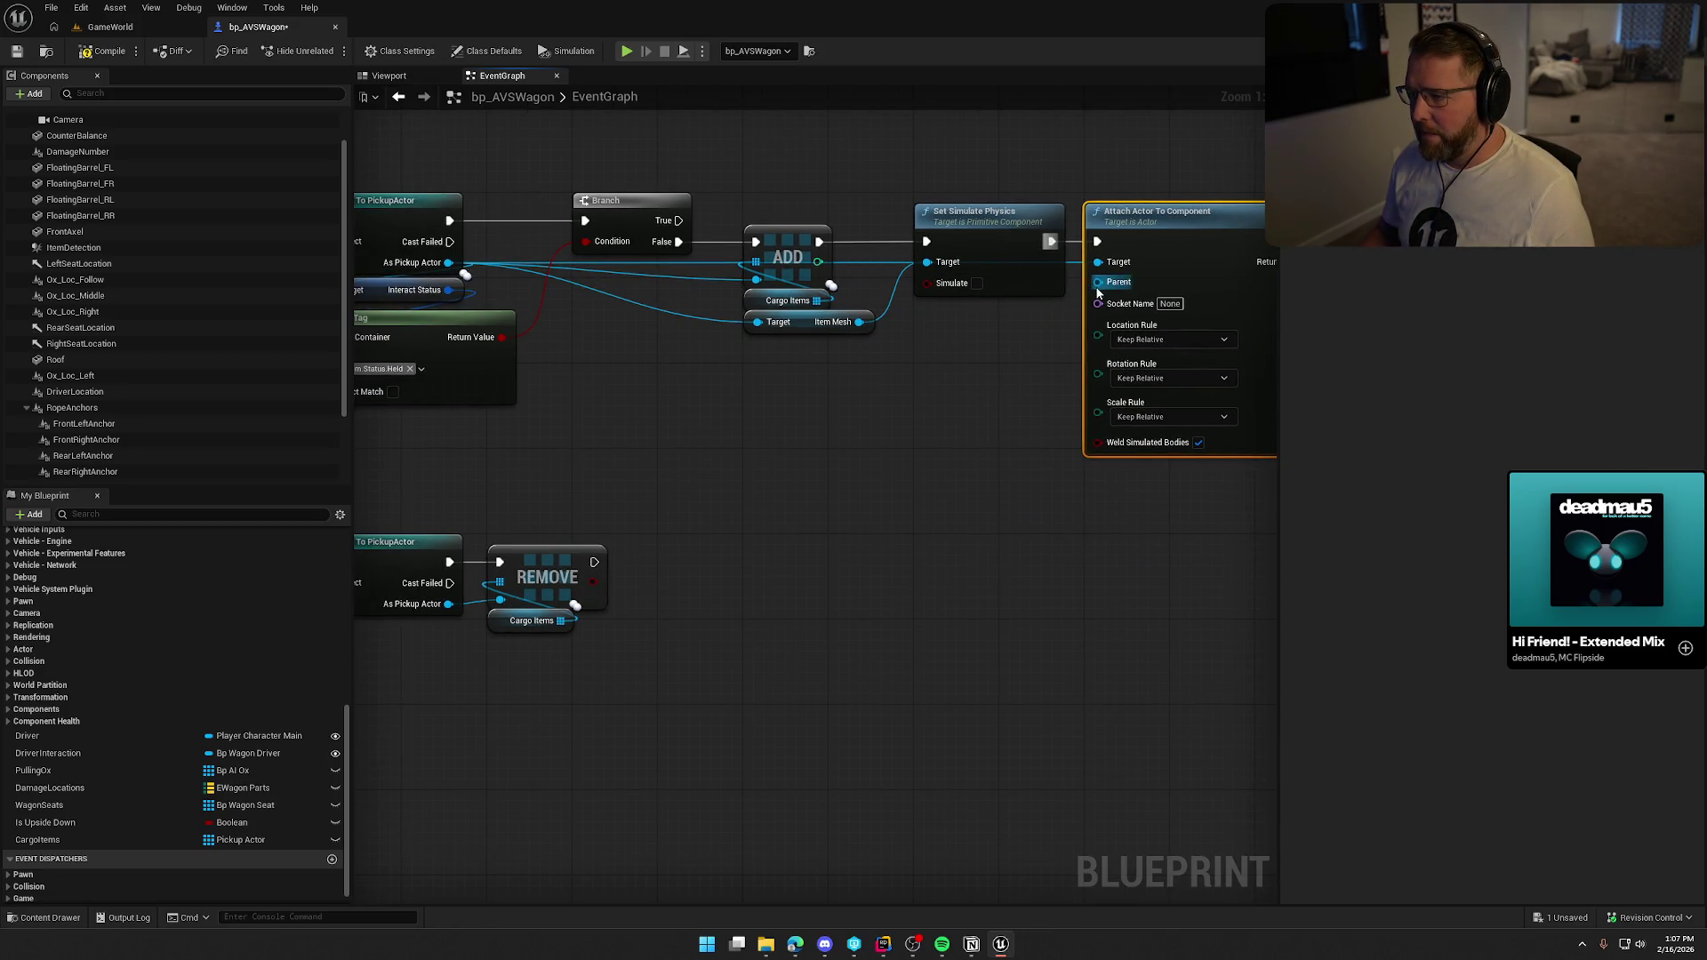
scroll(84, 147, "up", 2)
mouse_move(93, 132)
left_mouse_down()
mouse_move(743, 377)
mouse_move(1107, 330)
mouse_move(1098, 282)
left_mouse_up()
mouse_move(889, 353)
left_mouse_down()
mouse_move(1024, 317)
mouse_move(951, 311)
left_mouse_up()
left_click(949, 392)
mouse_move(949, 392)
left_mouse_down()
mouse_move(815, 409)
mouse_move(790, 377)
left_mouse_up()
Set the attach node's location, rotation and scale rules to Keep World.
left_click(972, 320)
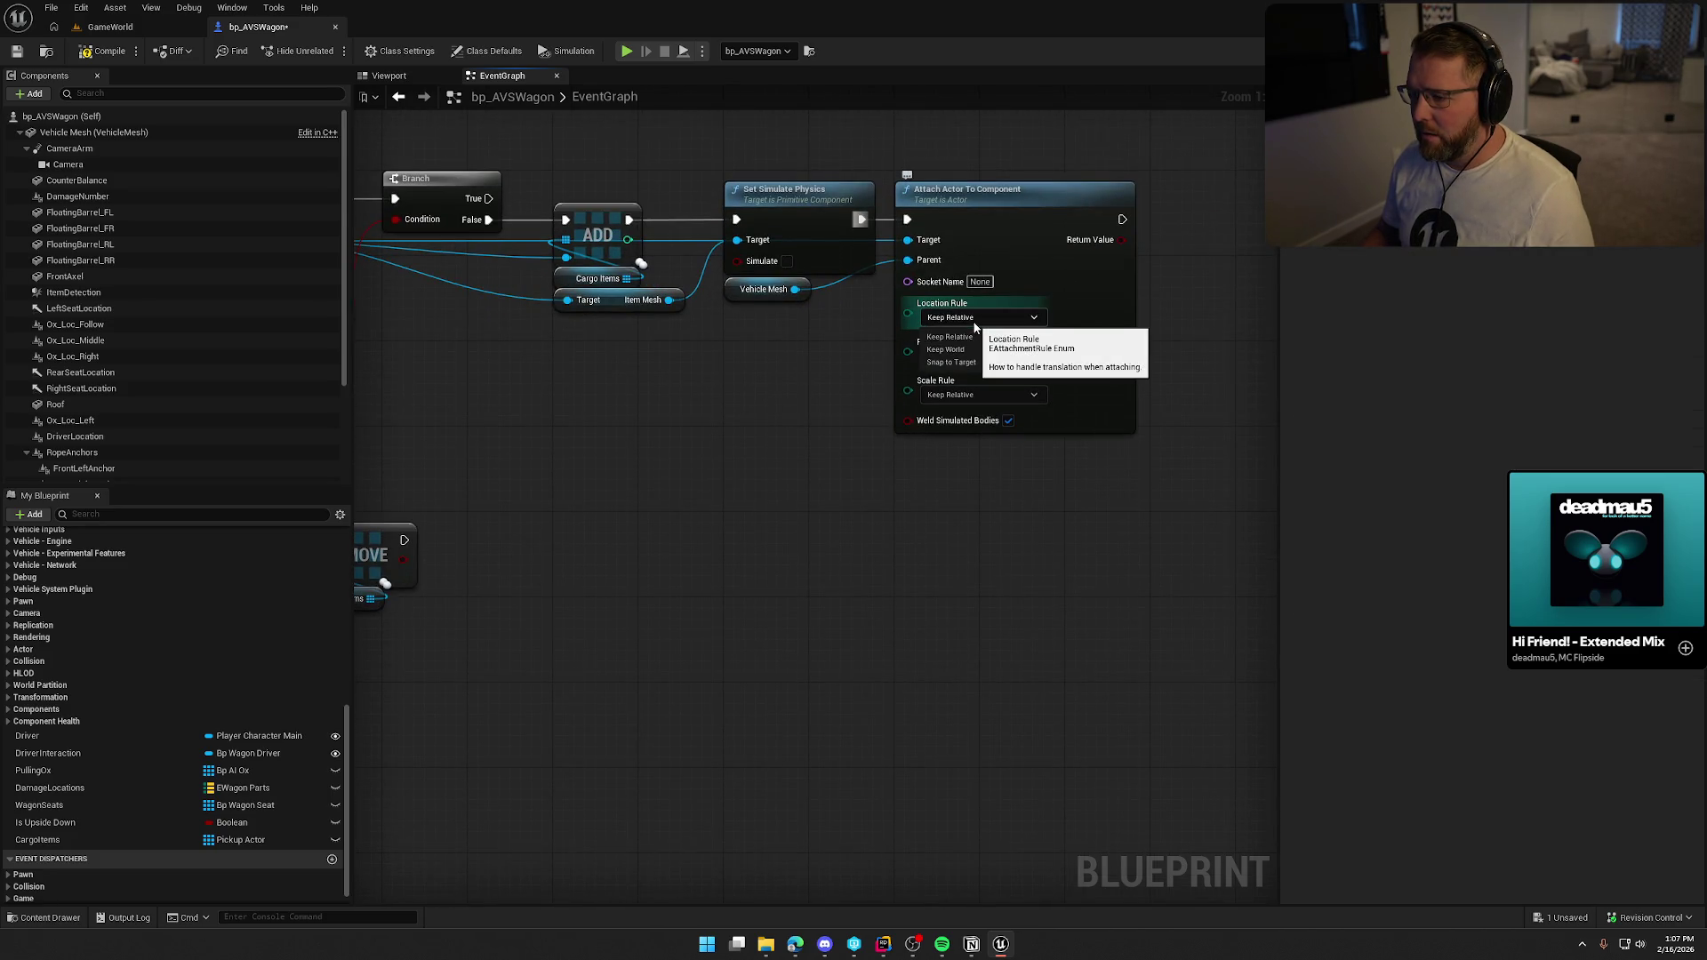
left_click(968, 335)
left_click(978, 394)
left_click(961, 428)
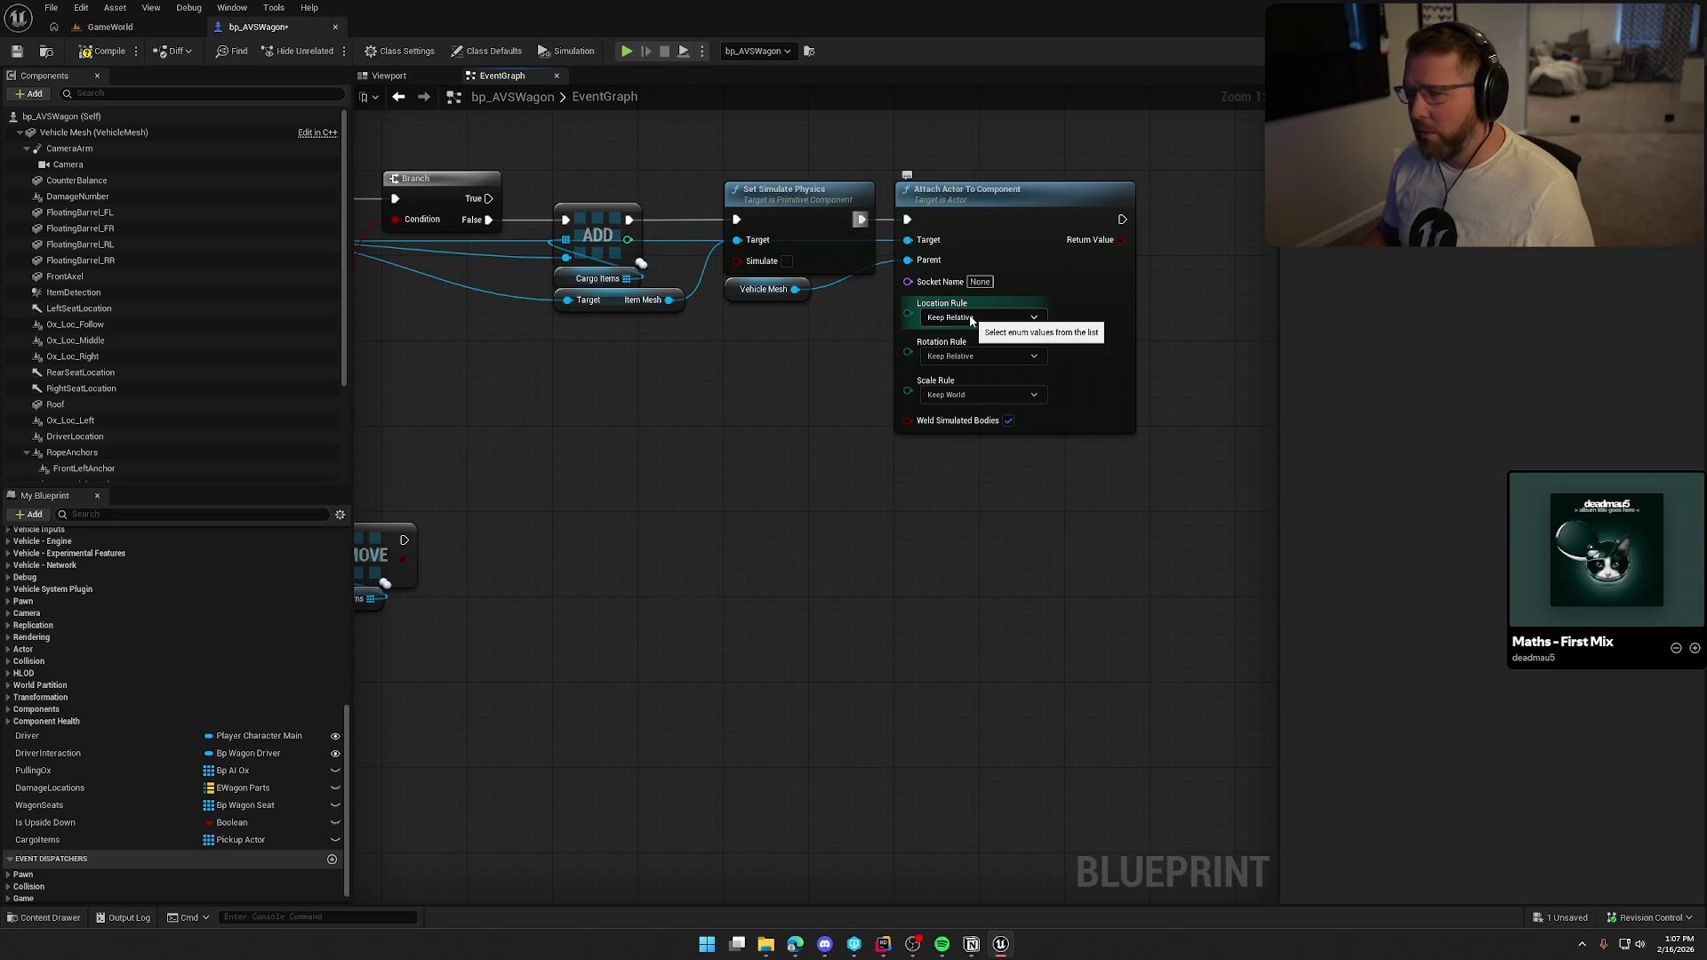
left_click(970, 319)
left_click(978, 349)
left_click(978, 355)
left_click(964, 389)
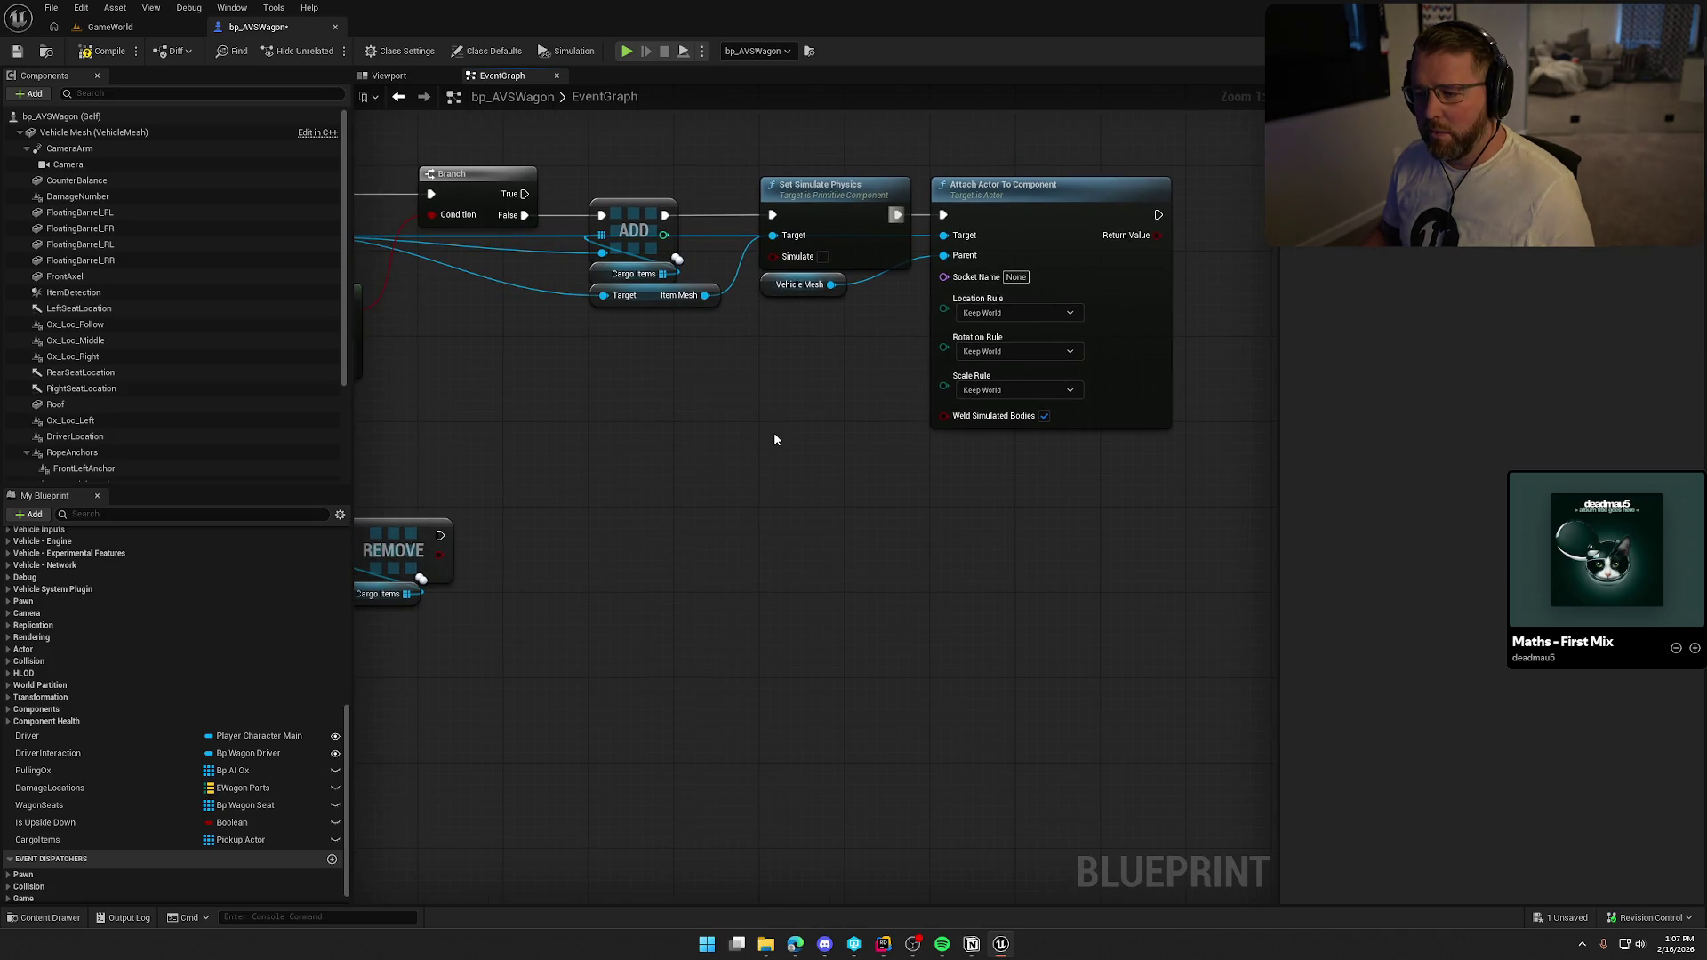
left_click_drag(777, 425, 879, 366)
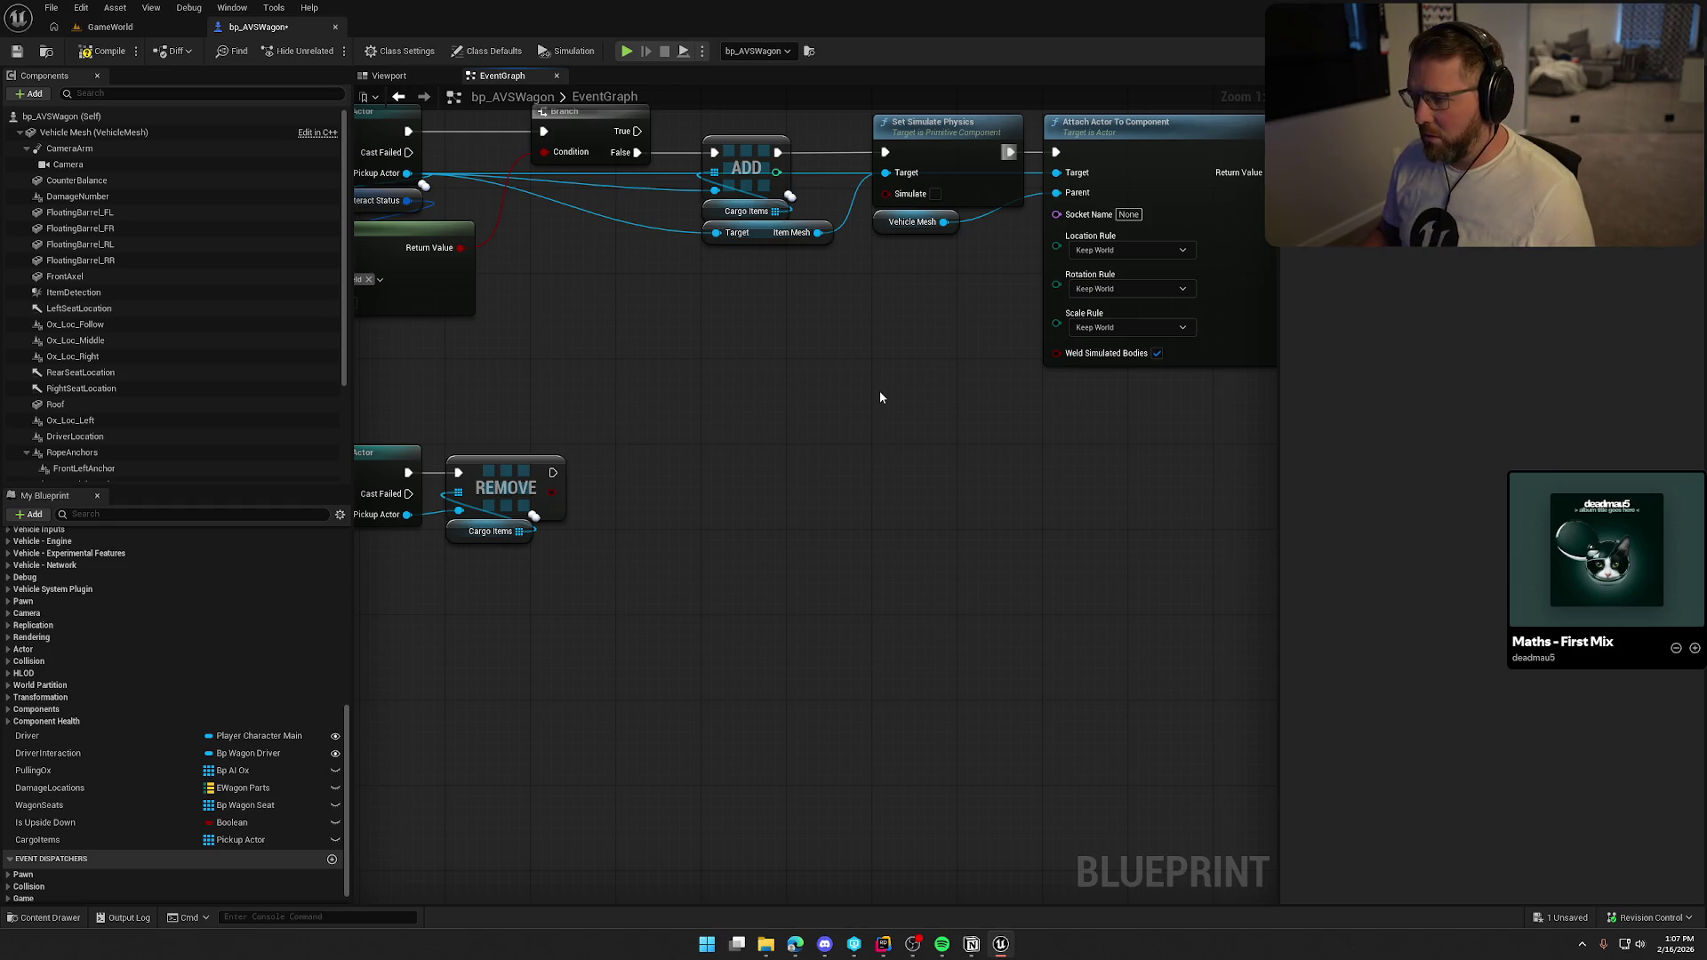
left_click_drag(884, 381, 942, 385)
mouse_move(883, 474)
left_mouse_down()
mouse_move(659, 511)
mouse_move(914, 445)
mouse_move(1012, 480)
left_mouse_up()
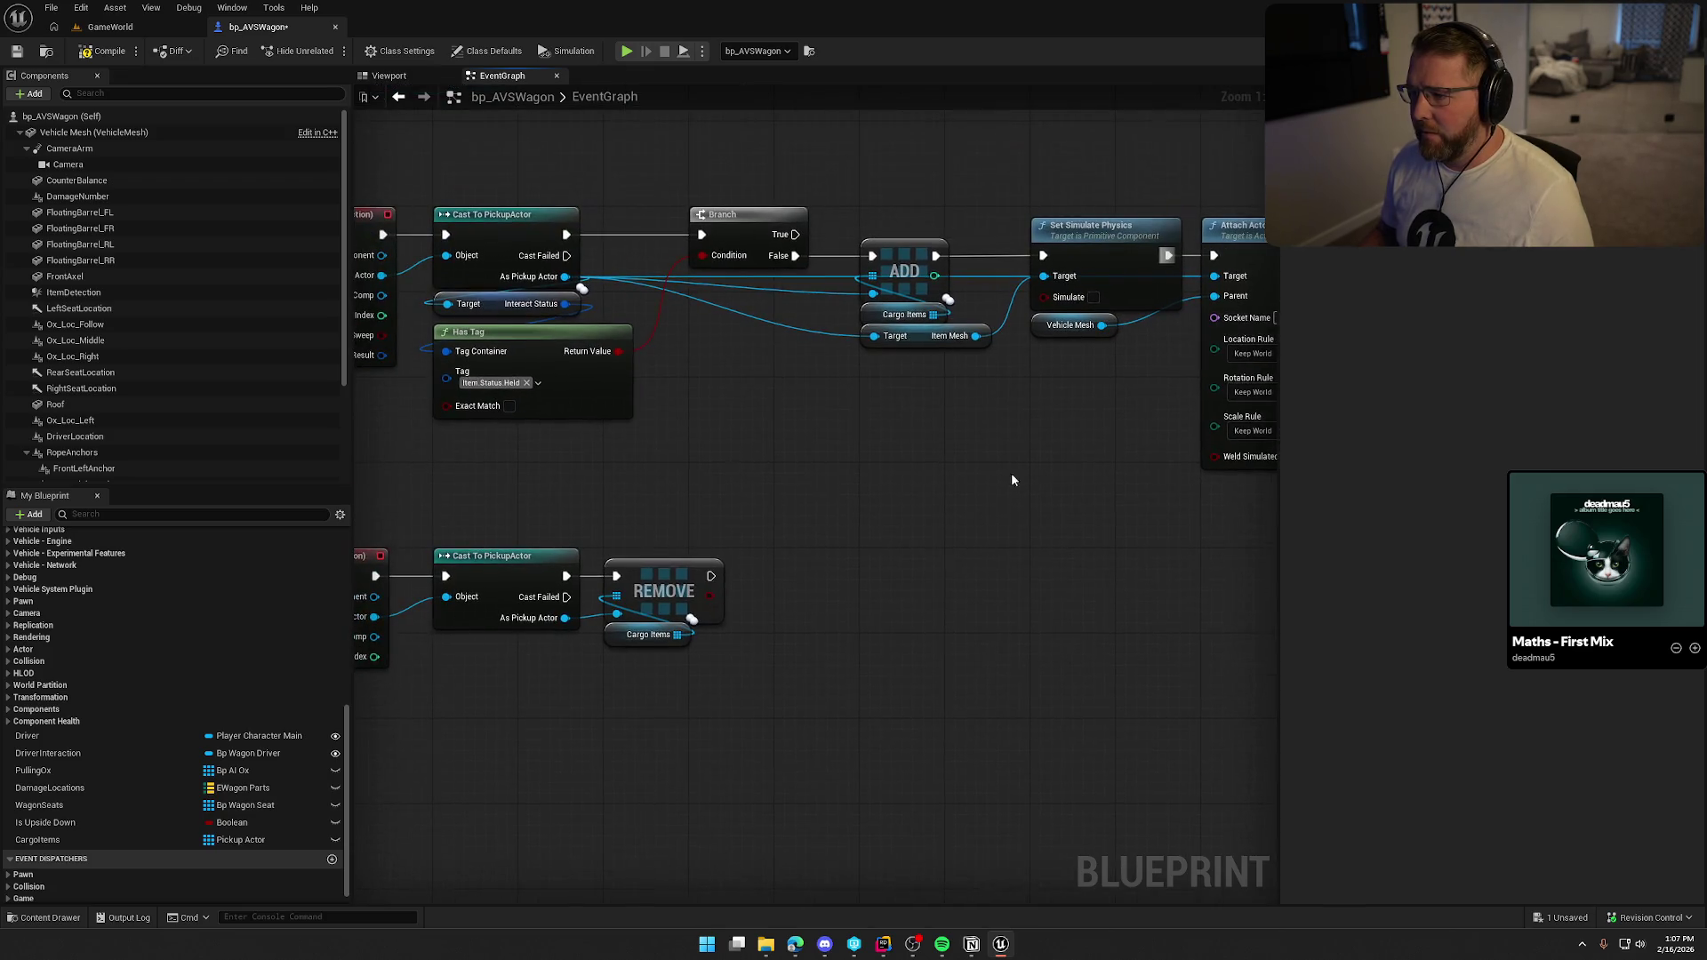
In OnRep_CargoItems, add a For Each Loop over the Cargo Items array.
left_click(54, 839)
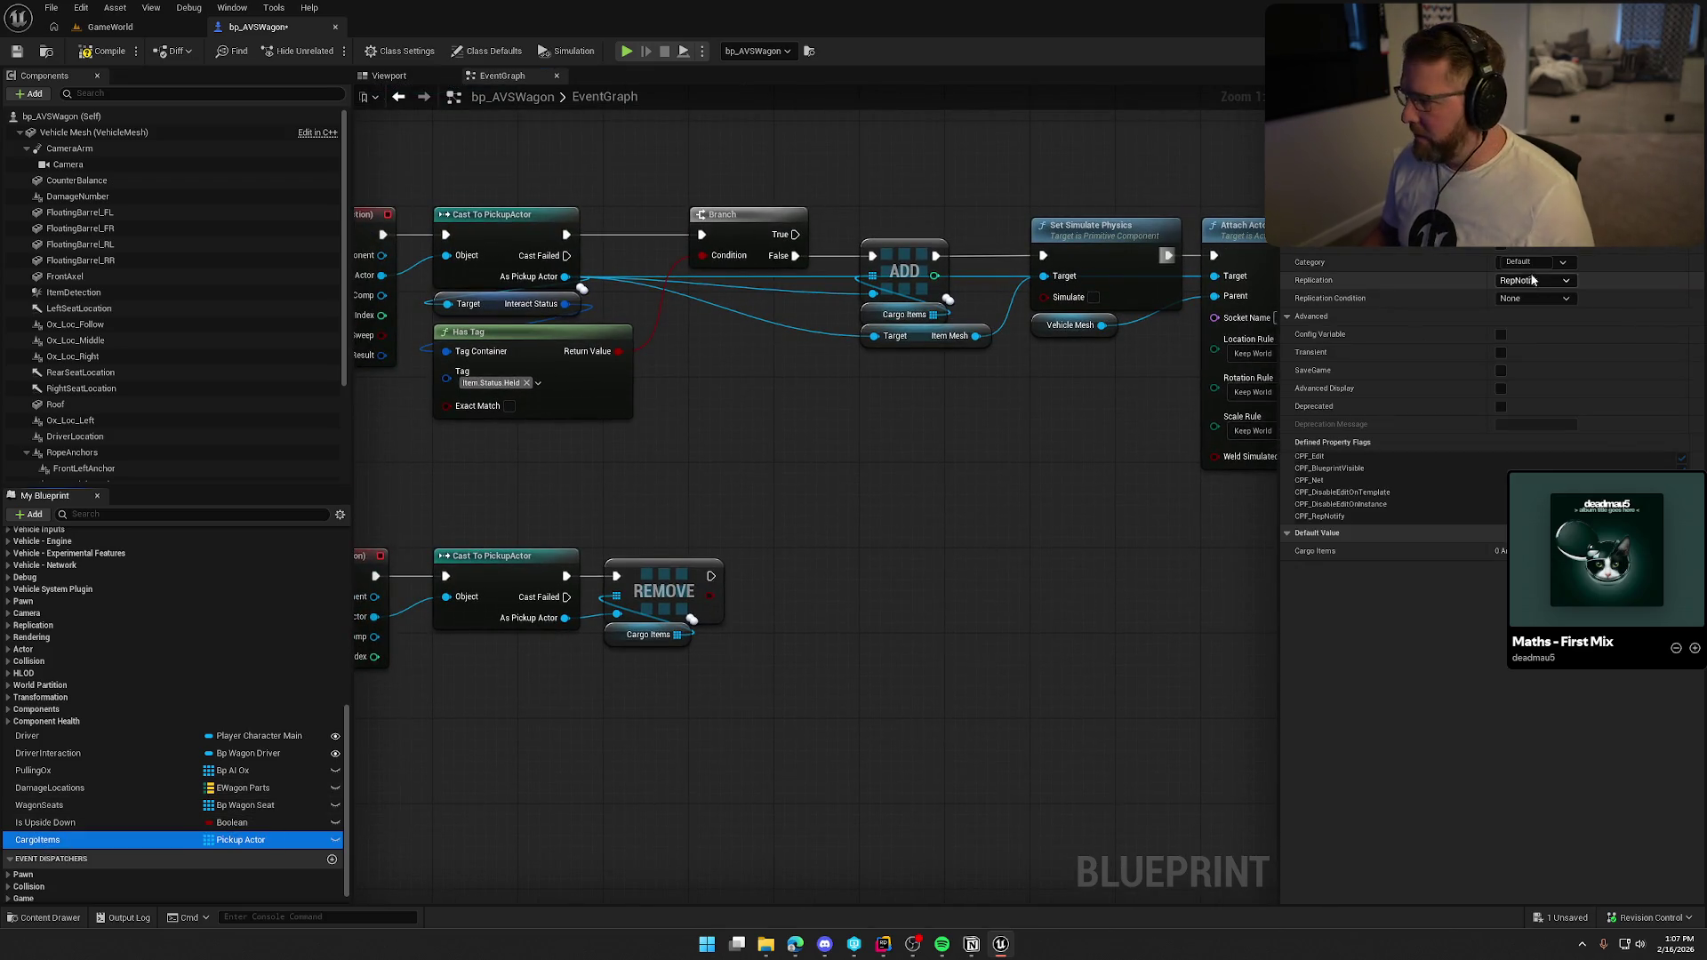
scroll(119, 674, "up", 5)
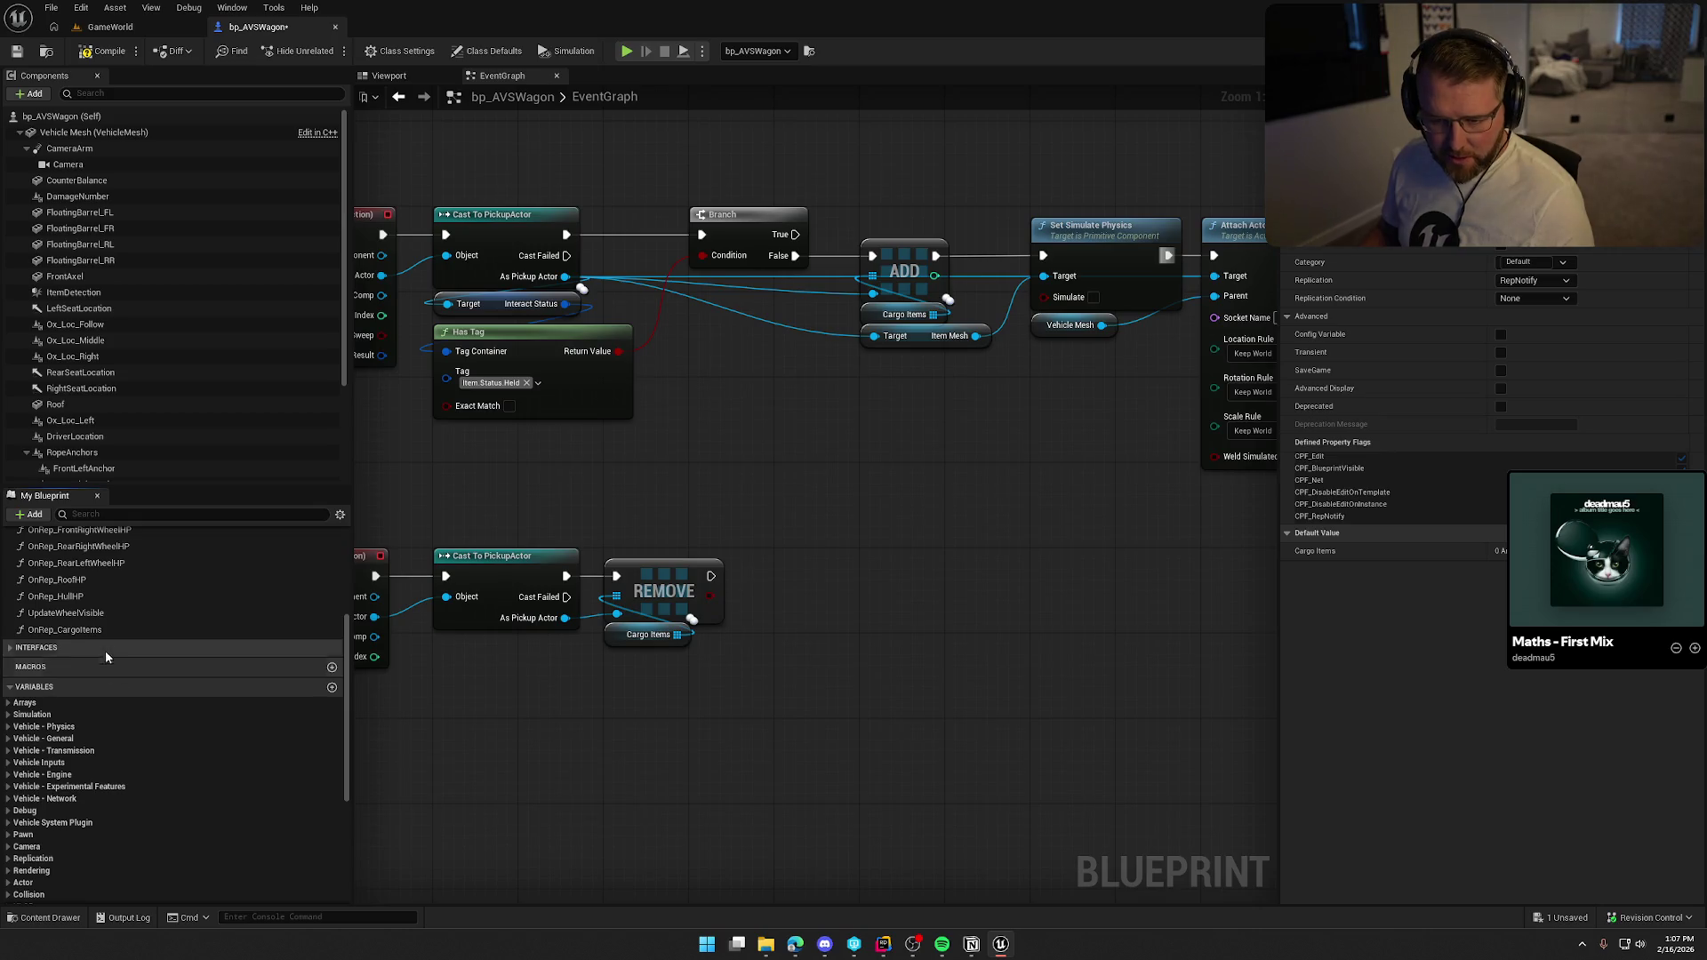
double_click(103, 630)
scroll(119, 793, "down", 5)
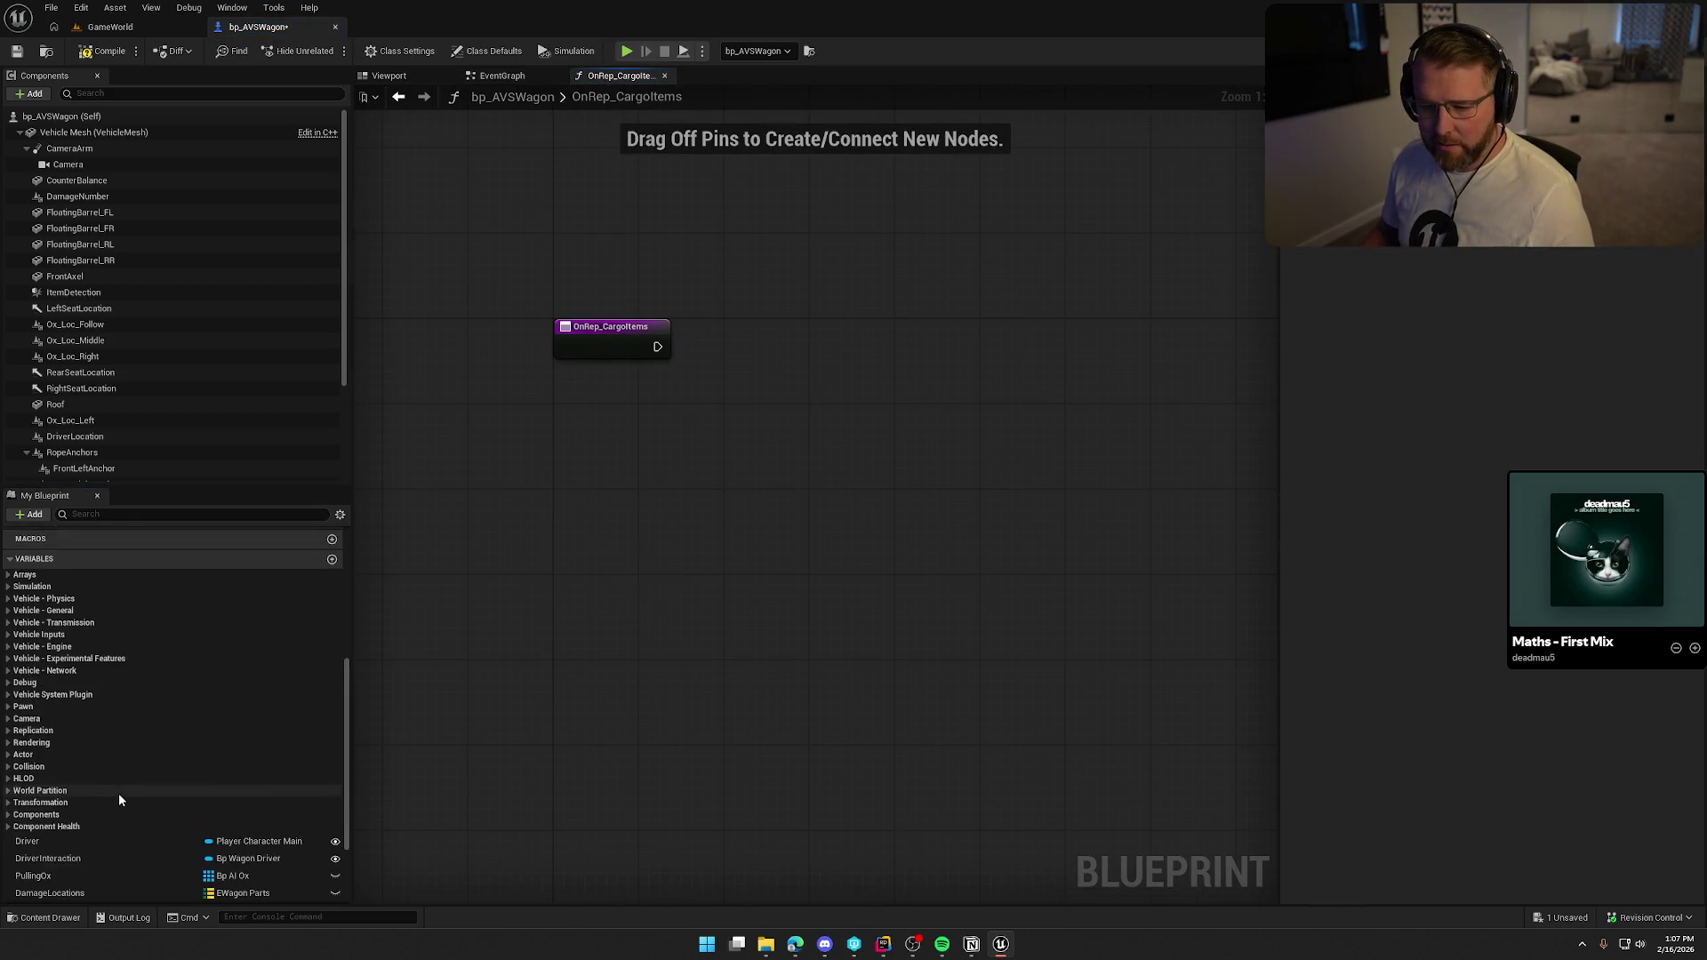
mouse_move(53, 839)
left_mouse_down()
mouse_move(100, 829)
mouse_move(584, 392)
left_mouse_up()
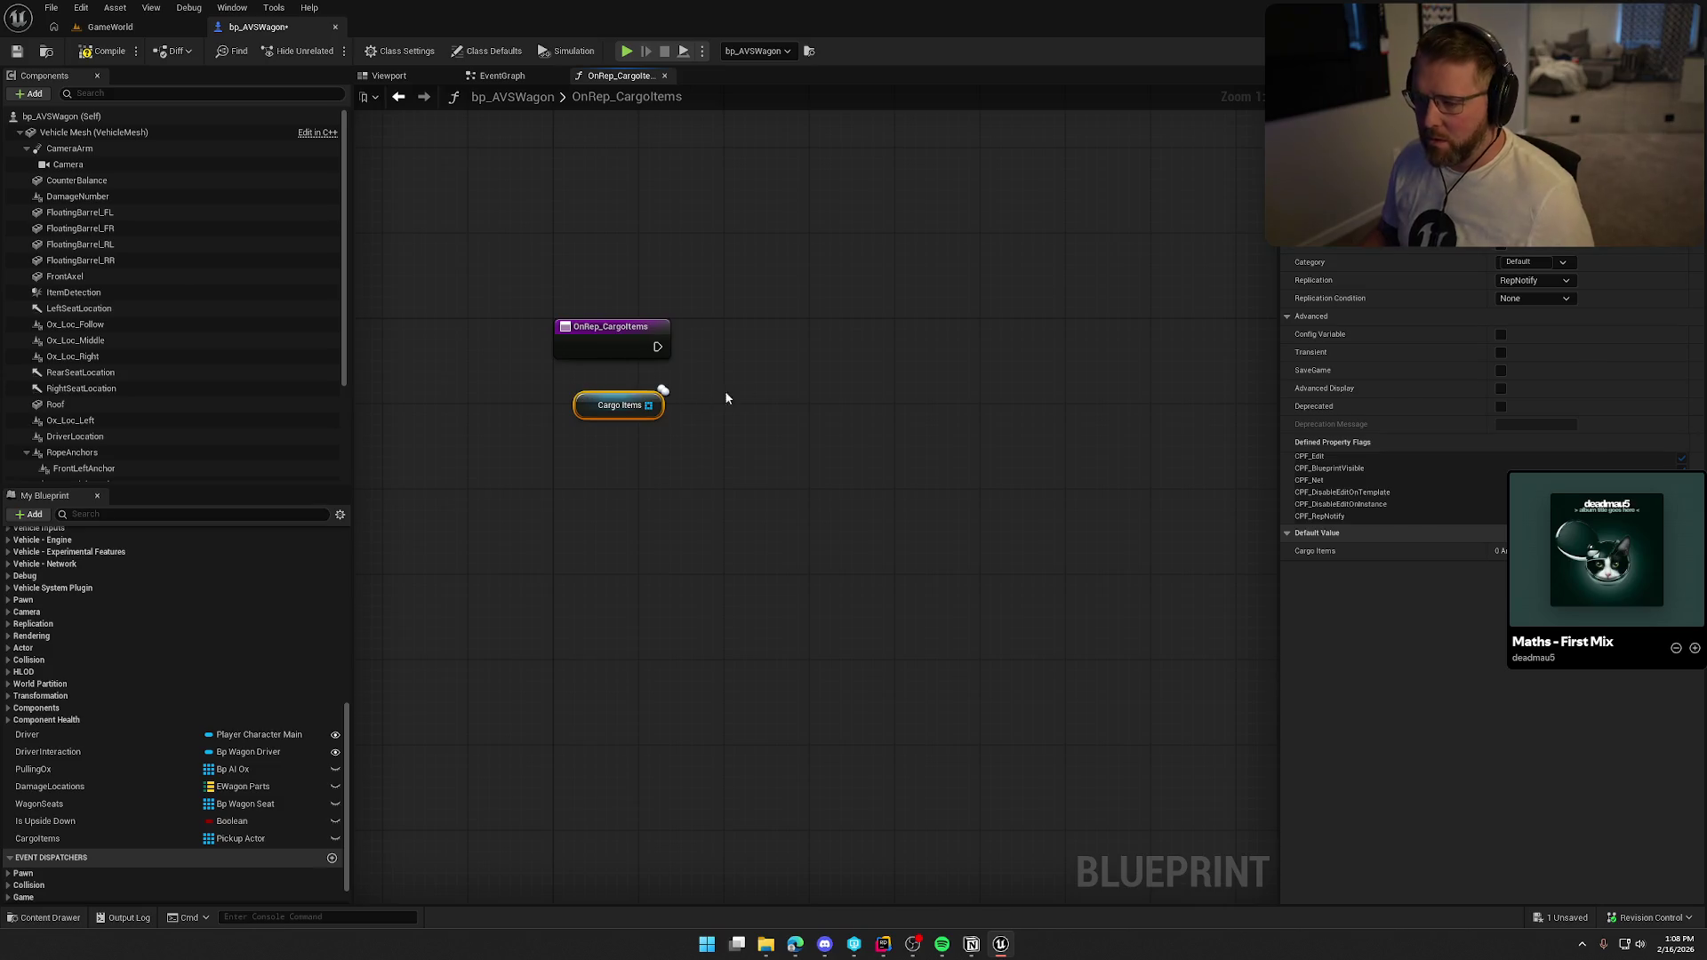
left_click(764, 350)
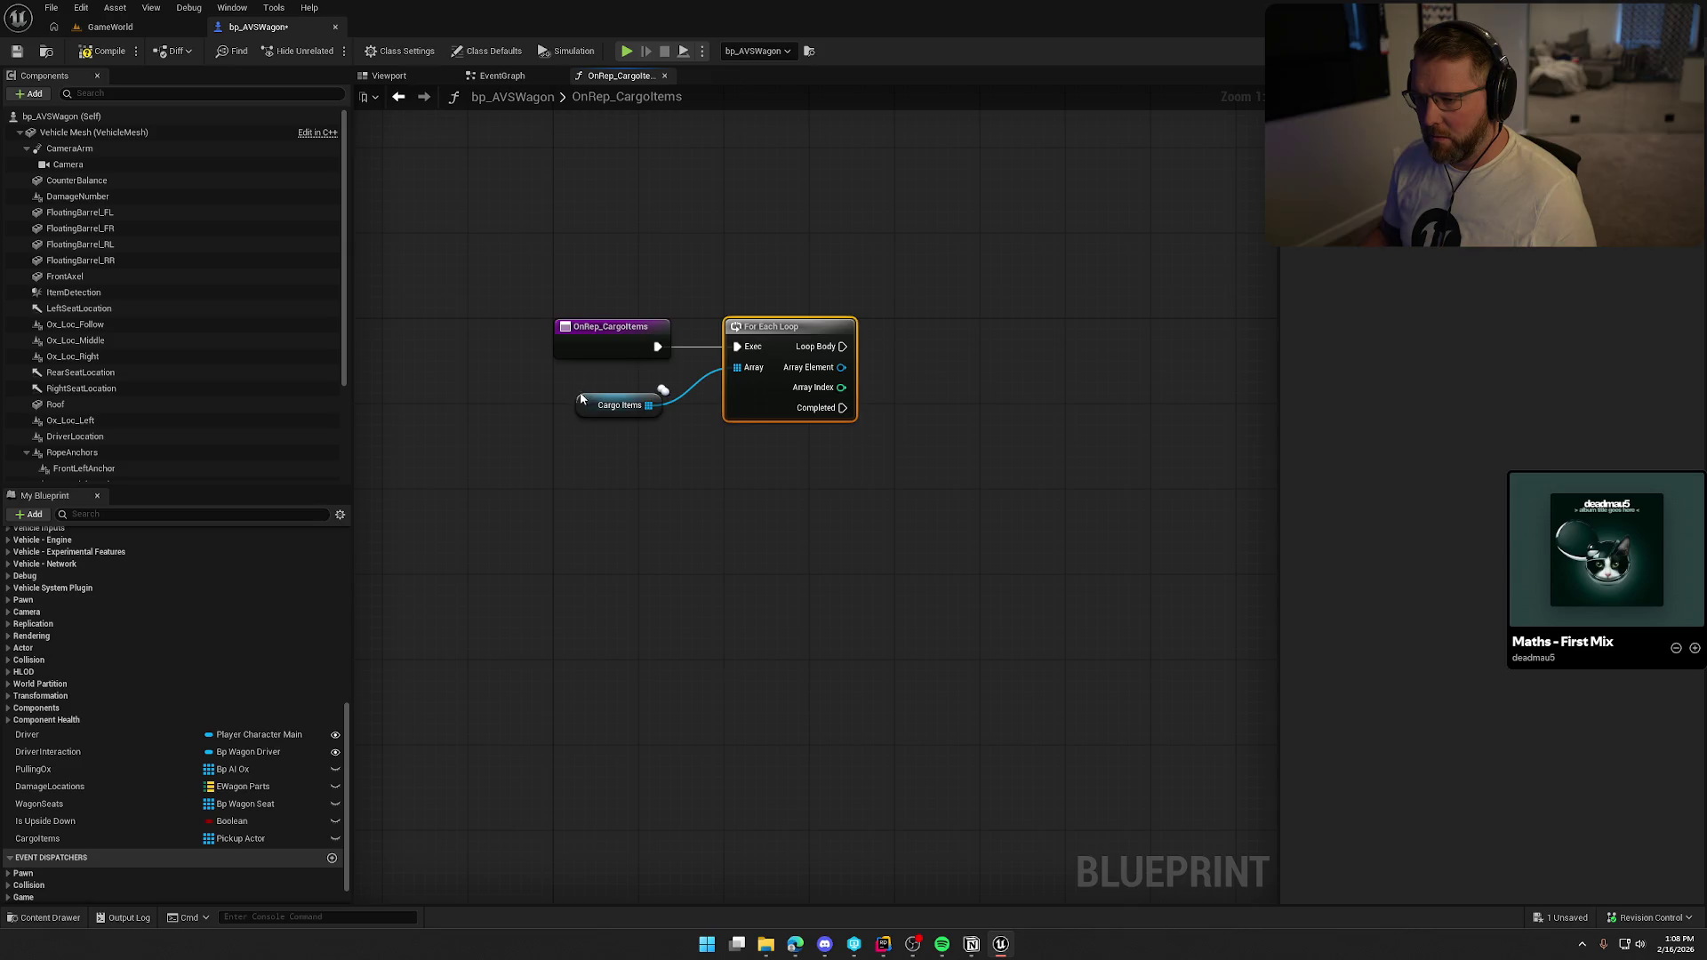
left_click_drag(581, 400, 591, 368)
left_click(602, 516)
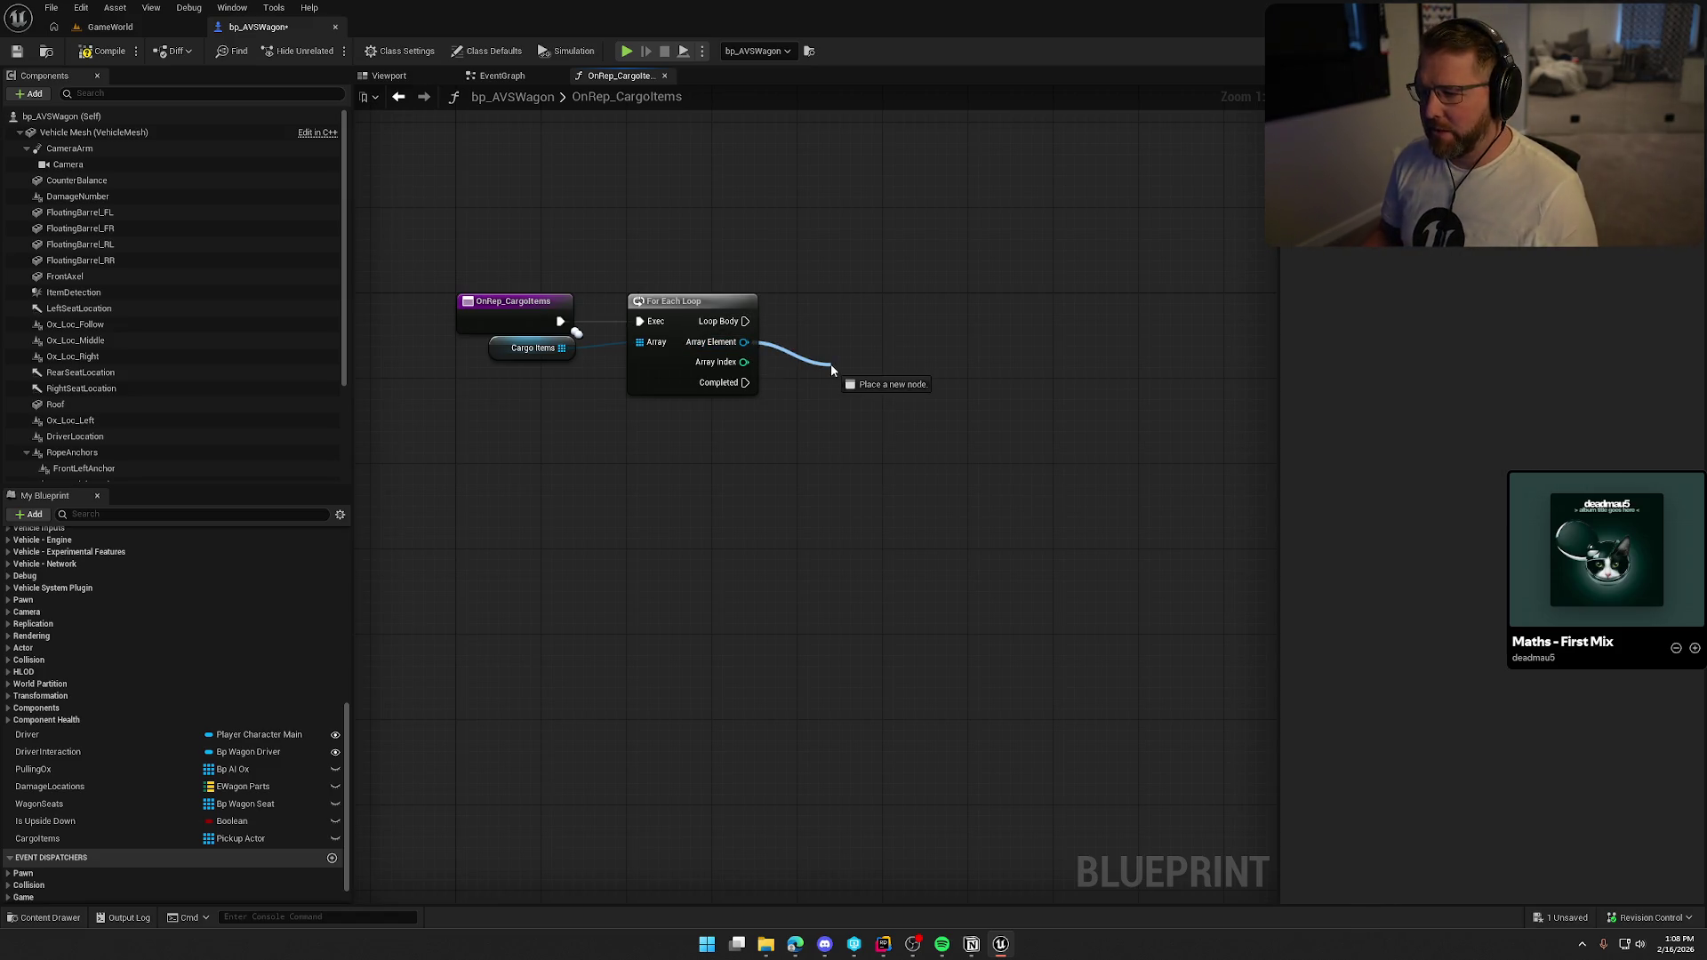
Set each array element's Item Mesh collision response on all channels to Overlap.
left_click_drag(831, 366, 831, 366)
type("get item mes")
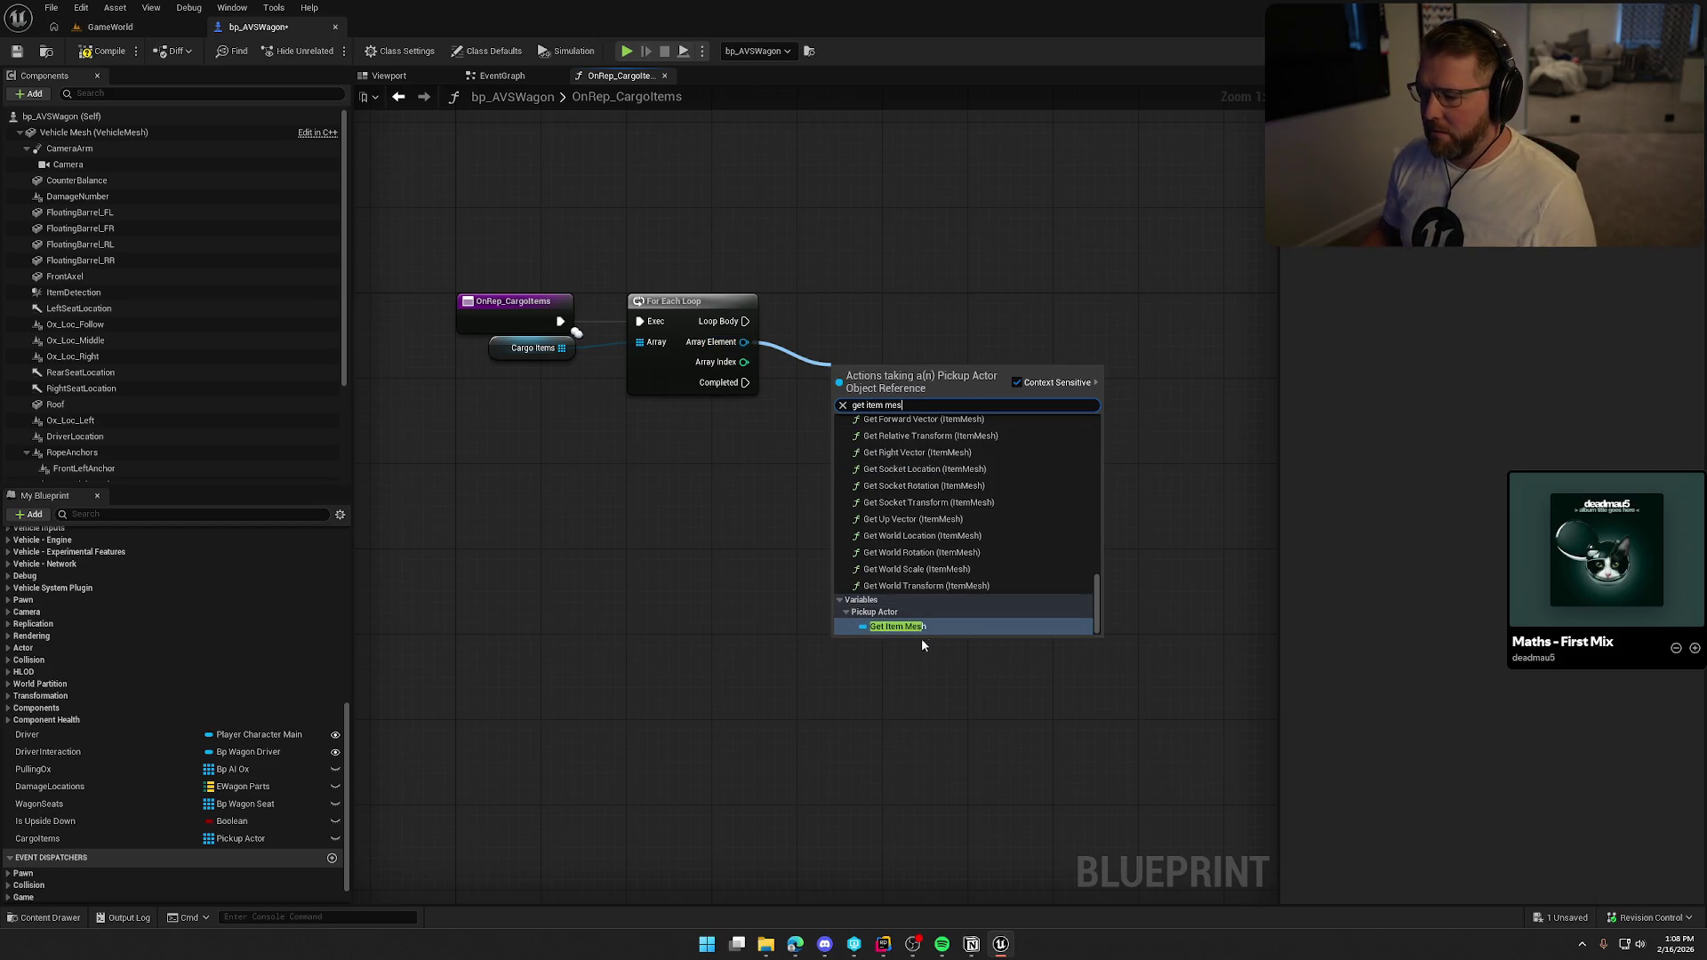
left_click(916, 626)
mouse_move(894, 374)
left_mouse_down()
mouse_move(850, 353)
mouse_move(982, 358)
left_mouse_up()
type("set collis")
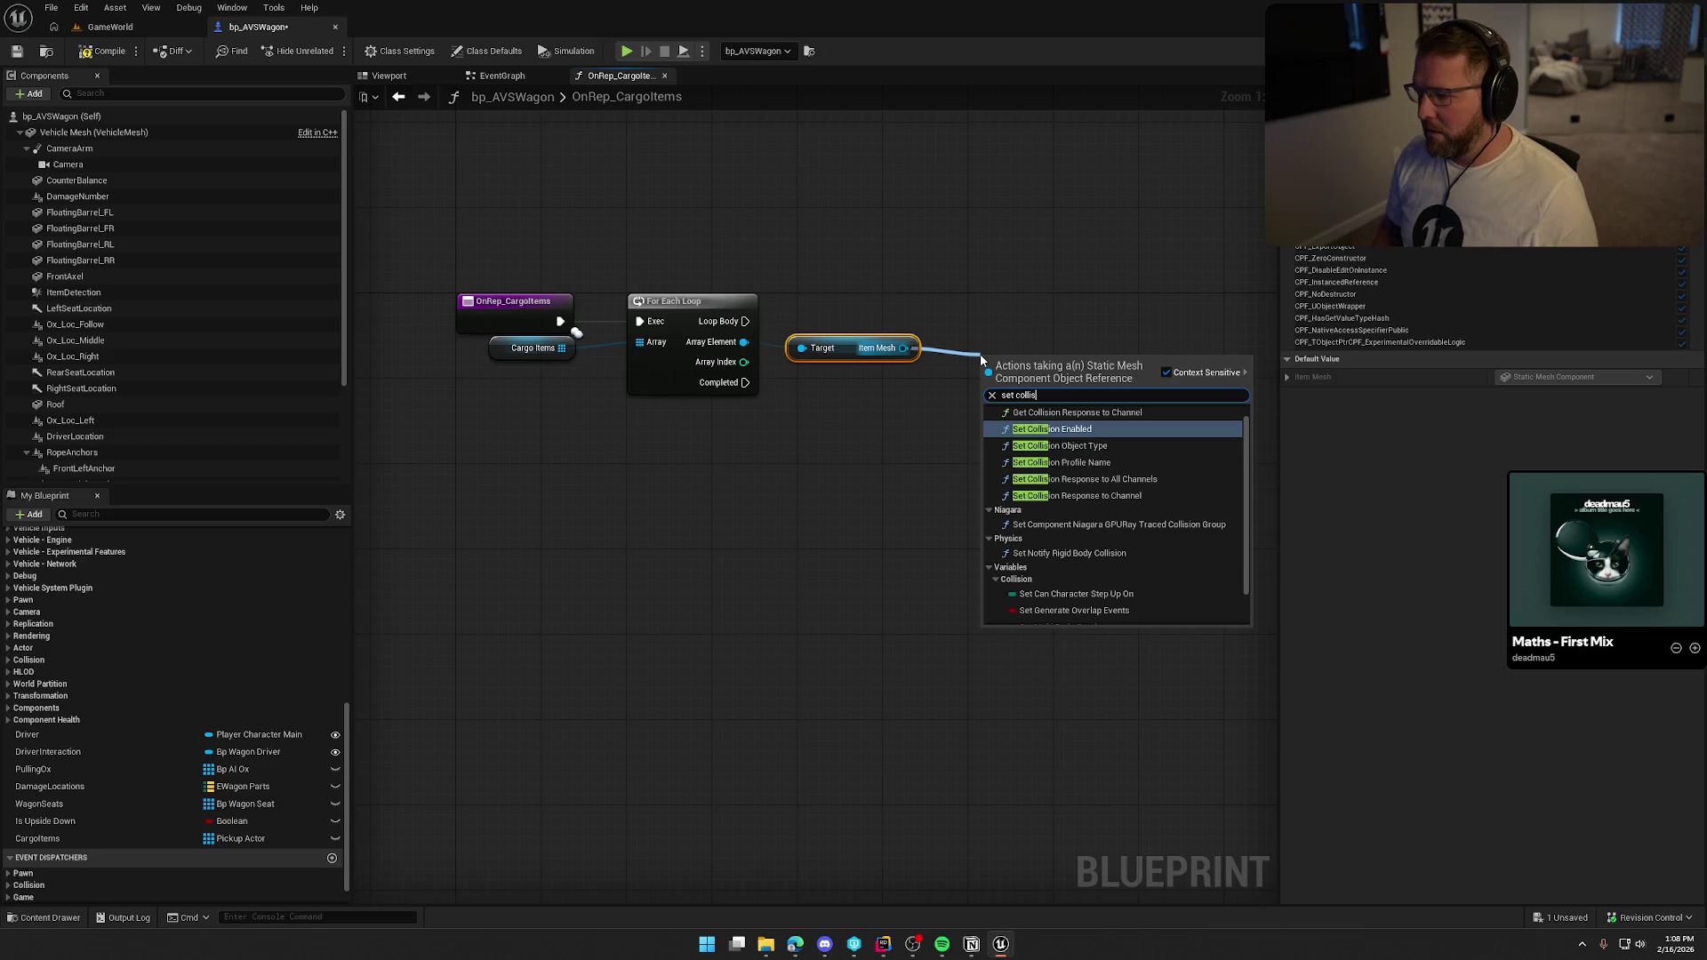
key("Down")
key("Down")
key("Down")
key("Return")
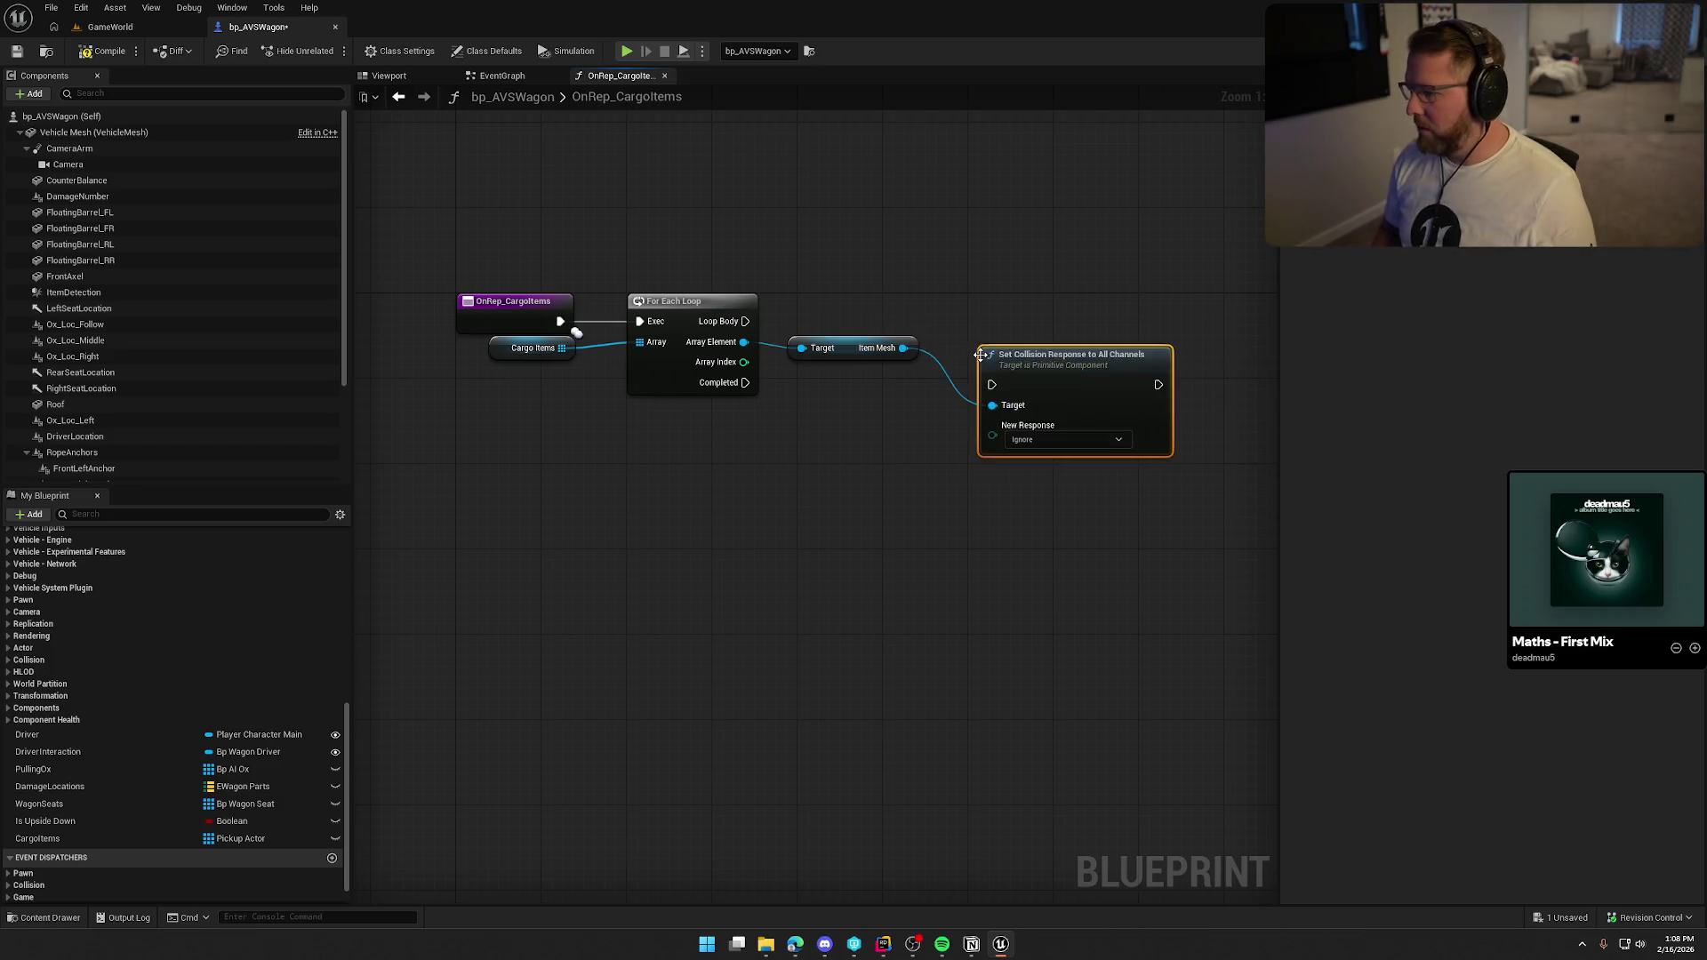
left_click(1065, 439)
left_click(1044, 473)
mouse_move(1006, 384)
left_mouse_down()
mouse_move(791, 317)
mouse_move(986, 318)
left_mouse_up()
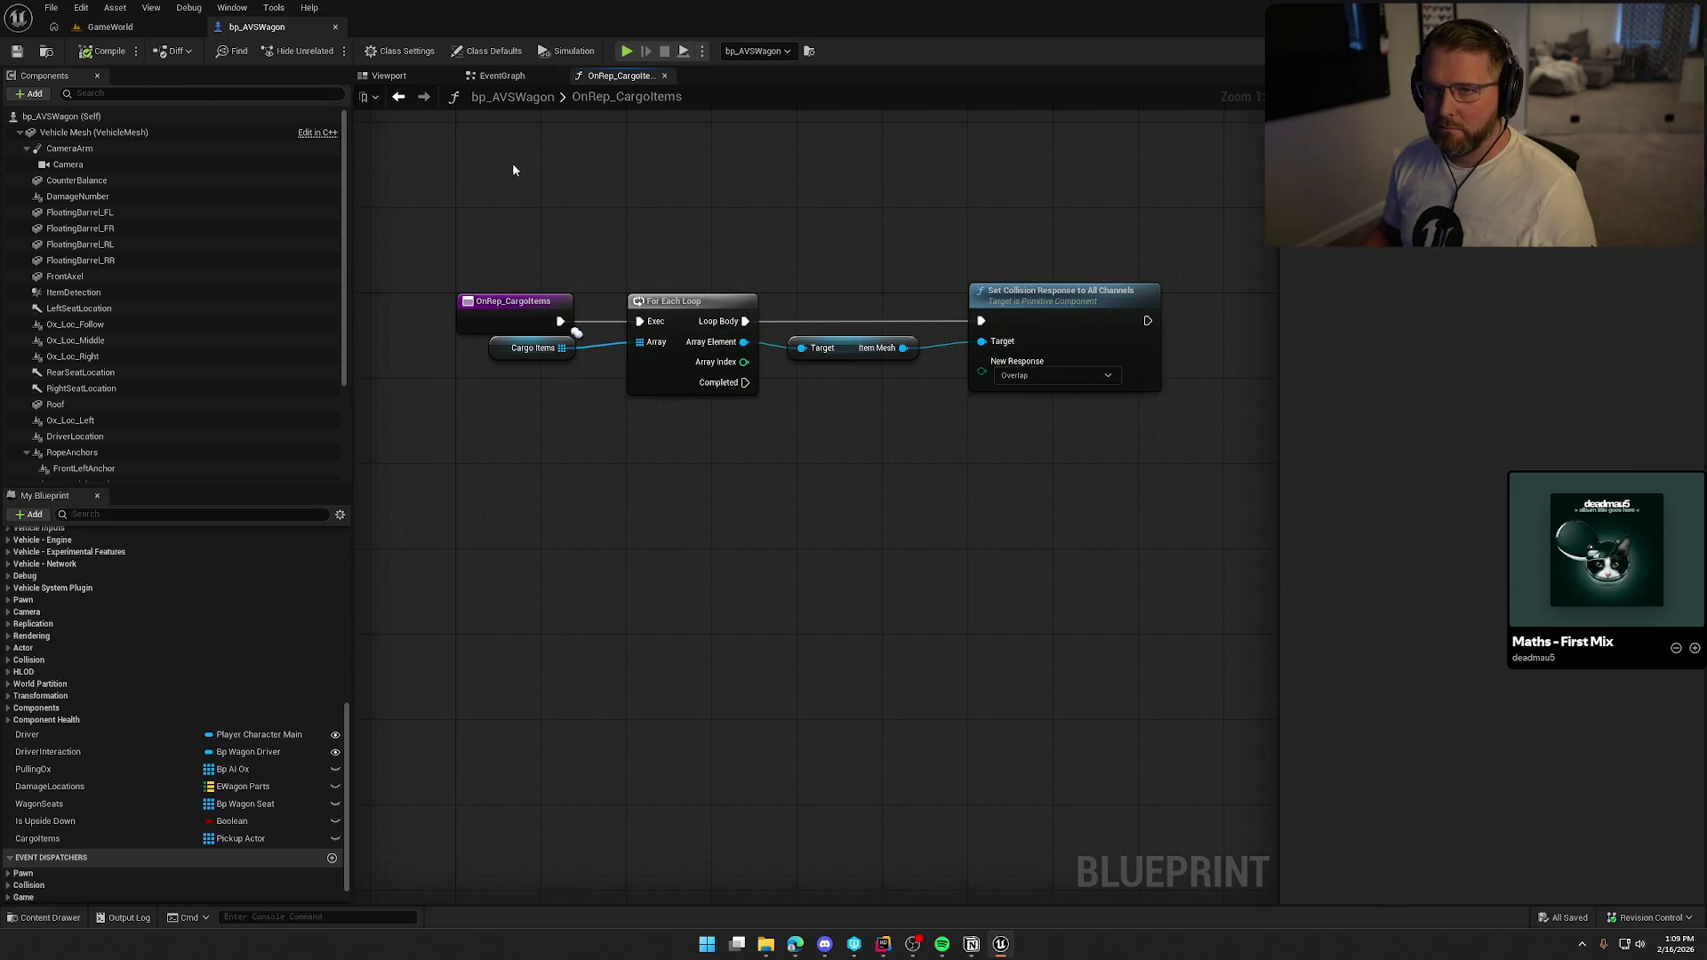
left_click(96, 27)
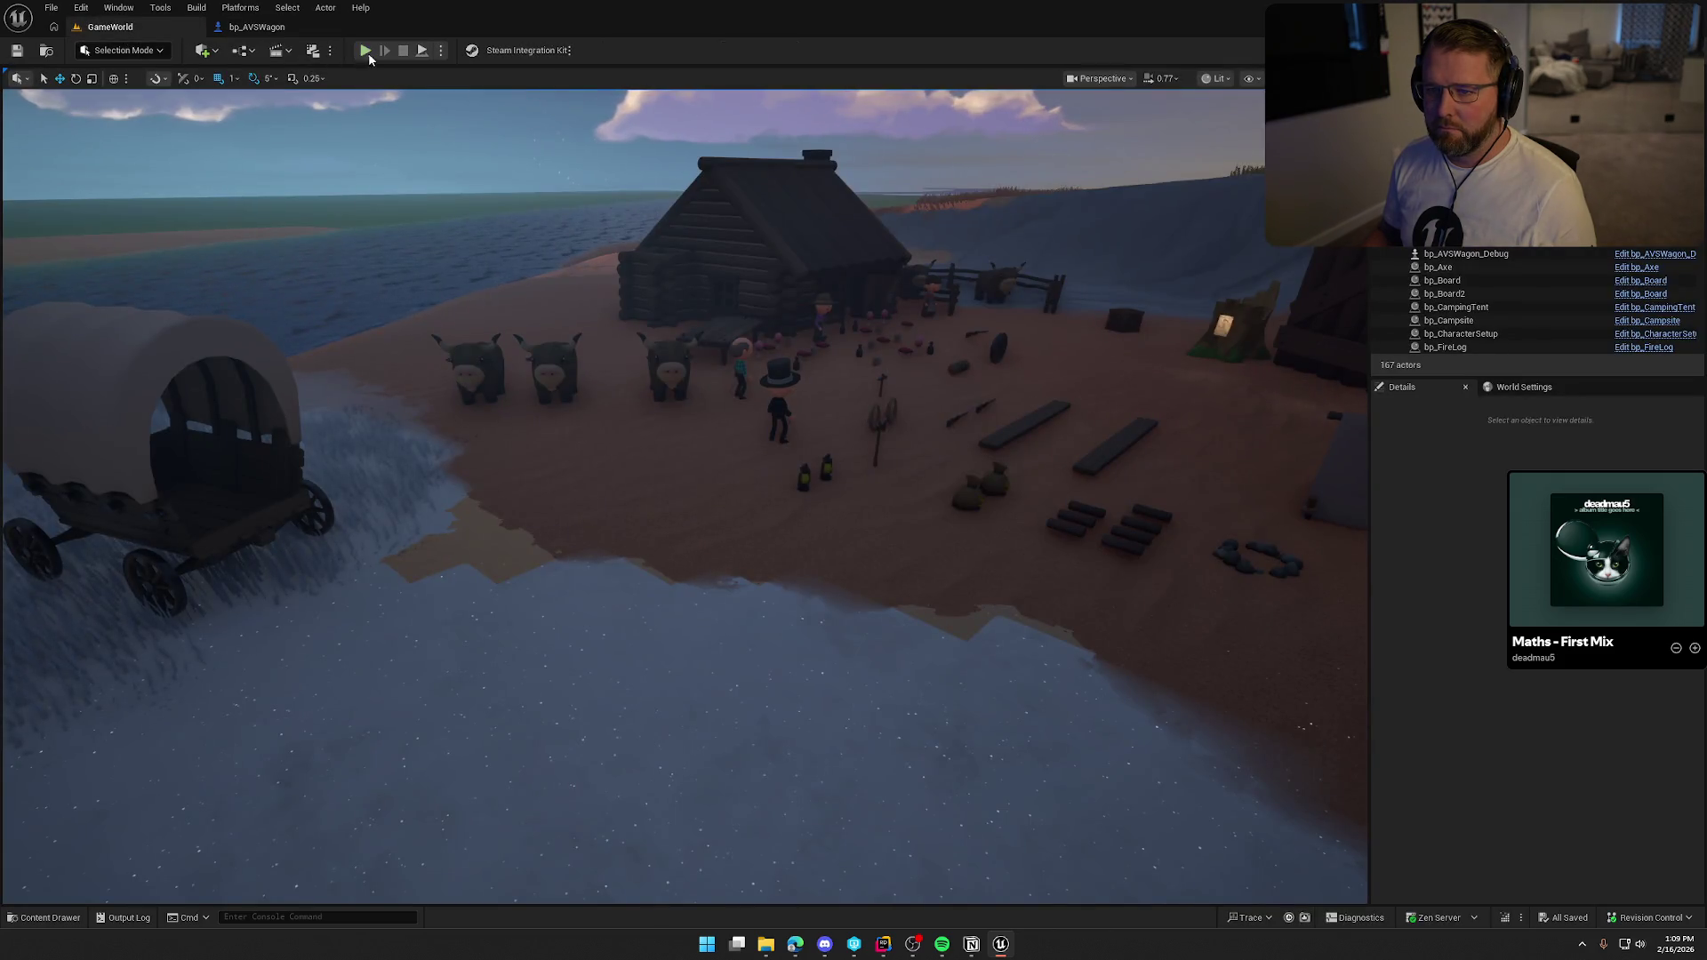
Start play-testing, pick up the money bag and climb onto the wagon.
key("alt+p")
key("e")
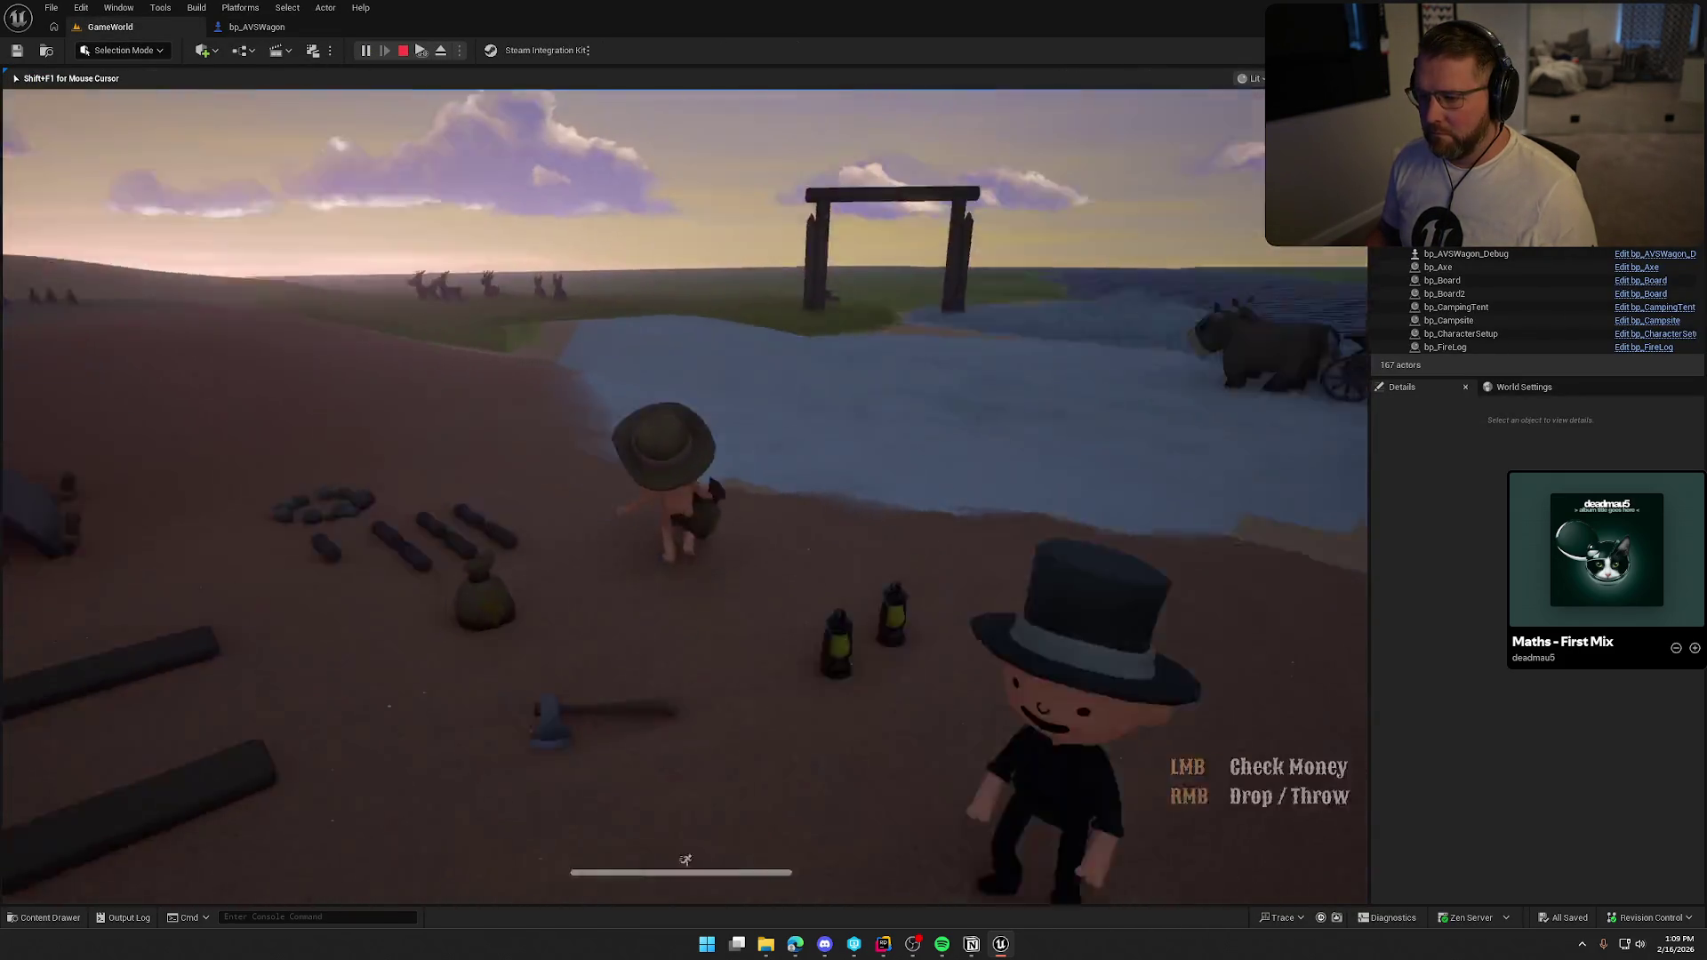
key("w")
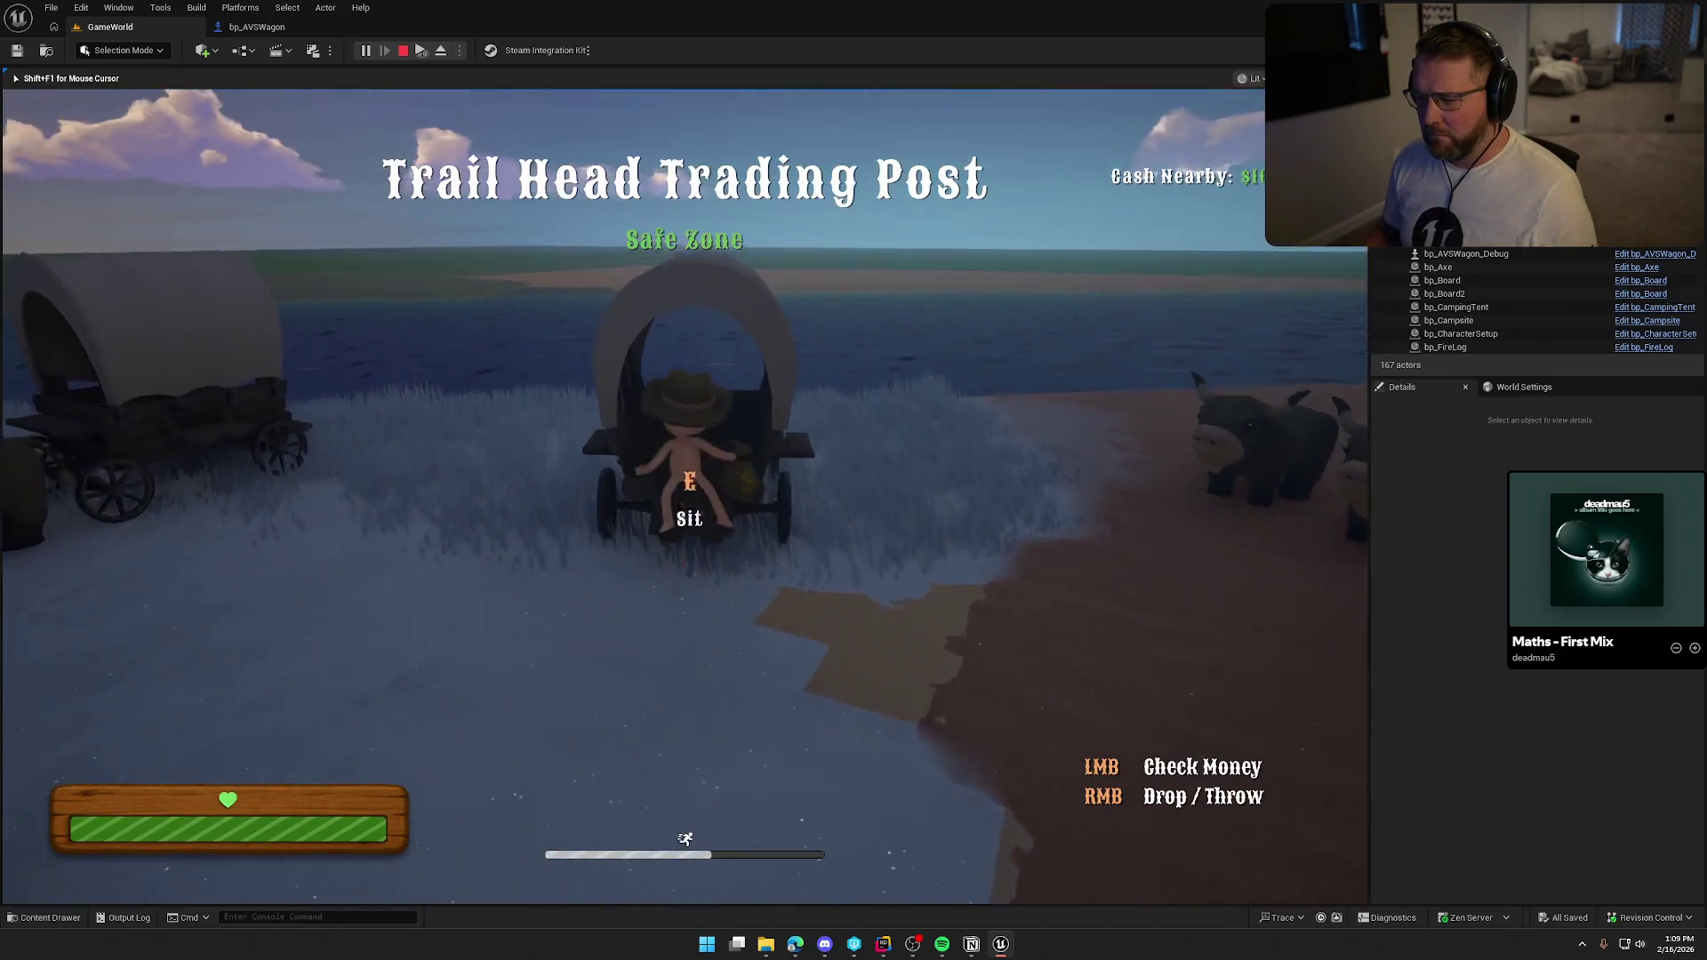
key("w")
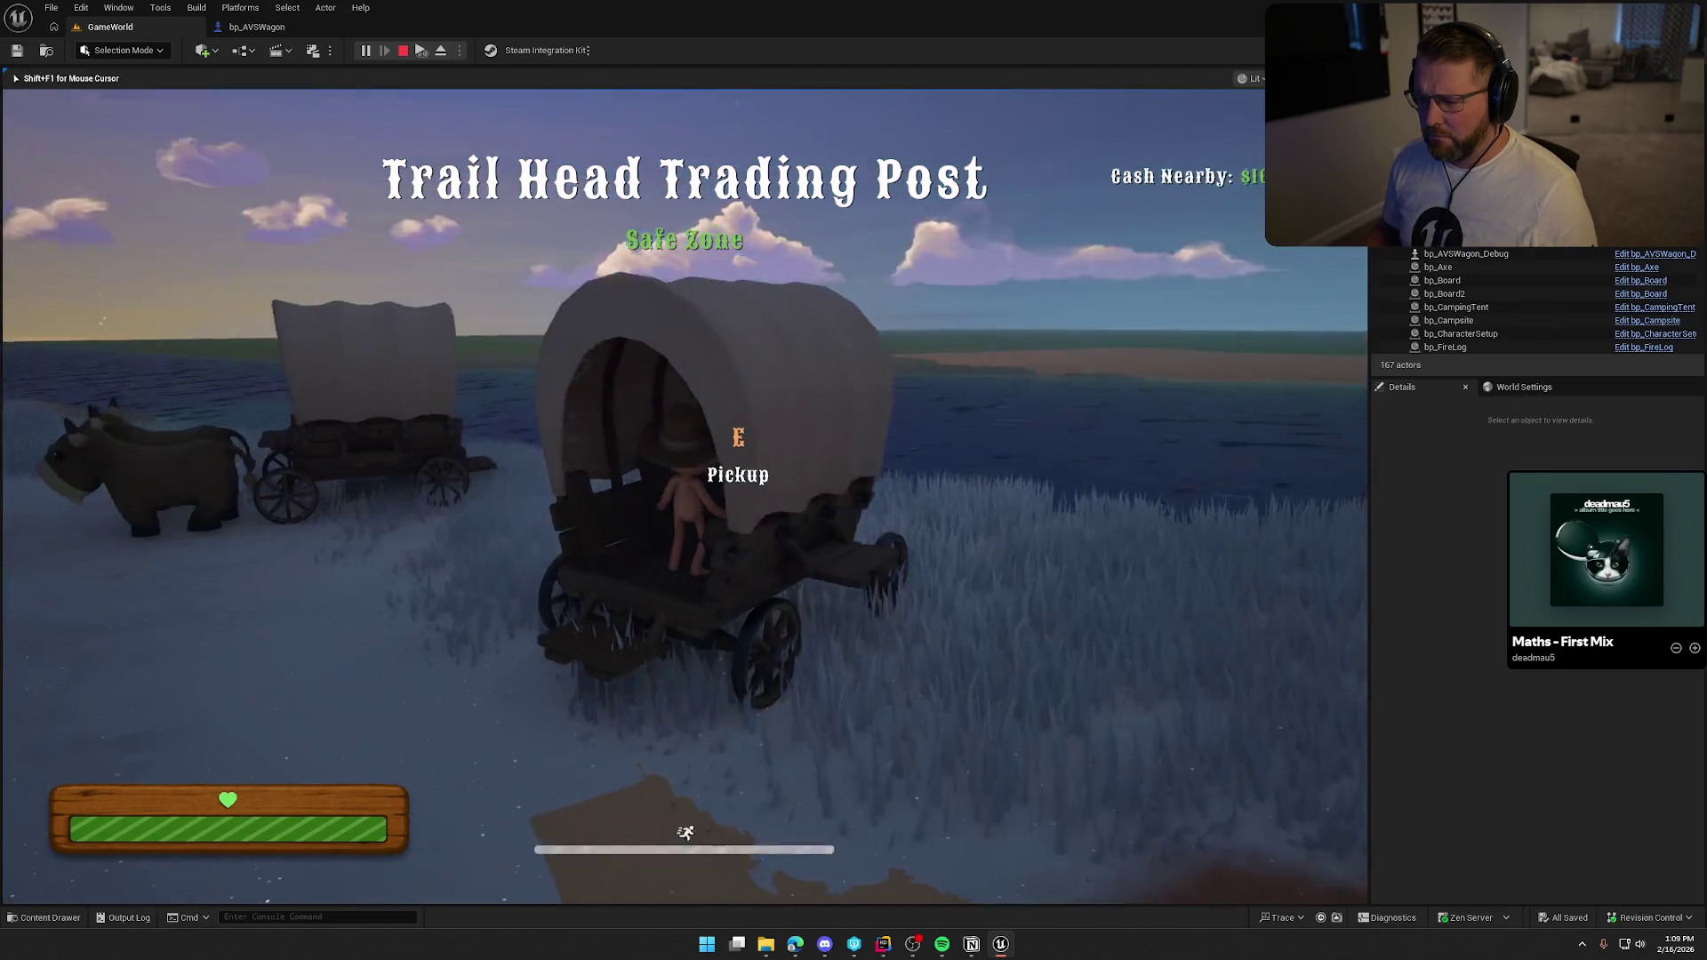
key("w")
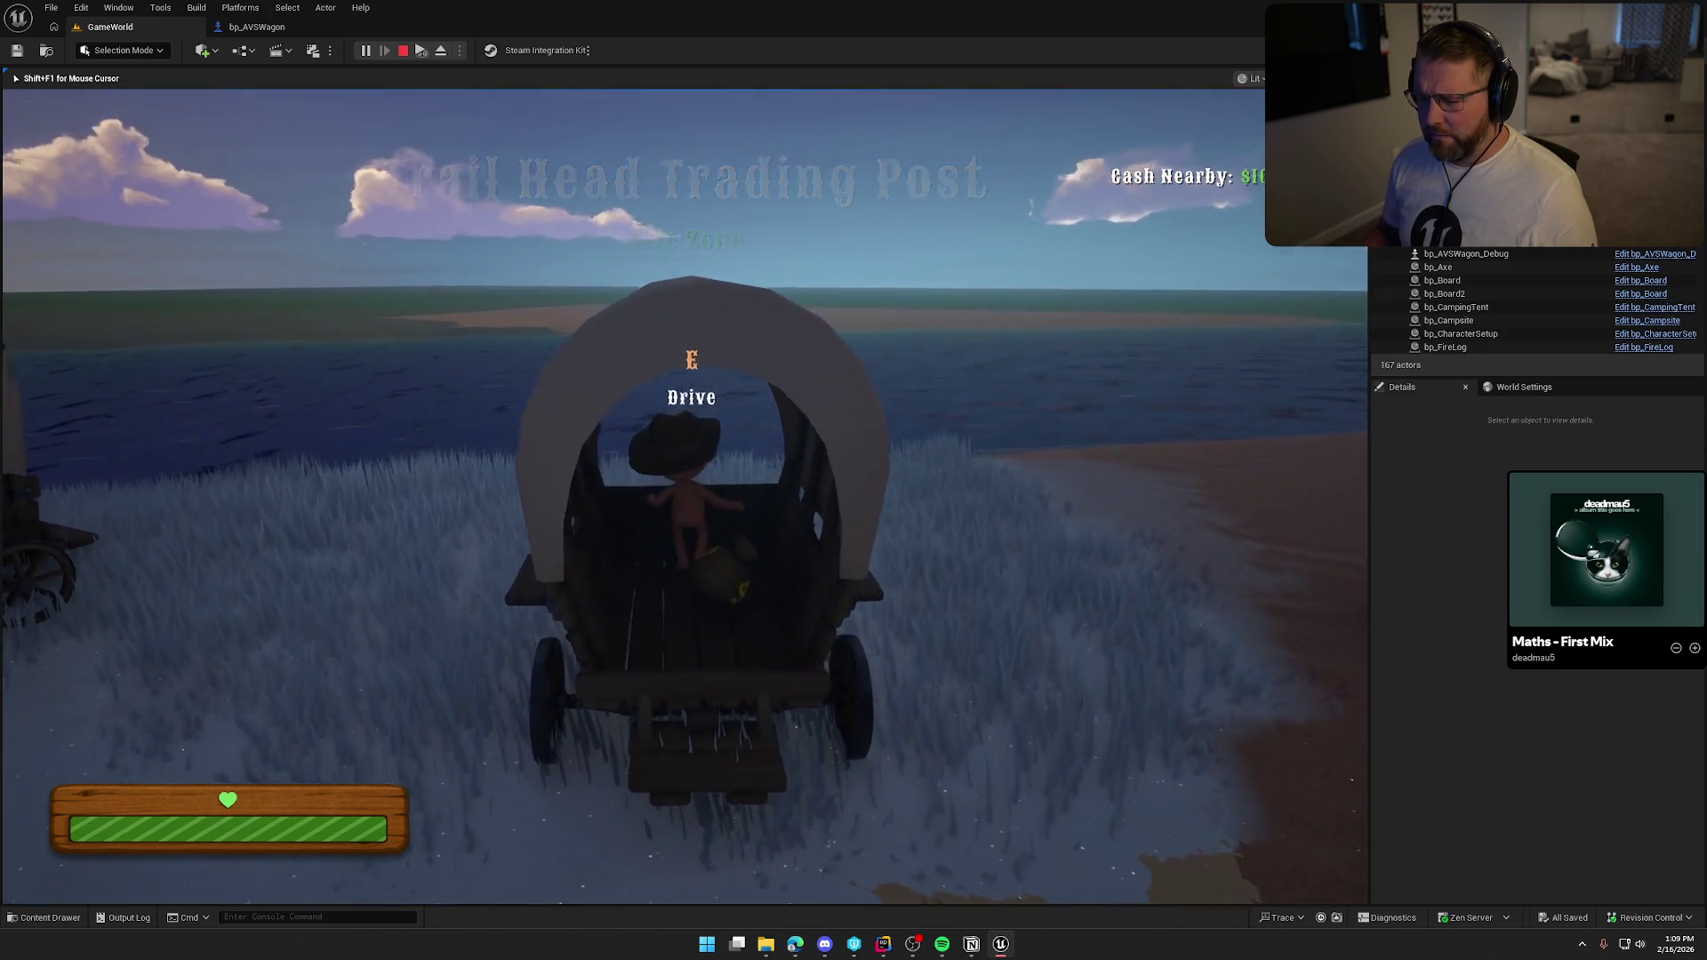
key("w")
key("s")
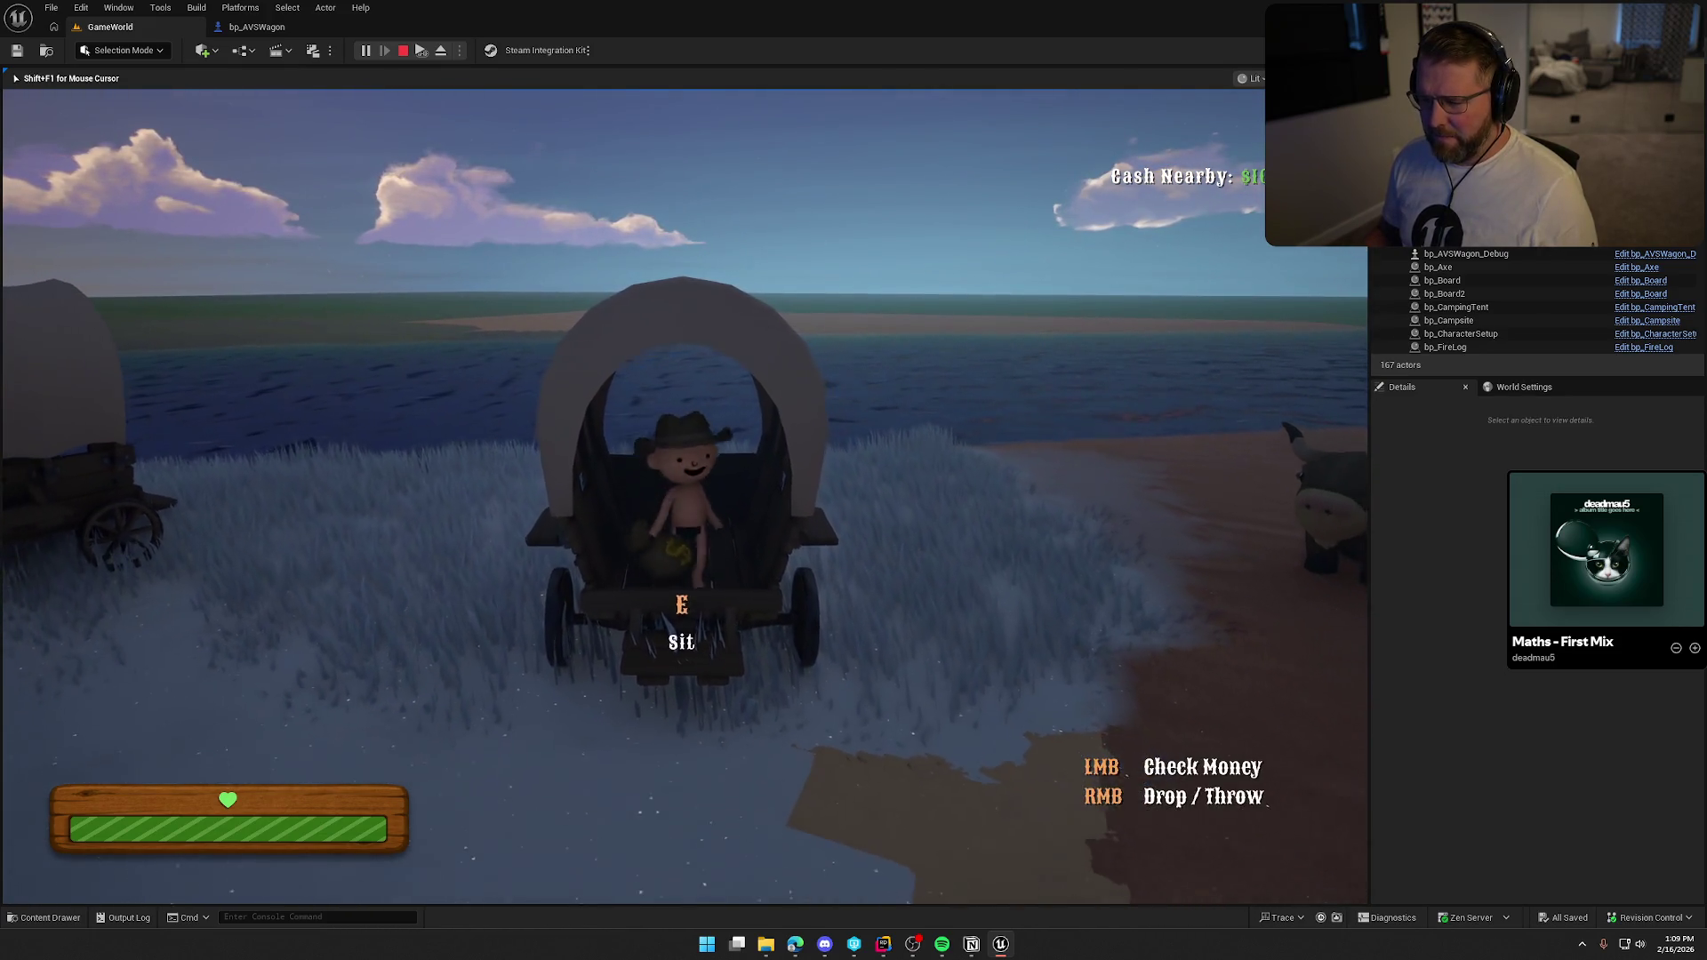
key("w")
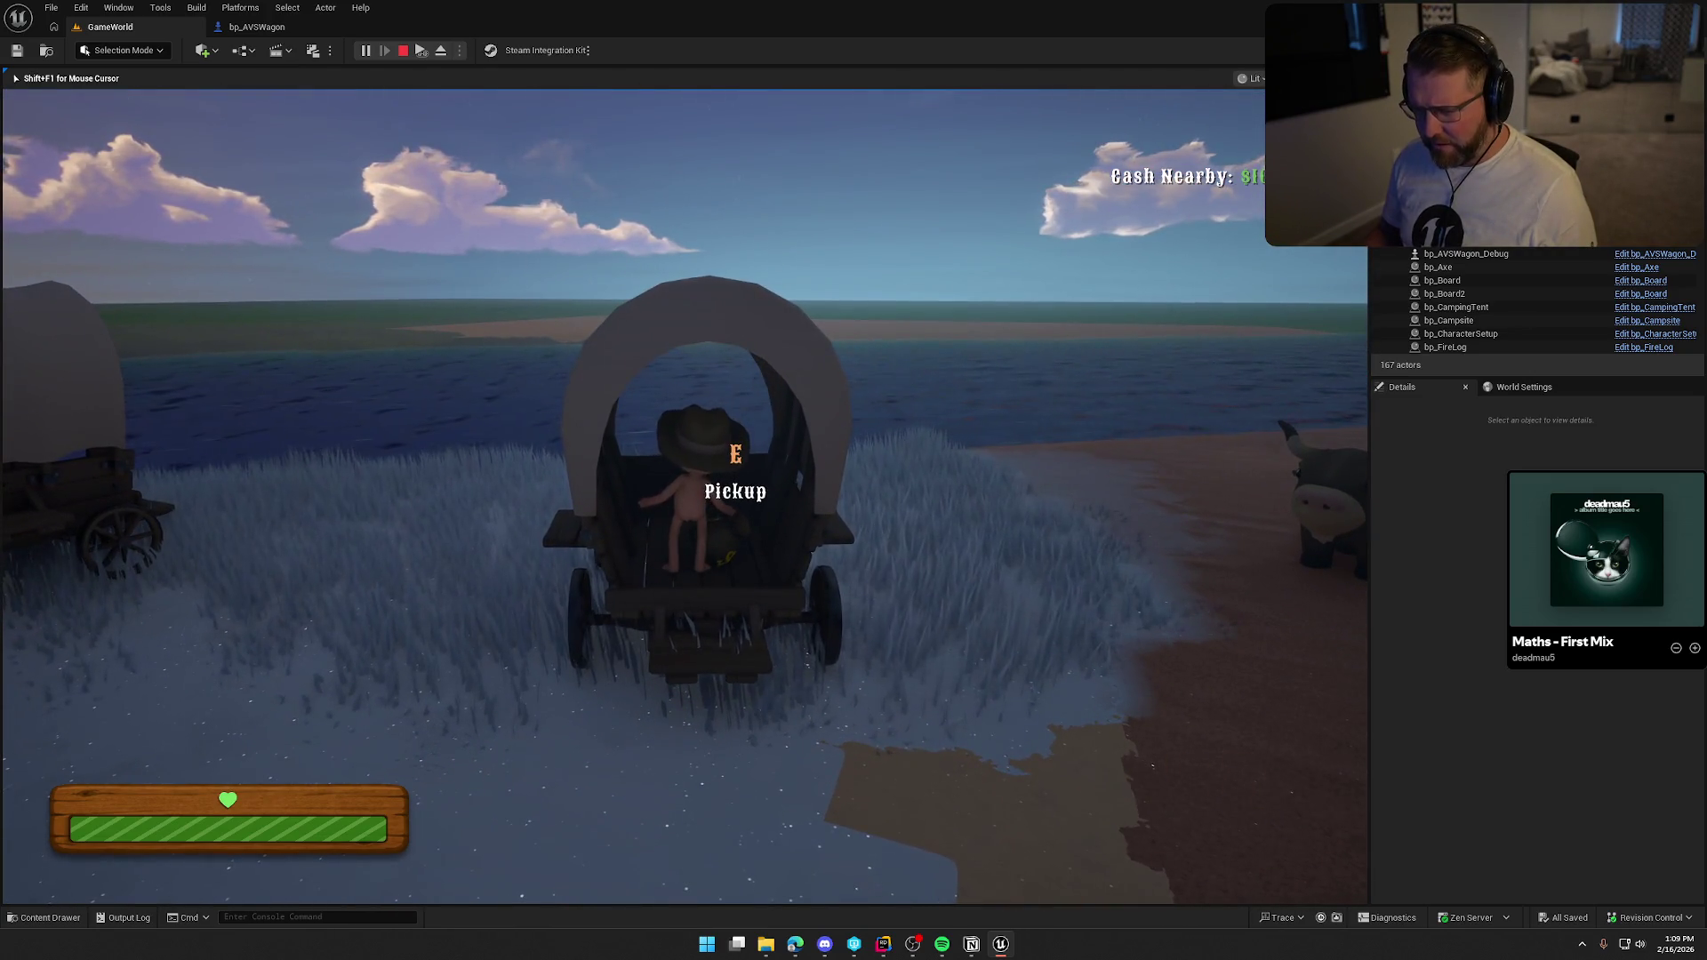
key("s")
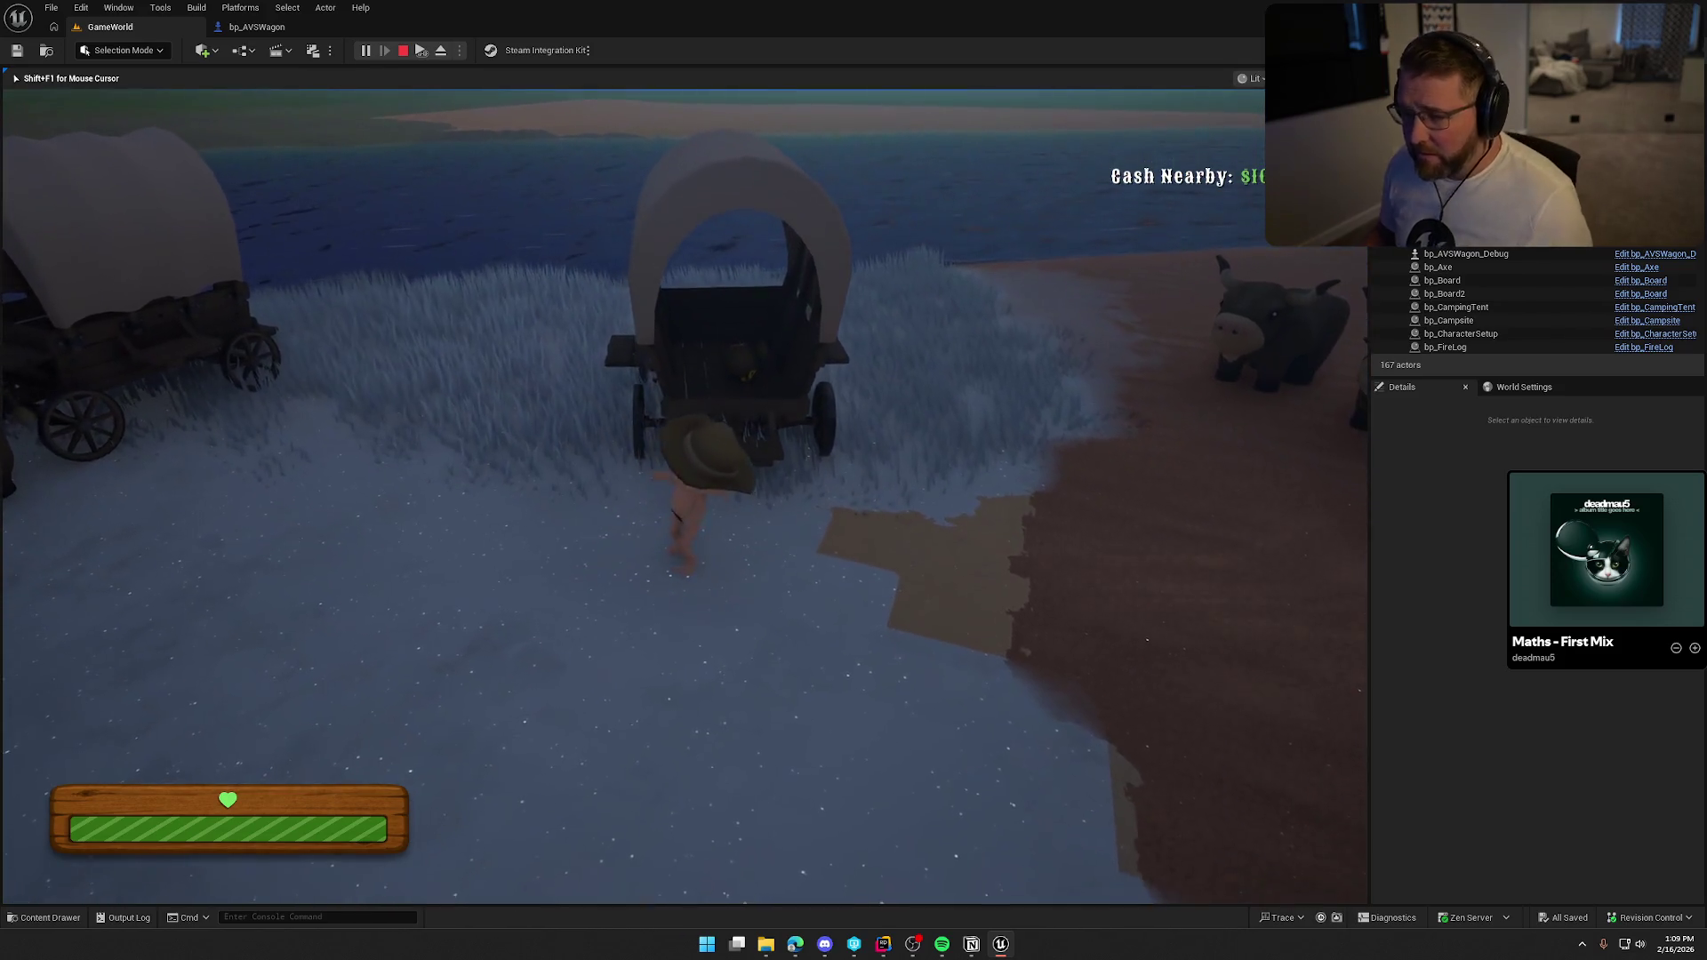
key("w")
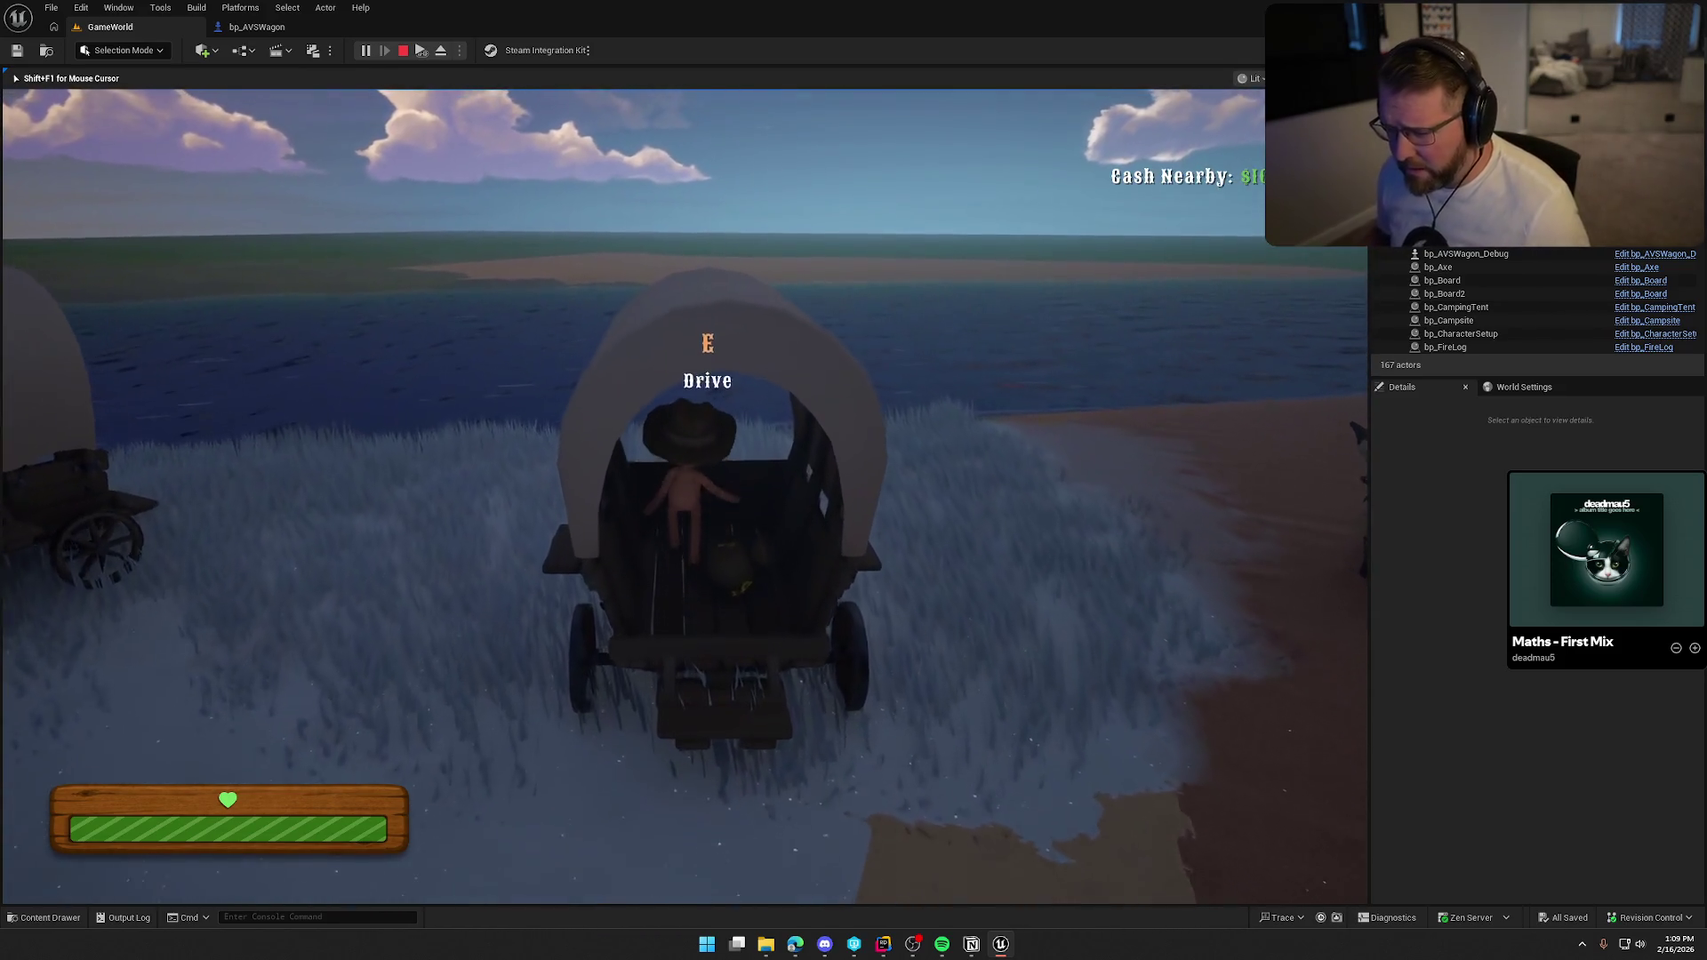
Drive the wagon along the shore toward the log cabin, then get out.
key("e")
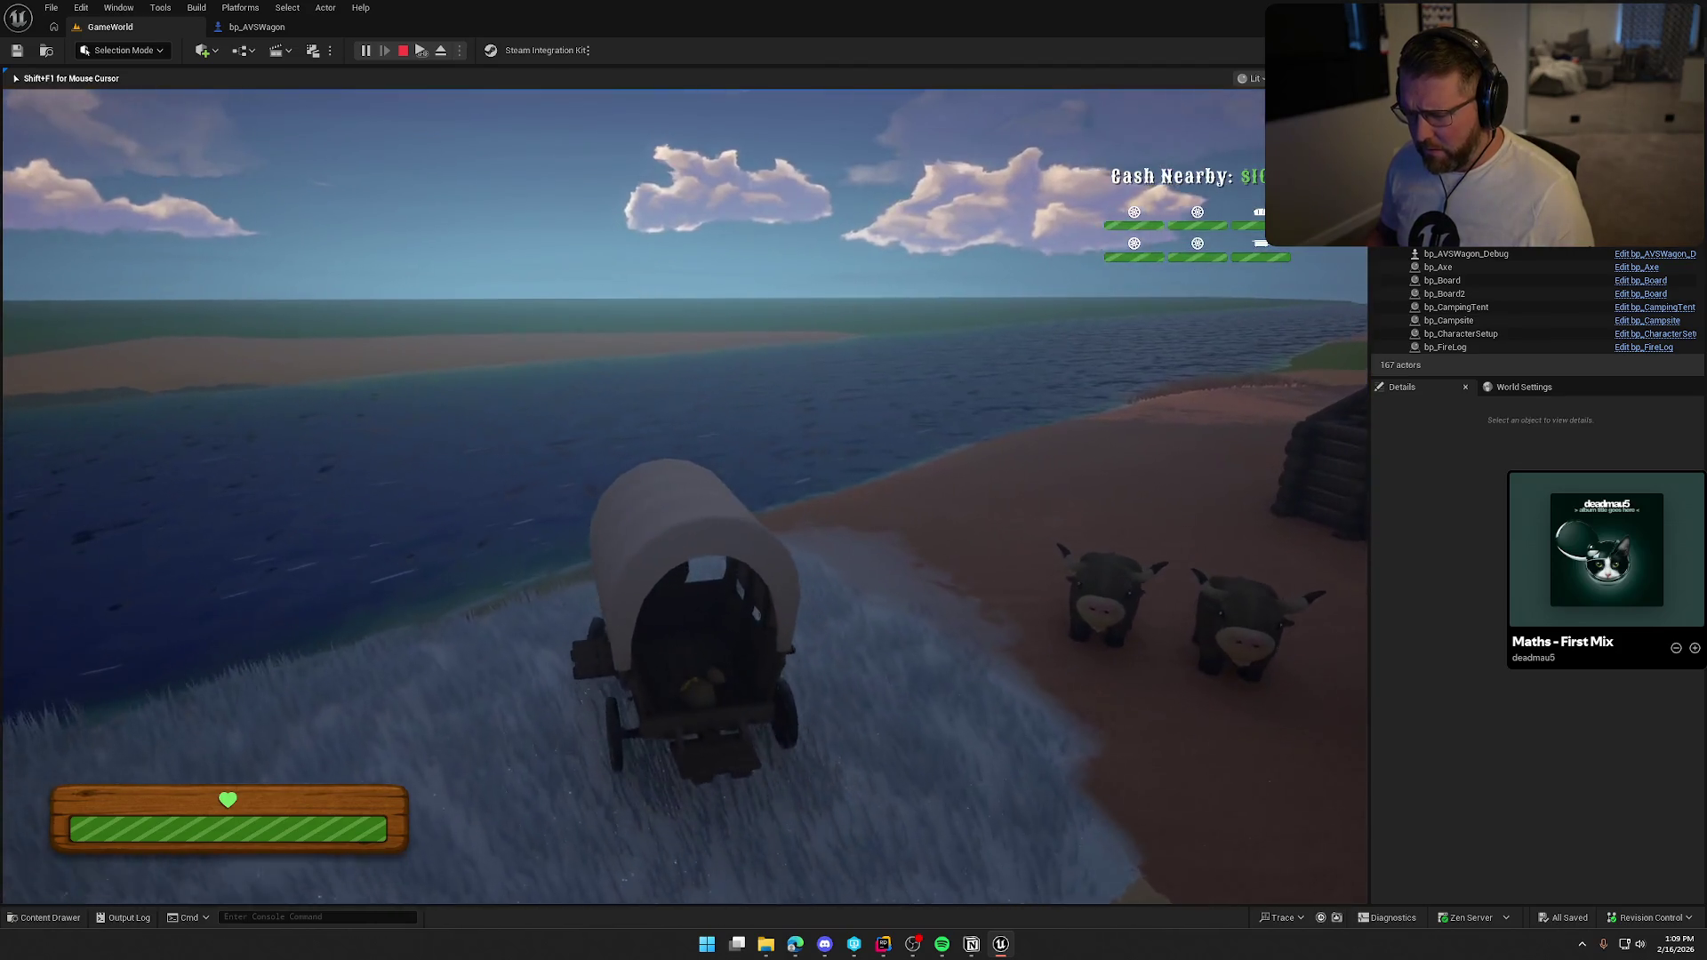
key("w")
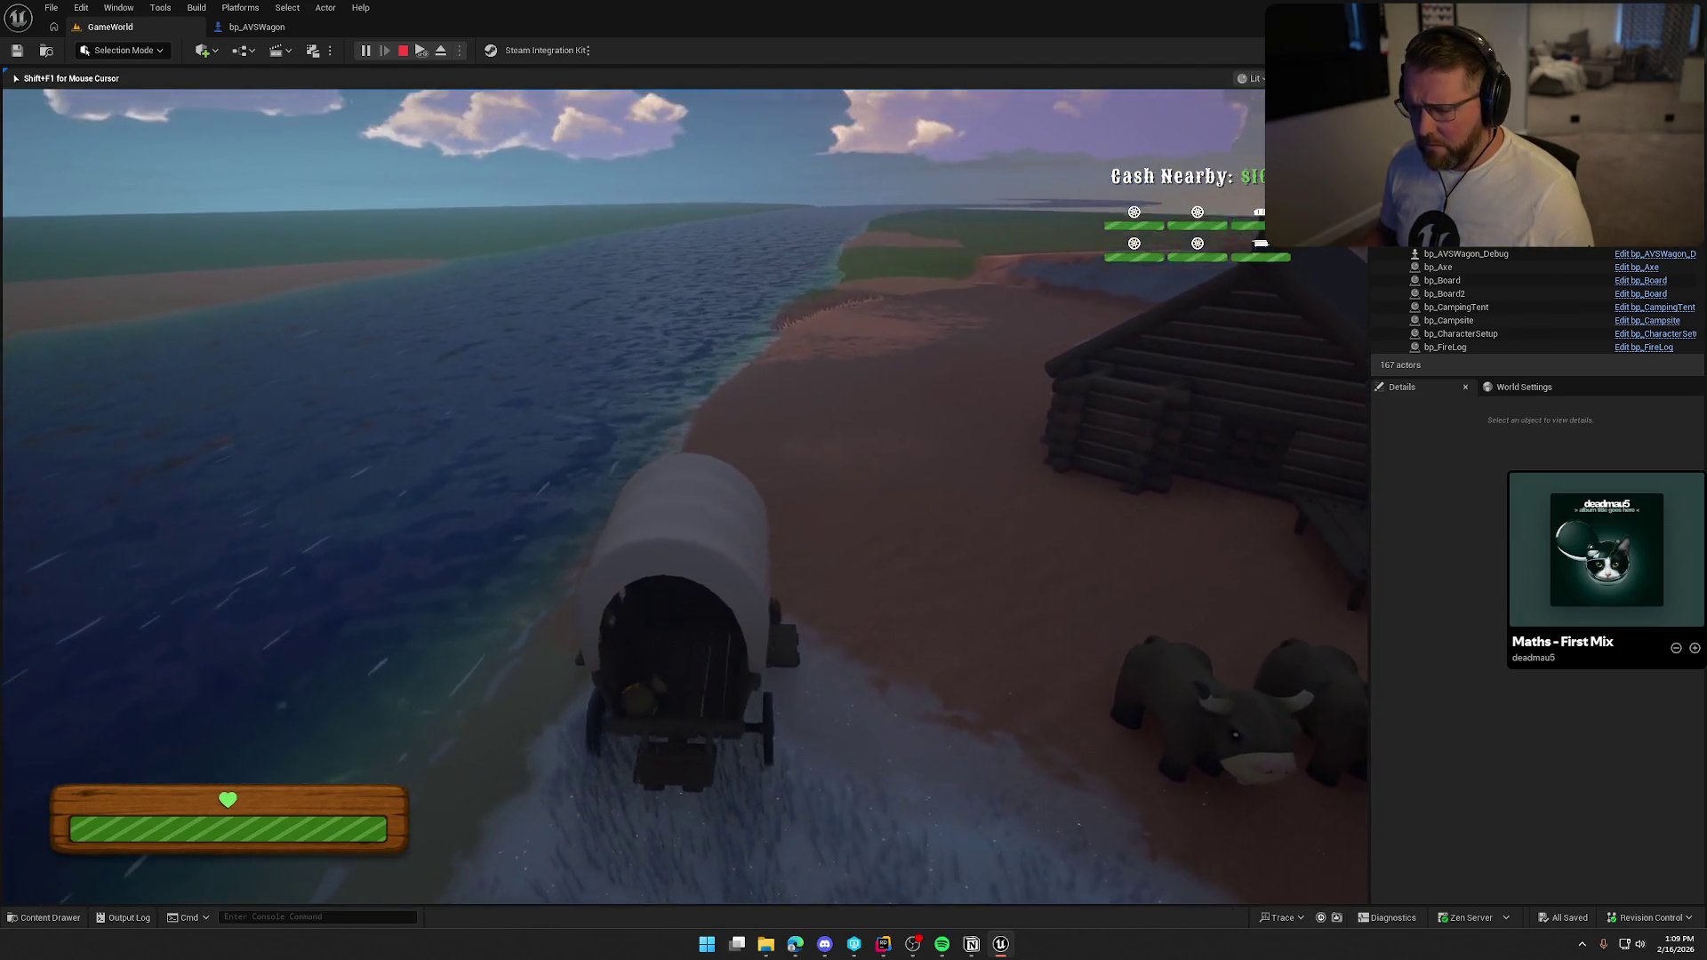
key("d")
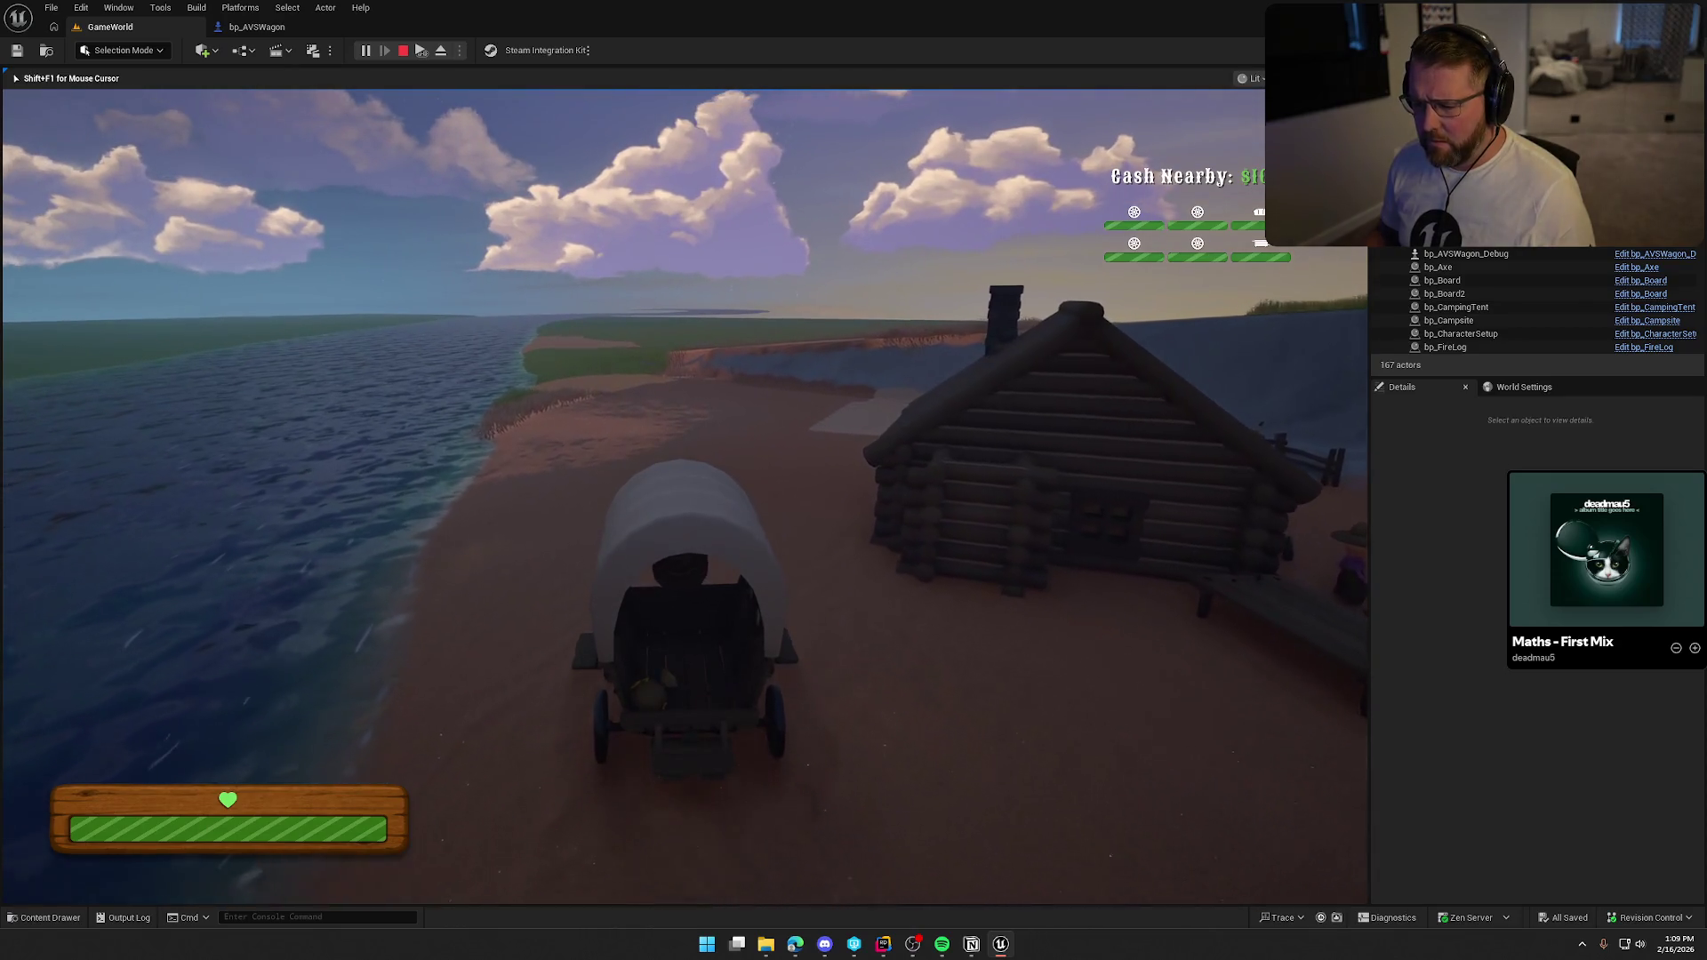
key("w")
key("e")
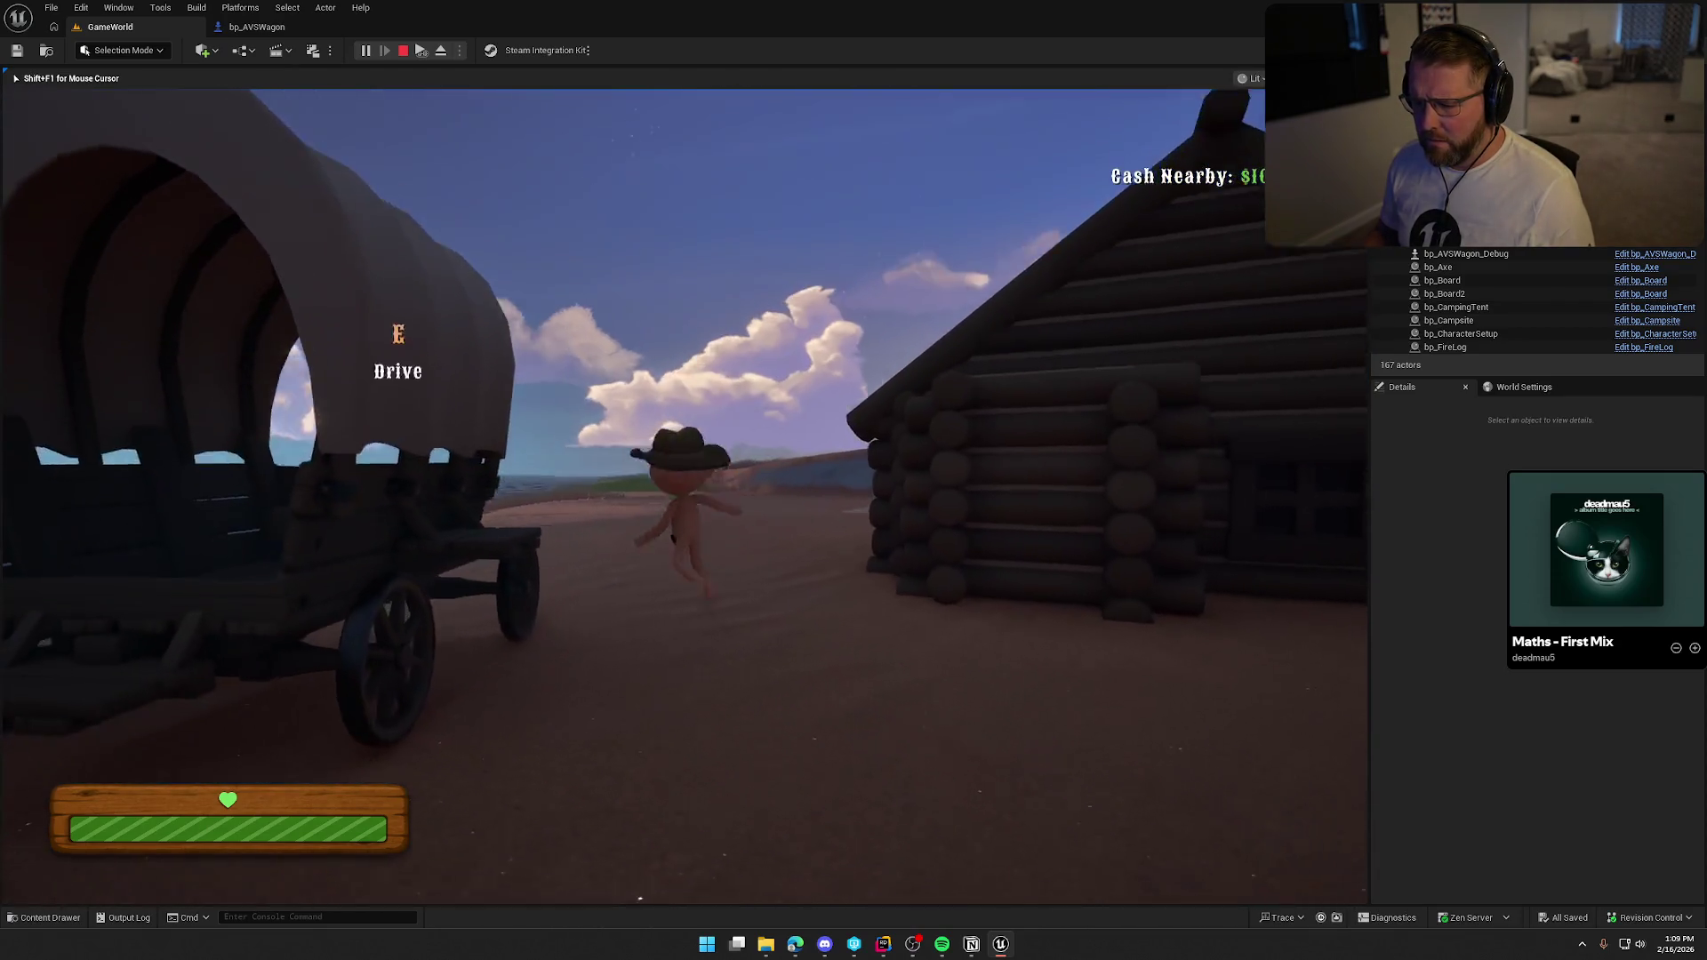
key("w")
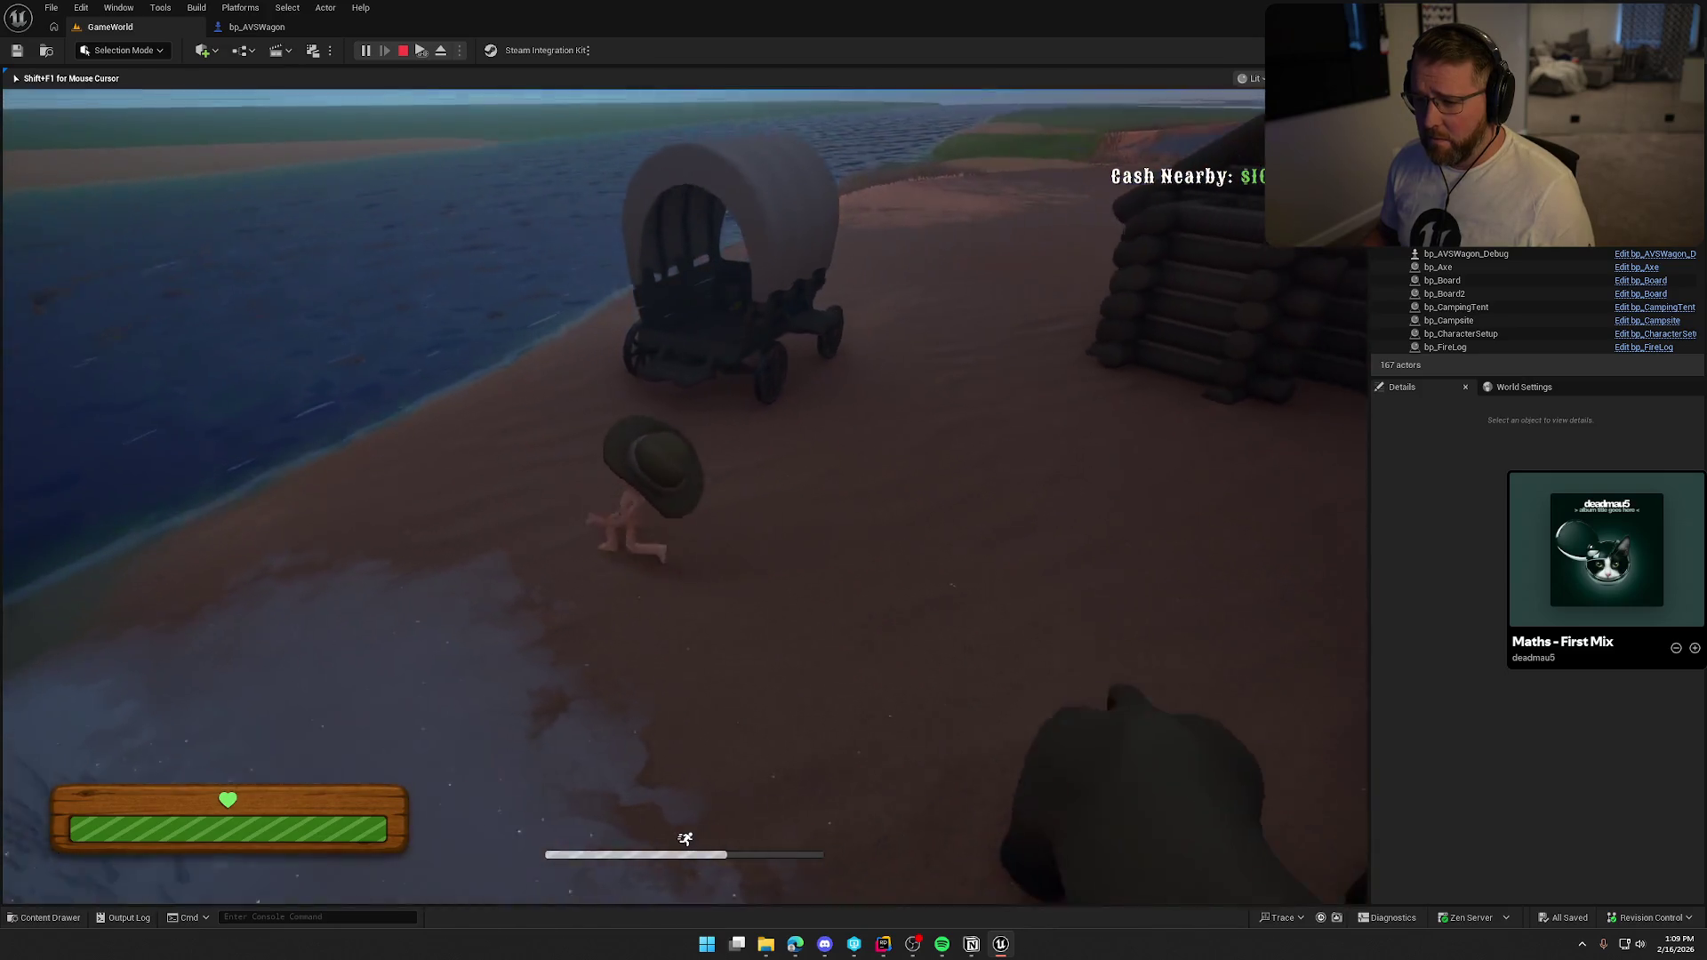
Drop a money bag into the wagon and drive it along the coast.
key("e")
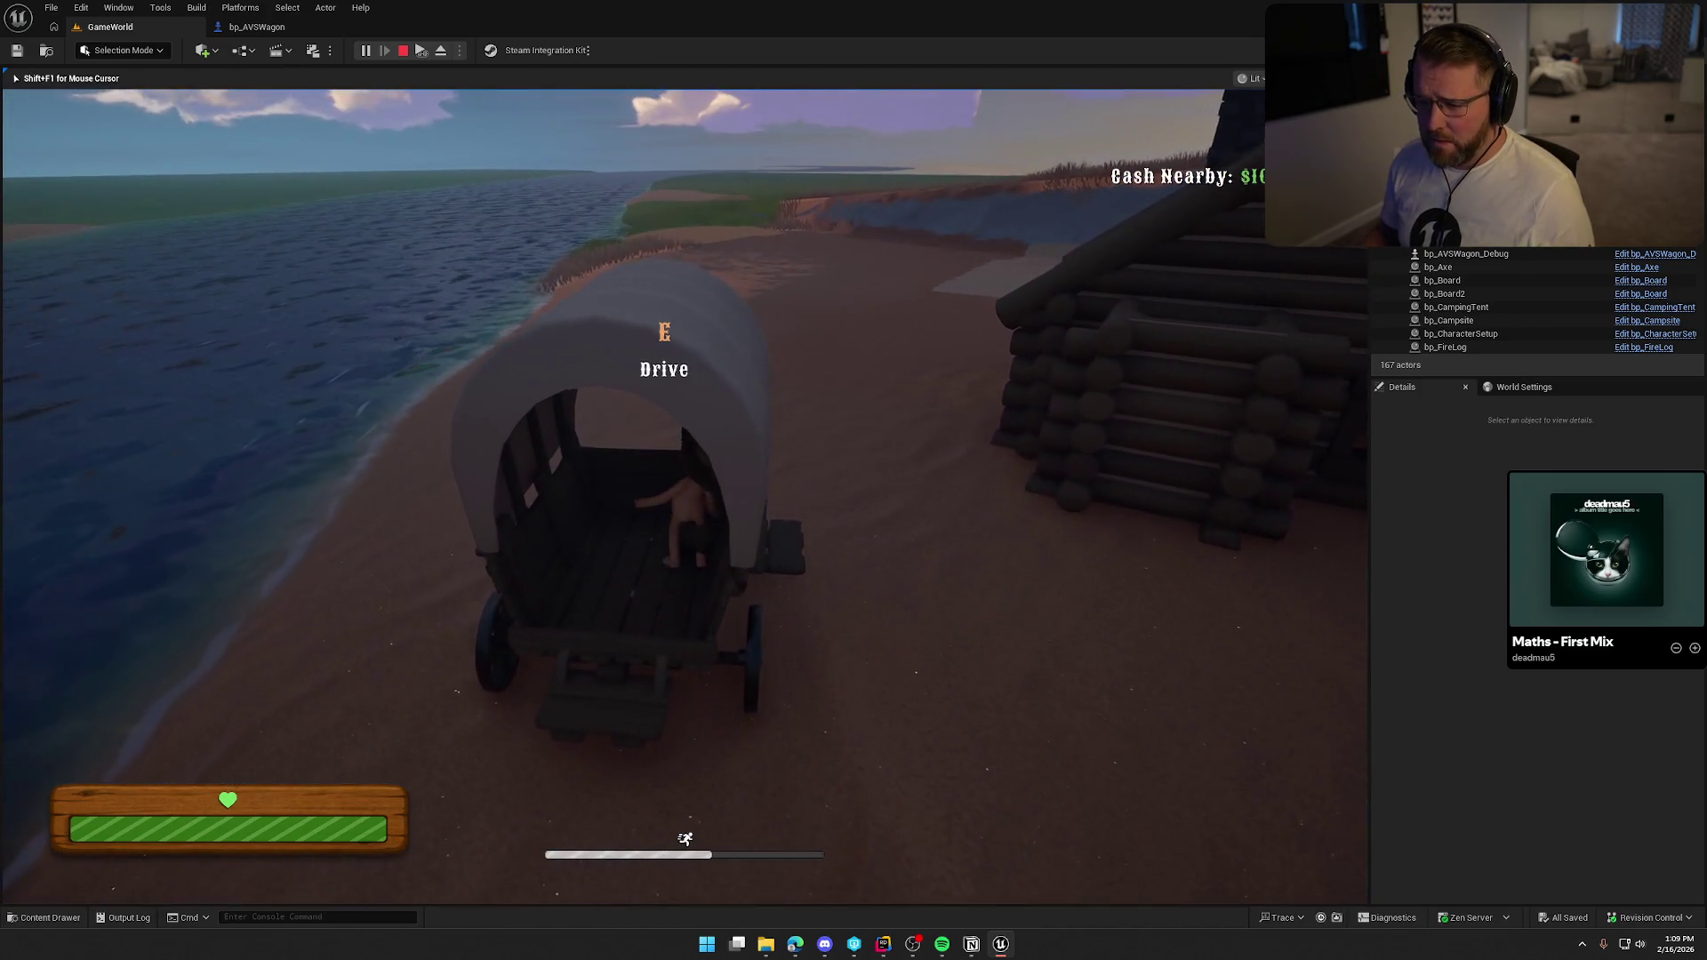
right_click(685, 493)
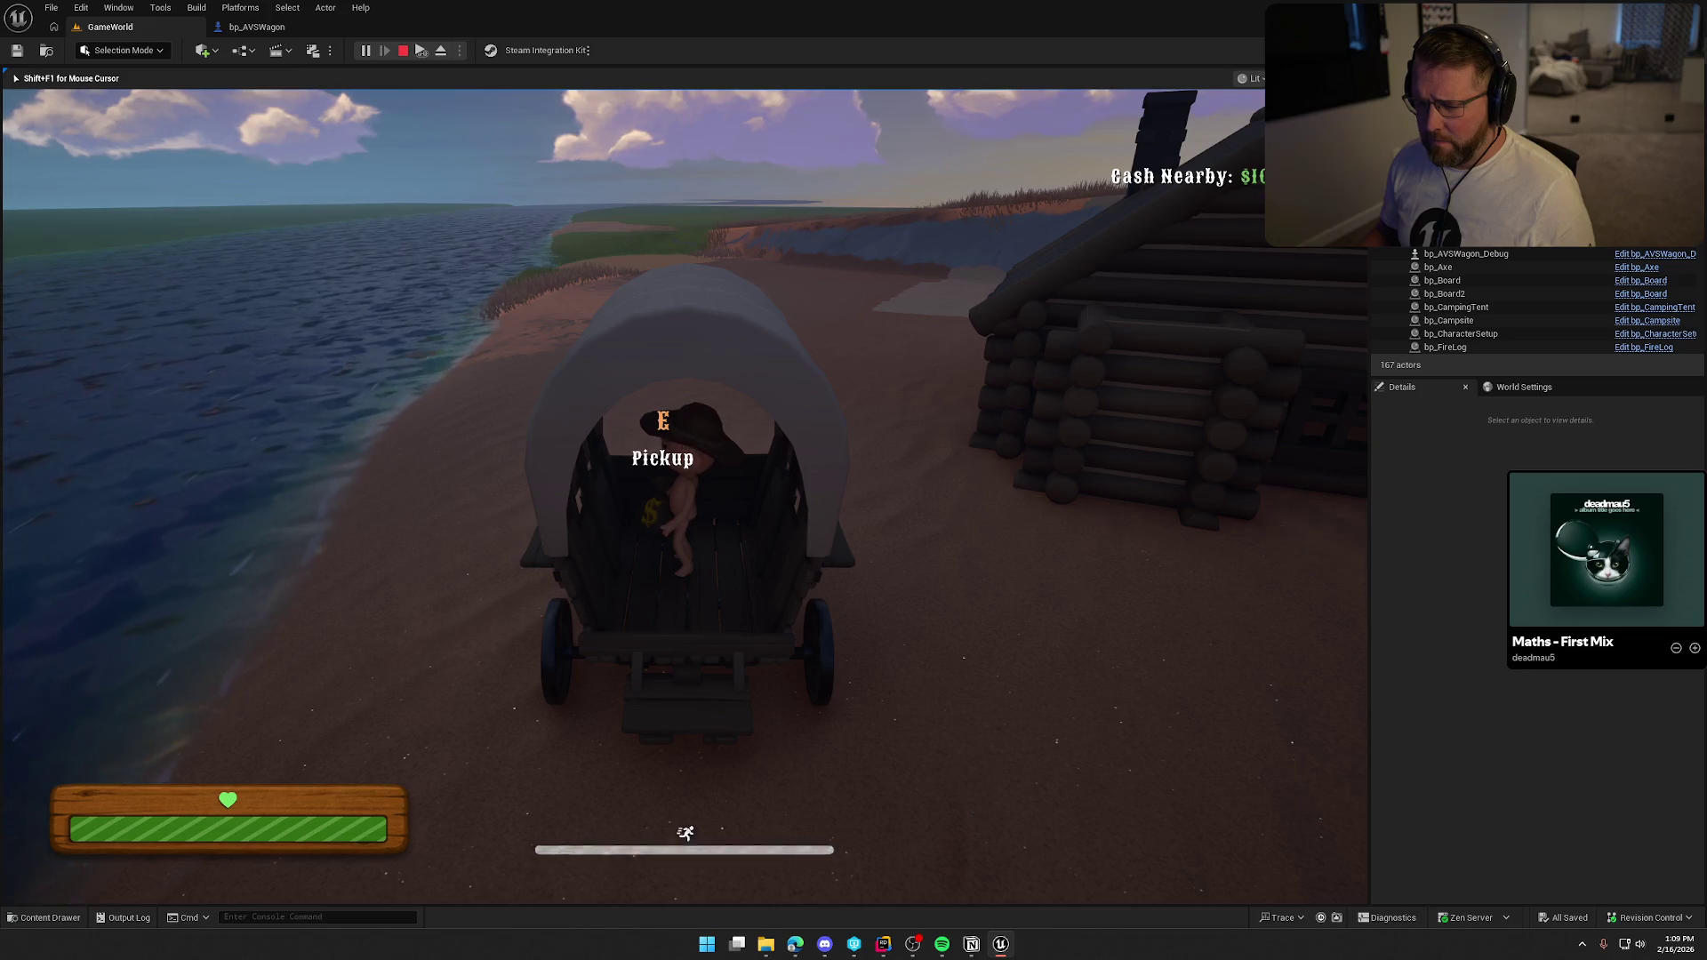
key("e")
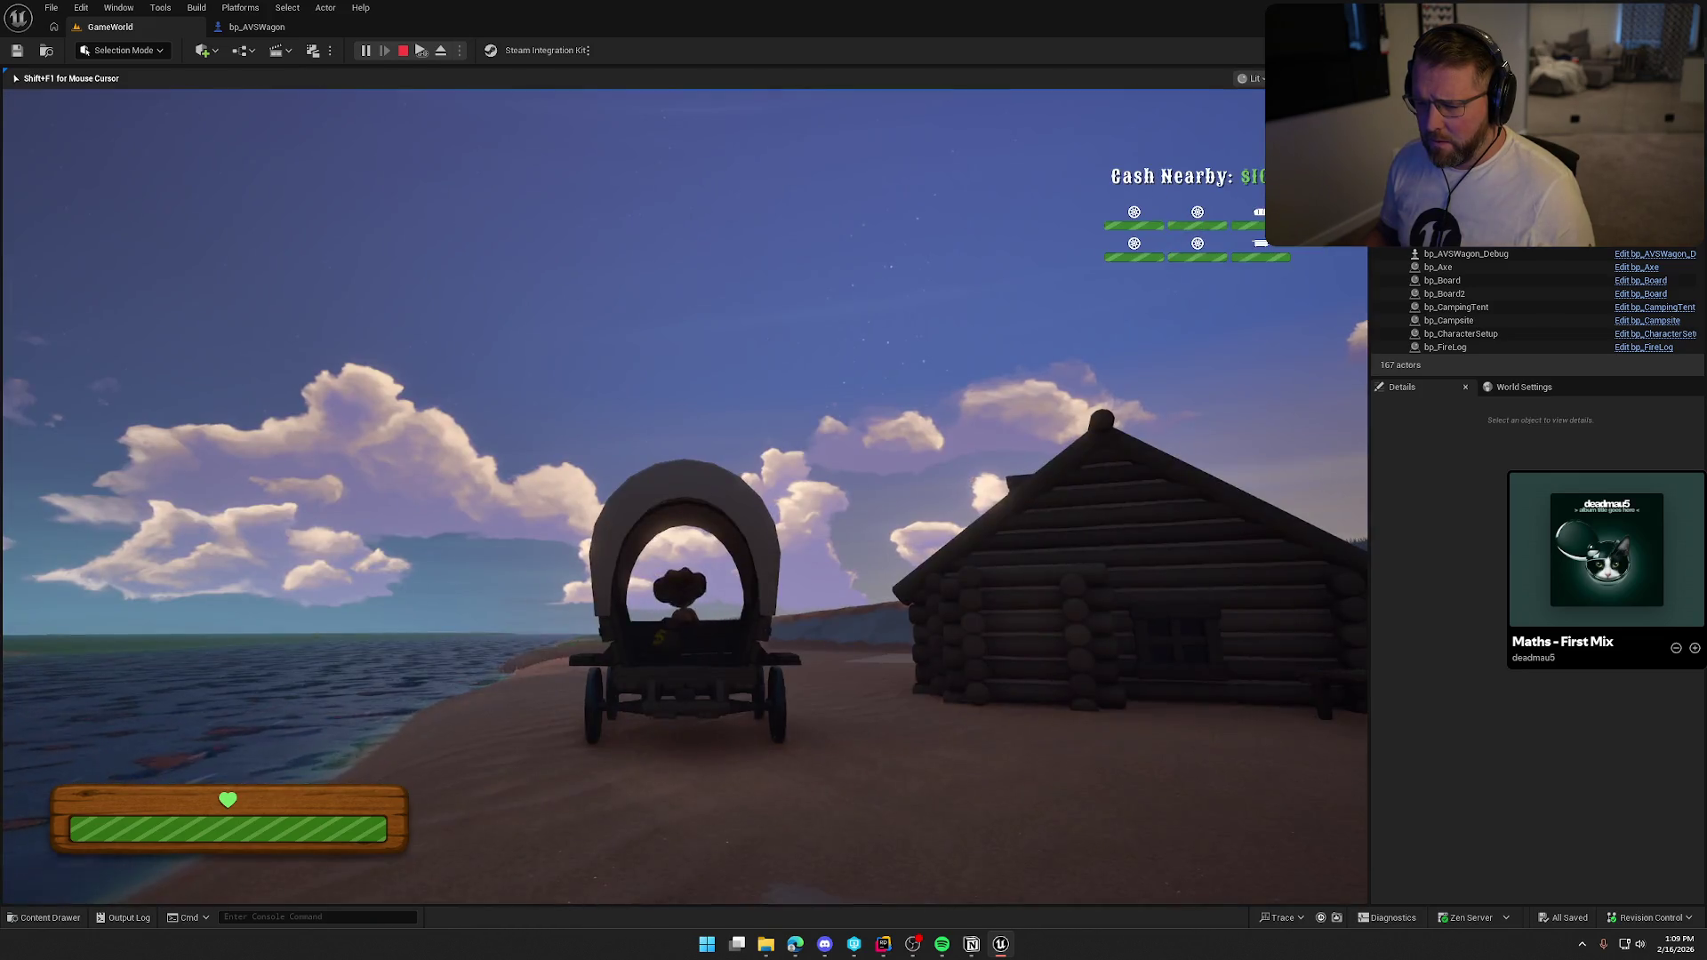
key("w")
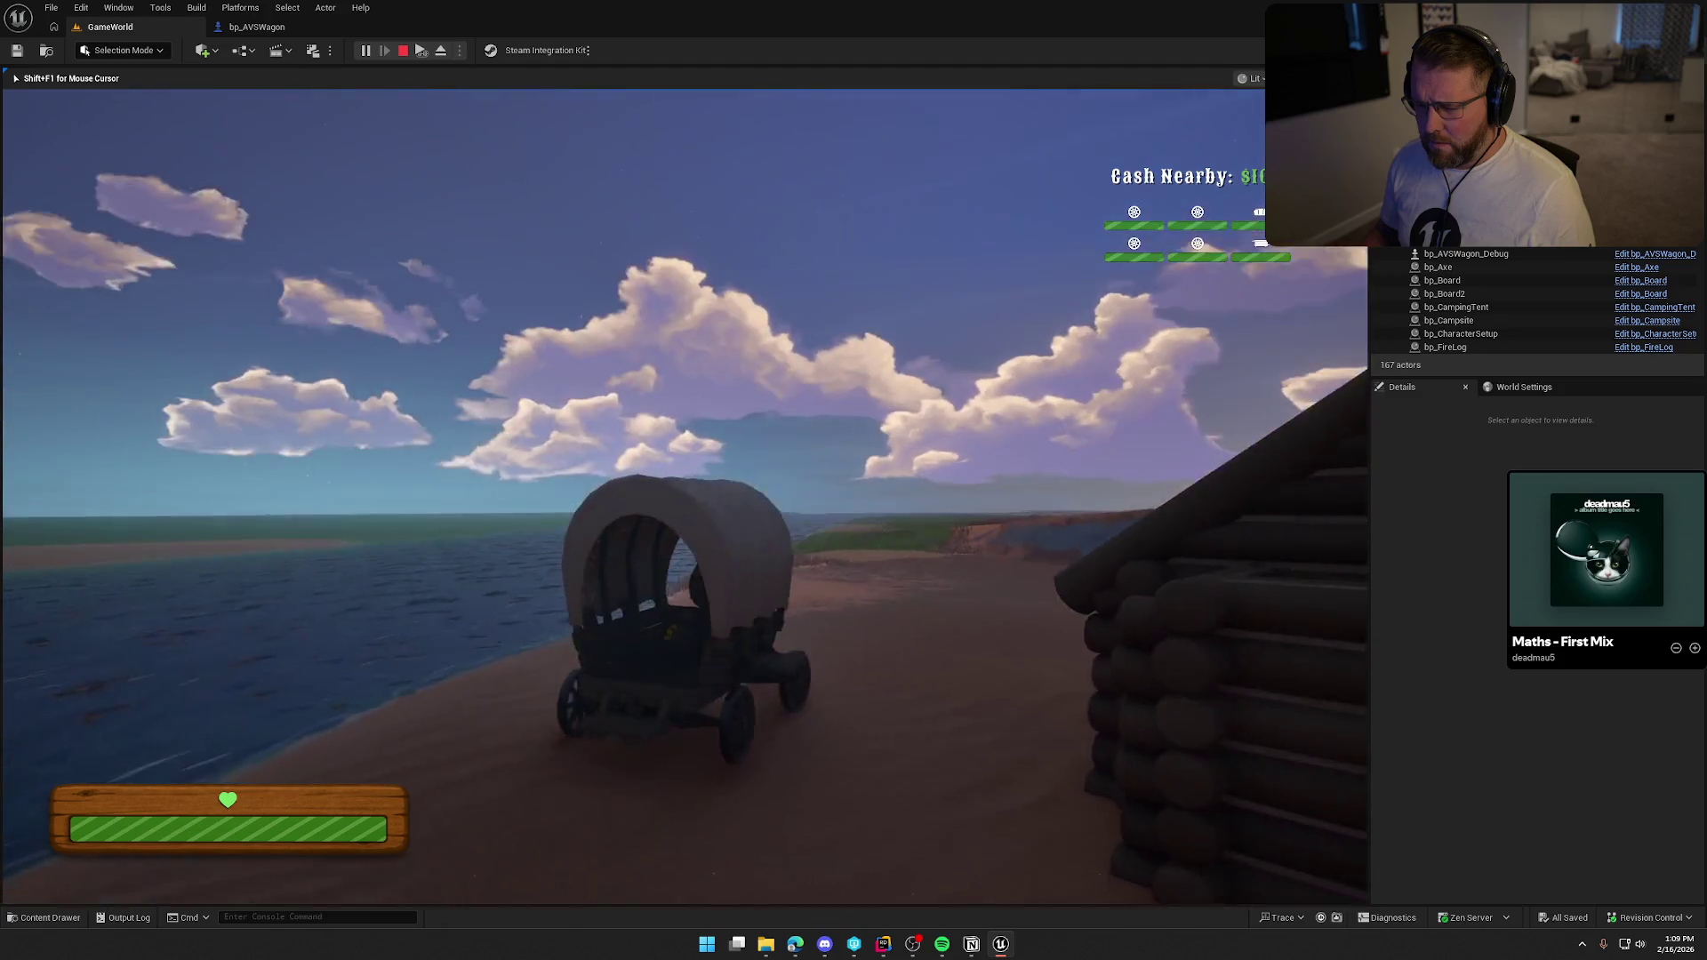
key("a")
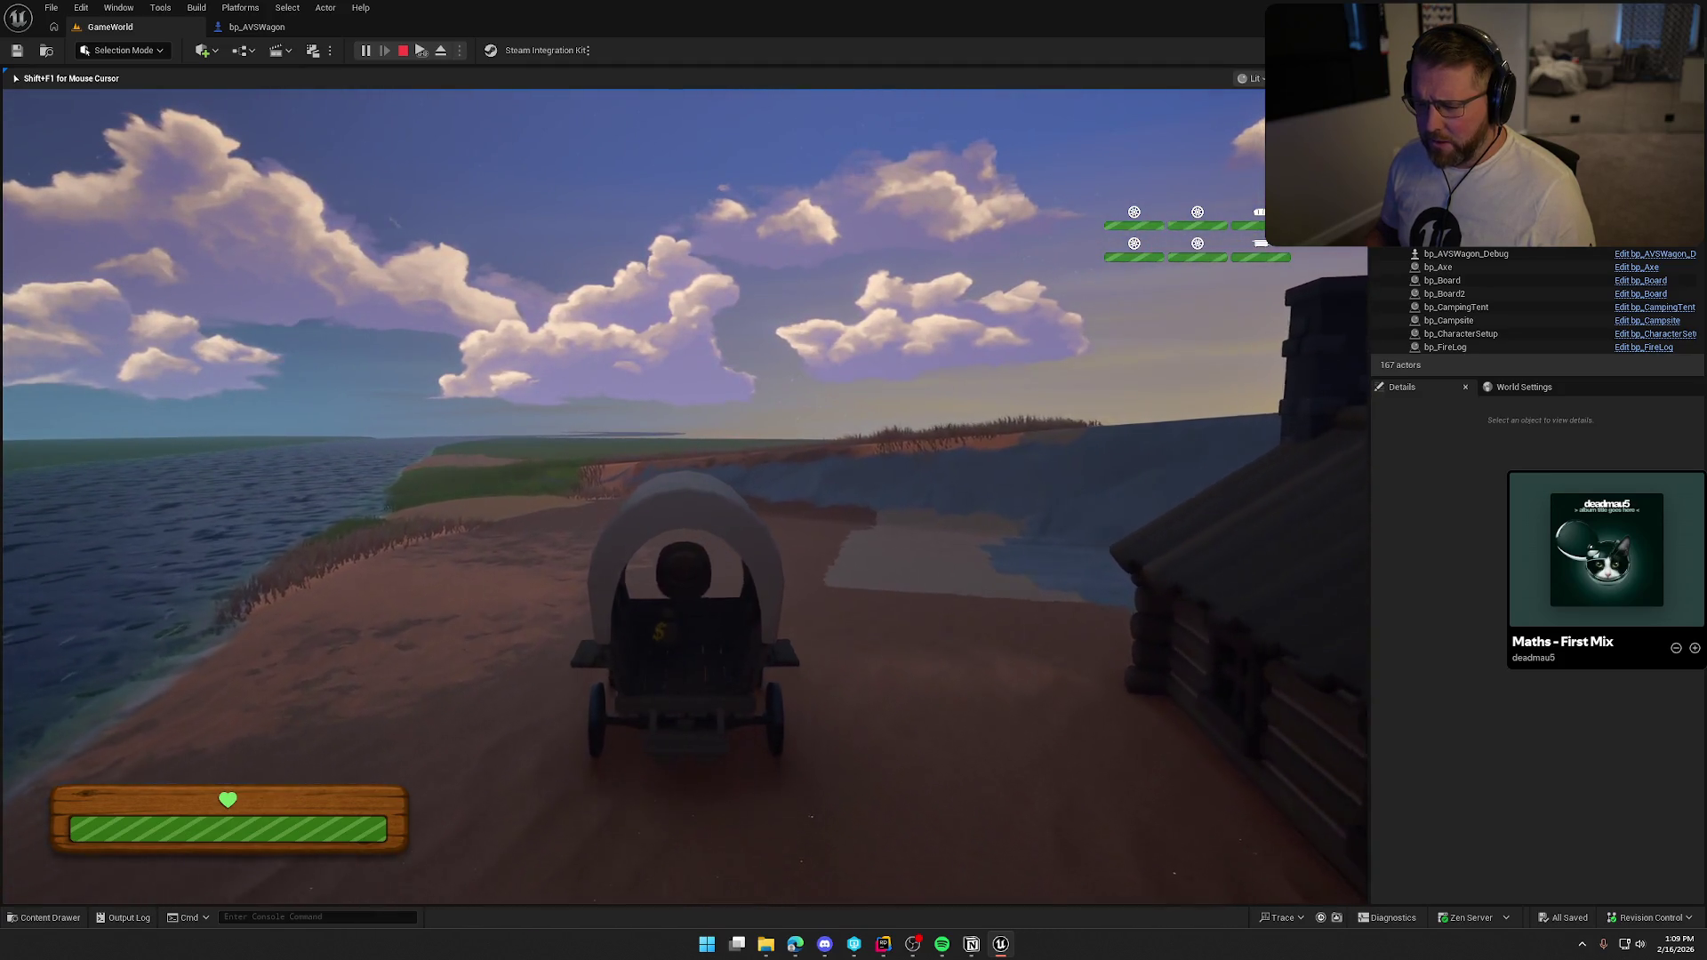
key("w")
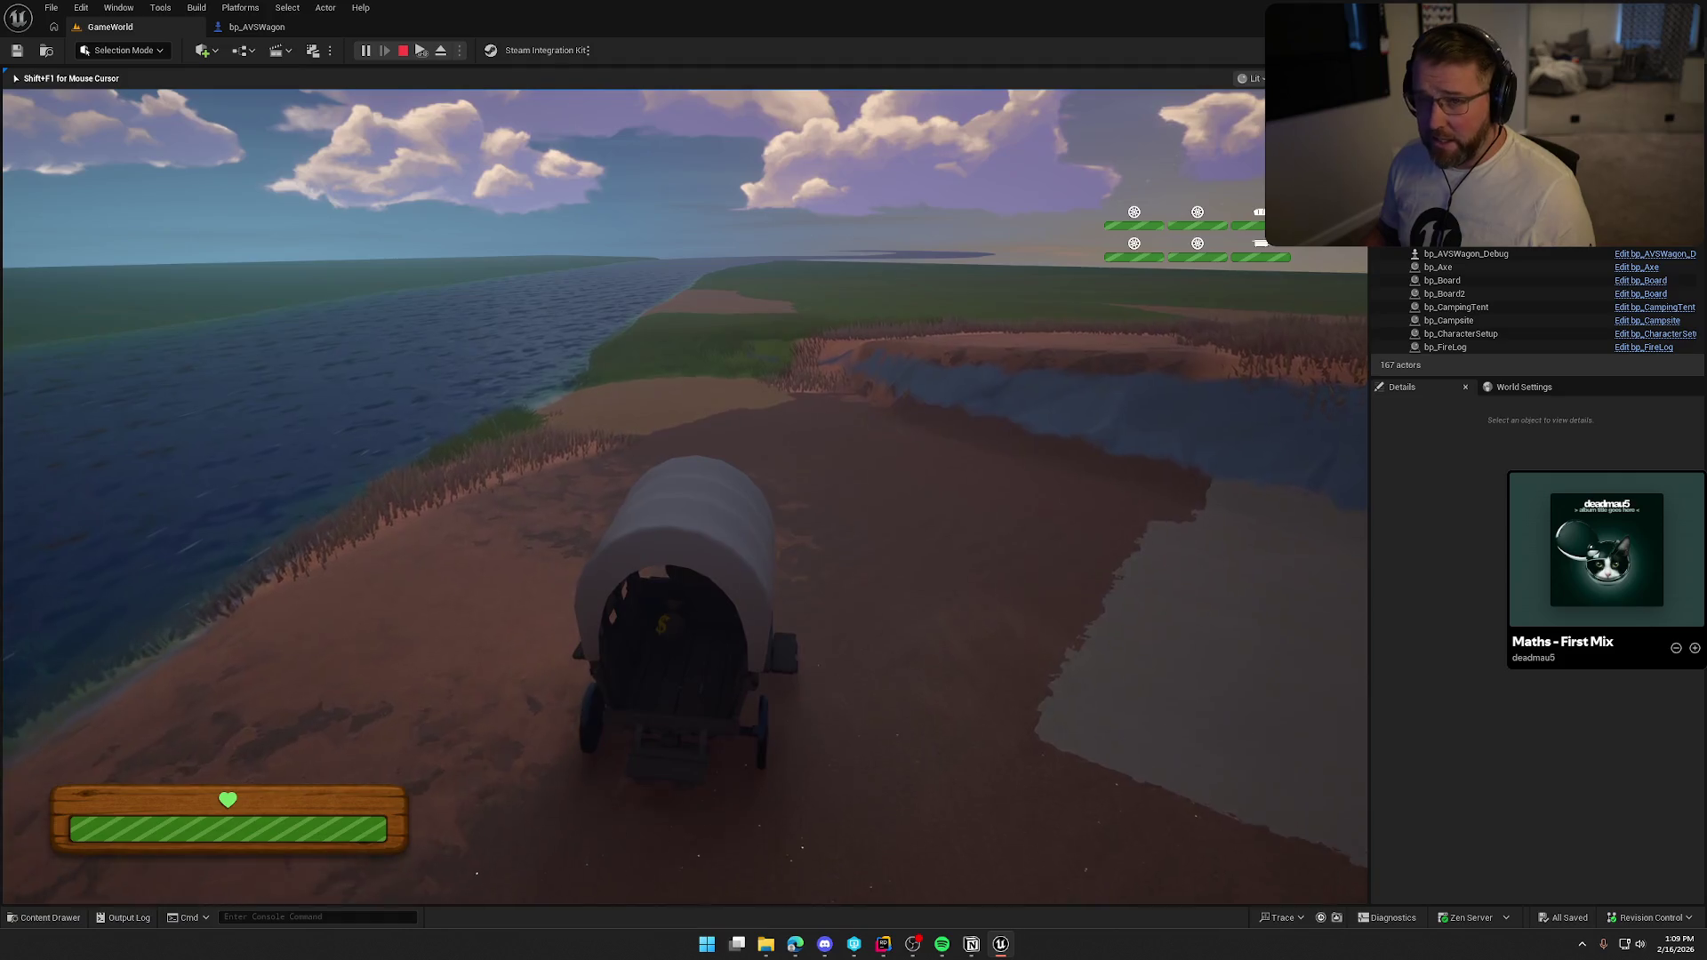
key("w")
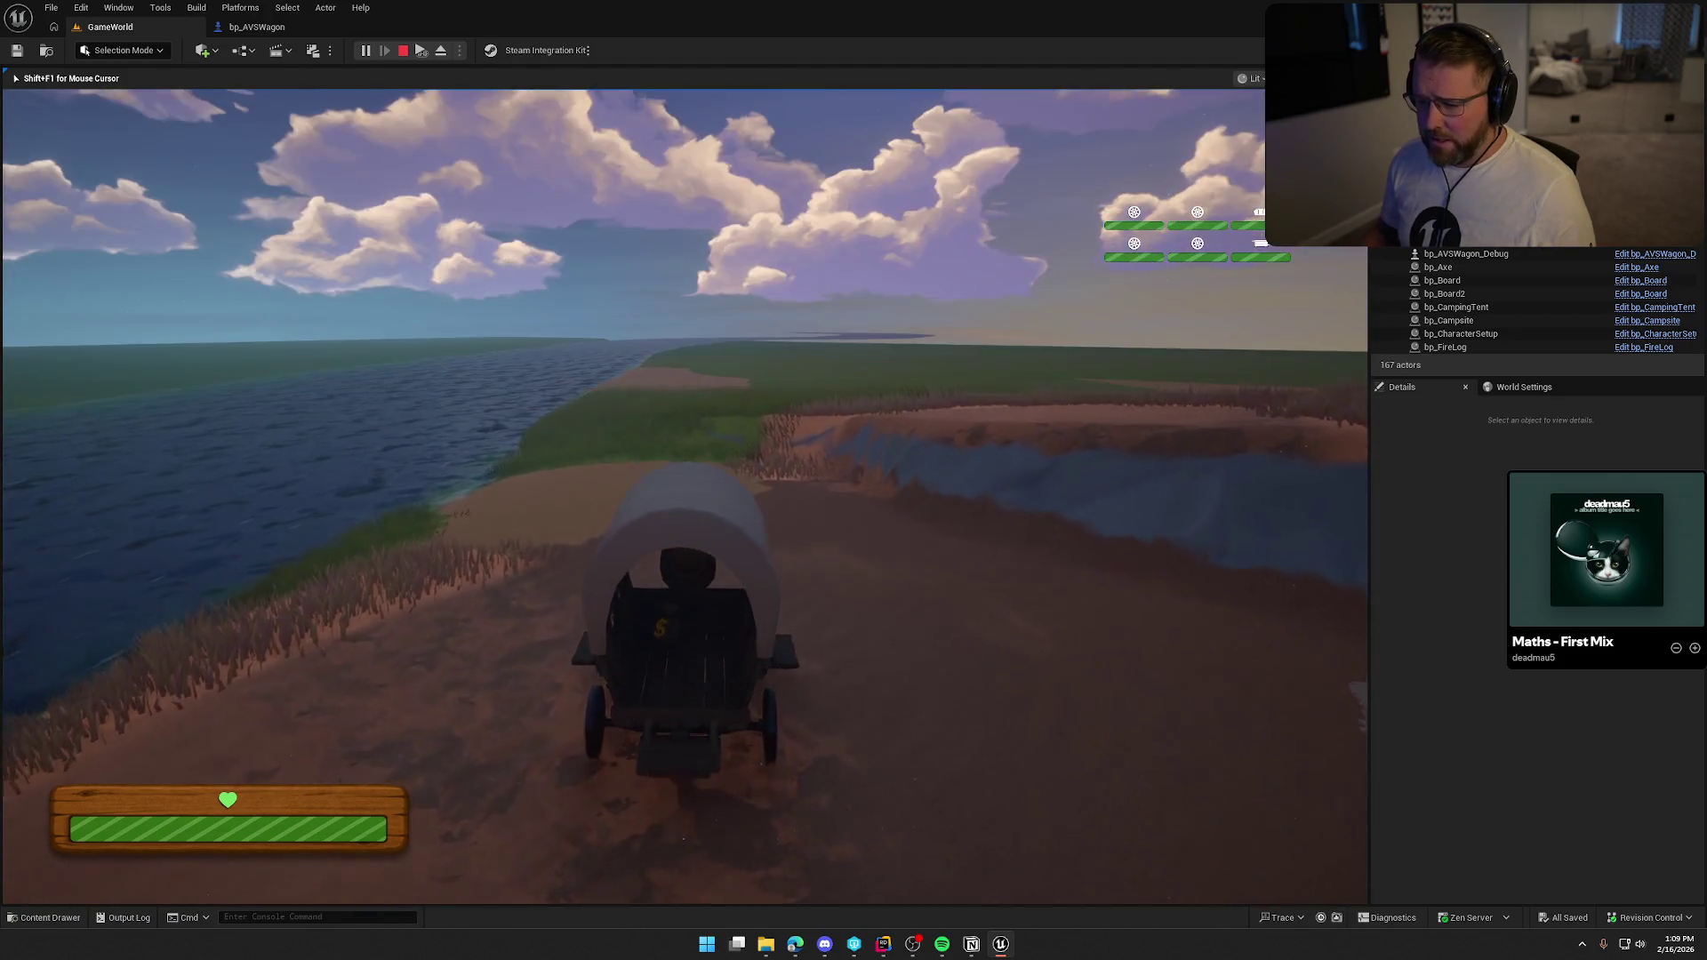
Leave the wagon, check the cargo bed from behind, and stop the session.
key("e")
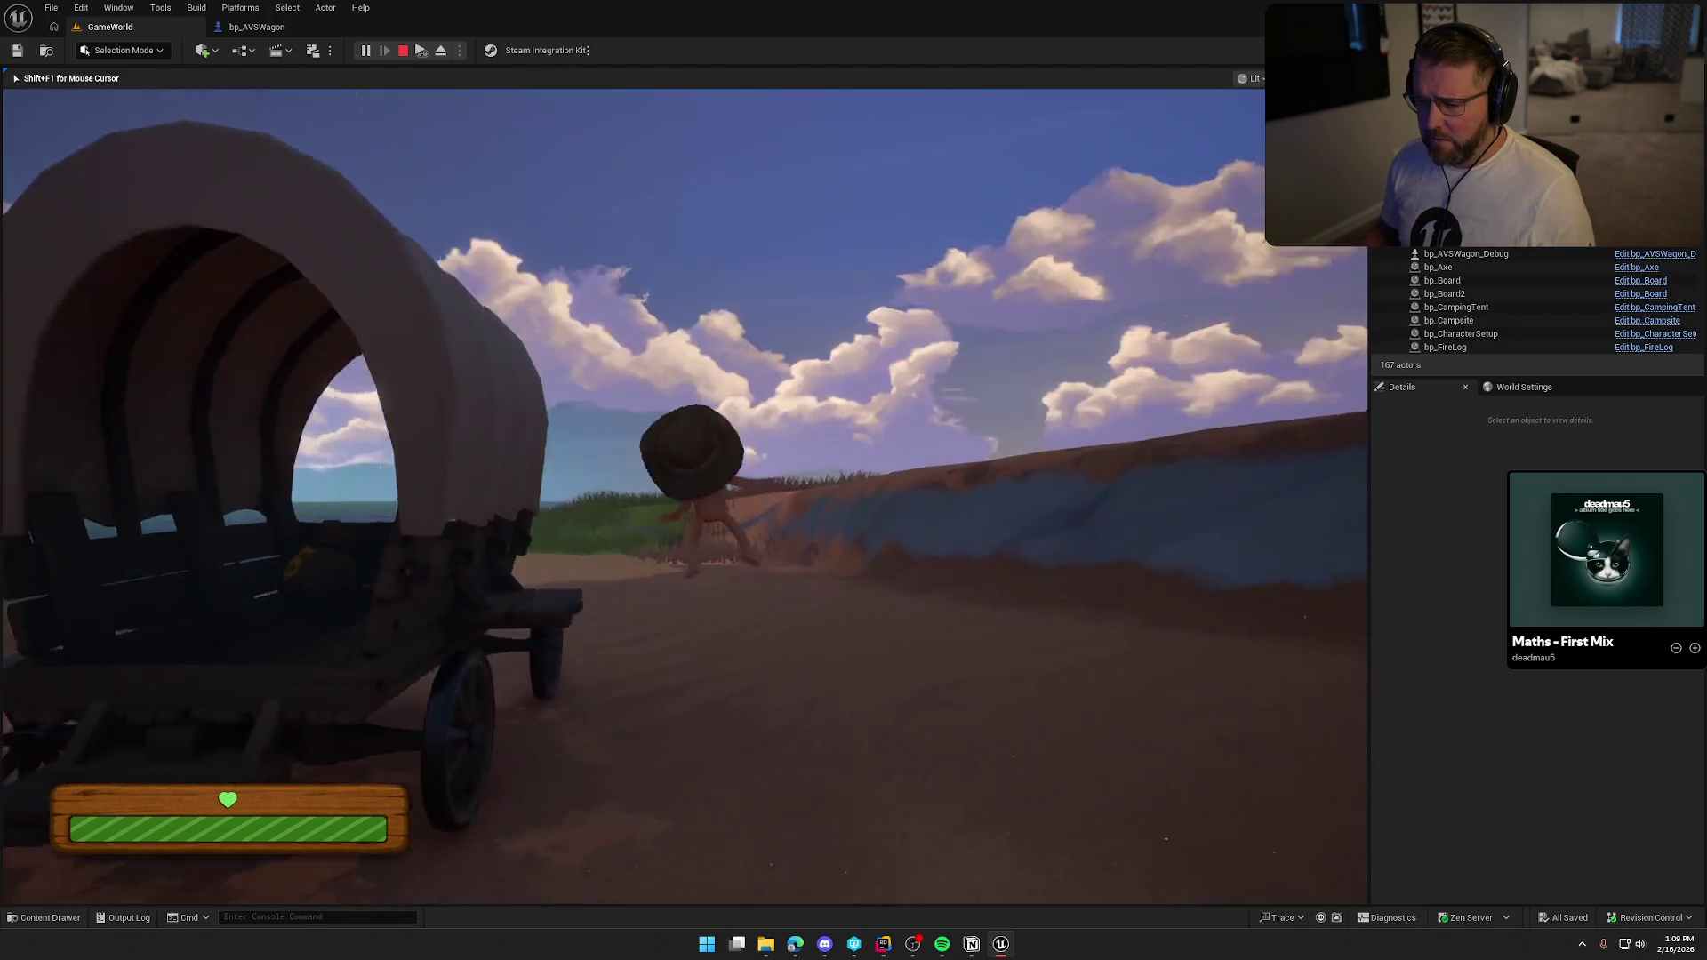
key("shift")
key("w")
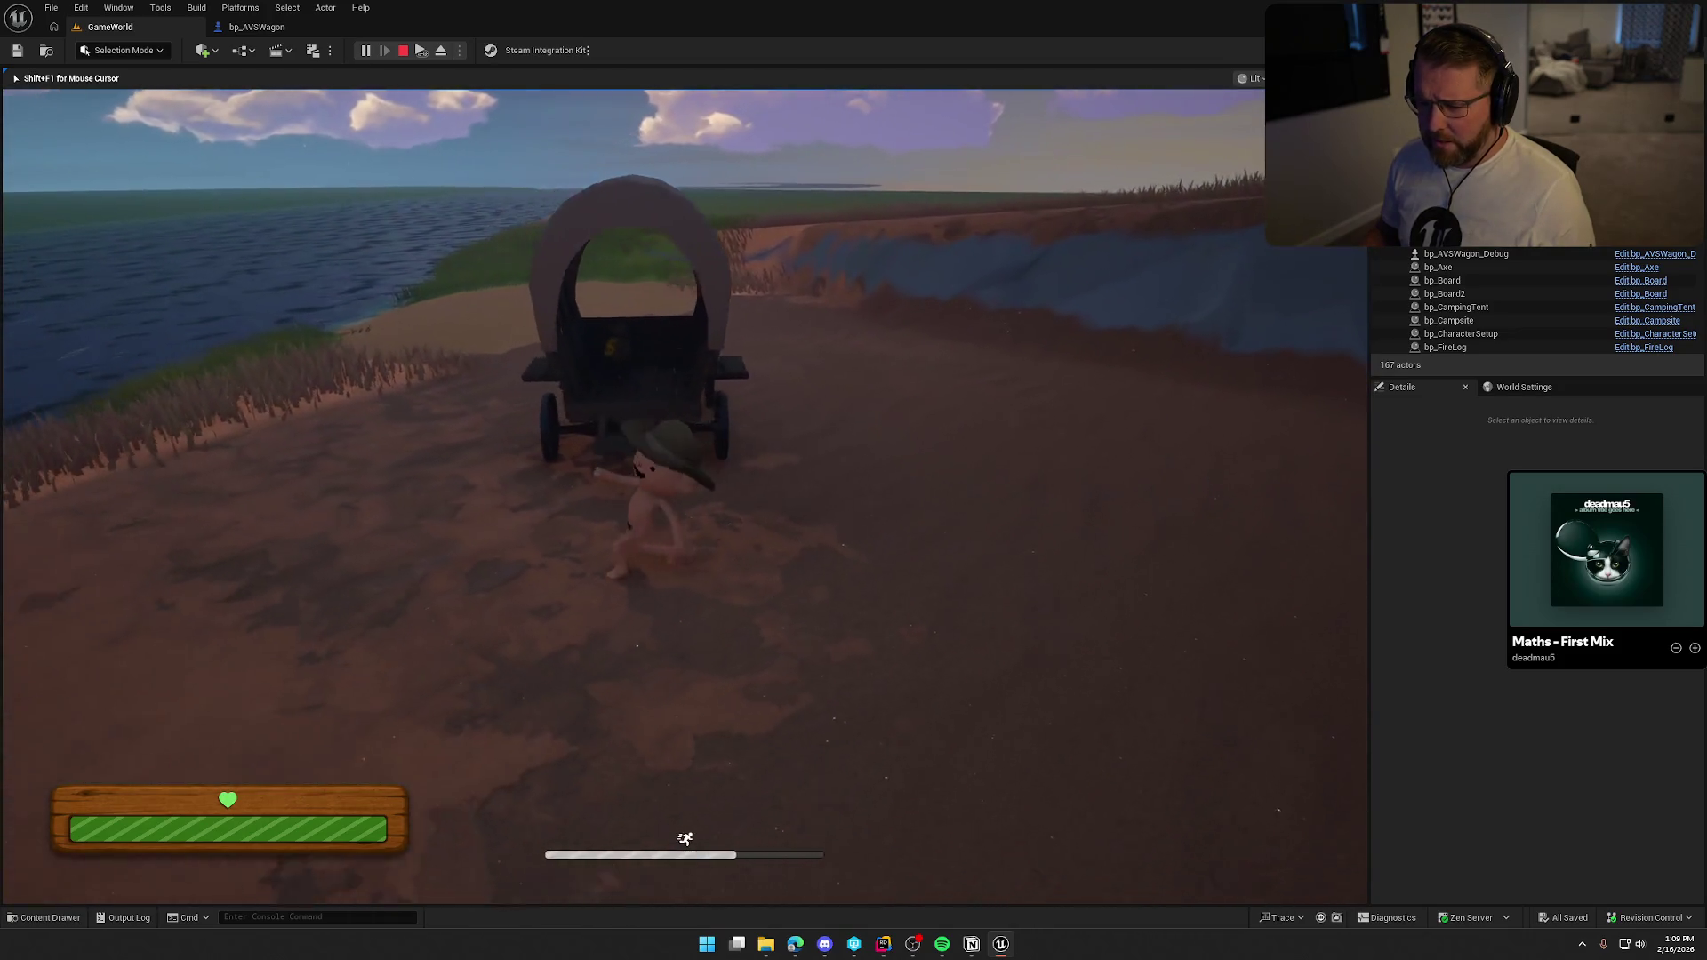
key("w")
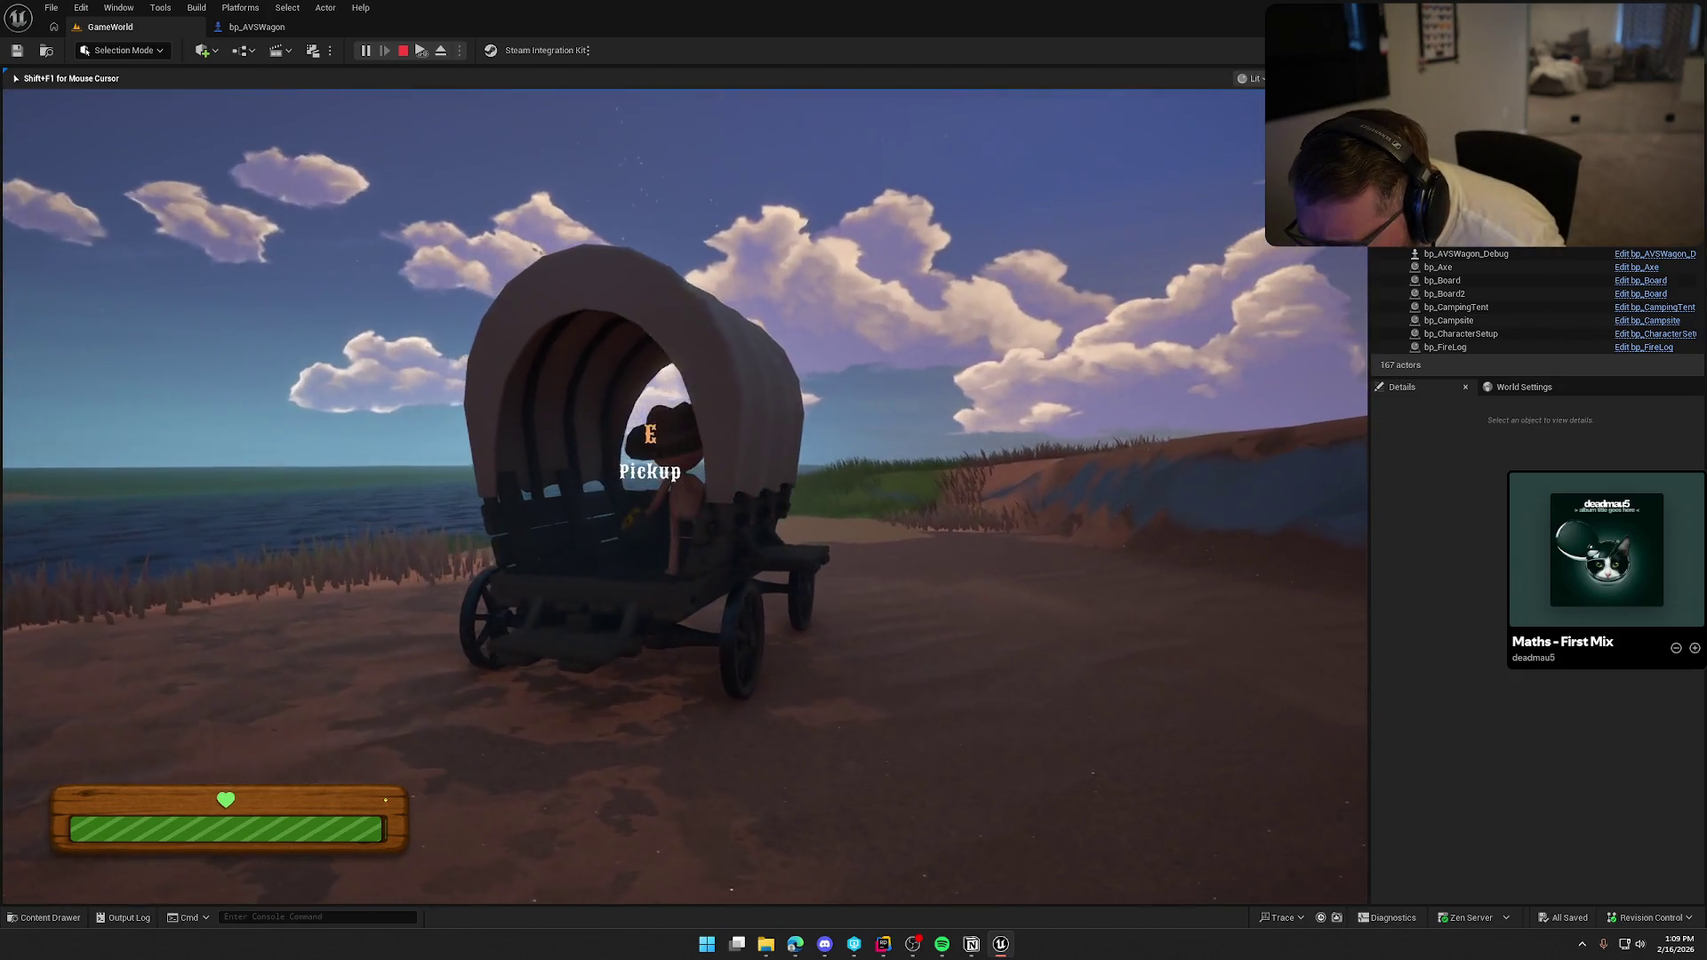
key("Escape")
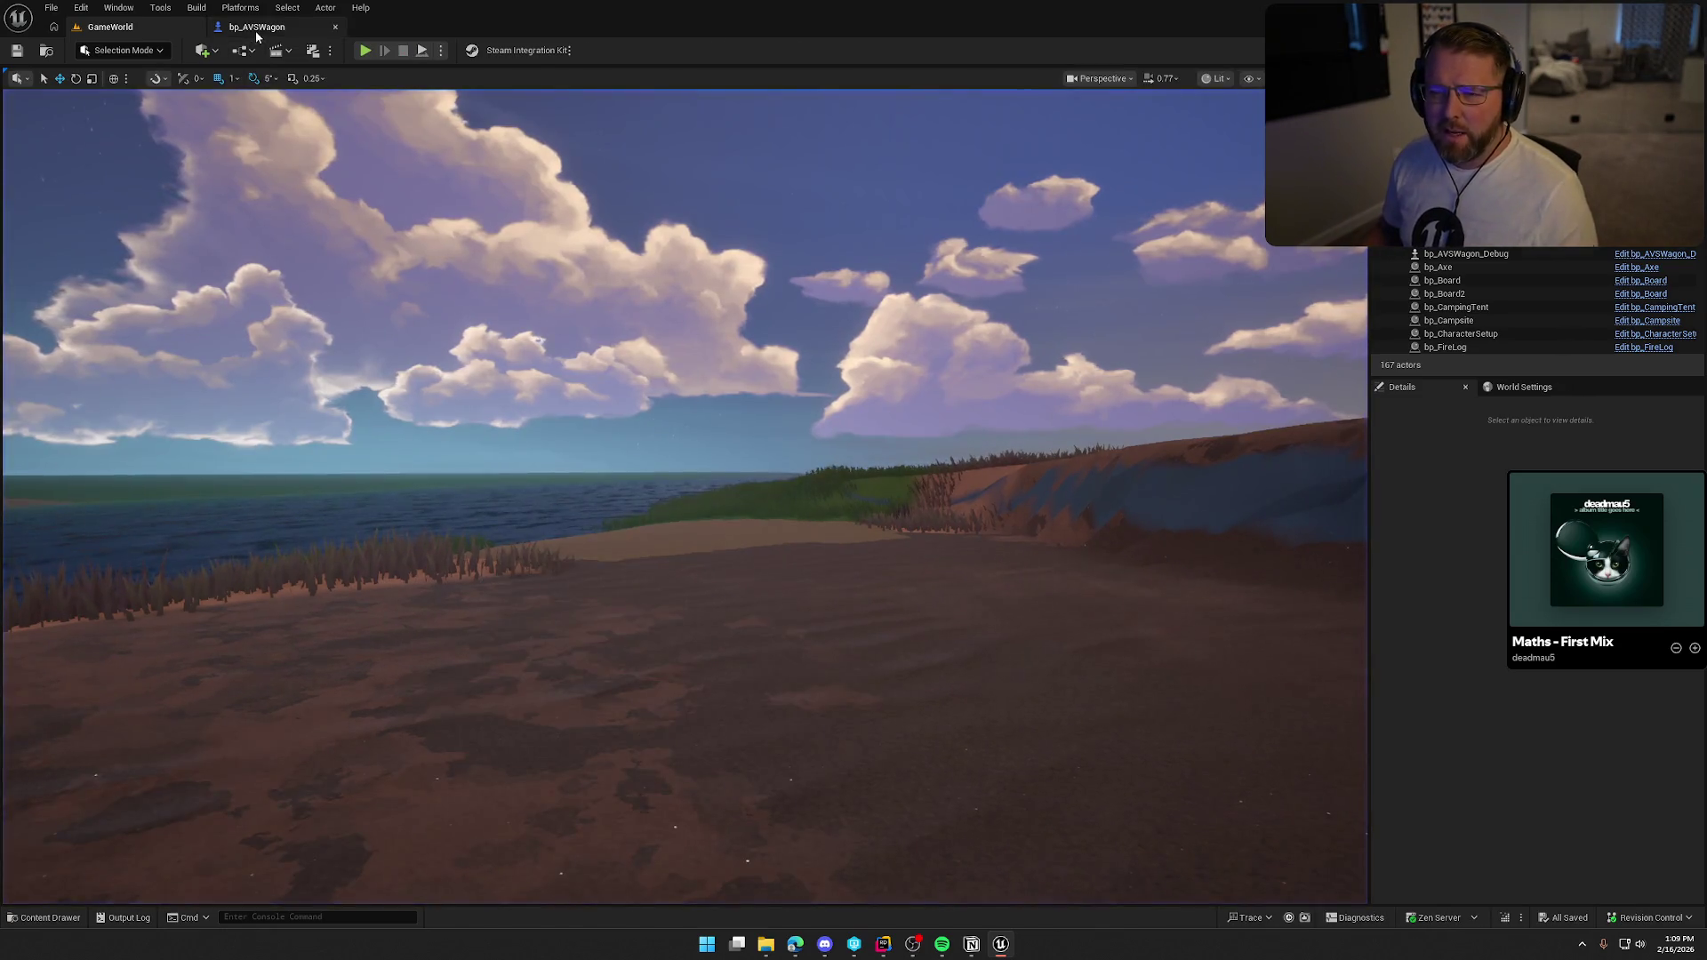
In bp_AVSWagon, change the ItemDetection box's Box Extent Z from 10.0 to 5.0.
left_click(257, 27)
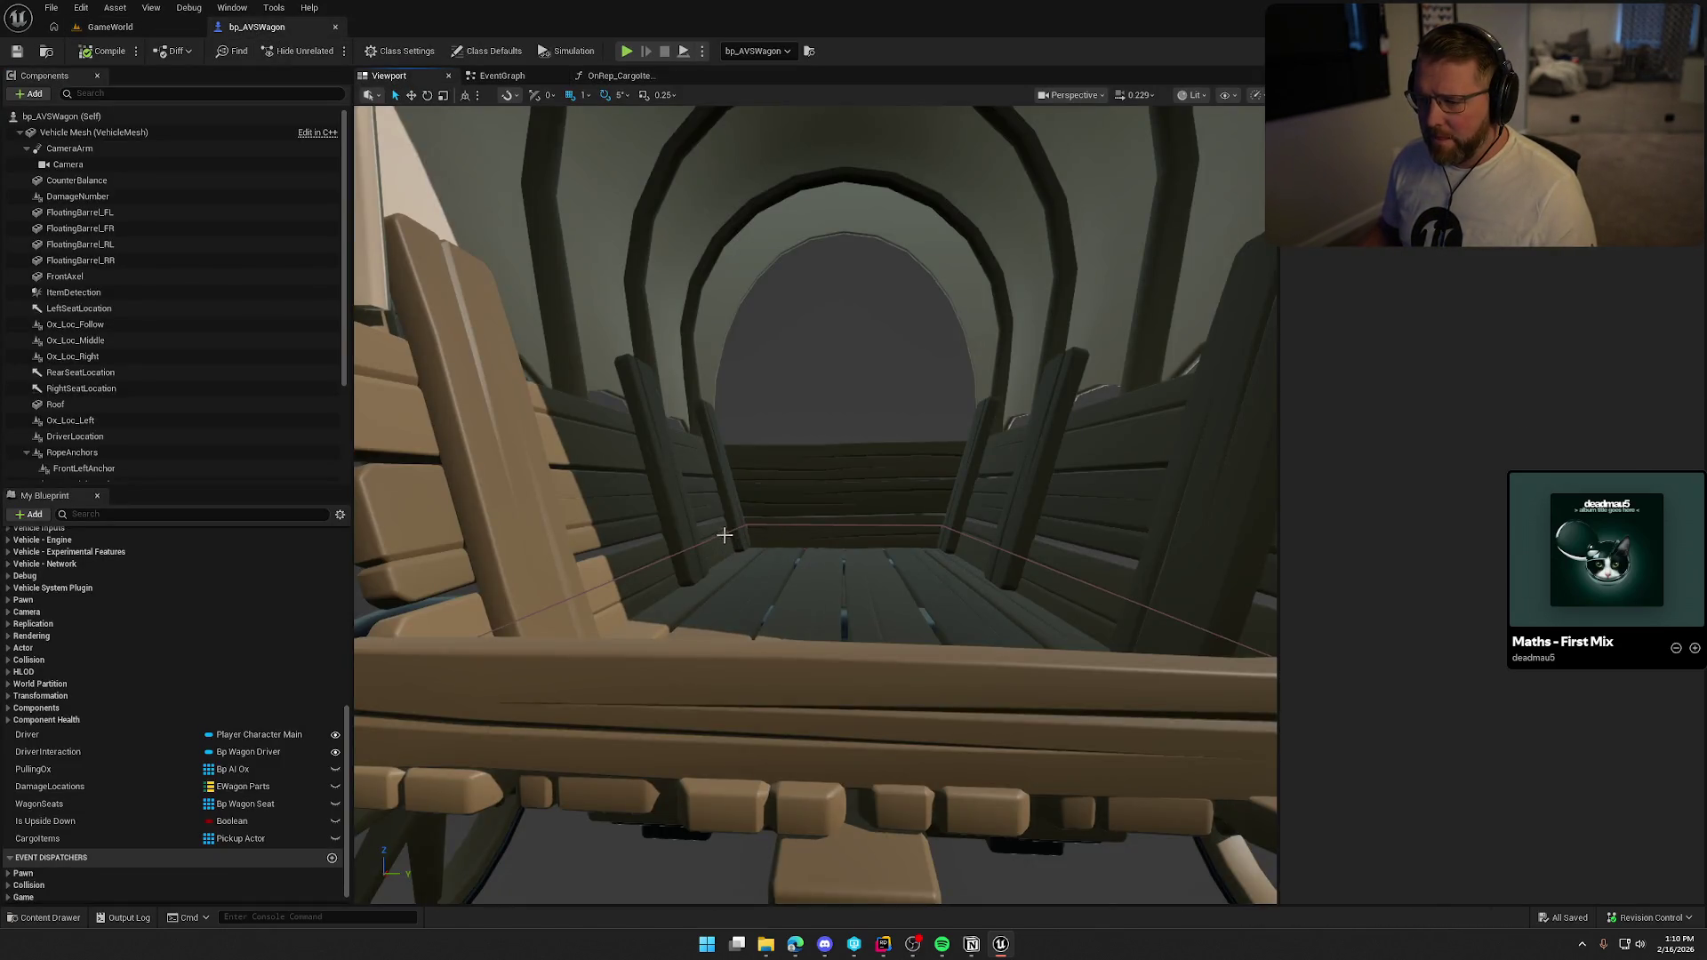
left_click(724, 535)
key("f")
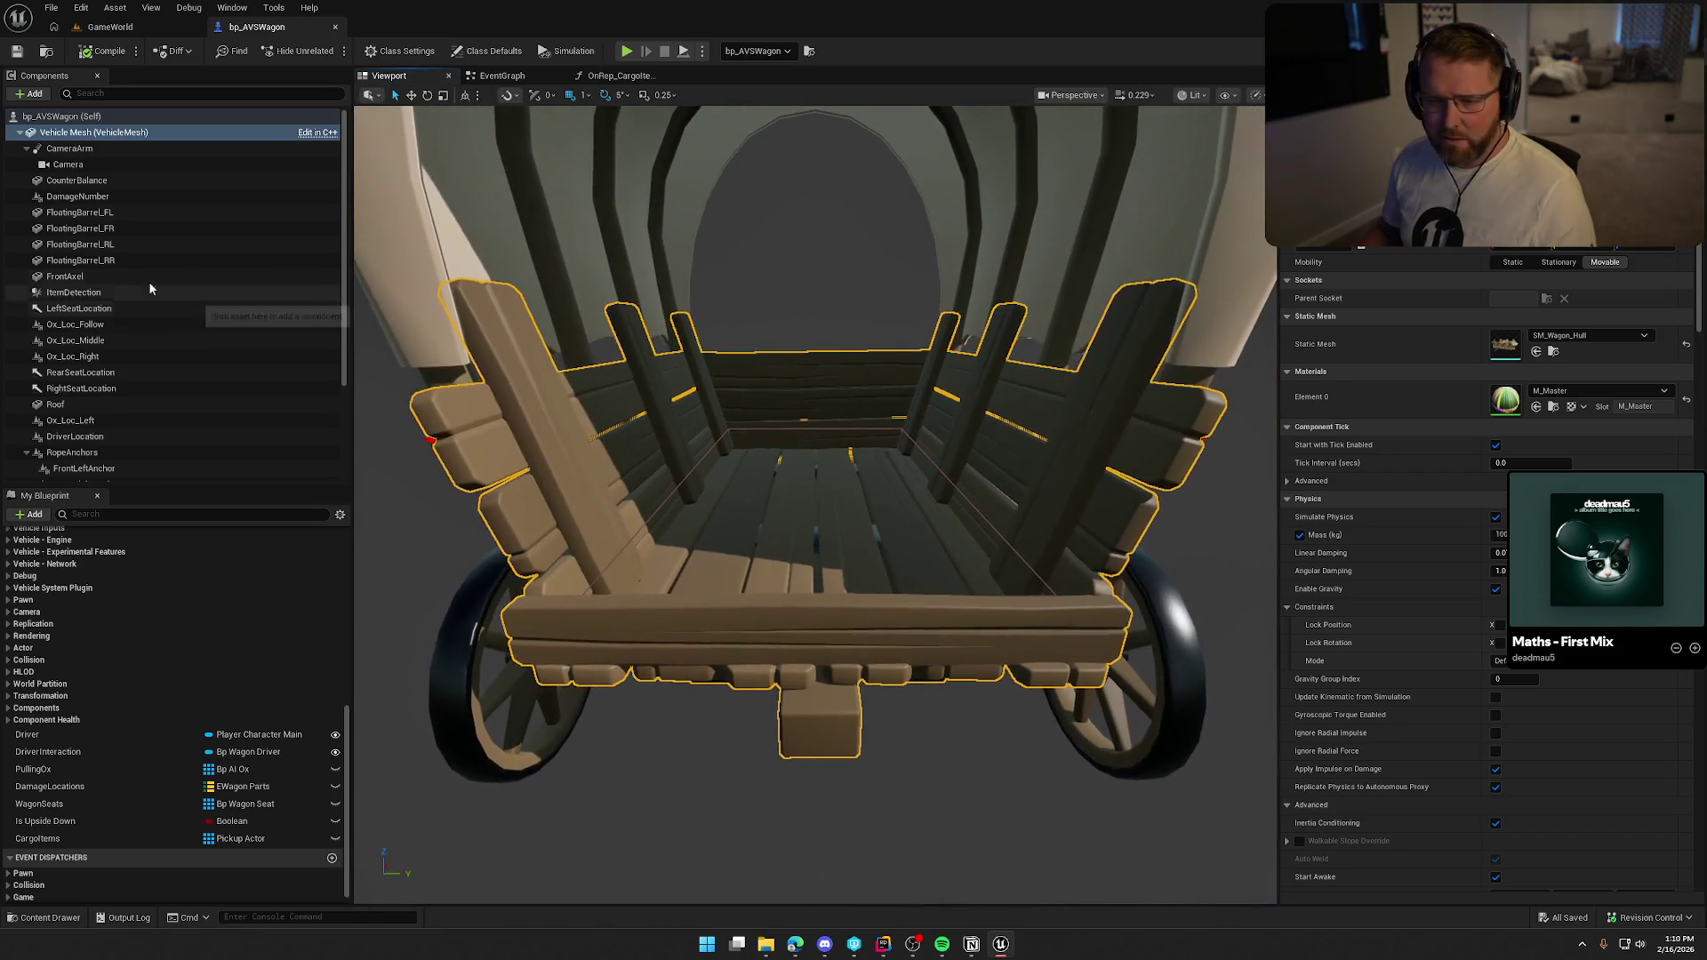
left_click(88, 292)
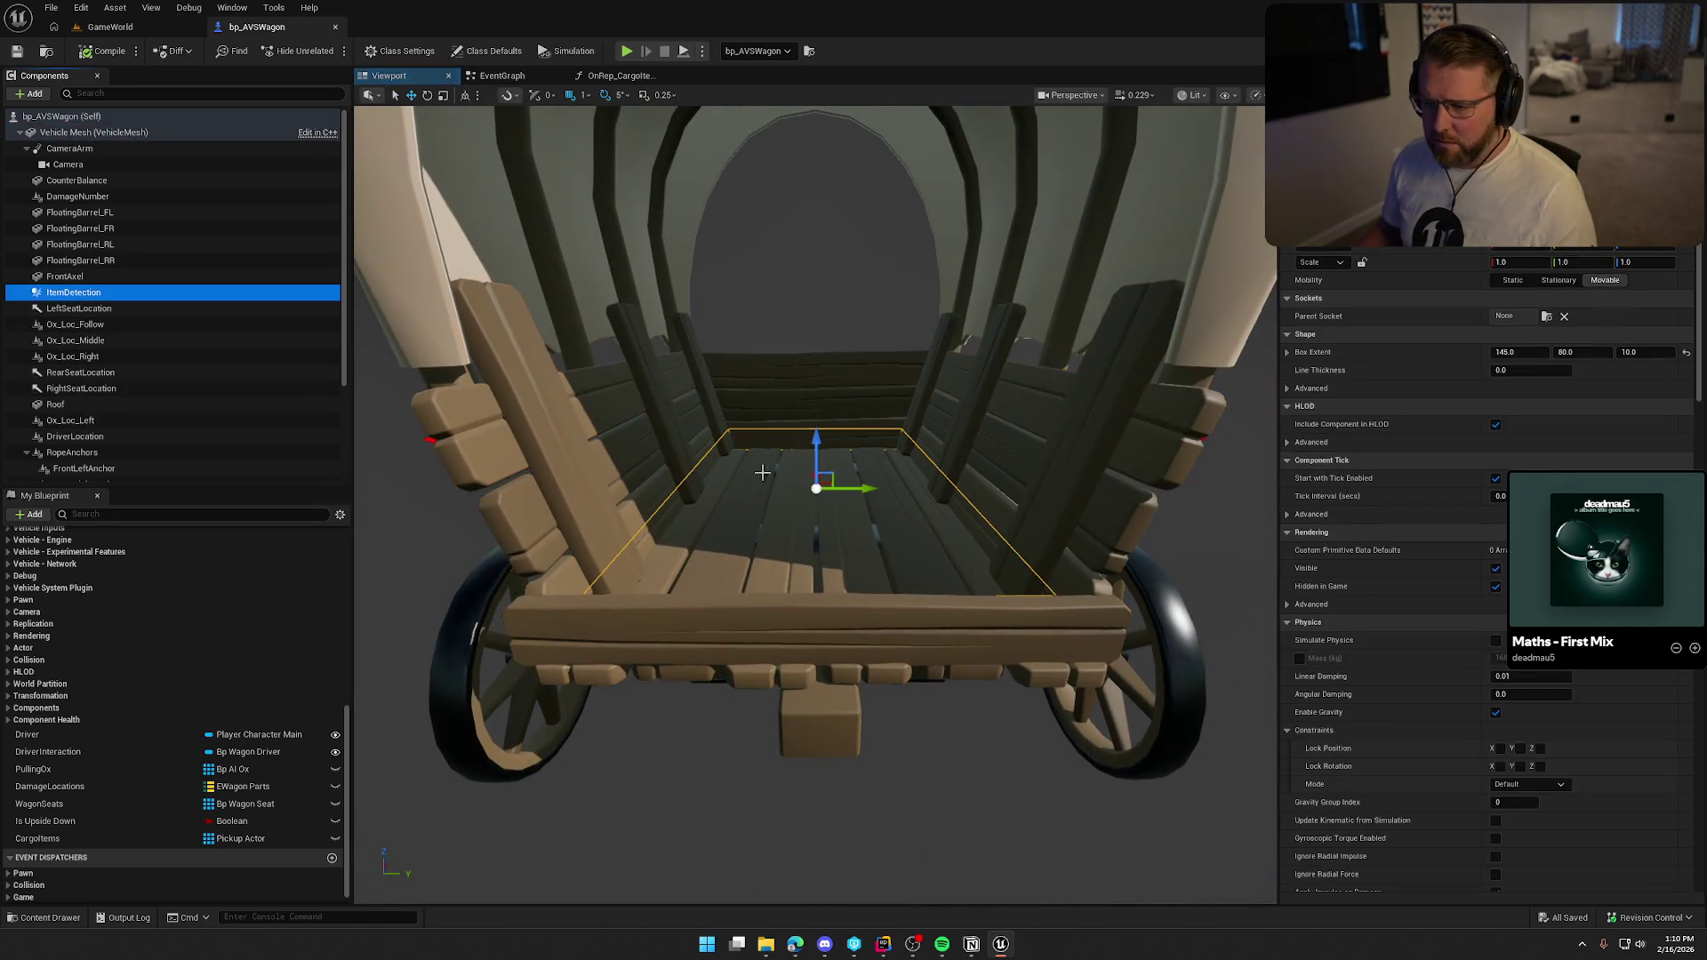
left_click(1626, 353)
type("5")
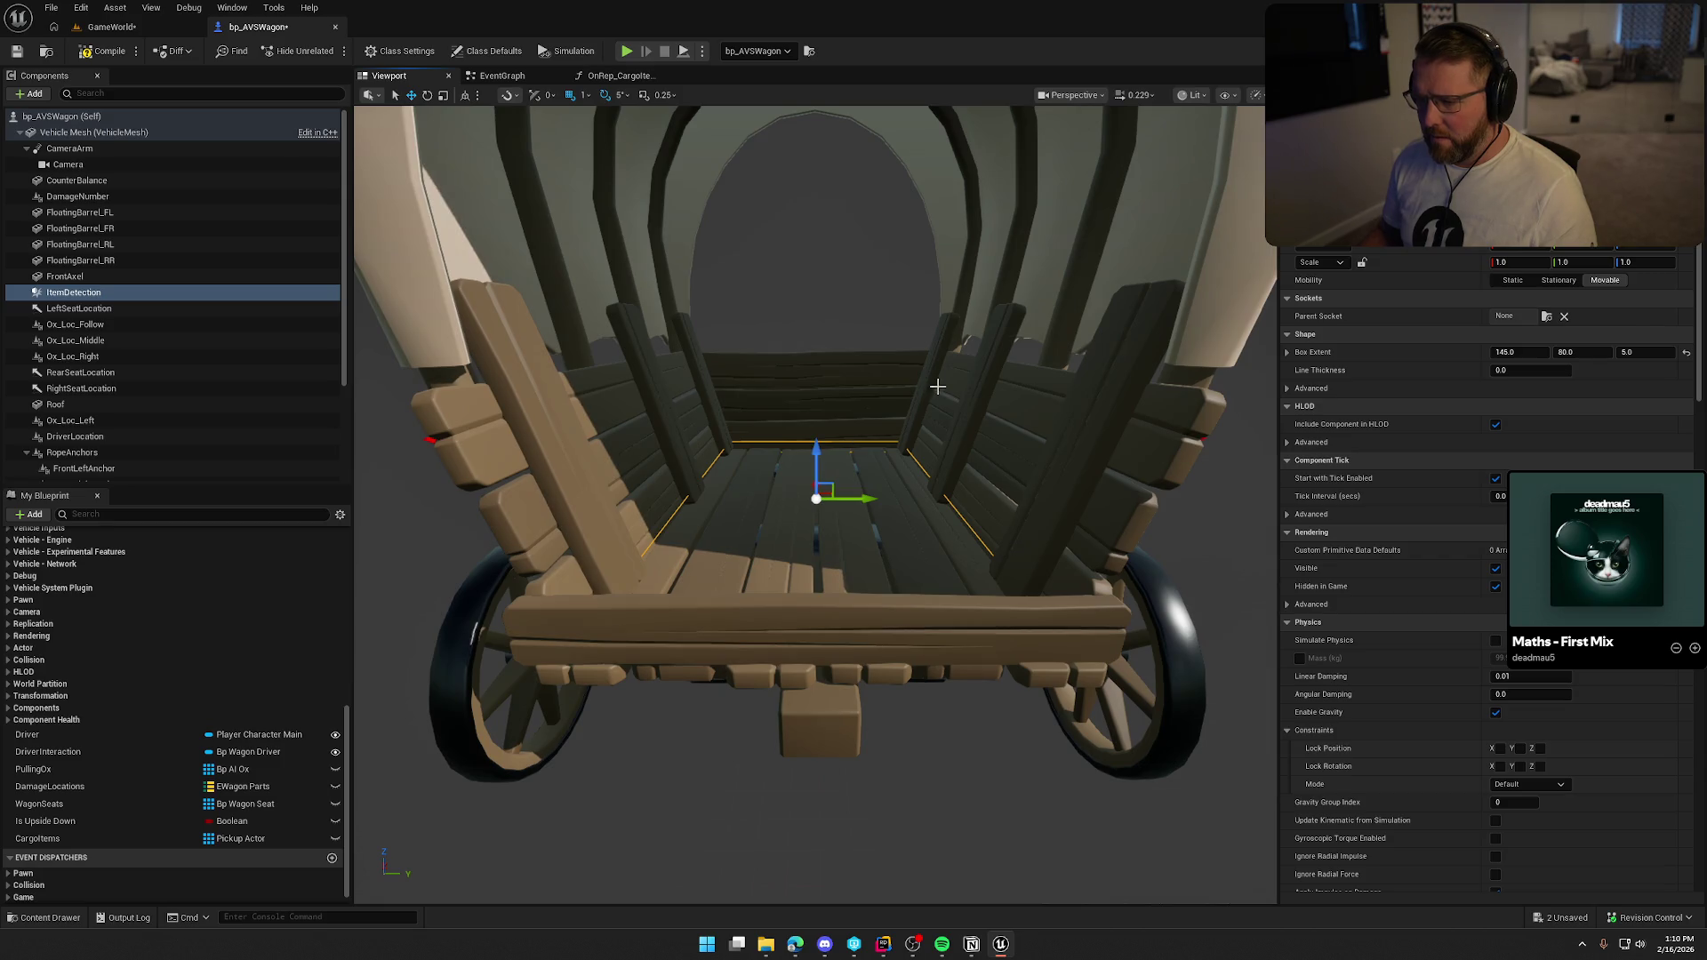
left_click(111, 26)
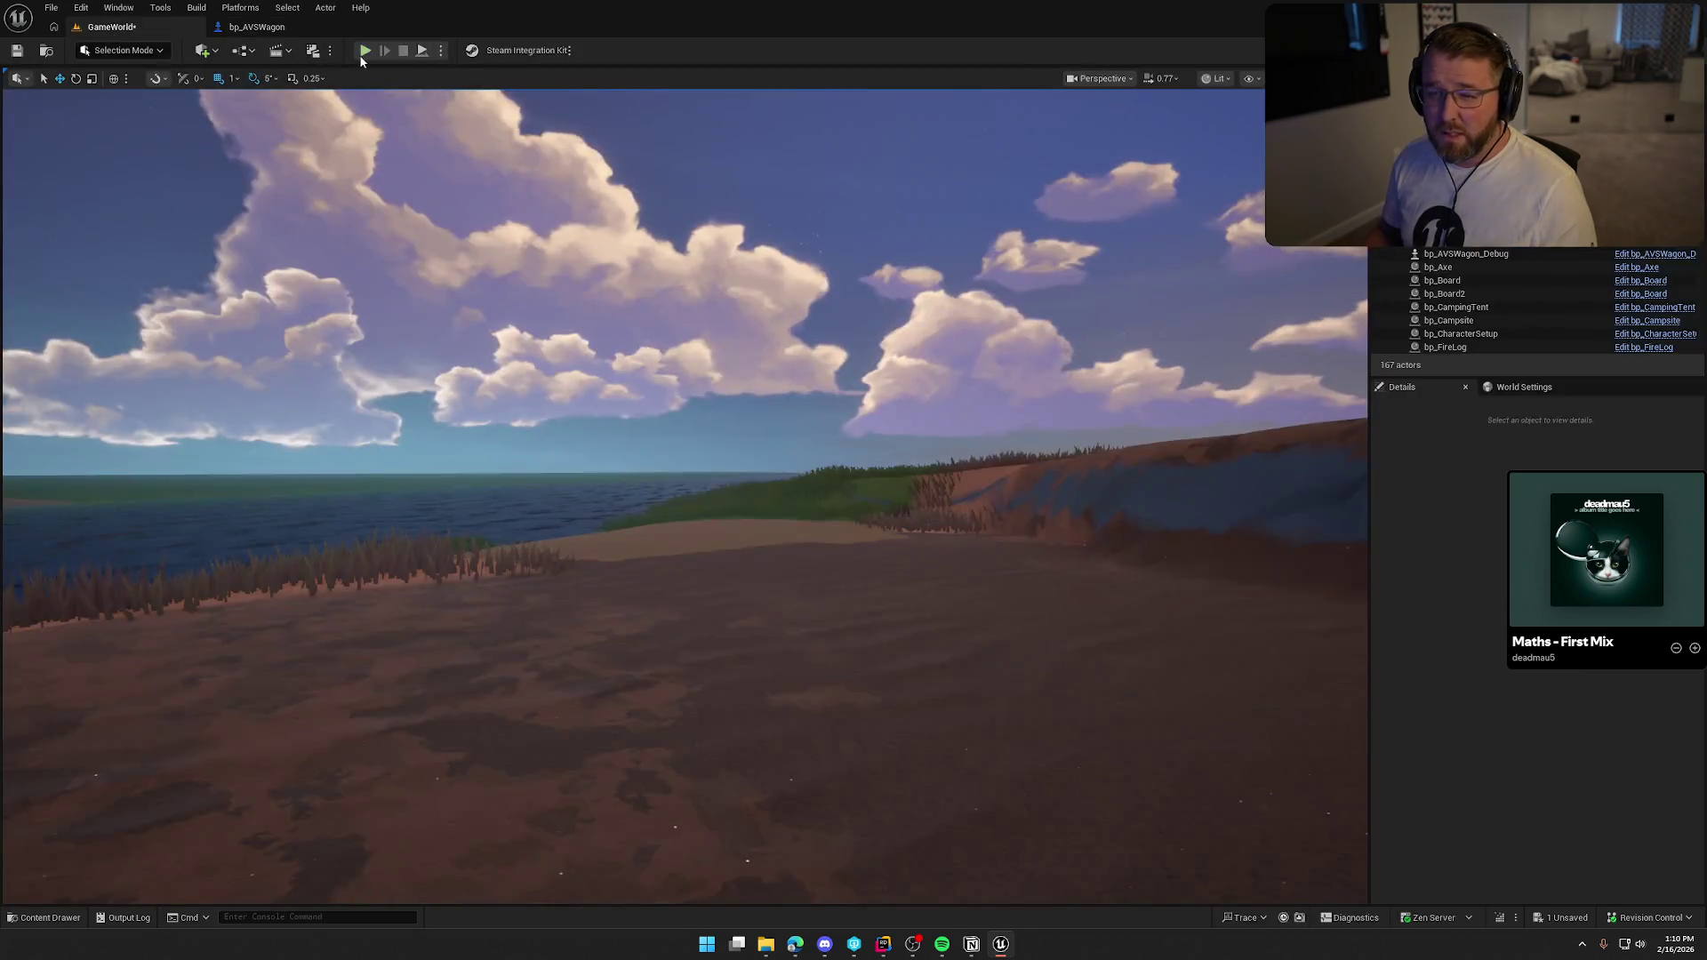
Play the GameWorld level and run the character into the covered wagon's bed.
left_click(363, 50)
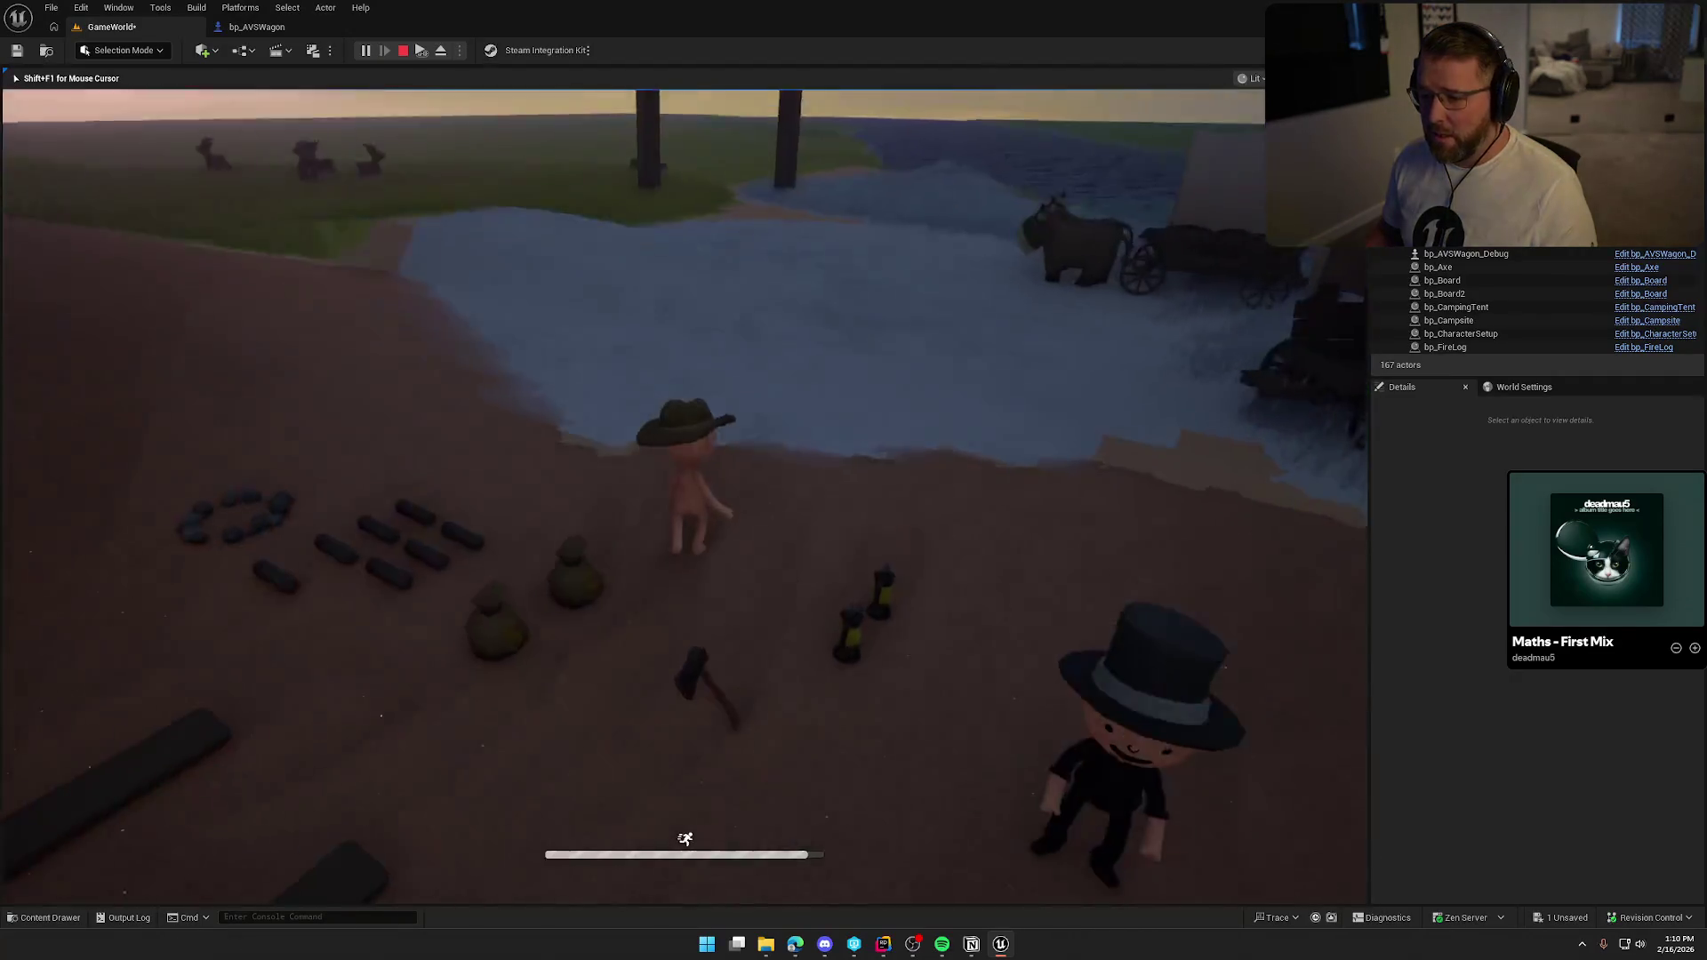
key("shift+w")
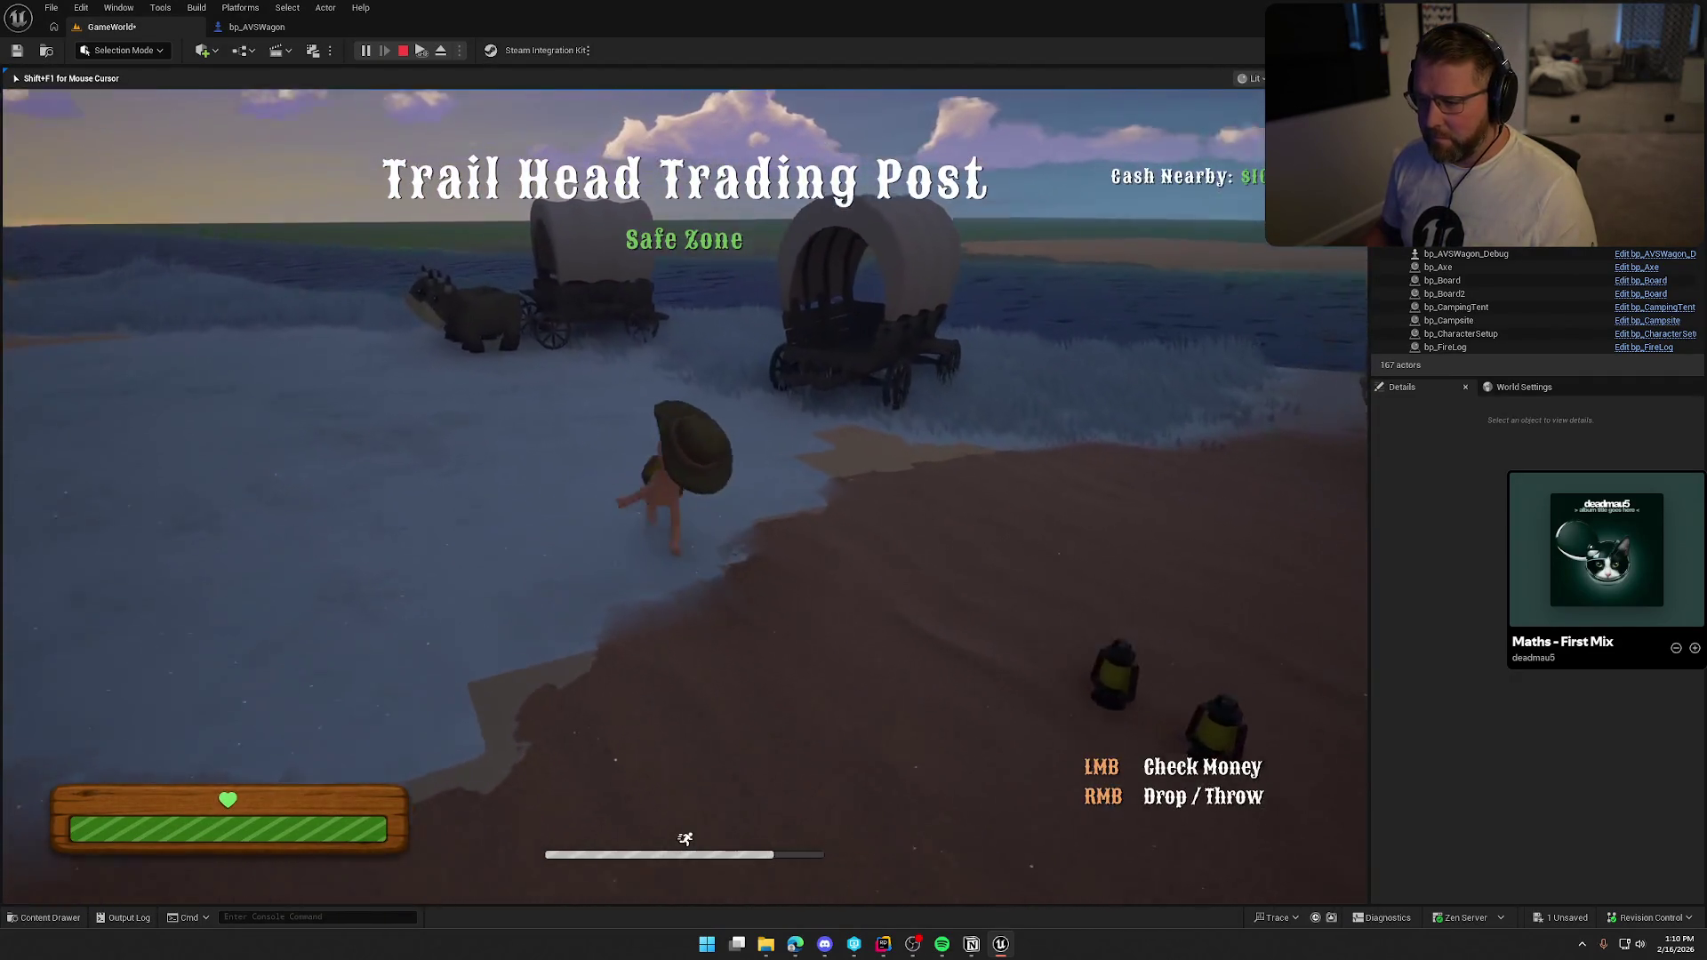
key("w")
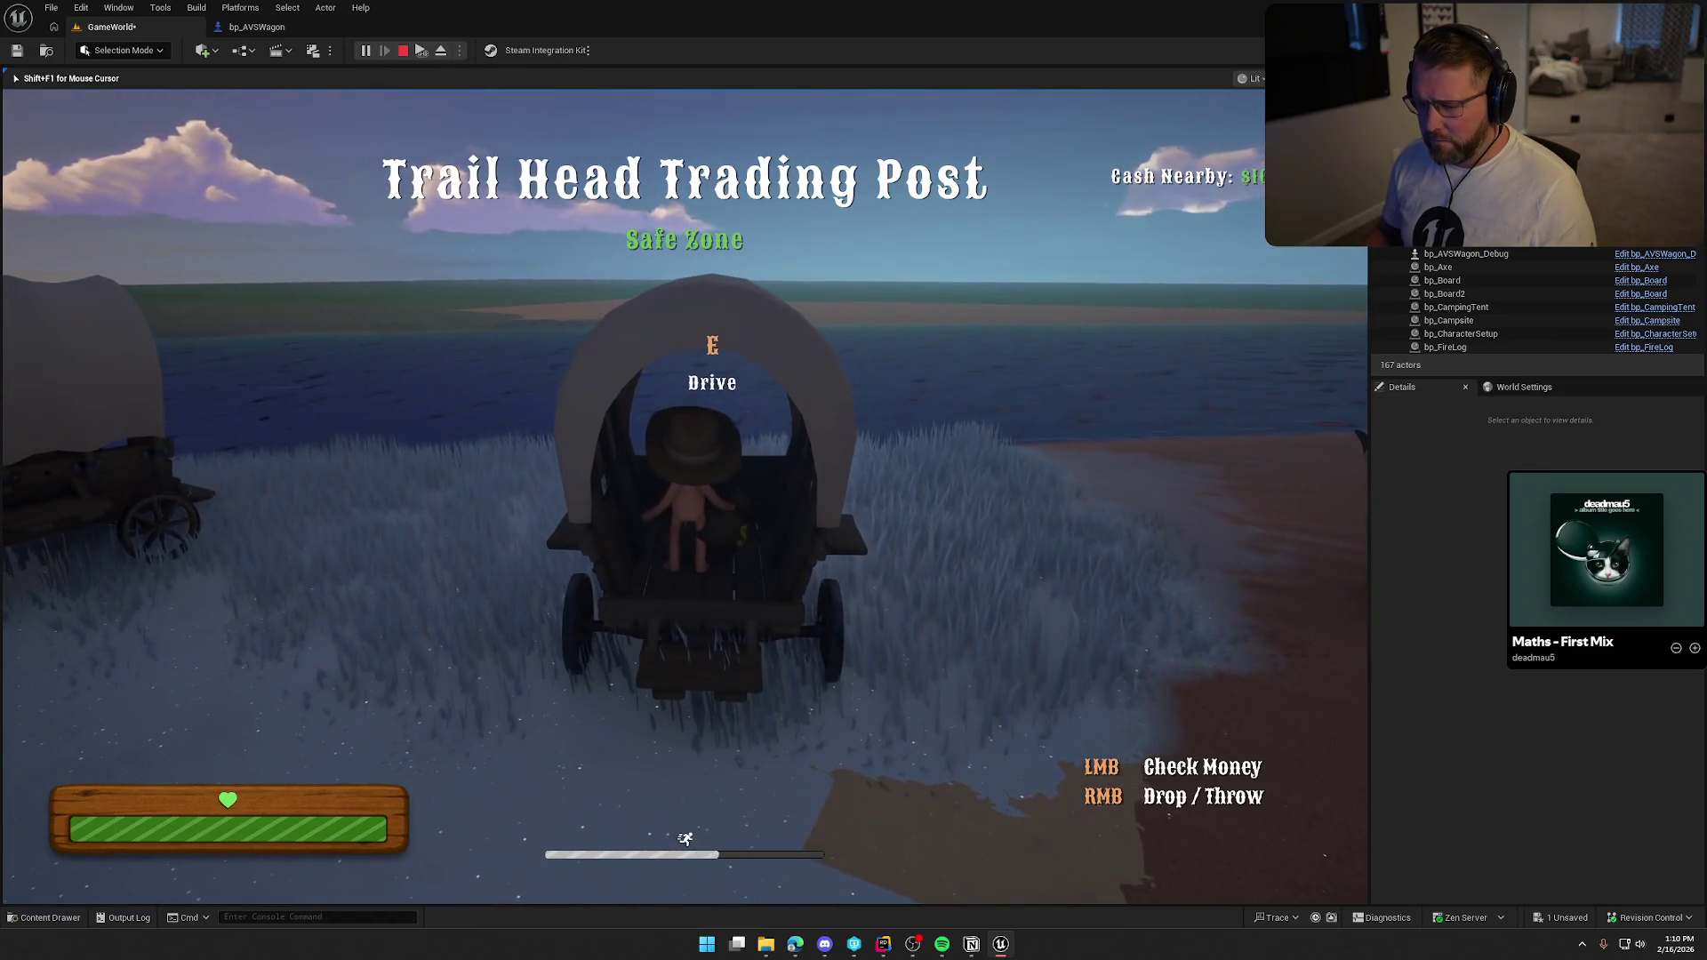
key("s")
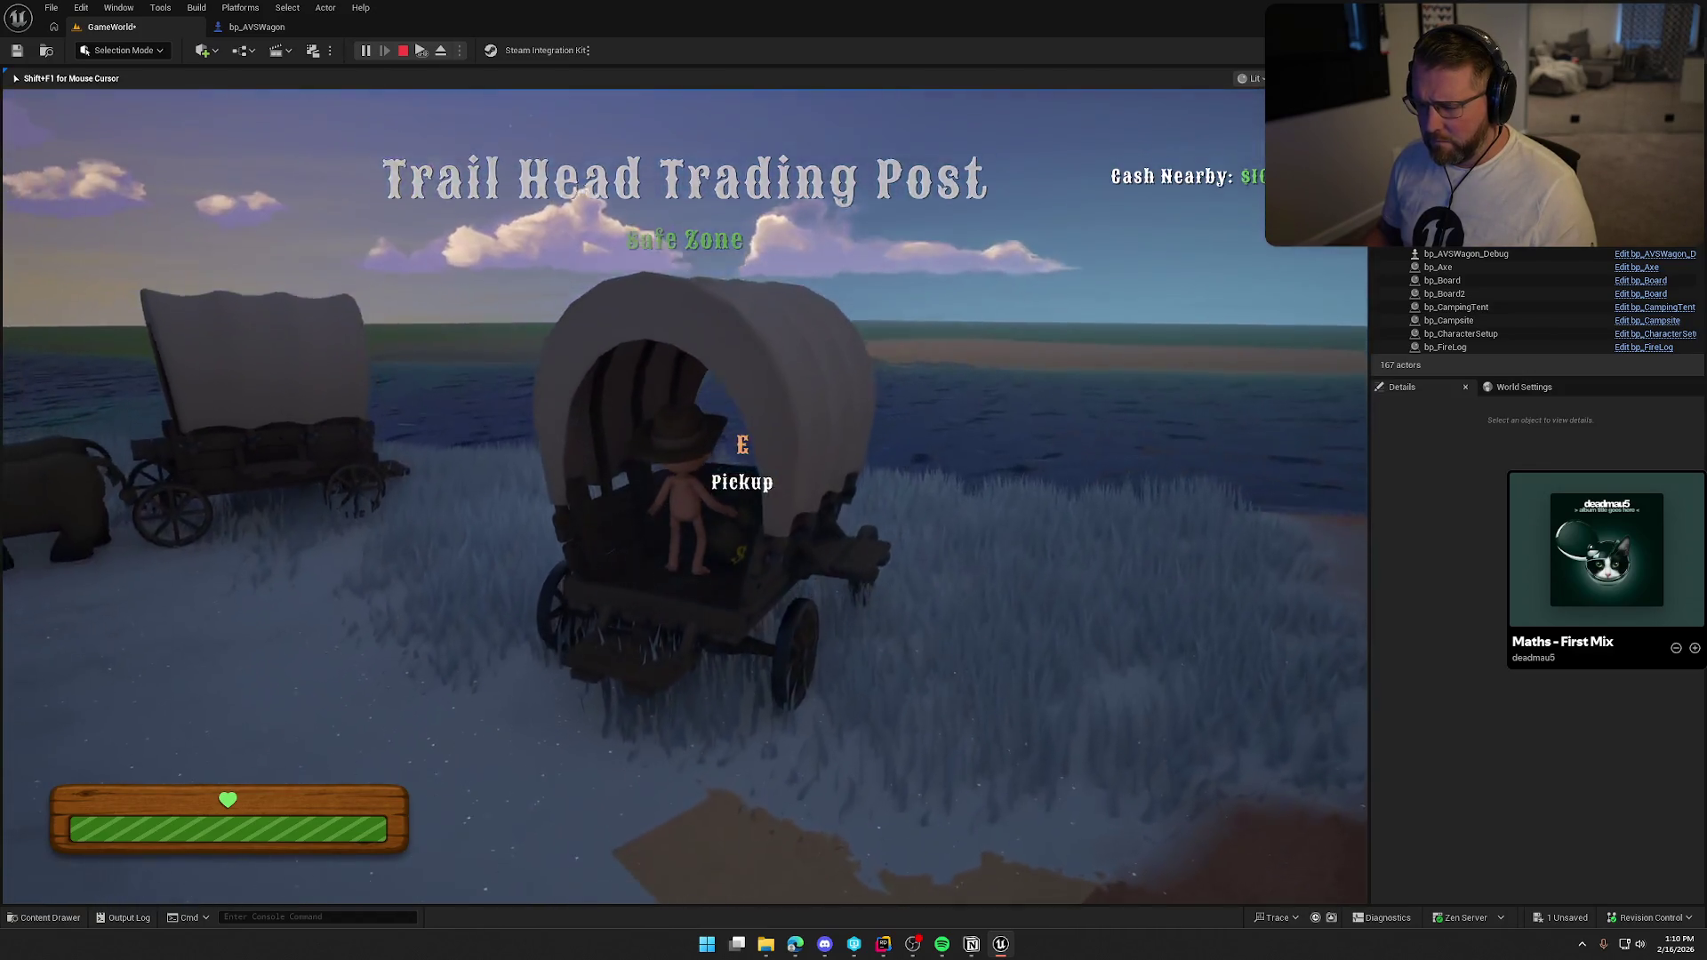
key("shift+s")
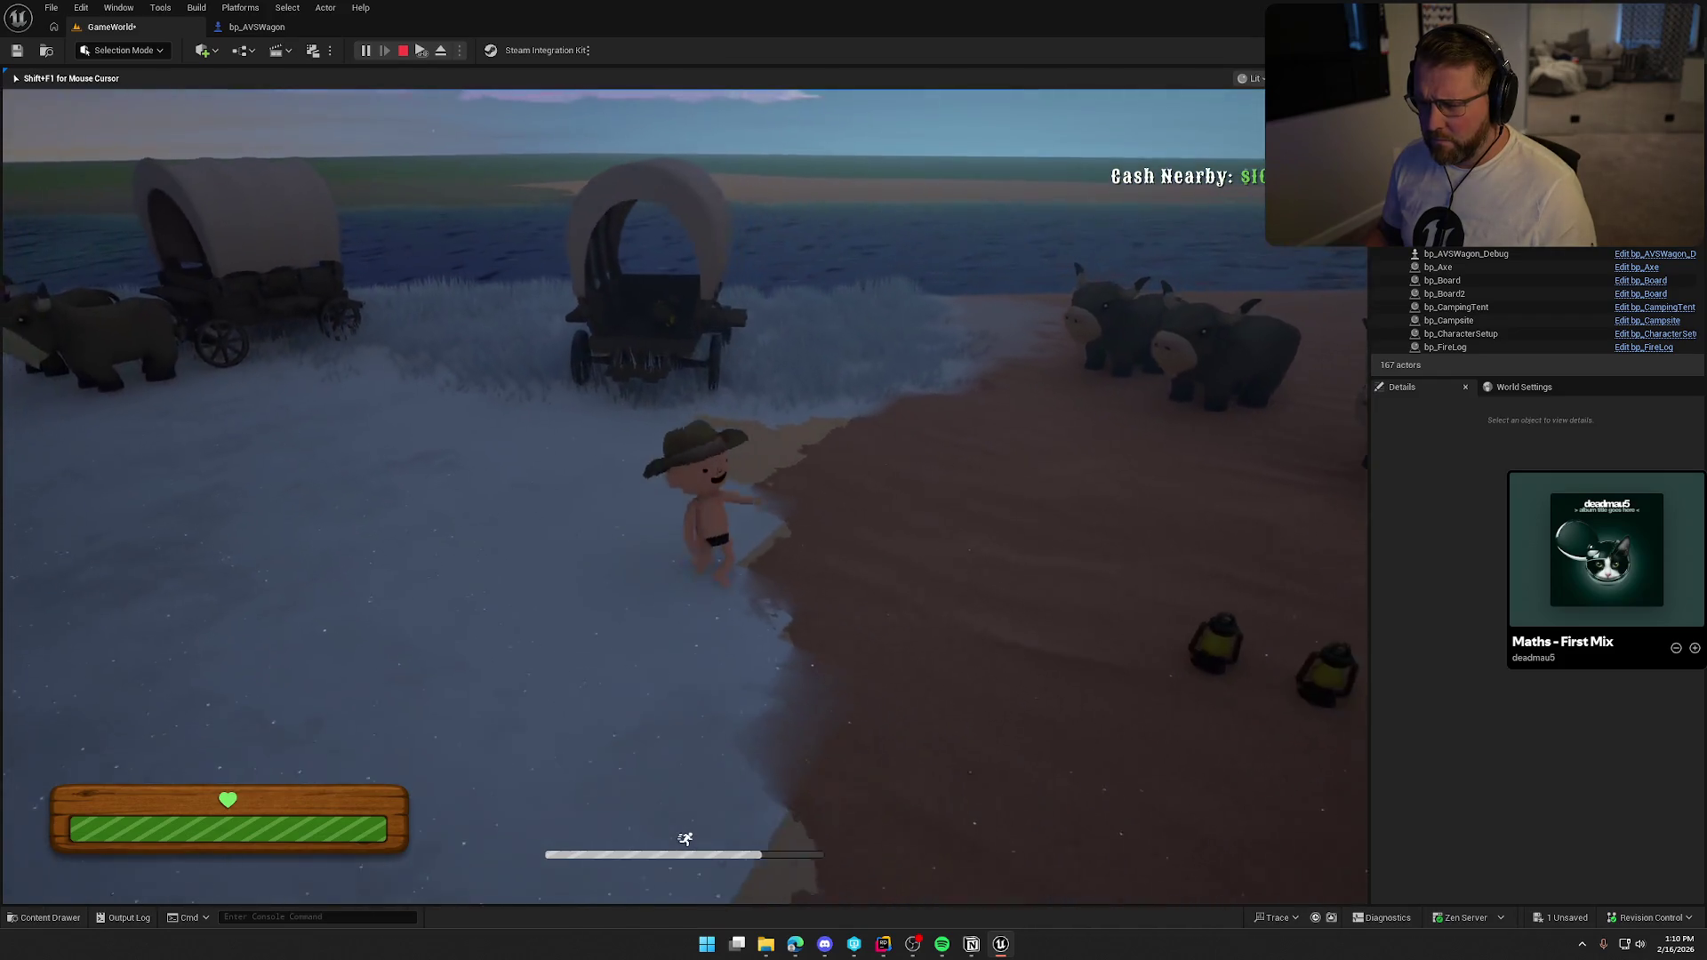
key("shift+w")
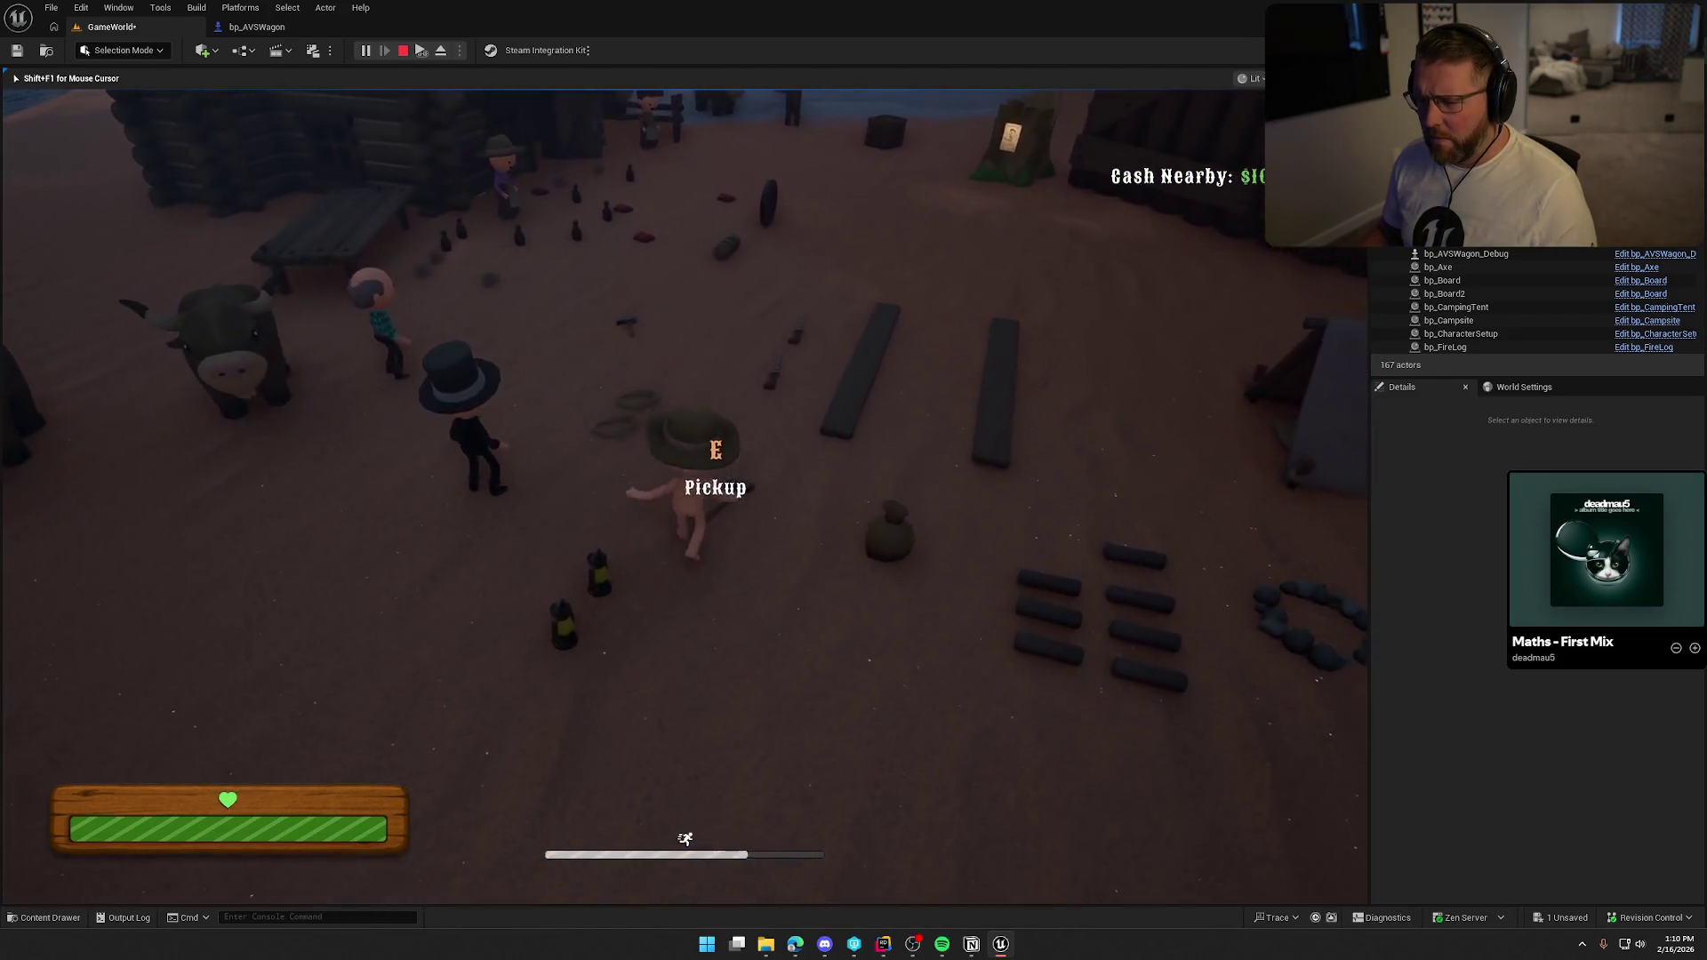
key("shift+w")
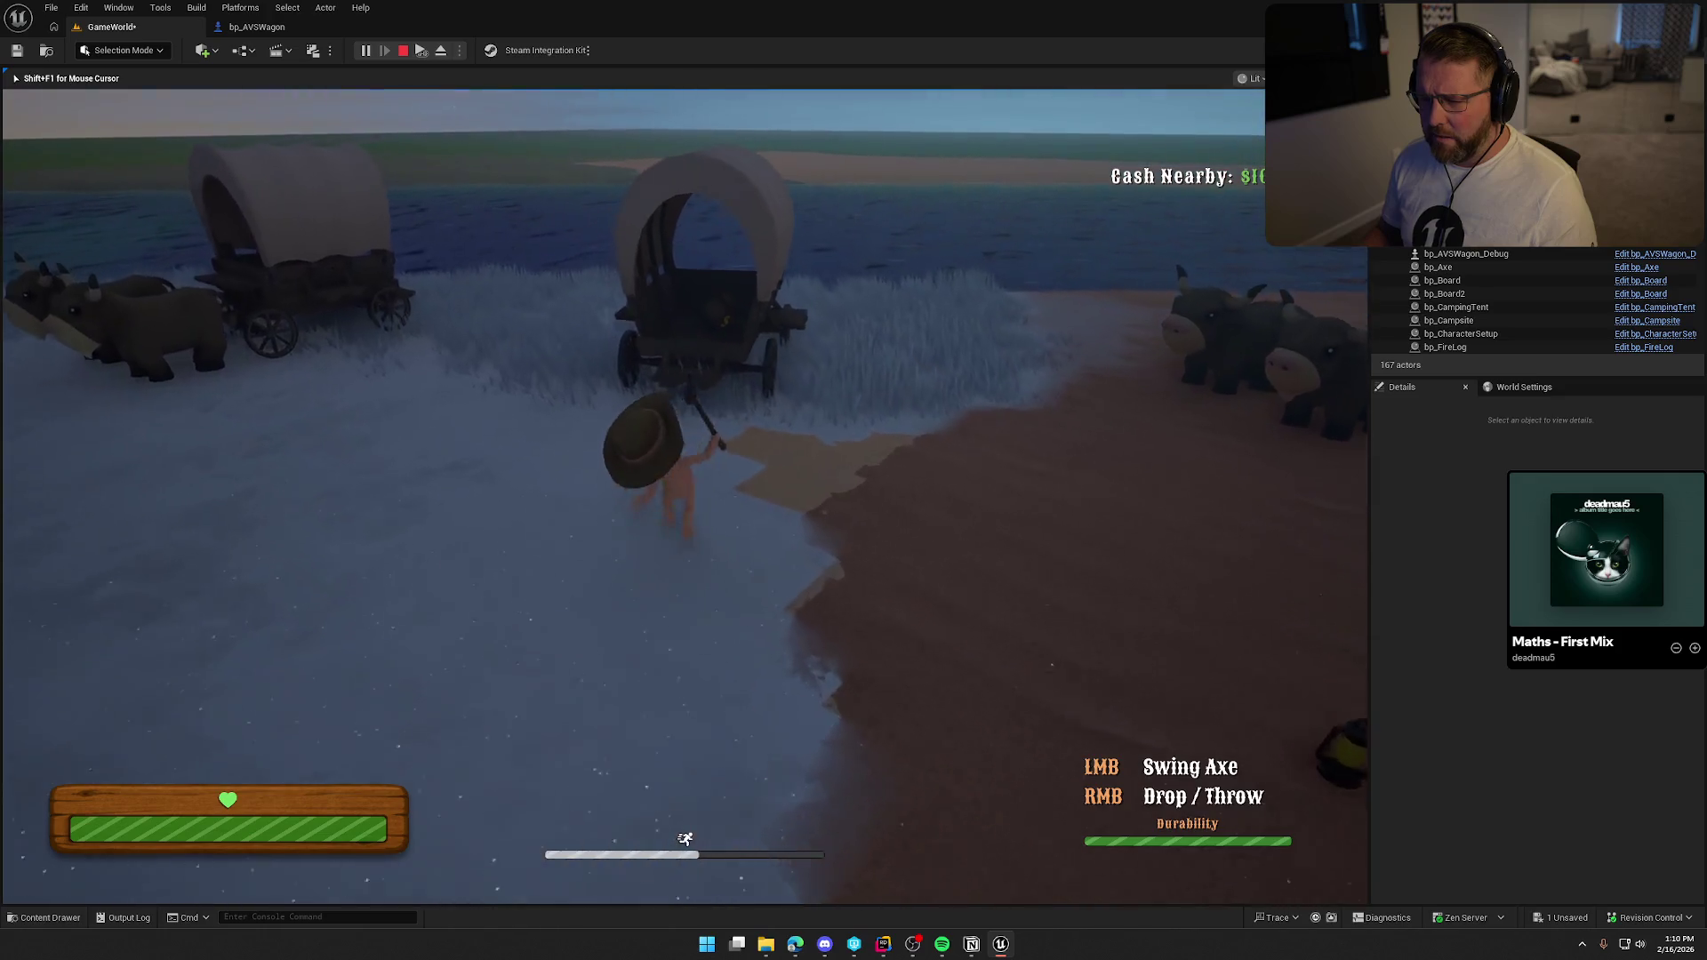
key("w")
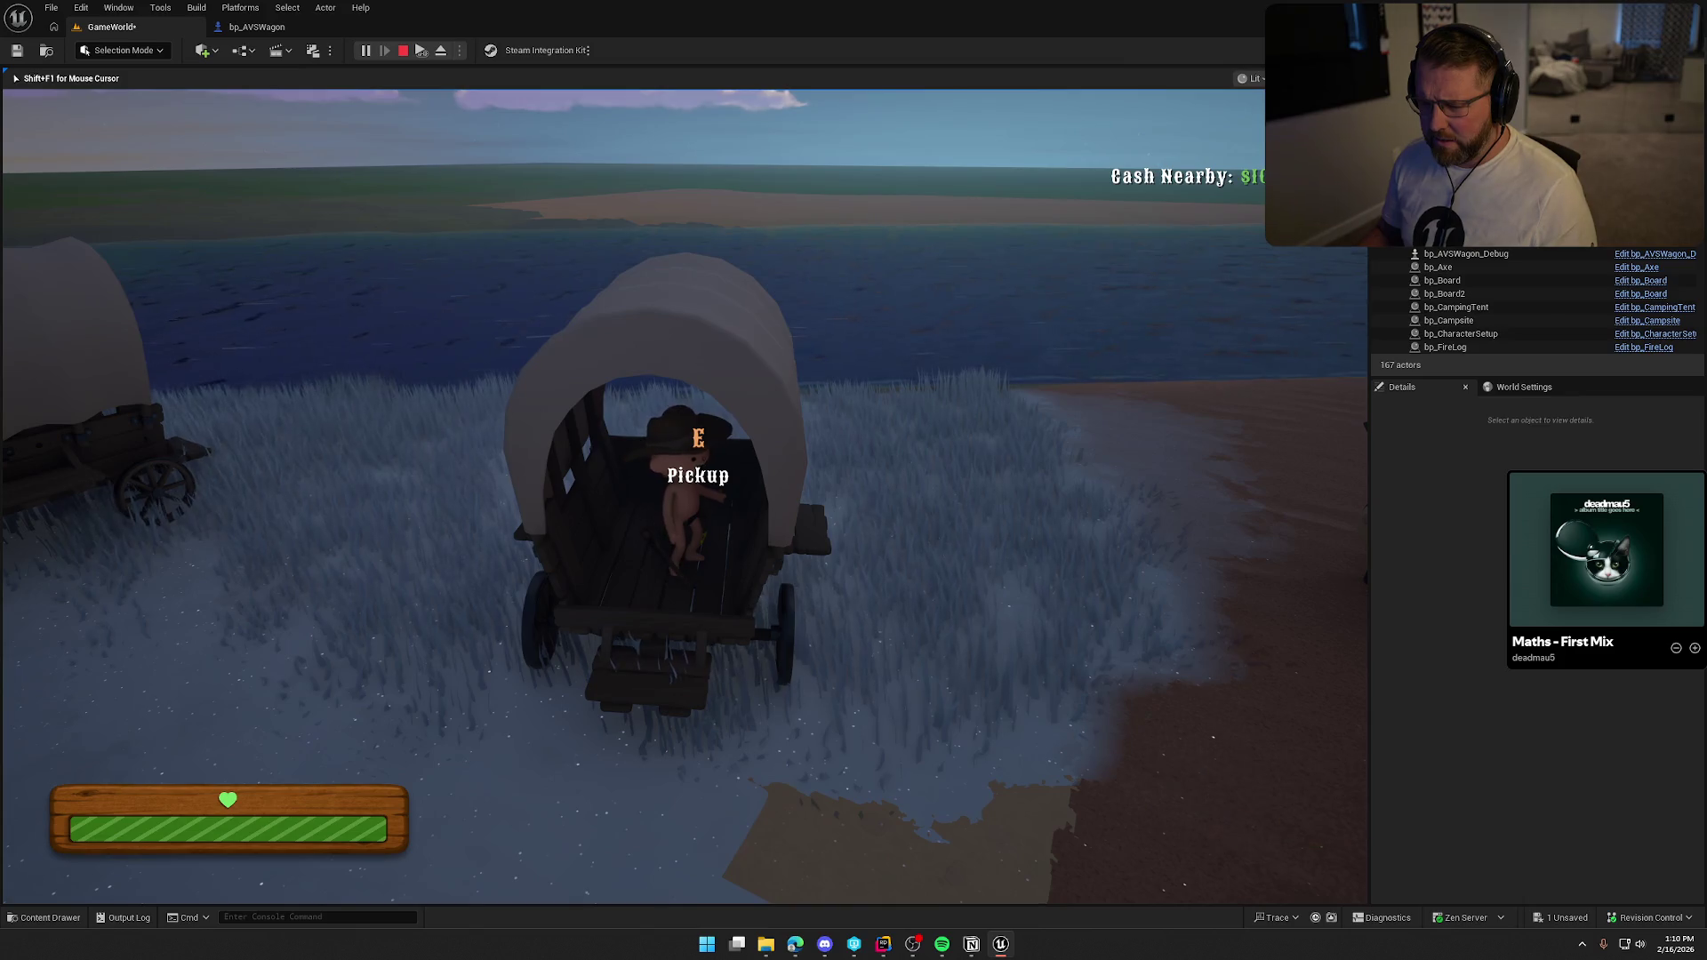
Walk away past the second wagon, end the session, and reopen bp_AVSWagon.
key("s")
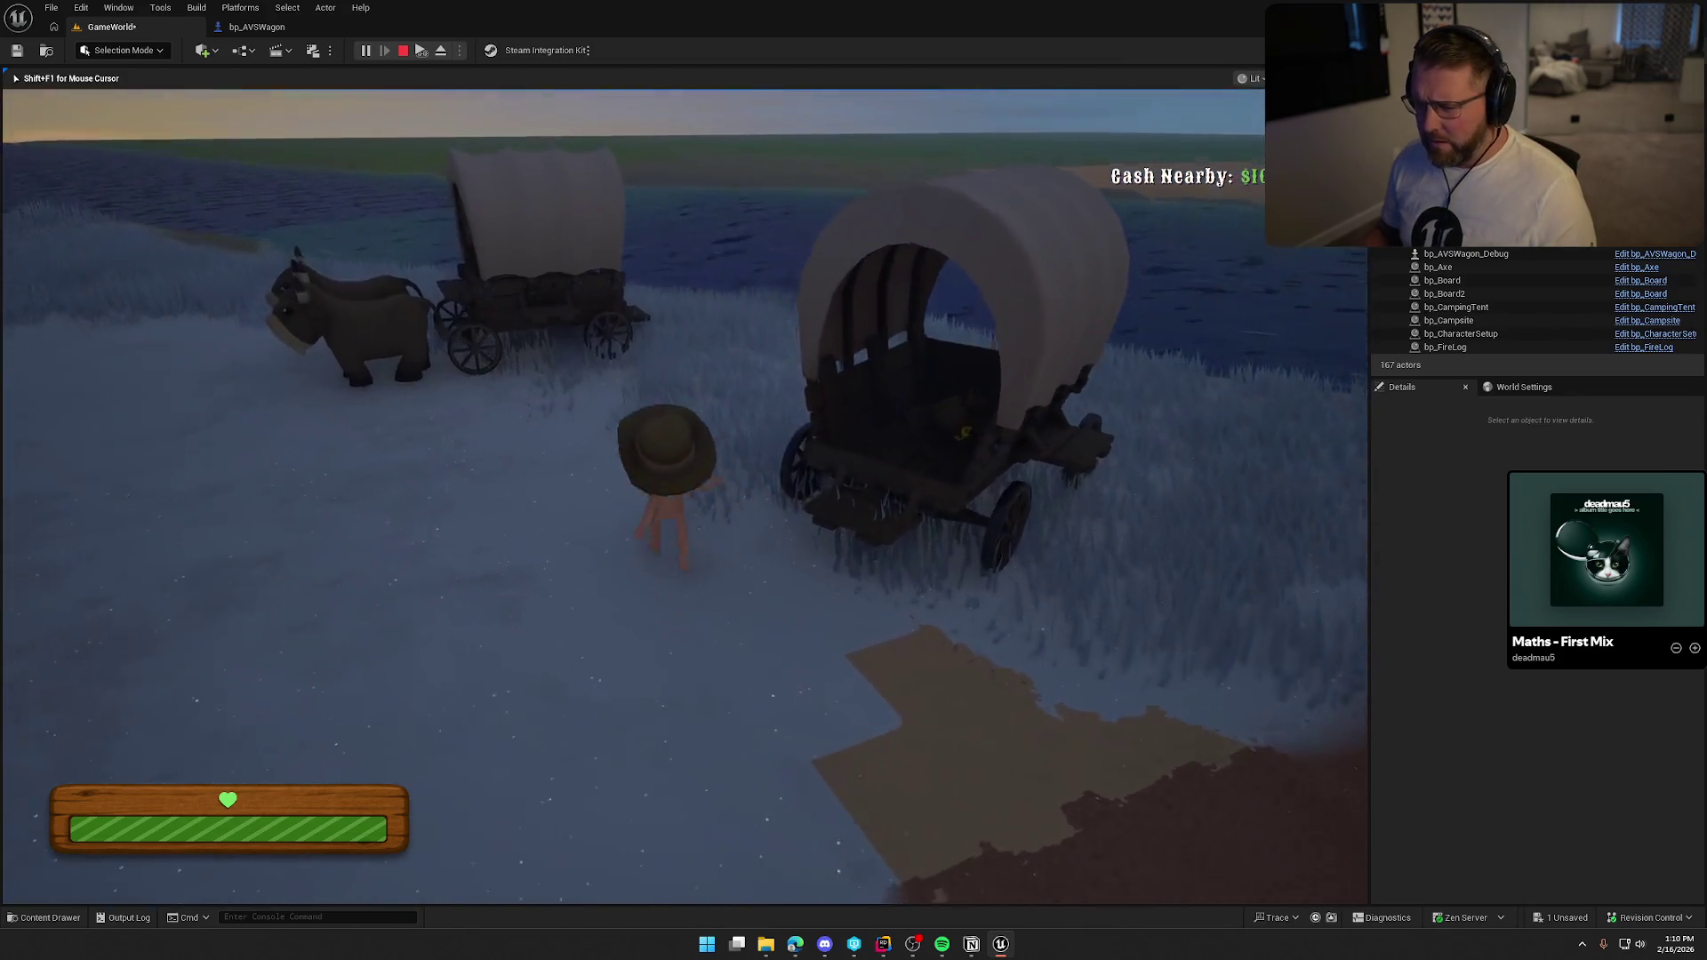
key("s")
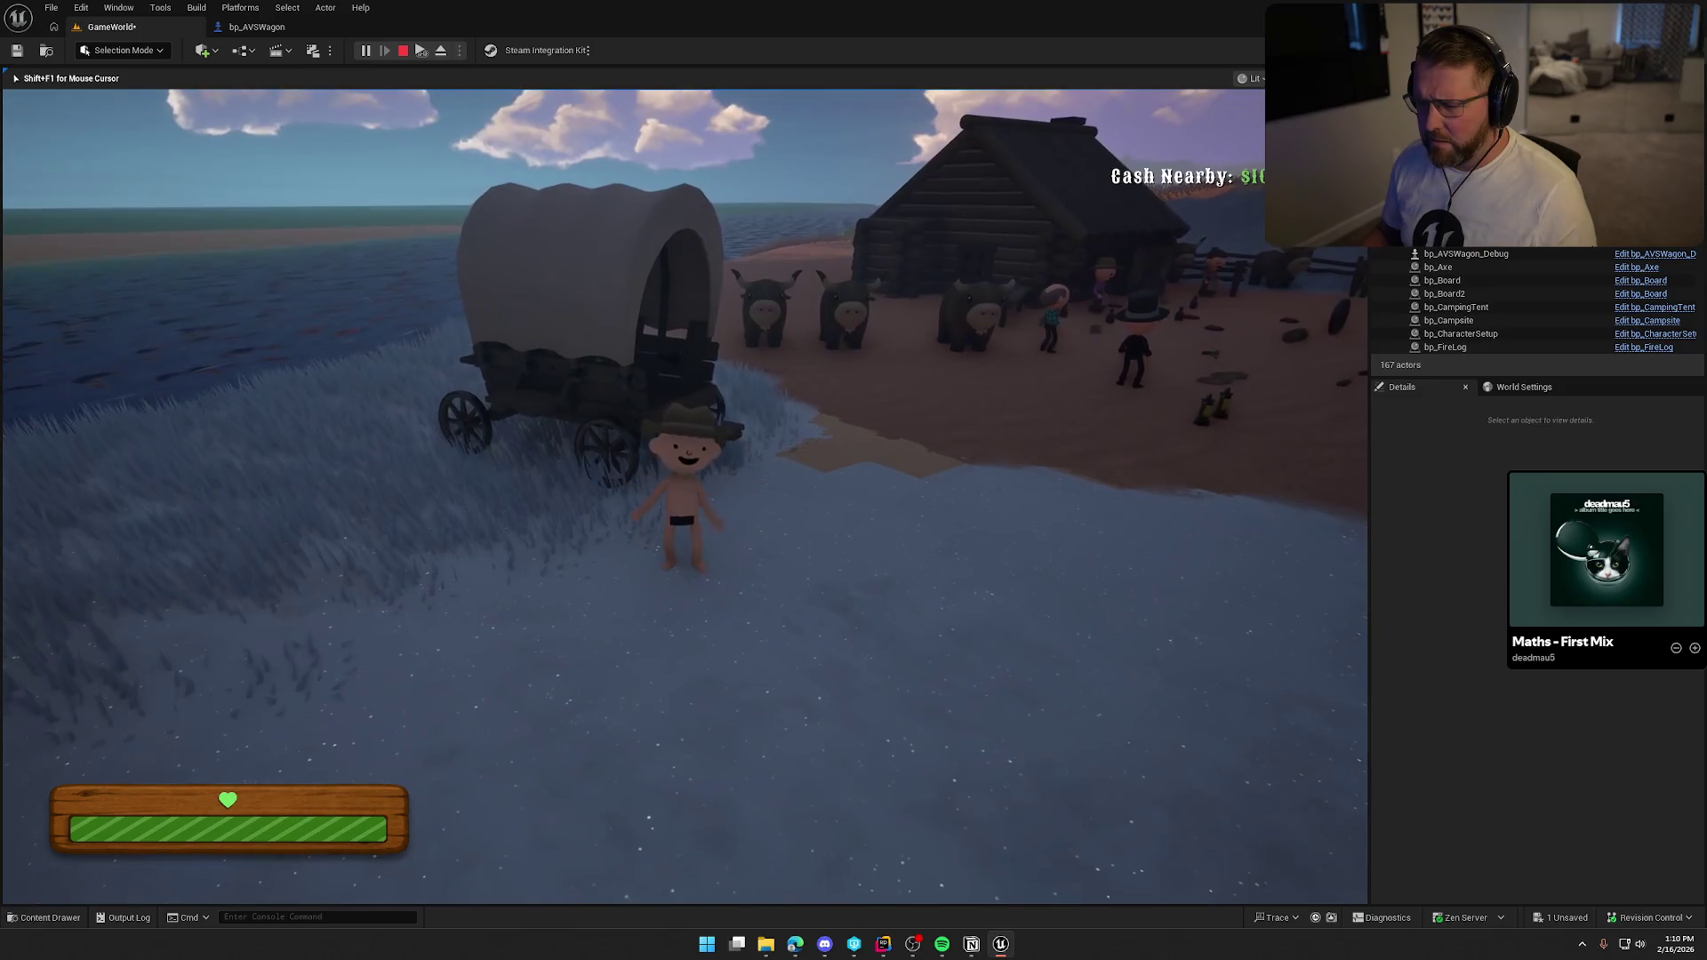
key("a")
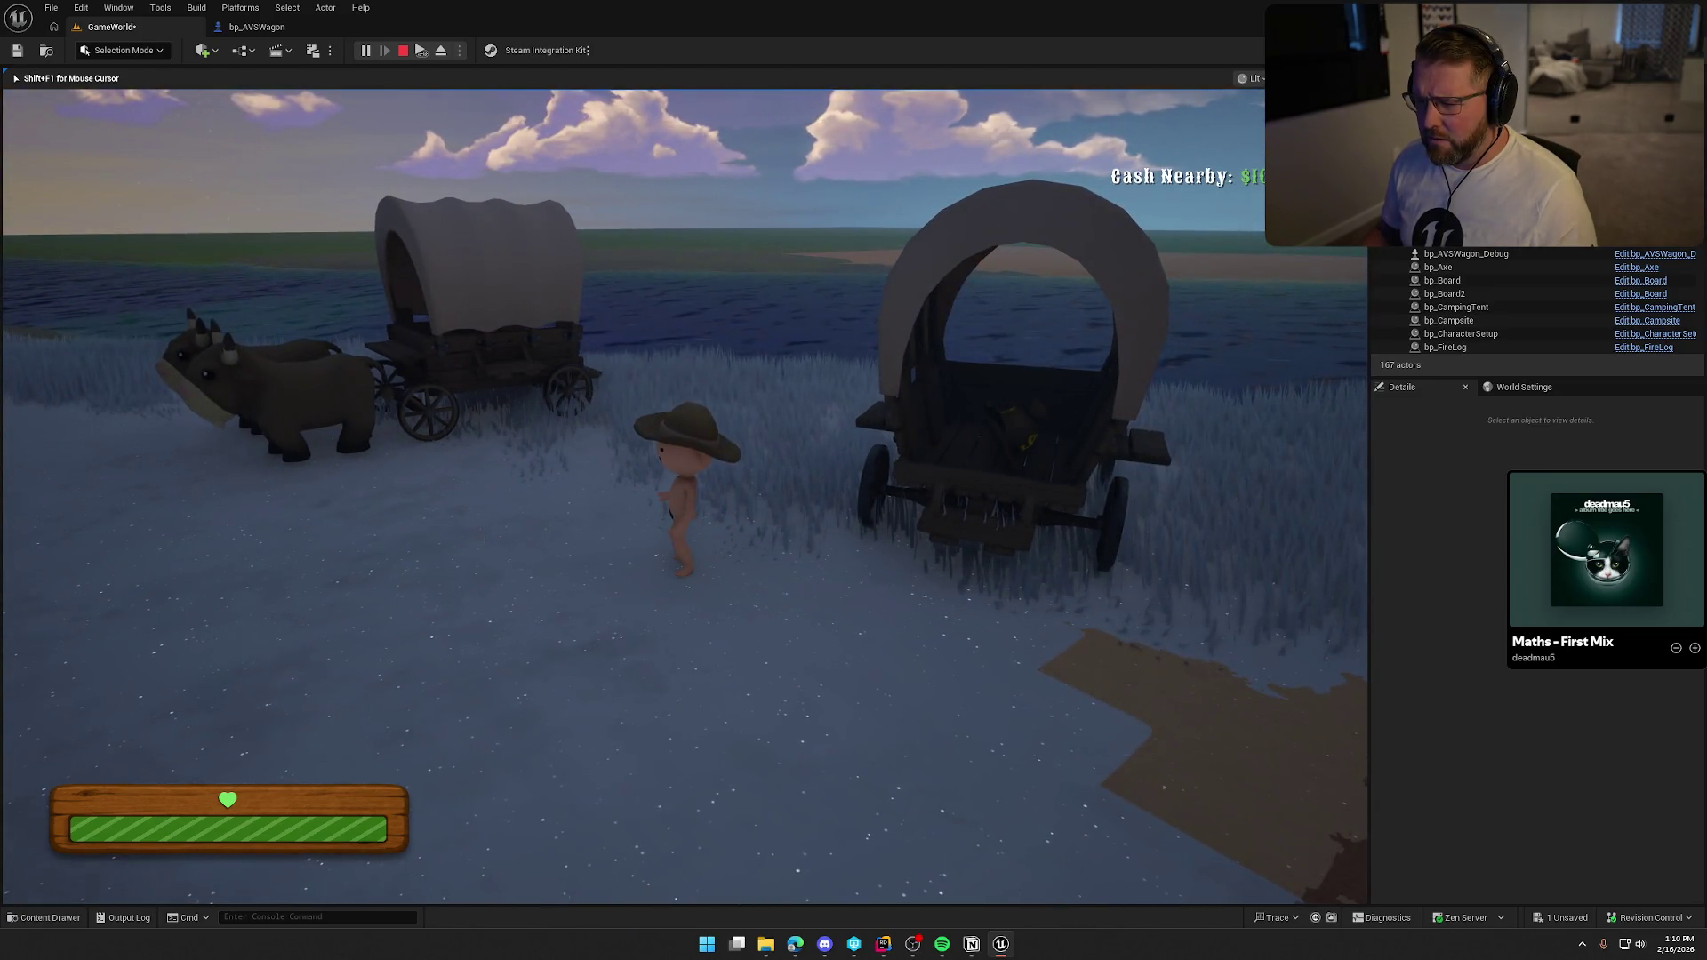
key("shift+F1")
left_click(257, 27)
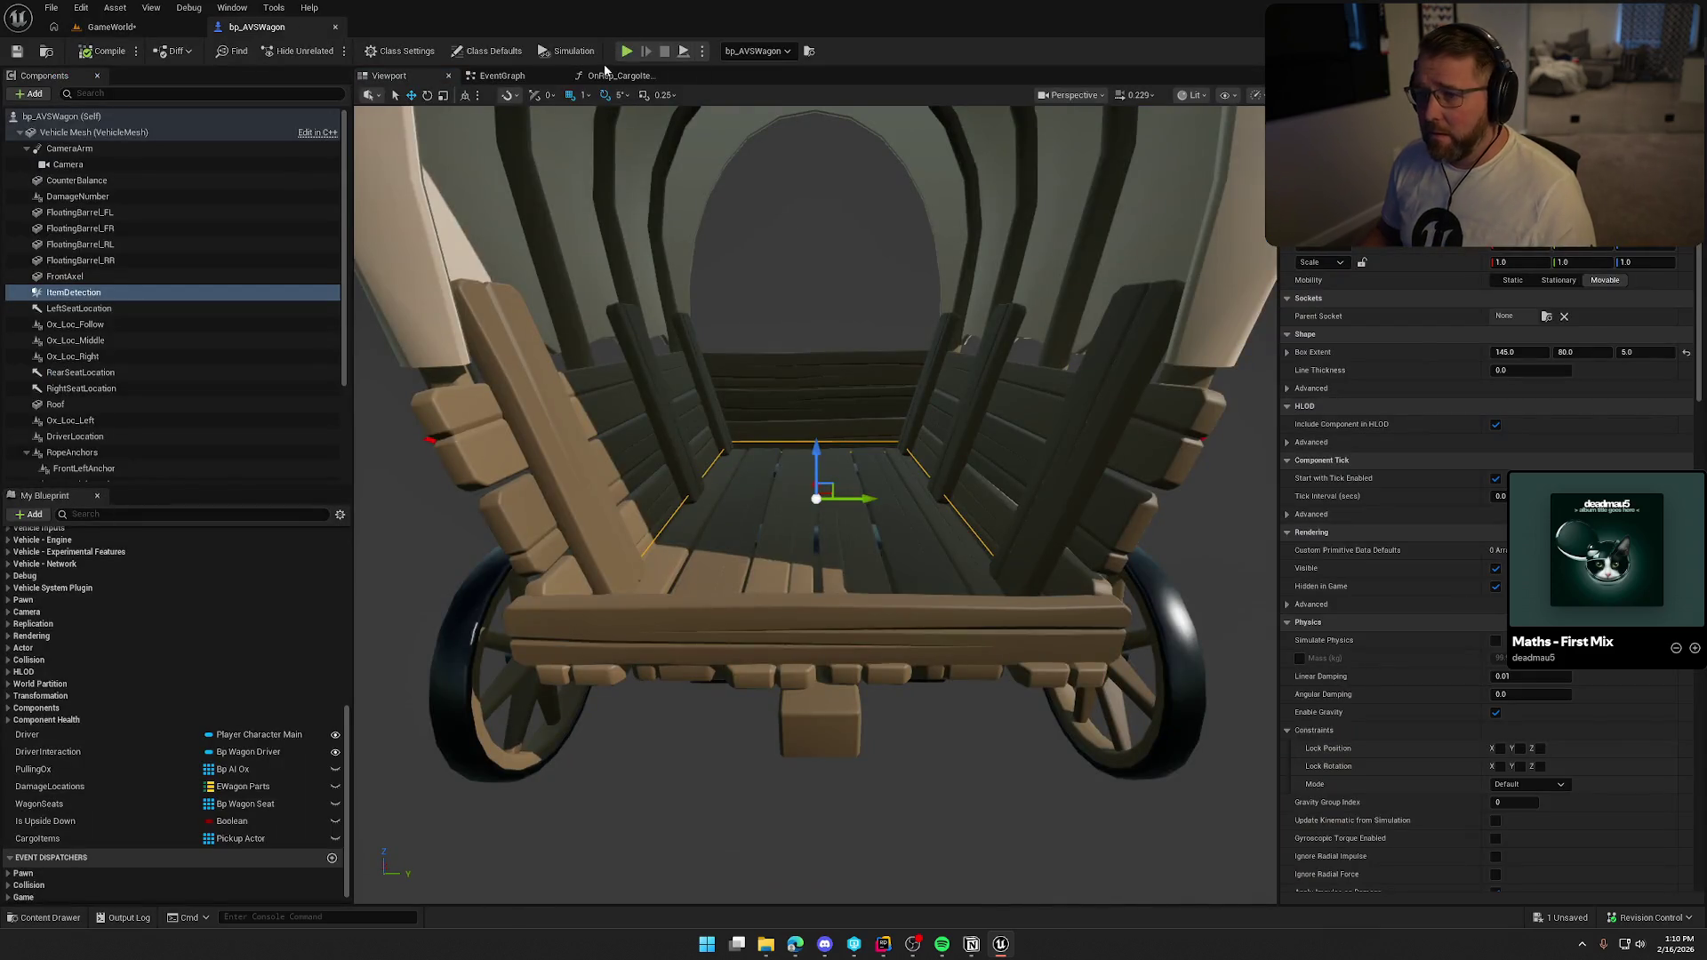
In the EventGraph, shift the physics, attach and Vehicle Mesh nodes right to make room.
left_click(614, 75)
left_click(498, 76)
left_click_drag(839, 429, 707, 440)
mouse_move(667, 194)
left_mouse_down()
mouse_move(1140, 503)
mouse_move(583, 474)
left_mouse_up()
left_click_drag(665, 158, 798, 331)
scroll(982, 472, "down", 2)
mouse_move(635, 463)
left_mouse_down()
mouse_move(982, 472)
mouse_move(633, 462)
left_mouse_up()
left_click_drag(782, 259, 976, 265)
scroll(739, 318, "up", 2)
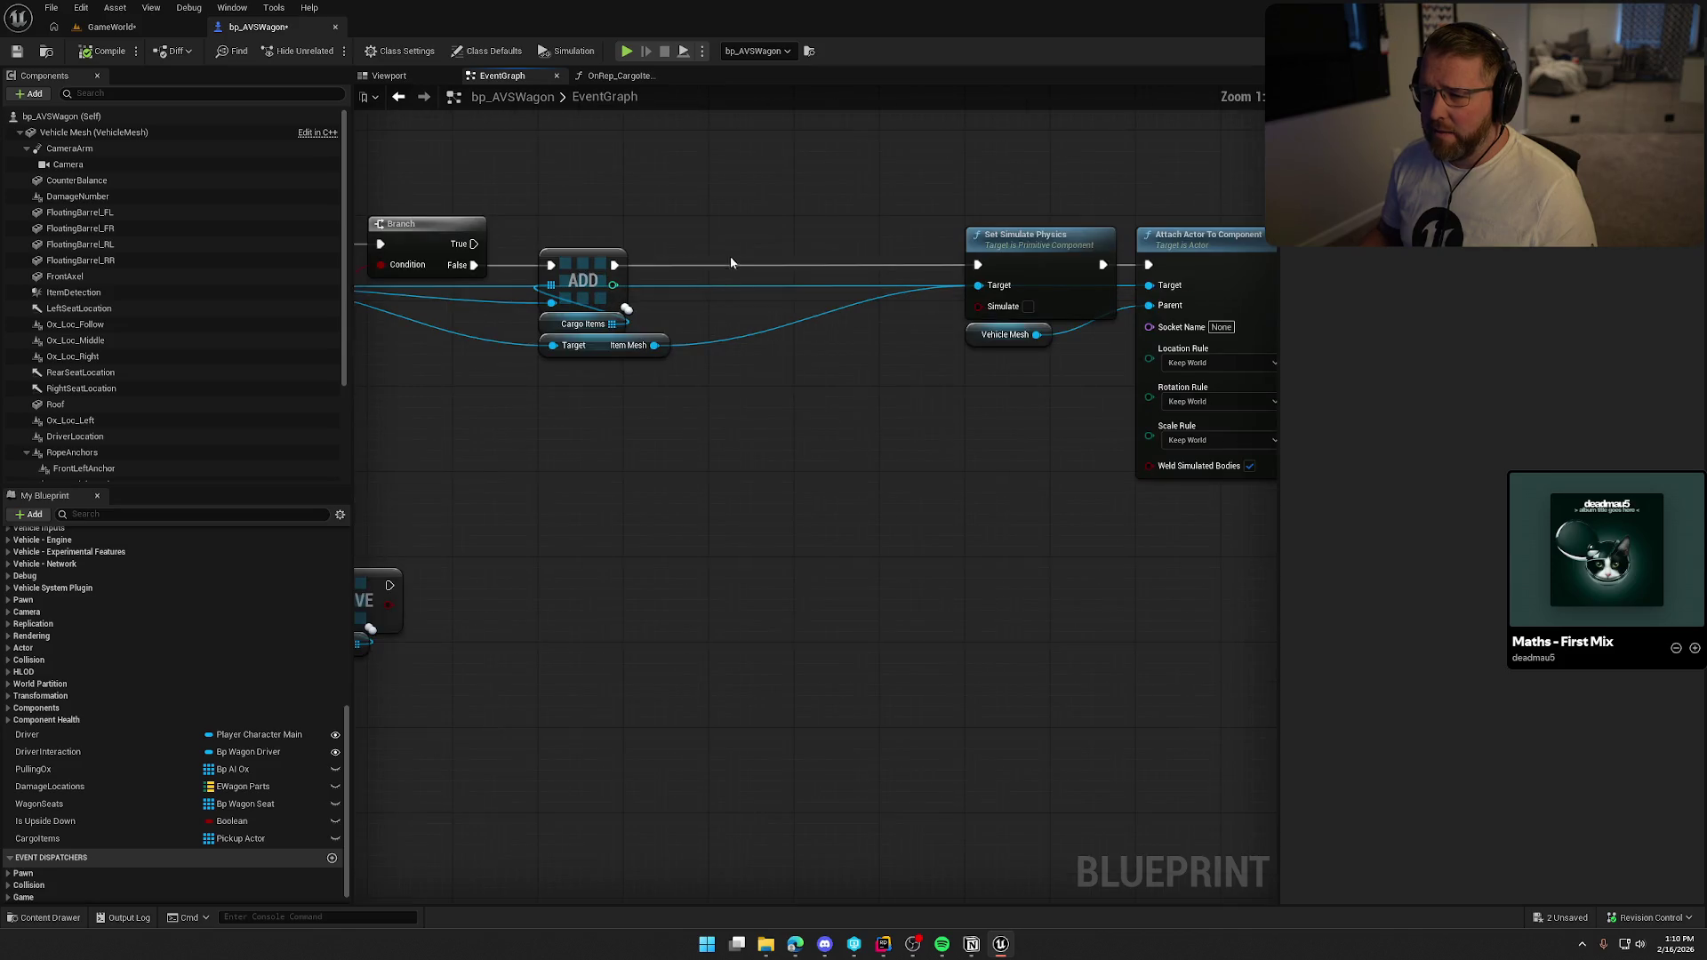
Wire a 0.5-second Delay between ADD and Set Simulate Physics.
left_click(729, 256)
mouse_move(744, 275)
left_mouse_down()
mouse_move(601, 271)
mouse_move(753, 260)
left_mouse_up()
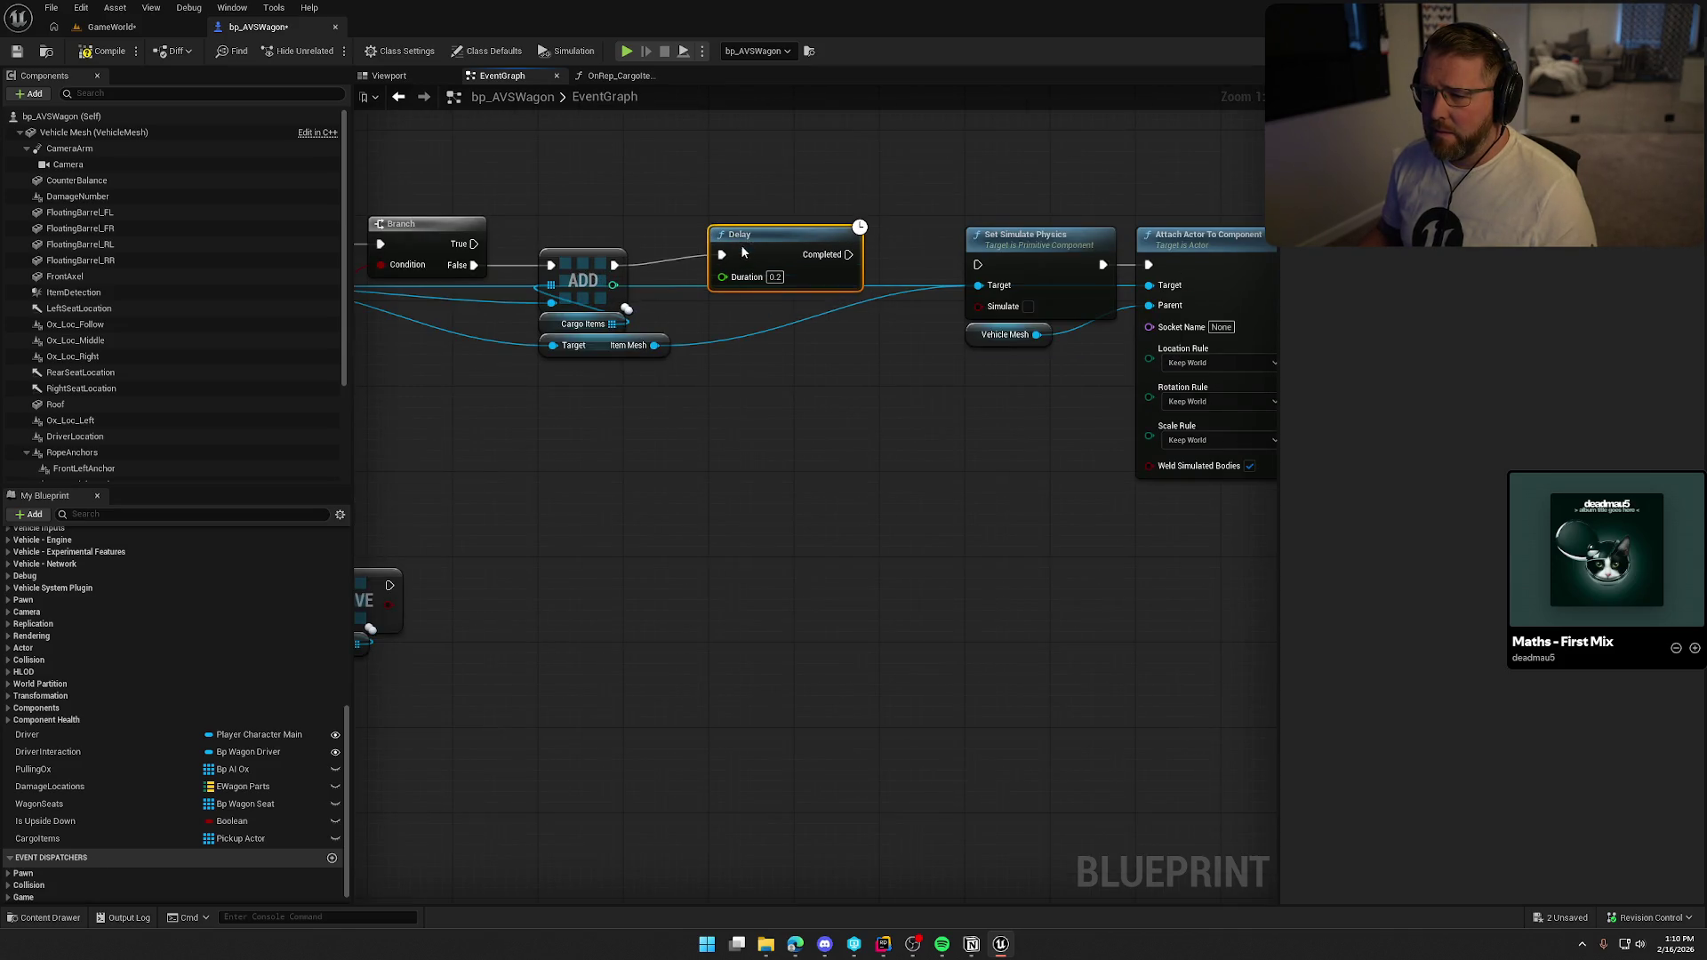
type("0.5")
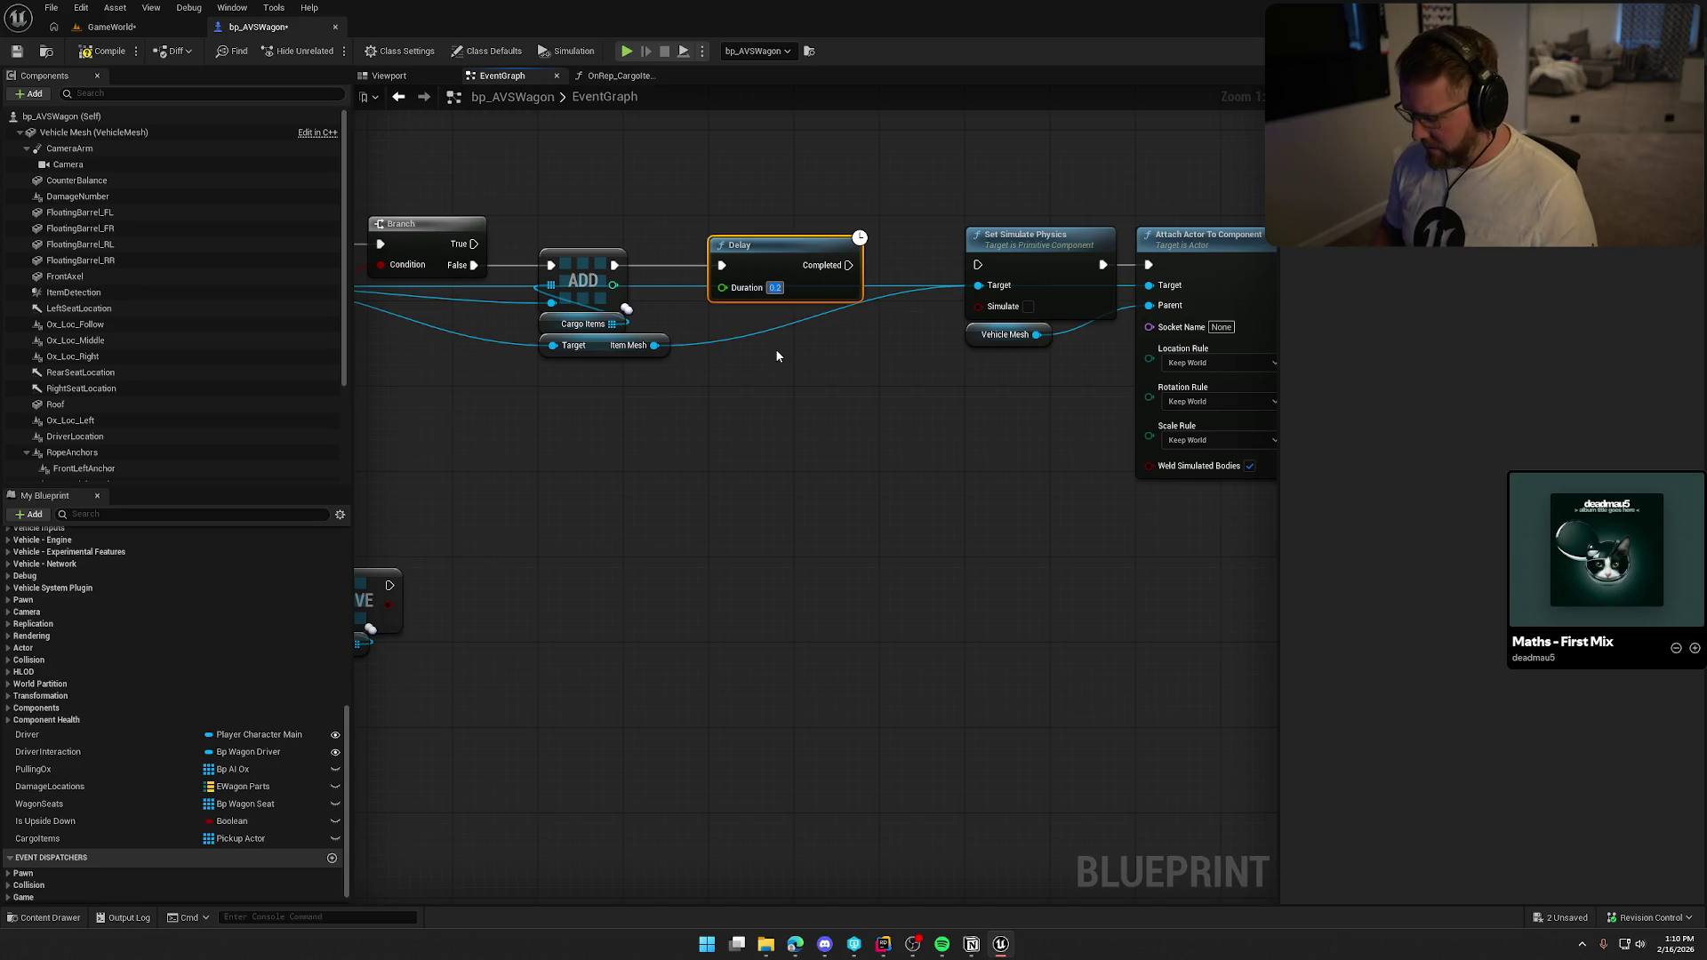
mouse_move(847, 265)
left_mouse_down()
mouse_move(996, 261)
mouse_move(978, 265)
left_mouse_up()
scroll(879, 409, "down", 2)
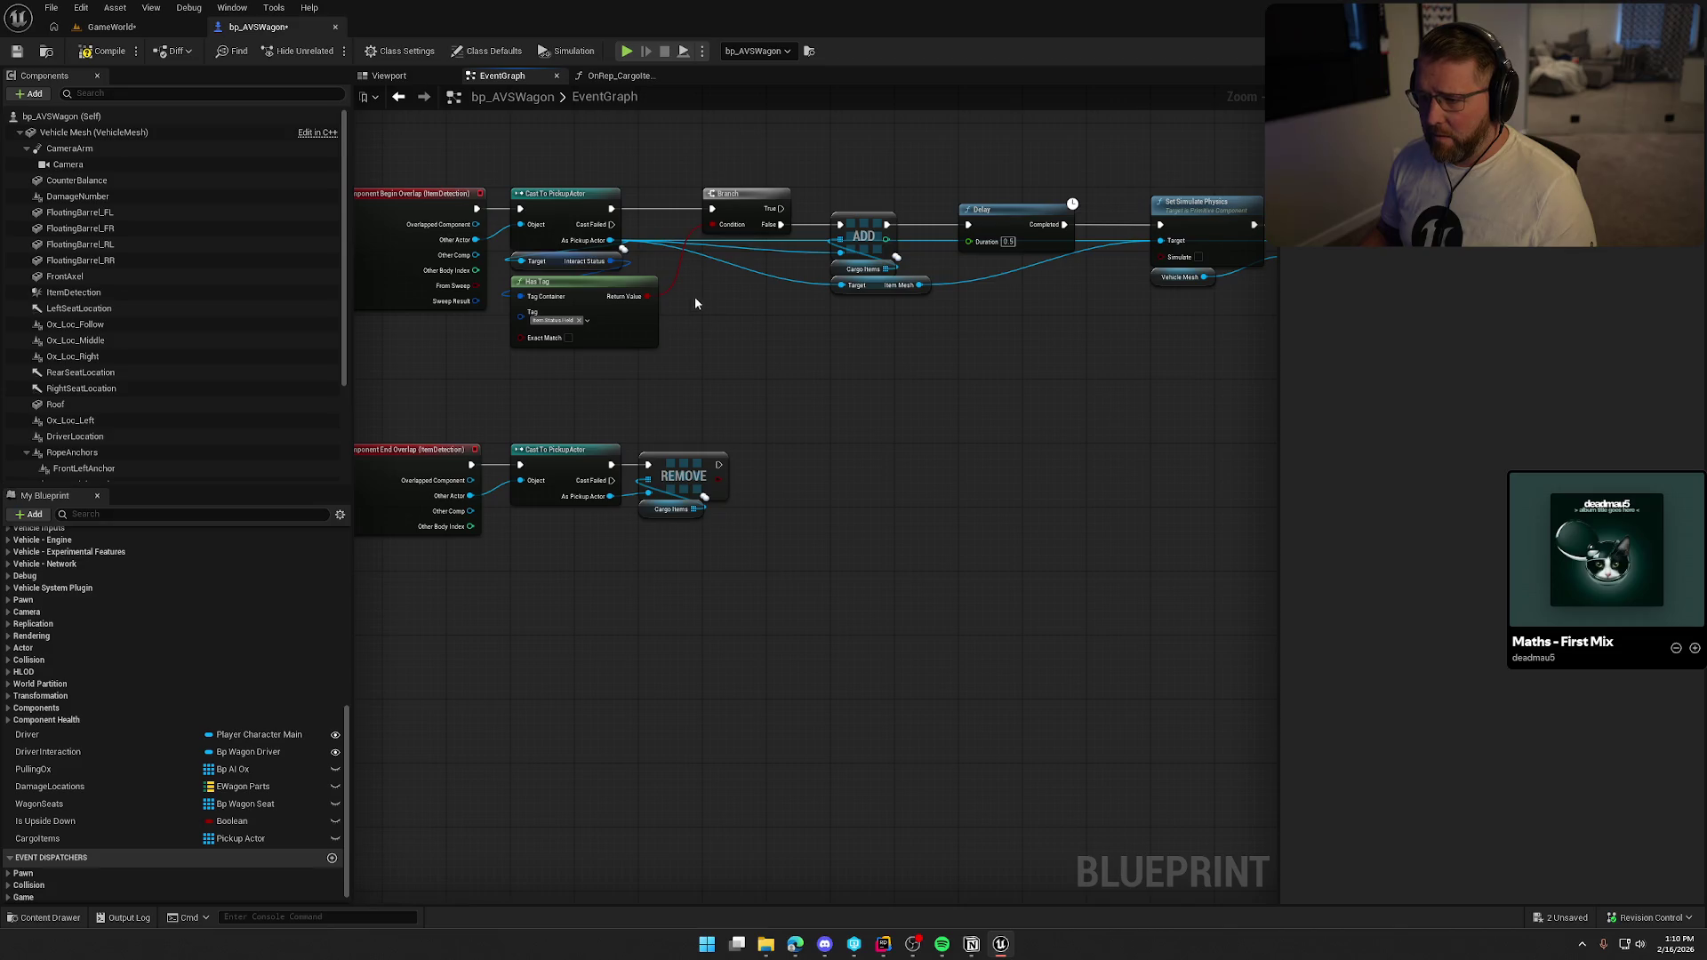
left_click(112, 27)
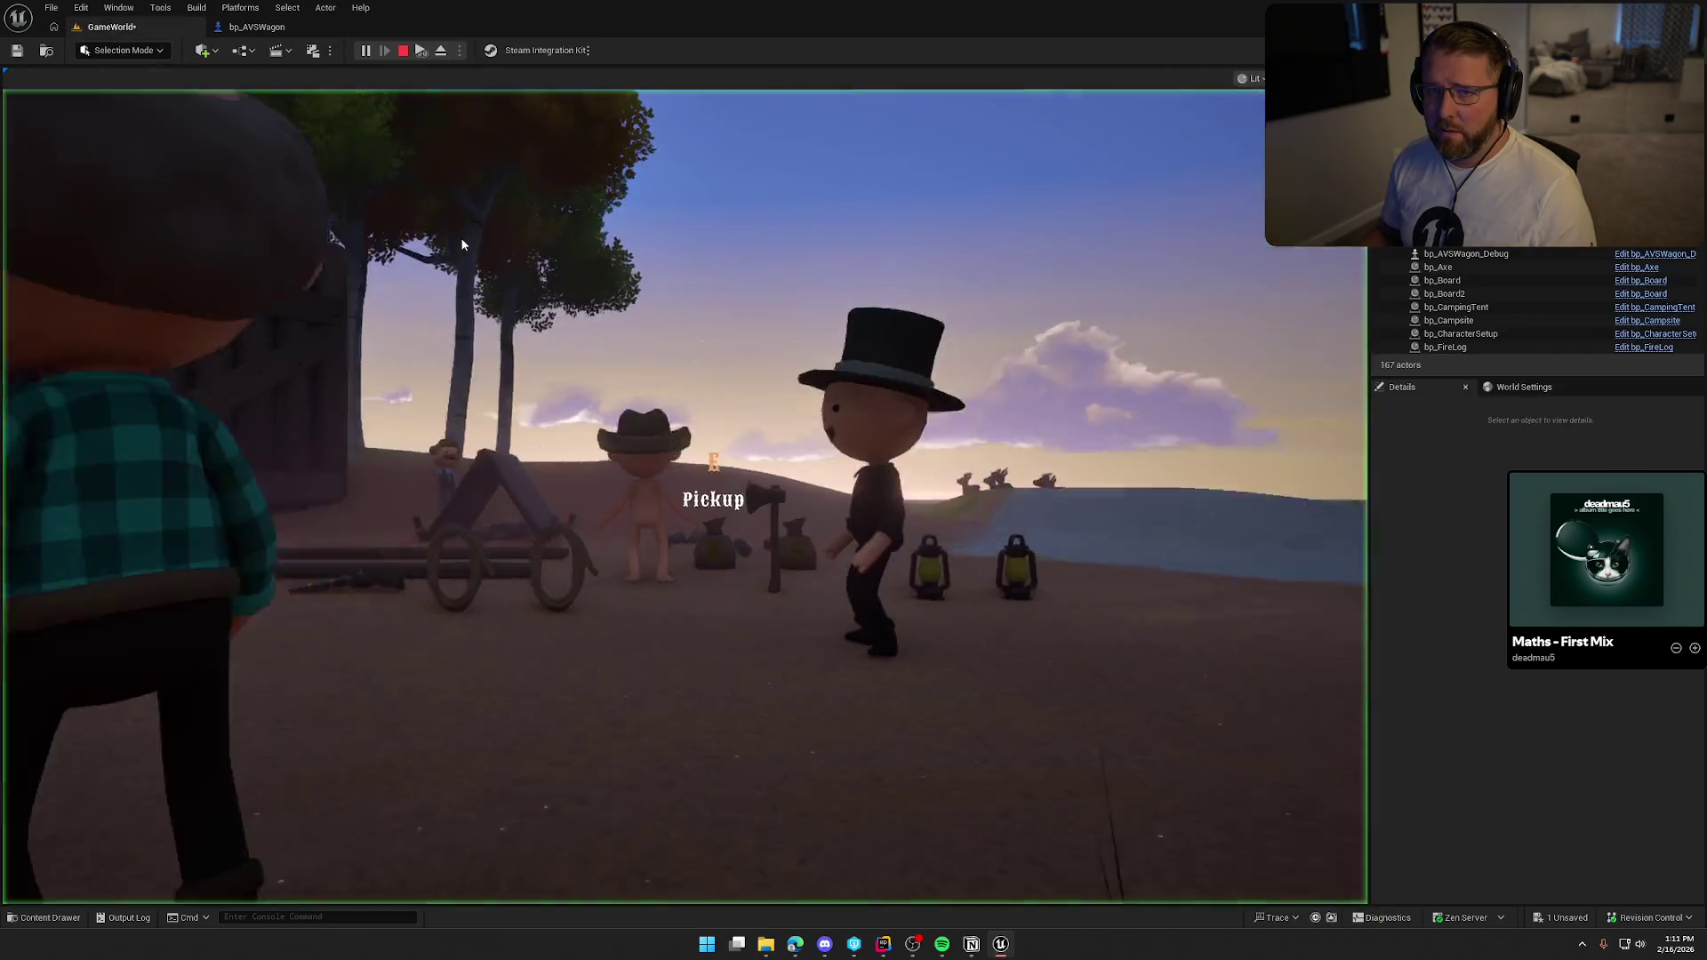
Start a play session, run to the wagon and drop the held axe behind it.
left_click(462, 245)
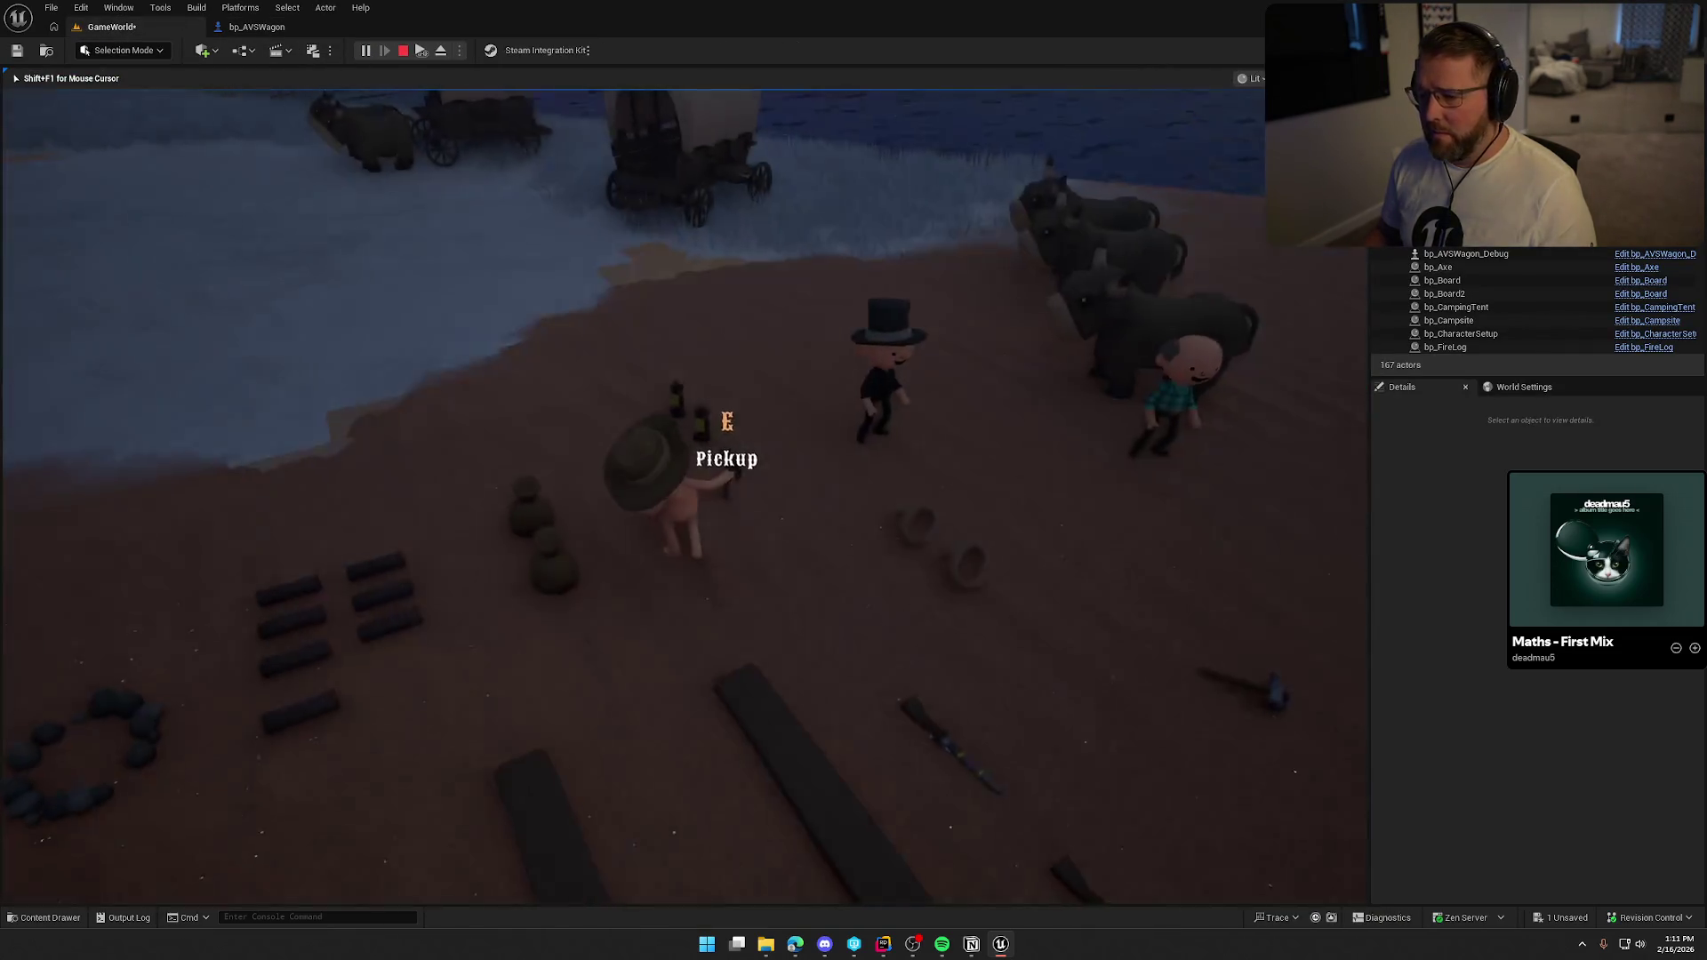
key("shift+w")
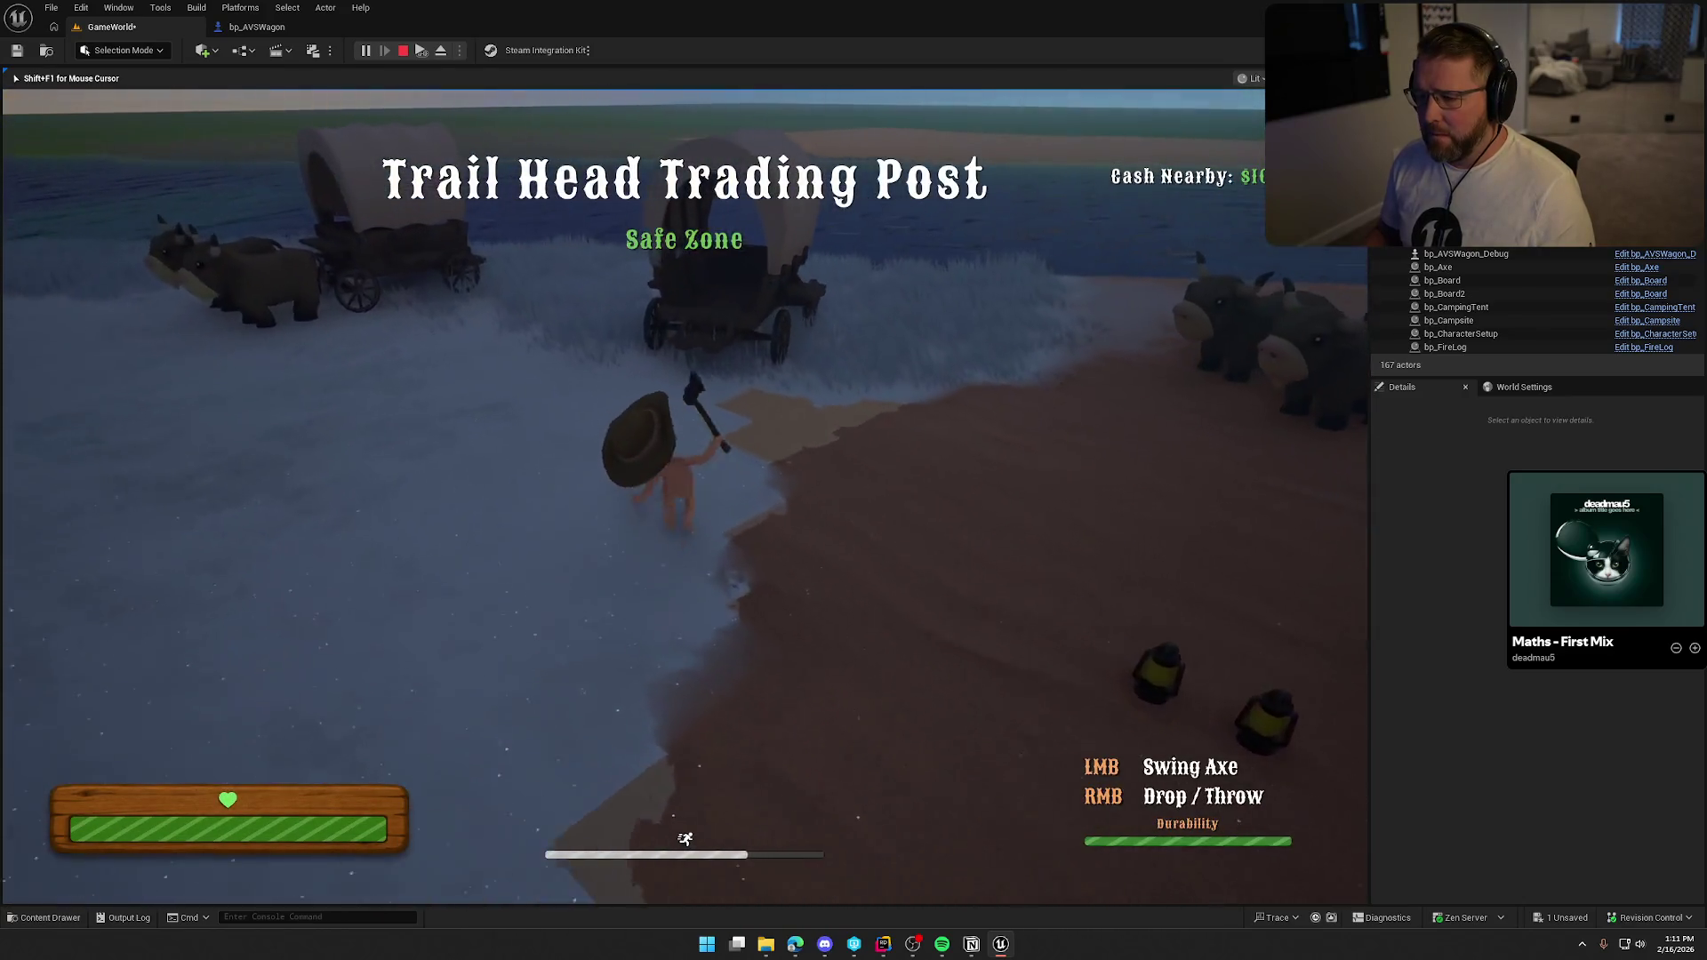
key("w")
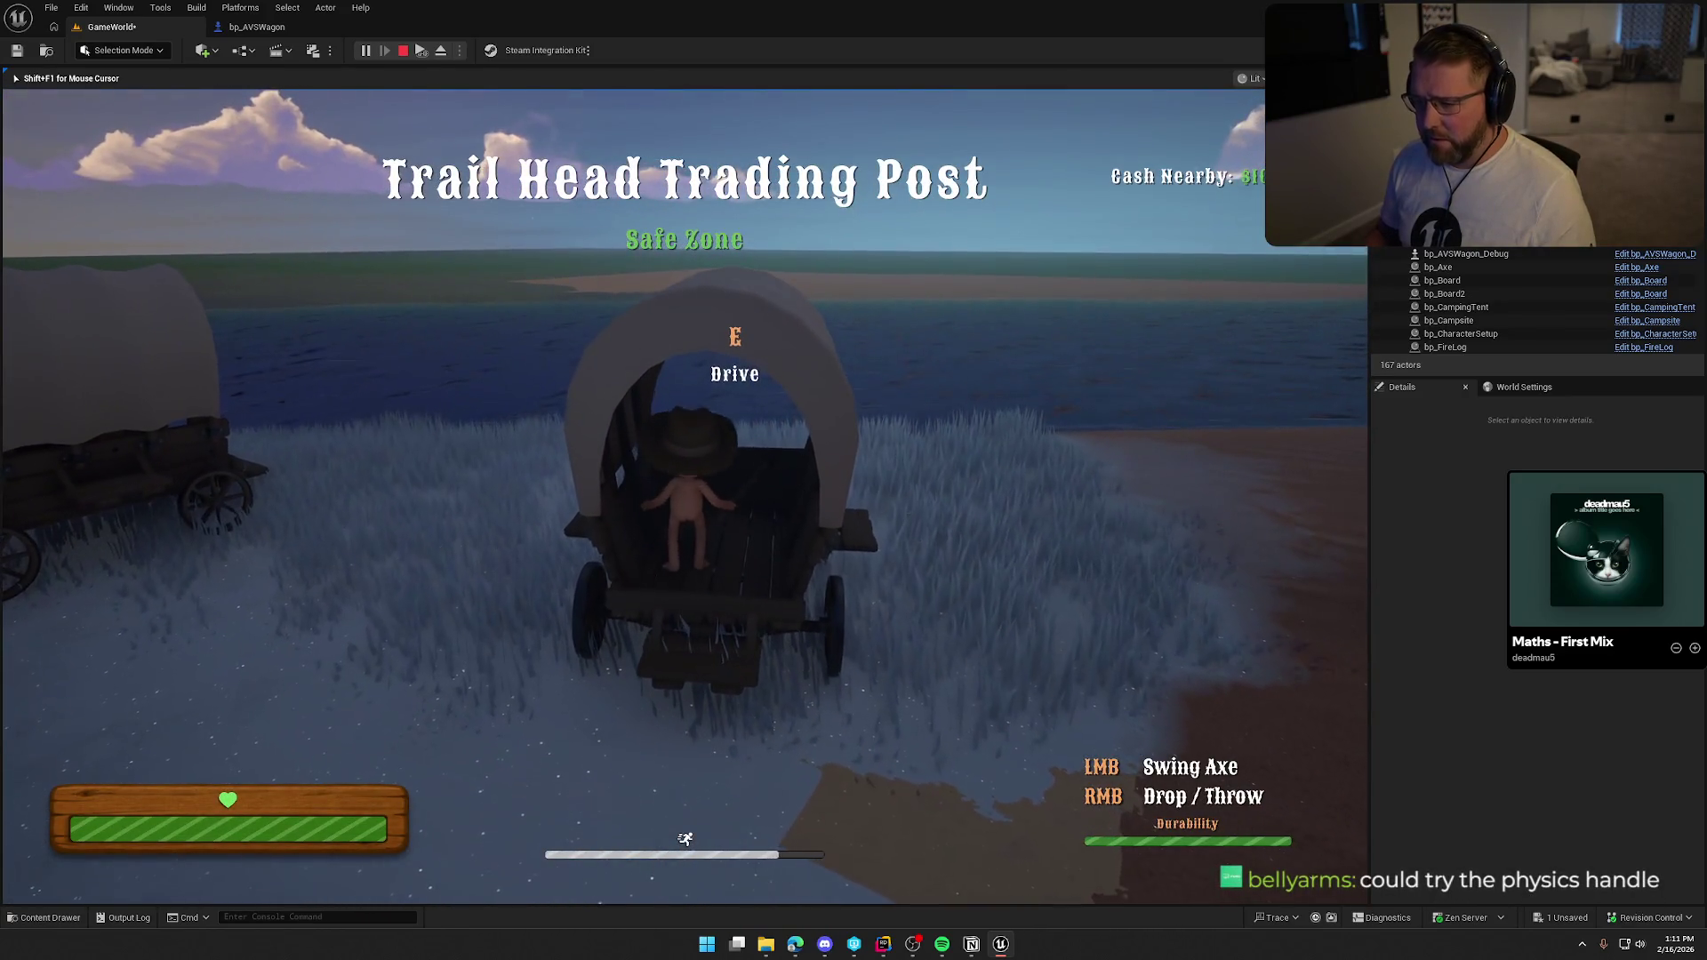
right_click(684, 498)
key("a")
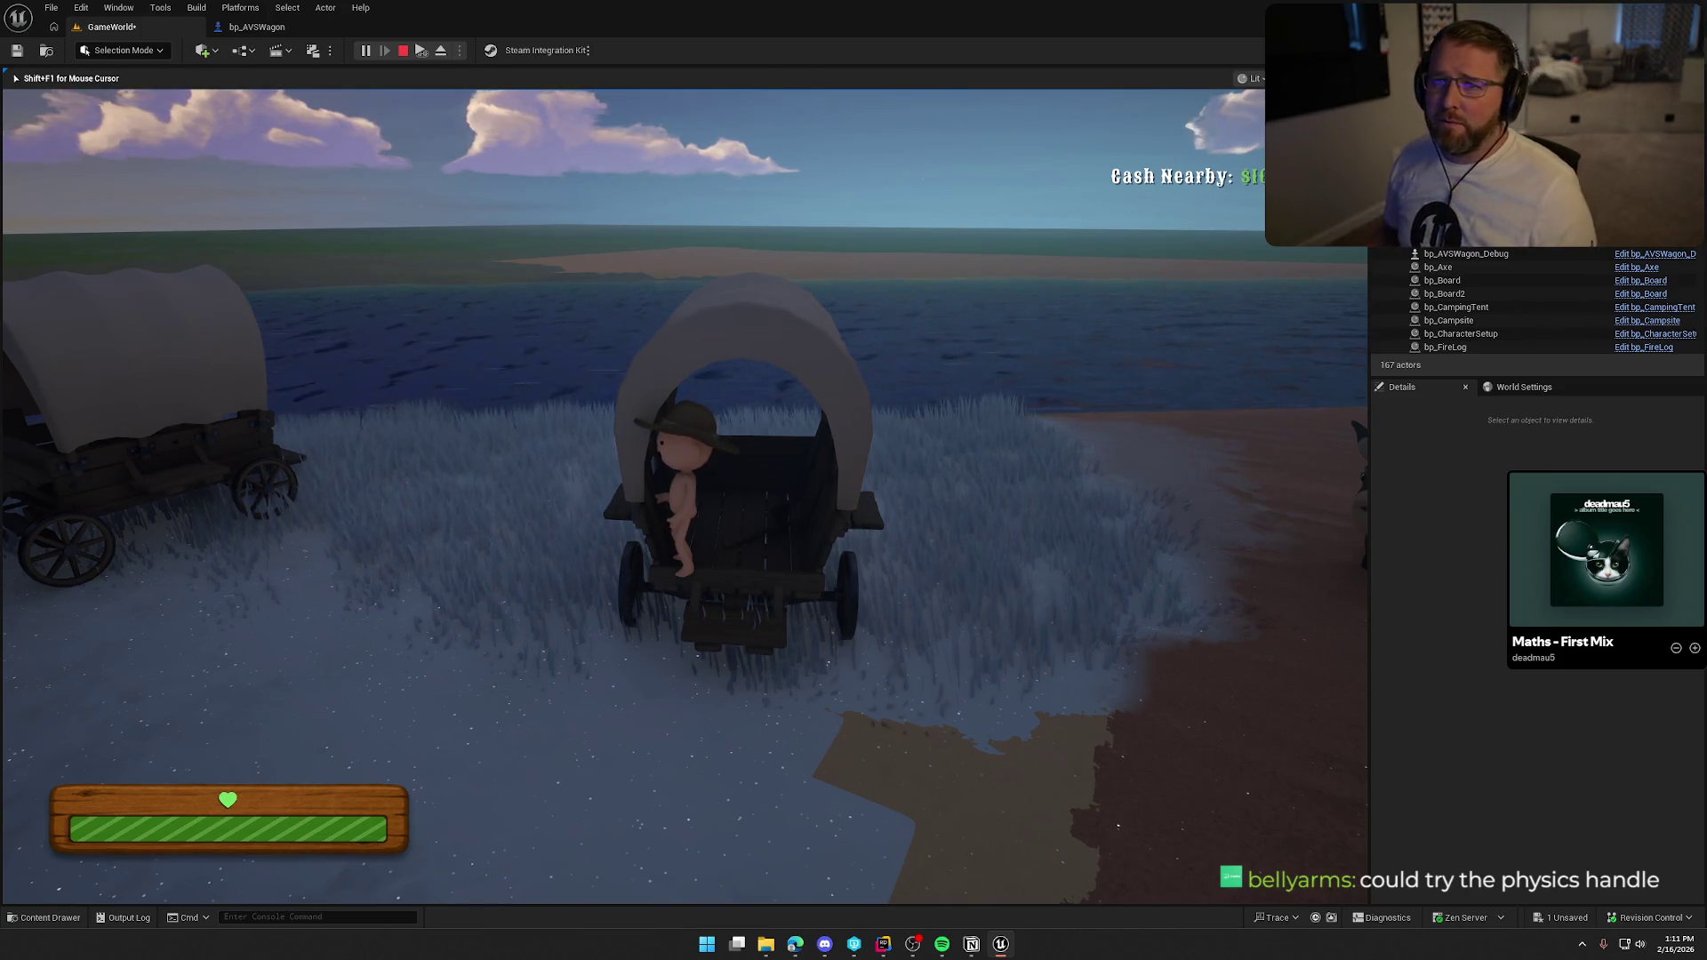
Fetch a money bag from the camp and carry it into the wagon bed.
key("shift+w")
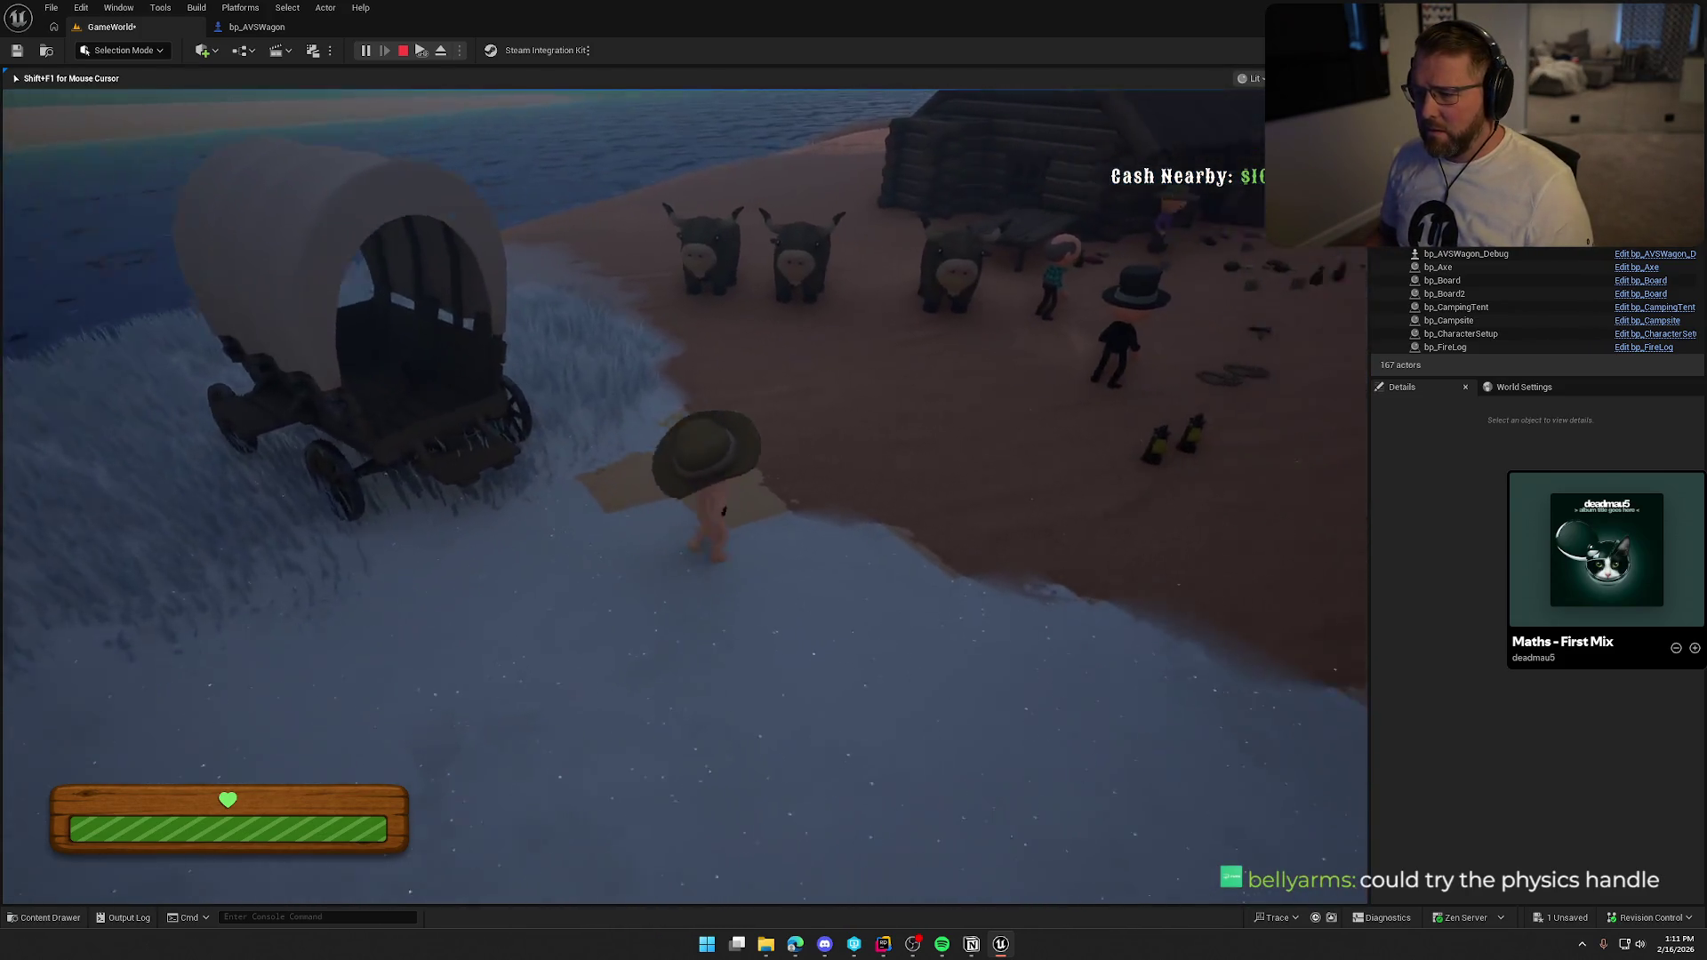
key("e")
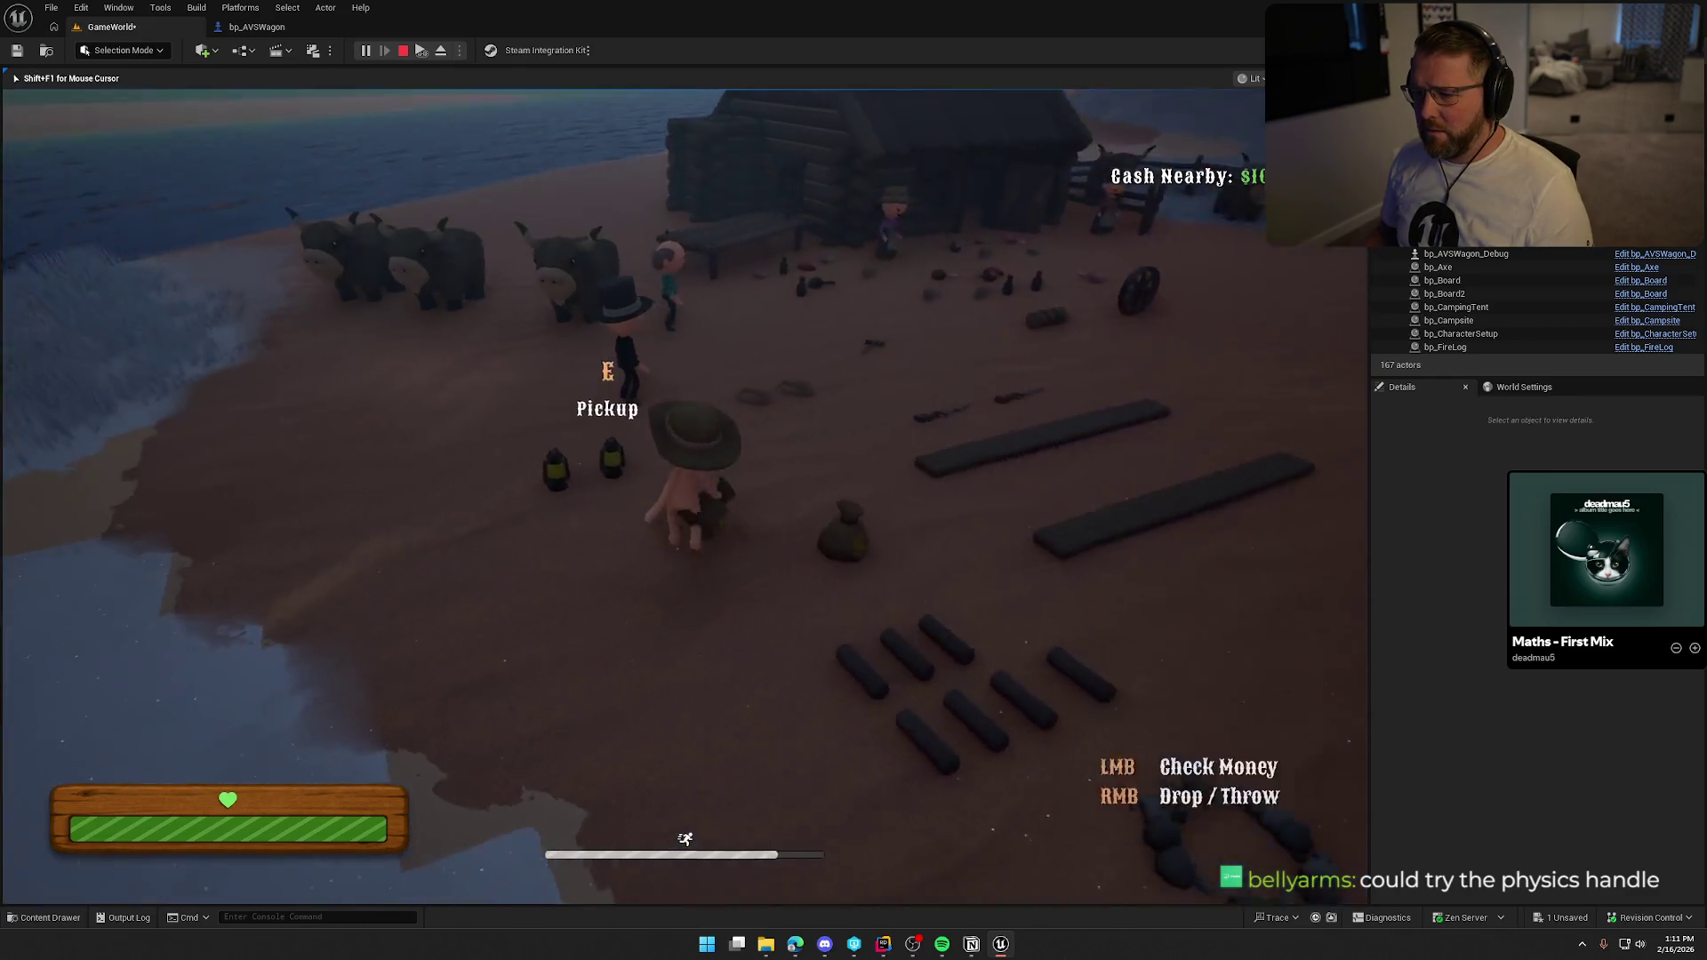
key("shift+w")
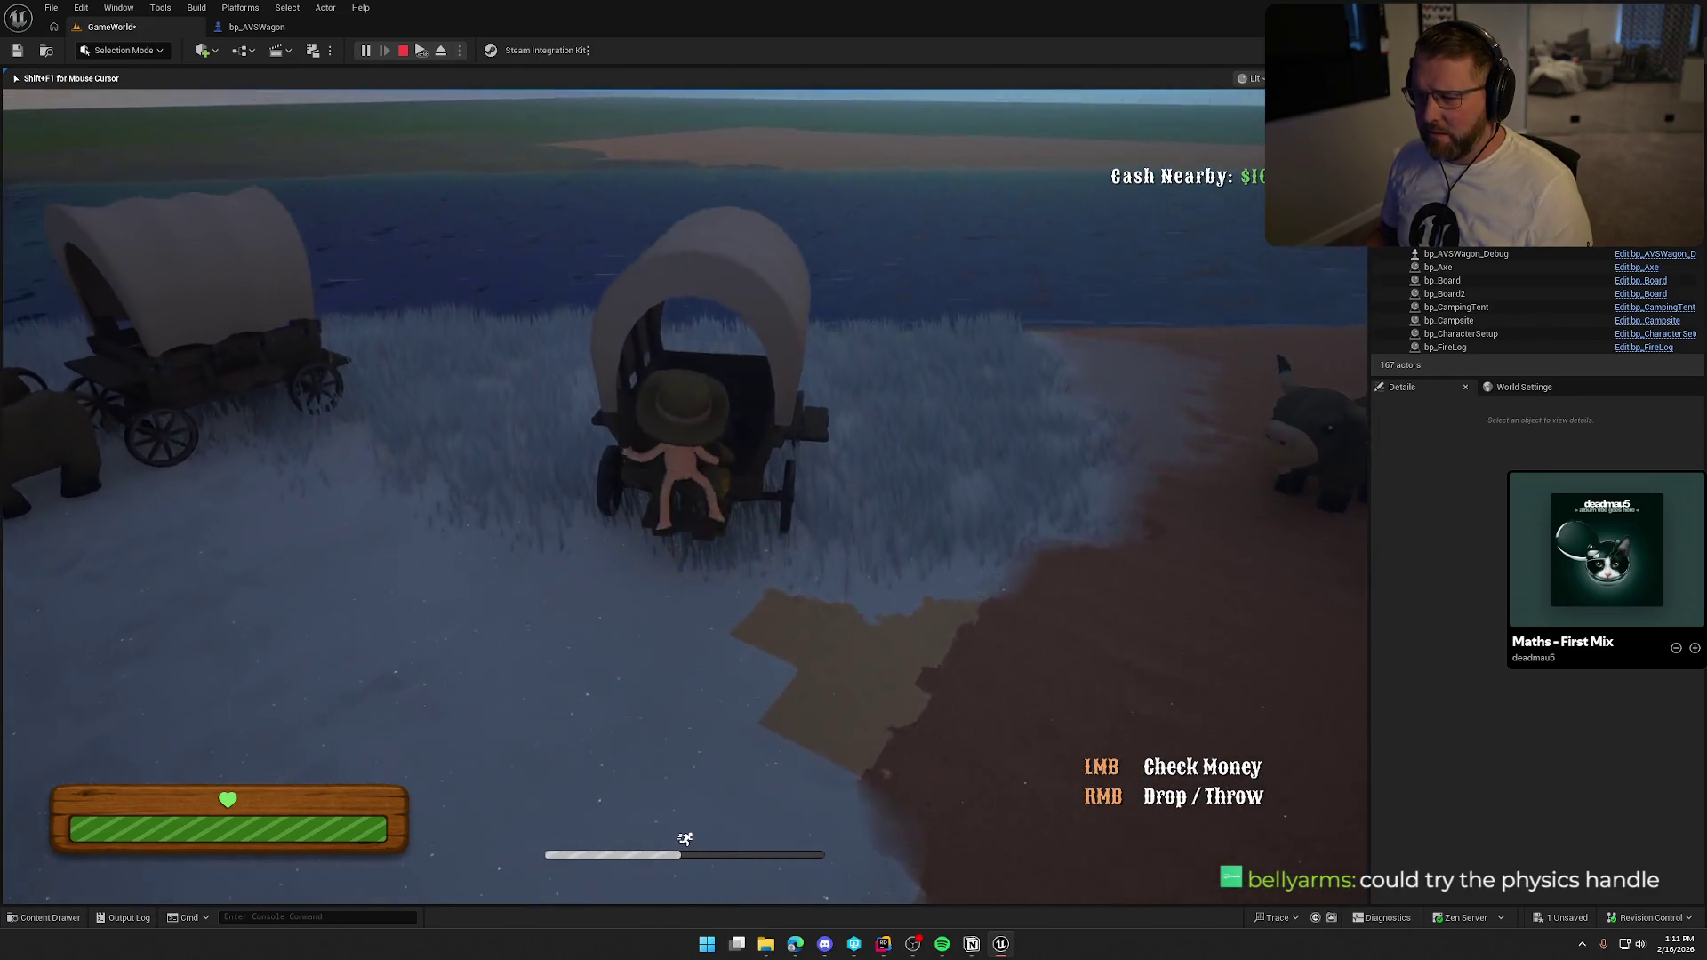
key("w")
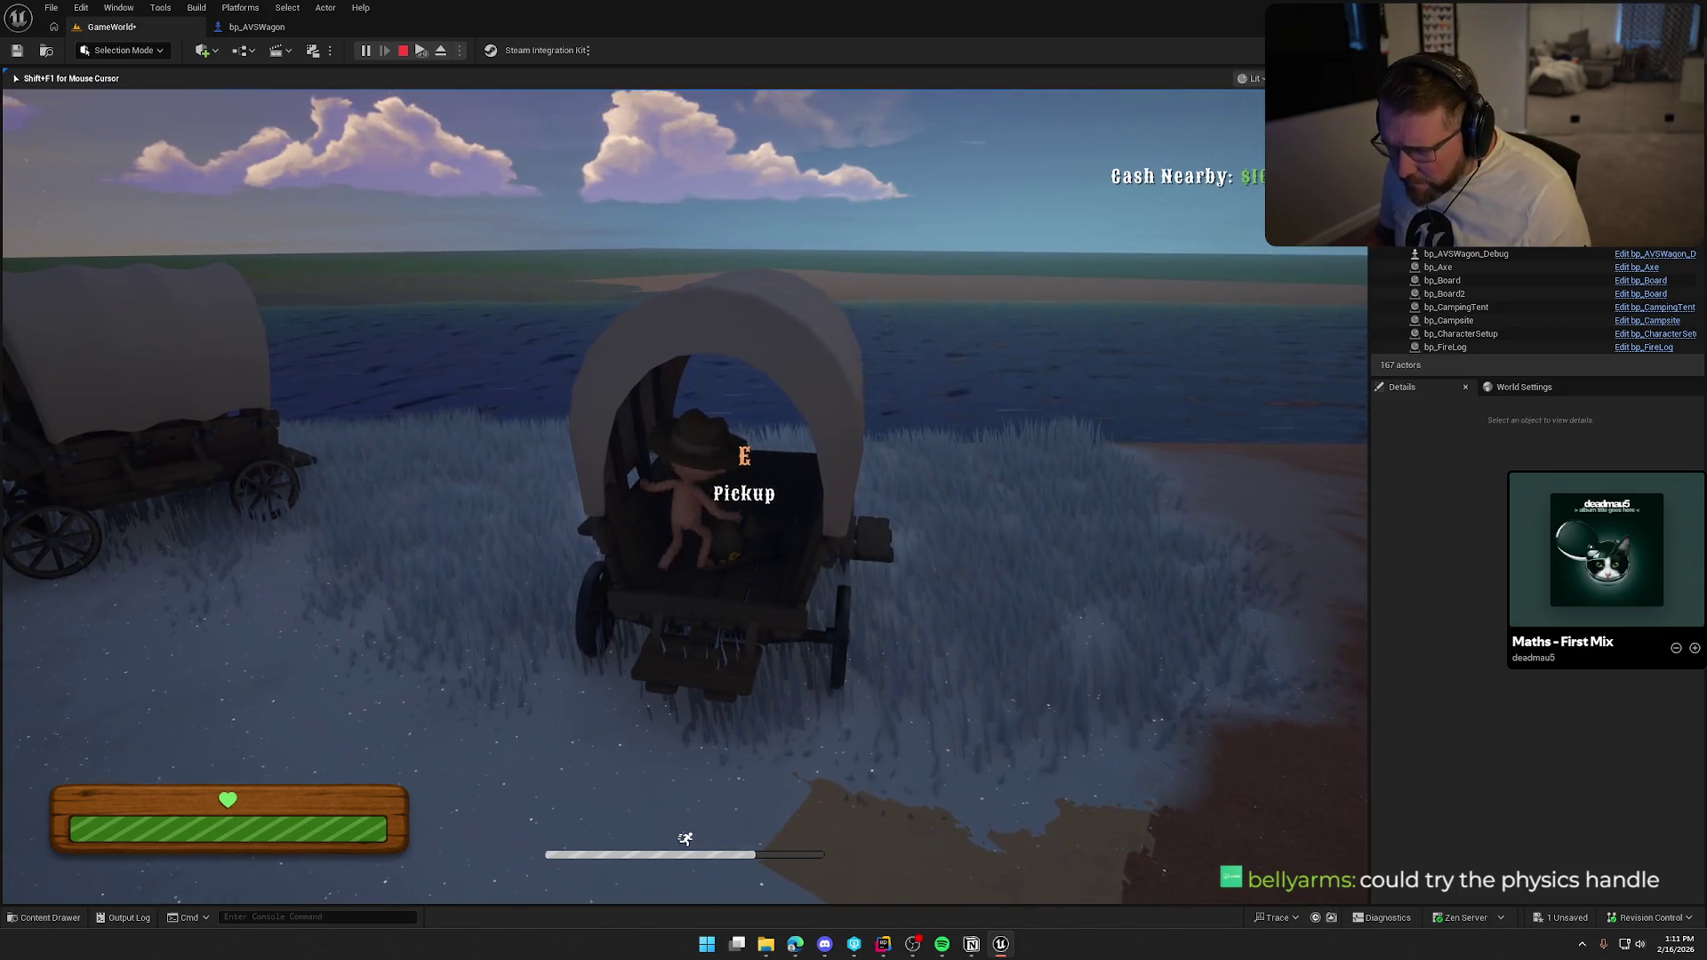